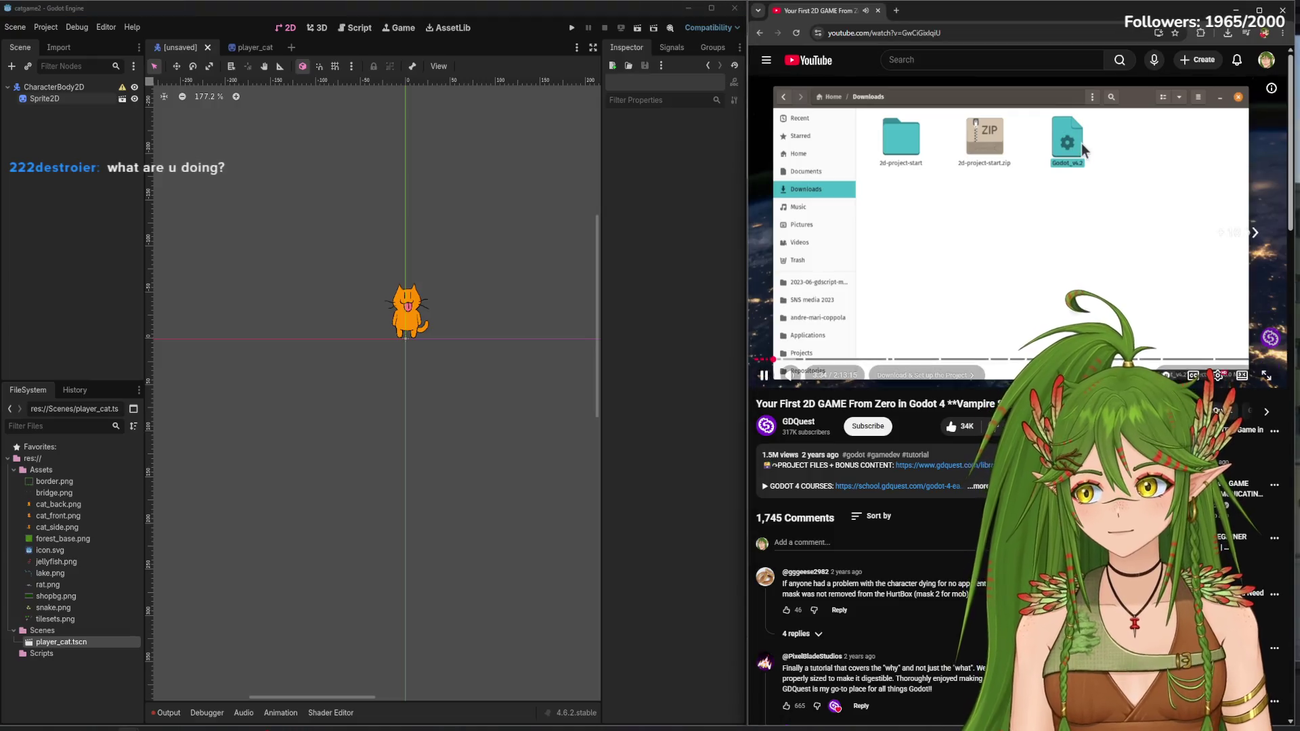
# Skip the tutorial video ahead to its Create the Character chapter
pyautogui.press('Right')
pyautogui.press('Right')
pyautogui.press('Right')
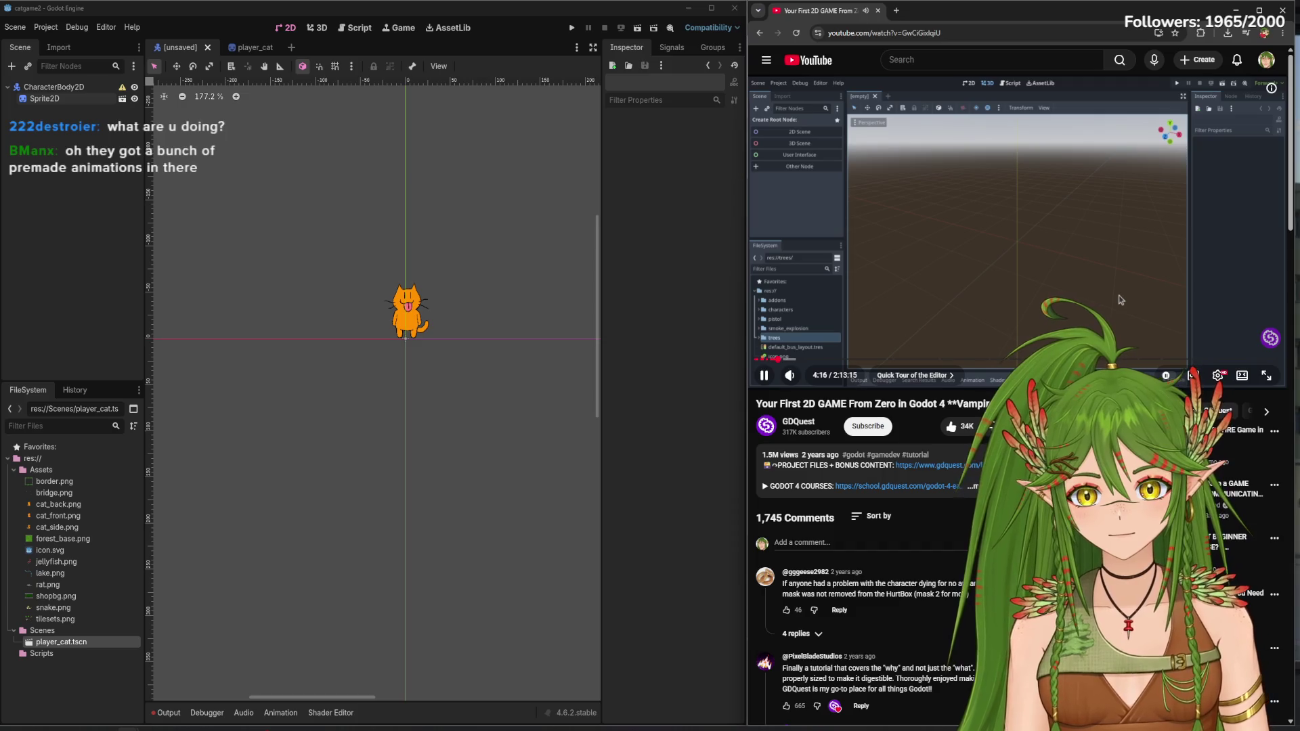
pyautogui.press('Right')
pyautogui.press('Right')
pyautogui.press('Right')
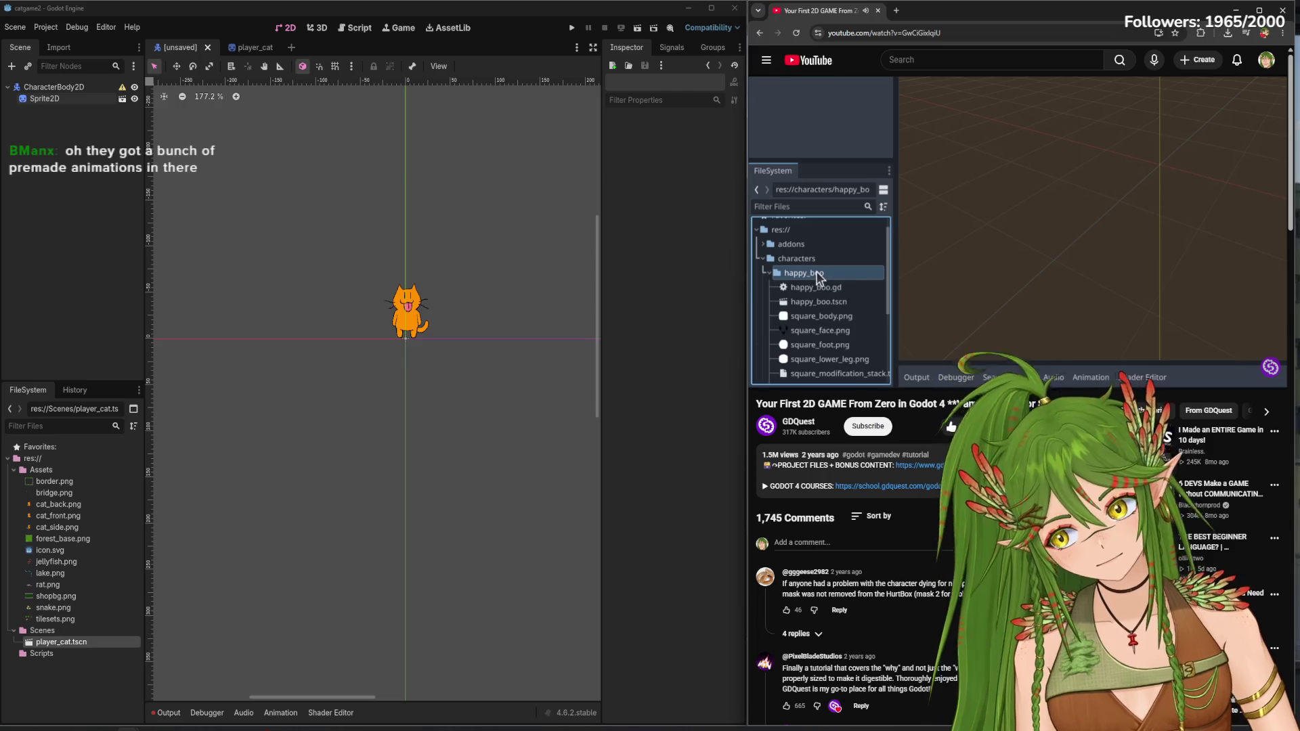
pyautogui.click(948, 549)
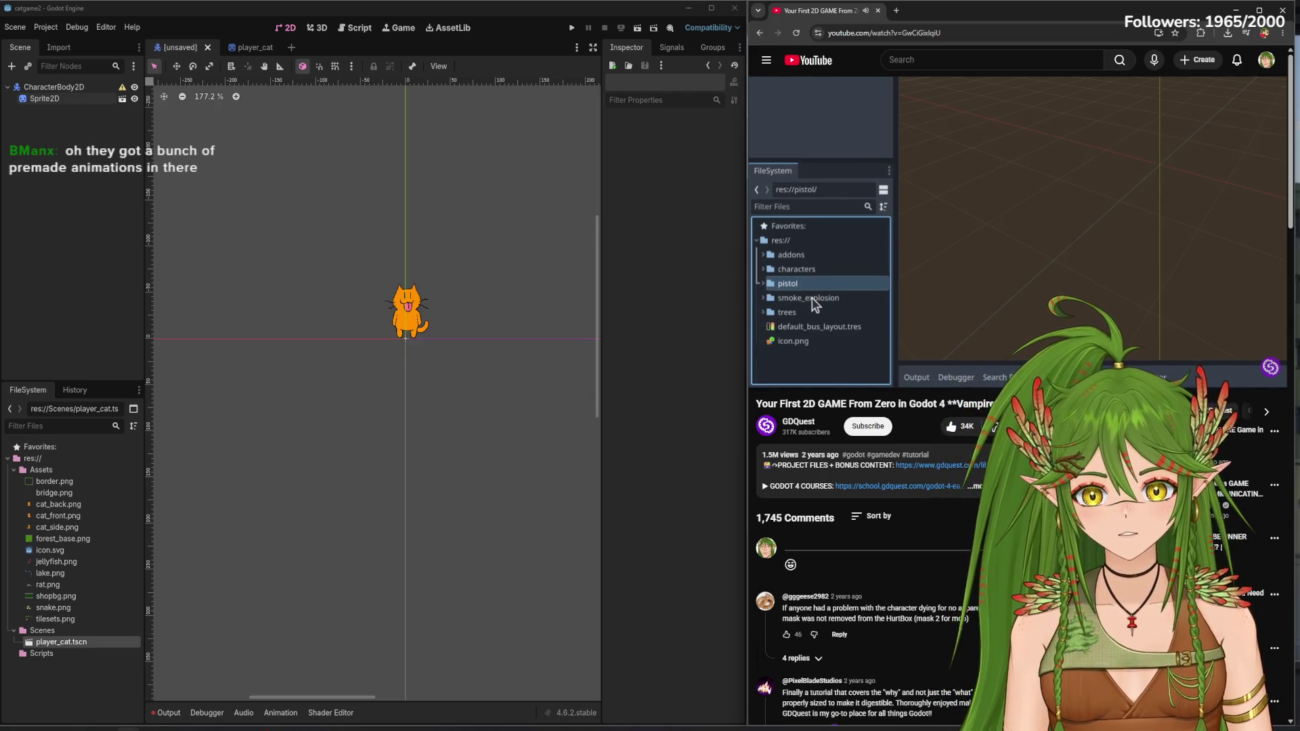
pyautogui.press('l')
pyautogui.press('l')
pyautogui.press('Right')
pyautogui.press('Right')
pyautogui.press('Right')
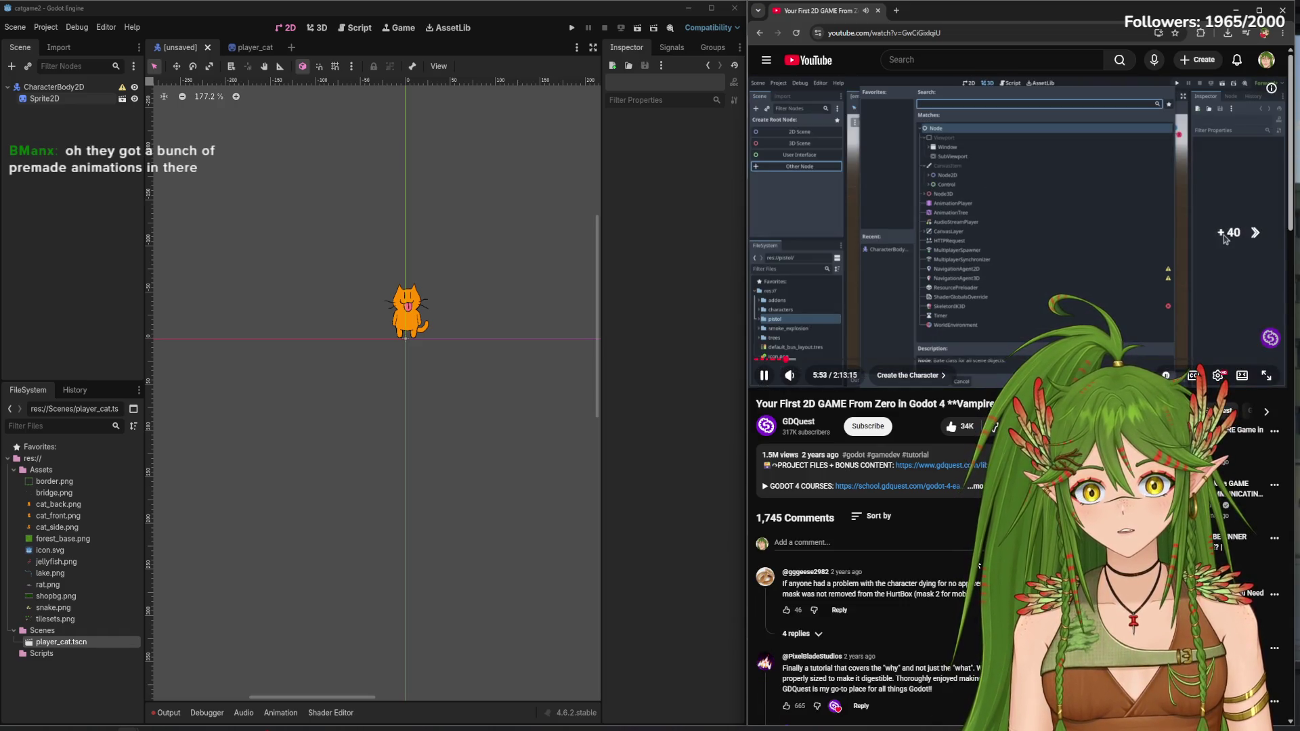
pyautogui.press('Right')
pyautogui.press('Right')
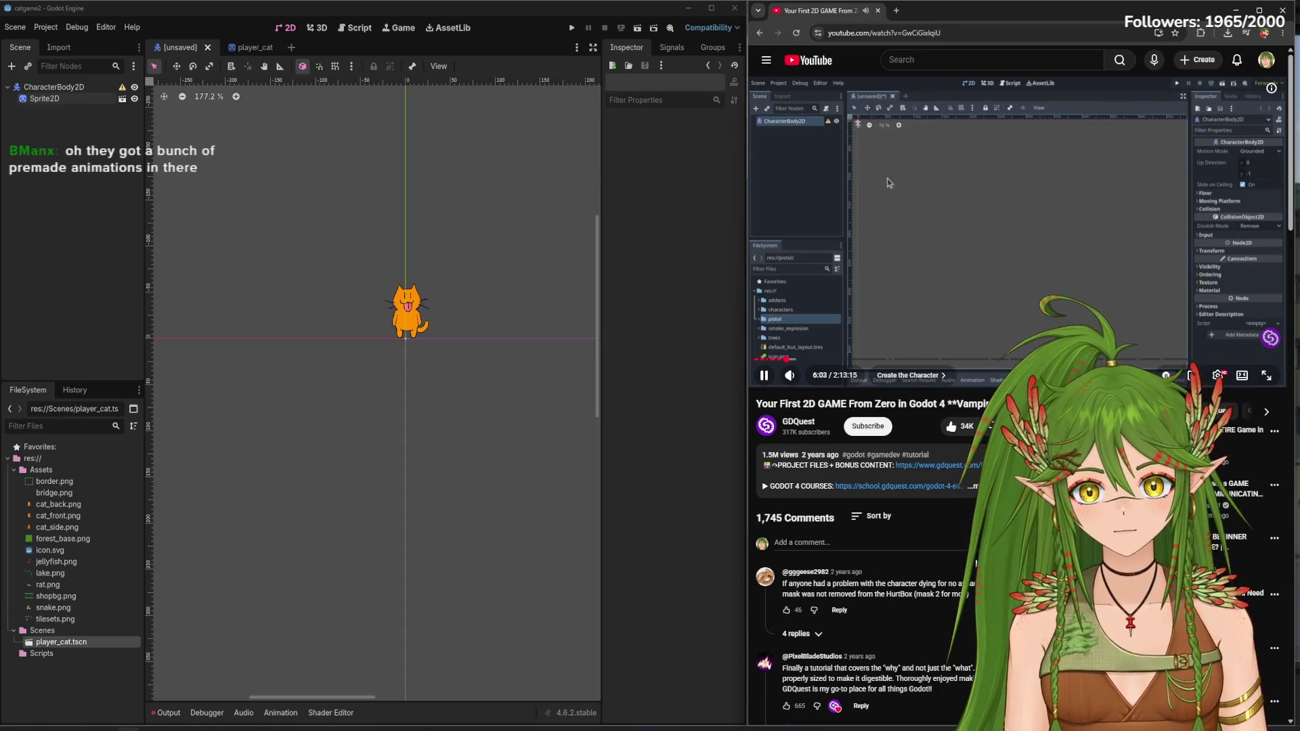
pyautogui.press('Right')
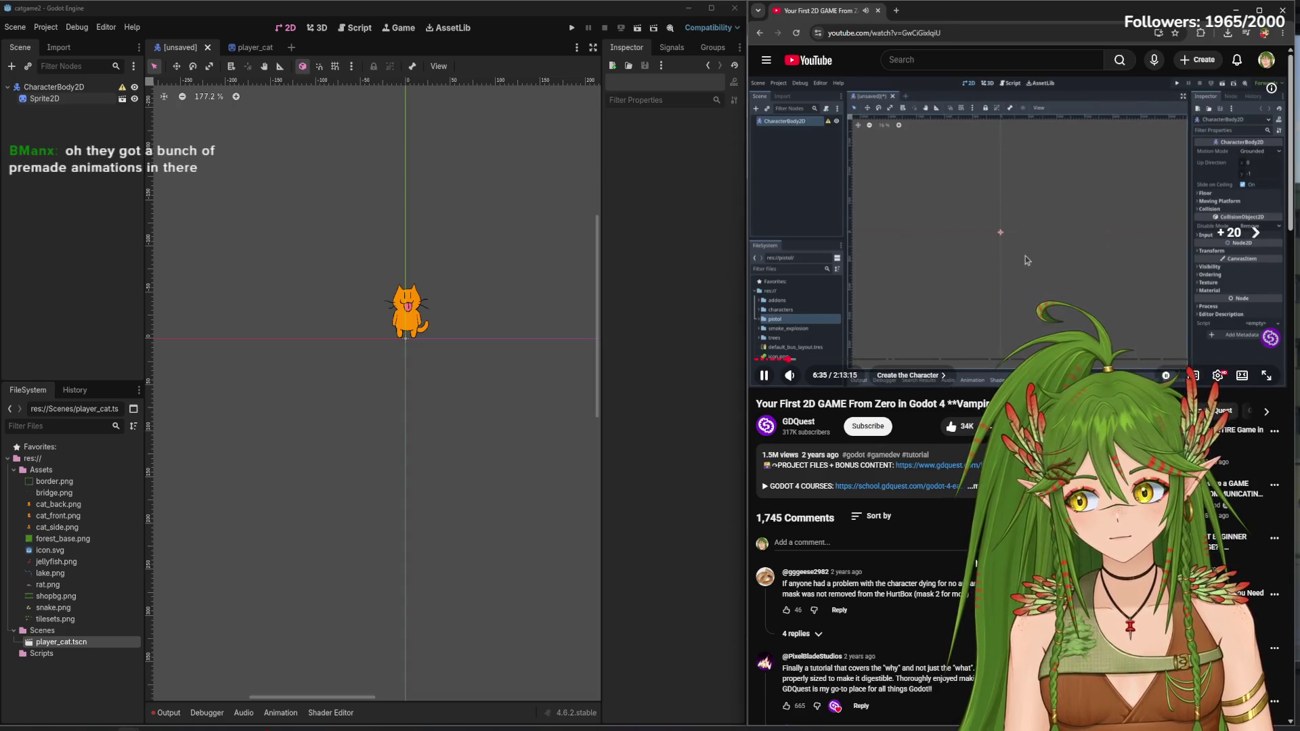
pyautogui.press('Right')
pyautogui.press('Right')
pyautogui.press('Right')
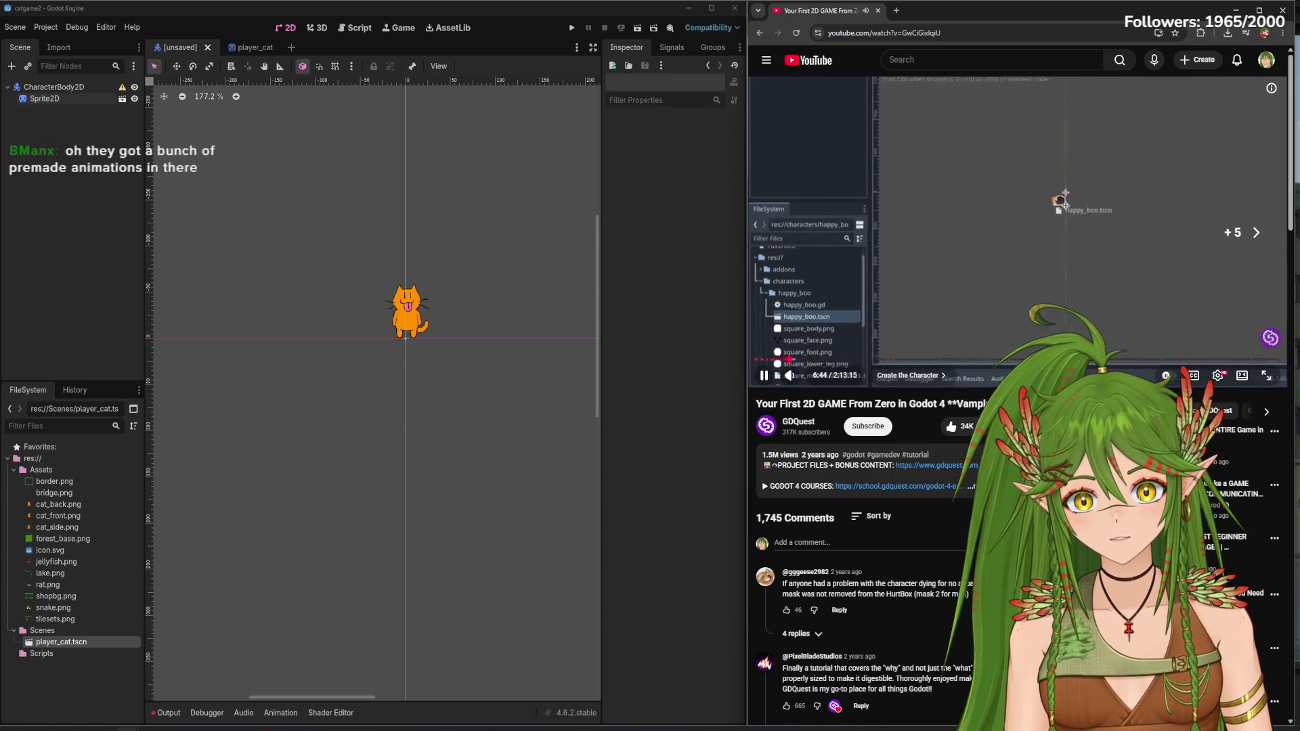
# Pan and zoom the Godot 2D viewport onto the cat sprite
pyautogui.click(373, 413)
pyautogui.moveTo(336, 289); pyautogui.dragTo(380, 360)
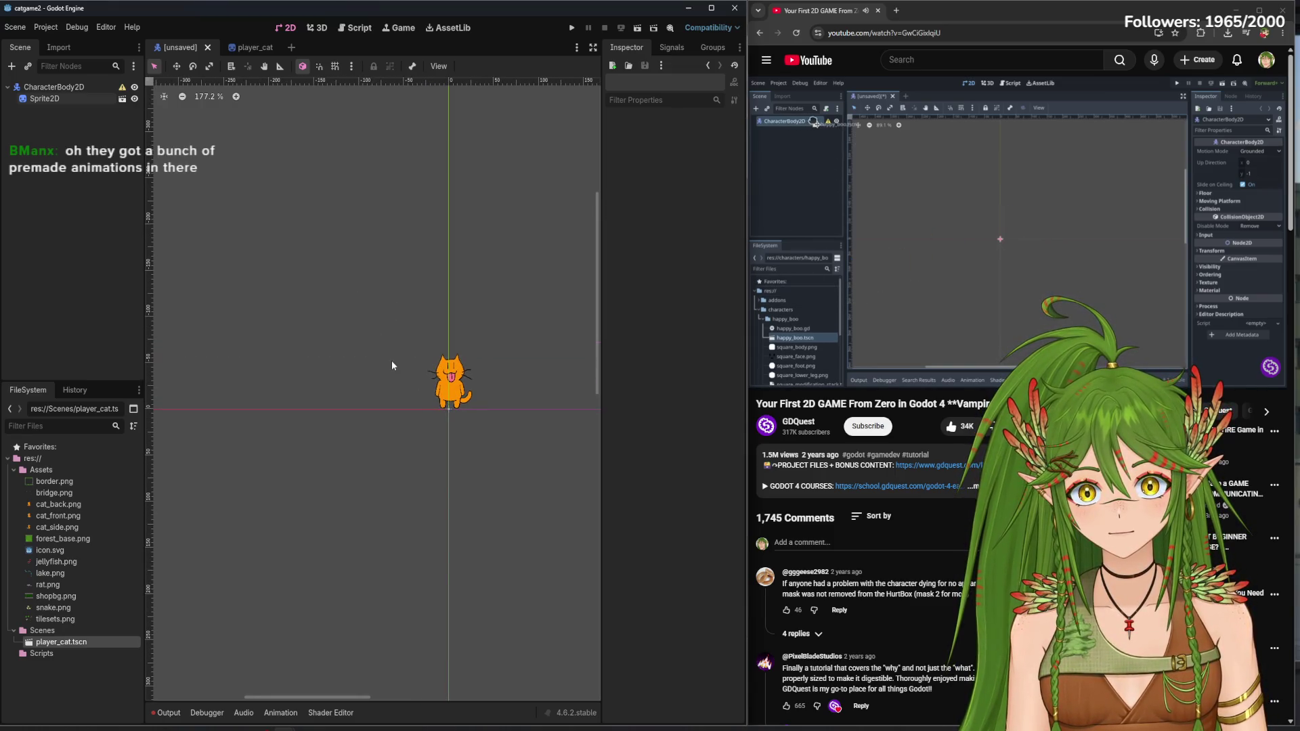
pyautogui.scroll(6, 481, 399)
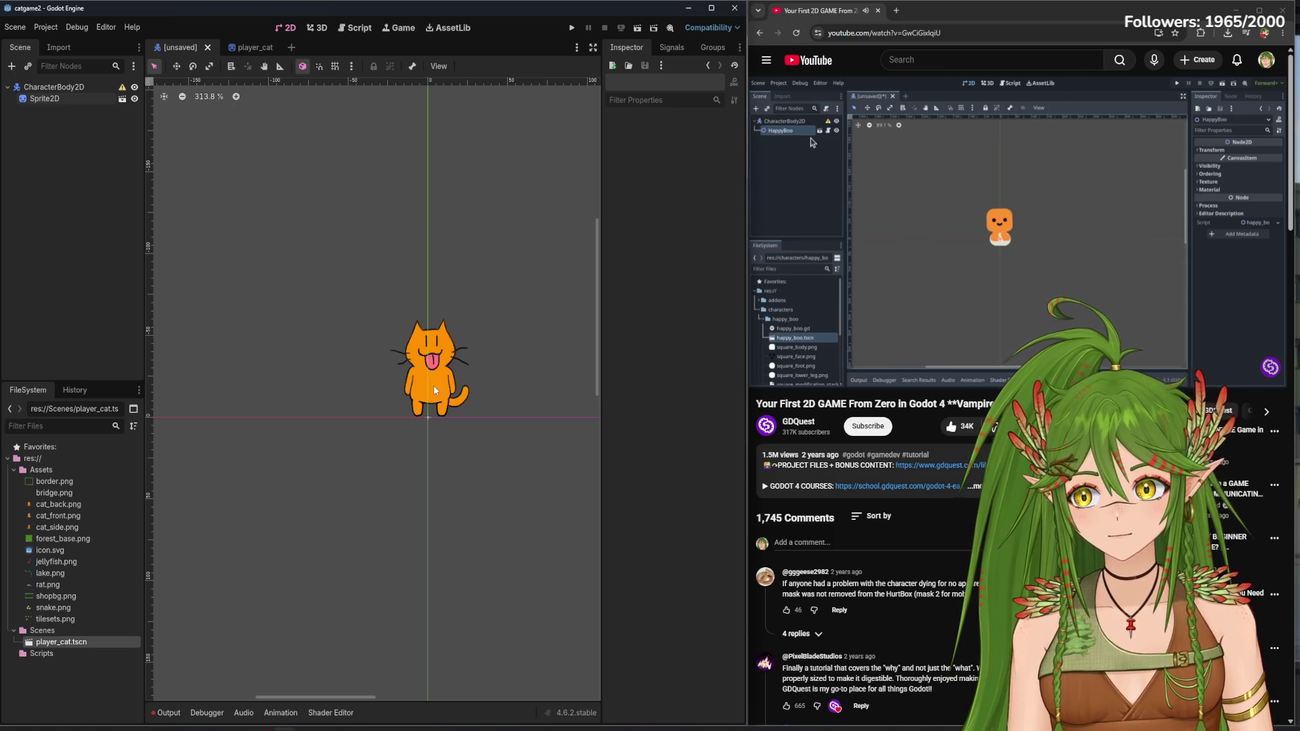
# Rename the Sprite2D node to player_cat, then select the CharacterBody2D root
pyautogui.click(75, 96)
pyautogui.rightClick(74, 96)
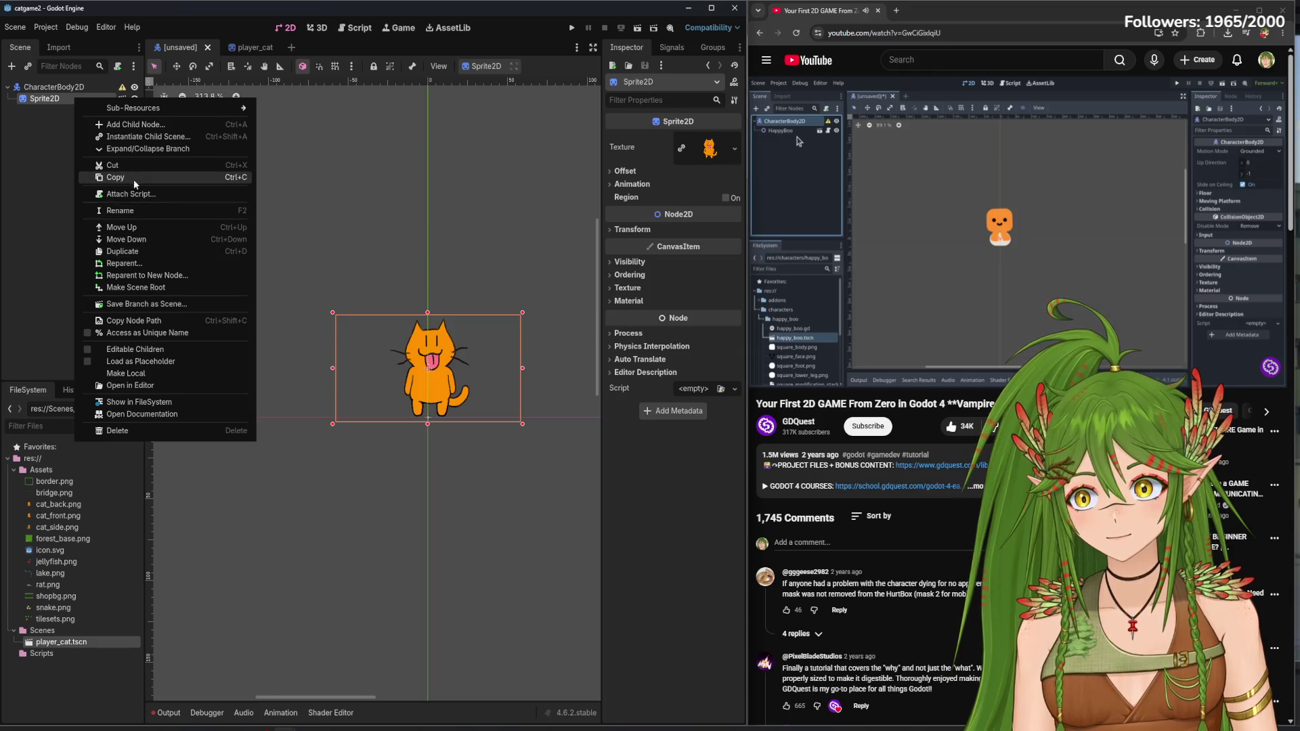
pyautogui.click(134, 211)
pyautogui.write('player_cat')
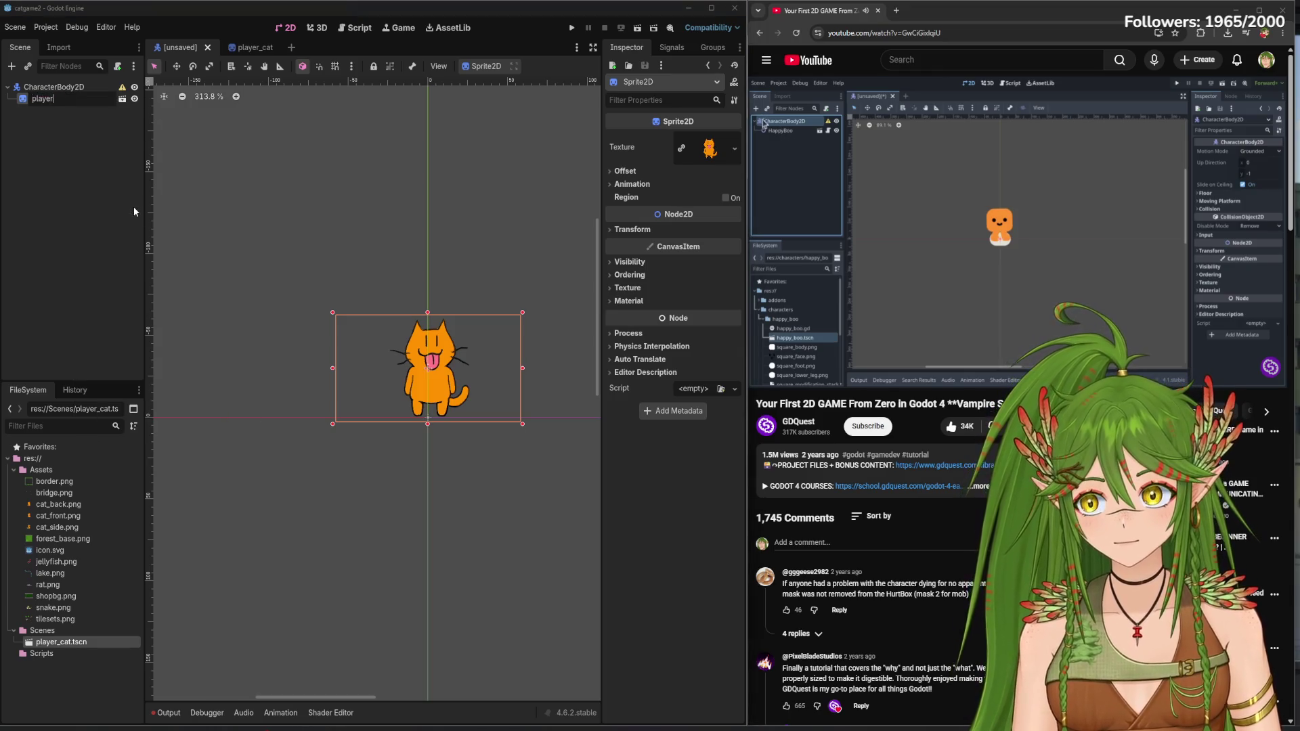
pyautogui.press('Return')
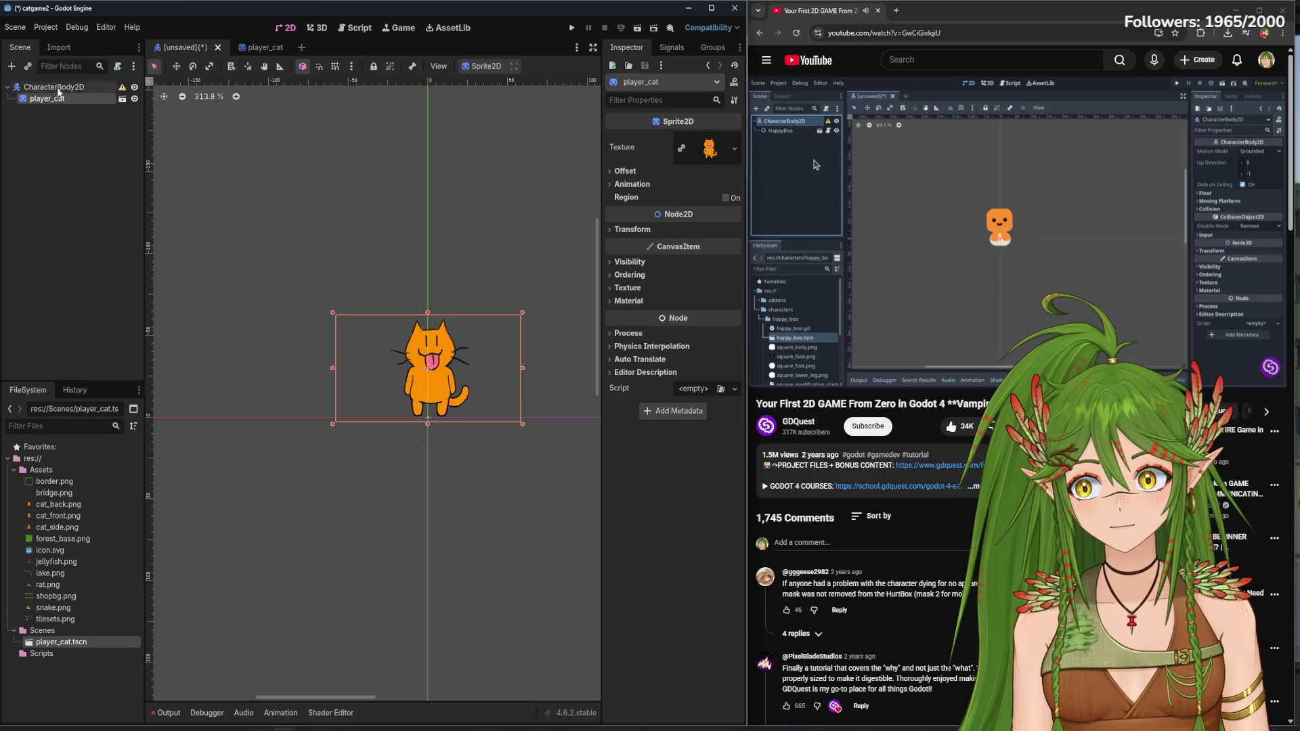
pyautogui.click(63, 89)
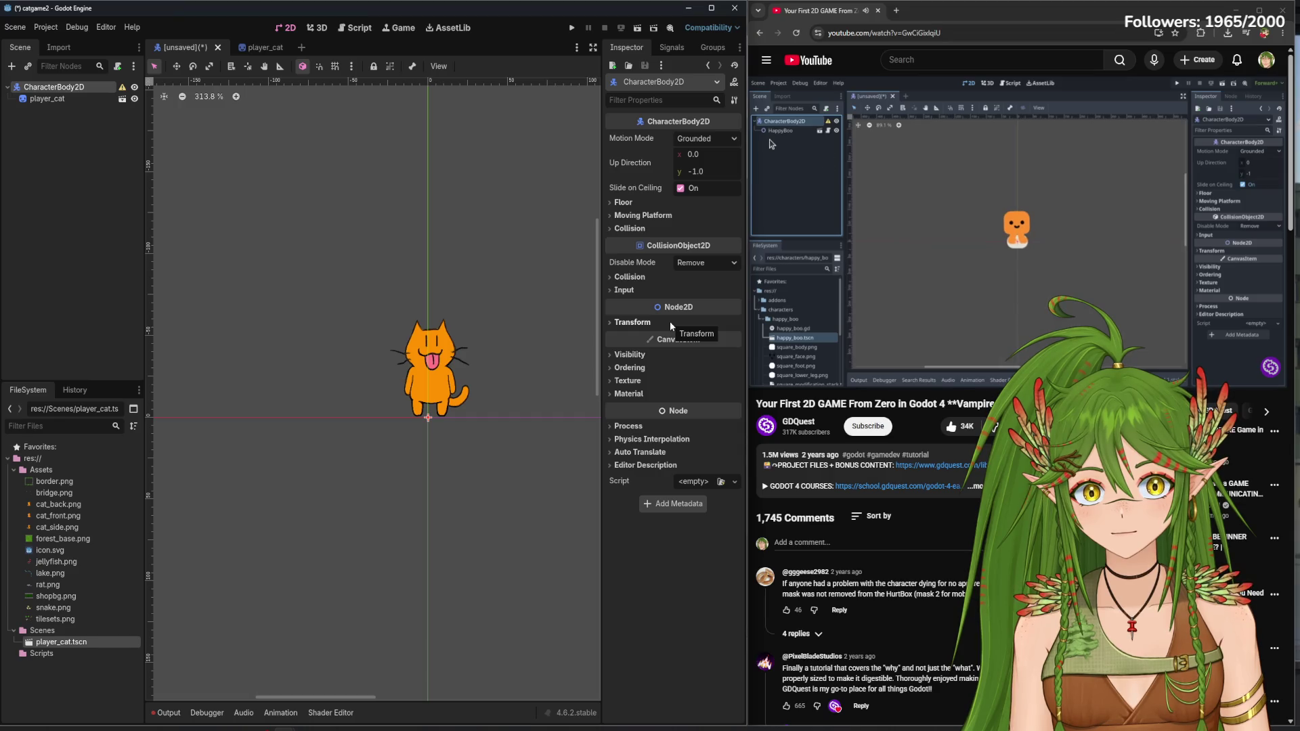
# Add a CollisionShape2D child to CharacterBody2D, found by searching 'coll'
pyautogui.click(1033, 251)
pyautogui.press('space')
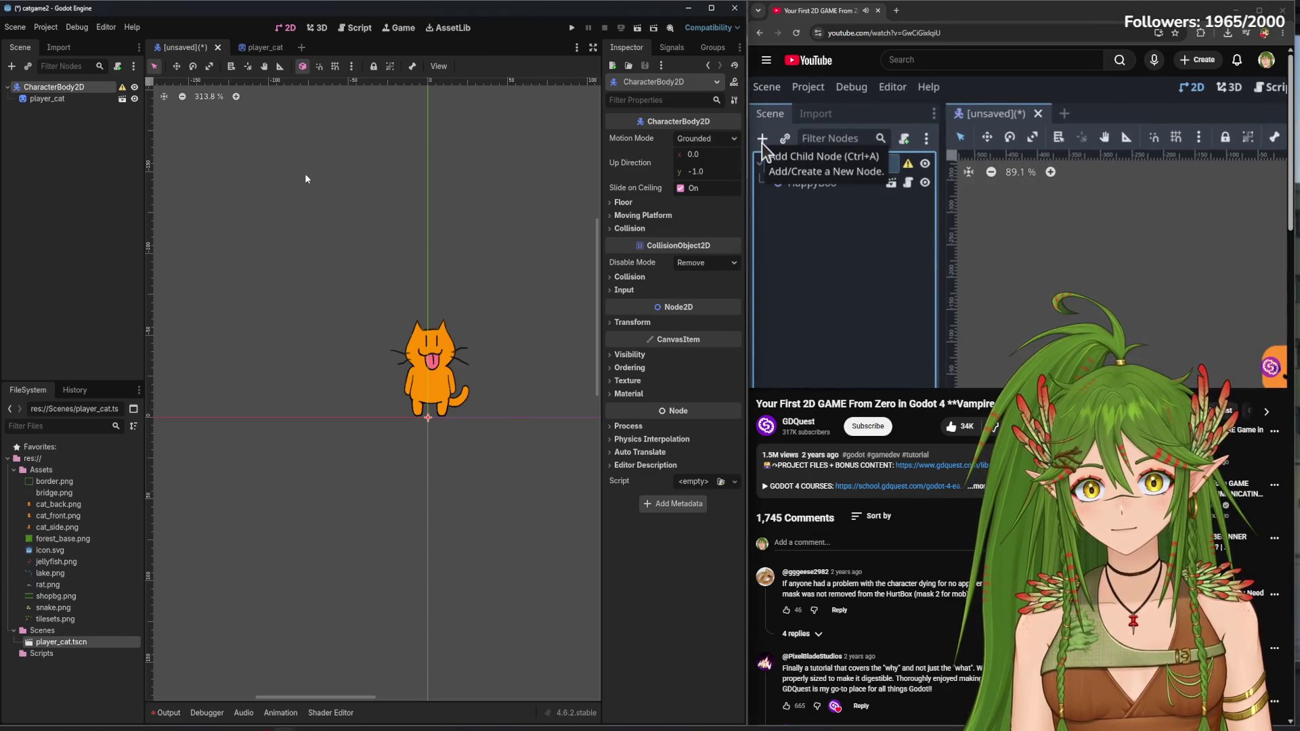
pyautogui.click(12, 66)
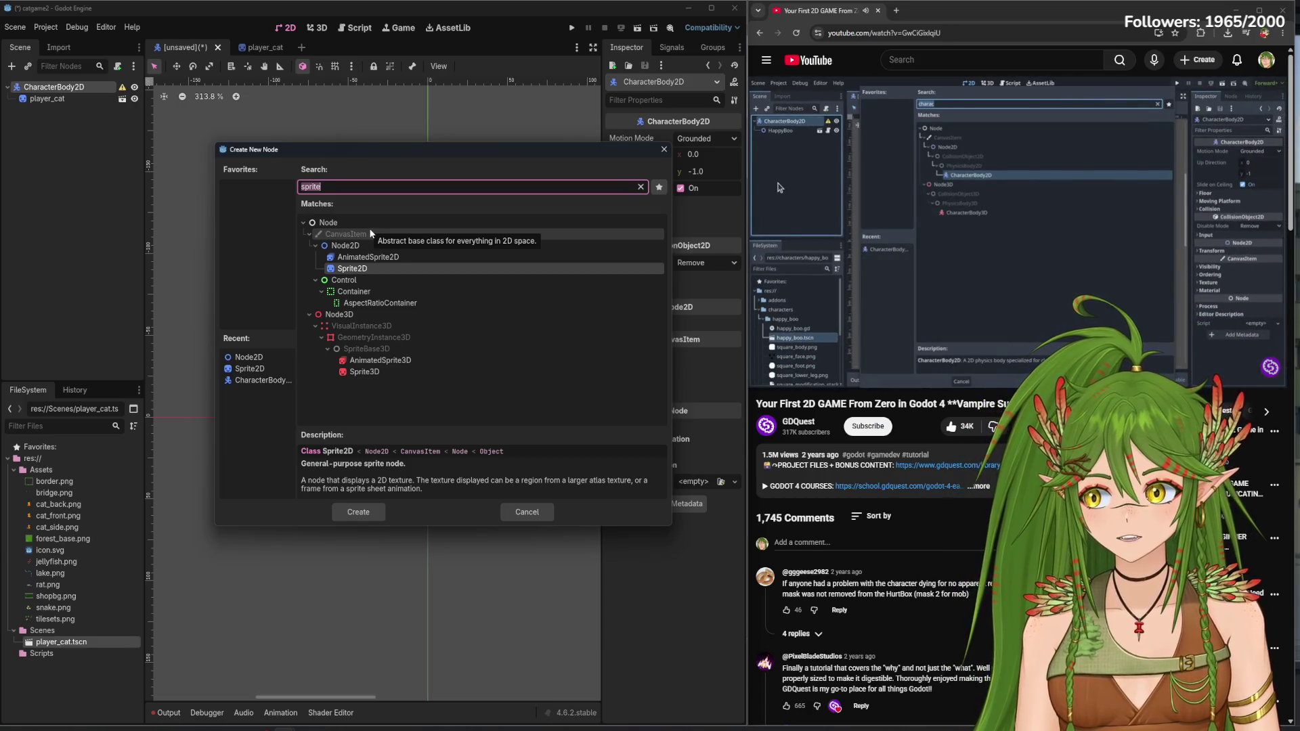
pyautogui.press('BackSpace')
pyautogui.write('coll')
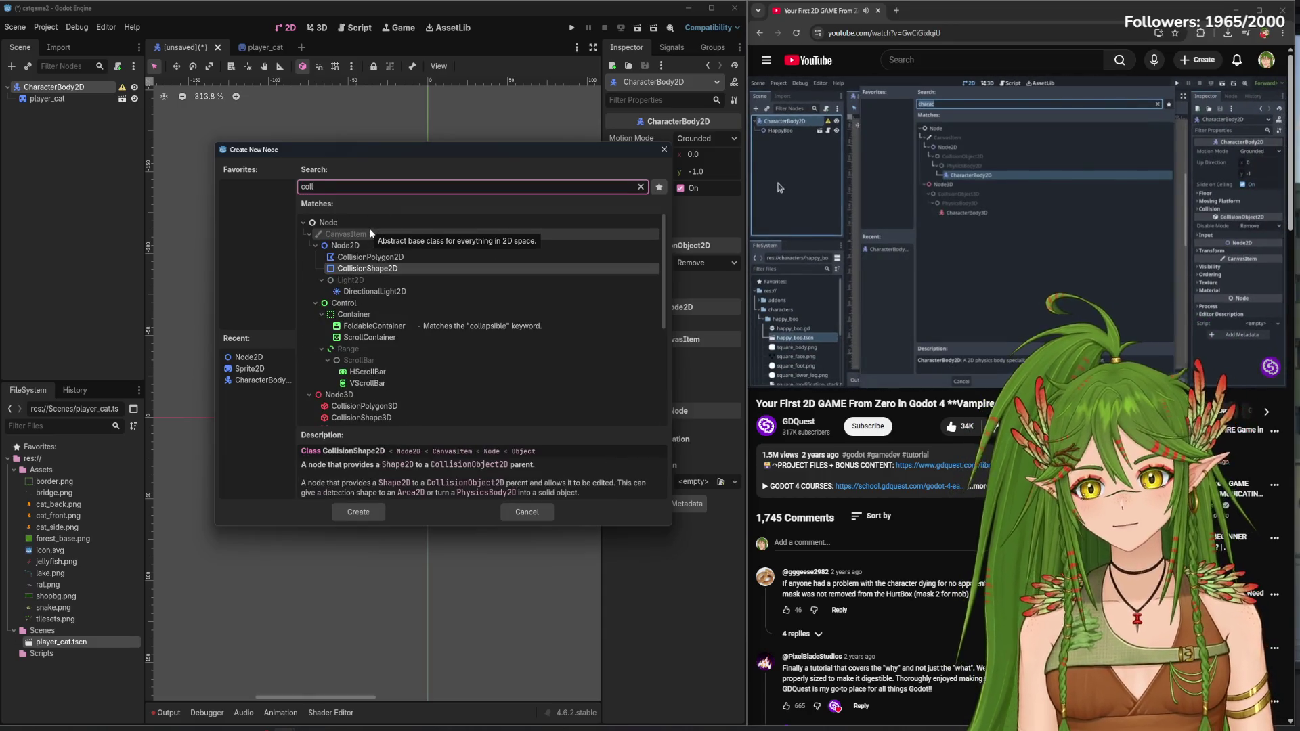
pyautogui.click(371, 512)
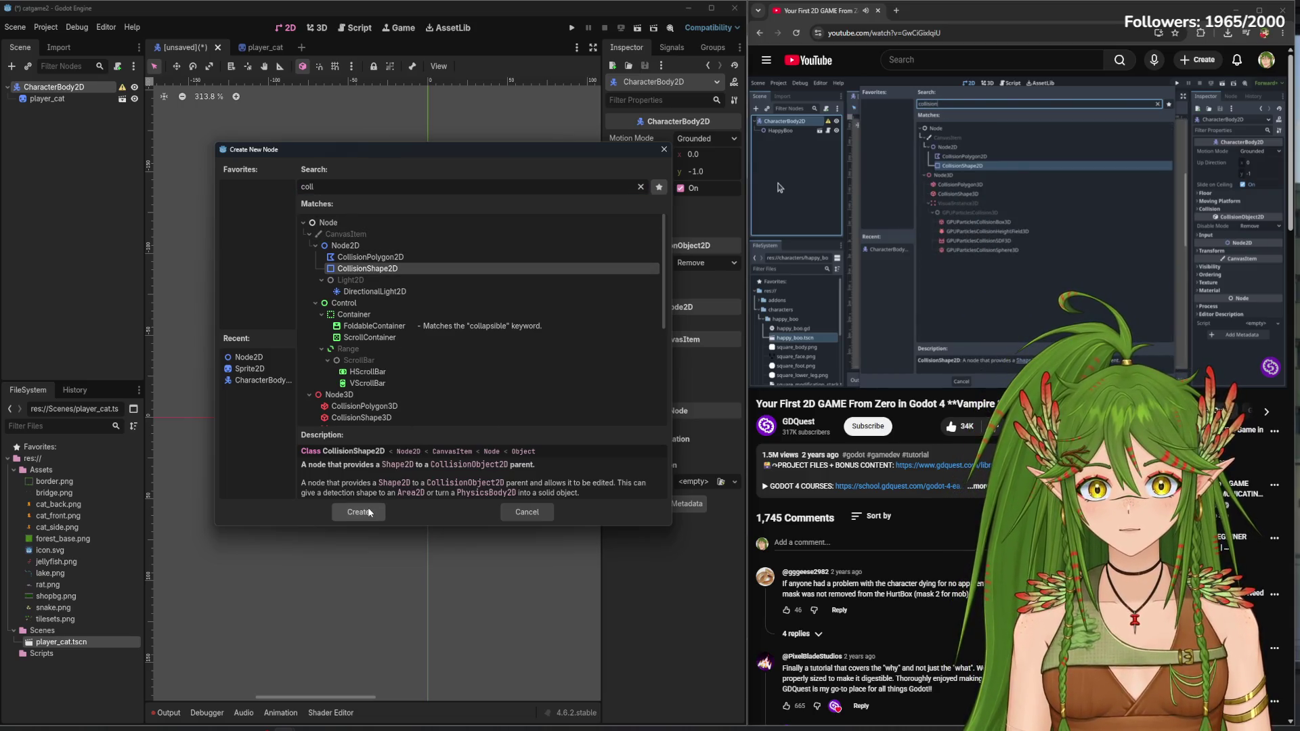
pyautogui.click(369, 513)
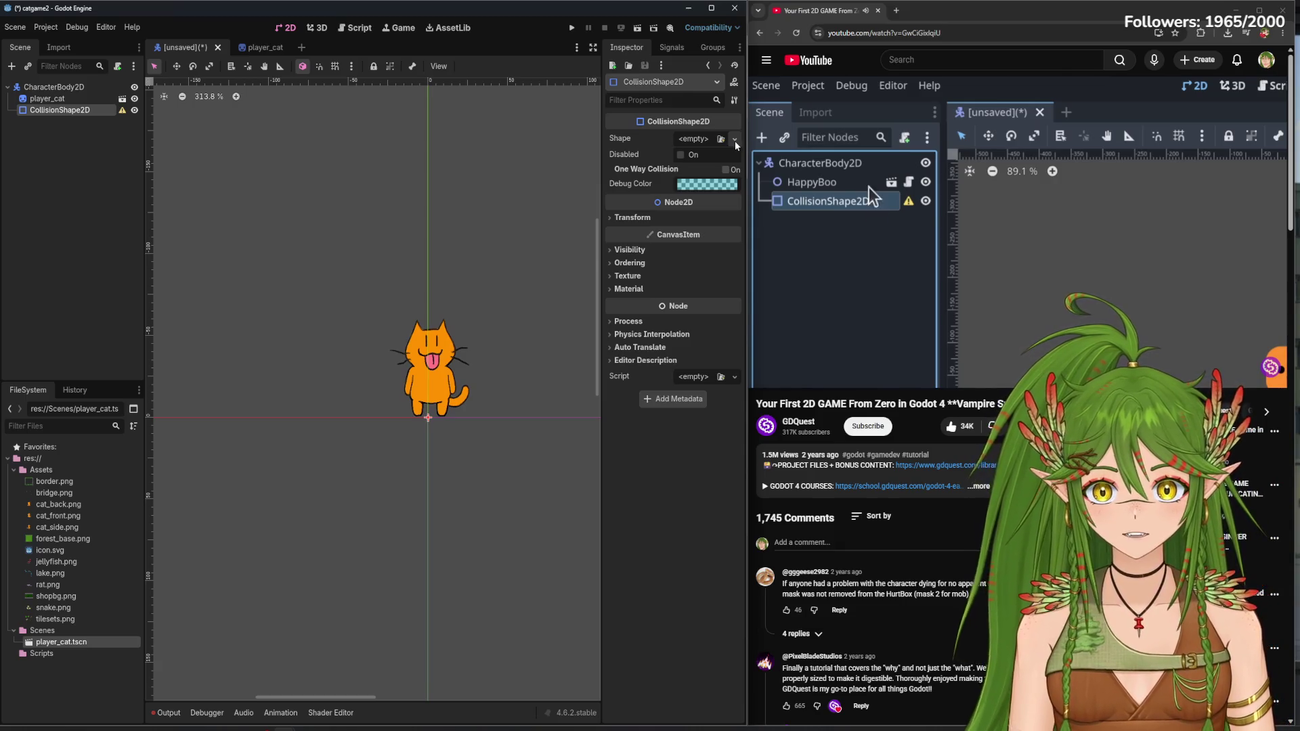
# Assign a New CapsuleShape2D, then widen and position it over the cat's body
pyautogui.click(735, 139)
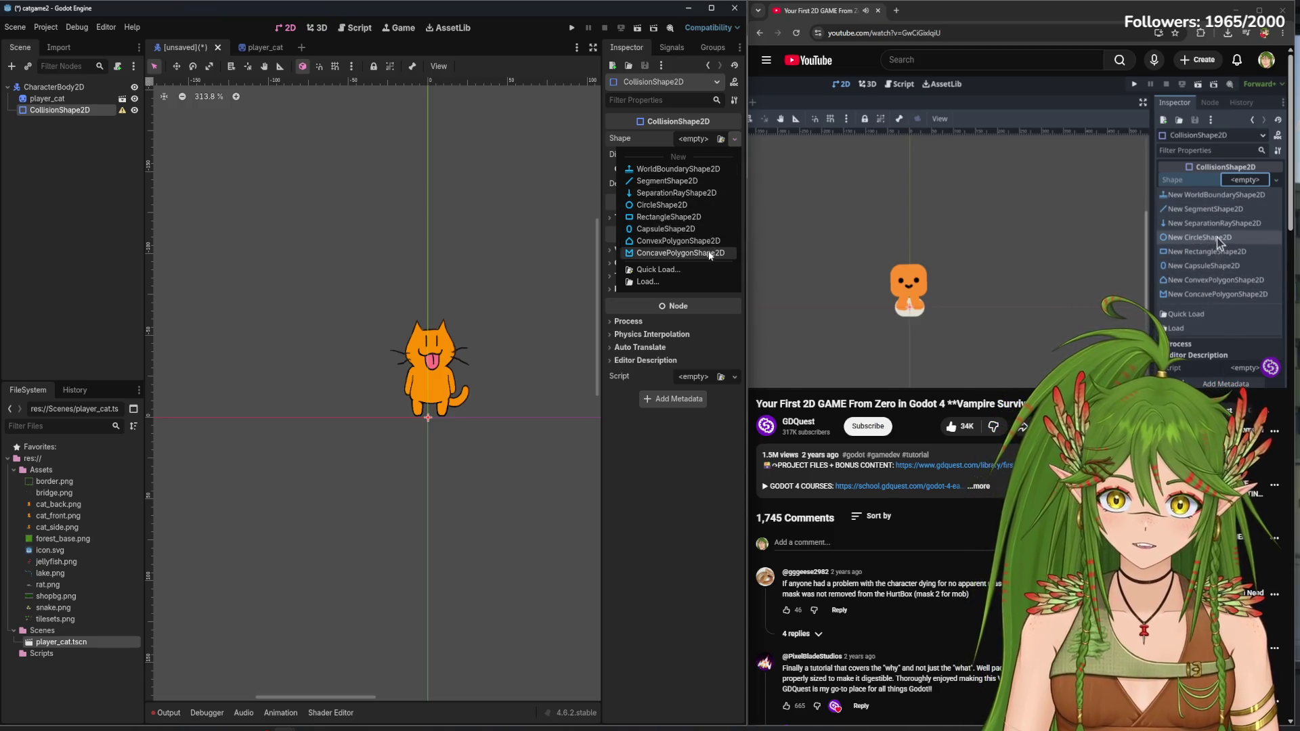
pyautogui.click(692, 231)
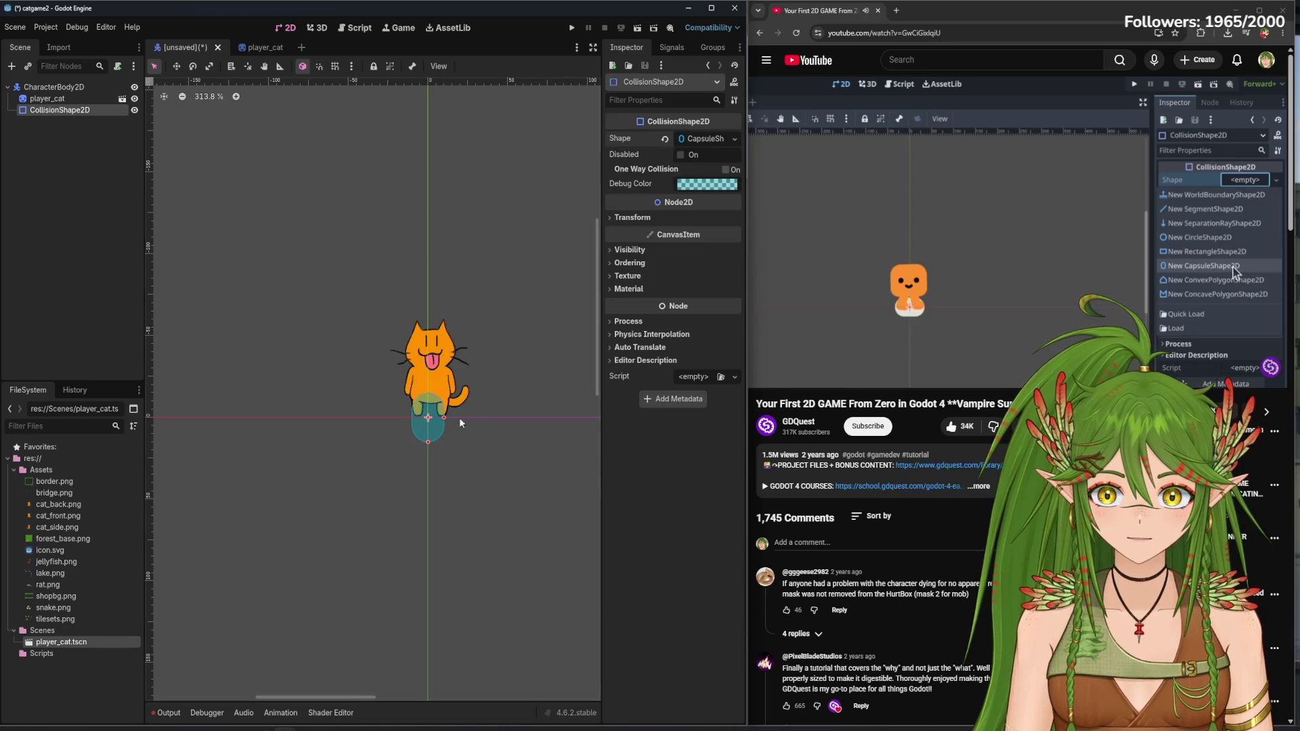
pyautogui.moveTo(430, 430); pyautogui.dragTo(430, 391)
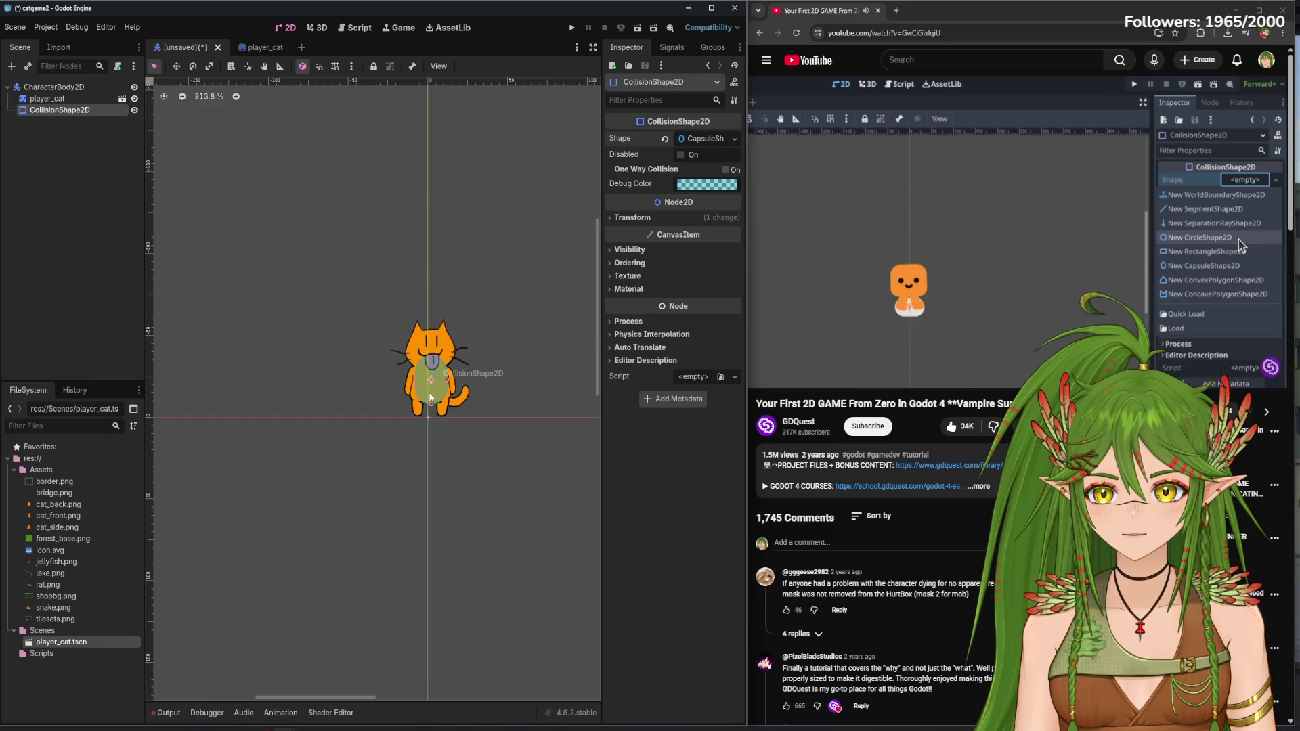
pyautogui.scroll(8, 431, 391)
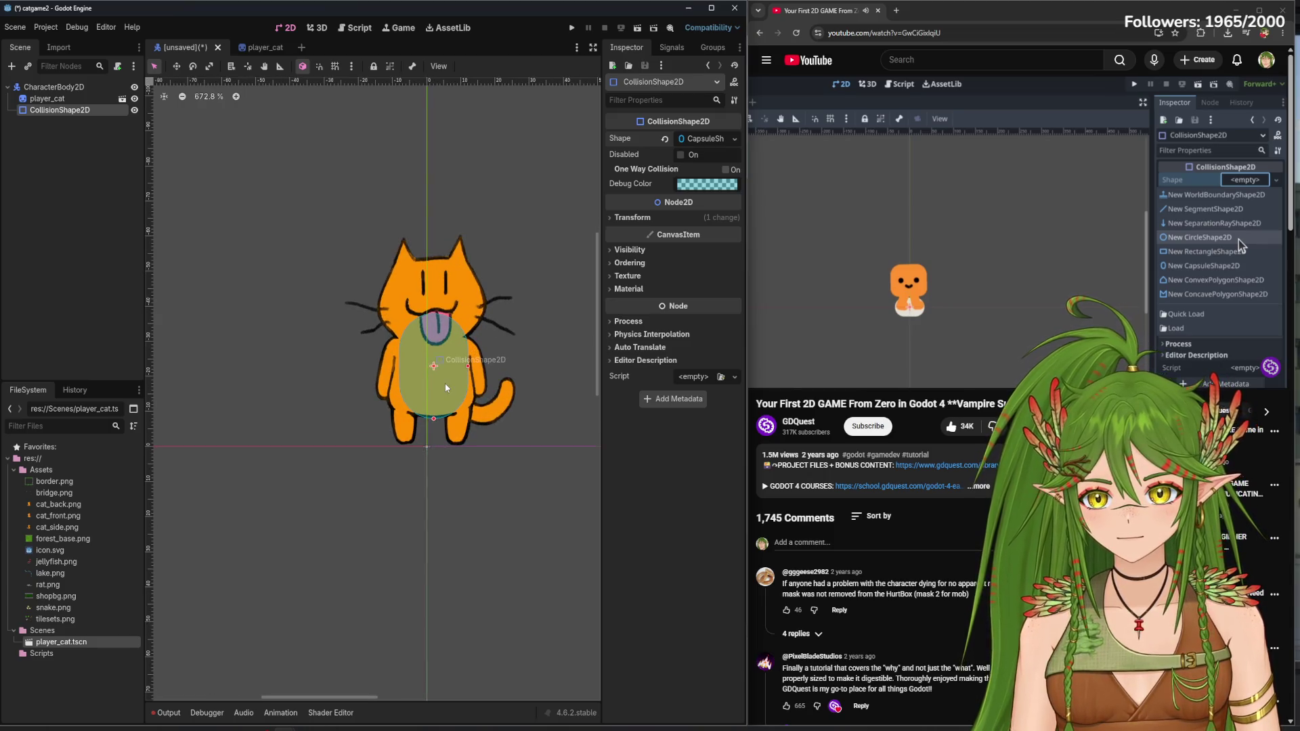
pyautogui.moveTo(441, 381)
pyautogui.mouseDown()
pyautogui.moveTo(434, 422)
pyautogui.moveTo(439, 395)
pyautogui.mouseUp()
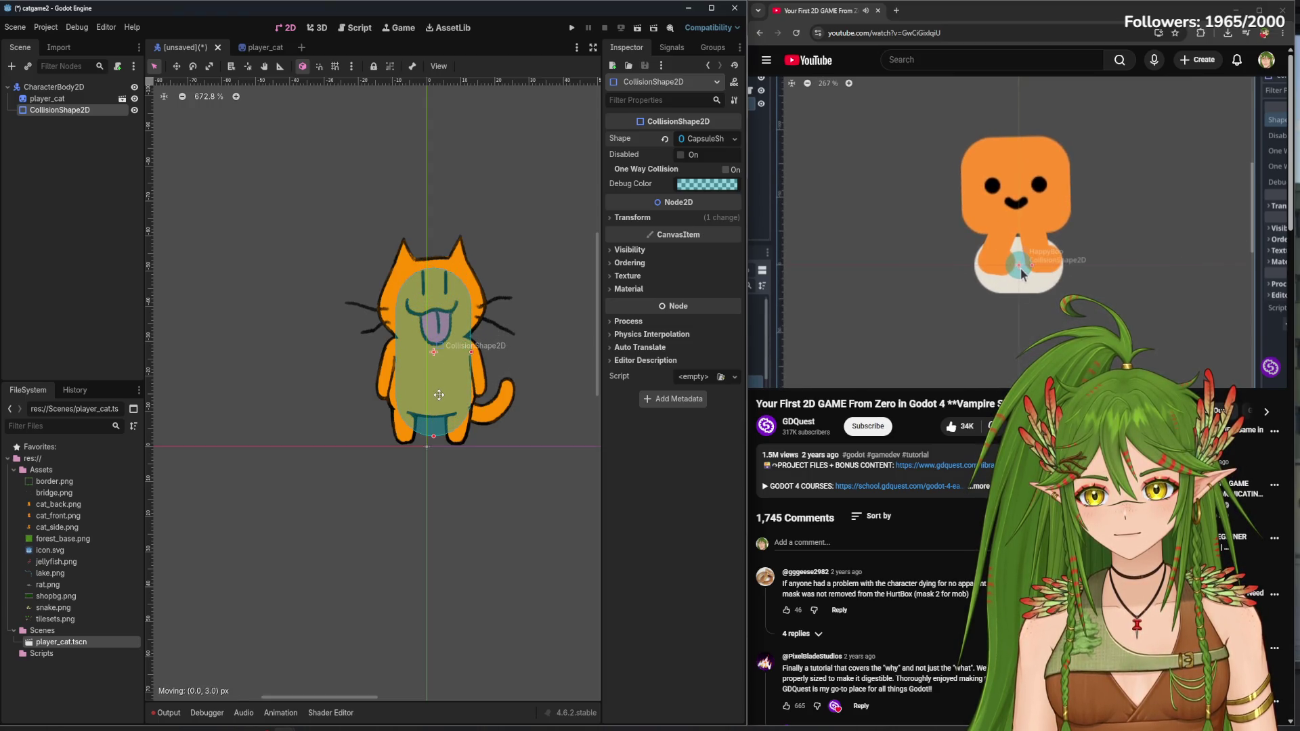
pyautogui.moveTo(472, 352); pyautogui.dragTo(485, 354)
pyautogui.moveTo(424, 391)
pyautogui.mouseDown()
pyautogui.moveTo(429, 378)
pyautogui.moveTo(436, 392)
pyautogui.mouseUp()
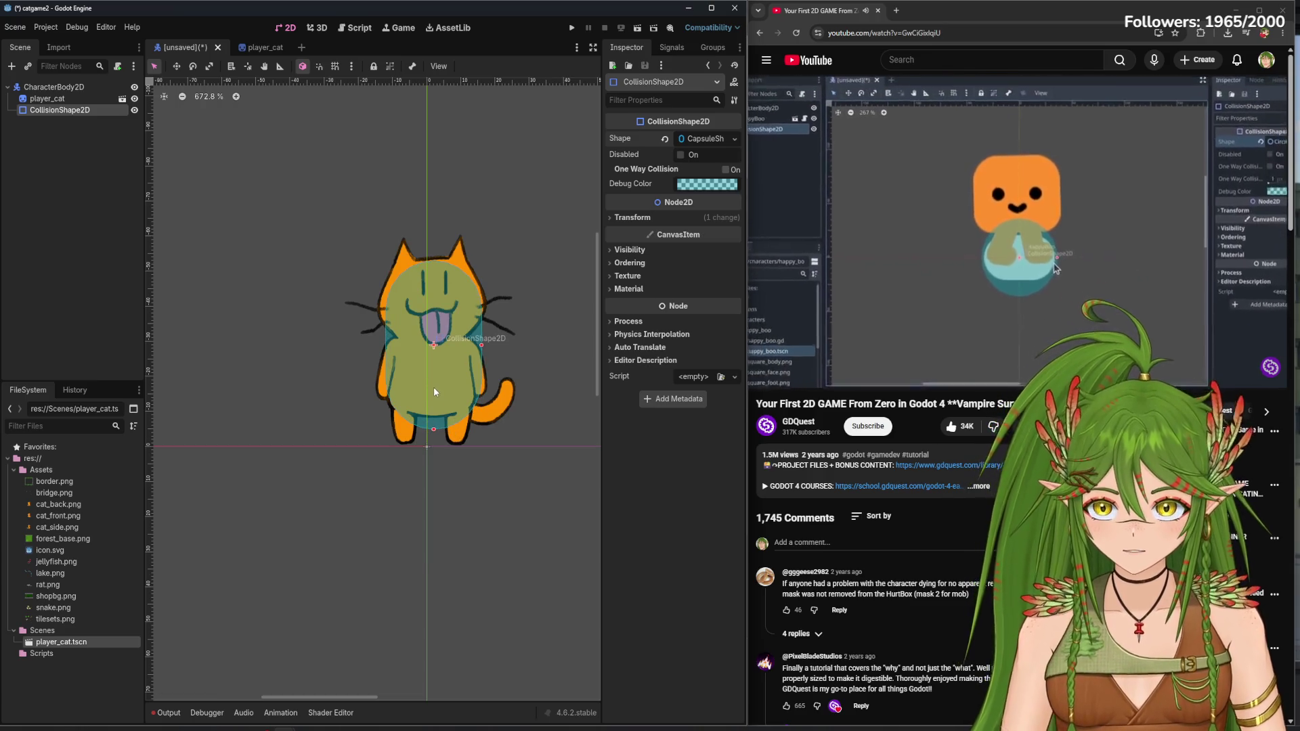
pyautogui.moveTo(434, 430); pyautogui.dragTo(434, 429)
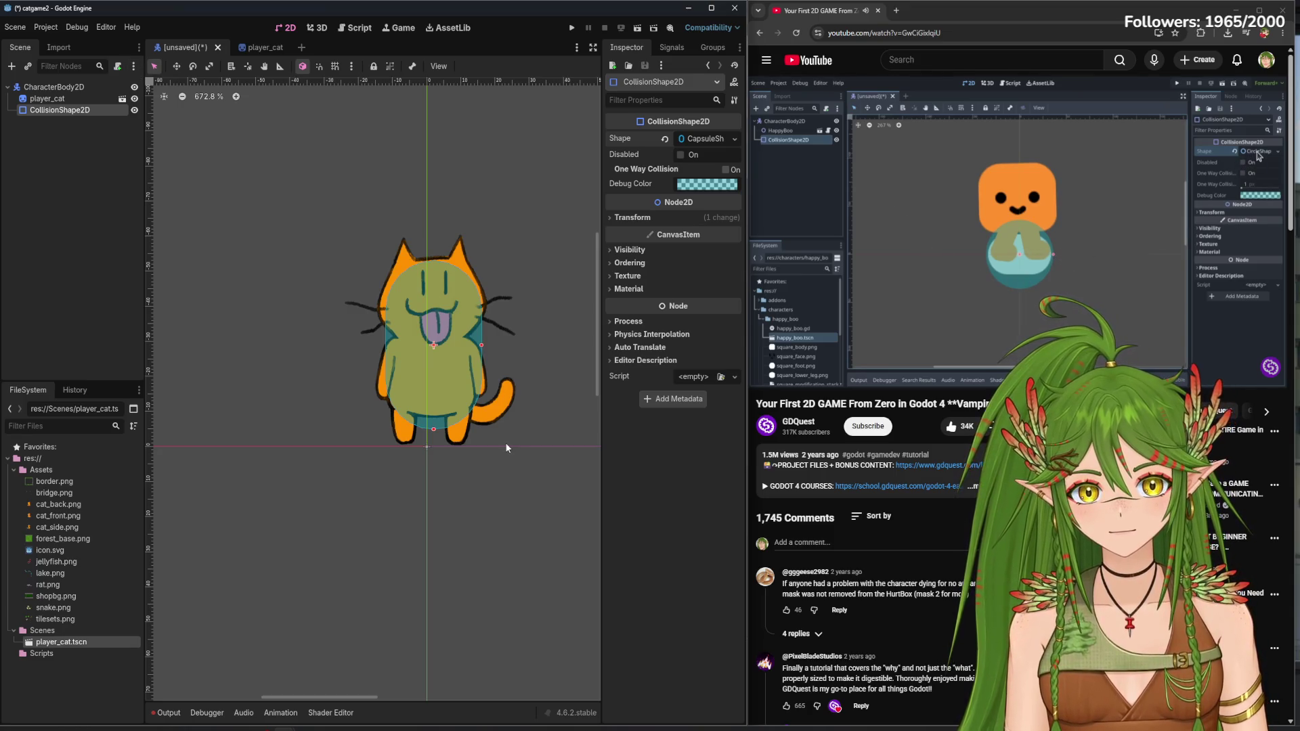
# Shorten the capsule from the top and lower it over the cat's torso and legs
pyautogui.click(1042, 271)
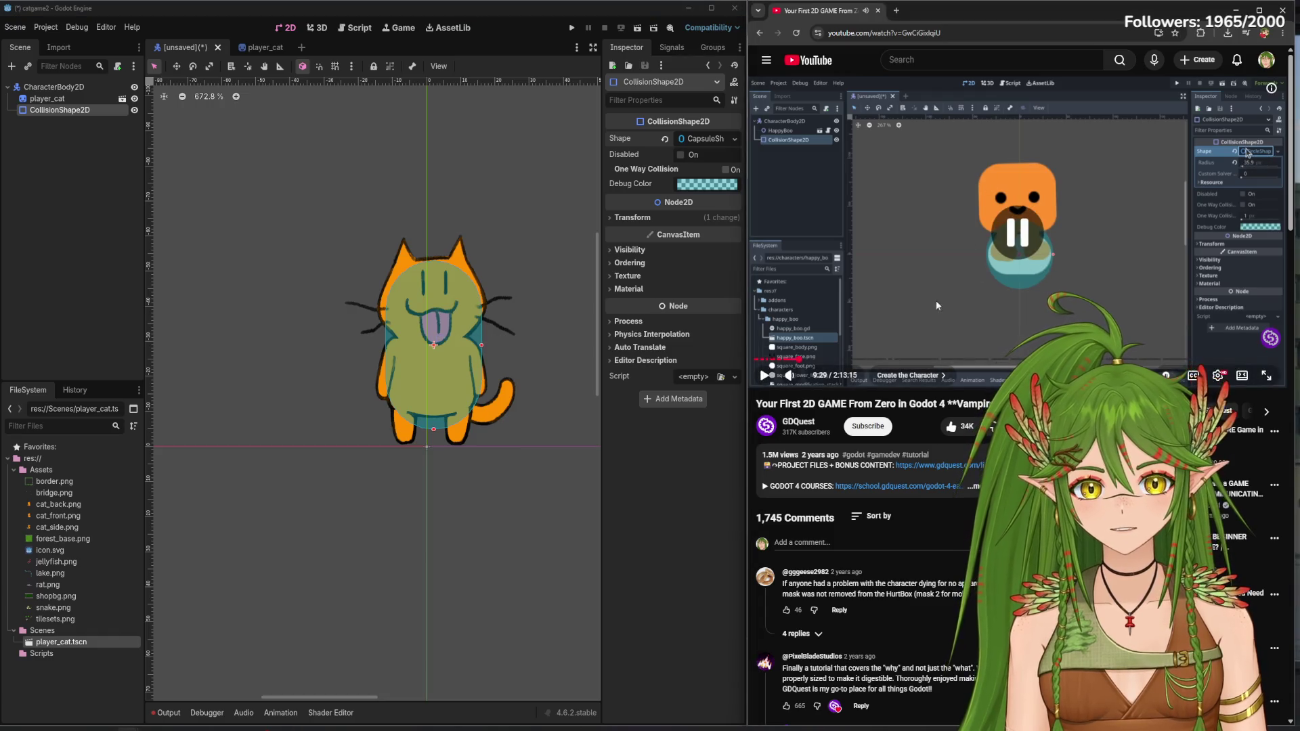
pyautogui.press('space')
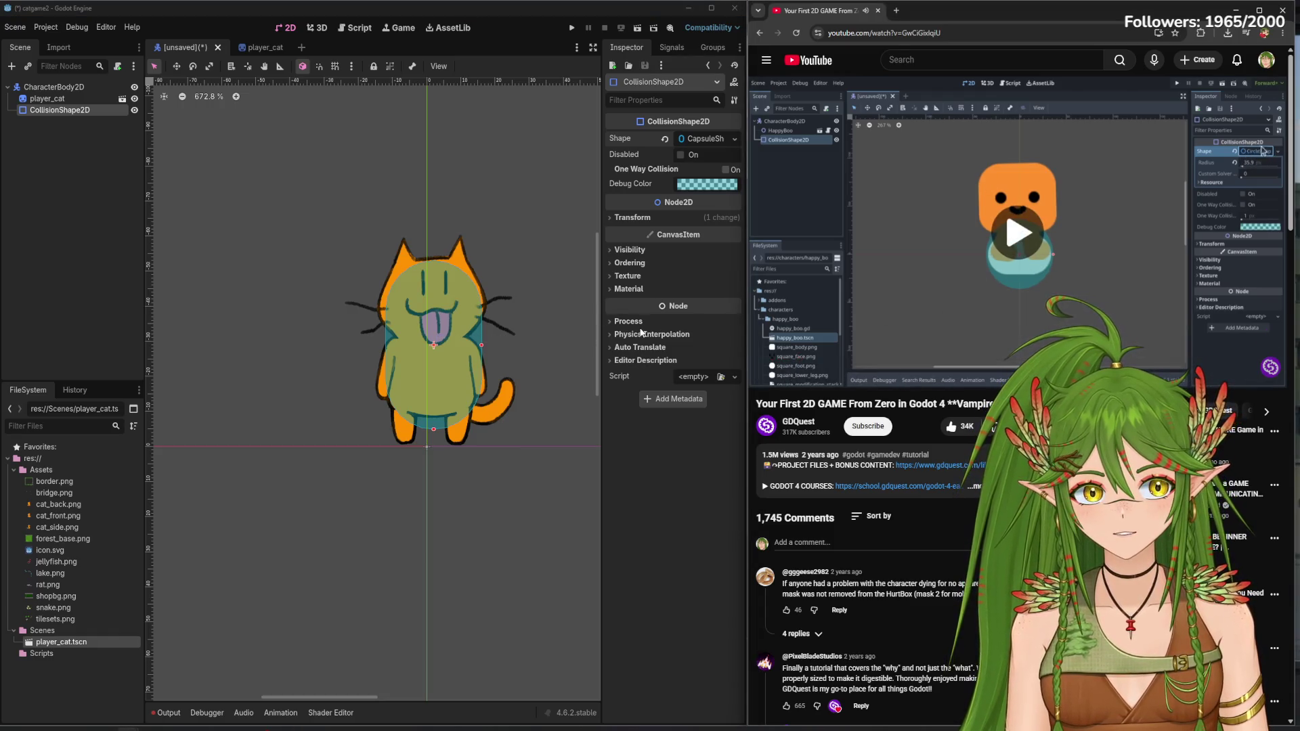
pyautogui.press('space')
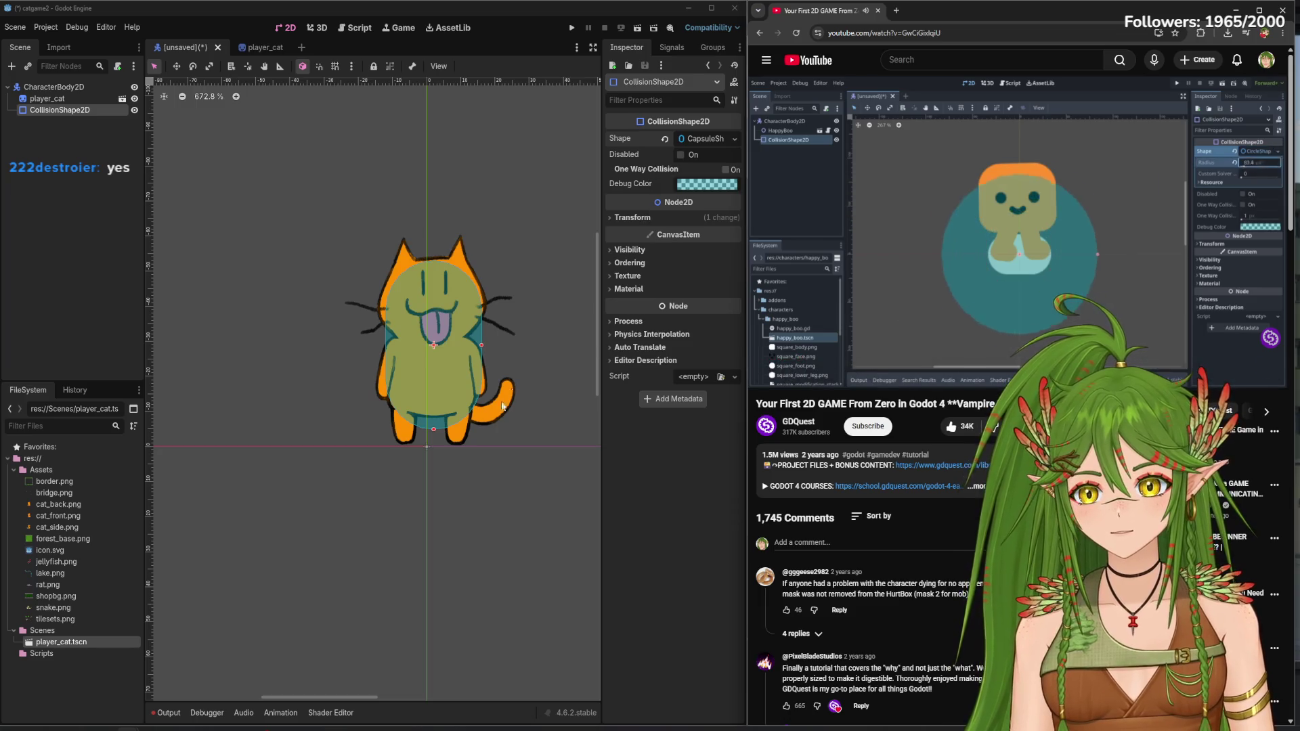
pyautogui.moveTo(434, 417); pyautogui.dragTo(433, 409)
pyautogui.moveTo(437, 348); pyautogui.dragTo(437, 394)
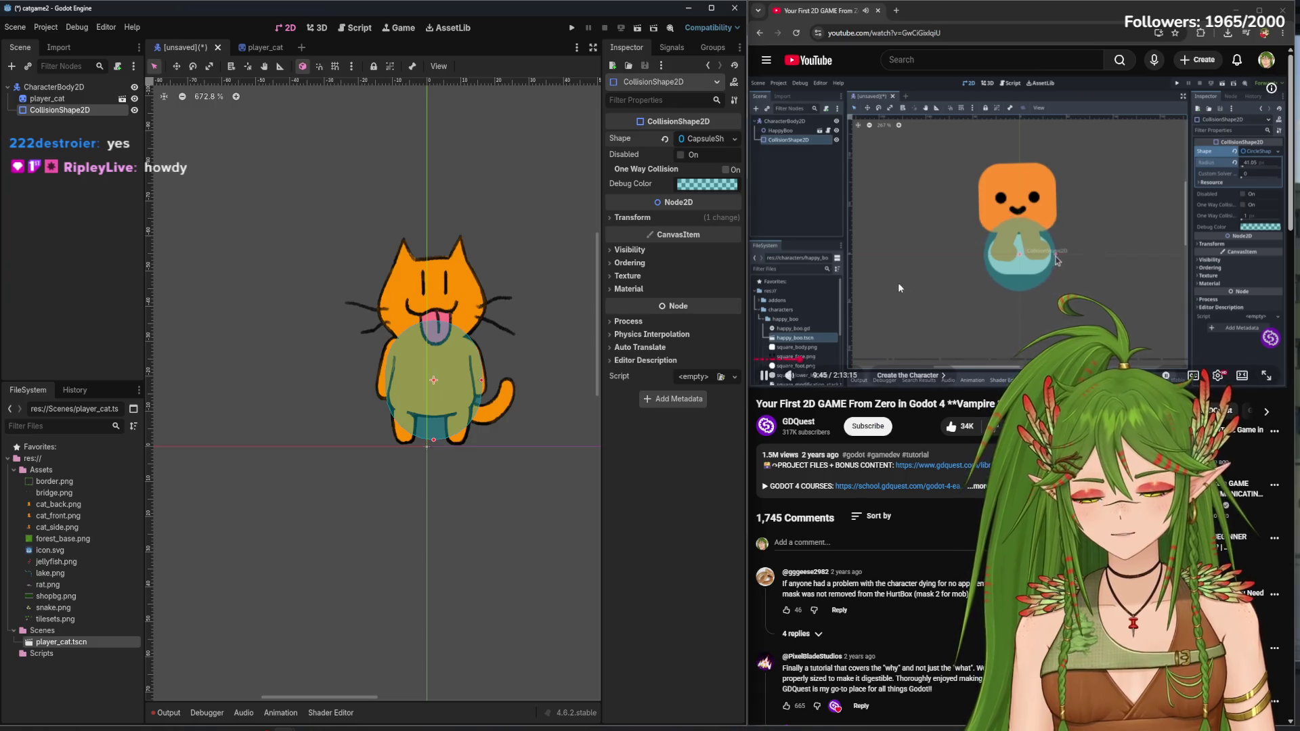
pyautogui.click(966, 255)
pyautogui.click(965, 255)
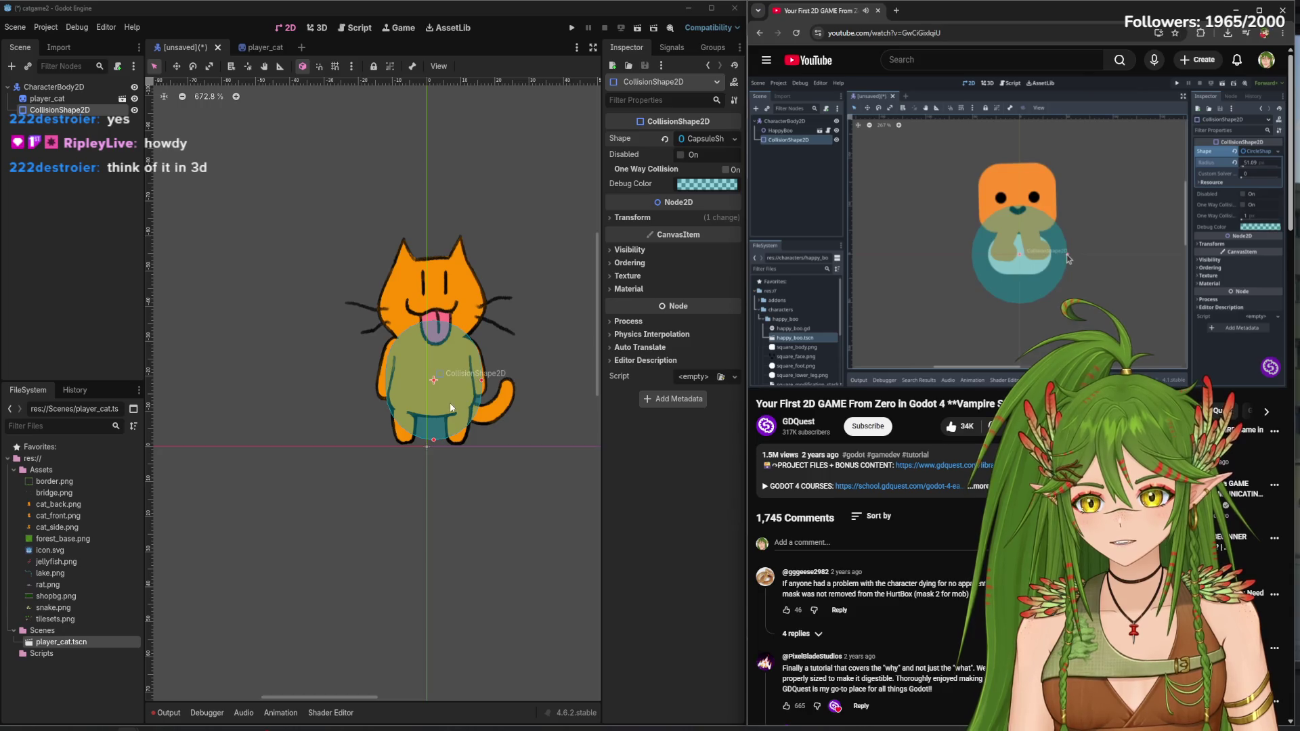
pyautogui.moveTo(448, 402); pyautogui.dragTo(434, 433)
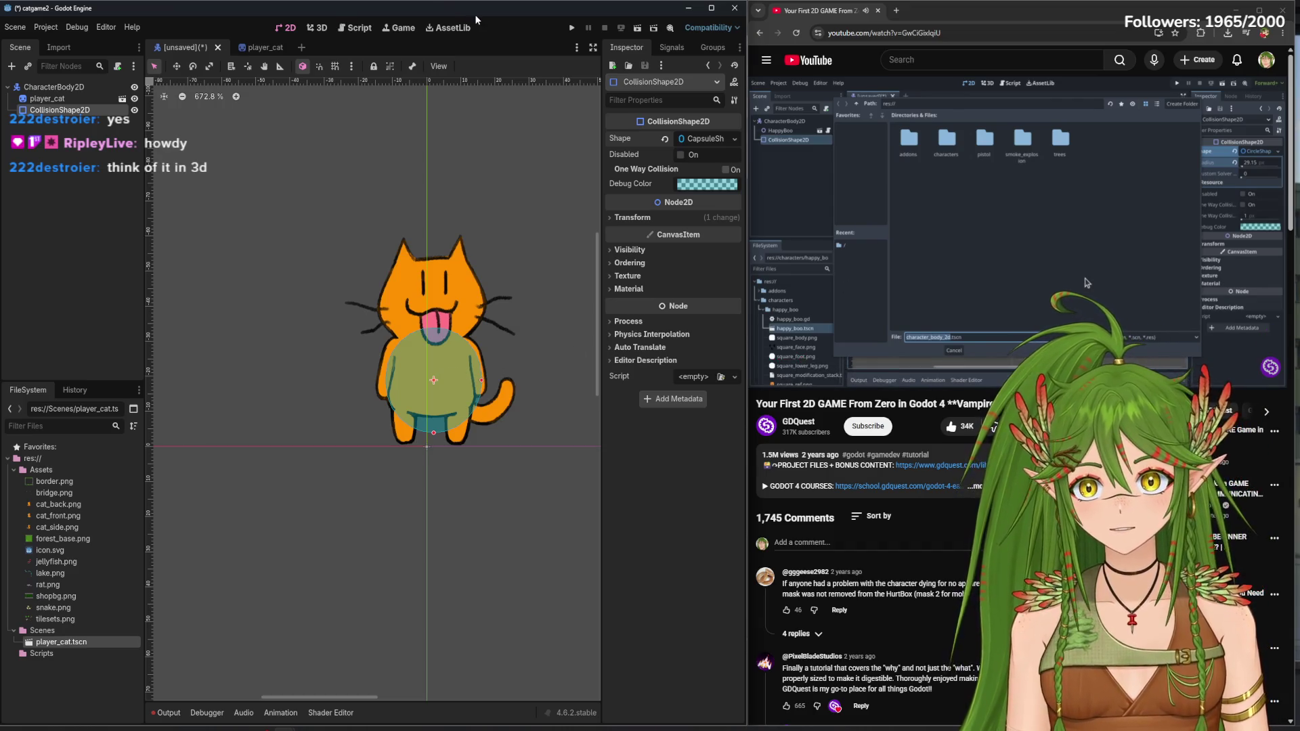
# Cancel the Save Scene As dialog and switch to the player_cat scene
pyautogui.hotkey('ctrl', 's')
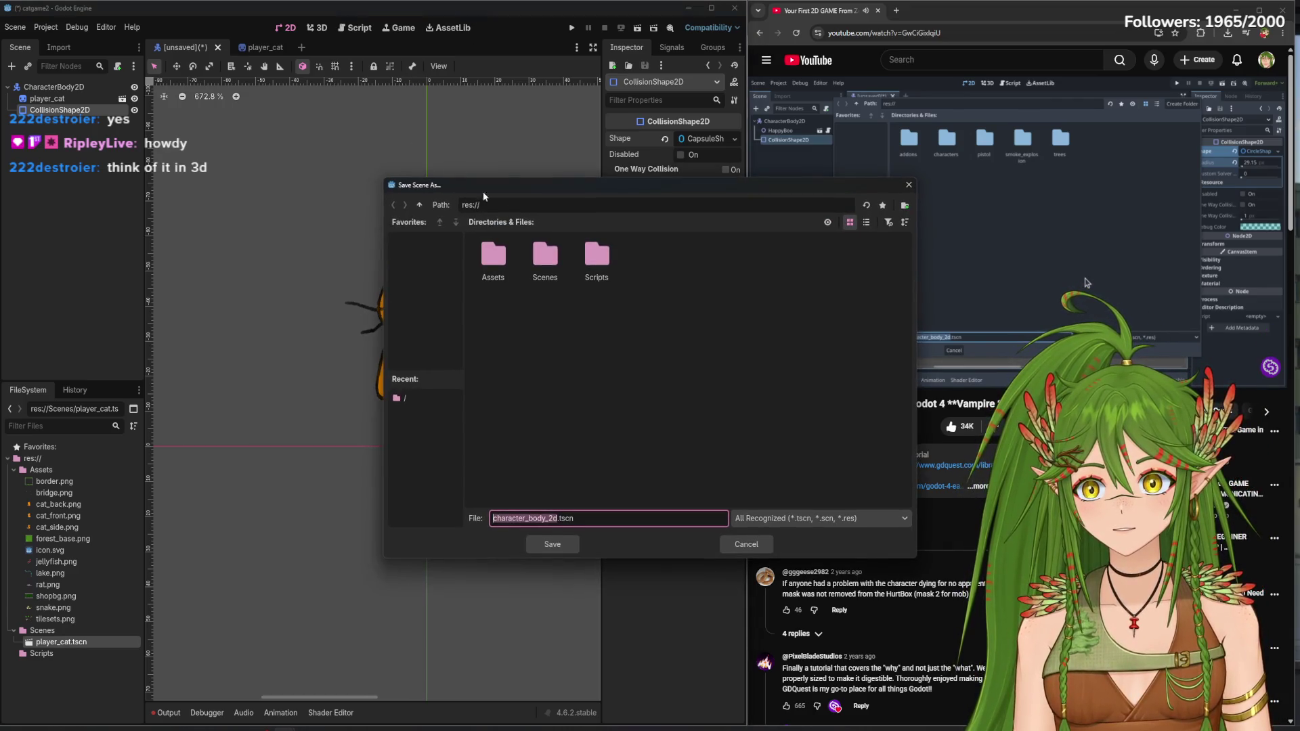
pyautogui.moveTo(653, 181); pyautogui.dragTo(443, 142)
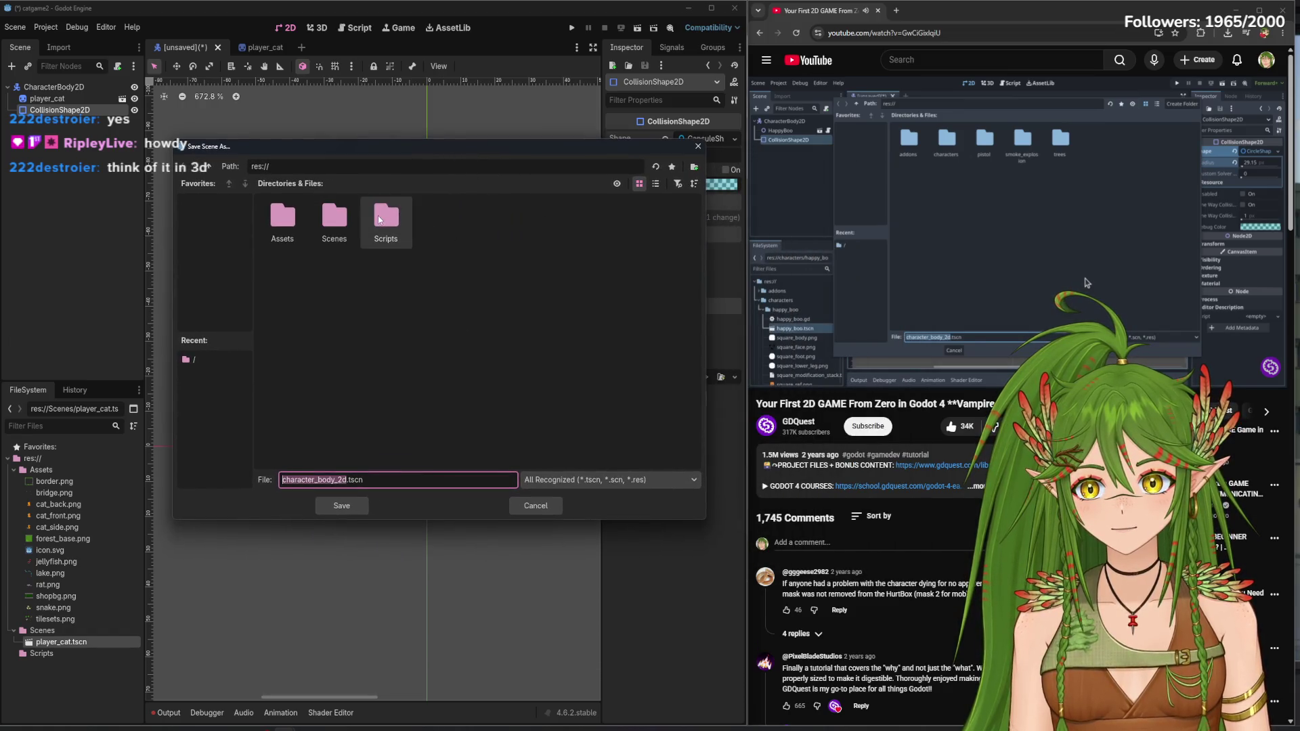
pyautogui.press('Right')
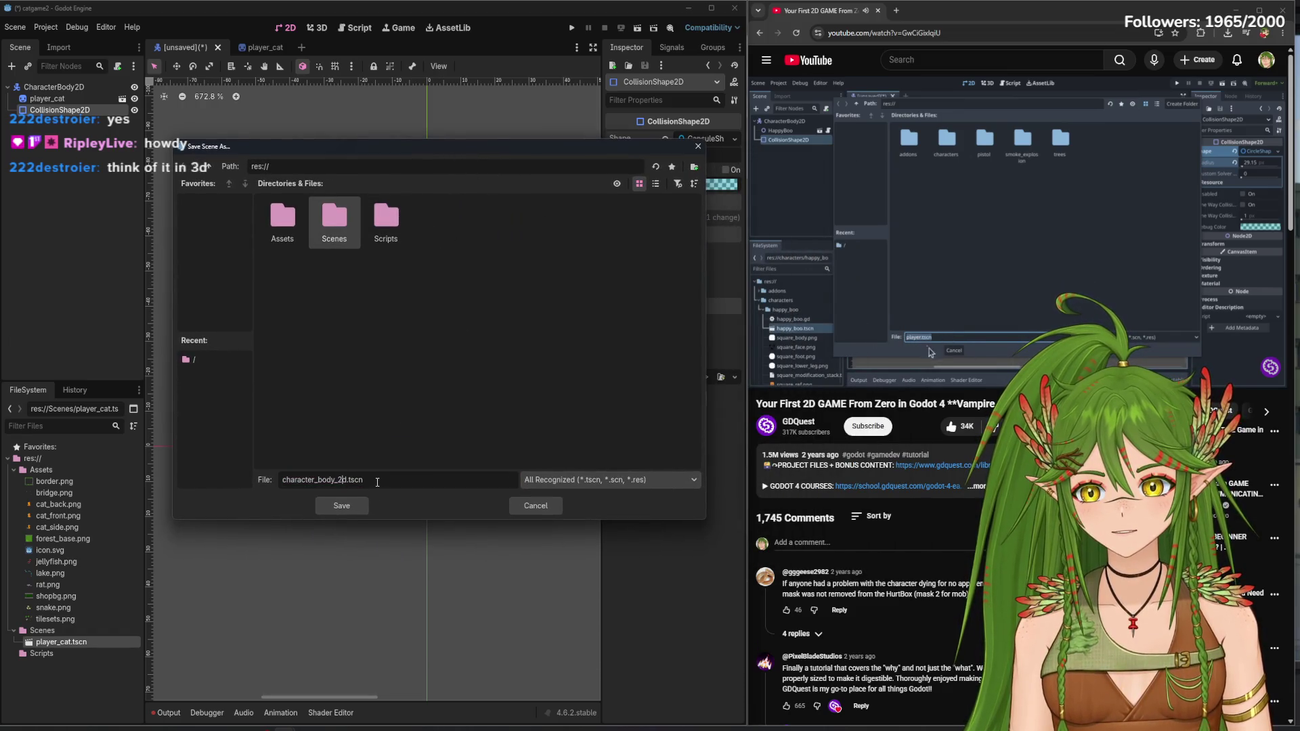
pyautogui.press('XF86AudioPlay')
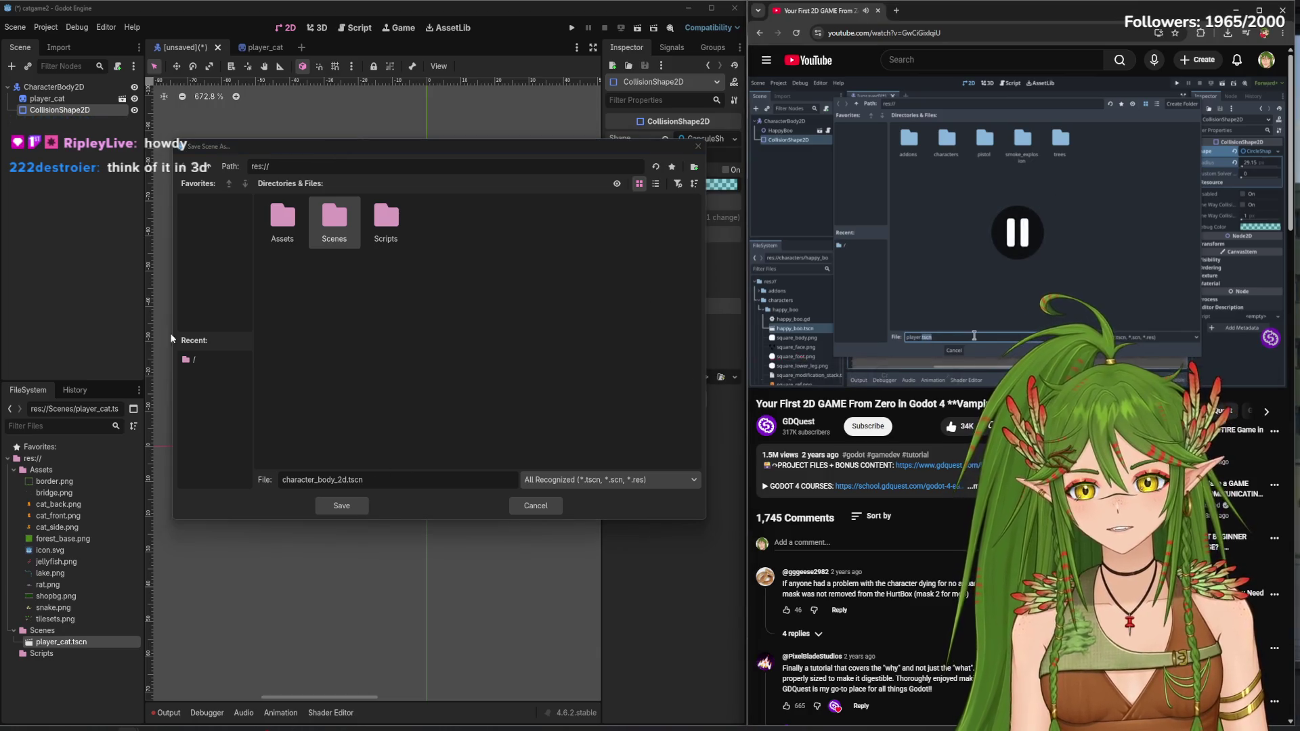
pyautogui.click(541, 509)
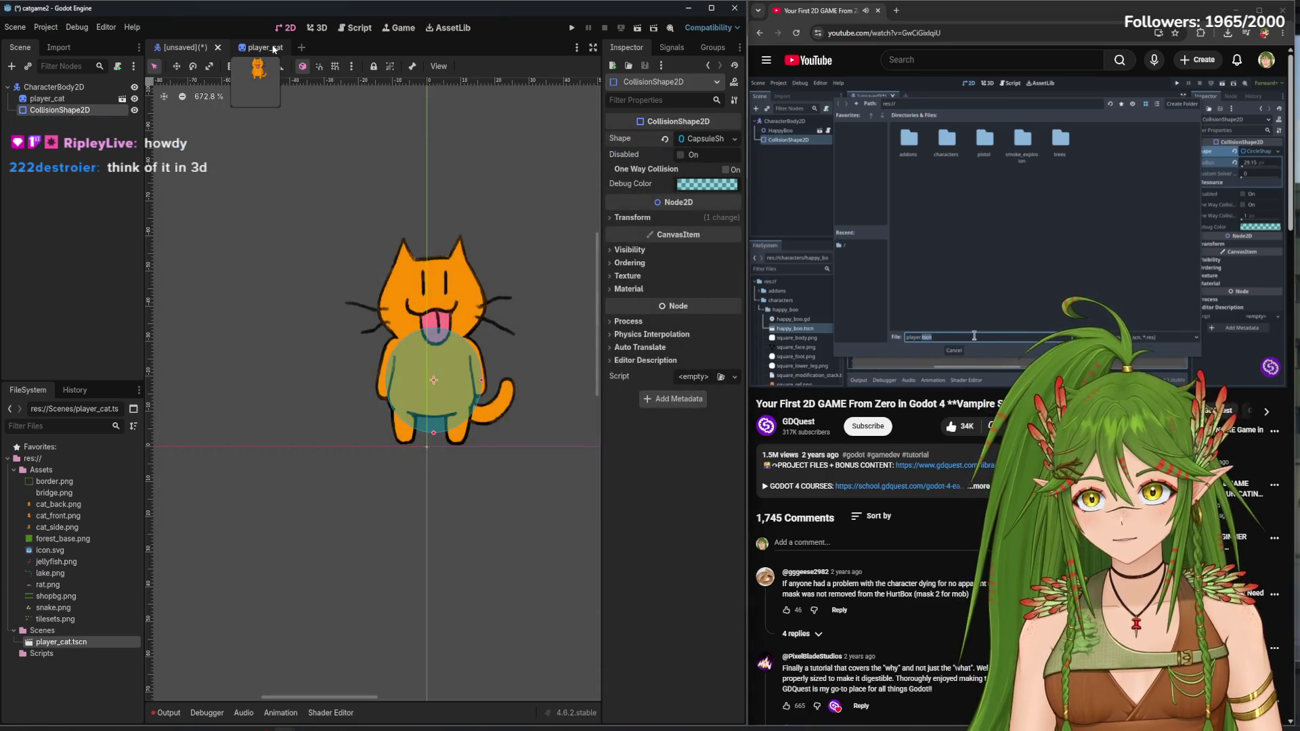
pyautogui.click(270, 48)
pyautogui.rightClick(54, 87)
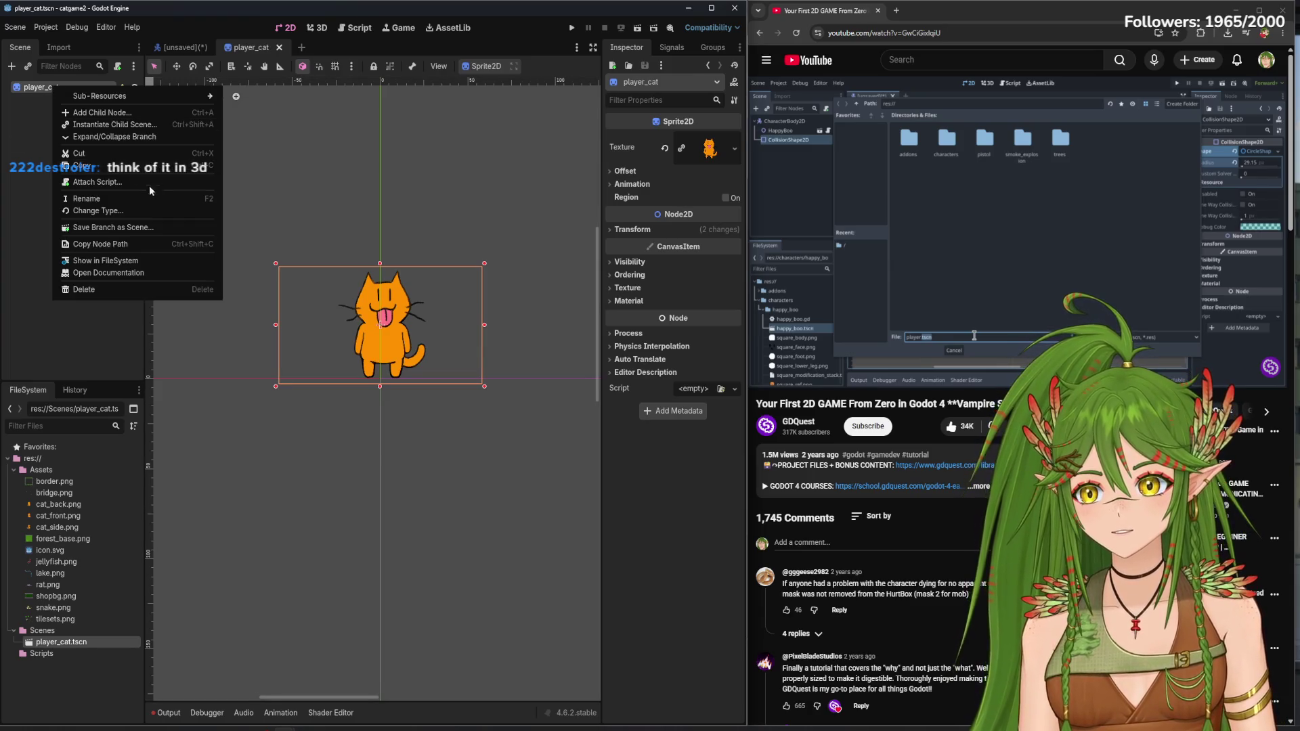
# Rename the player_cat scene's sprite node to cat_sprite, briefly checking the unsaved scene
pyautogui.click(111, 194)
pyautogui.write('cat')
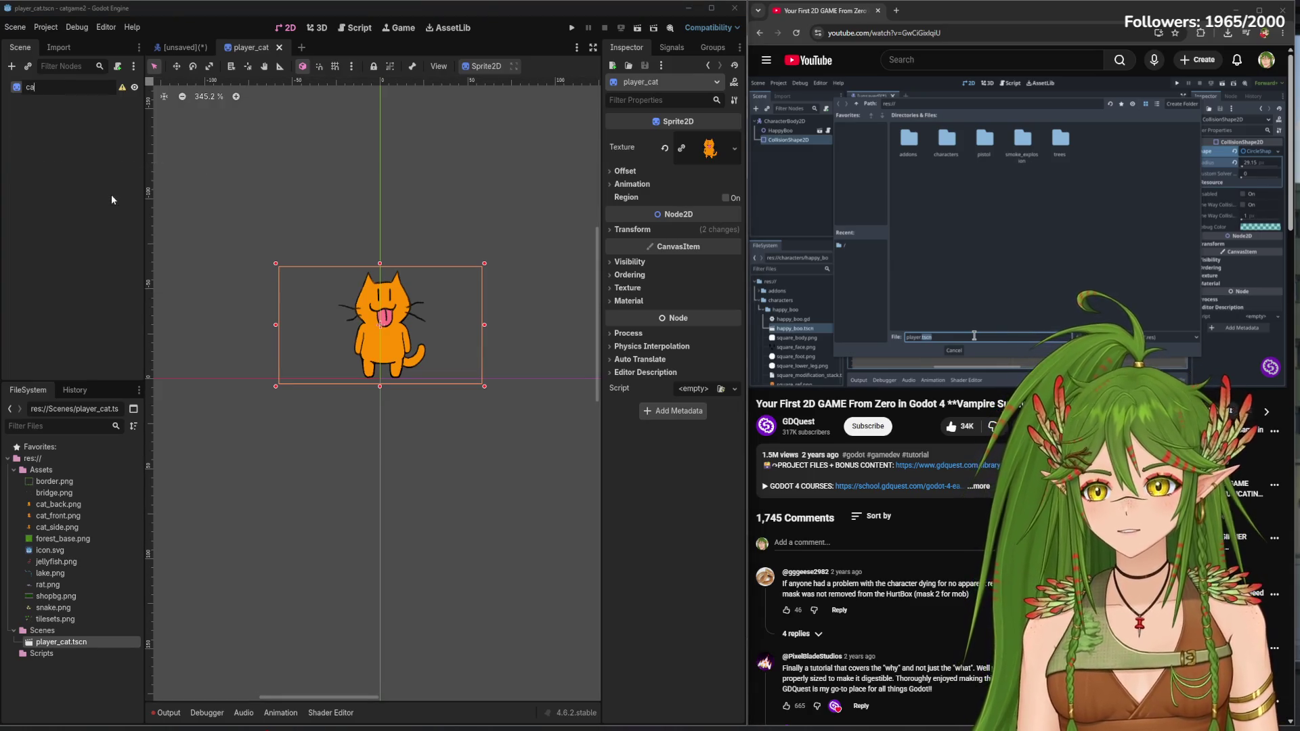
pyautogui.write('_sprite')
pyautogui.press('Return')
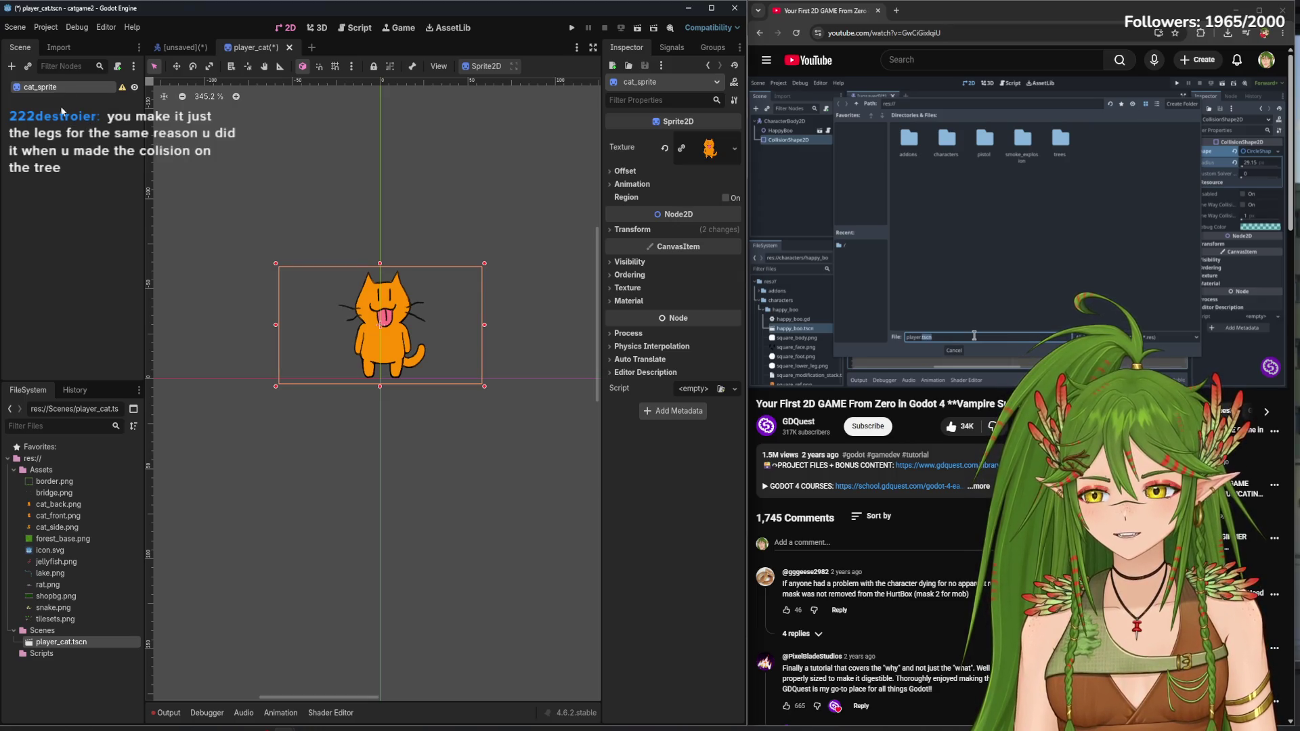
pyautogui.click(388, 258)
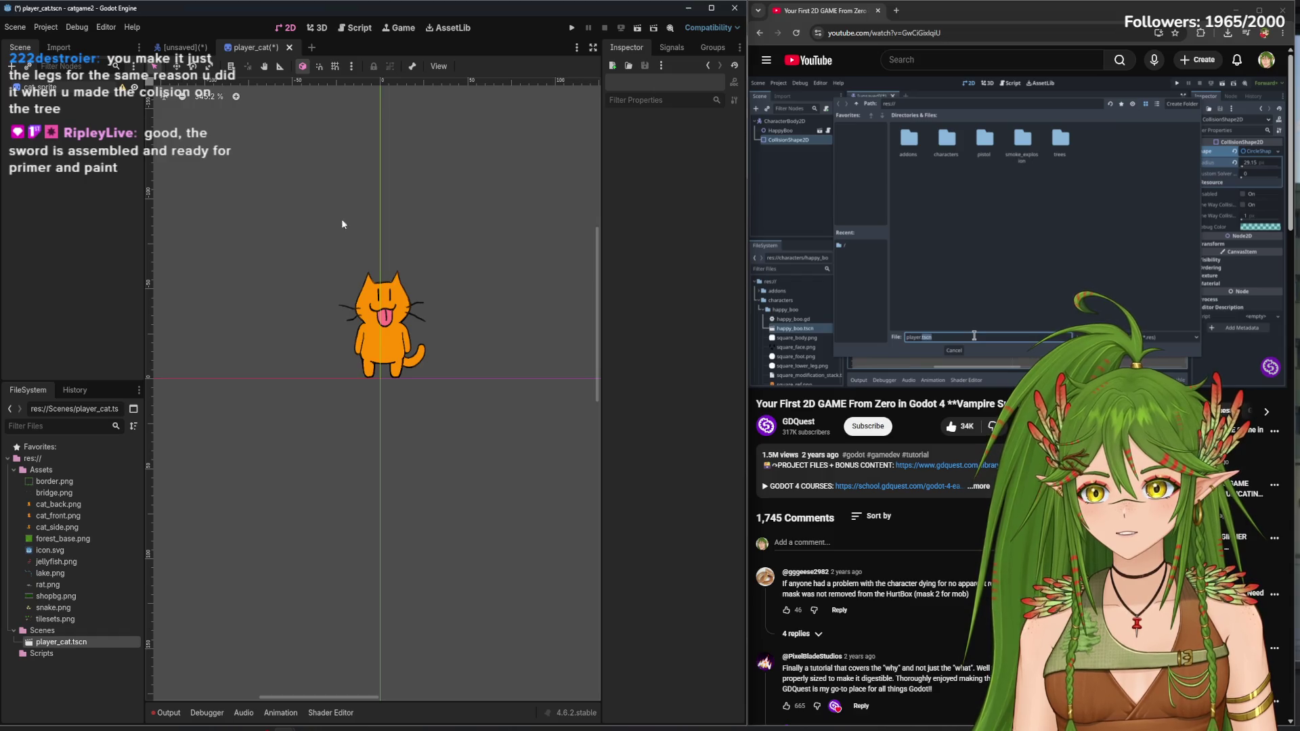
pyautogui.click(192, 48)
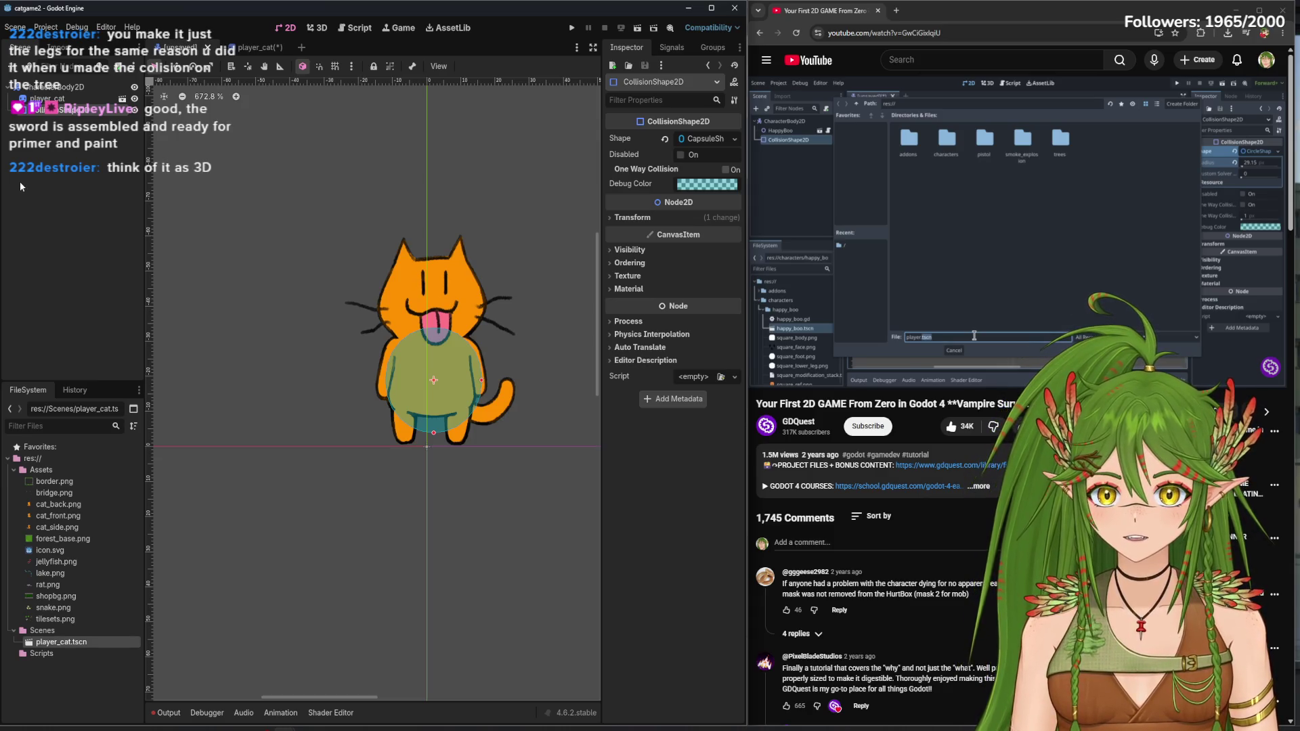
pyautogui.click(248, 49)
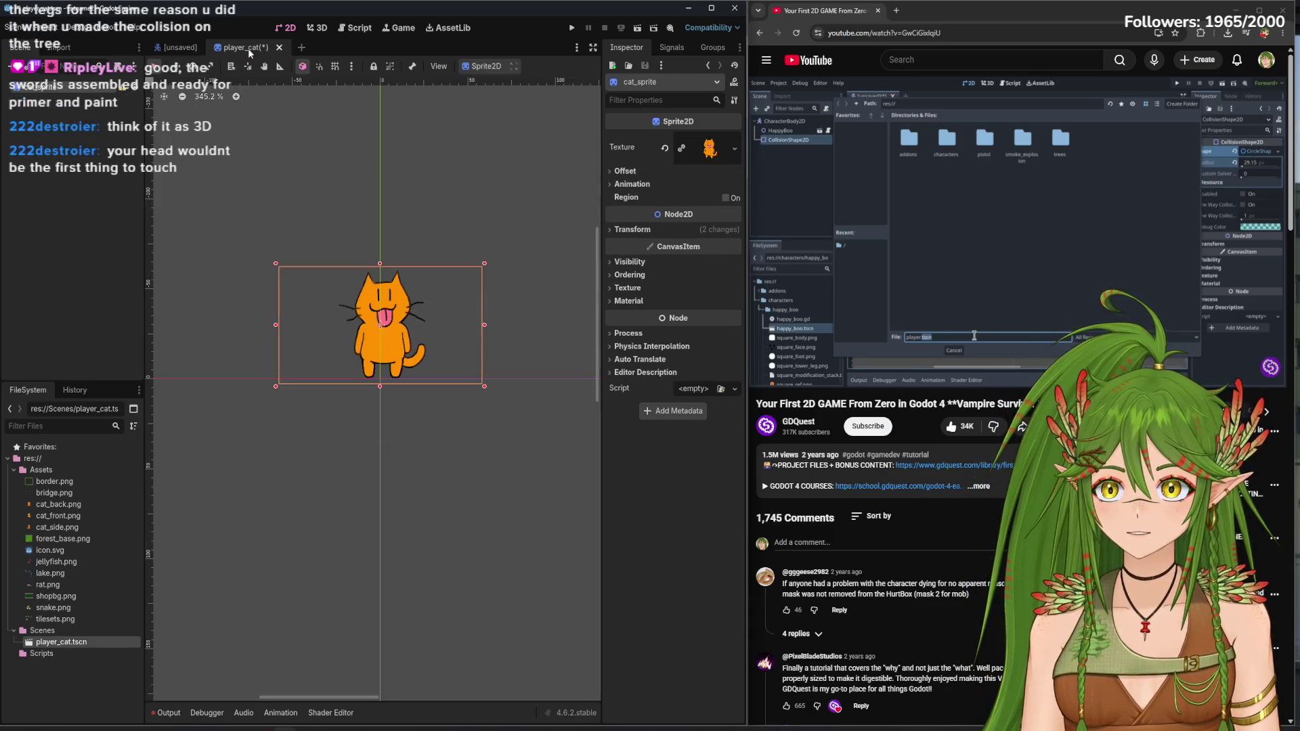
# Rename player_cat.tscn to cat_sprite.tscn in FileSystem and save the scene
pyautogui.rightClick(87, 642)
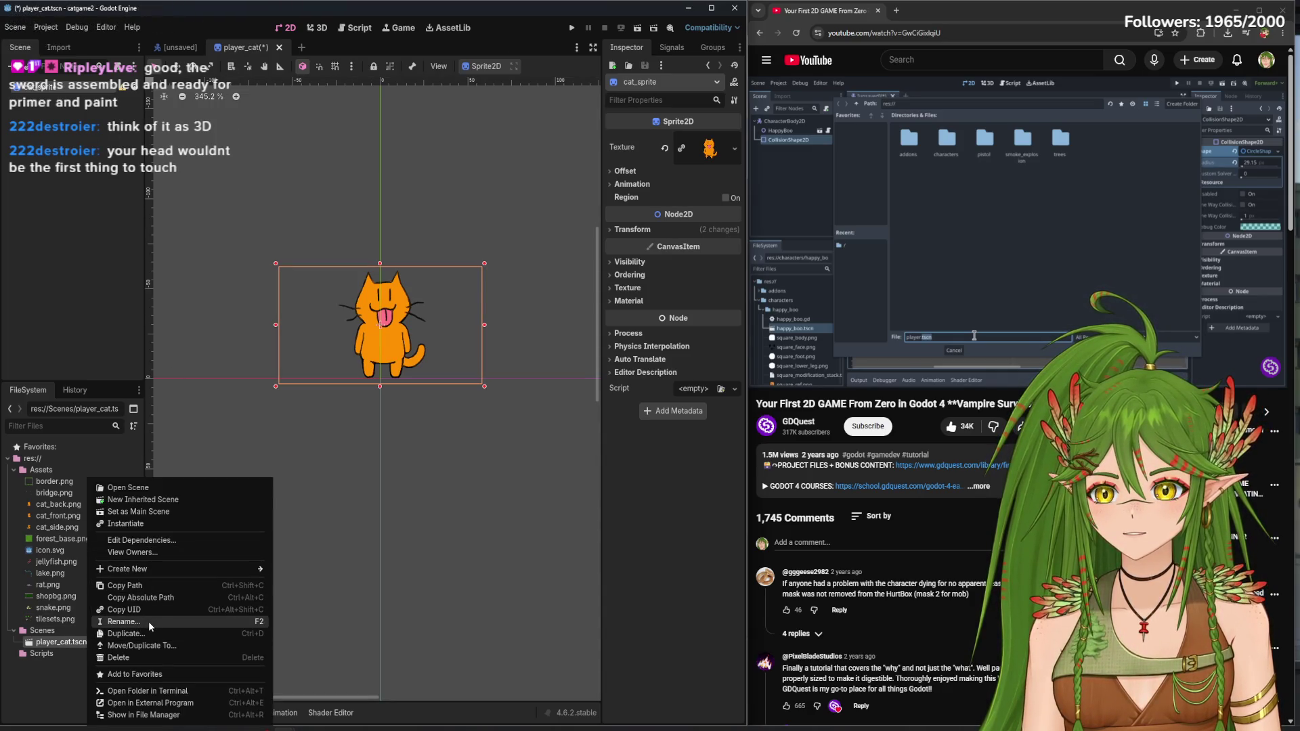
pyautogui.click(148, 621)
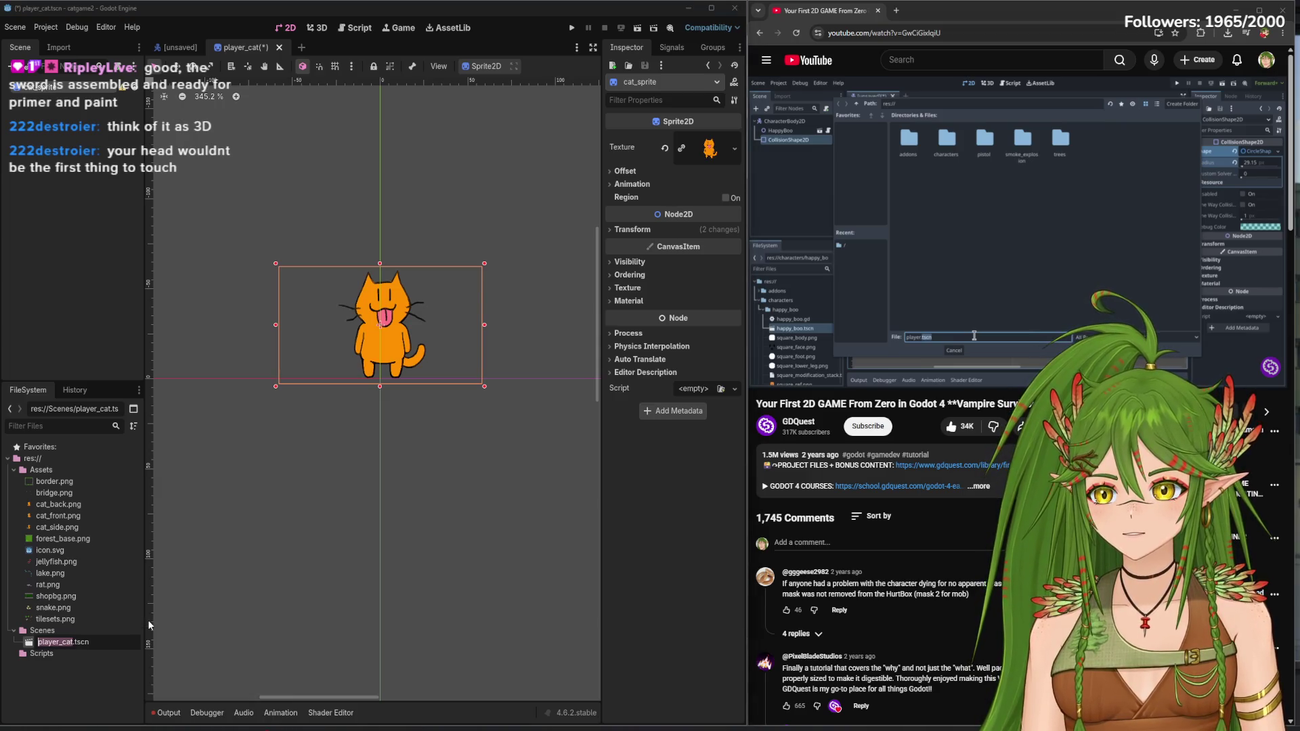
pyautogui.write('cat')
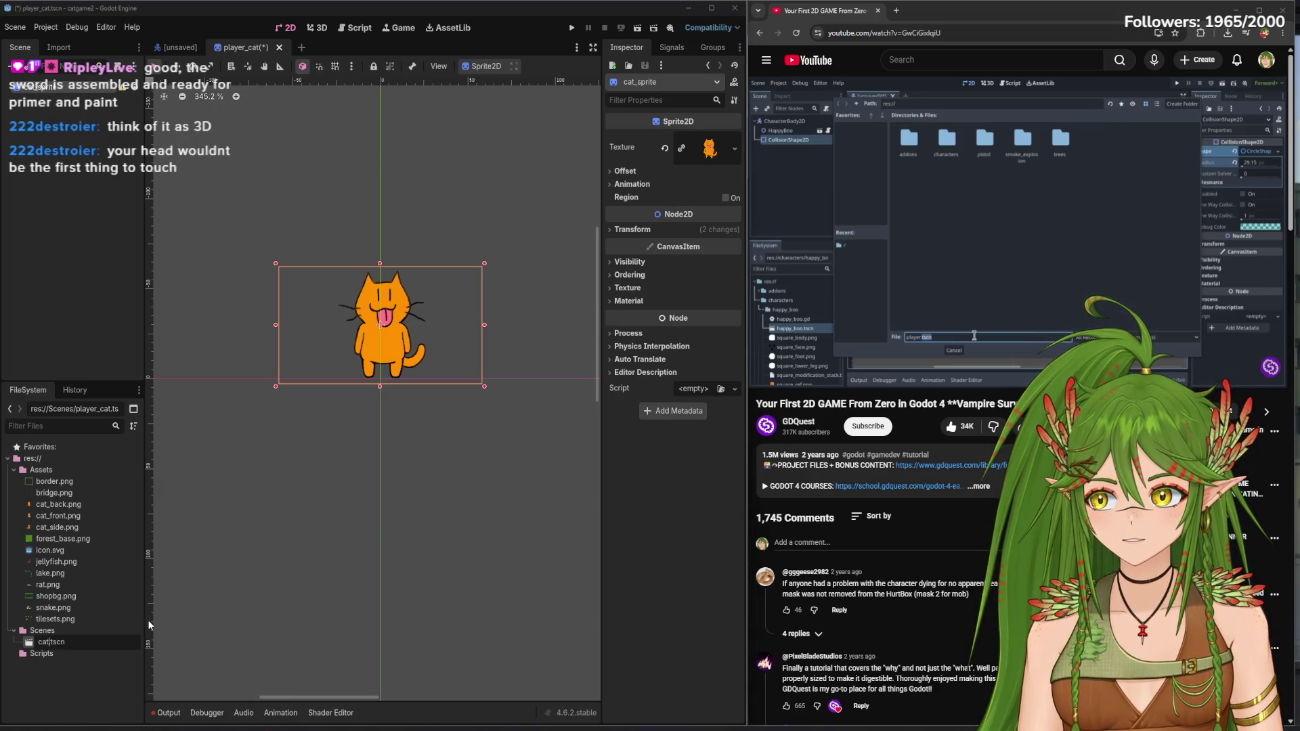
pyautogui.write('_s')
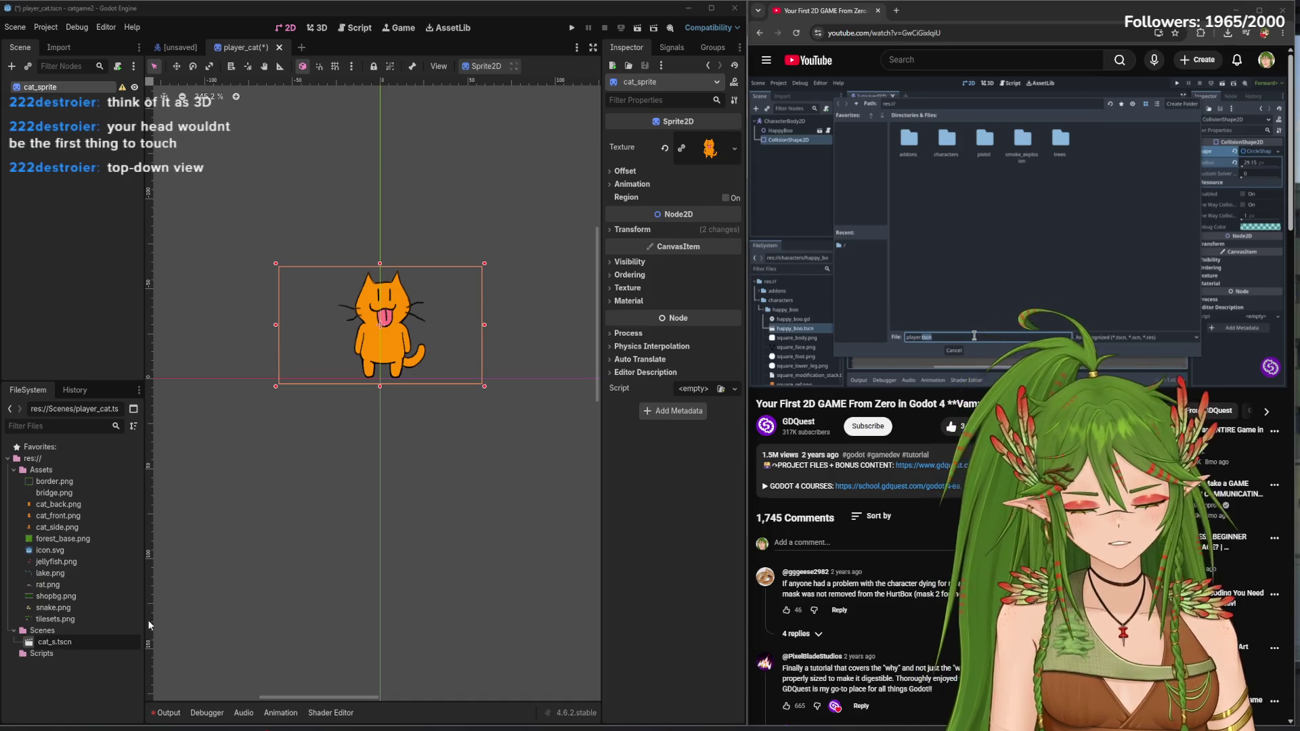
pyautogui.write('prite')
pyautogui.press('Return')
pyautogui.click(147, 619)
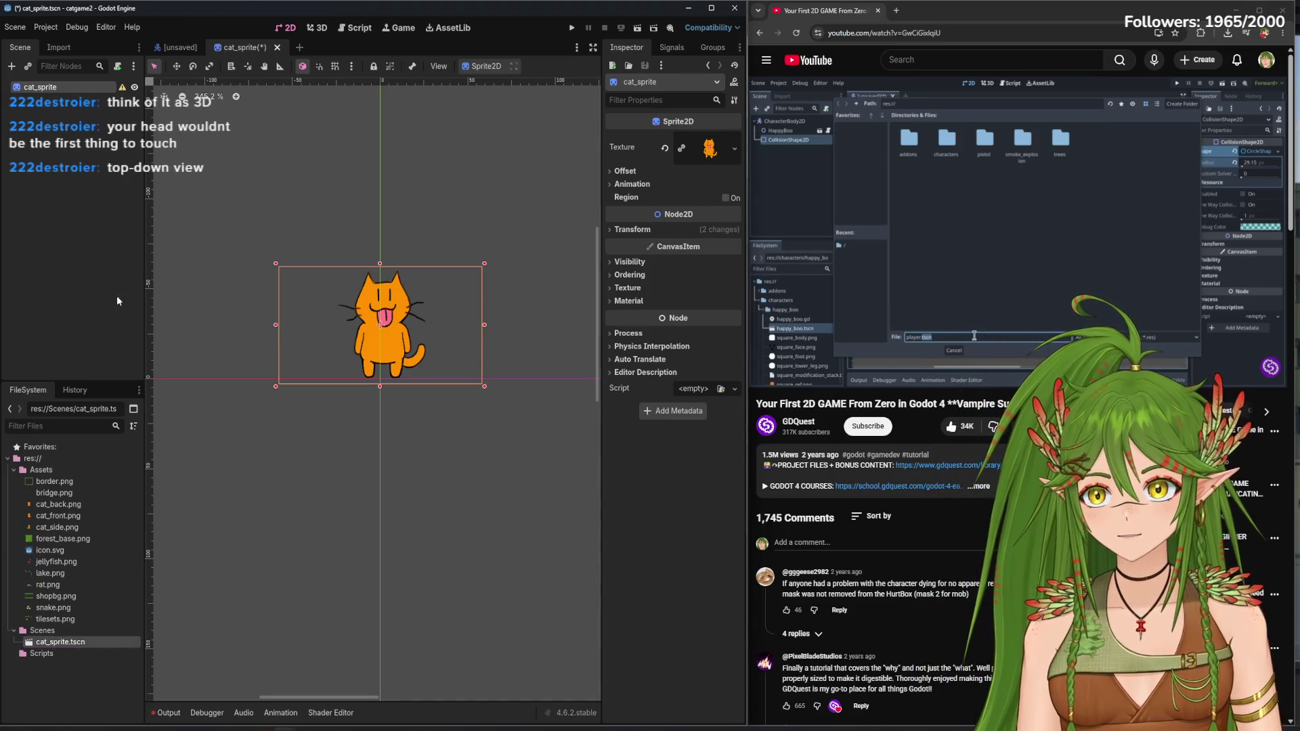
pyautogui.click(110, 230)
pyautogui.hotkey('ctrl', 's')
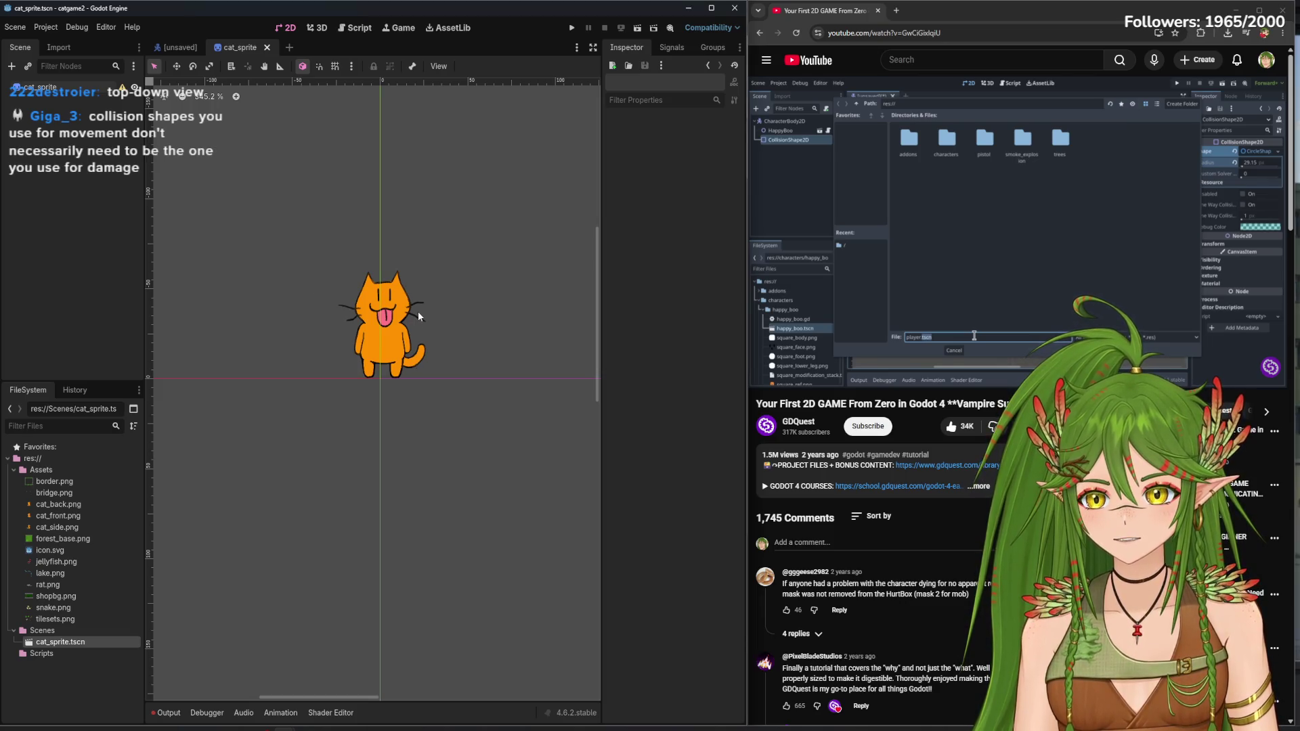
# In the unsaved character scene, move the collision capsule about 2 pixels lower
pyautogui.click(180, 47)
pyautogui.click(434, 419)
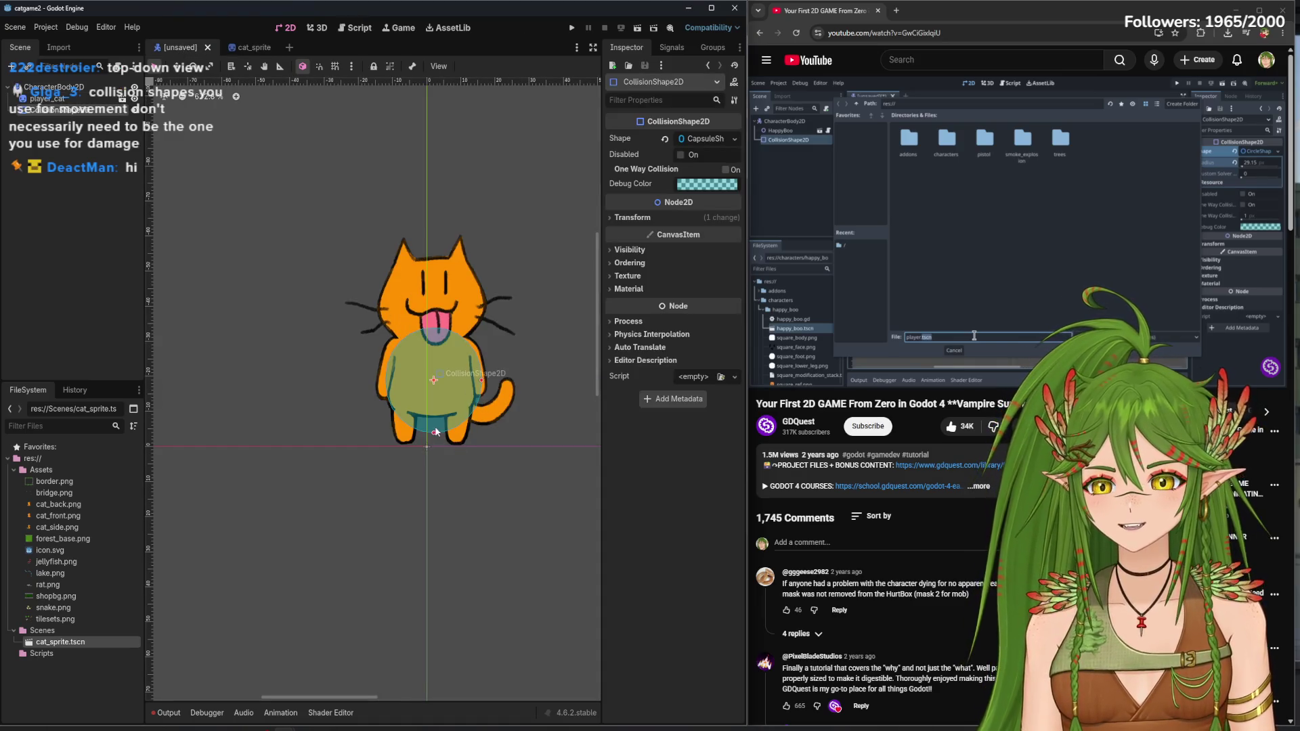
pyautogui.moveTo(434, 420); pyautogui.dragTo(436, 429)
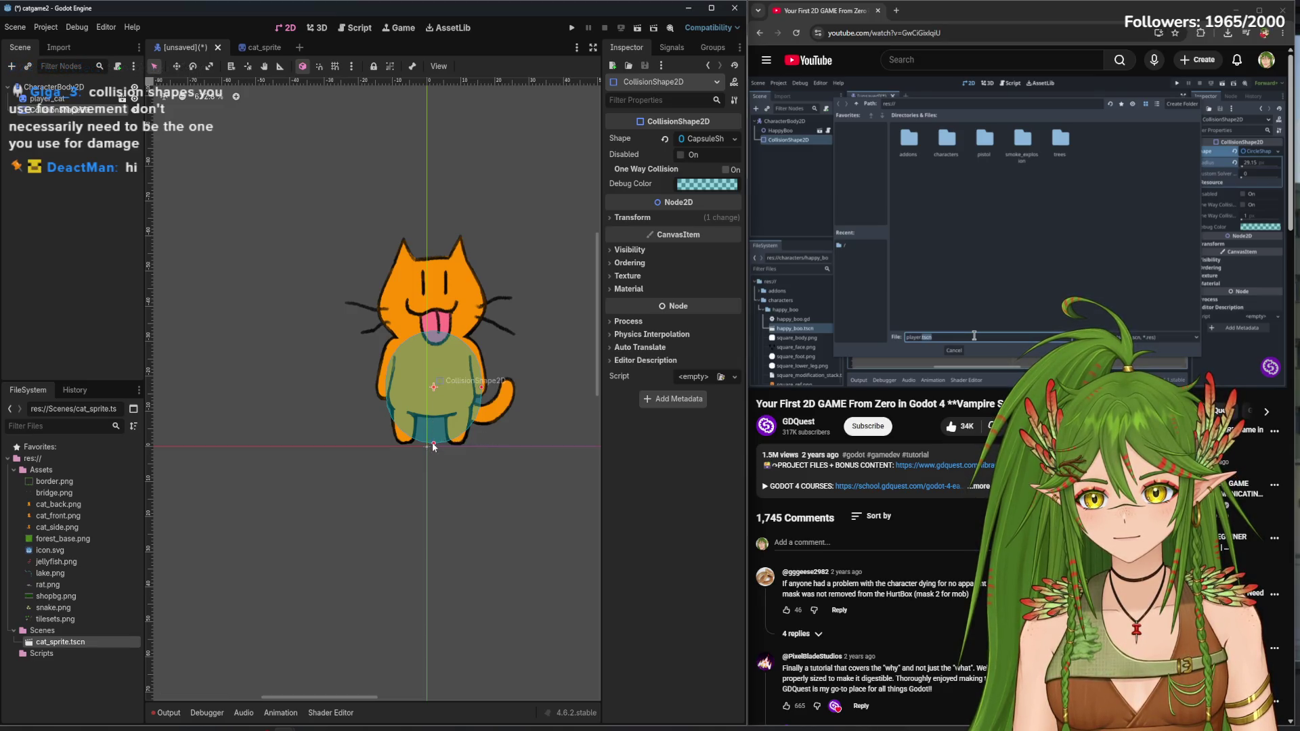
pyautogui.moveTo(437, 425); pyautogui.dragTo(437, 429)
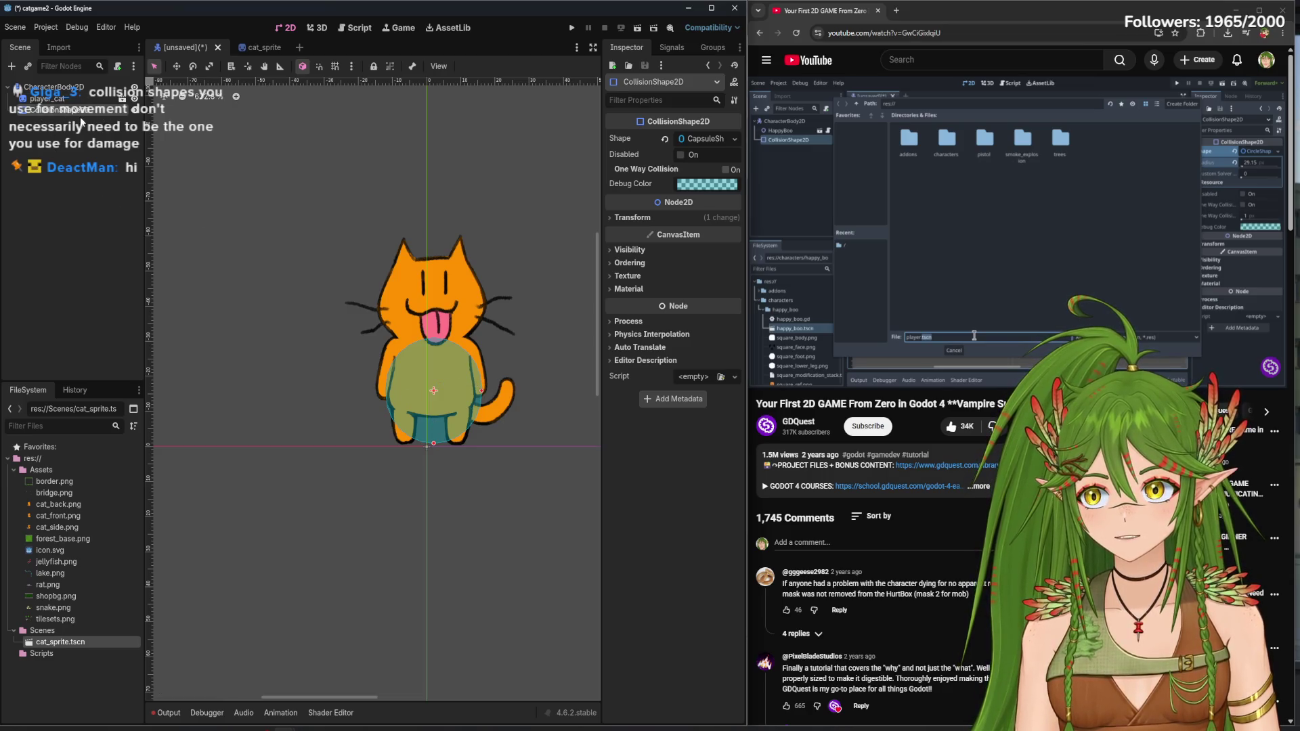
pyautogui.click(284, 190)
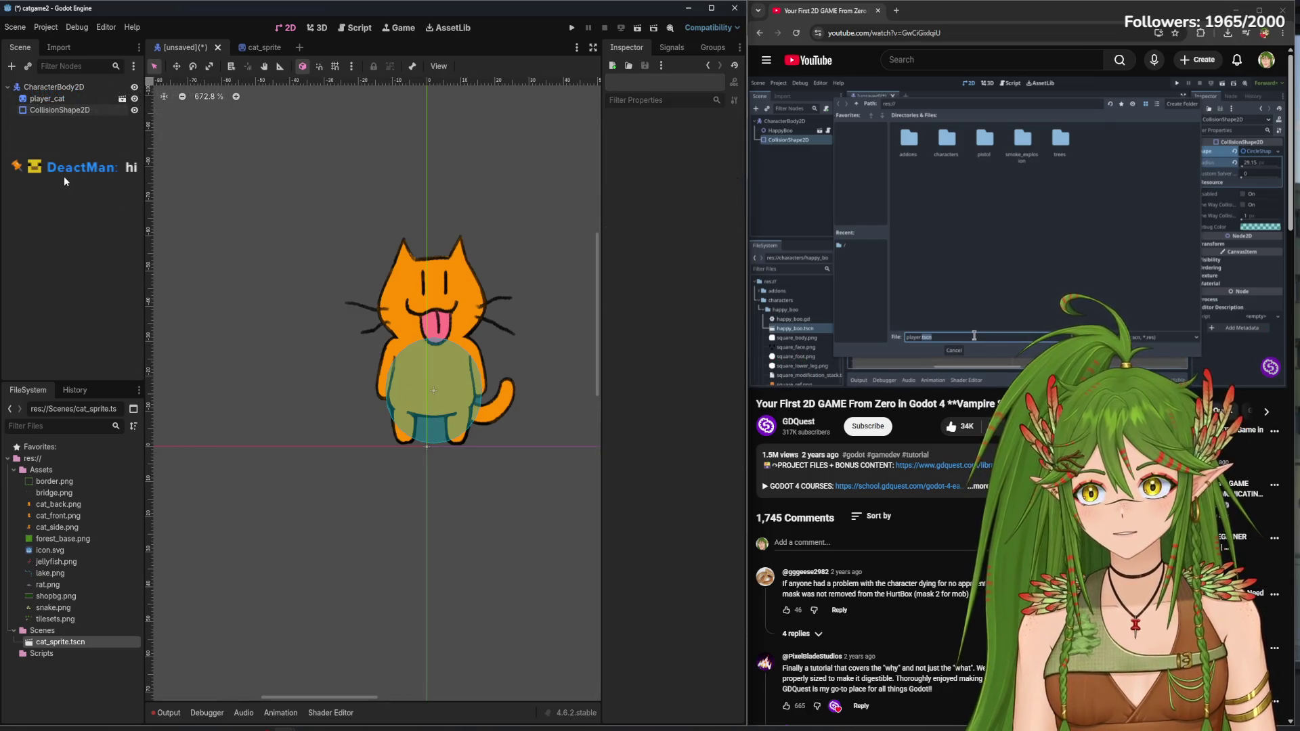
pyautogui.hotkey('ctrl', 's')
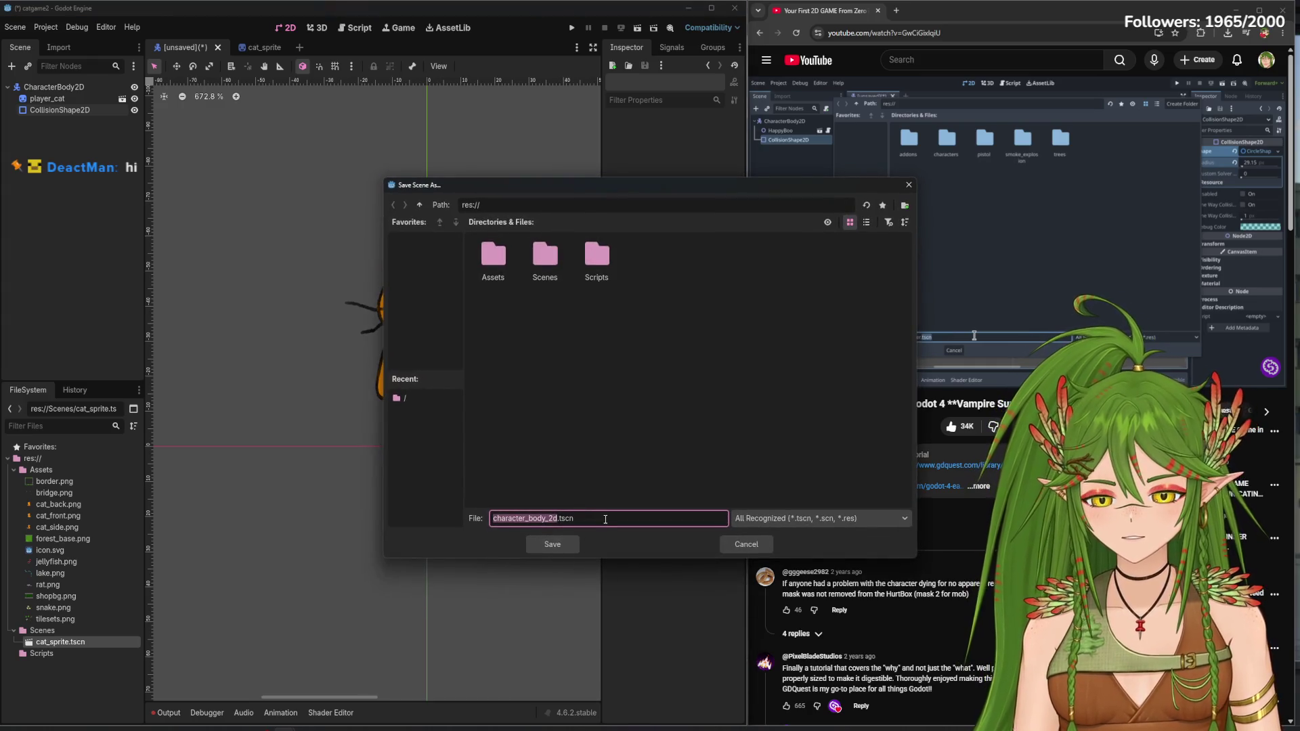
pyautogui.write('player')
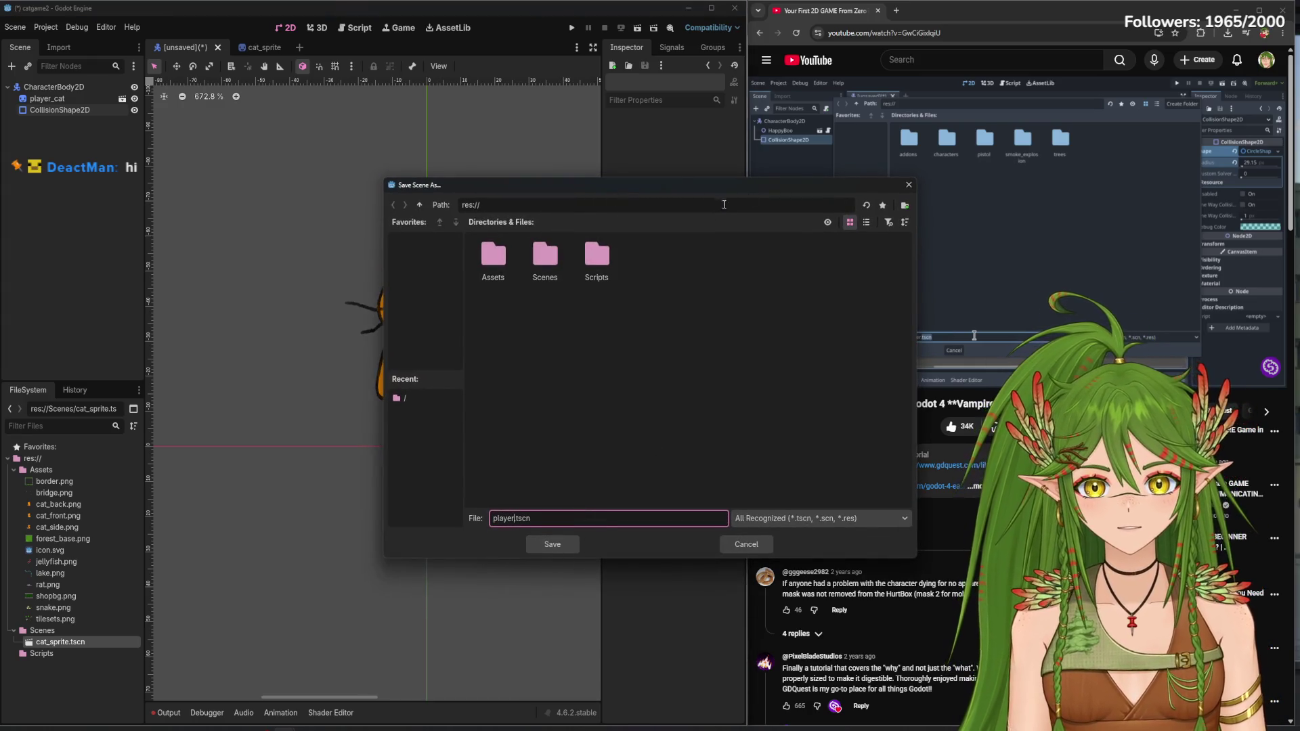
pyautogui.click(948, 317)
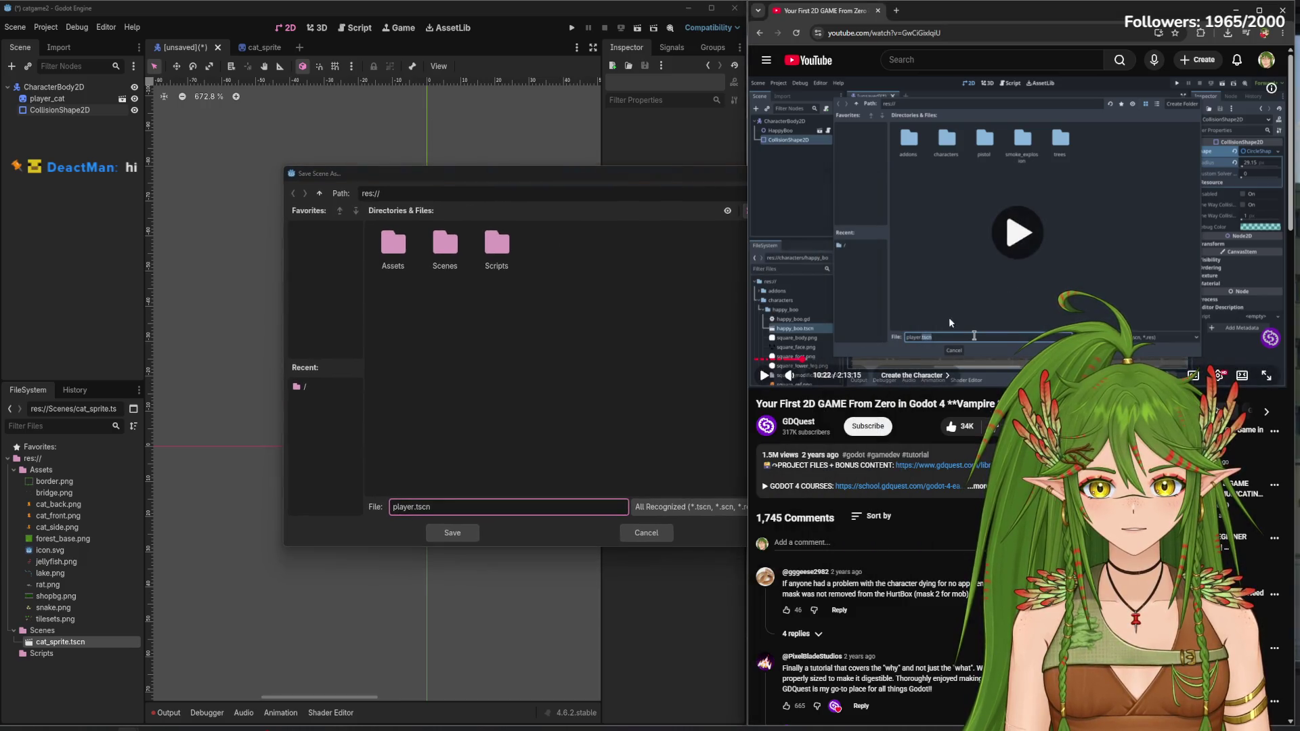
pyautogui.click(454, 512)
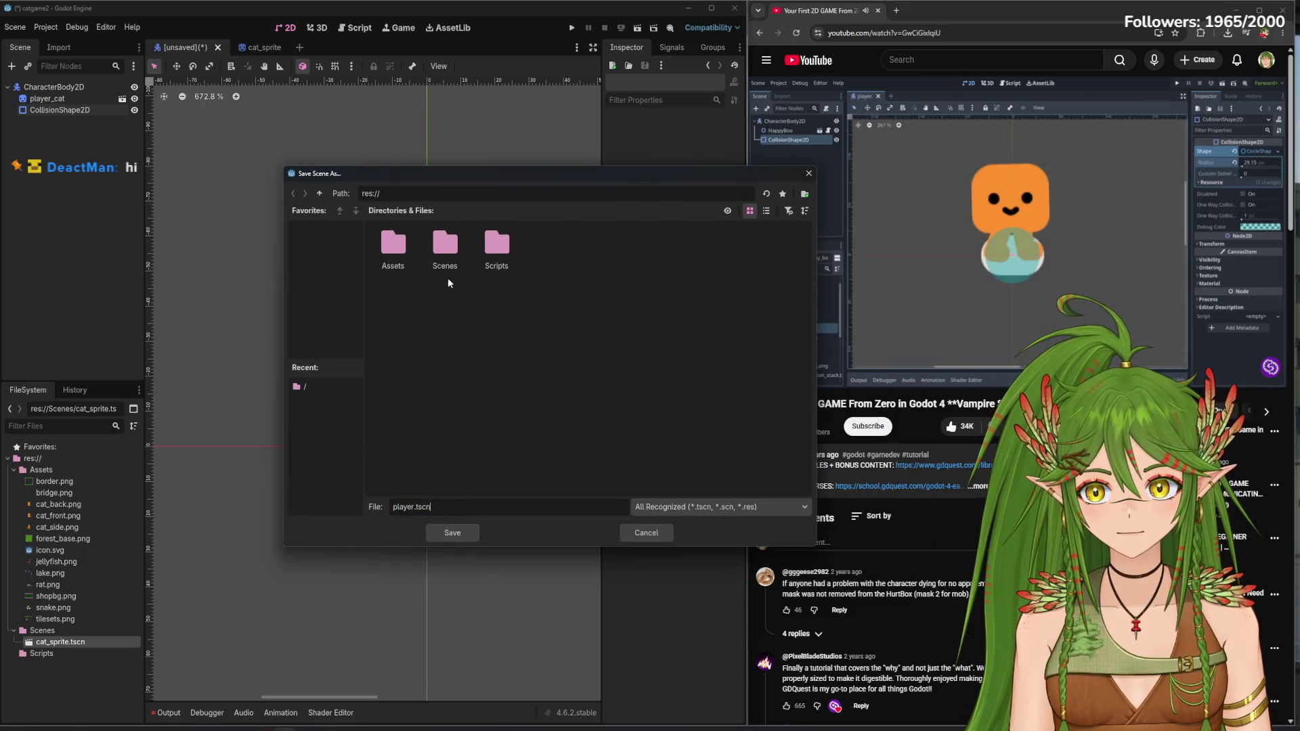
pyautogui.click(453, 246)
pyautogui.doubleClick(453, 246)
pyautogui.click(454, 533)
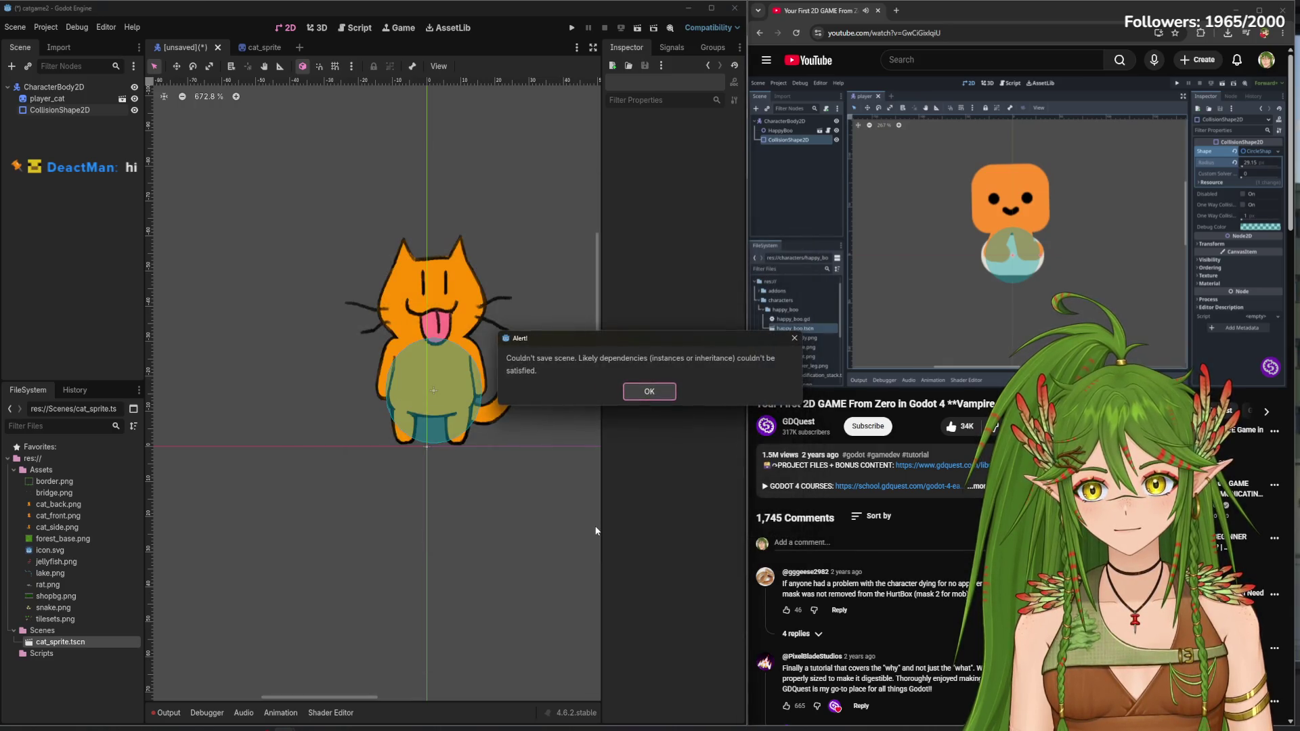
pyautogui.click(932, 291)
pyautogui.click(649, 391)
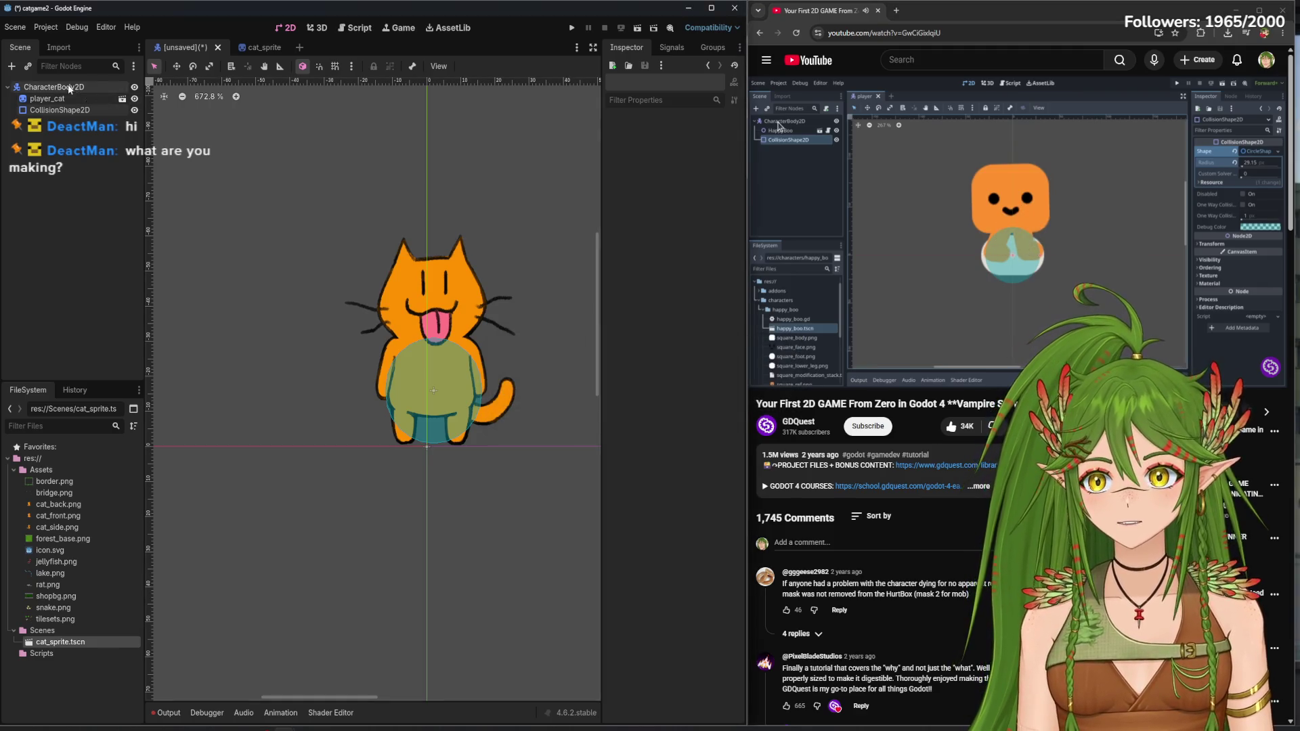
pyautogui.click(62, 98)
pyautogui.rightClick(62, 98)
pyautogui.click(120, 206)
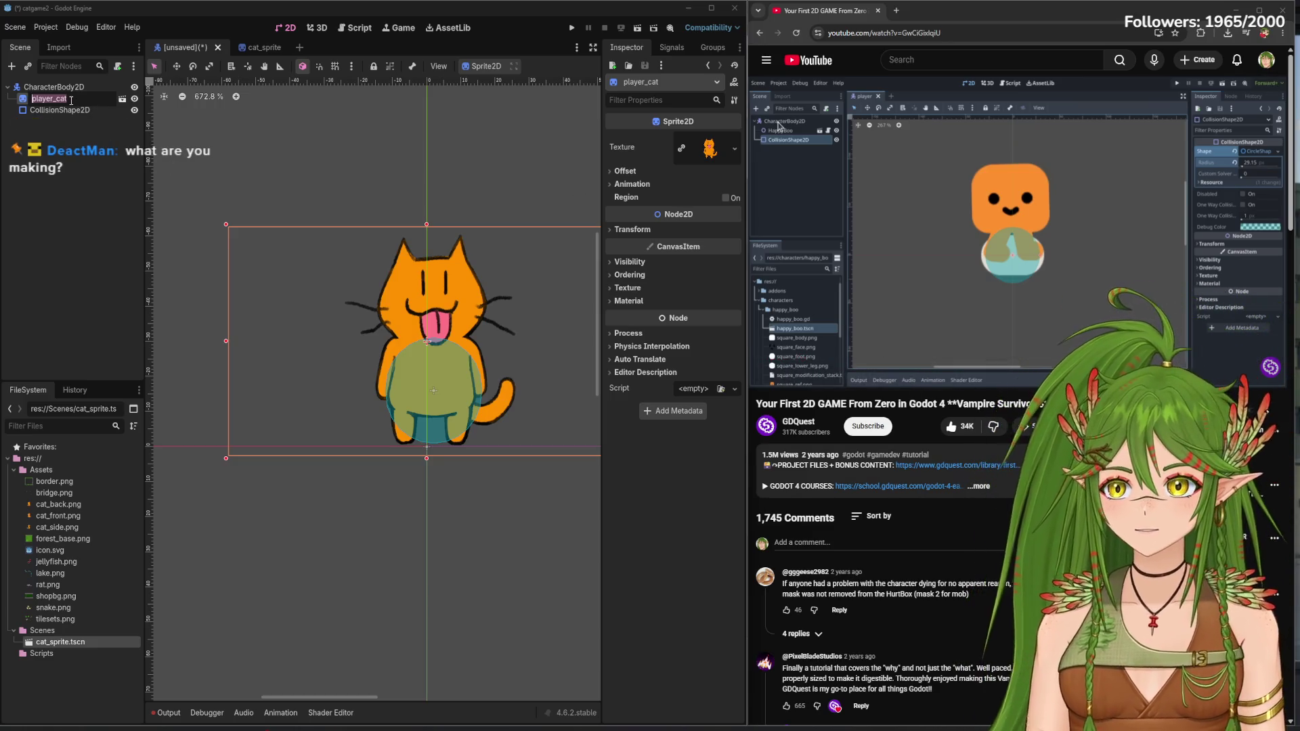
# Finish renaming the node to cat_sprite
pyautogui.write('cat_sprite')
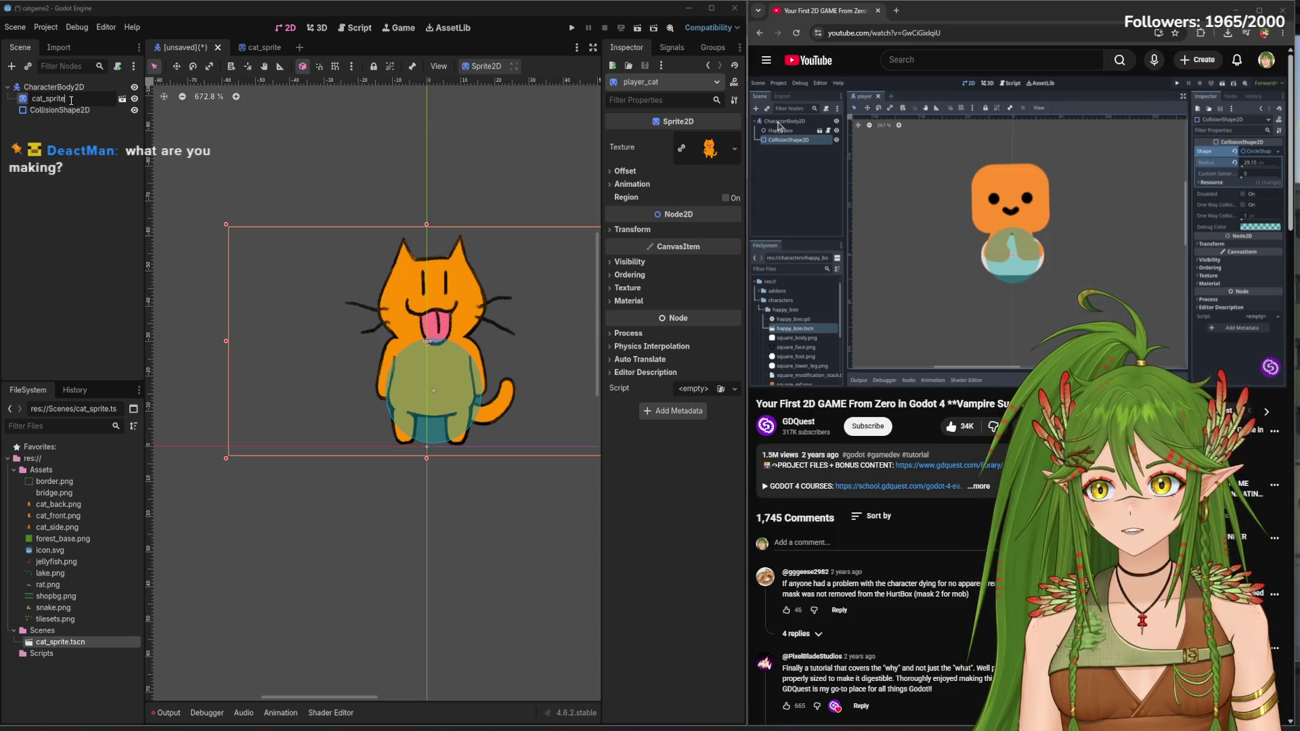
pyautogui.press('Return')
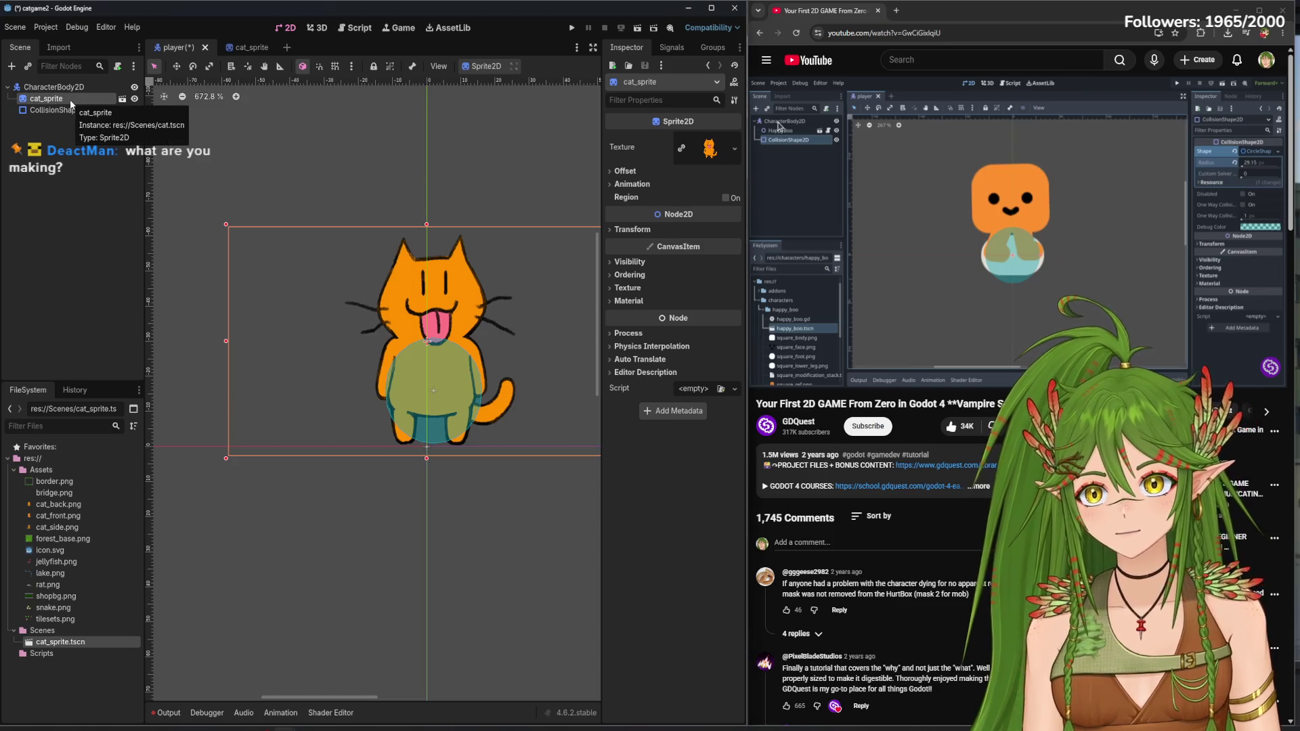
pyautogui.click(61, 177)
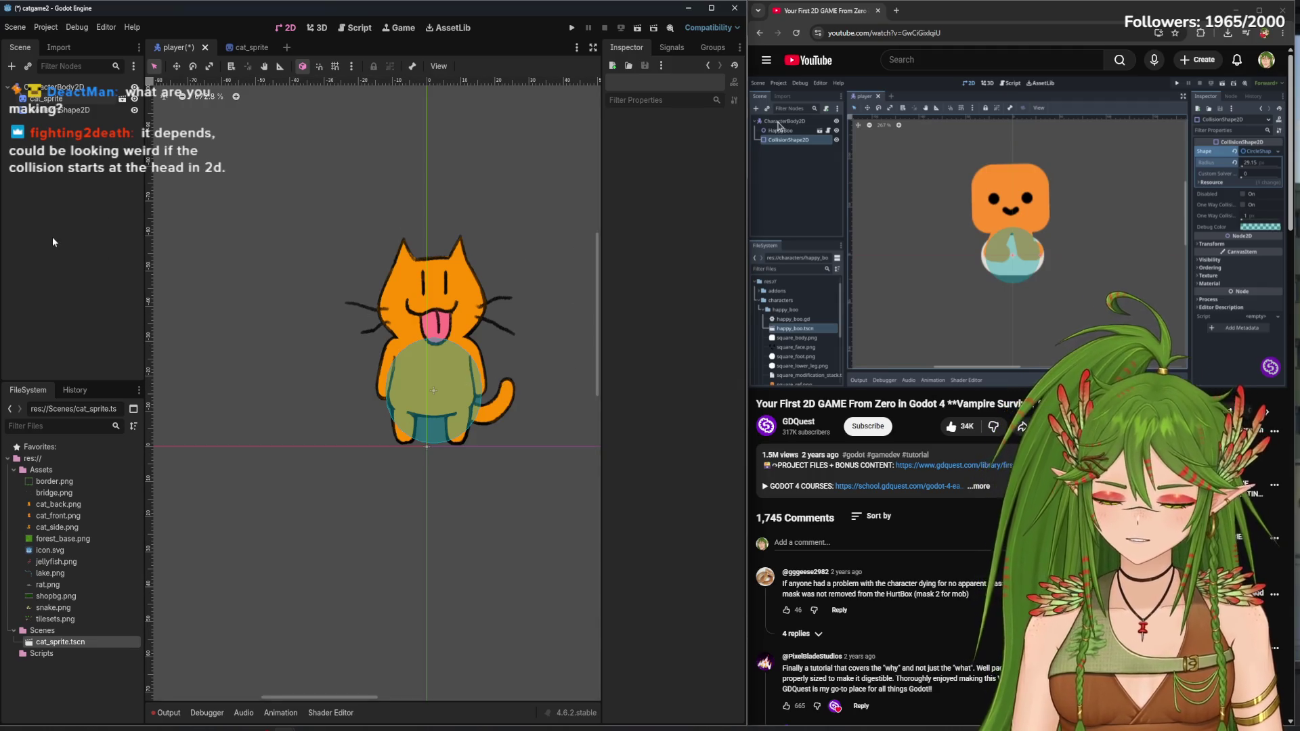
# Attempt saving the player scene twice, dismissing the 'Couldn't save scene' dependency error each time
pyautogui.hotkey('ctrl', 's')
pyautogui.click(655, 393)
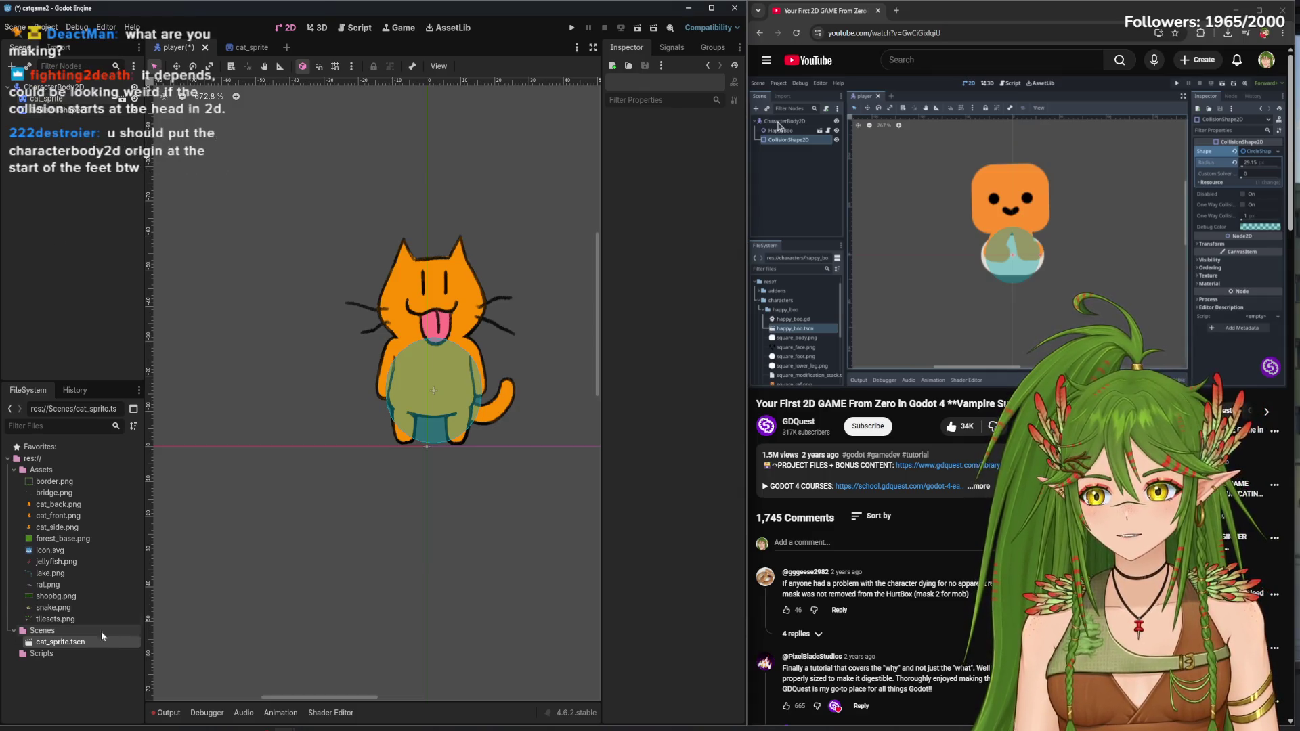
pyautogui.click(245, 48)
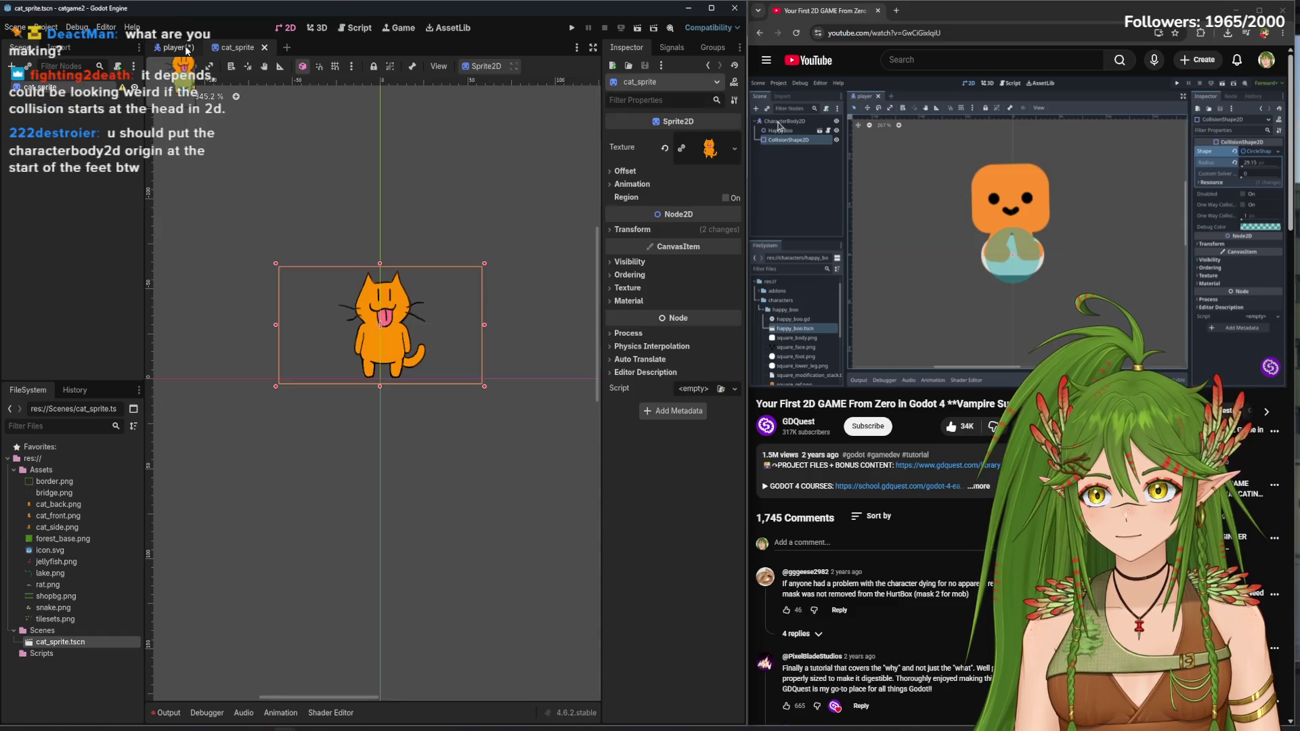
pyautogui.click(170, 48)
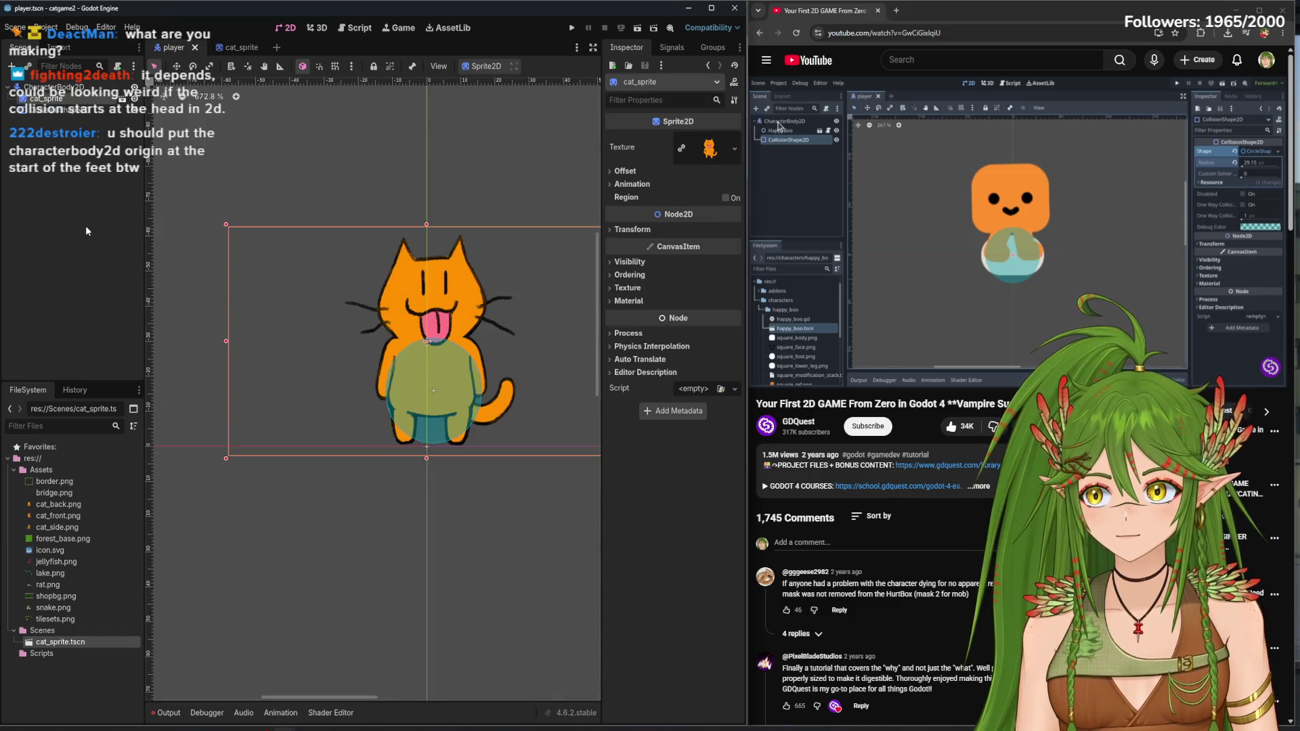
pyautogui.hotkey('ctrl', 's')
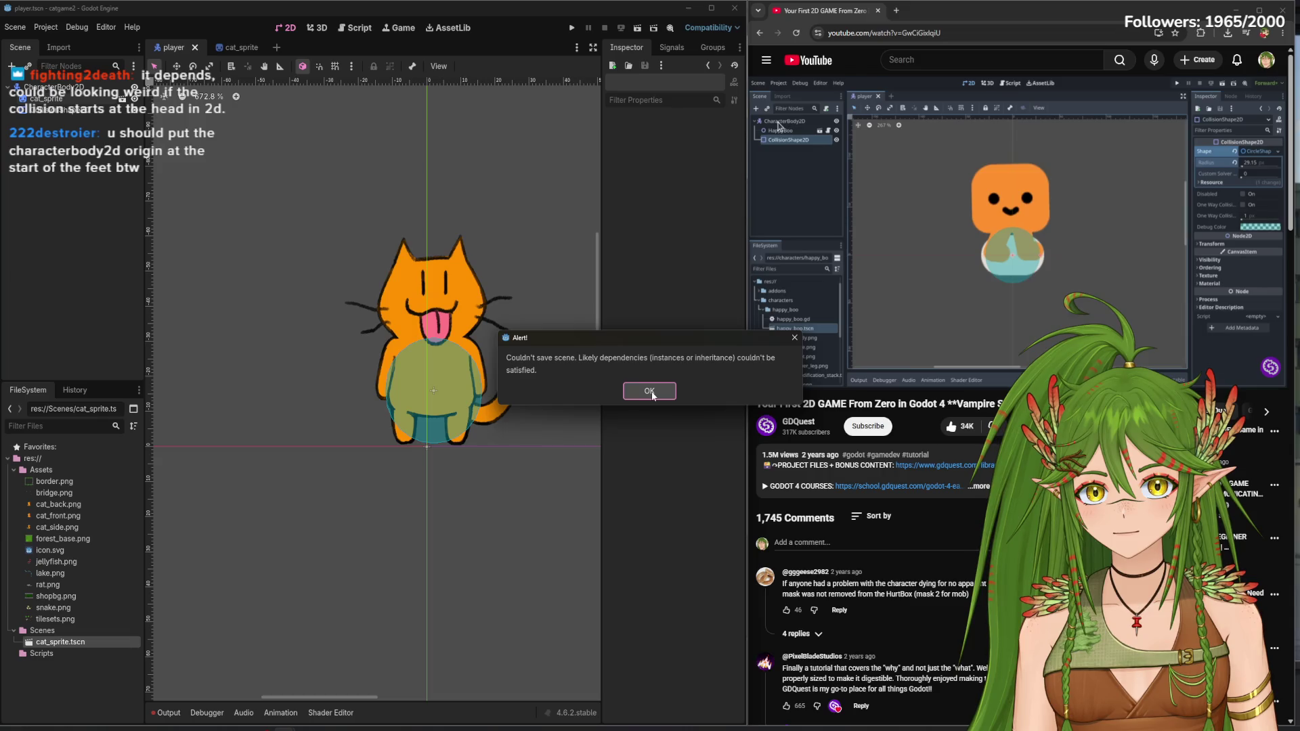
pyautogui.click(652, 392)
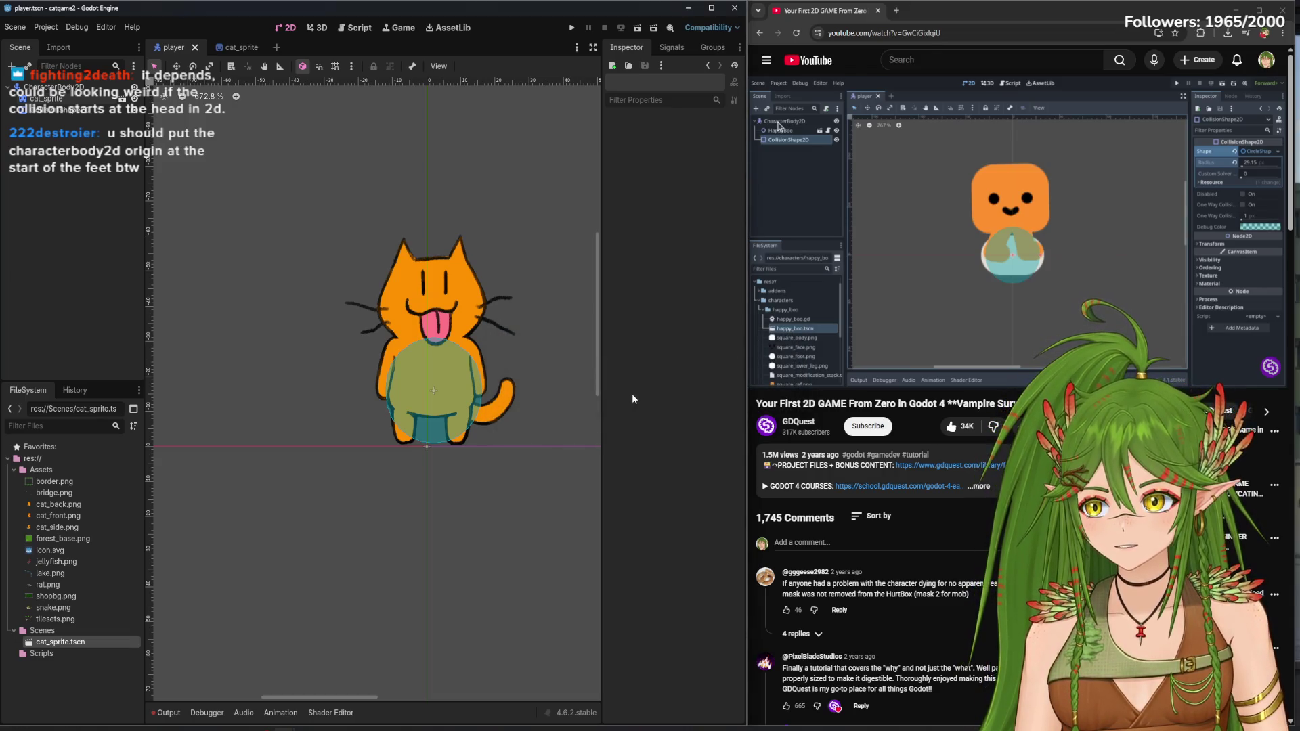
# Nudge the CharacterBody2D slightly left, then delete the cat_sprite node
pyautogui.click(425, 447)
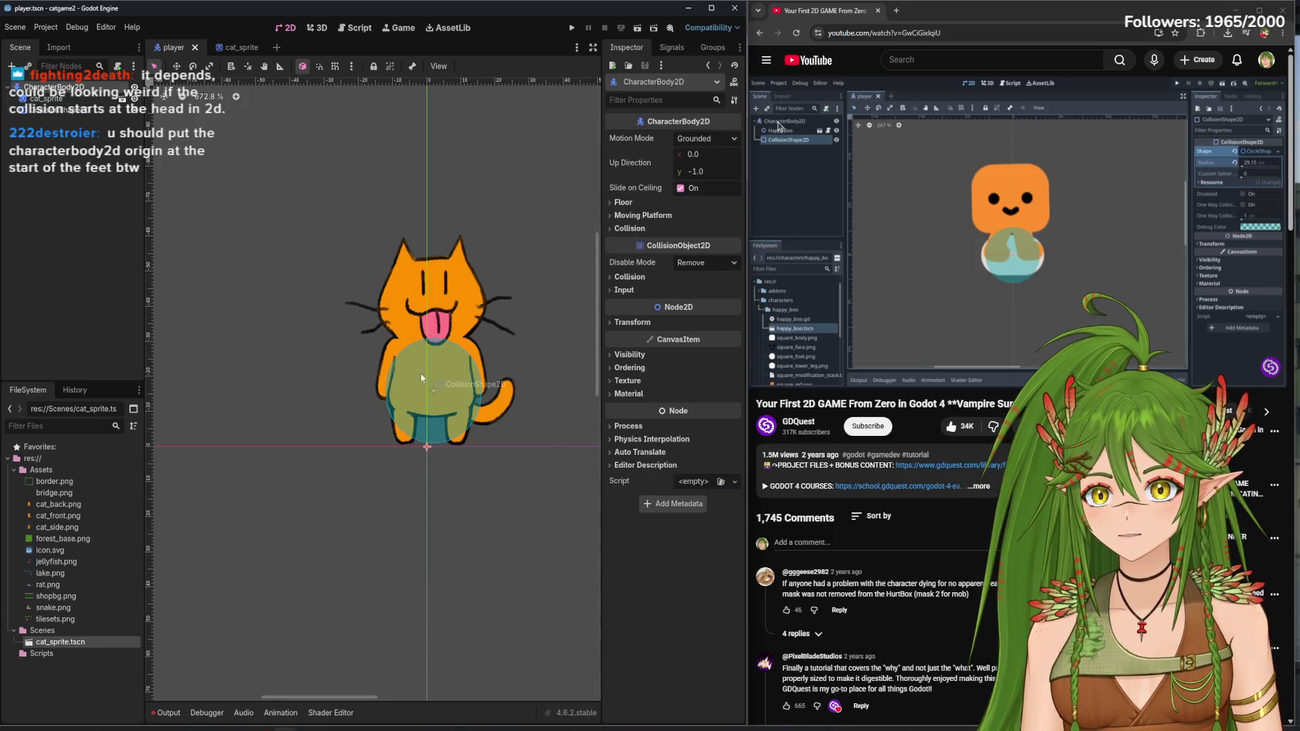
pyautogui.moveTo(428, 444); pyautogui.dragTo(425, 445)
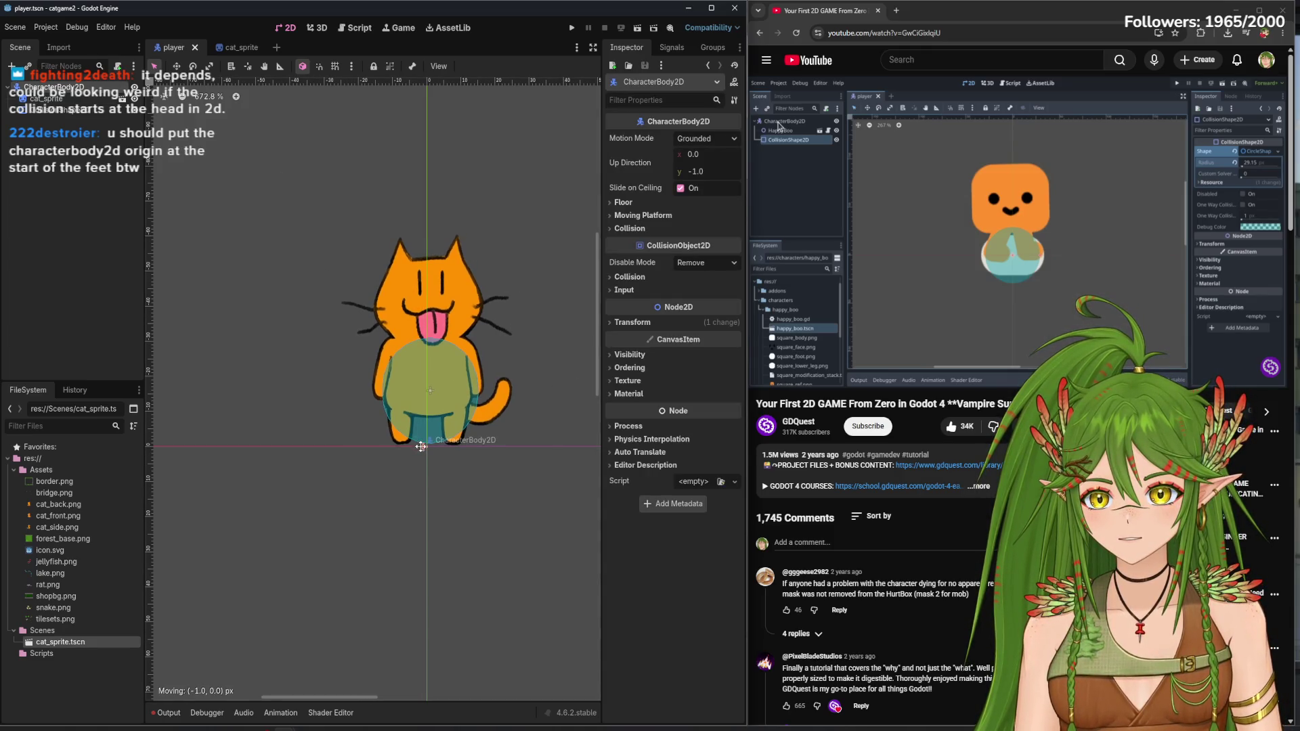
pyautogui.click(100, 205)
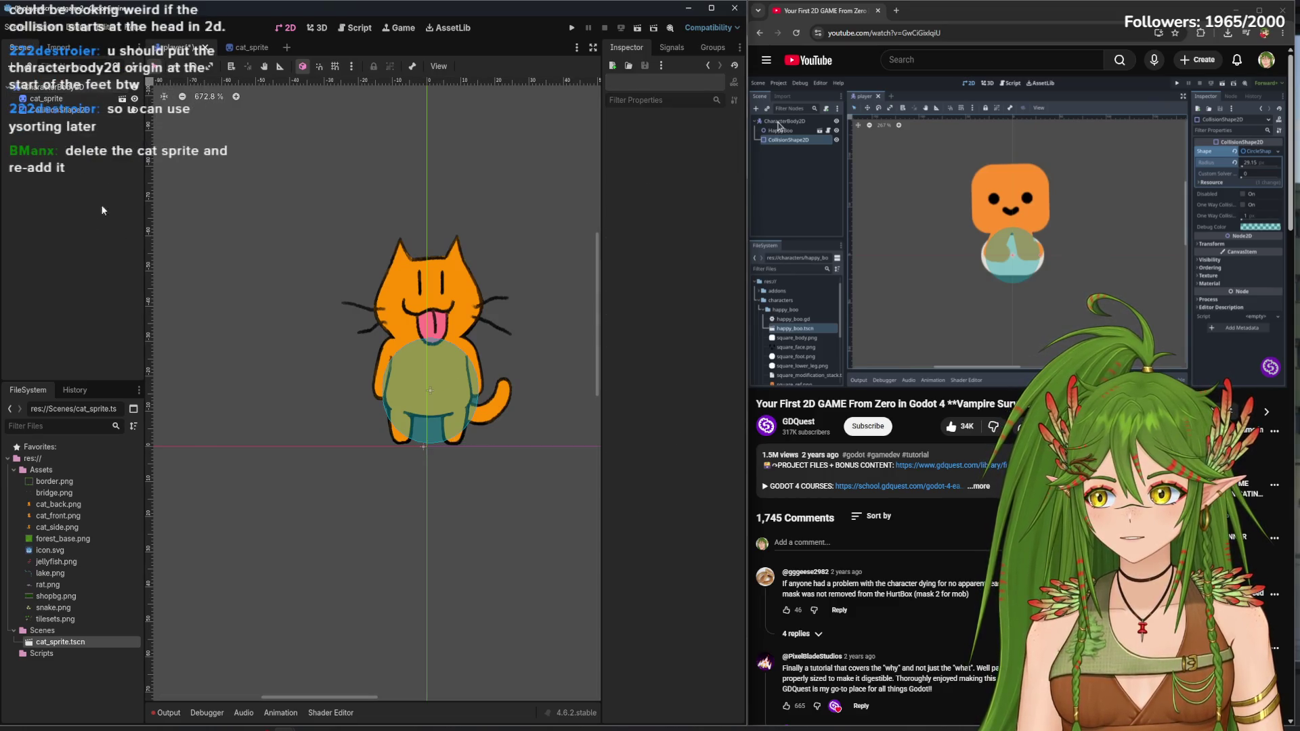
pyautogui.rightClick(58, 96)
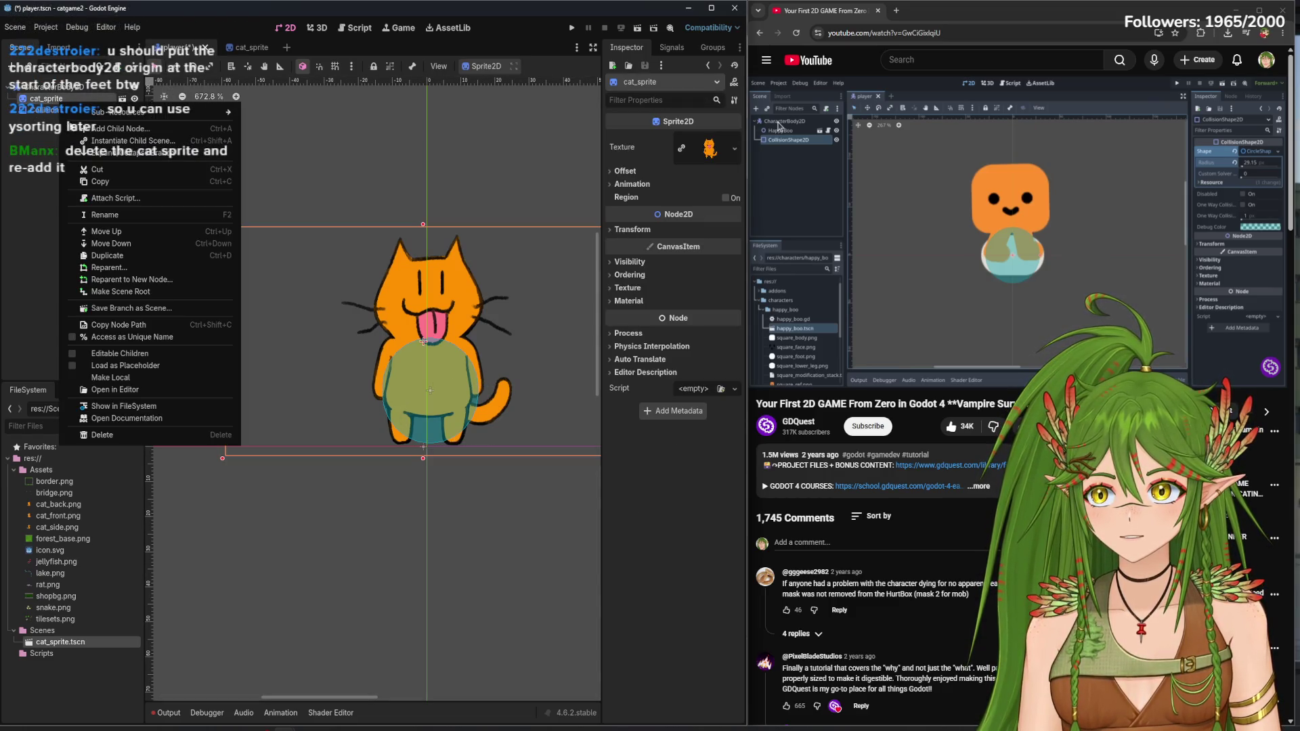
pyautogui.click(101, 435)
pyautogui.click(621, 384)
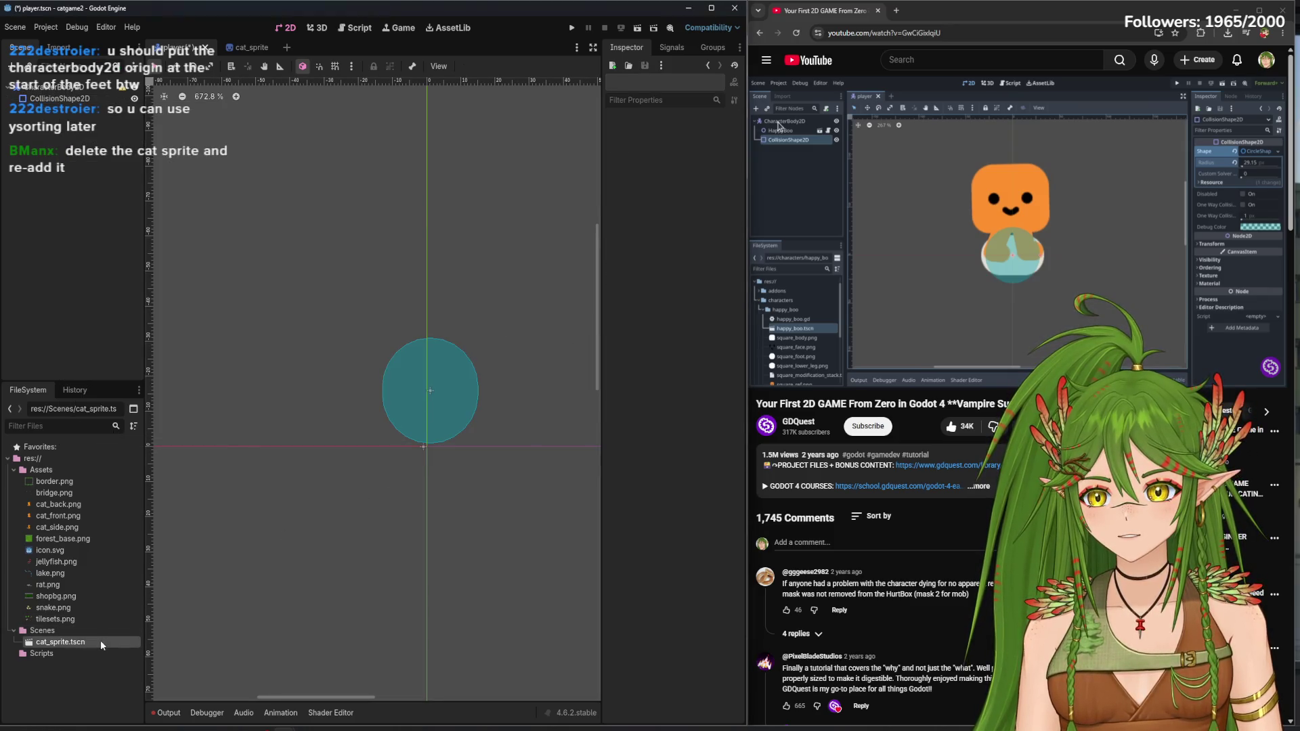
# Re-add cat_sprite.tscn above CollisionShape2D and adjust the collision circle's position
pyautogui.moveTo(100, 640)
pyautogui.mouseDown()
pyautogui.moveTo(191, 328)
pyautogui.moveTo(421, 457)
pyautogui.mouseUp()
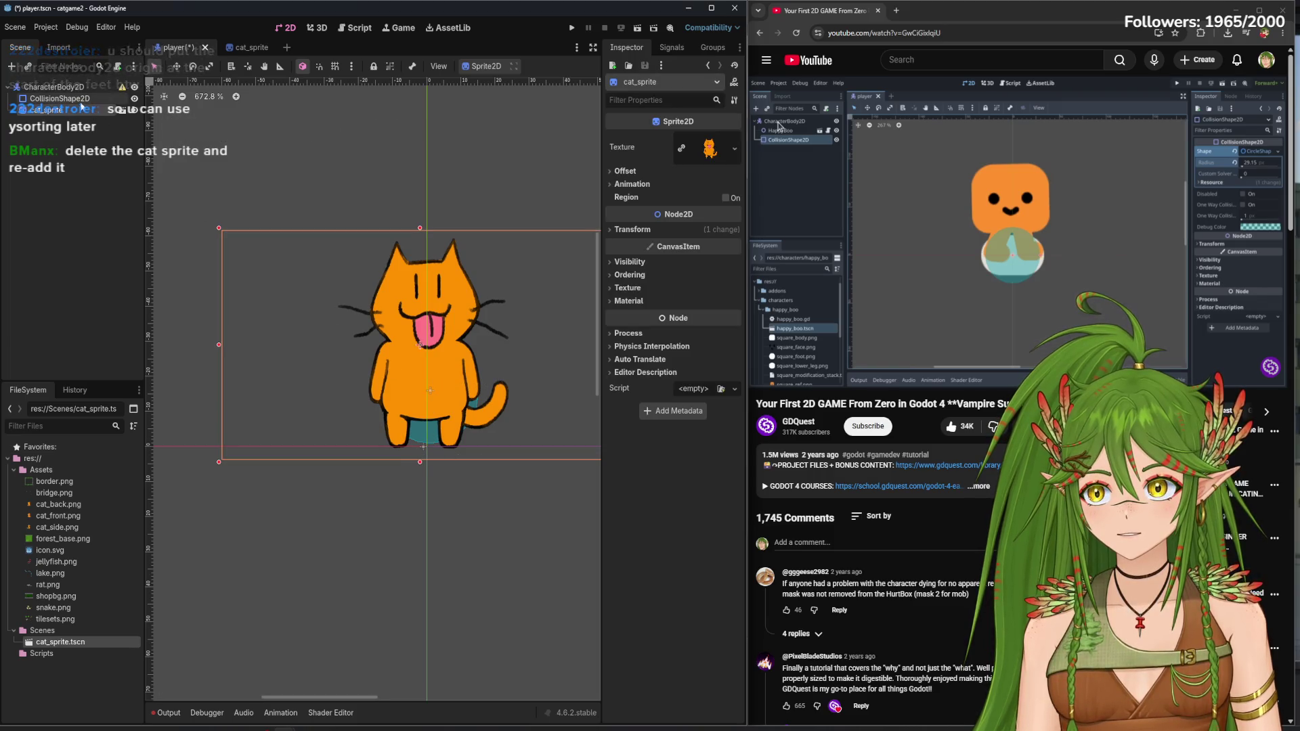
pyautogui.moveTo(79, 93); pyautogui.dragTo(80, 95)
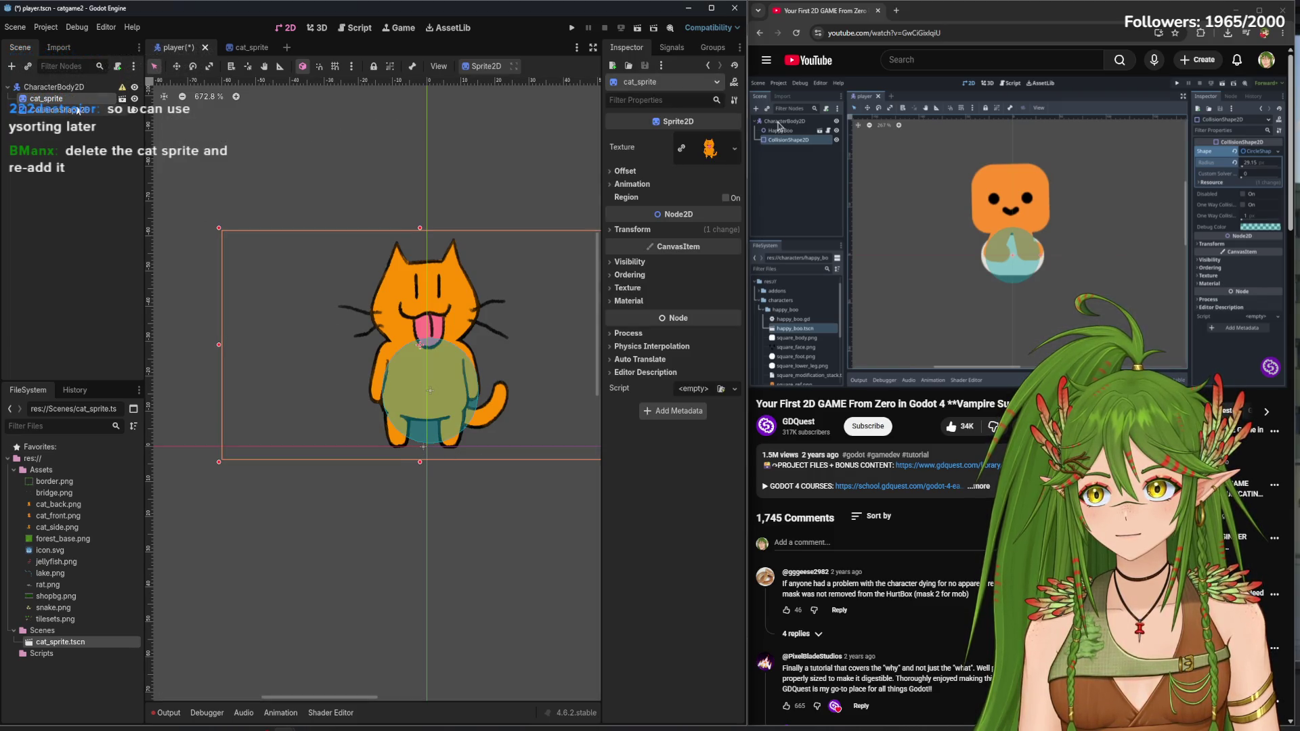
pyautogui.click(79, 110)
pyautogui.moveTo(446, 398); pyautogui.dragTo(443, 400)
# Line up the CharacterBody2D origin with the vertical axis at the cat's feet
pyautogui.click(47, 86)
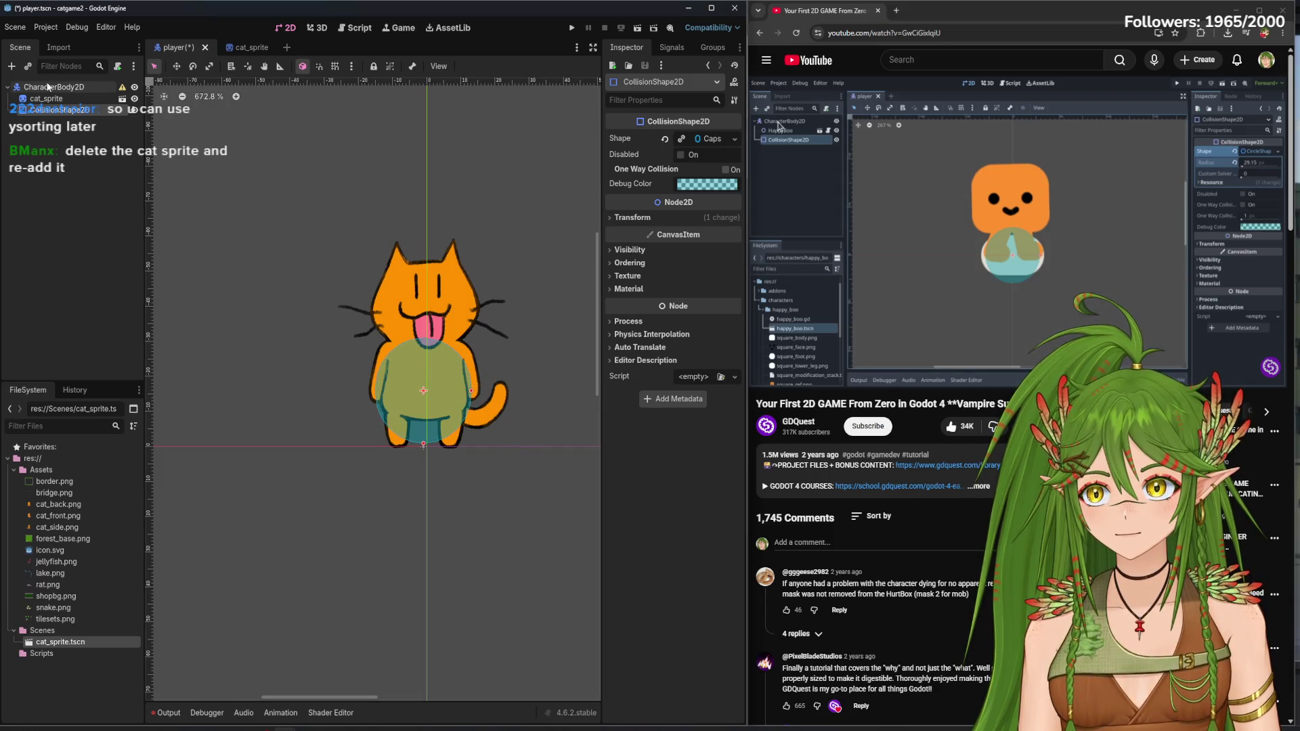
pyautogui.moveTo(424, 448); pyautogui.dragTo(441, 447)
pyautogui.hotkey('ctrl', 'z')
pyautogui.press('w')
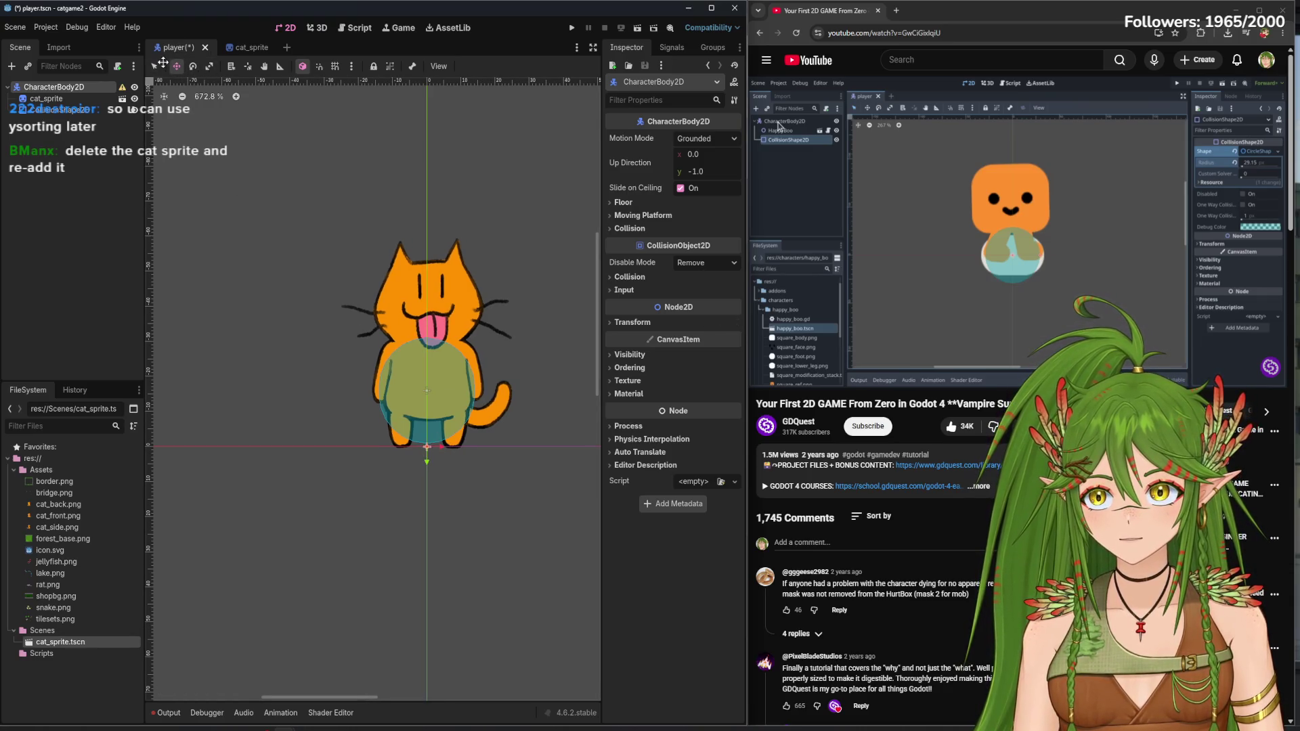
pyautogui.click(157, 65)
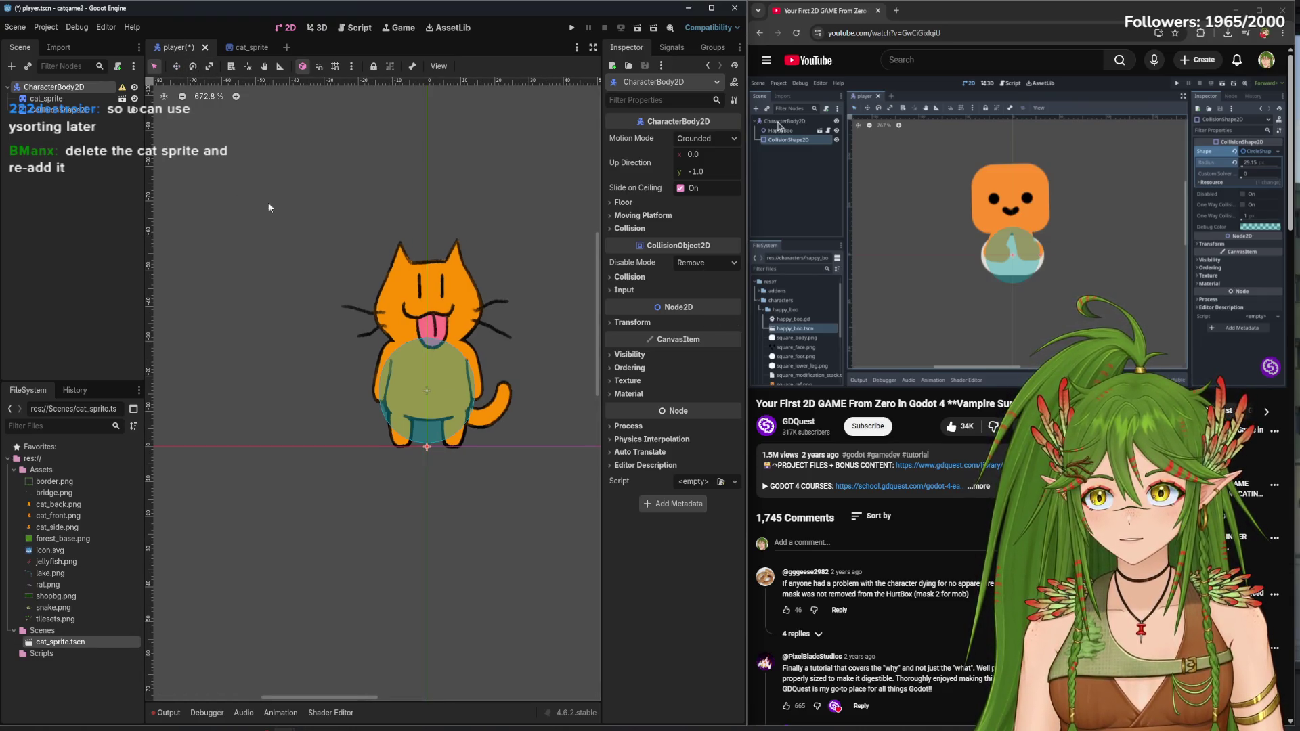
pyautogui.keyDown('shift'); pyautogui.click(430, 449); pyautogui.keyUp('shift')
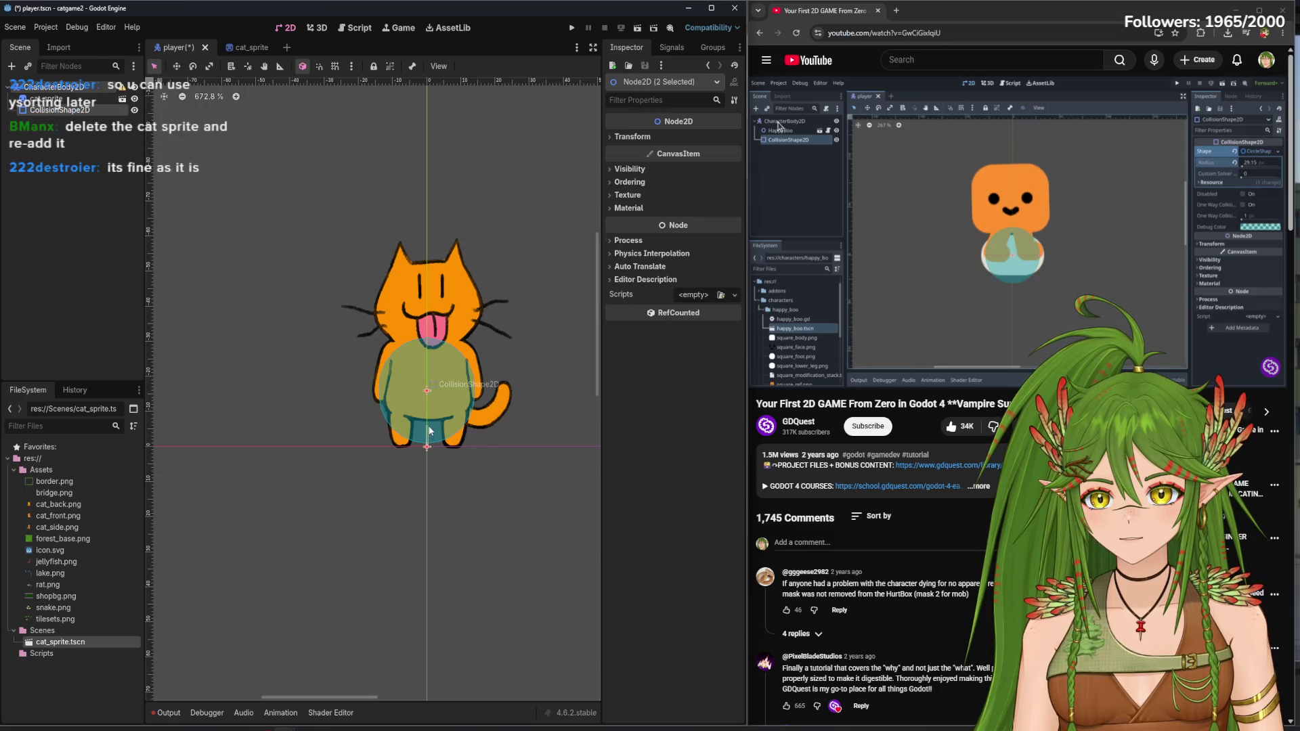
pyautogui.click(428, 448)
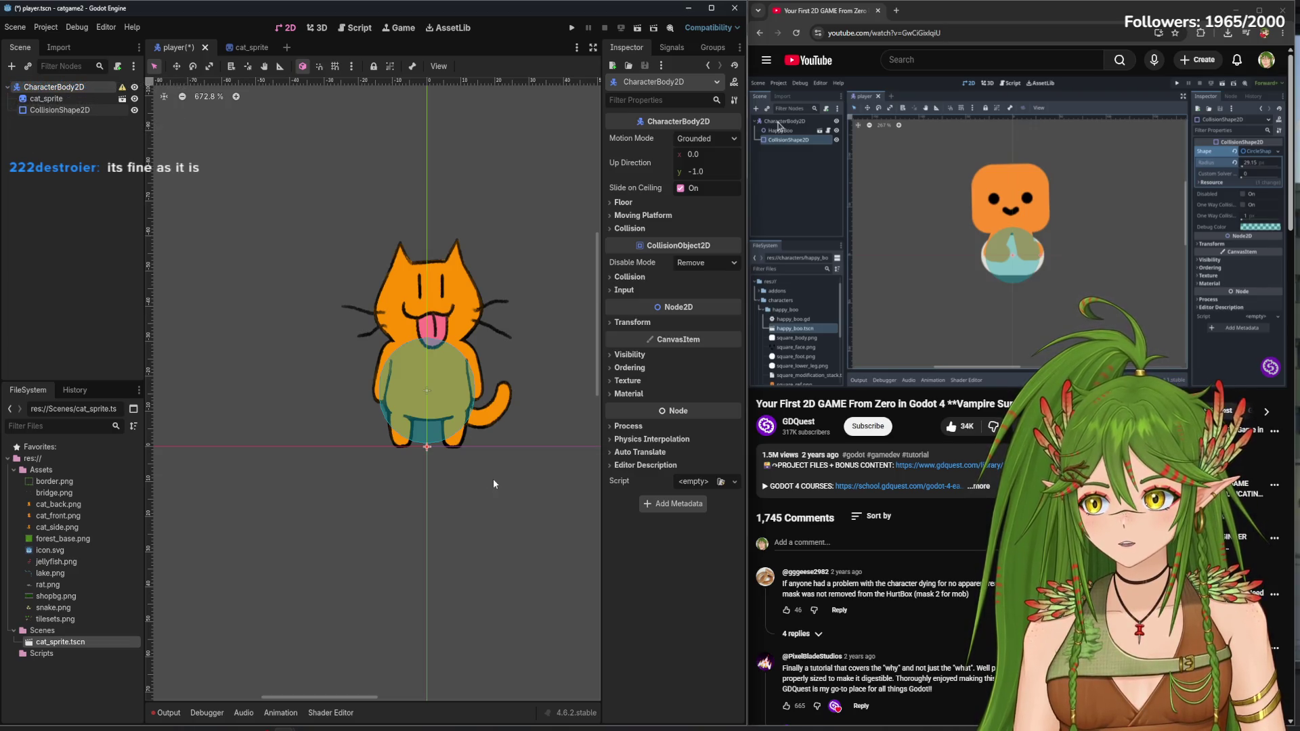
pyautogui.click(985, 291)
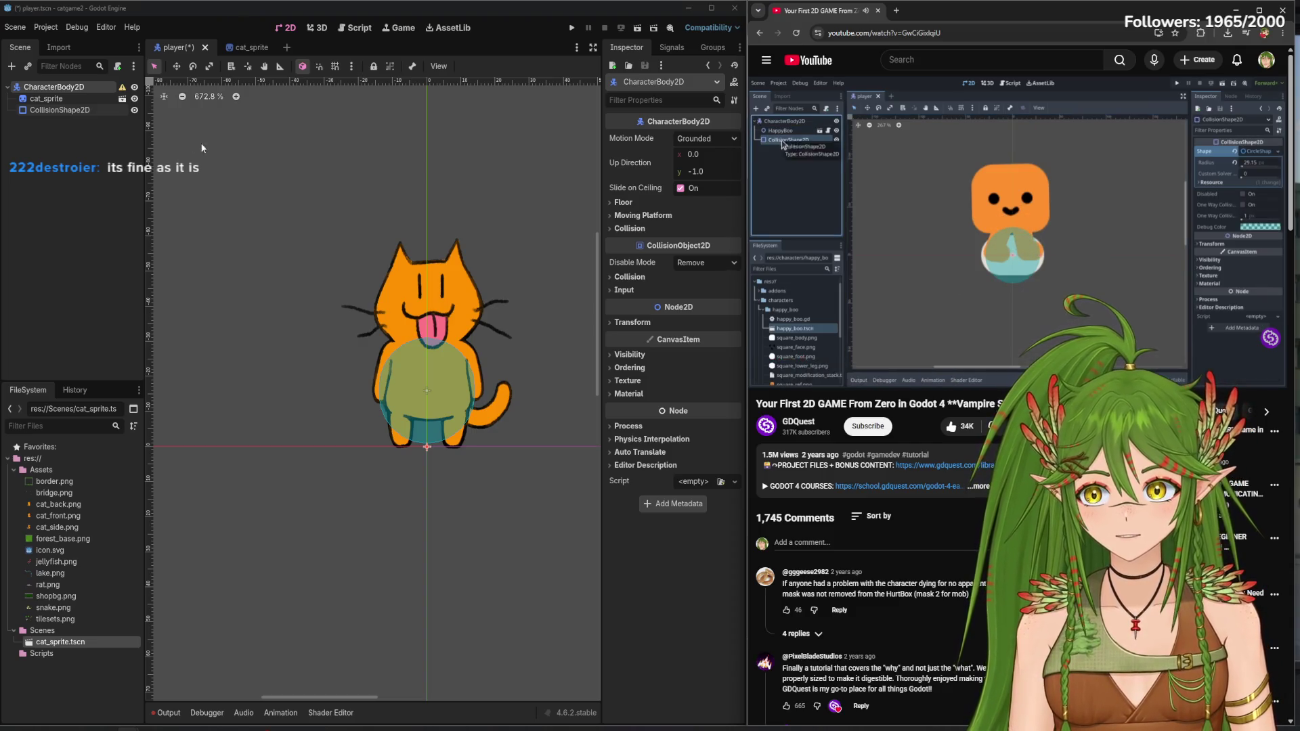
# Save the character scene as player.tscn under Scenes, then select CharacterBody2D
pyautogui.click(81, 169)
pyautogui.click(865, 222)
pyautogui.click(27, 214)
pyautogui.hotkey('ctrl', 's')
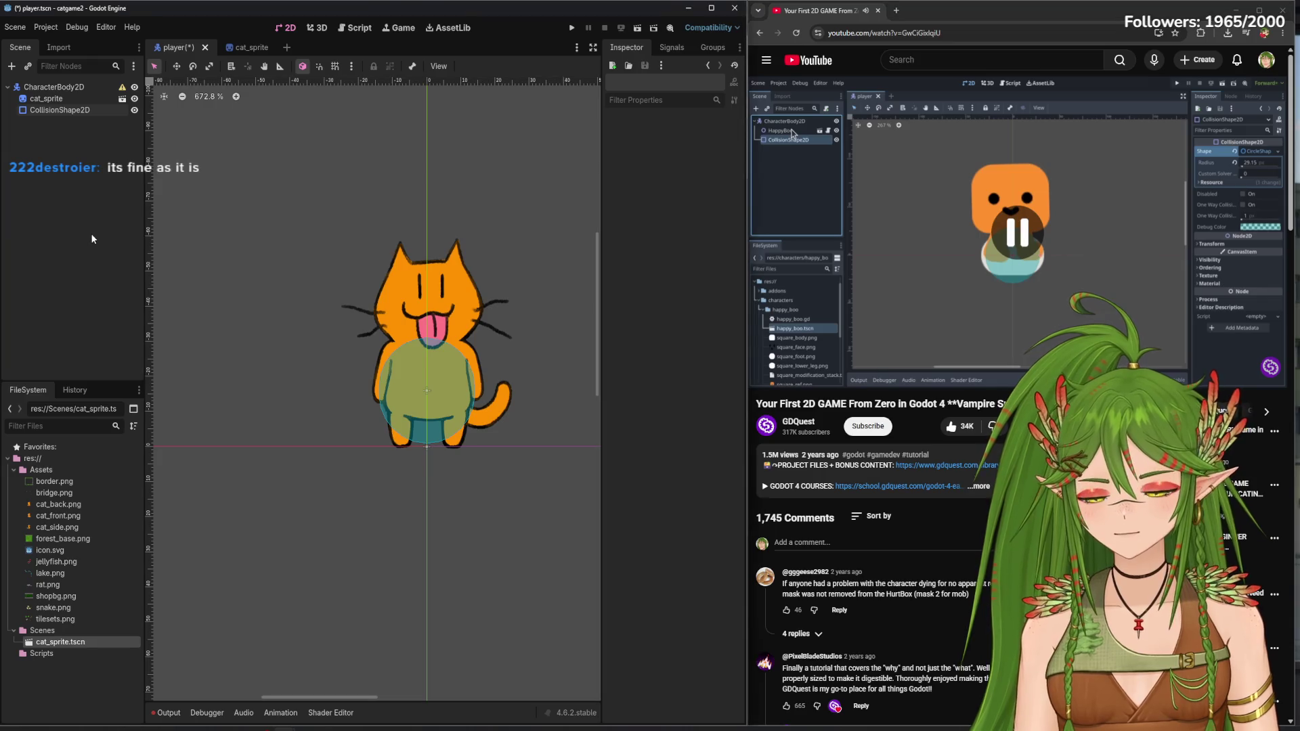
pyautogui.click(921, 243)
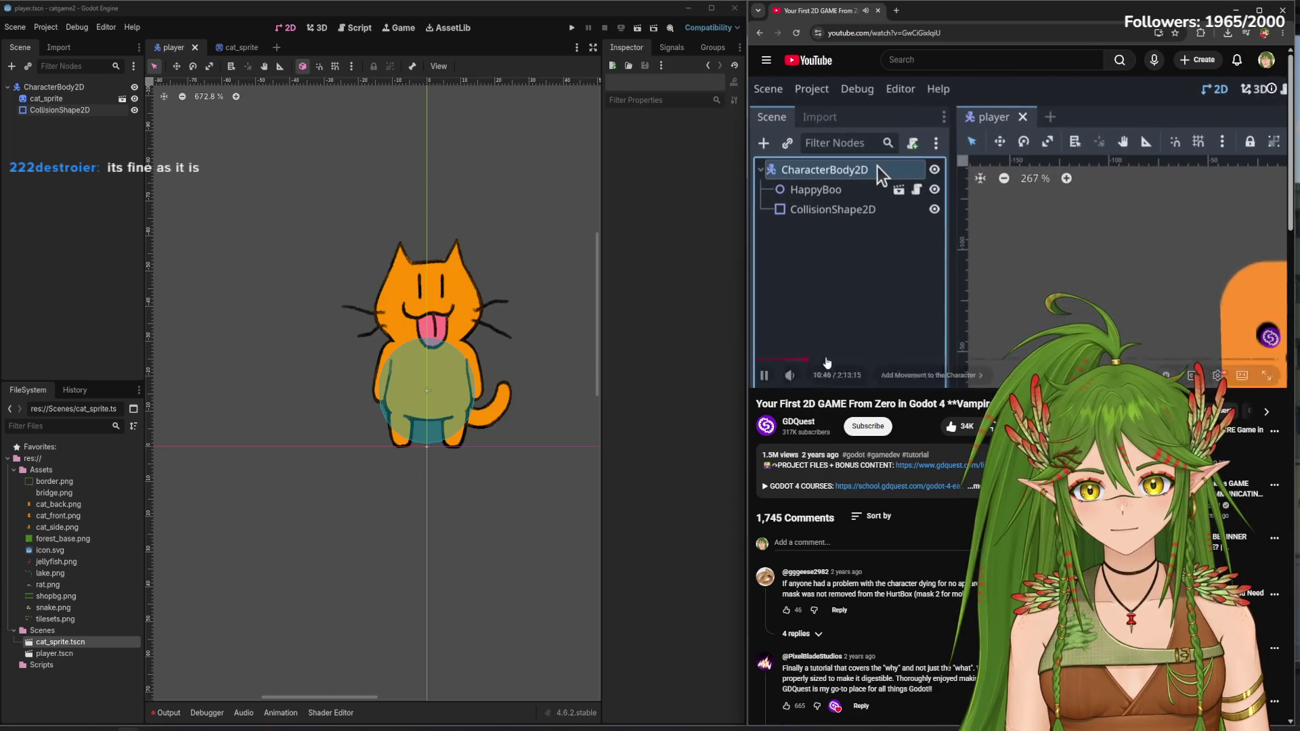
pyautogui.press('space')
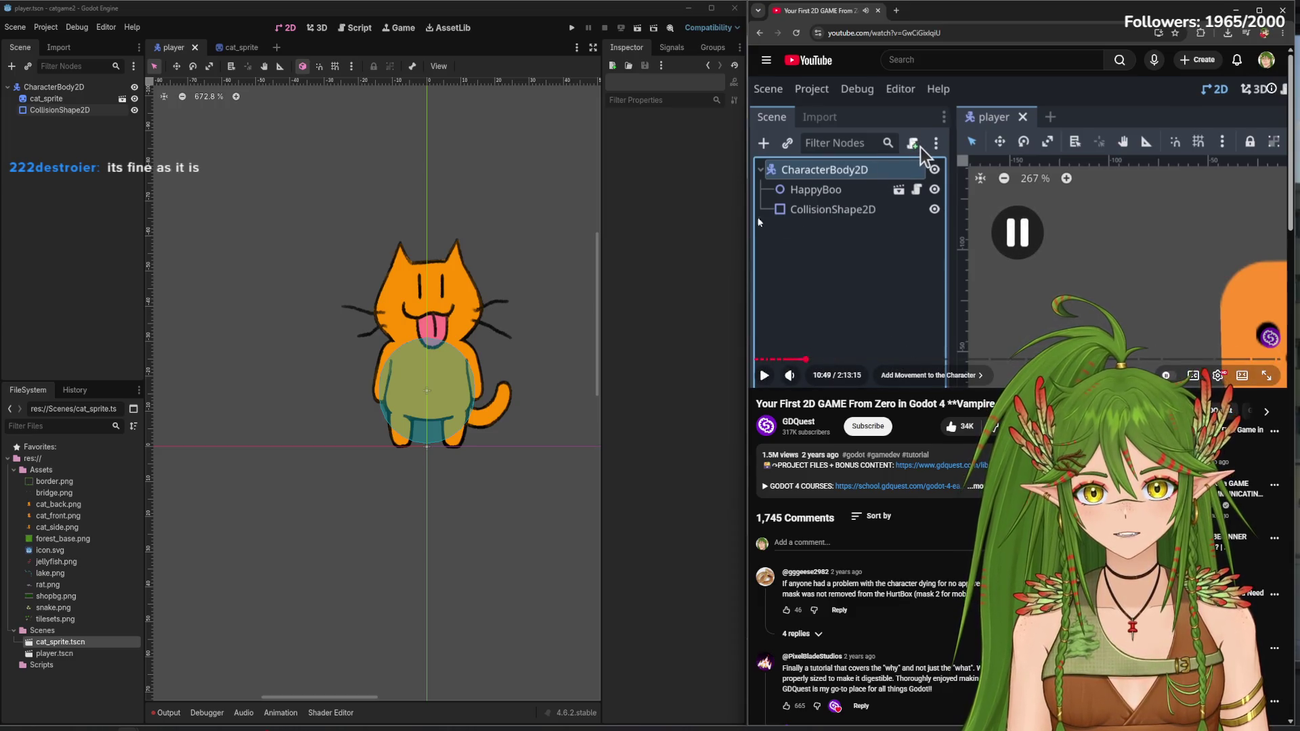
pyautogui.click(54, 86)
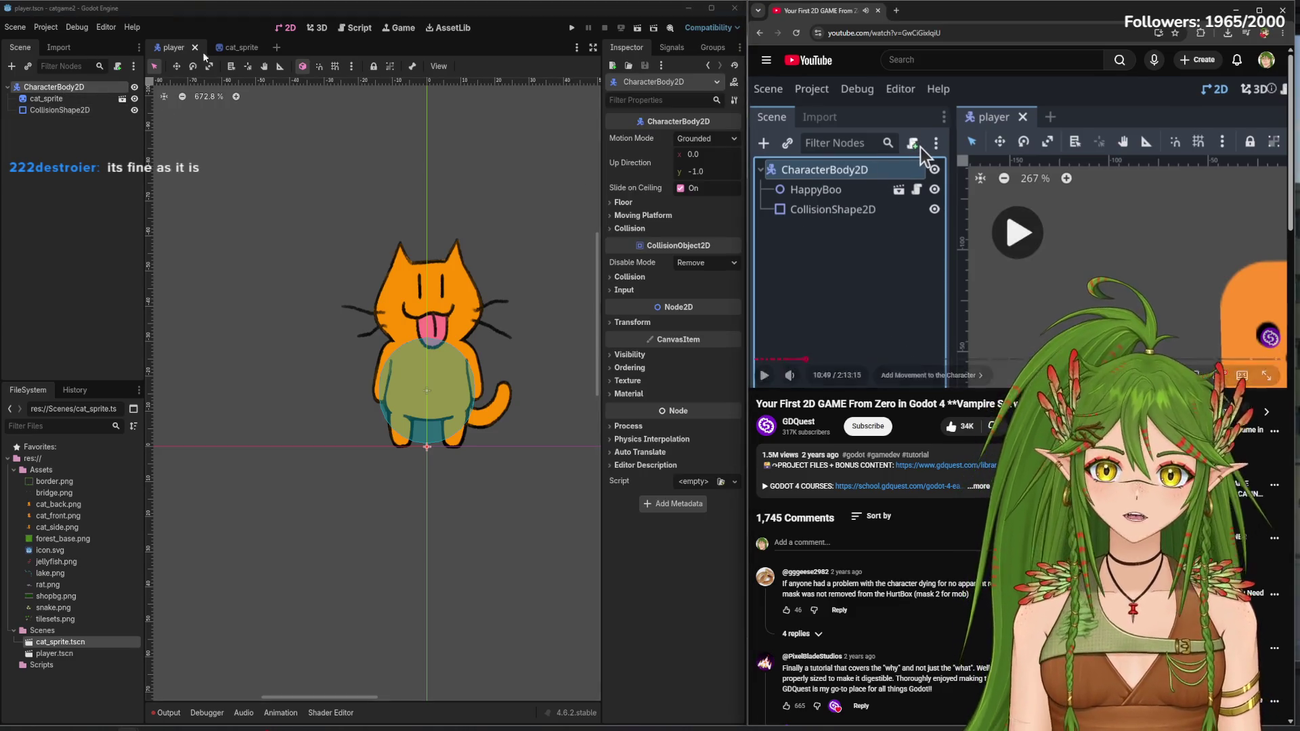
# Attach a template-free script at res://Scenes/player.gd to CharacterBody2D
pyautogui.click(118, 66)
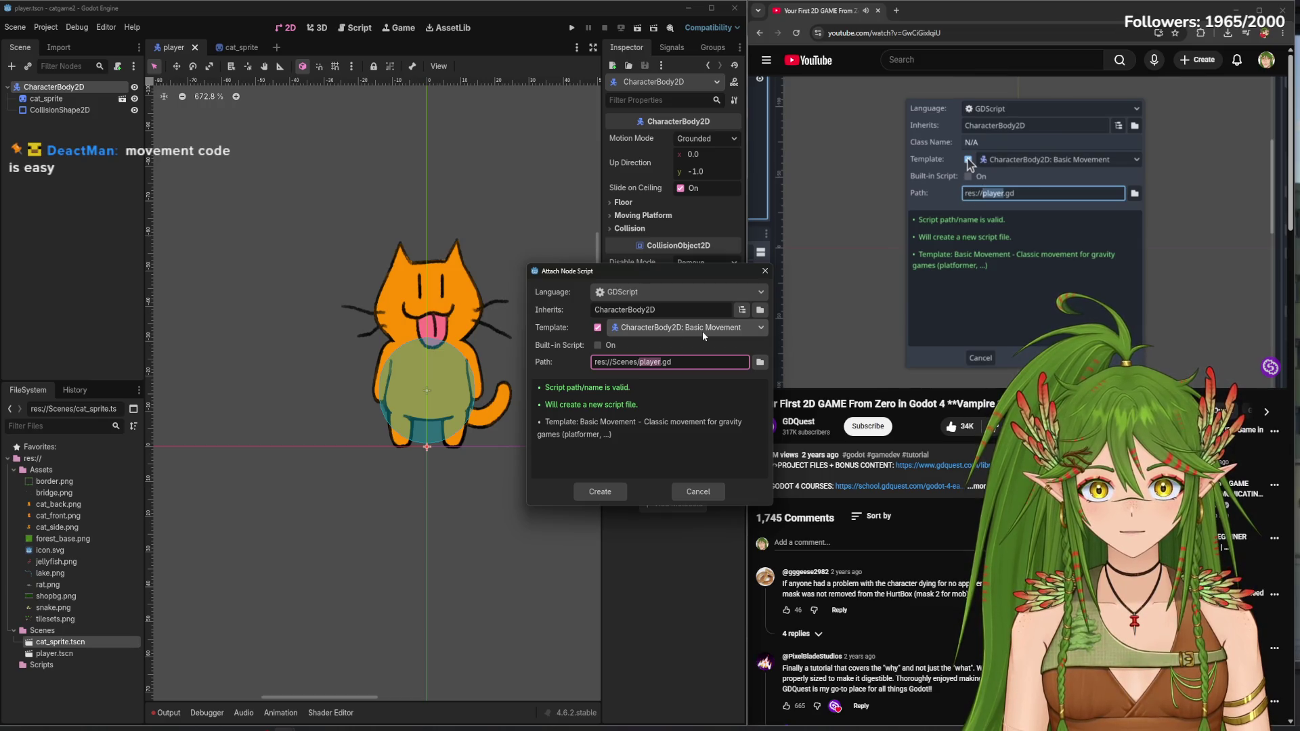
pyautogui.click(598, 330)
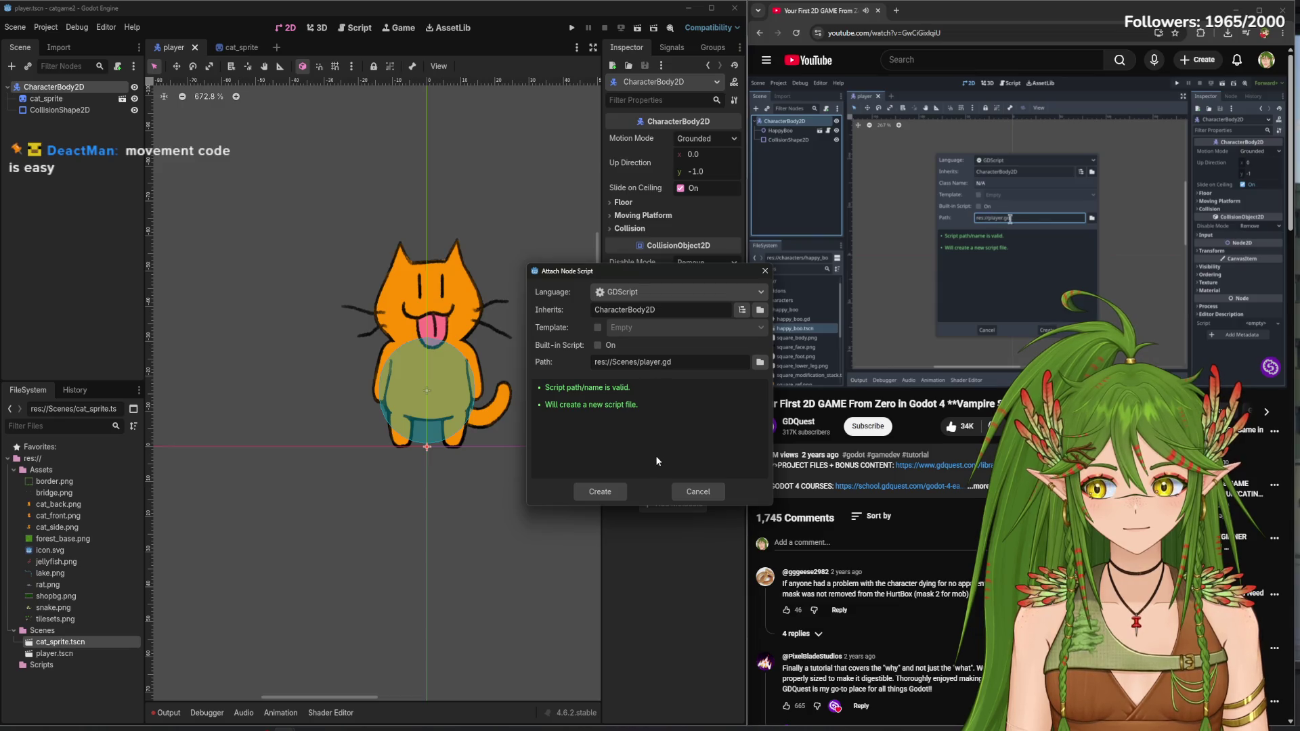
pyautogui.click(620, 491)
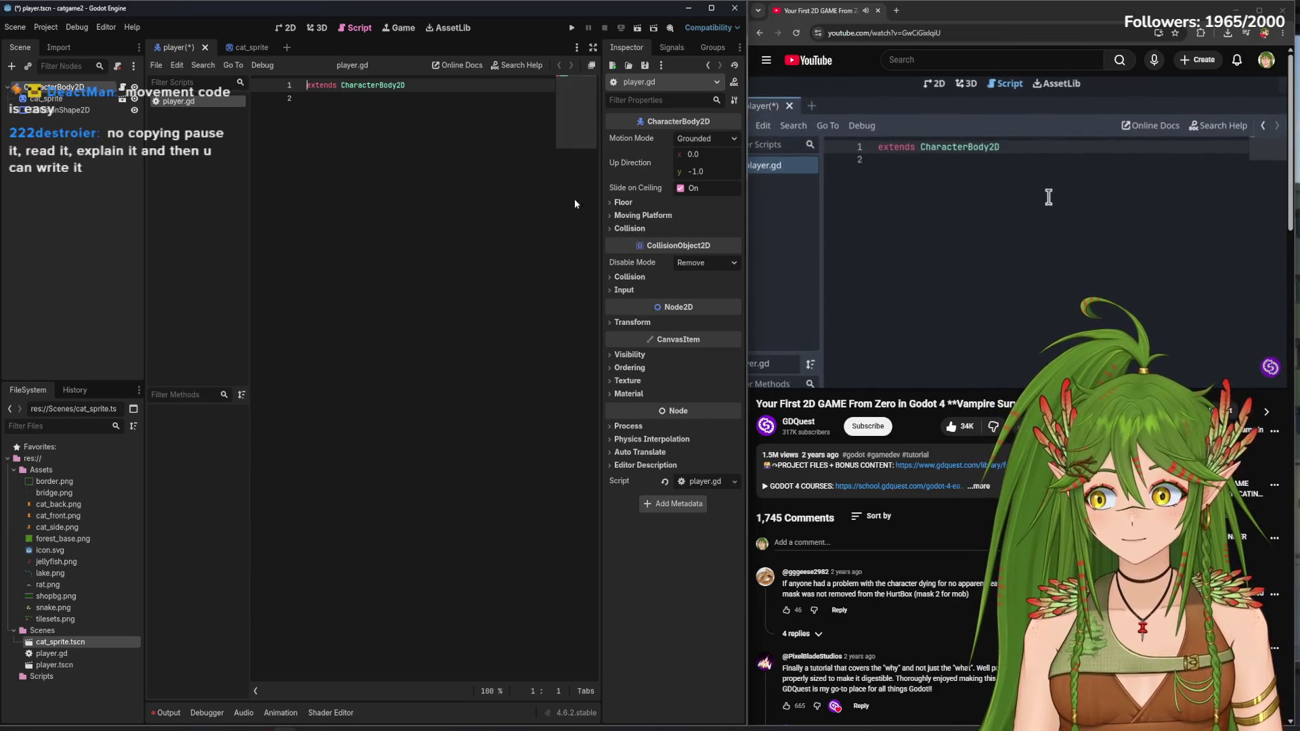
# Put the caret on line 2 of player.gd and rewind the tutorial five seconds
pyautogui.click(947, 225)
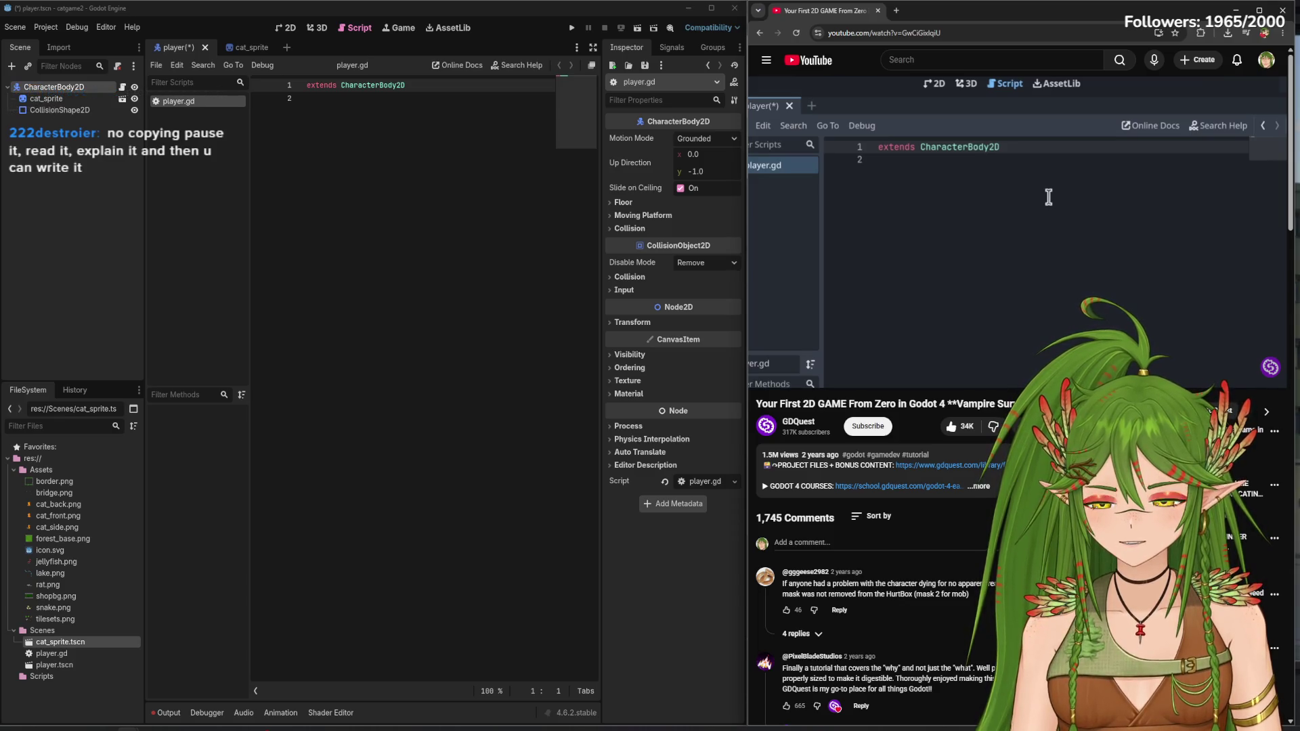
pyautogui.moveTo(976, 224)
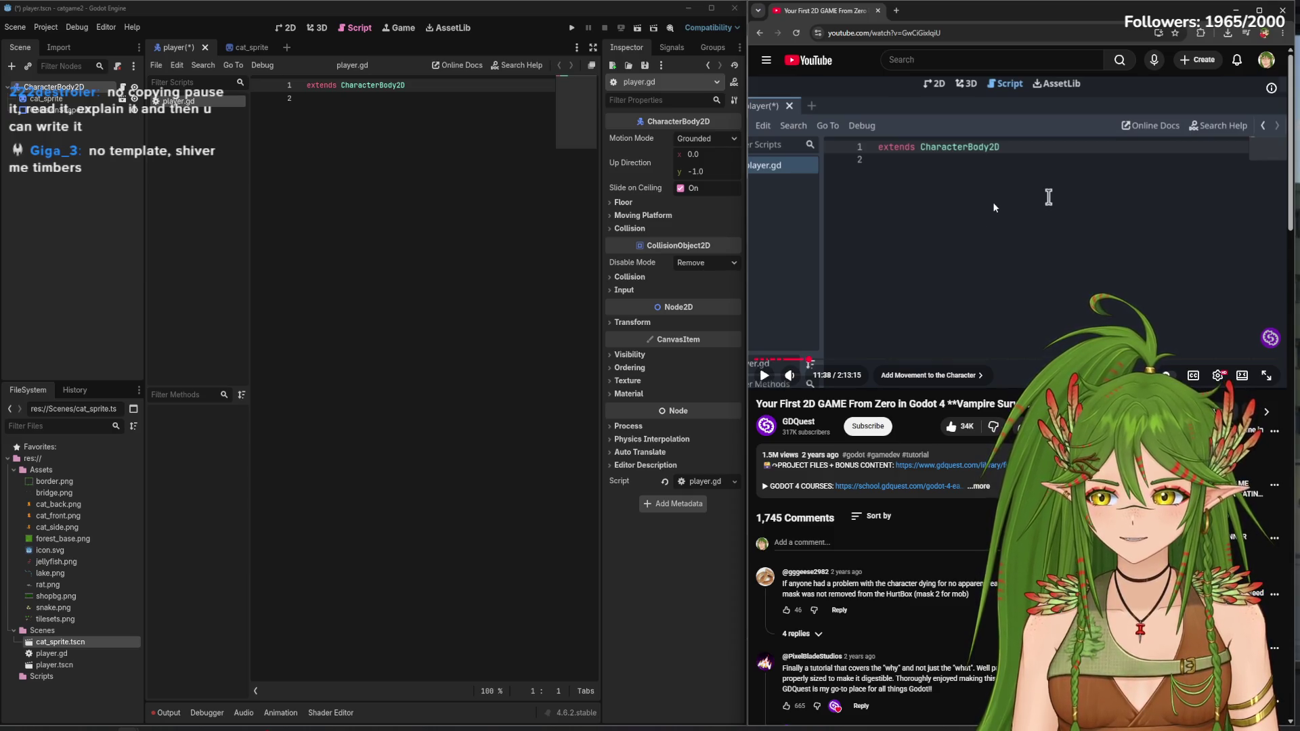
pyautogui.click(993, 202)
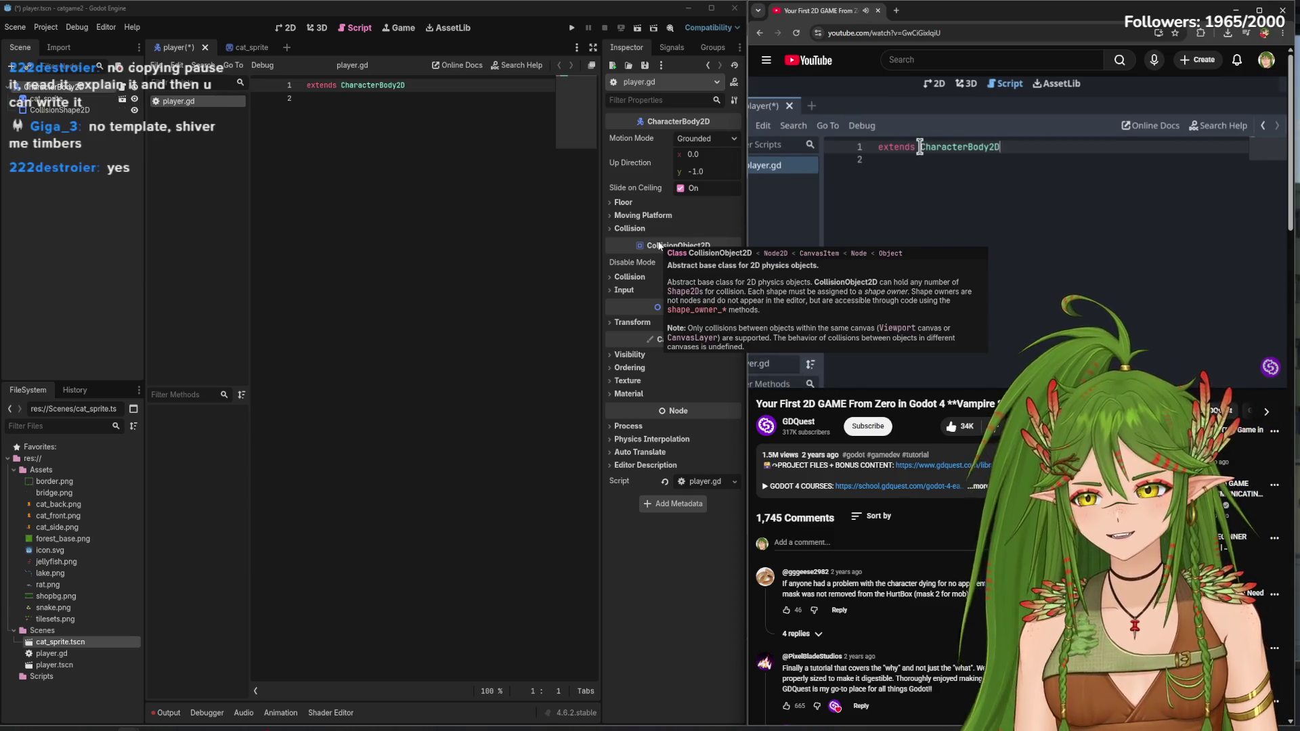
pyautogui.click(440, 107)
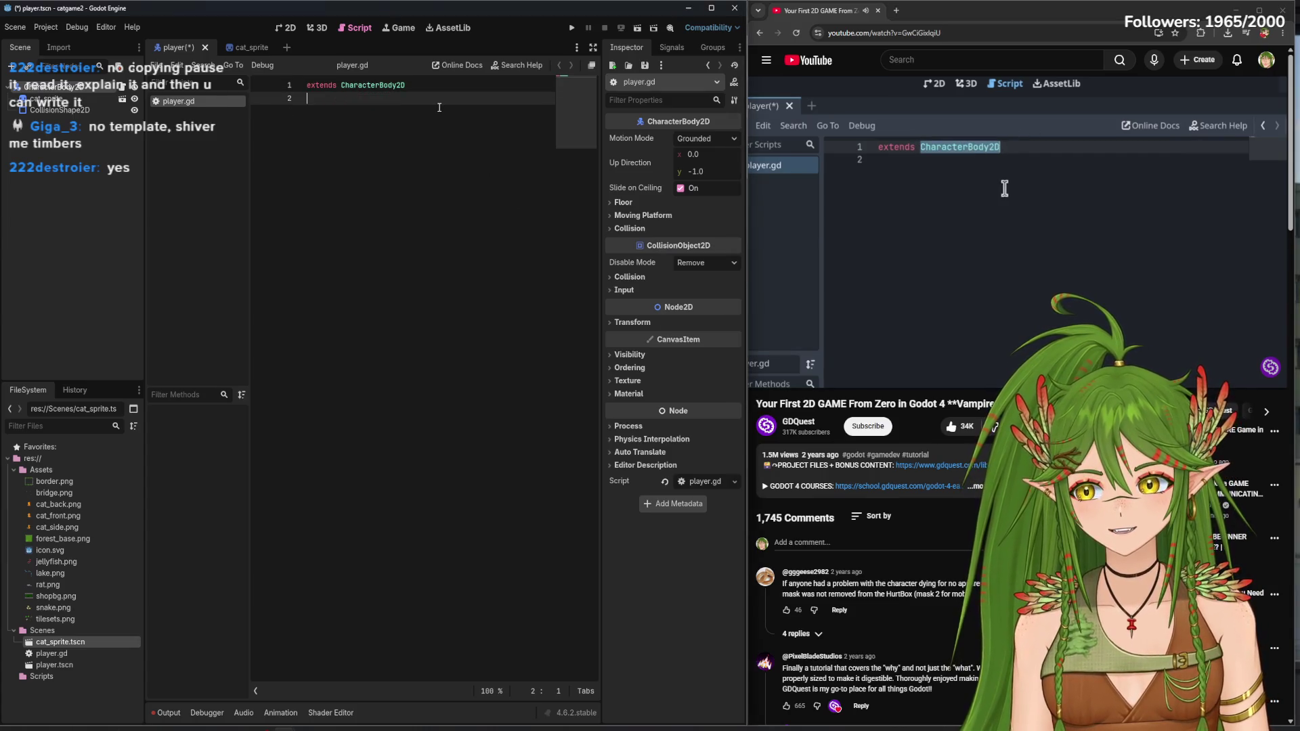
pyautogui.click(937, 314)
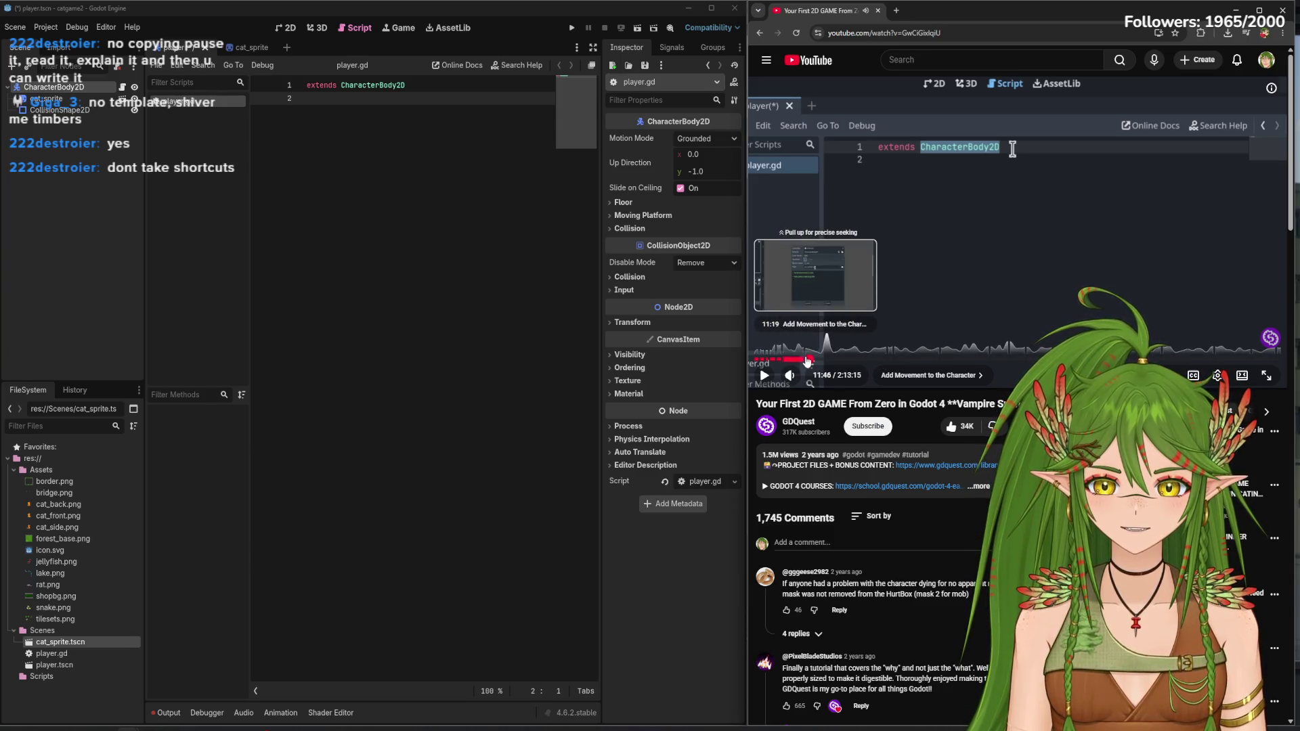
pyautogui.click(1068, 231)
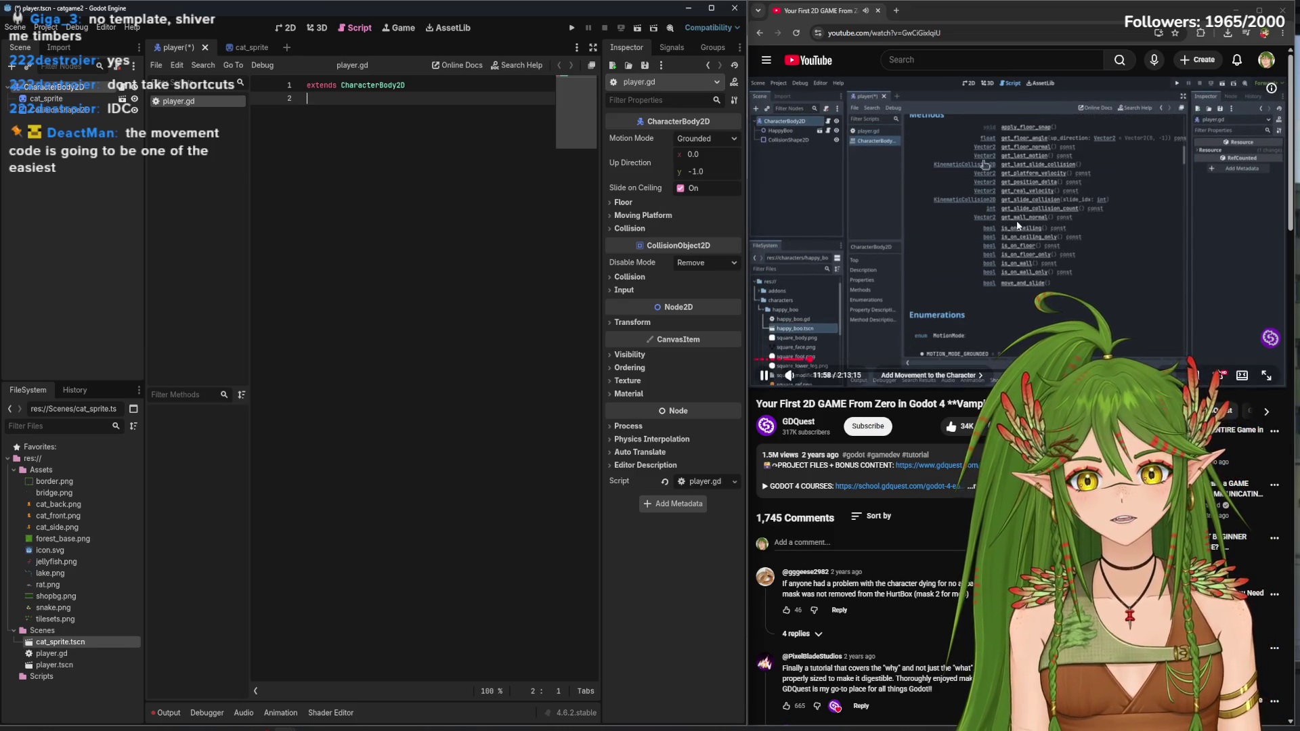
pyautogui.click(998, 230)
pyautogui.press('Left')
pyautogui.click(965, 223)
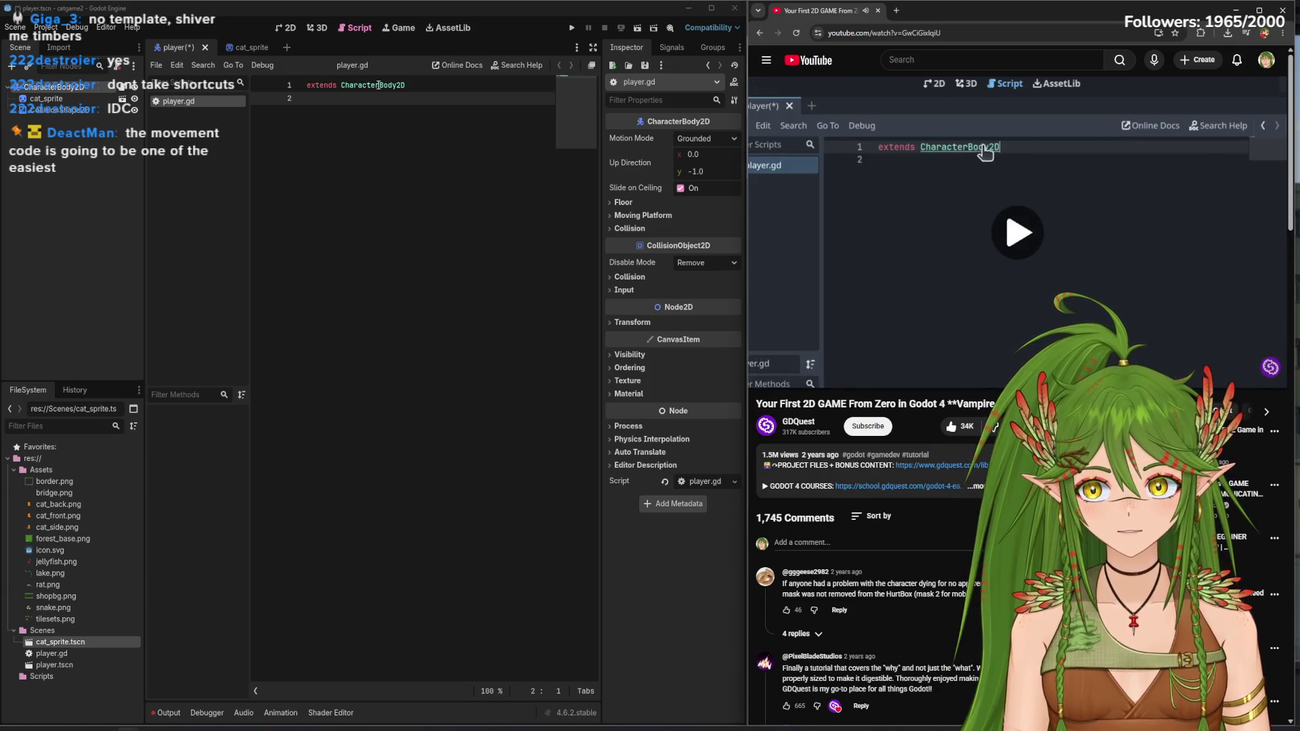
# Open the CharacterBody2D class reference from the extends line in player.gd
pyautogui.click(367, 87)
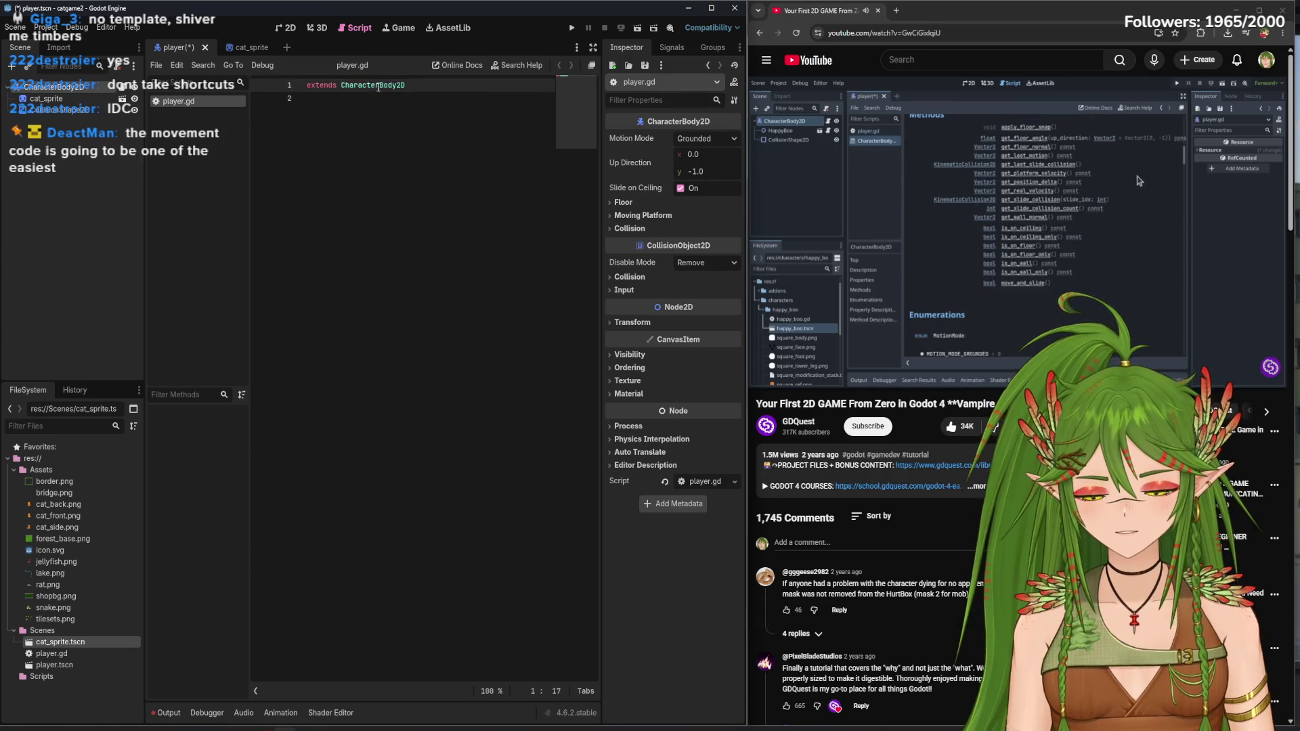
pyautogui.keyDown('ctrl'); pyautogui.click(378, 87); pyautogui.keyUp('ctrl')
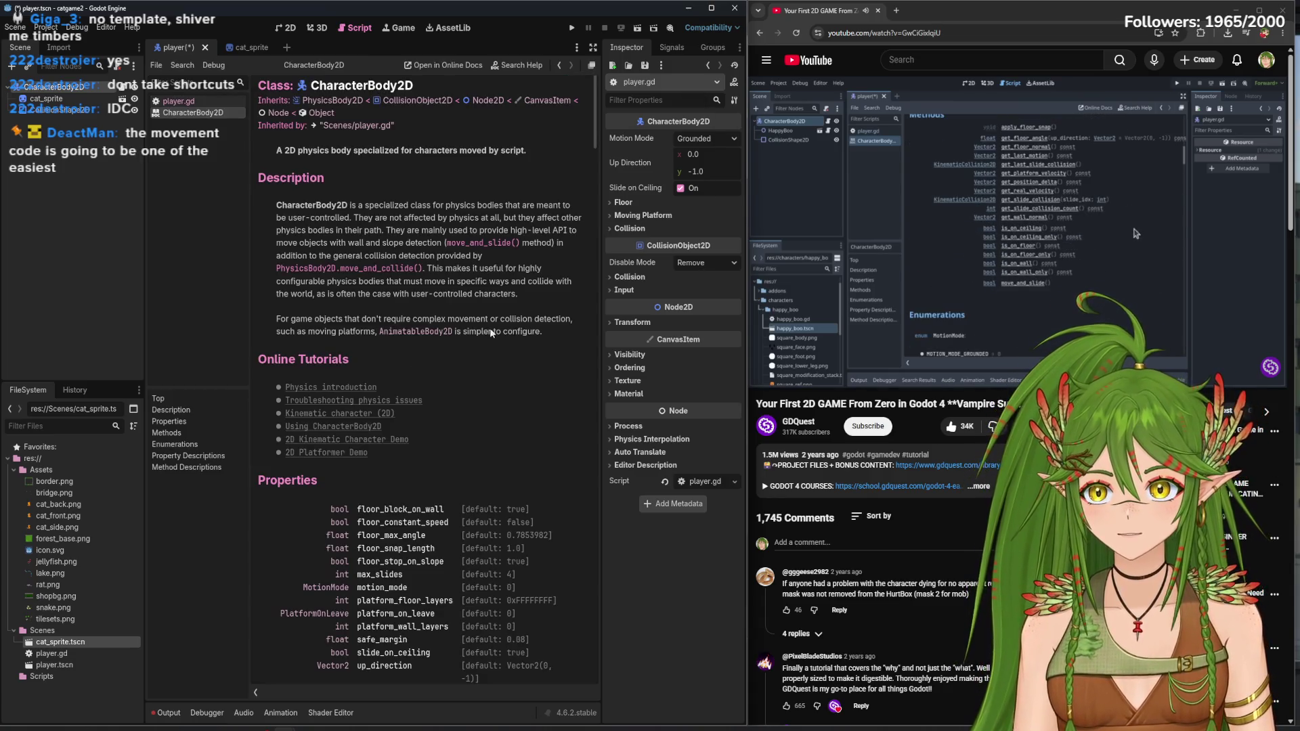
pyautogui.click(981, 273)
pyautogui.click(1001, 246)
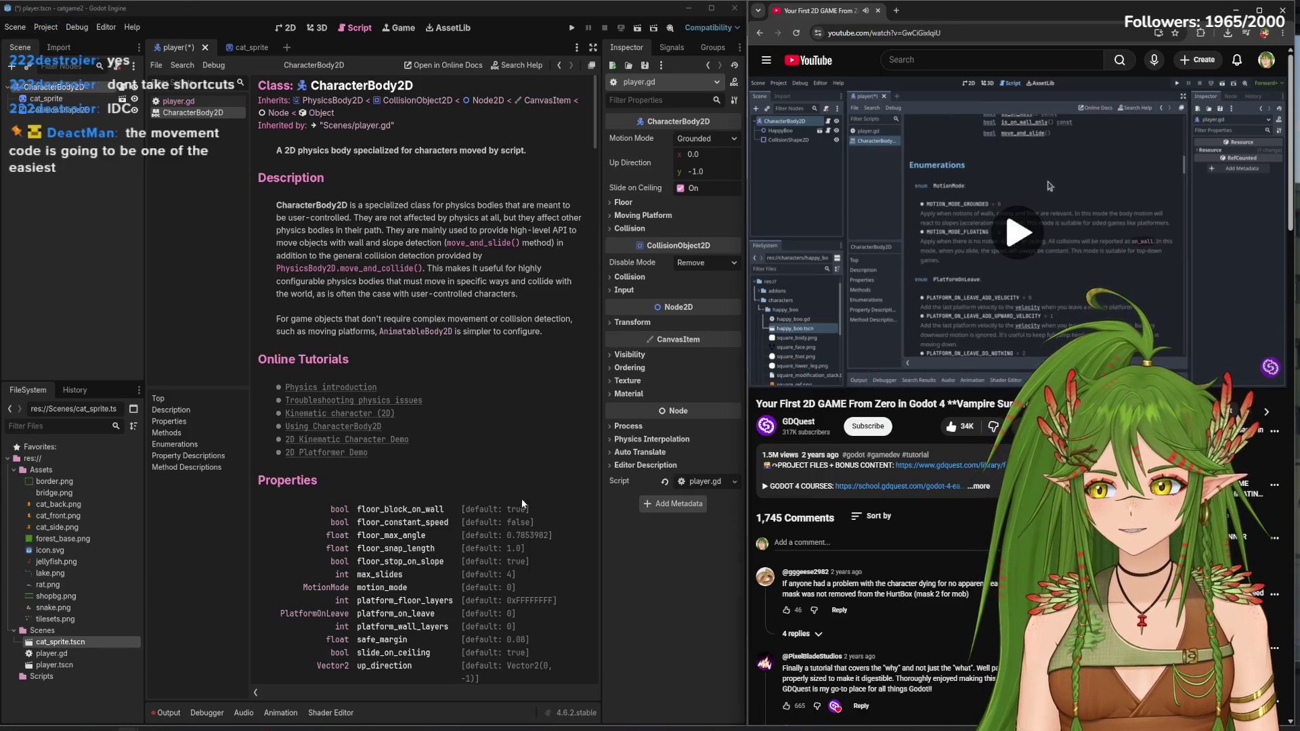
# Scroll through its Description, Properties and Methods, then return to player.gd
pyautogui.scroll(-2, 550, 428)
pyautogui.moveTo(594, 165); pyautogui.dragTo(592, 198)
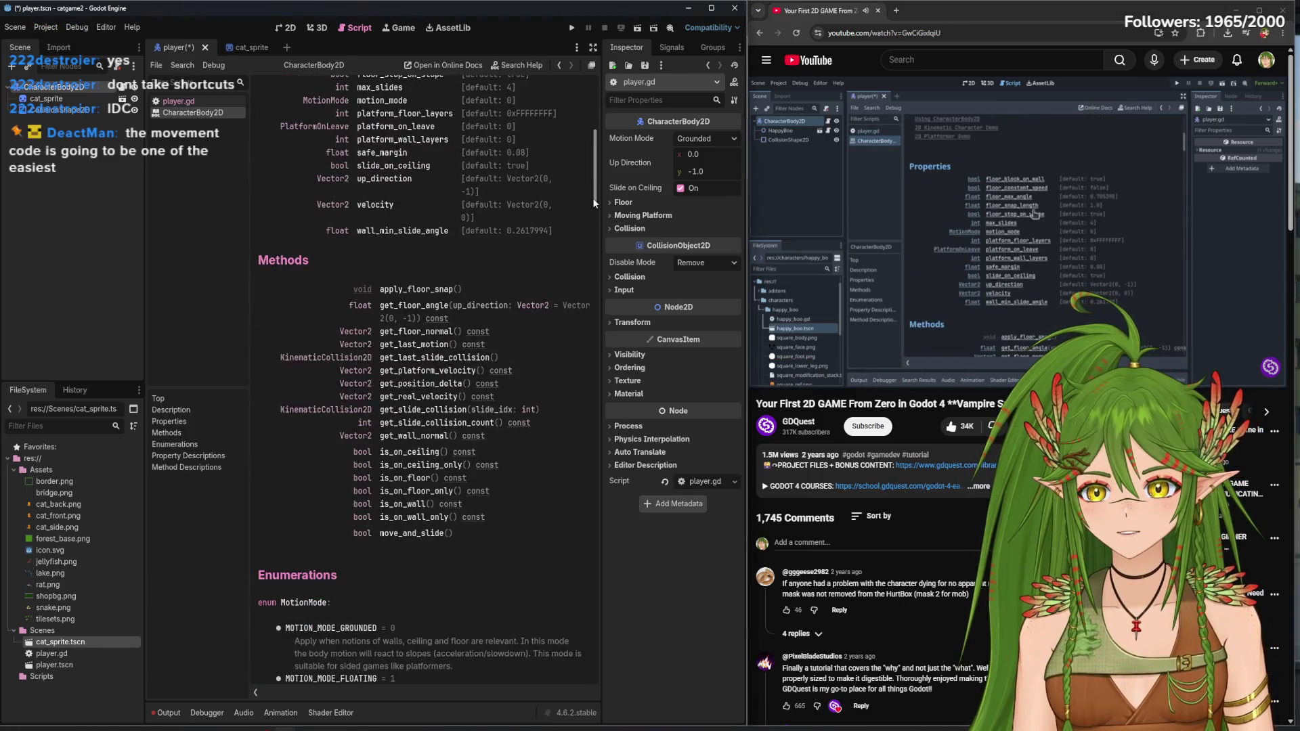
pyautogui.scroll(3, 592, 198)
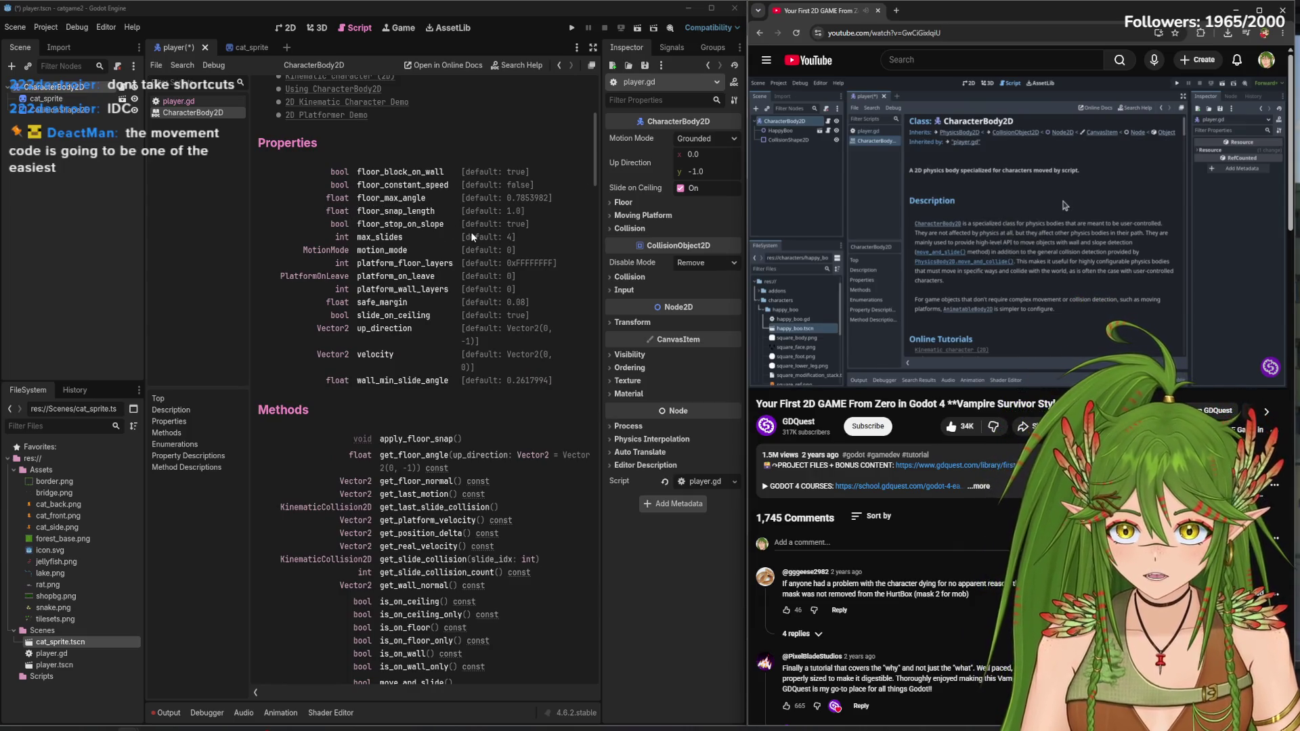
pyautogui.scroll(3, 429, 291)
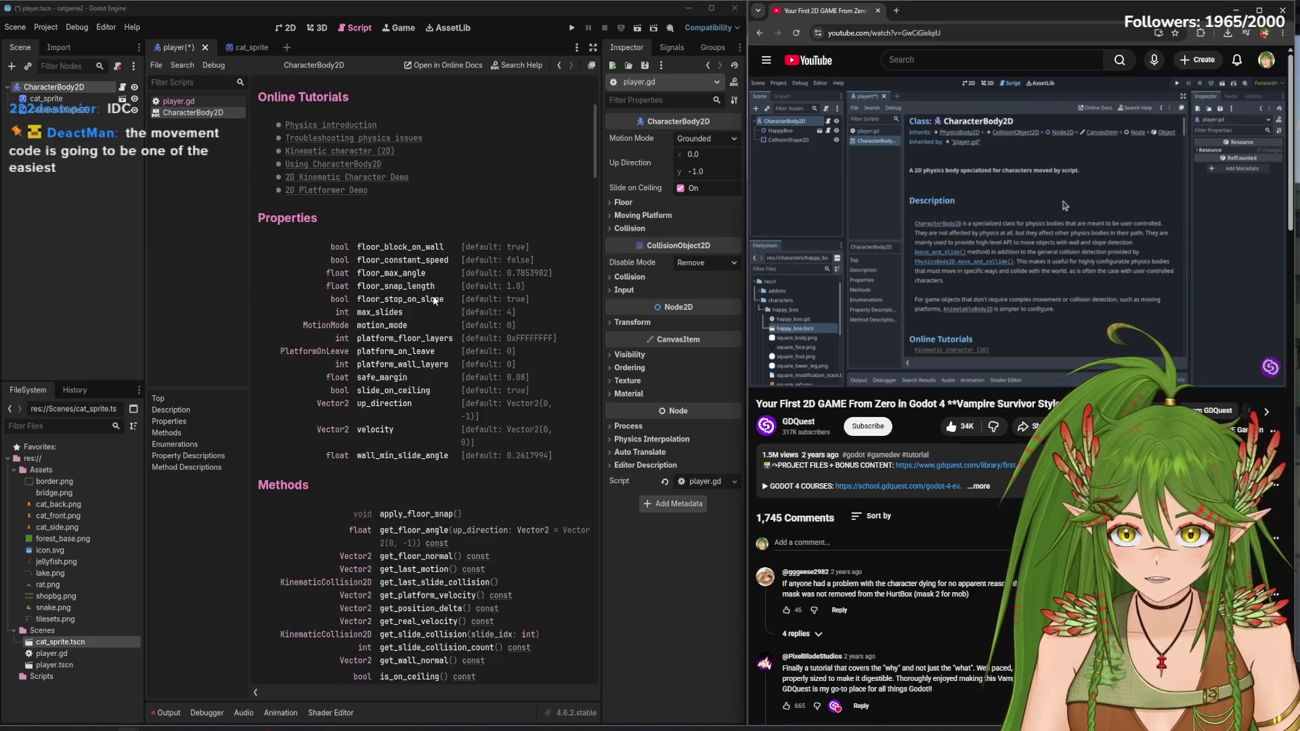
pyautogui.scroll(5, 433, 300)
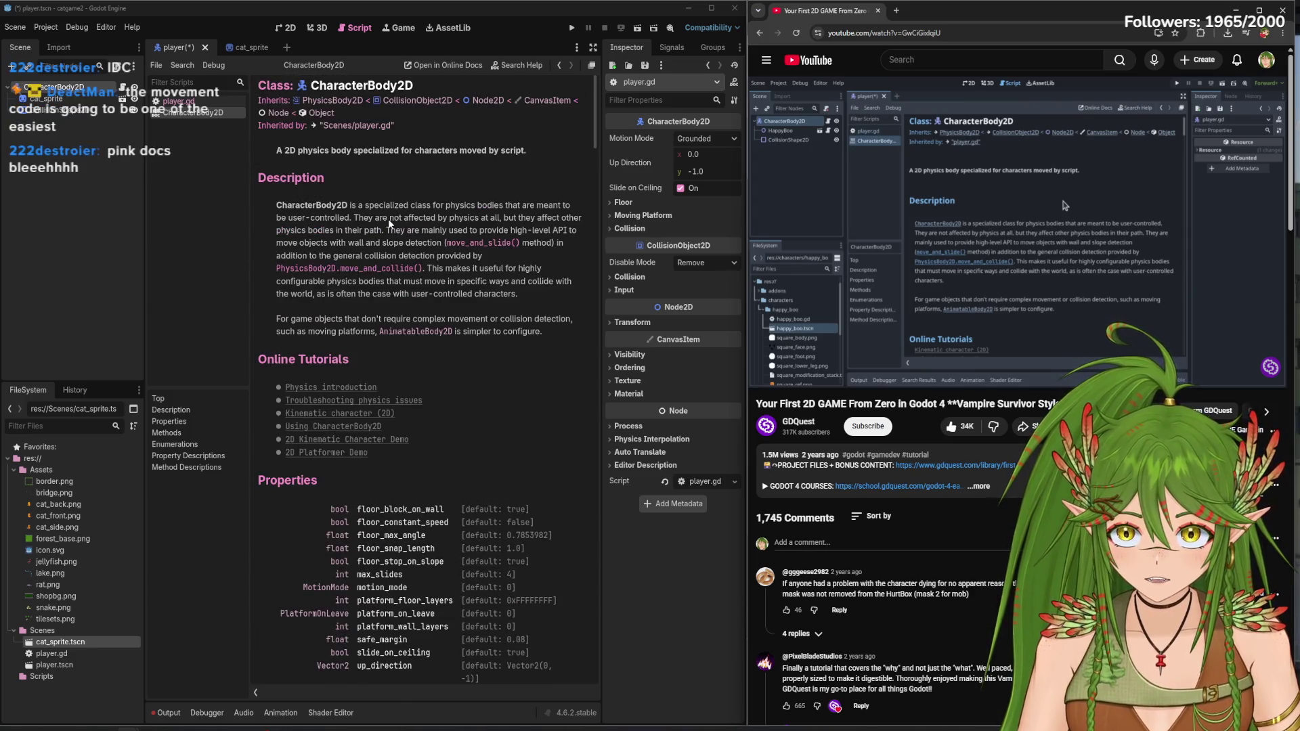
pyautogui.scroll(-4, 389, 224)
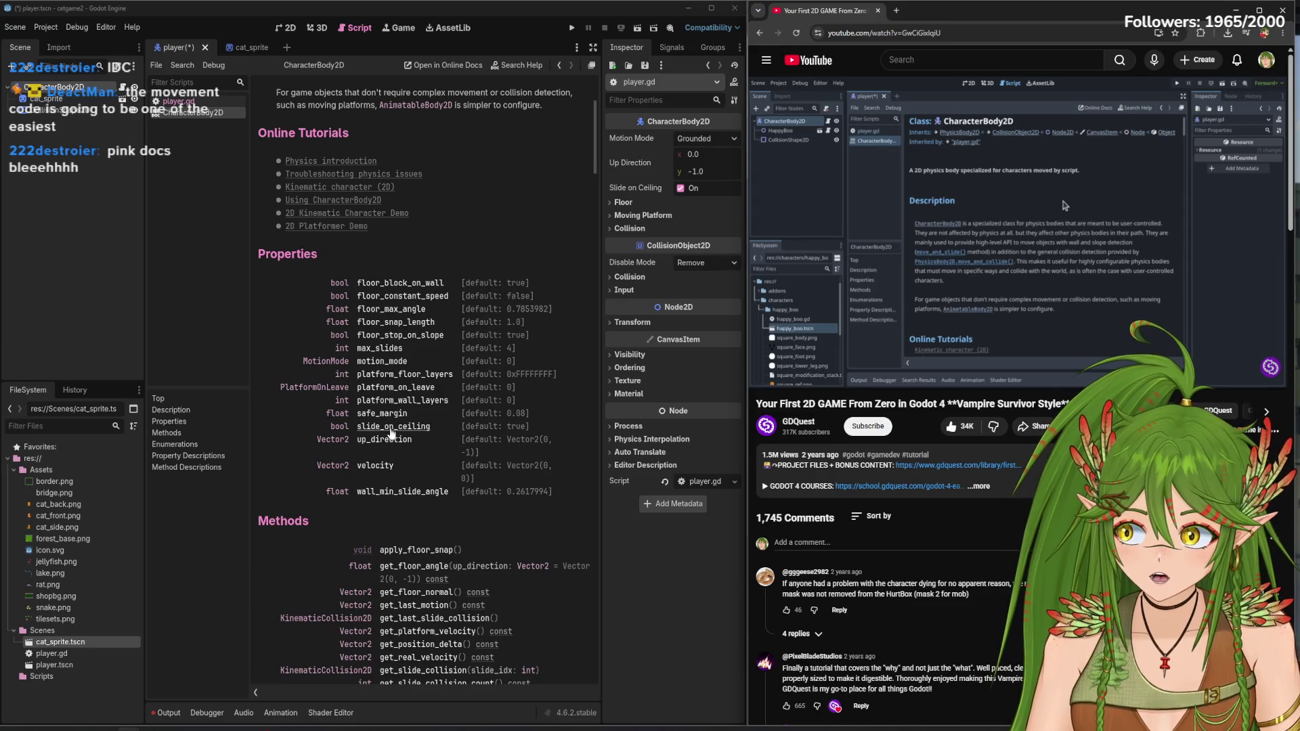
pyautogui.scroll(-15, 429, 440)
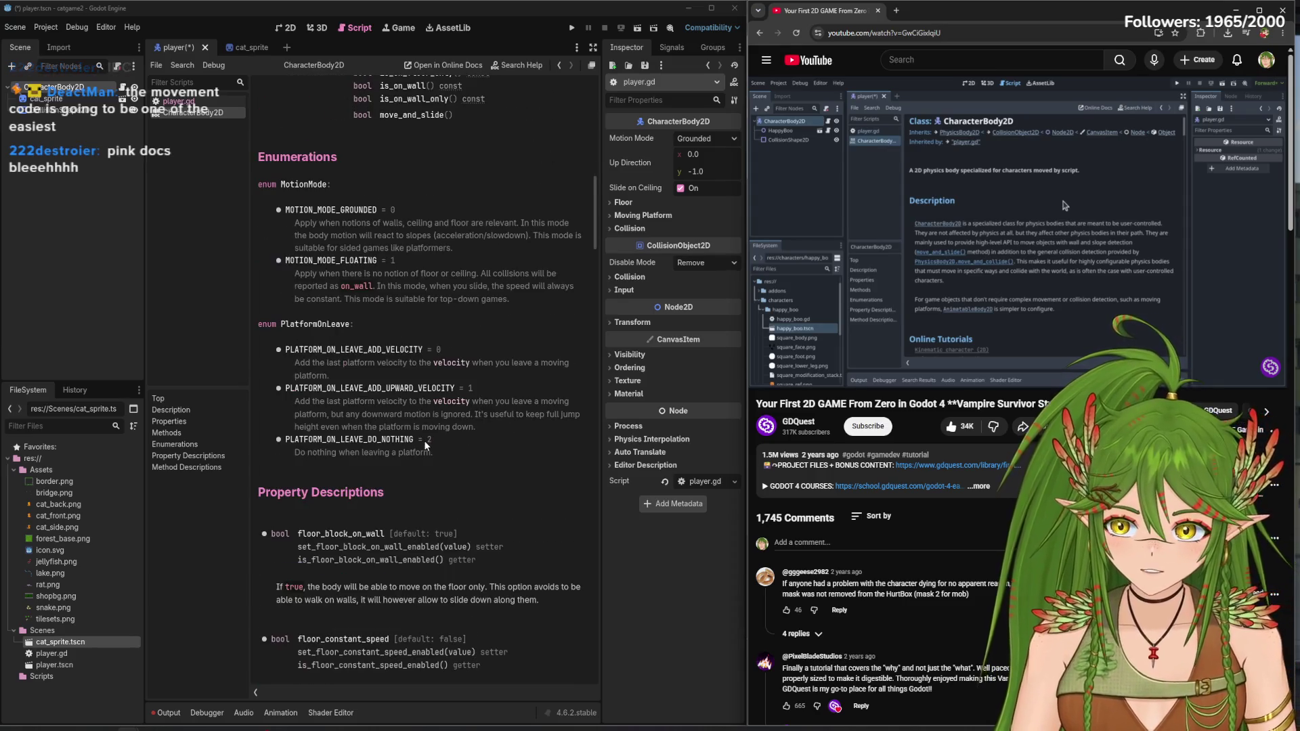
pyautogui.scroll(5, 424, 440)
pyautogui.scroll(6, 424, 440)
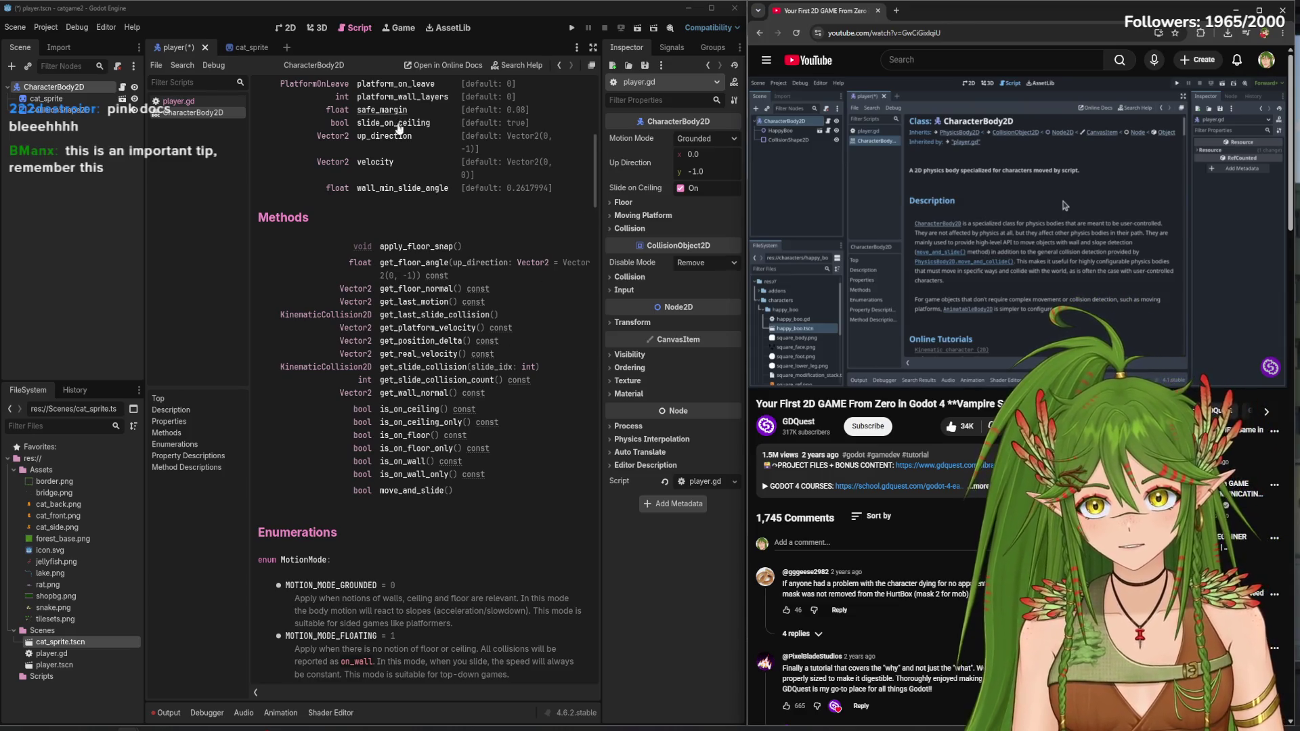
pyautogui.click(223, 103)
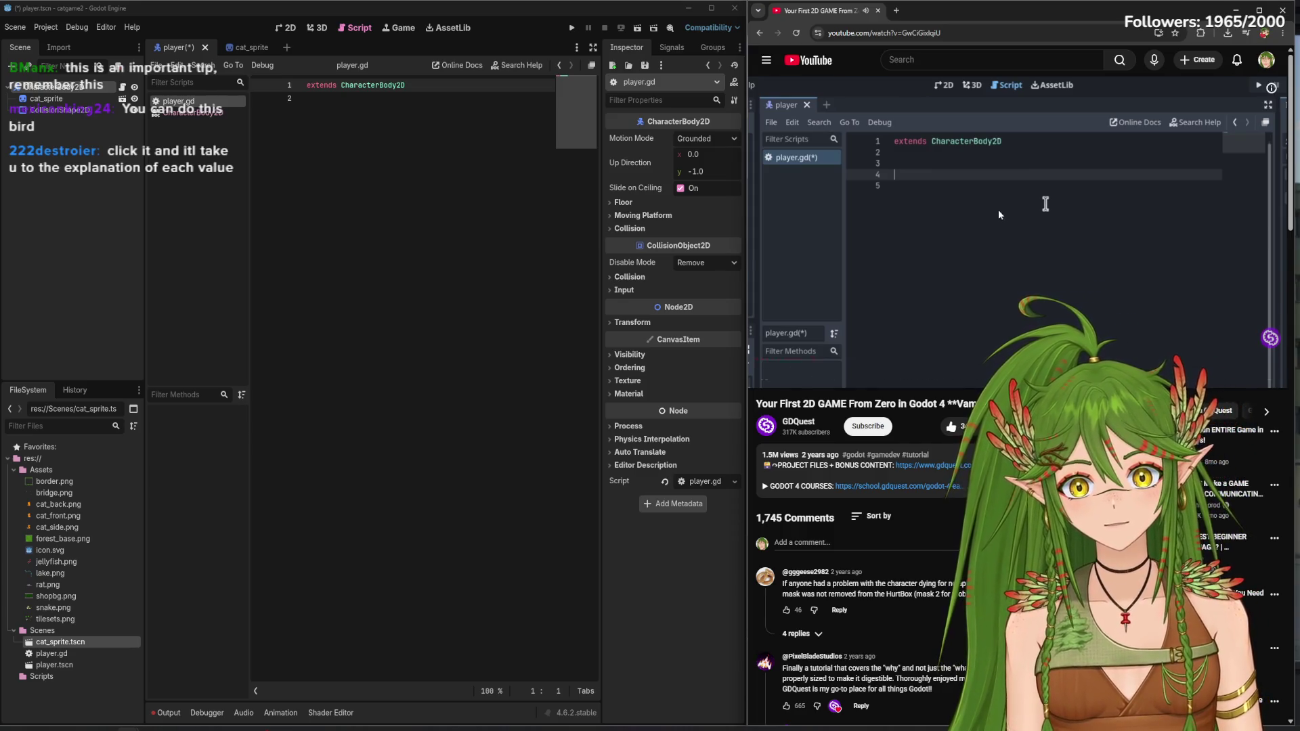
# Autocomplete 'func _physic' into func _physics_process(delta: float) -> void: on line 4
pyautogui.click(356, 109)
pyautogui.press('Return')
pyautogui.press('Return')
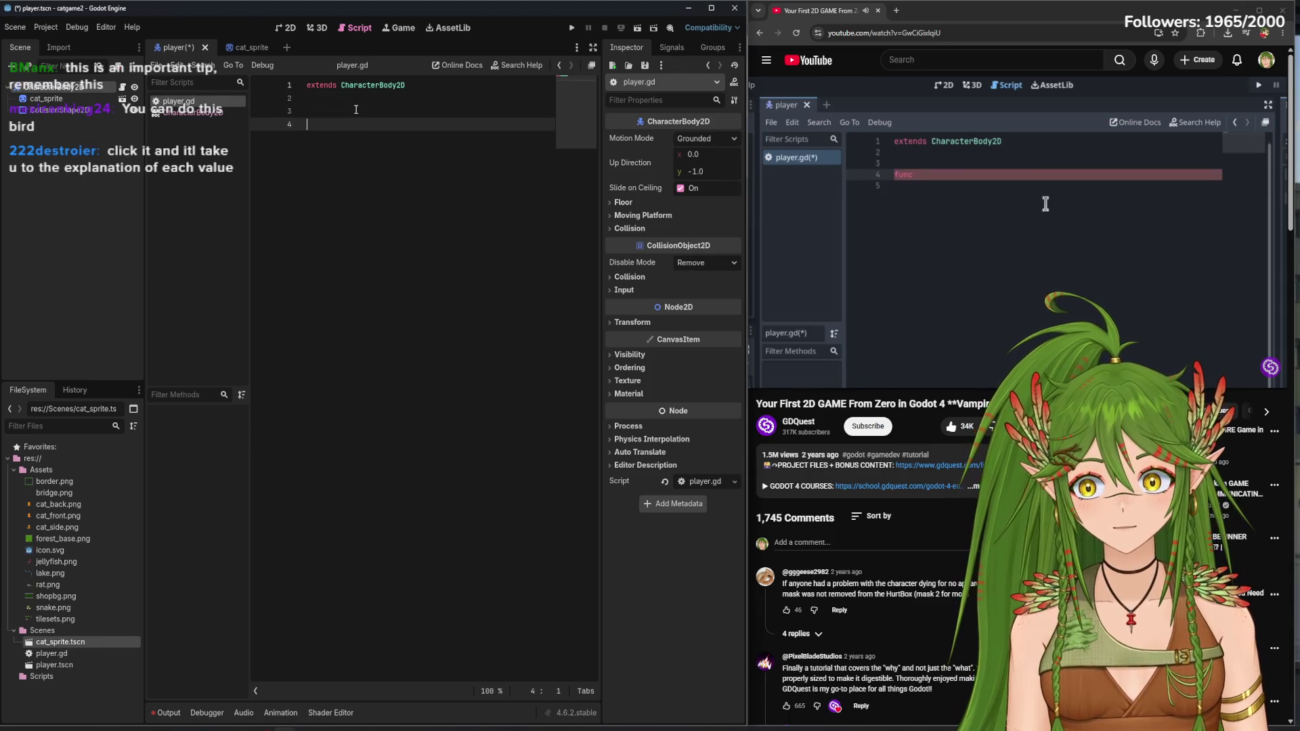
pyautogui.write('func _')
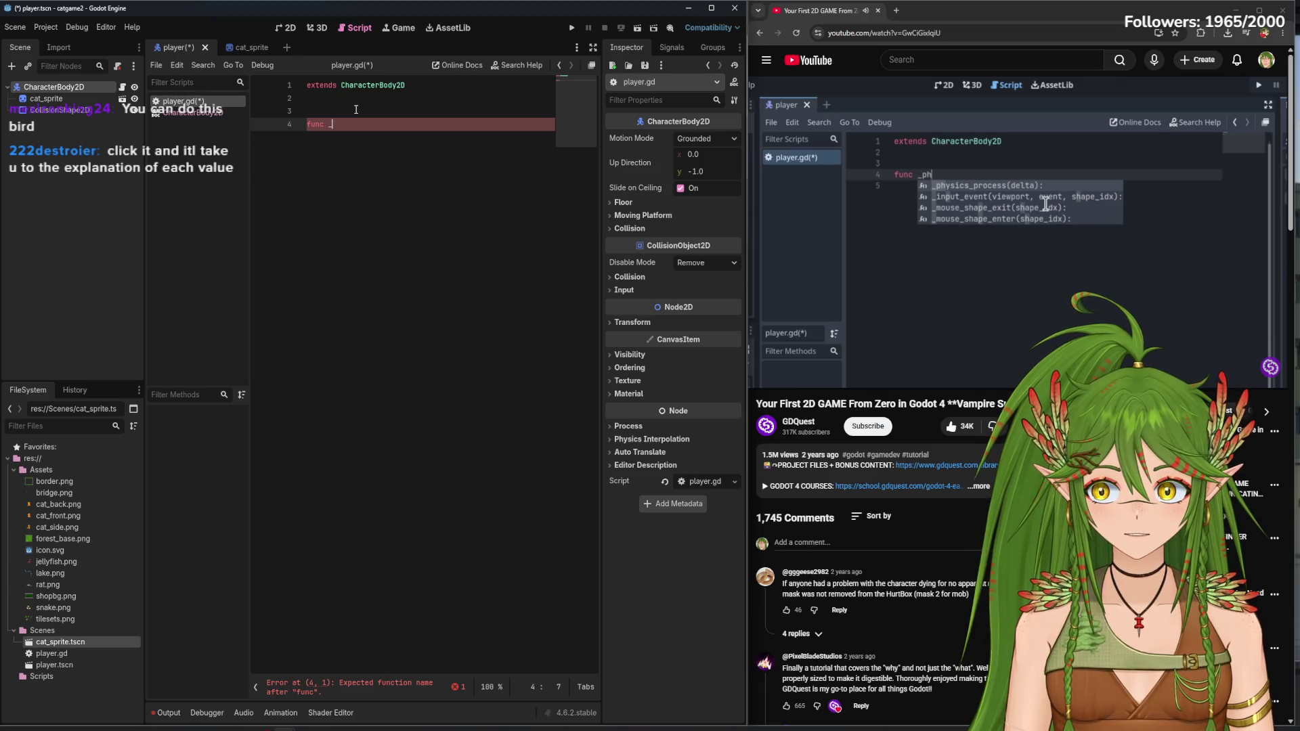
pyautogui.write('p')
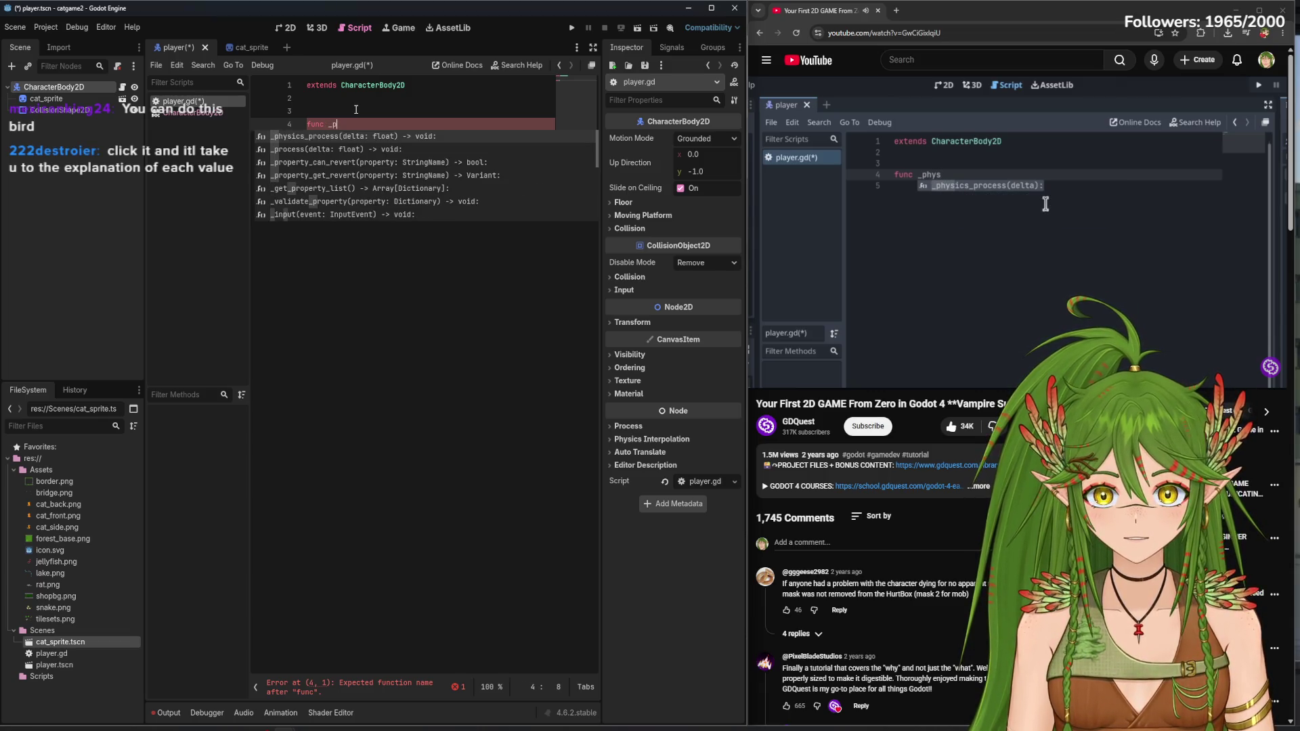
pyautogui.write('hys')
pyautogui.click(1091, 218)
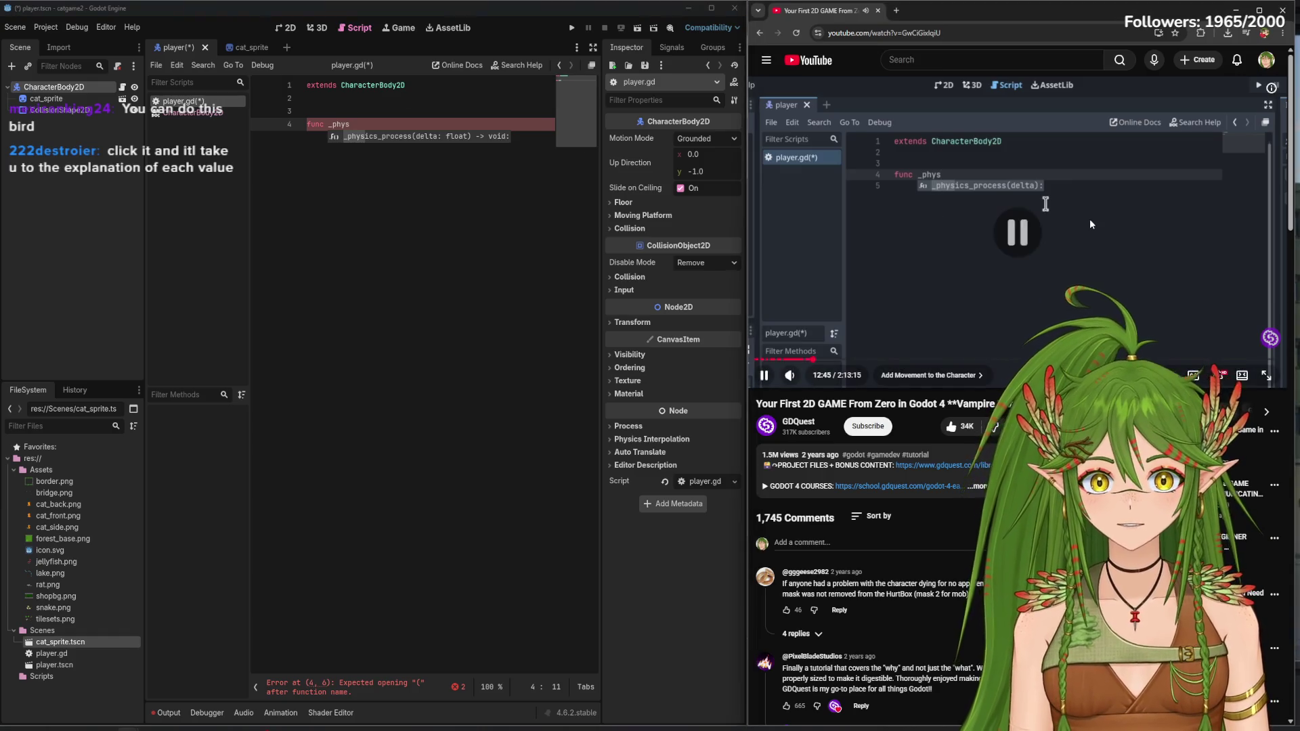
pyautogui.click(389, 139)
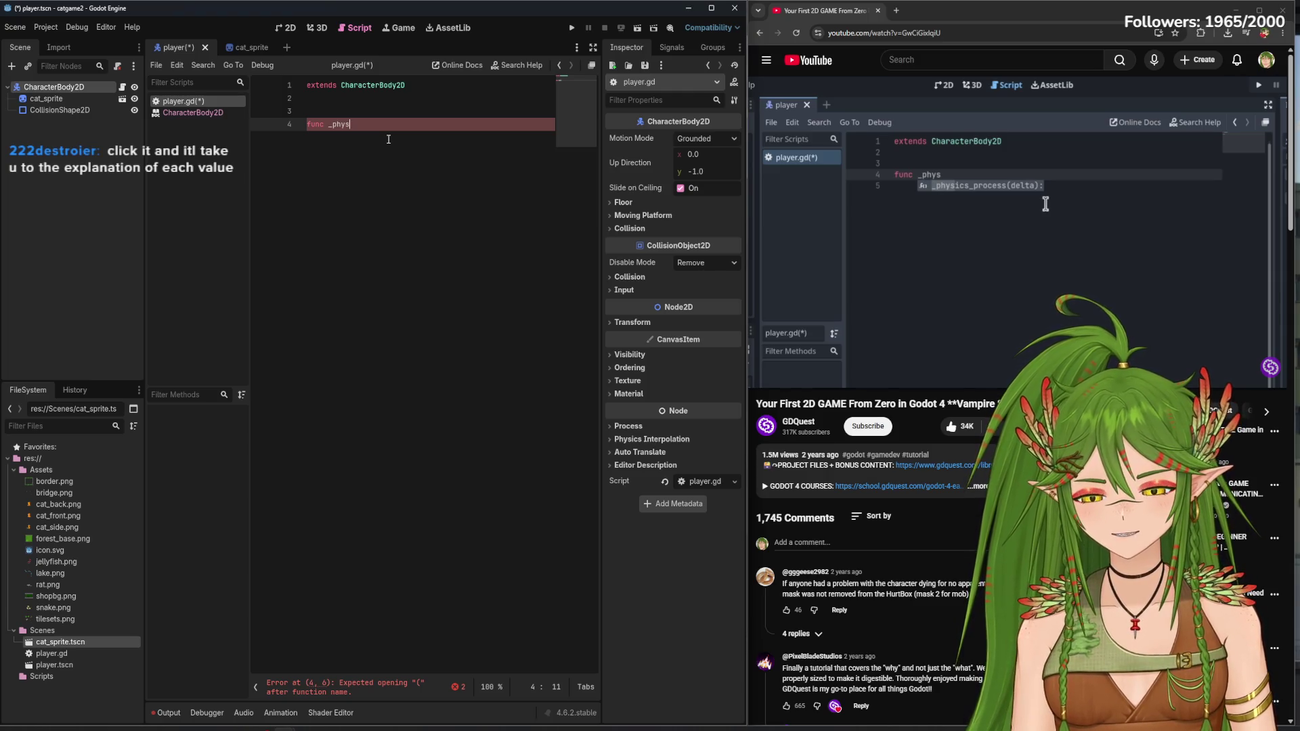
pyautogui.write('y')
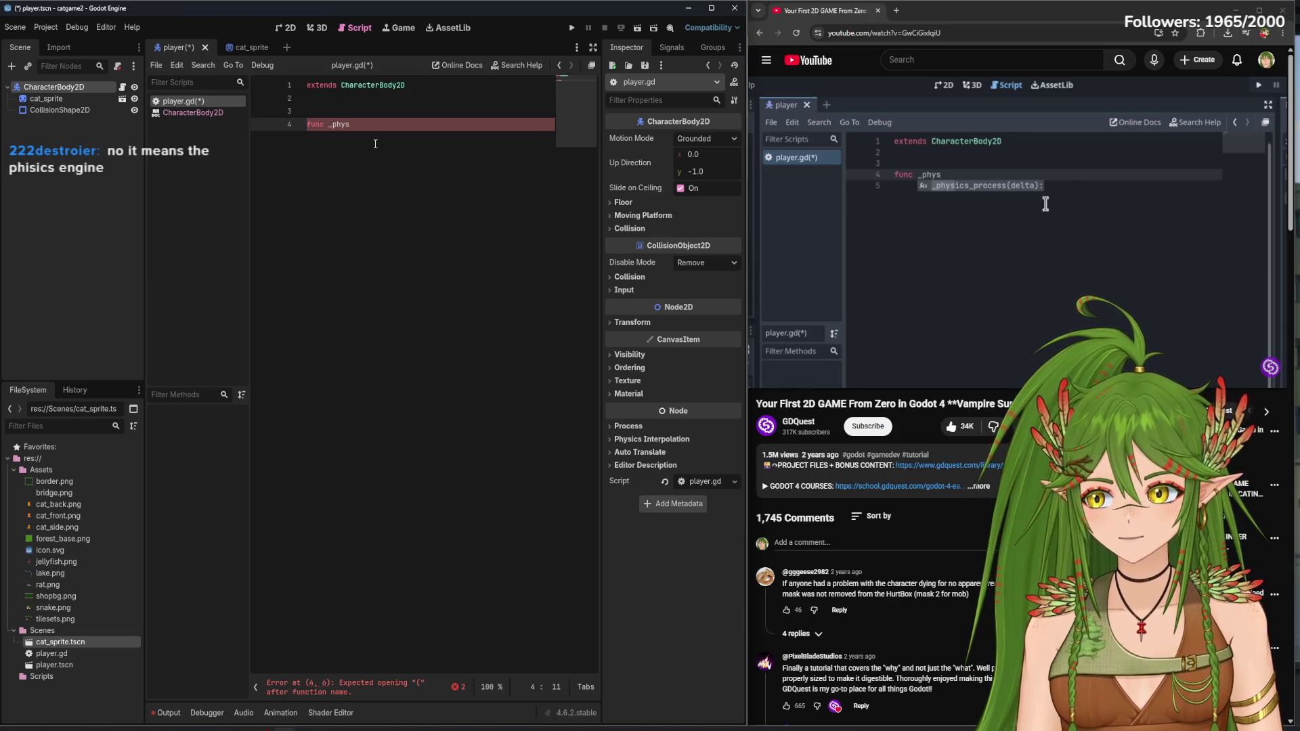
pyautogui.write('ics')
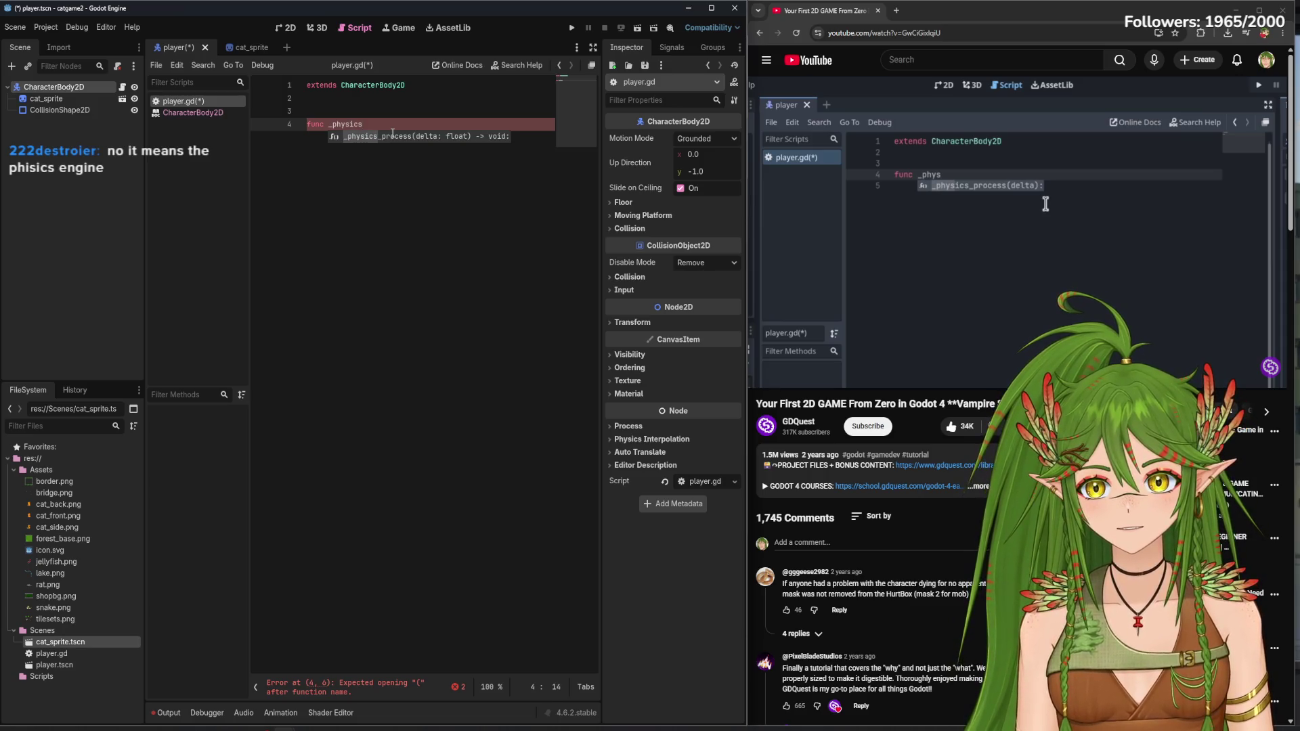
pyautogui.press('Return')
pyautogui.click(942, 204)
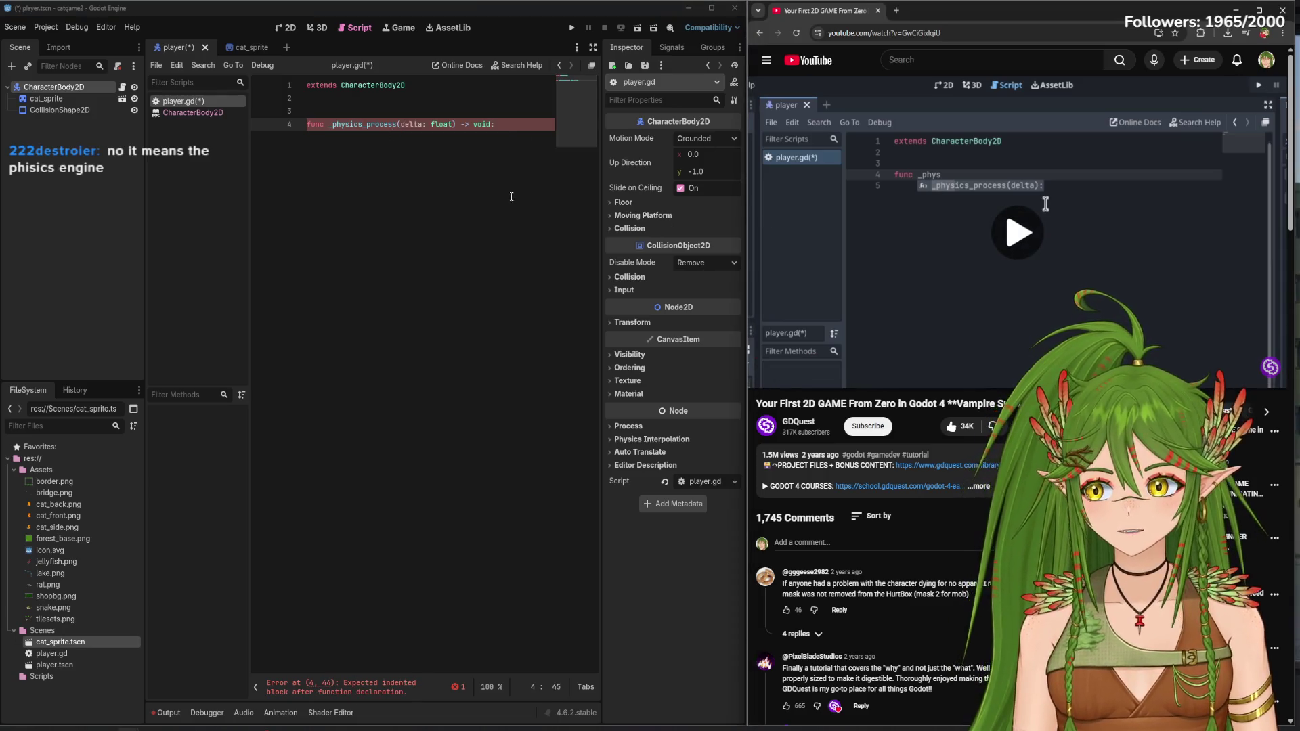
# Start an indented line inside _physics_process and type pass
pyautogui.click(943, 220)
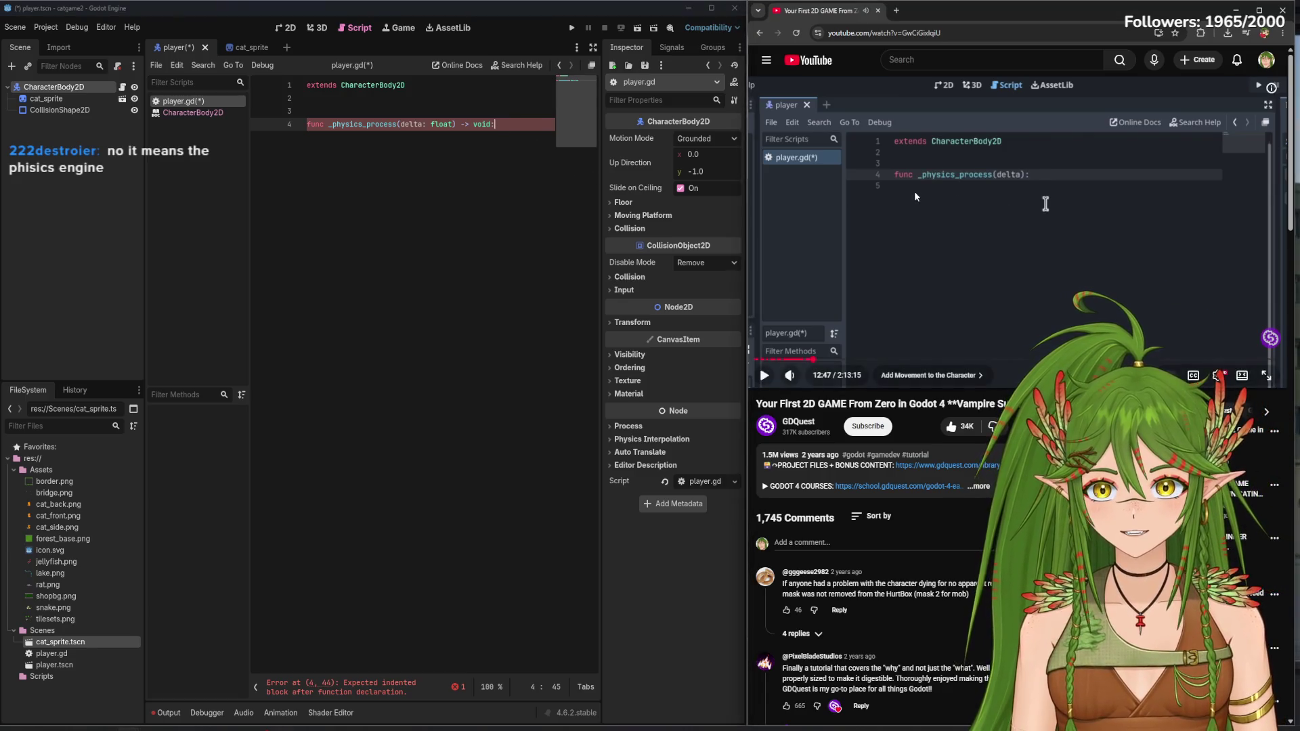
pyautogui.press('space')
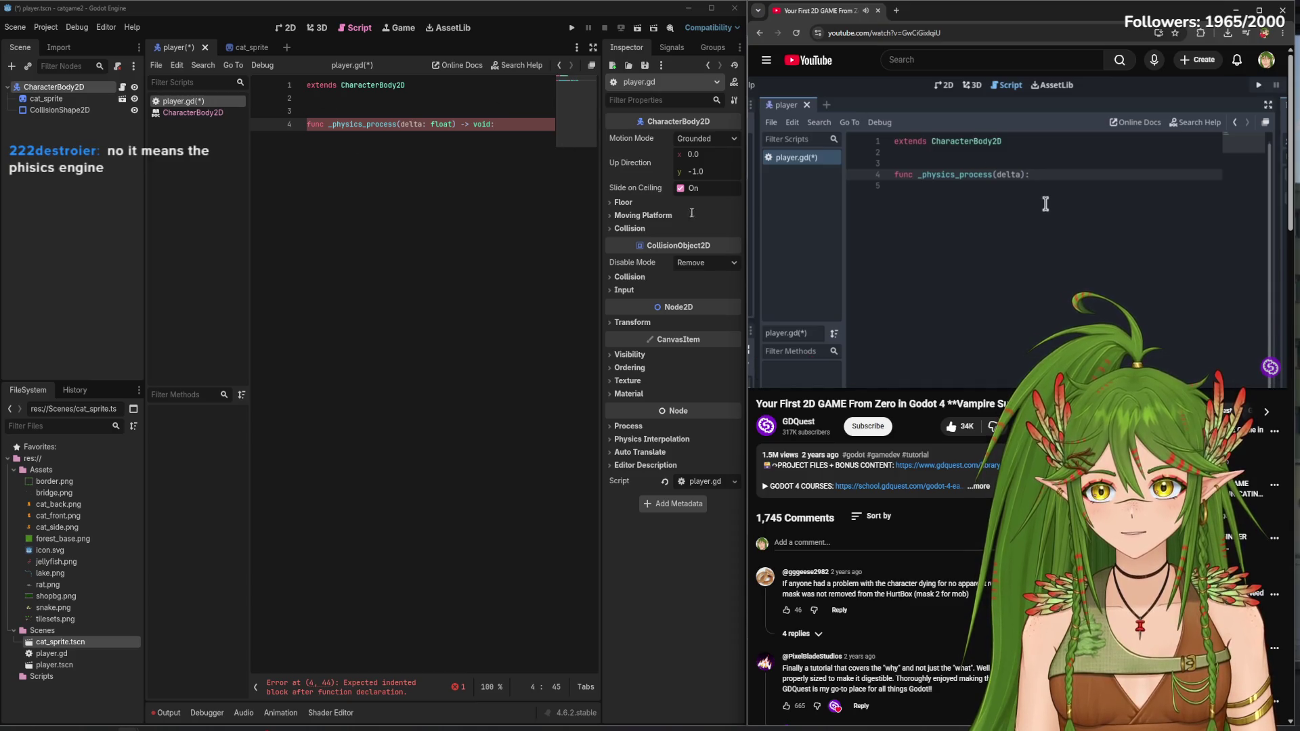
pyautogui.doubleClick(1027, 218)
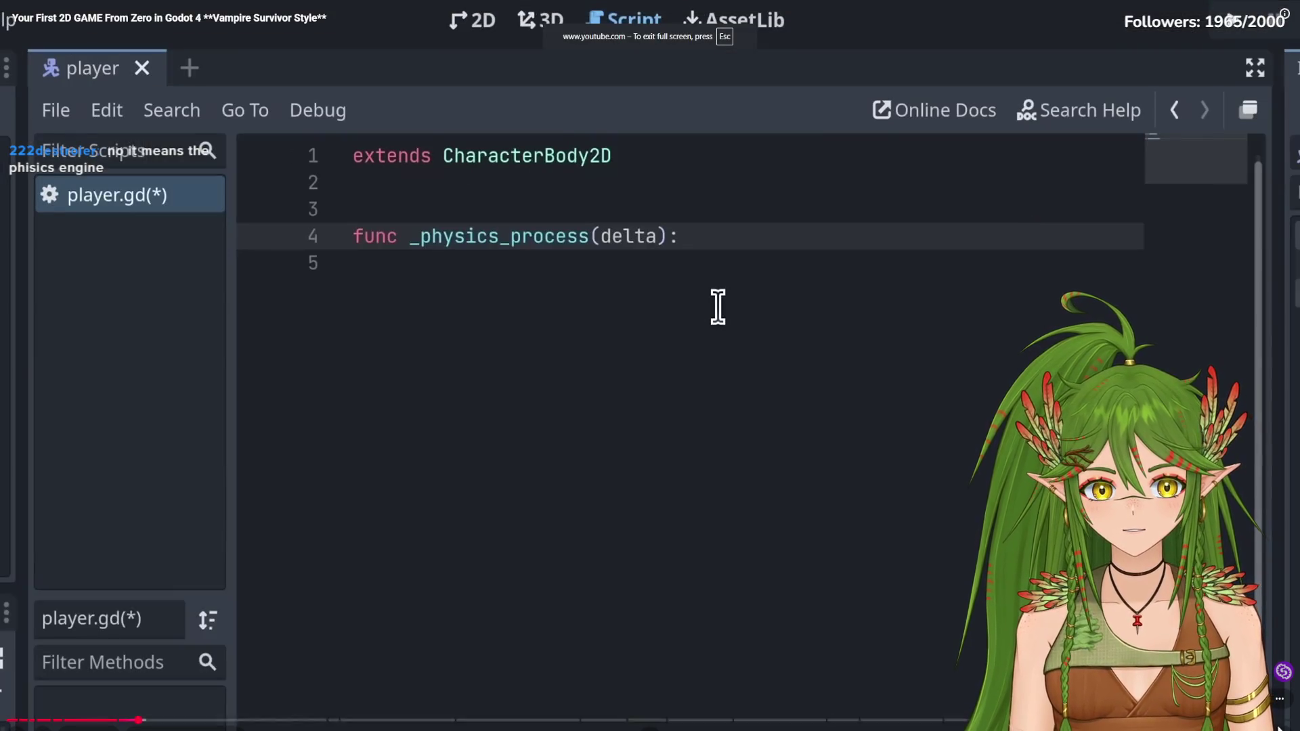
pyautogui.press('Escape')
pyautogui.click(939, 265)
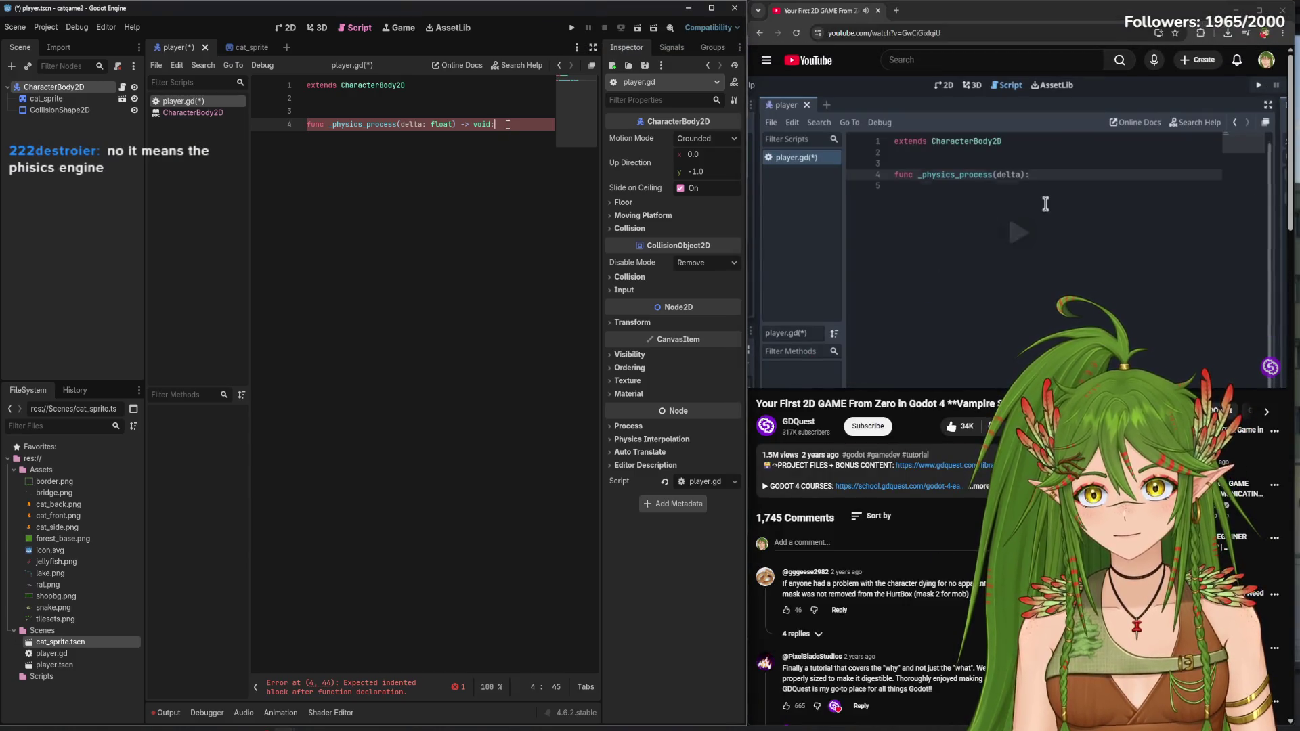
pyautogui.press('Return')
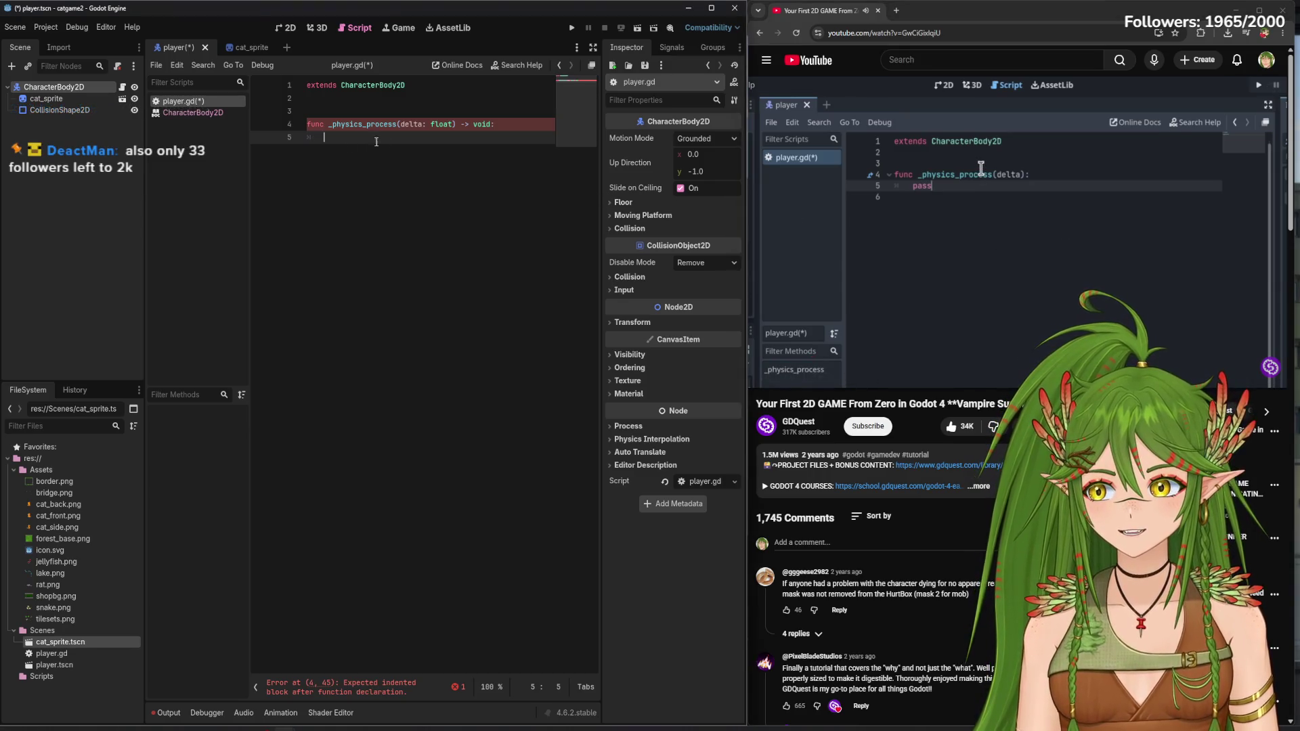
pyautogui.write('pass')
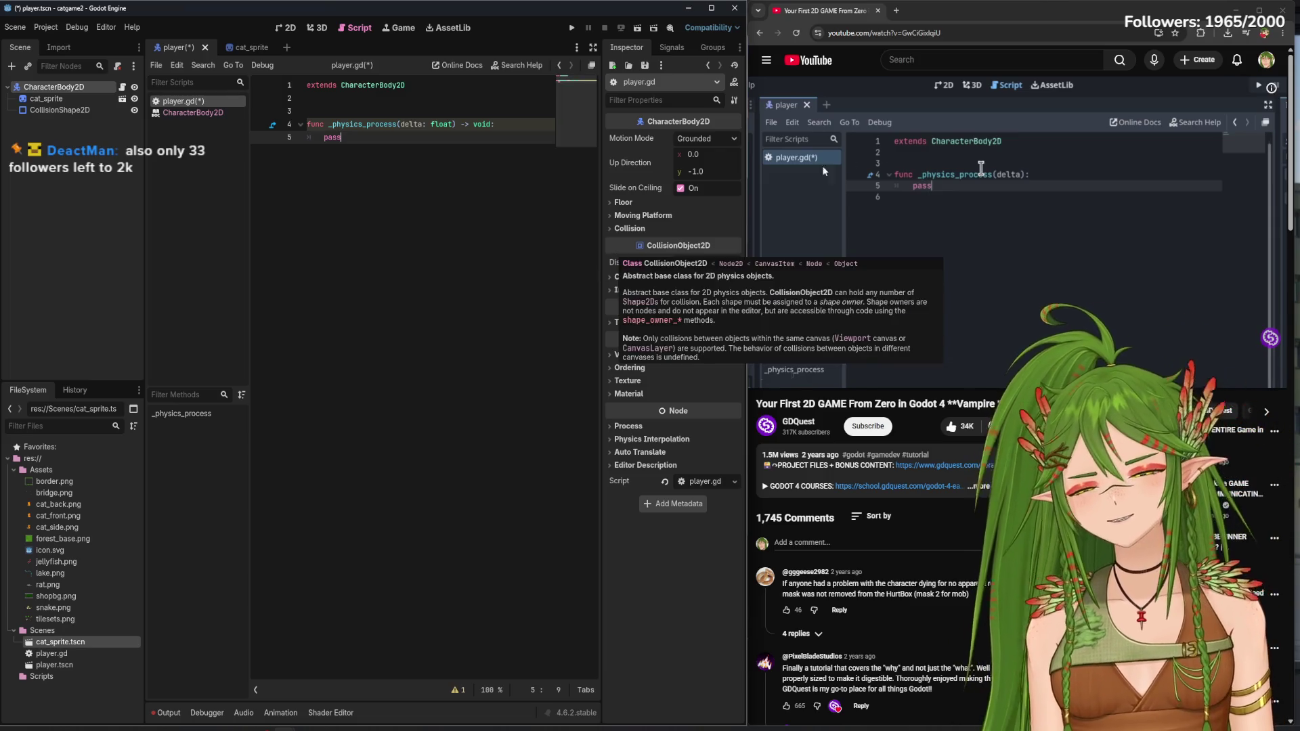
# Review the function declaration line and place the caret at the end of pass
pyautogui.click(915, 141)
pyautogui.click(375, 139)
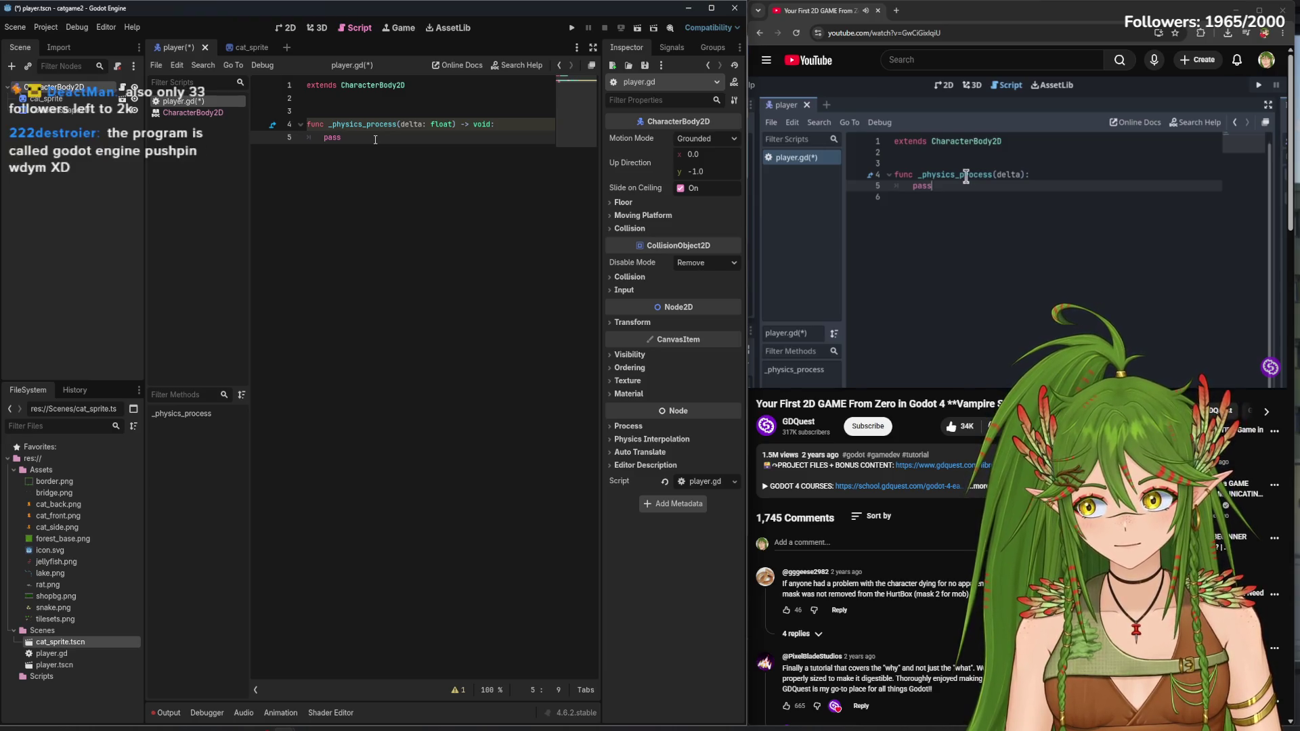
pyautogui.click(906, 250)
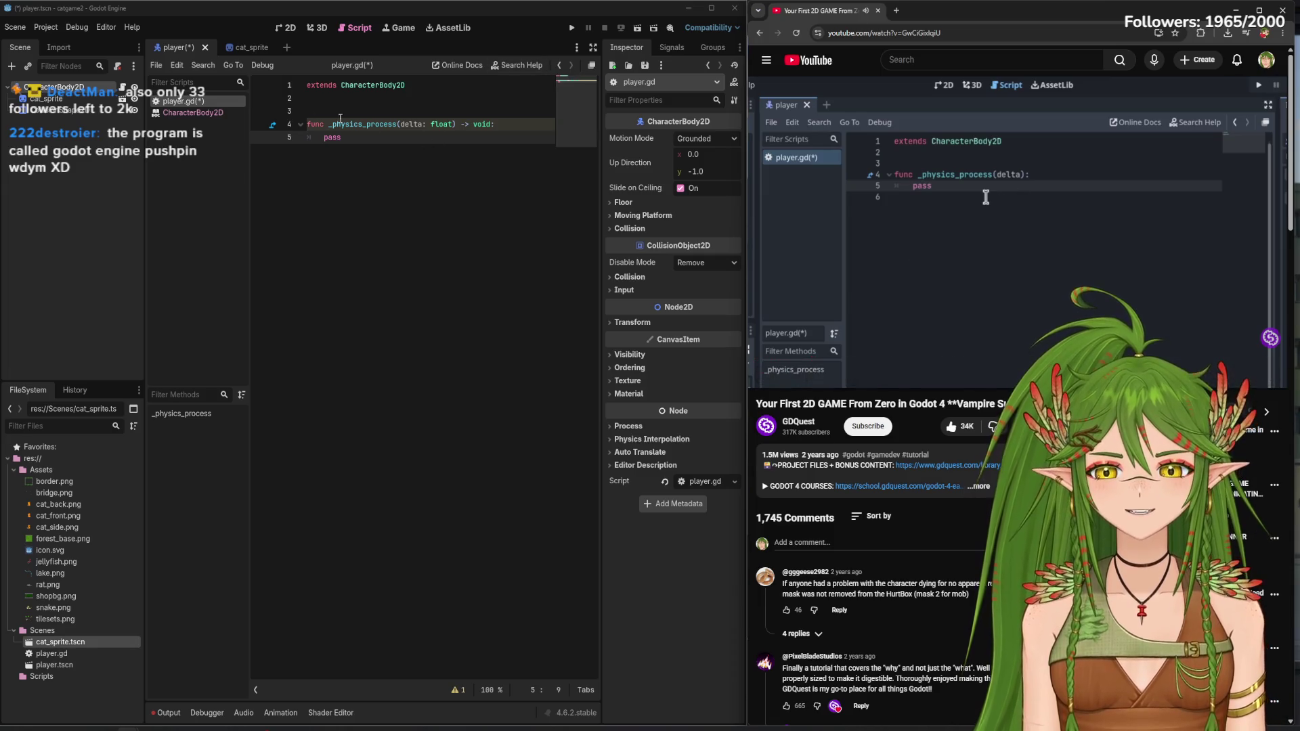
pyautogui.moveTo(504, 128); pyautogui.dragTo(301, 124)
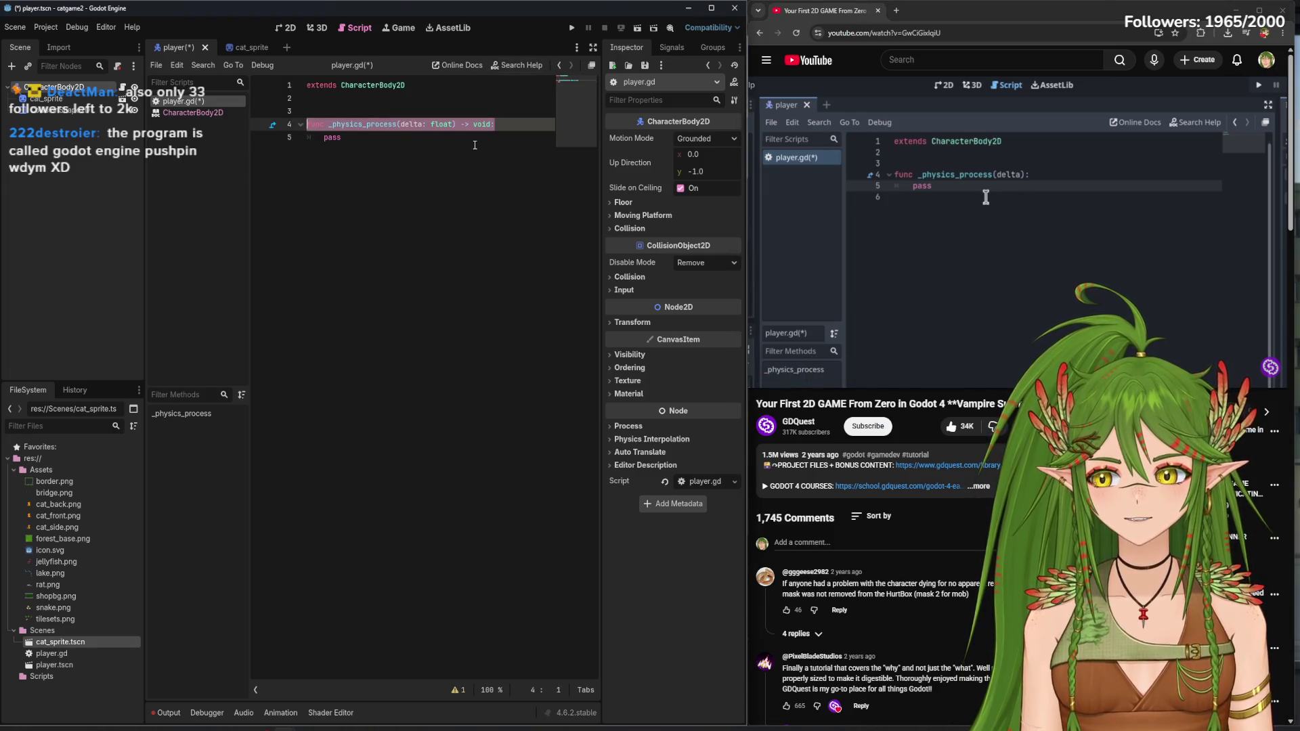
pyautogui.press('End')
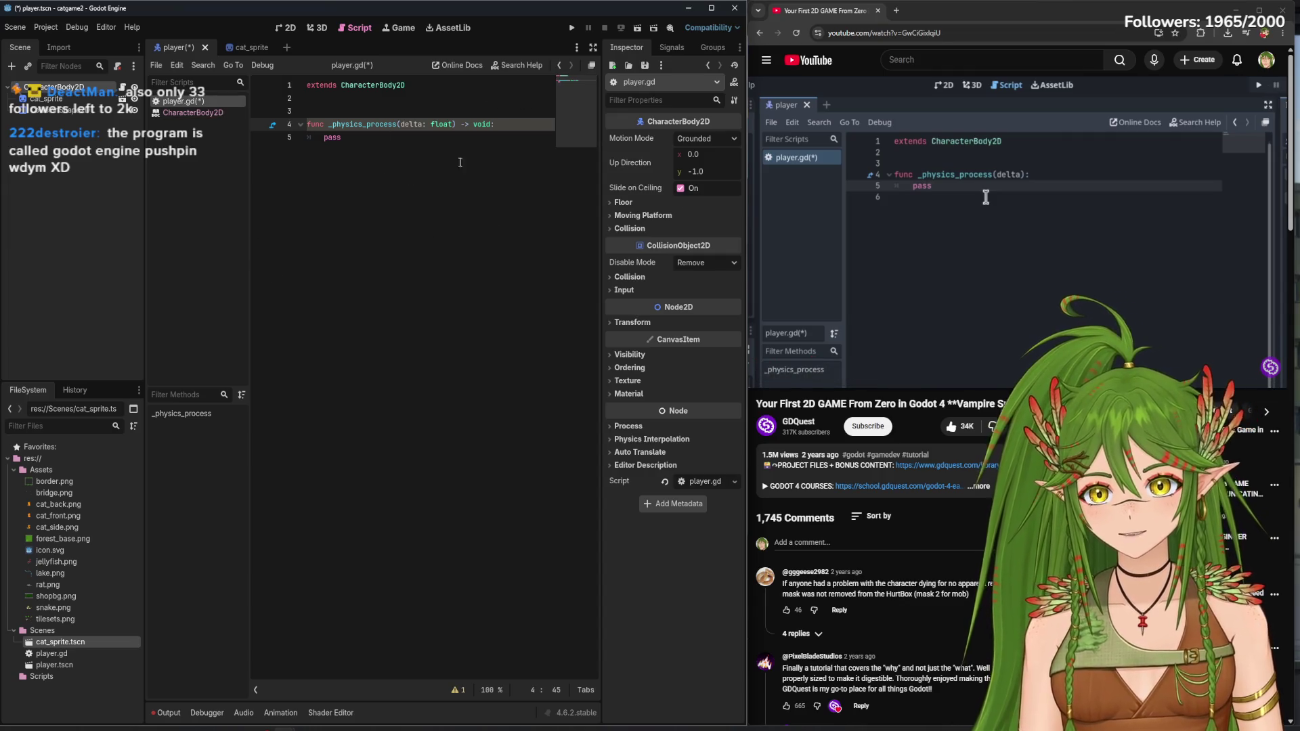
pyautogui.click(969, 329)
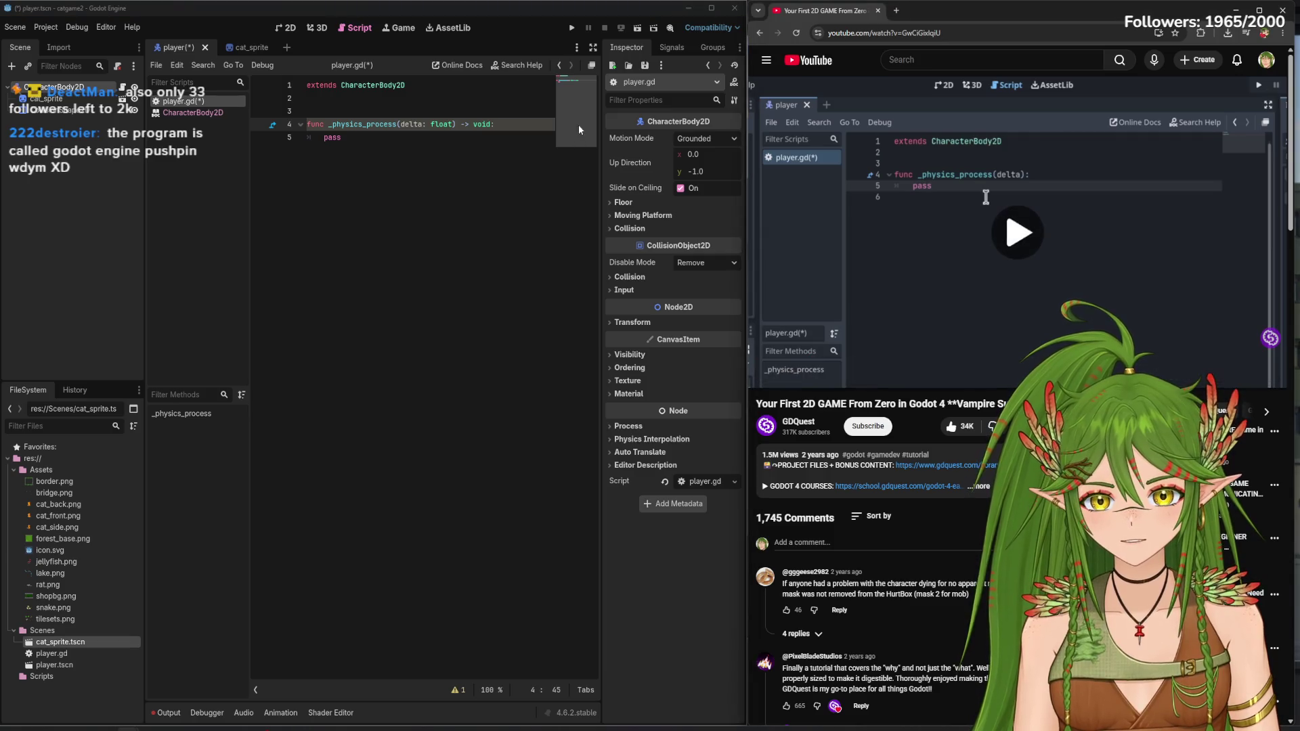
pyautogui.click(501, 124)
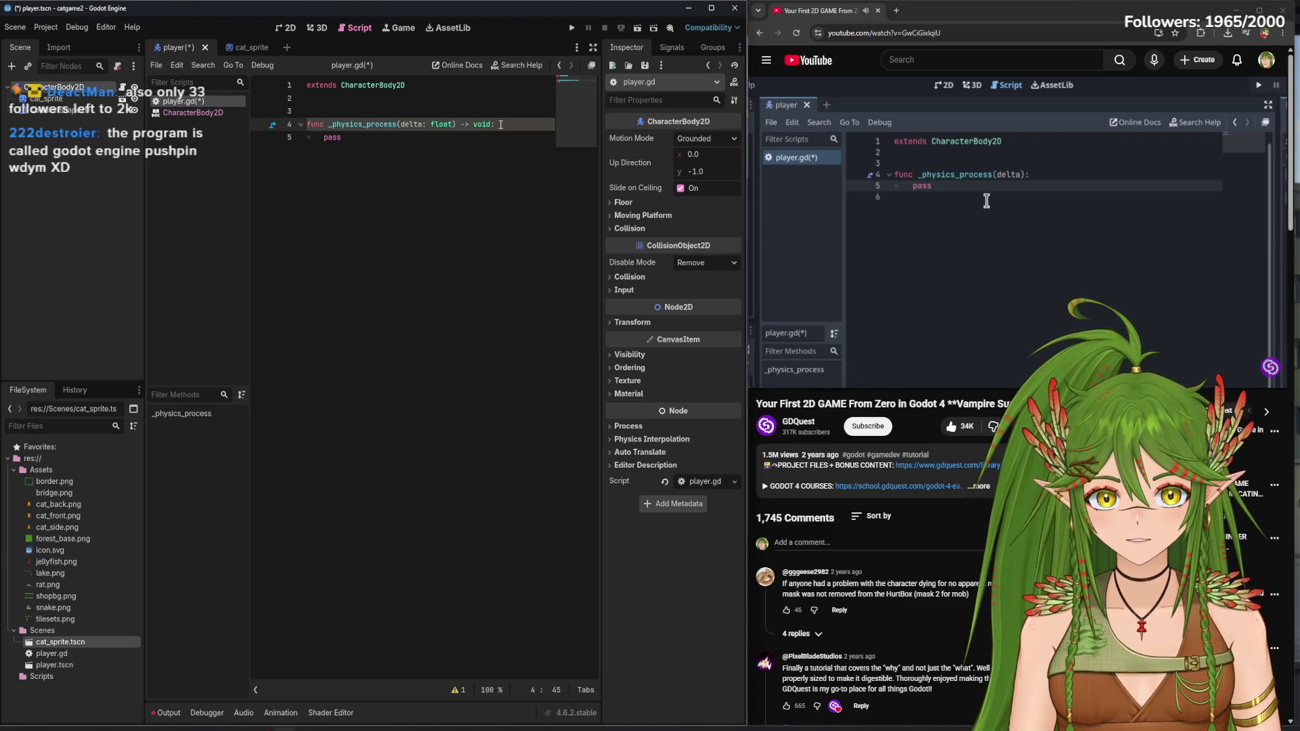
pyautogui.click(394, 138)
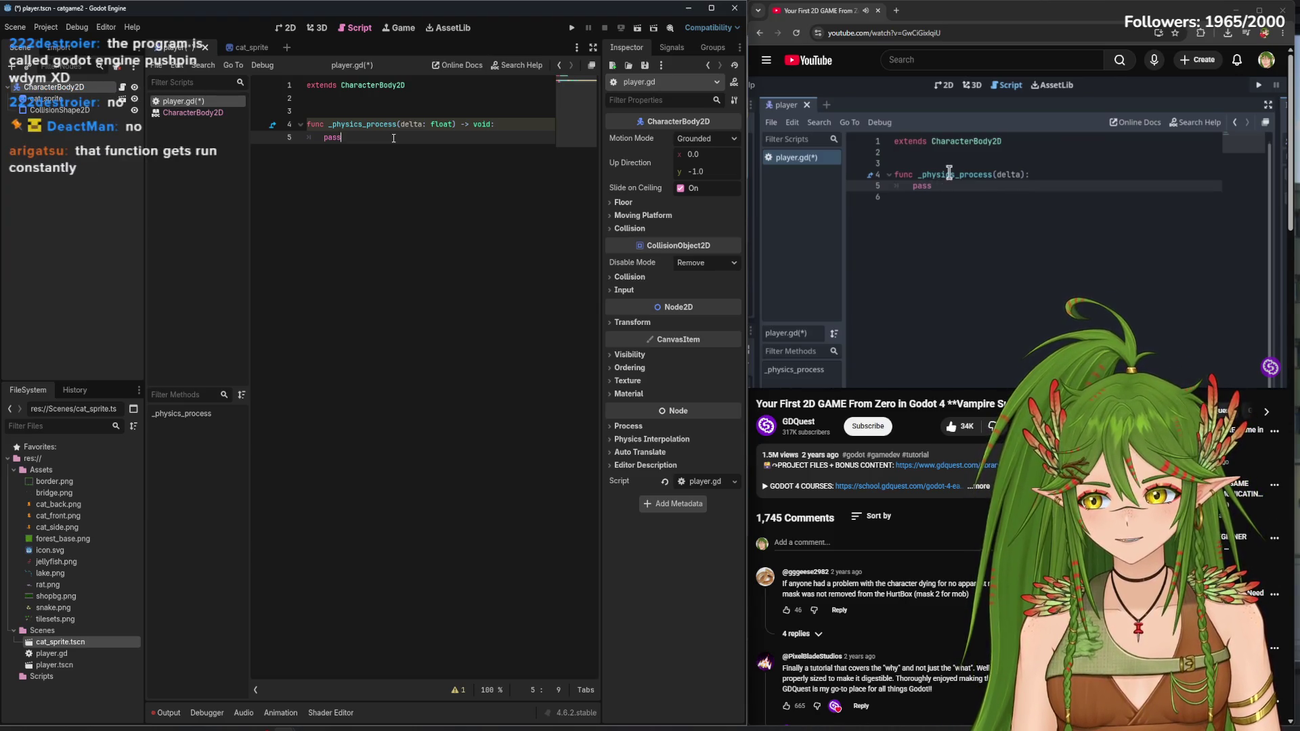
pyautogui.click(972, 247)
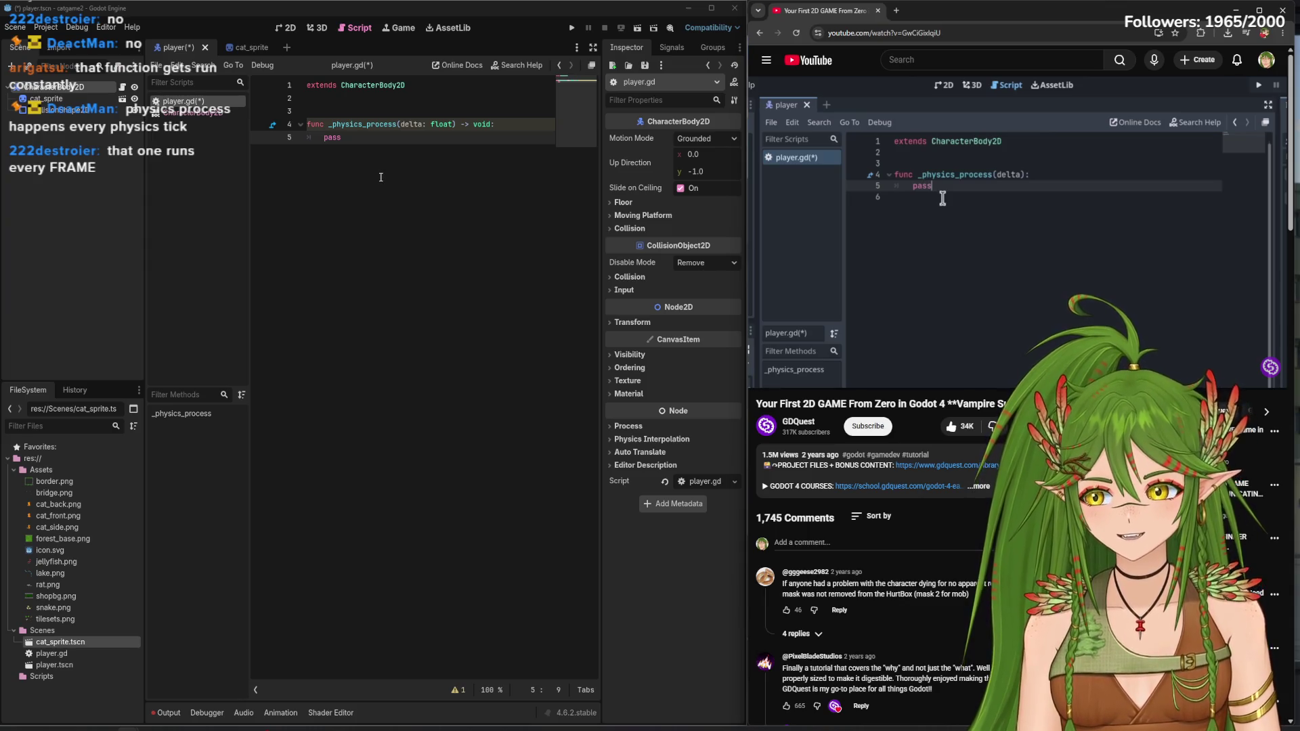
pyautogui.moveTo(974, 232)
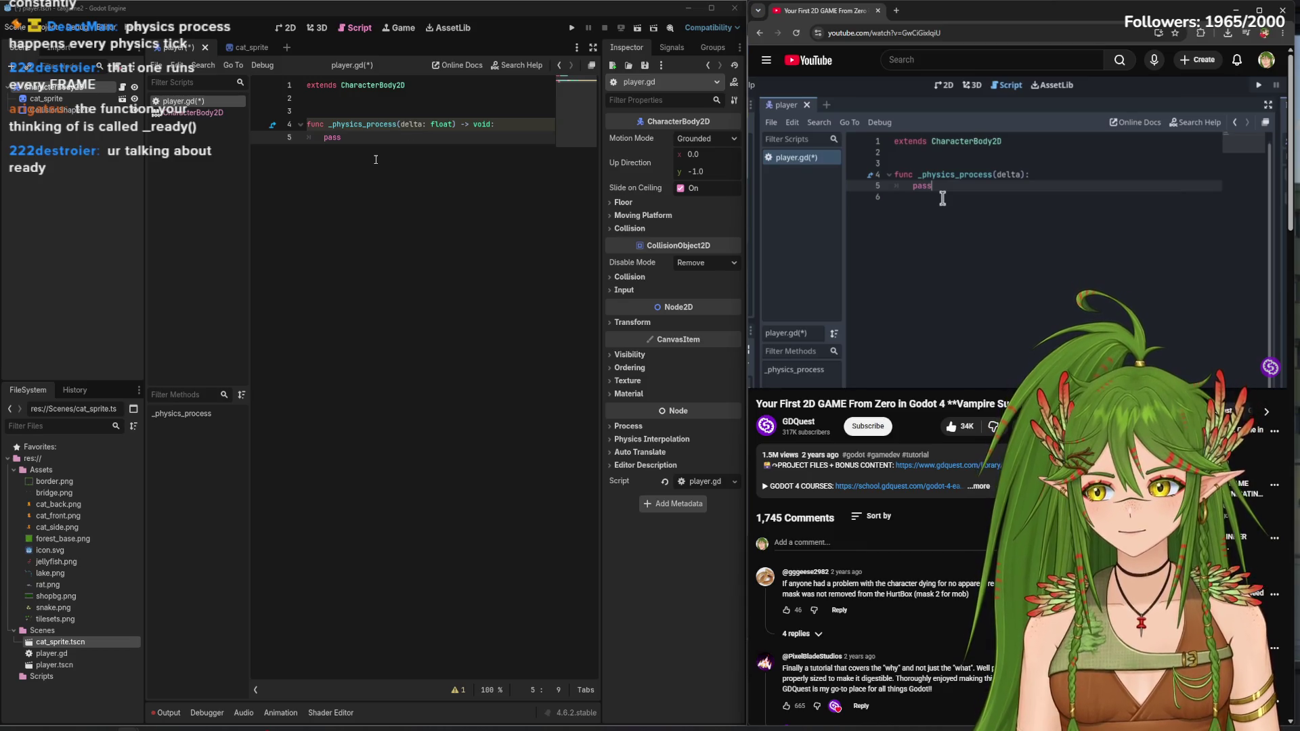
pyautogui.click(1016, 221)
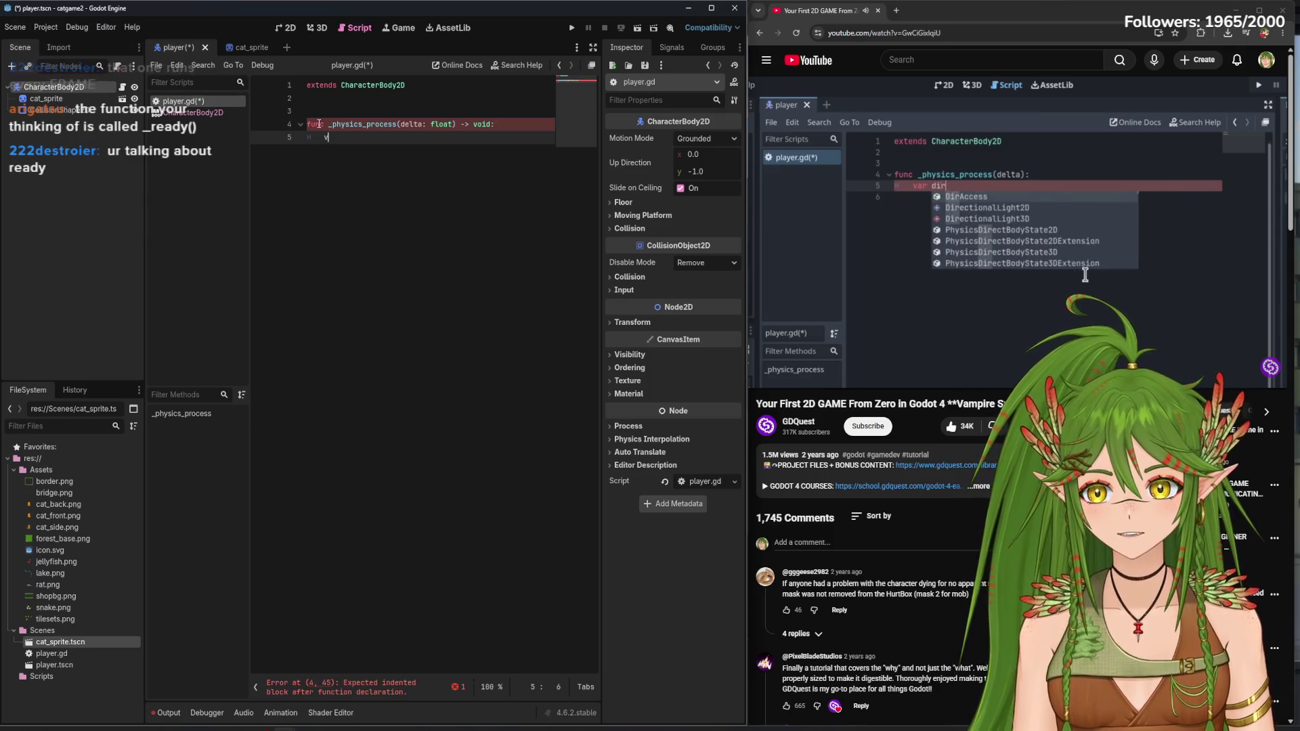
# Type 'var direction = Input.get_vector()' on line 5 inside _physics_process
pyautogui.write('var')
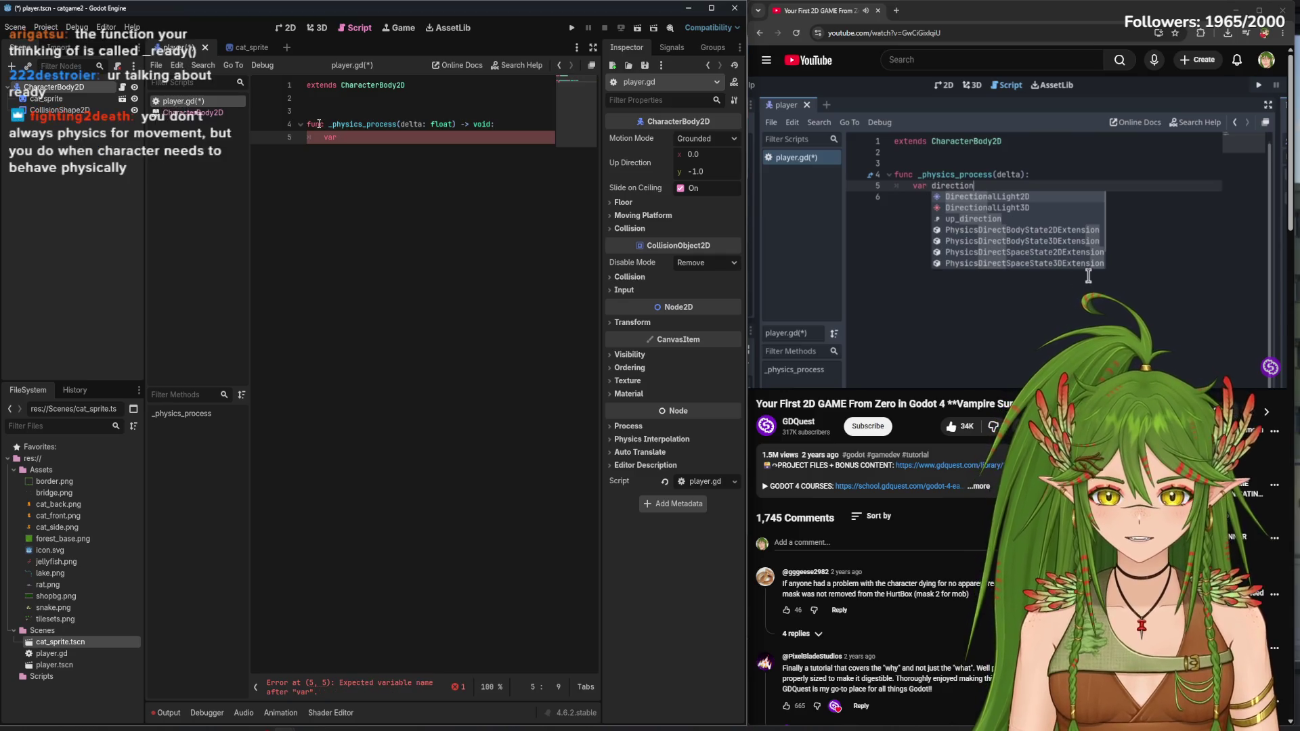
pyautogui.press('XF86AudioPlay')
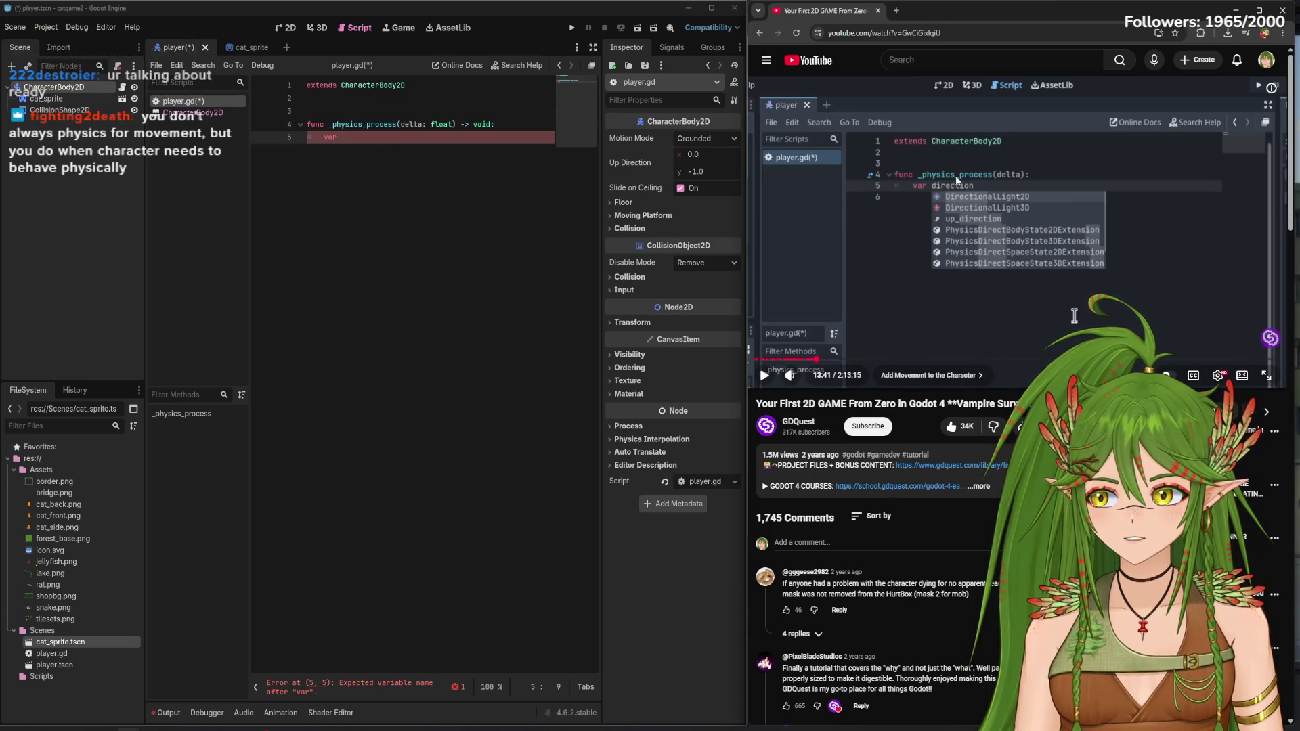
pyautogui.press('XF86AudioPlay')
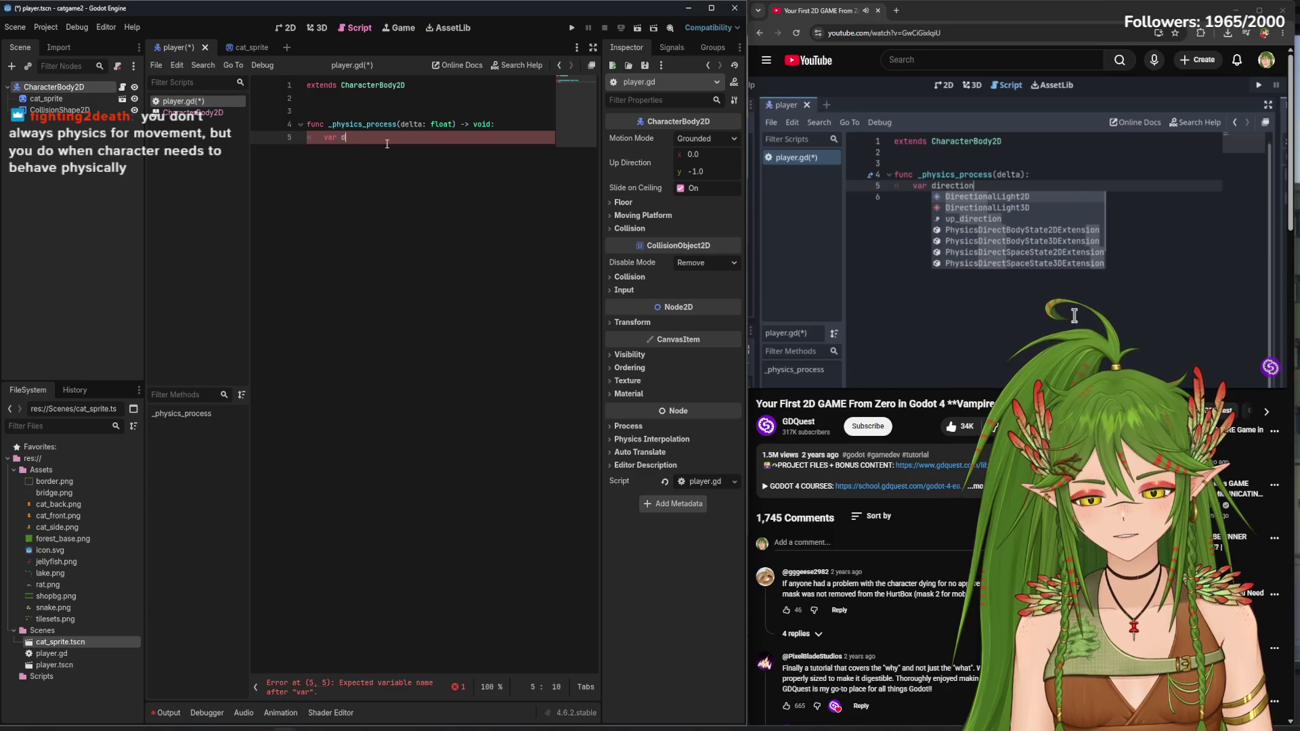
pyautogui.write('direction ')
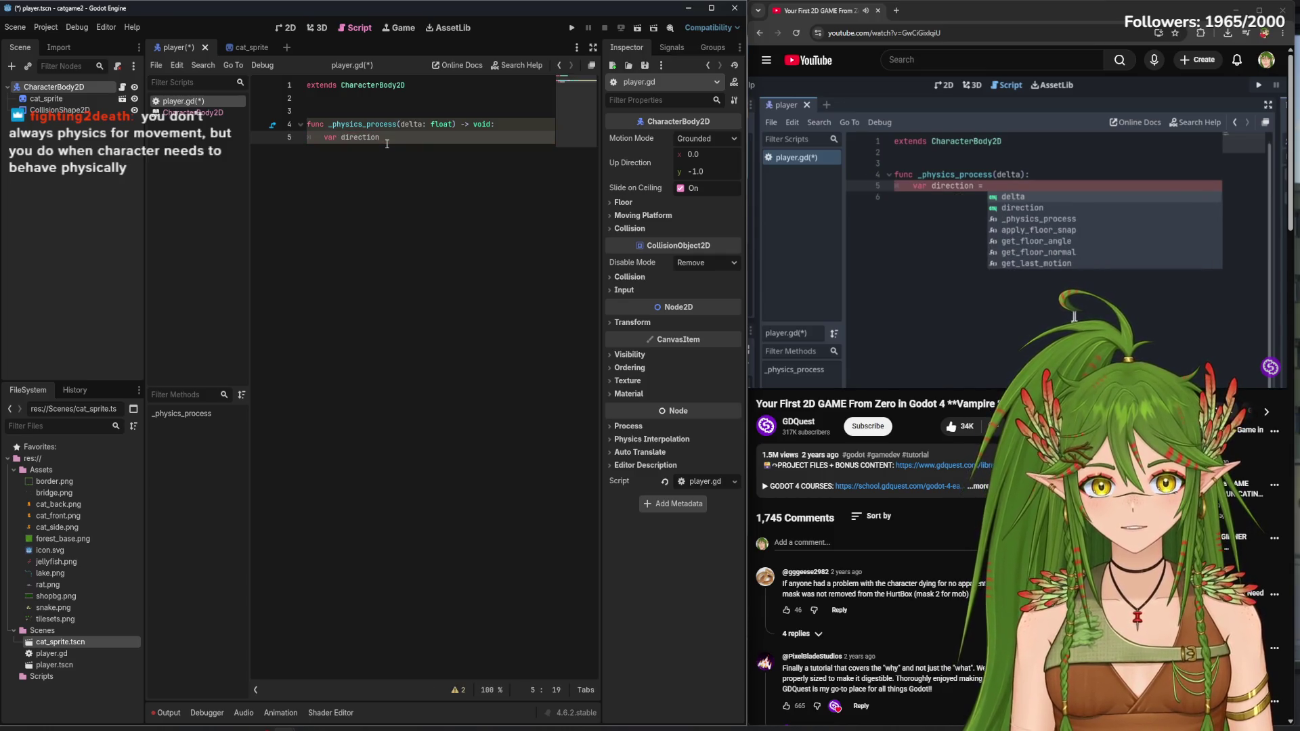
pyautogui.write('= ')
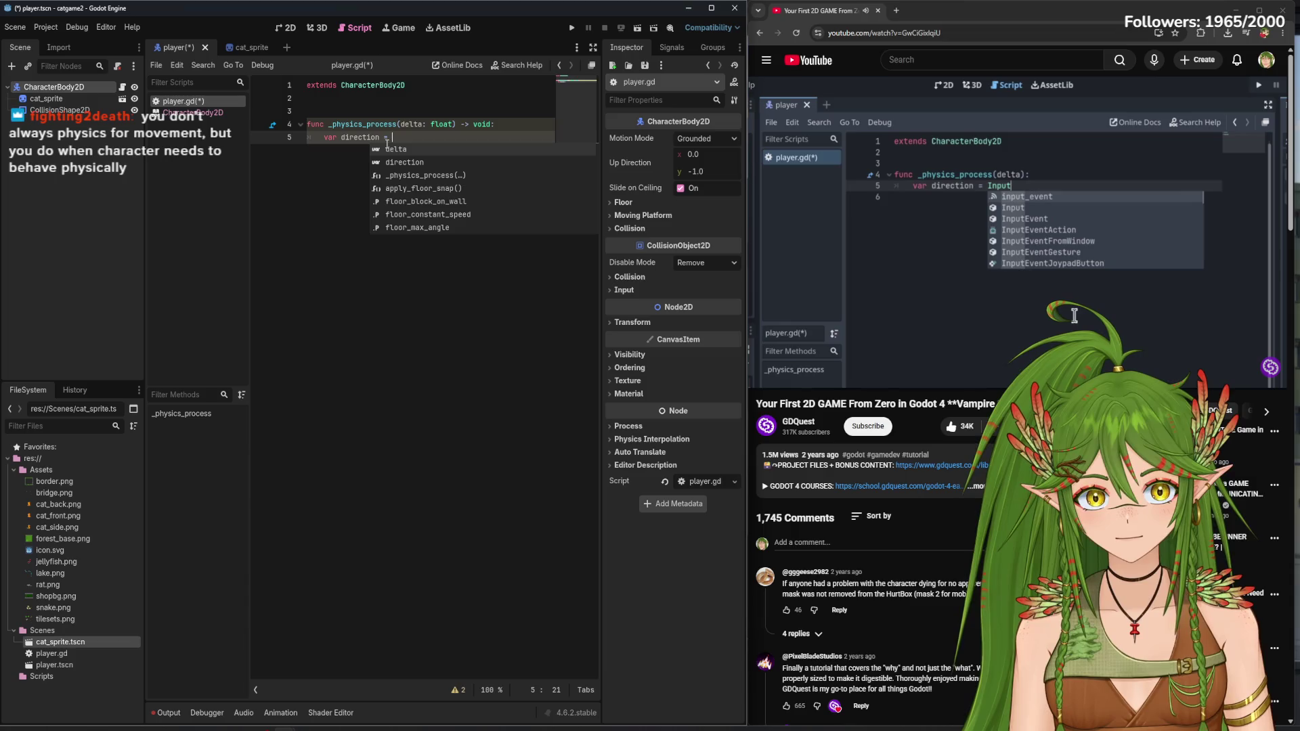
pyautogui.write('Input')
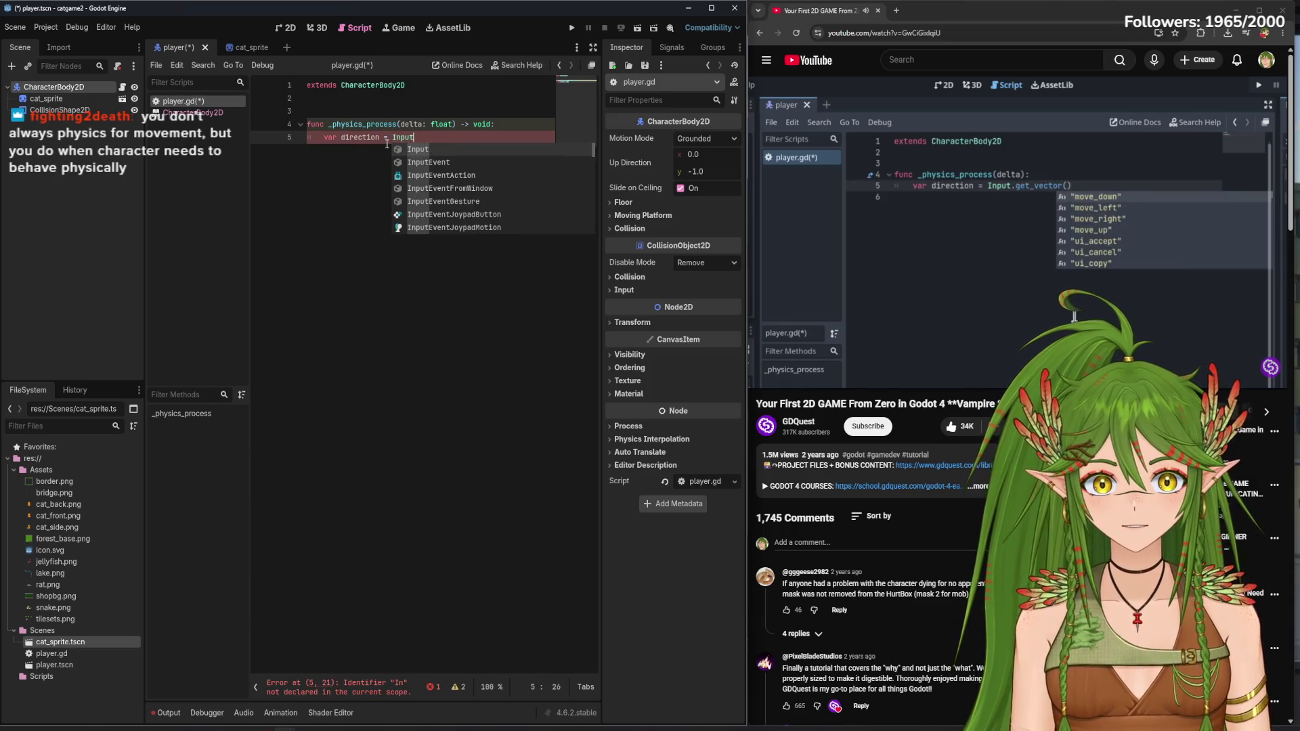
pyautogui.write('.get_vect')
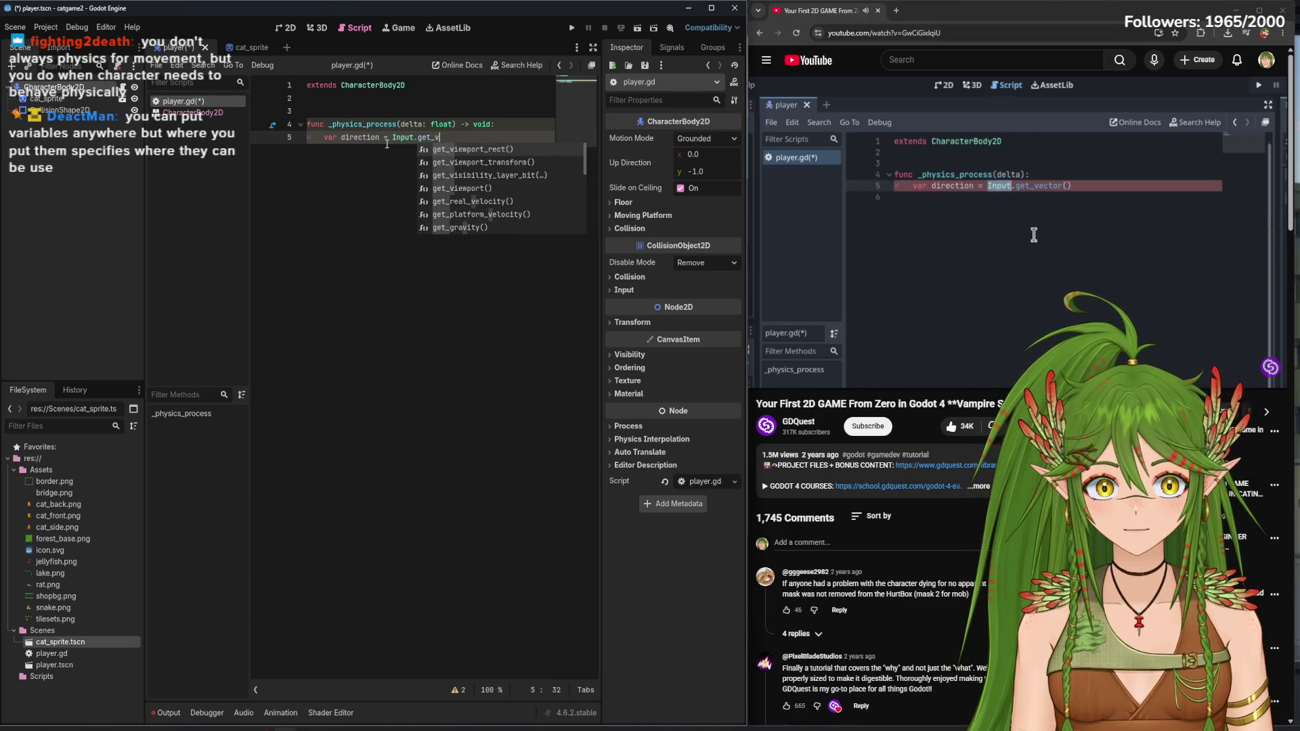
pyautogui.write('or(')
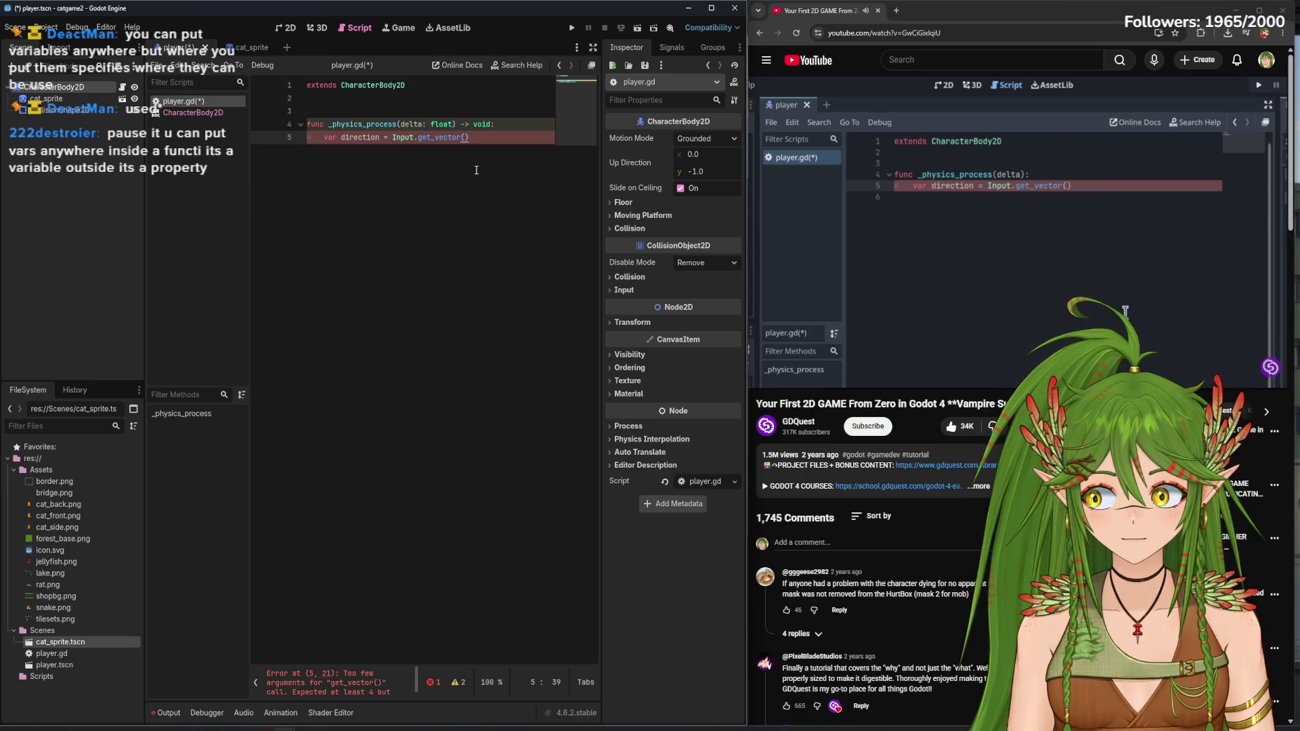
pyautogui.click(1127, 234)
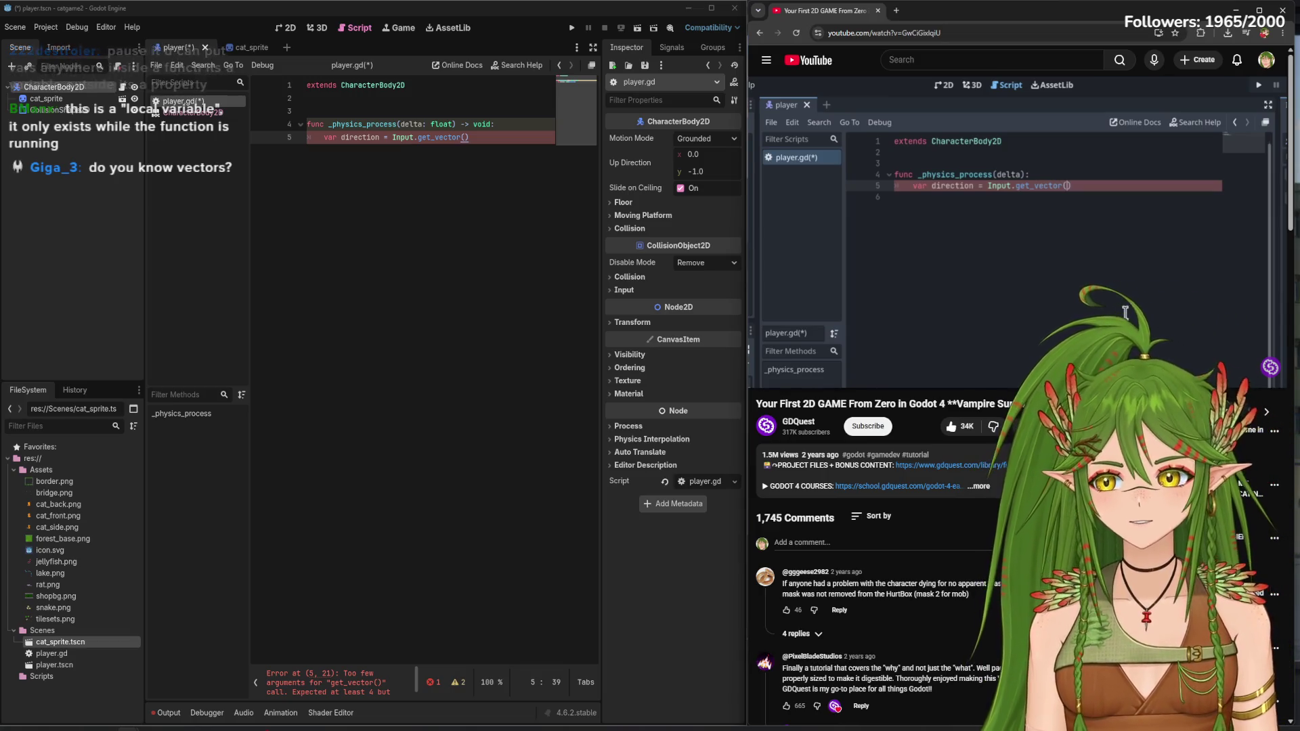
pyautogui.moveTo(1054, 224)
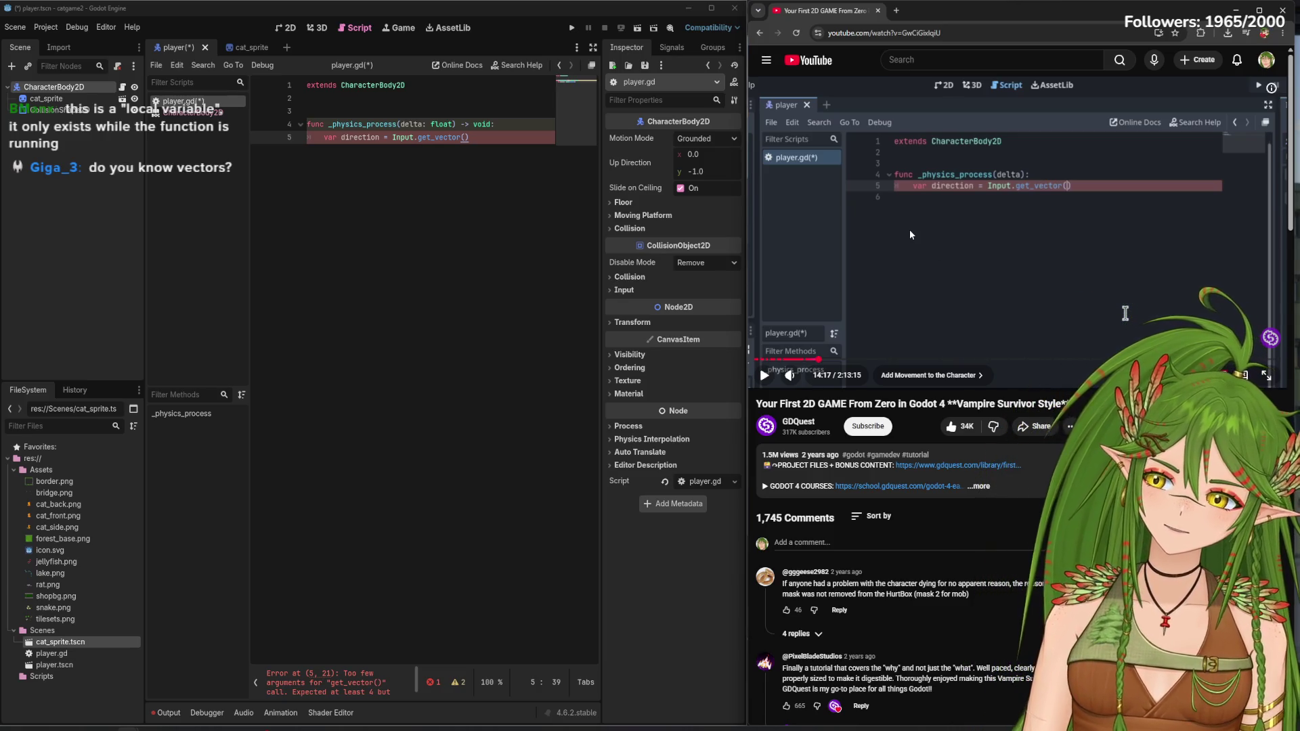
pyautogui.moveTo(780, 237)
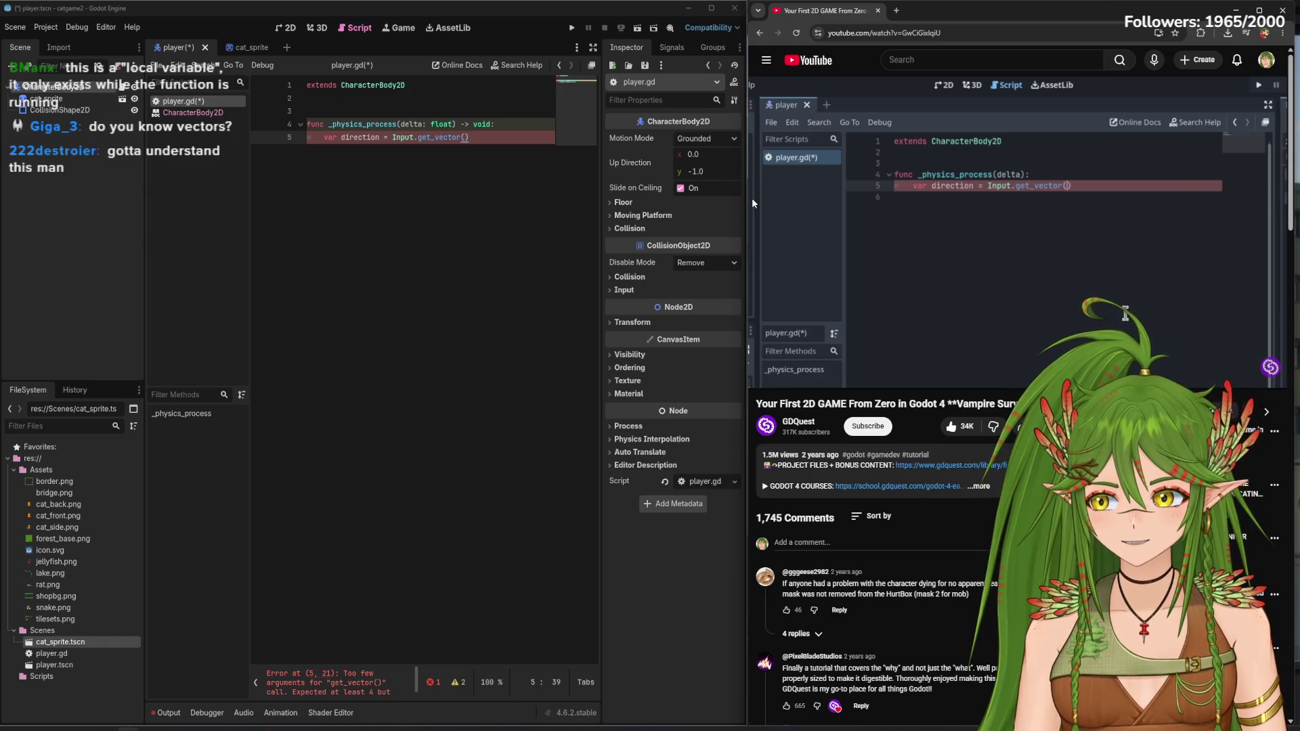
pyautogui.click(338, 148)
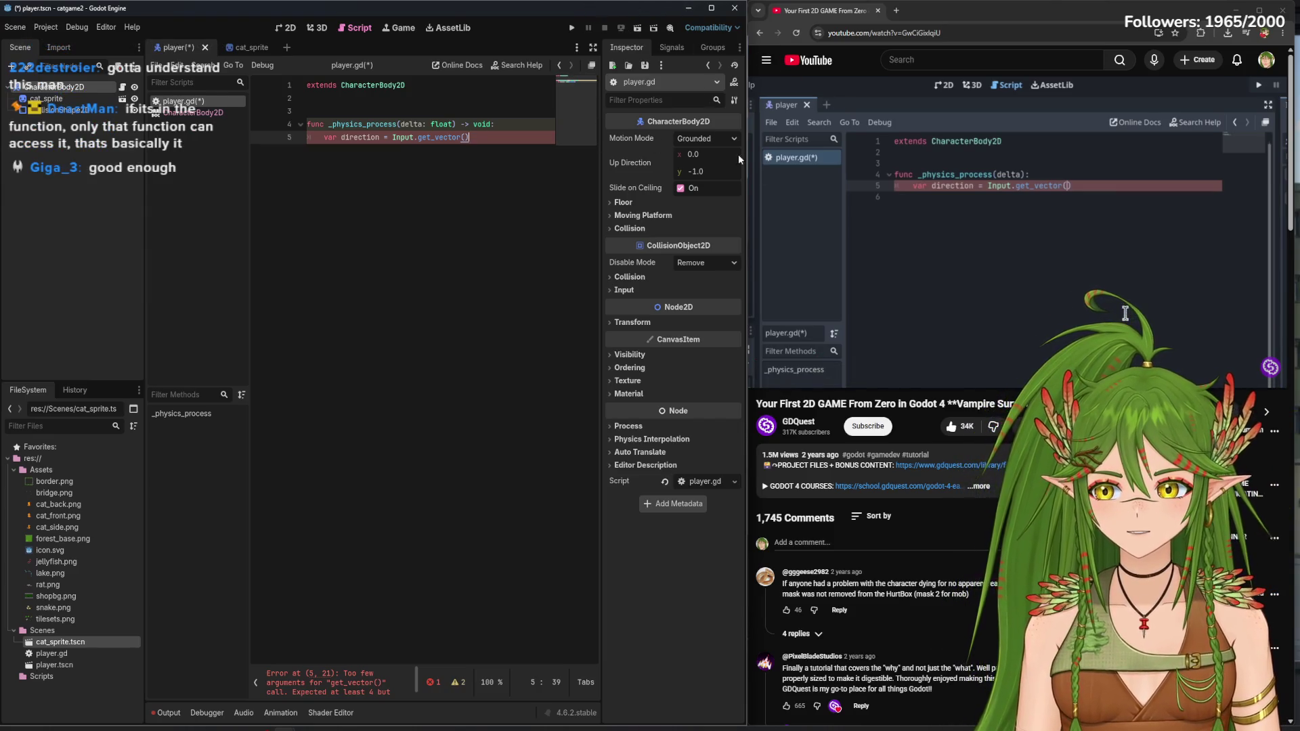
# Switch between the 2D and 3D views, then go back to the script editor
pyautogui.moveTo(1002, 166)
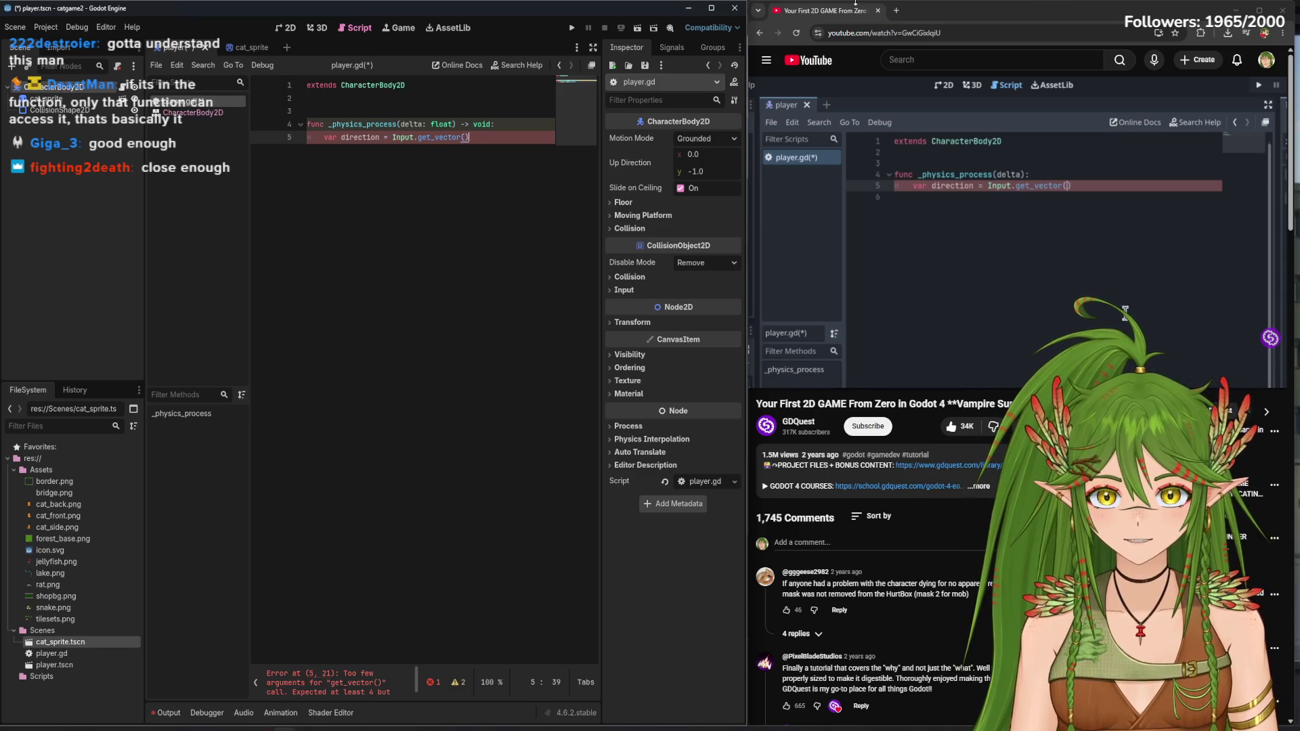
pyautogui.click(1054, 216)
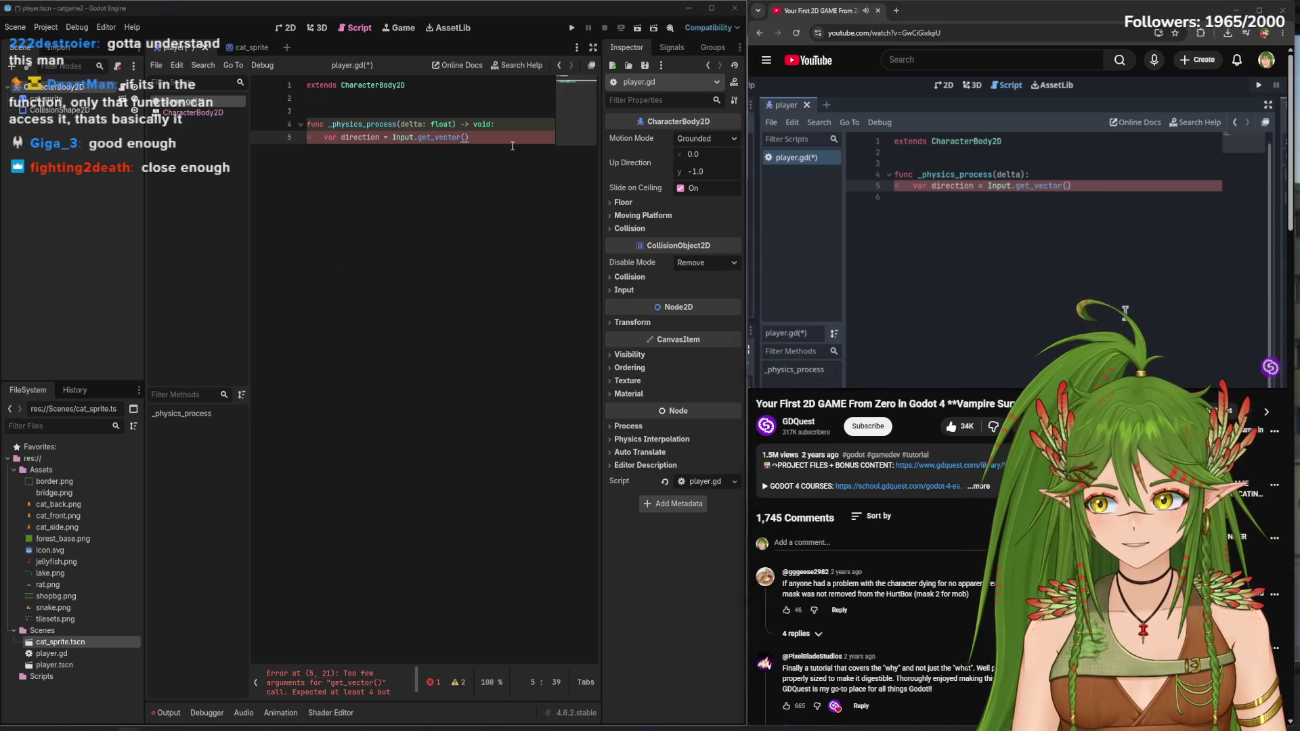
pyautogui.press('space')
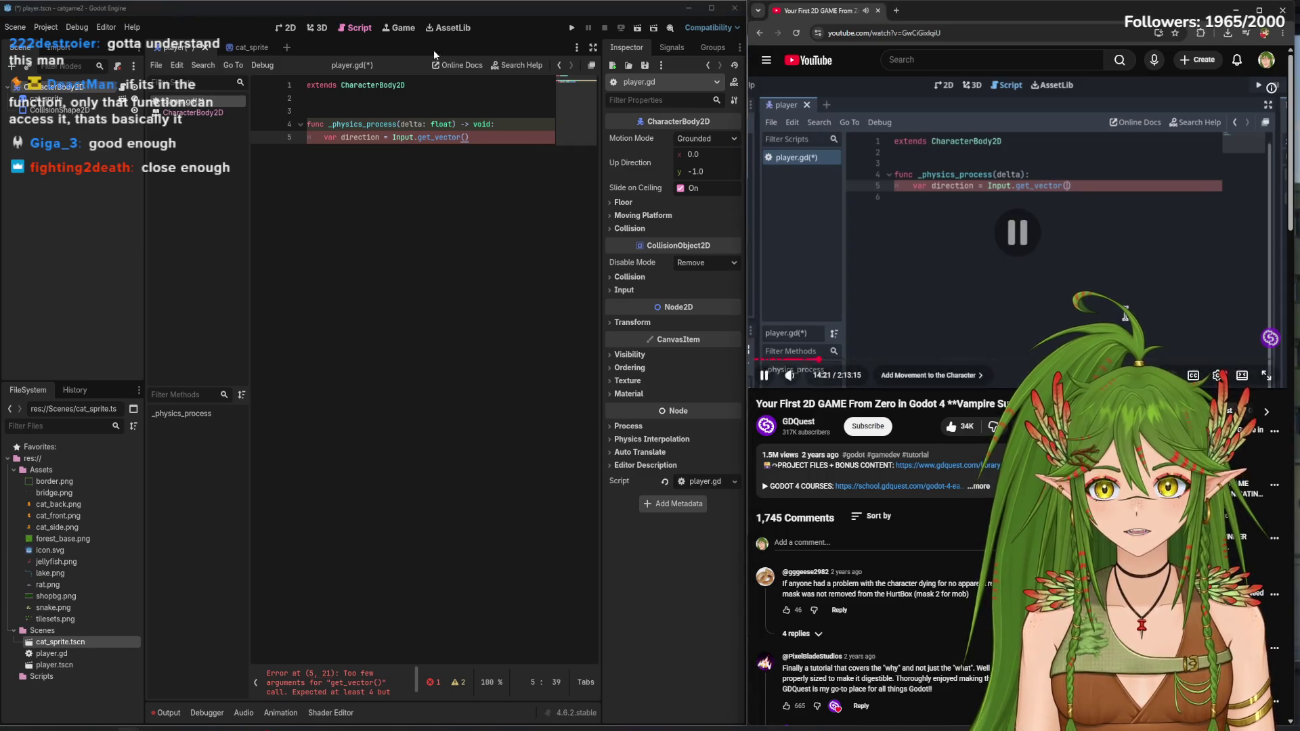
pyautogui.hotkey('ctrl', 'F1')
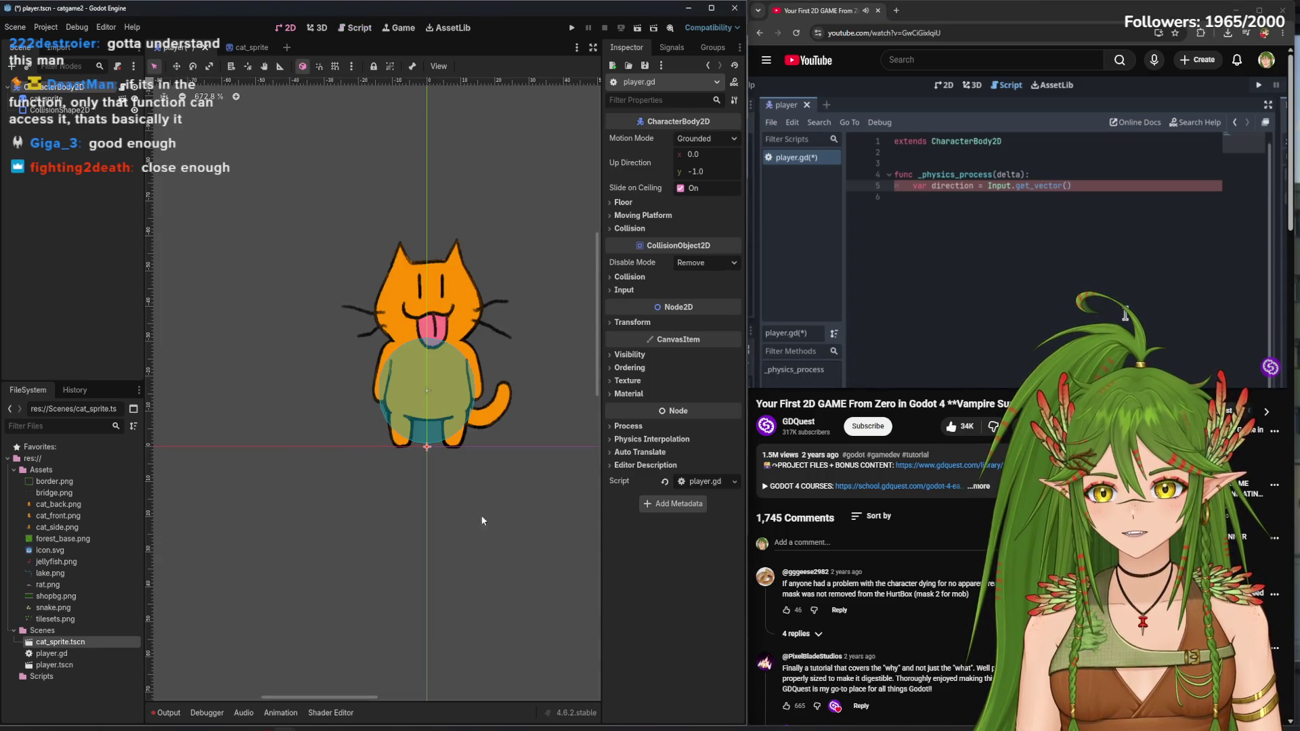
pyautogui.click(317, 27)
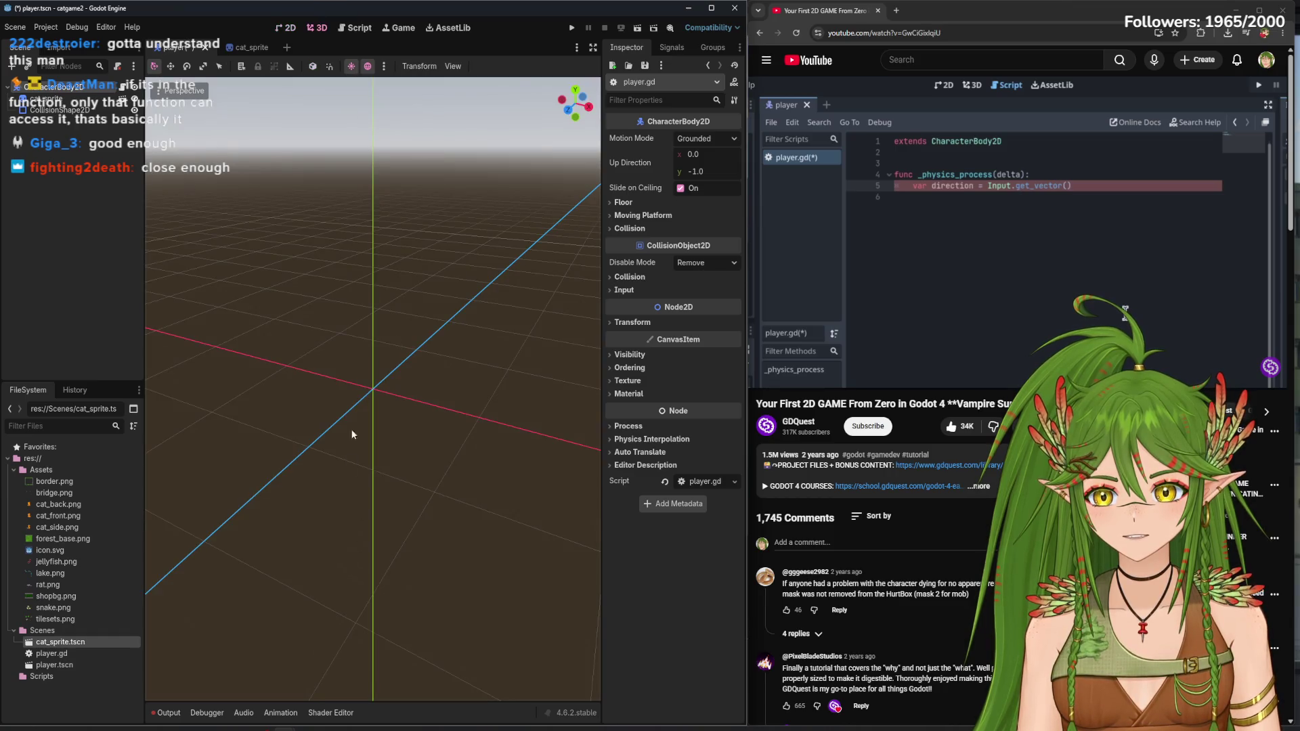
pyautogui.hotkey('ctrl', 'F1')
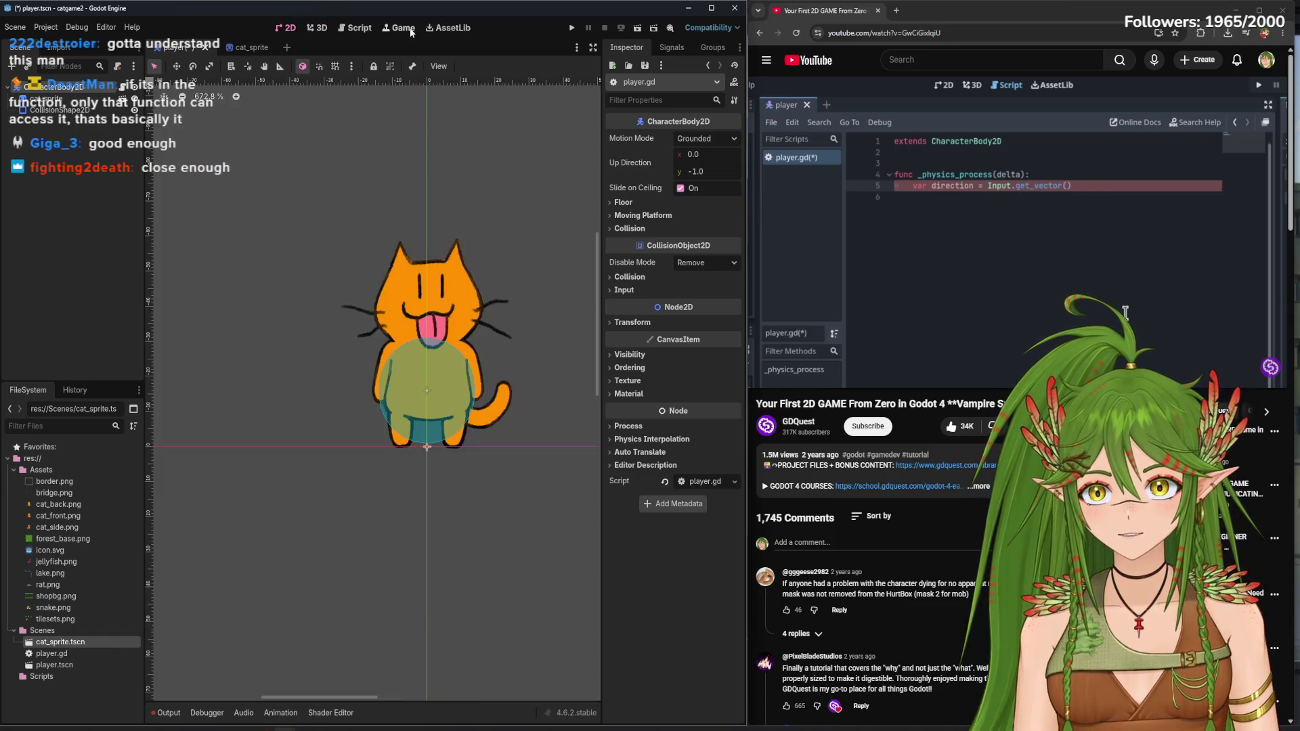
pyautogui.hotkey('ctrl', 'F3')
# Add an empty quoted argument to get_vector() and open Project Settings
pyautogui.click(875, 257)
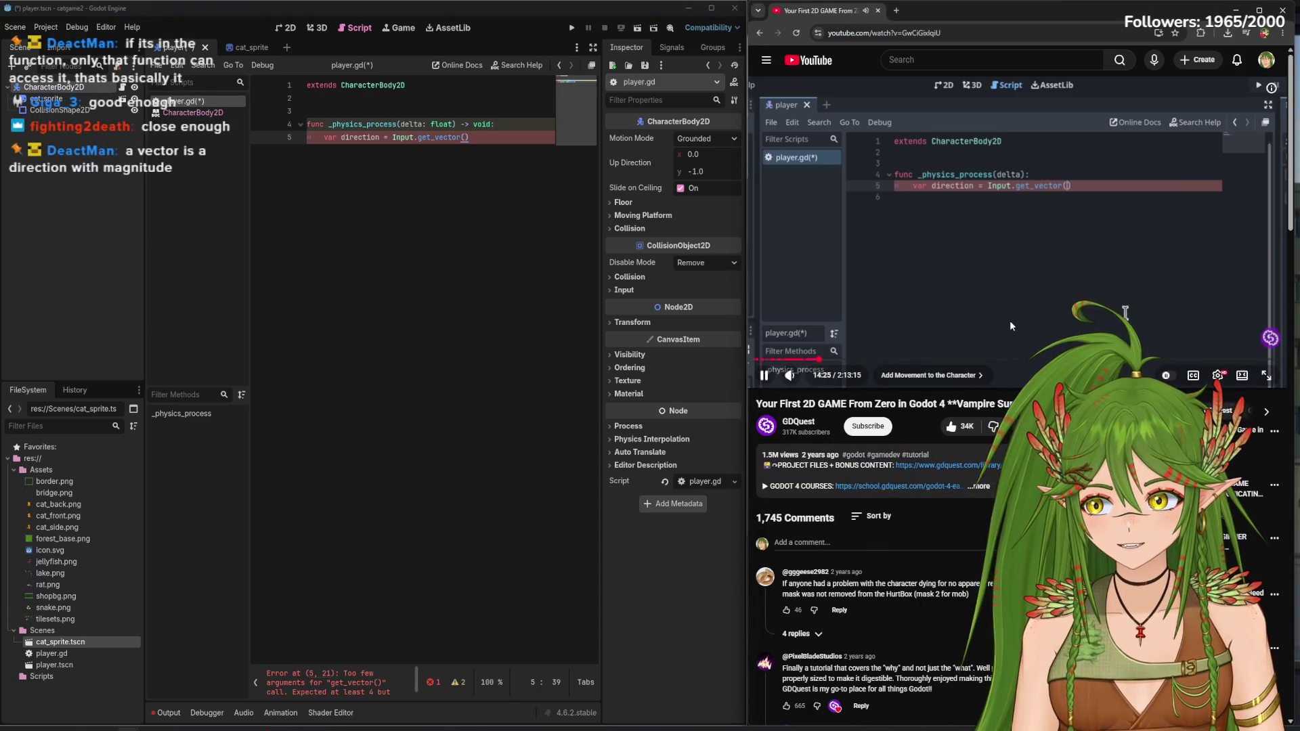
pyautogui.click(1002, 283)
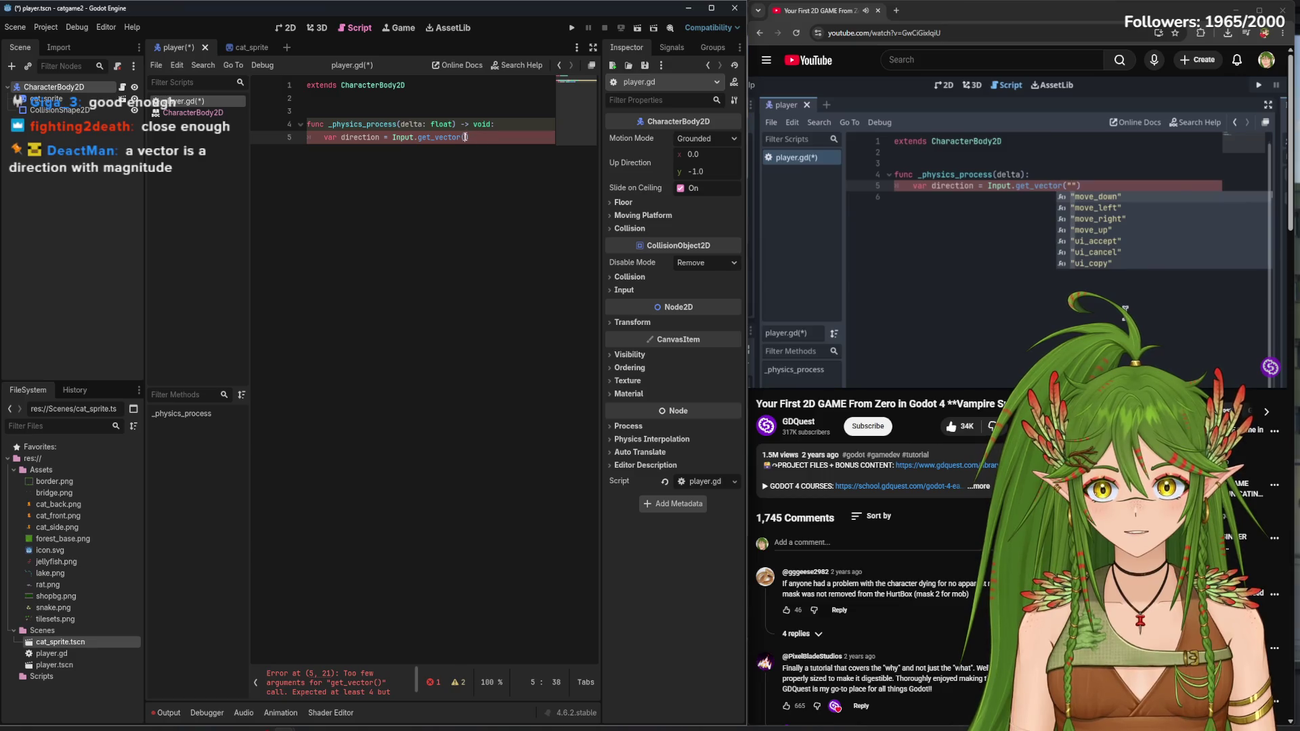
pyautogui.write('"')
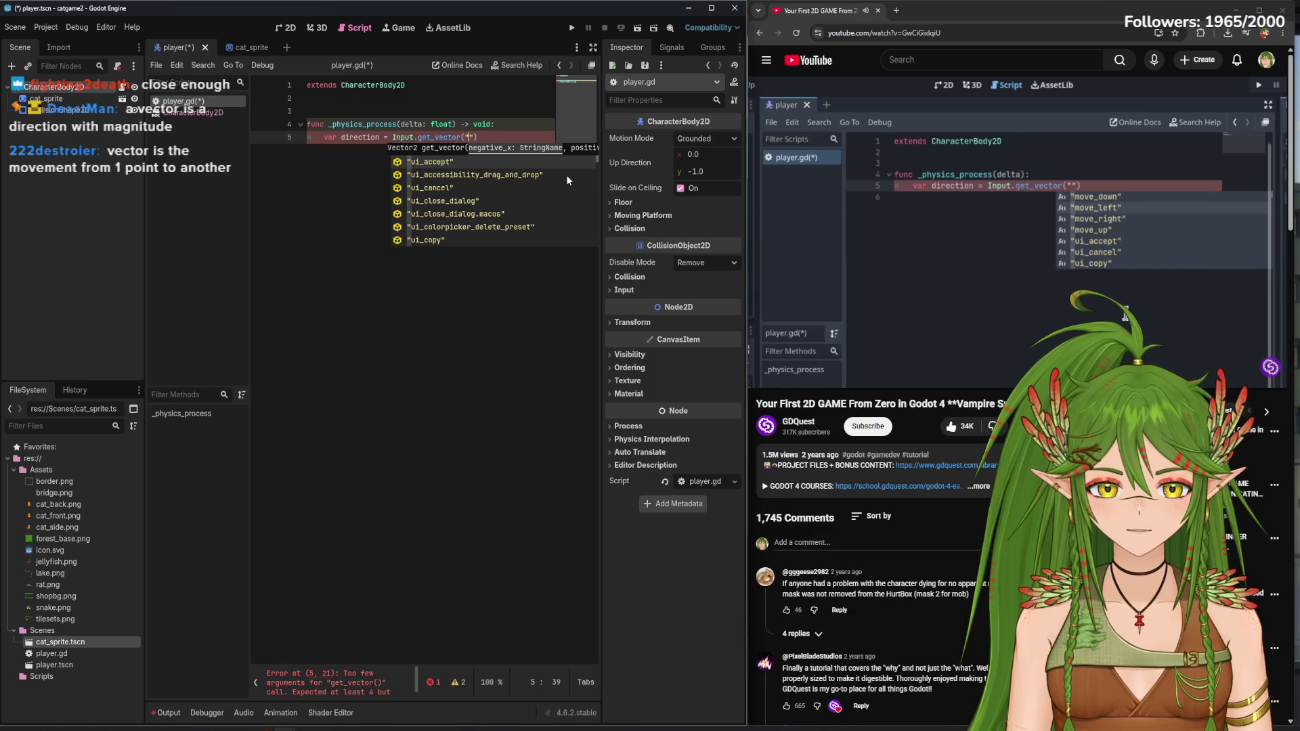
pyautogui.click(811, 224)
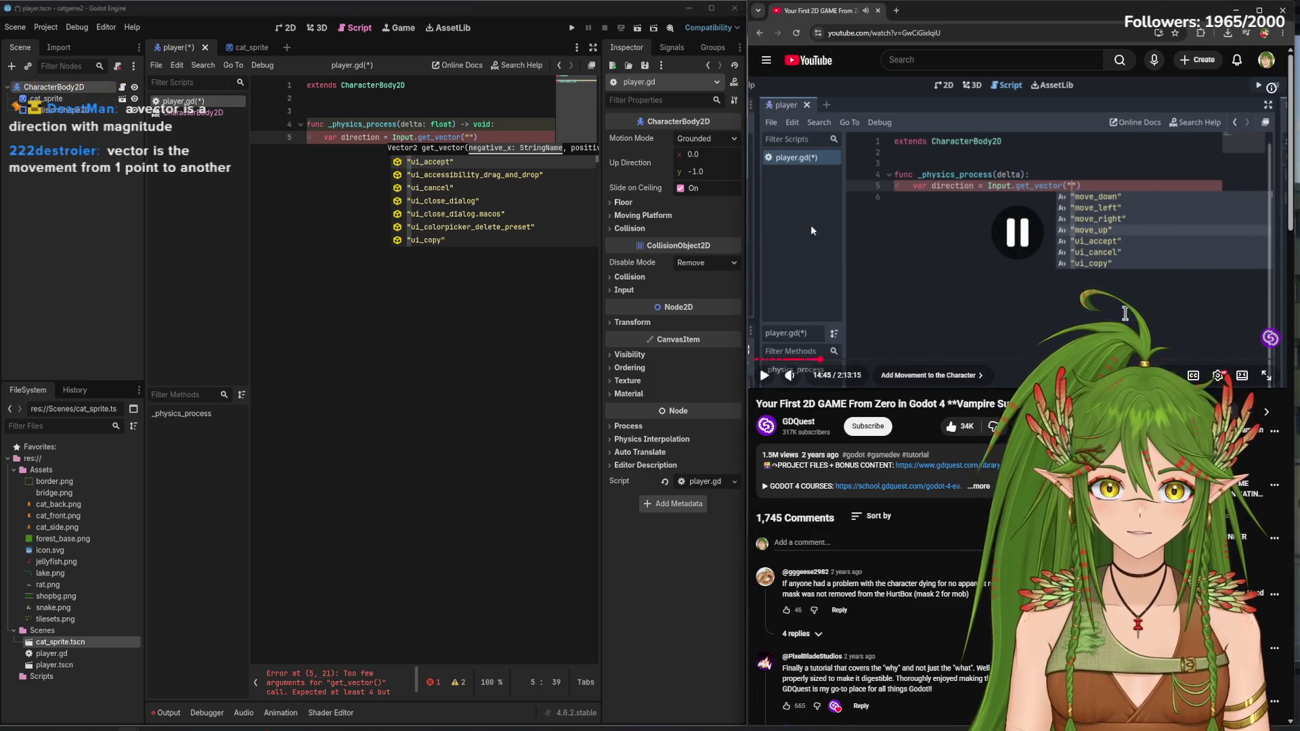
pyautogui.click(44, 28)
pyautogui.click(65, 45)
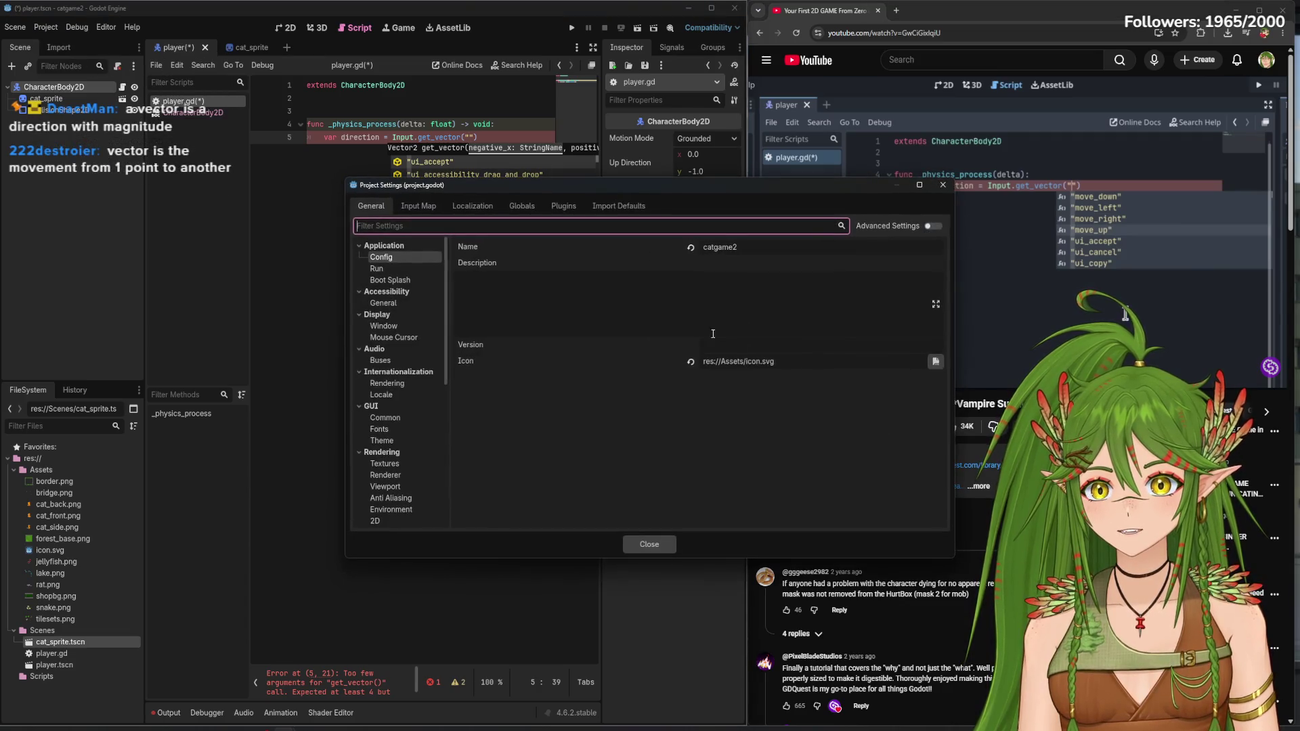
# Add move_up, move_down, move_left and move_right actions to the Input Map
pyautogui.click(421, 204)
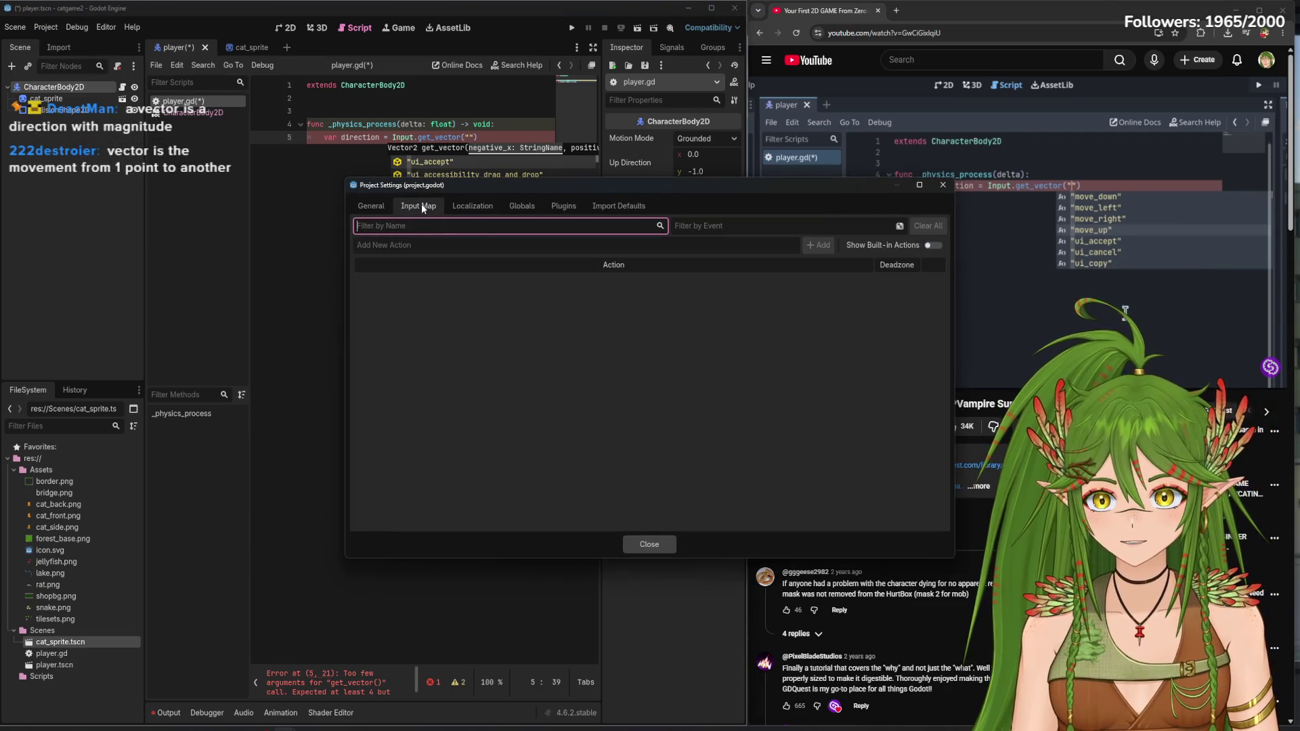
pyautogui.click(465, 248)
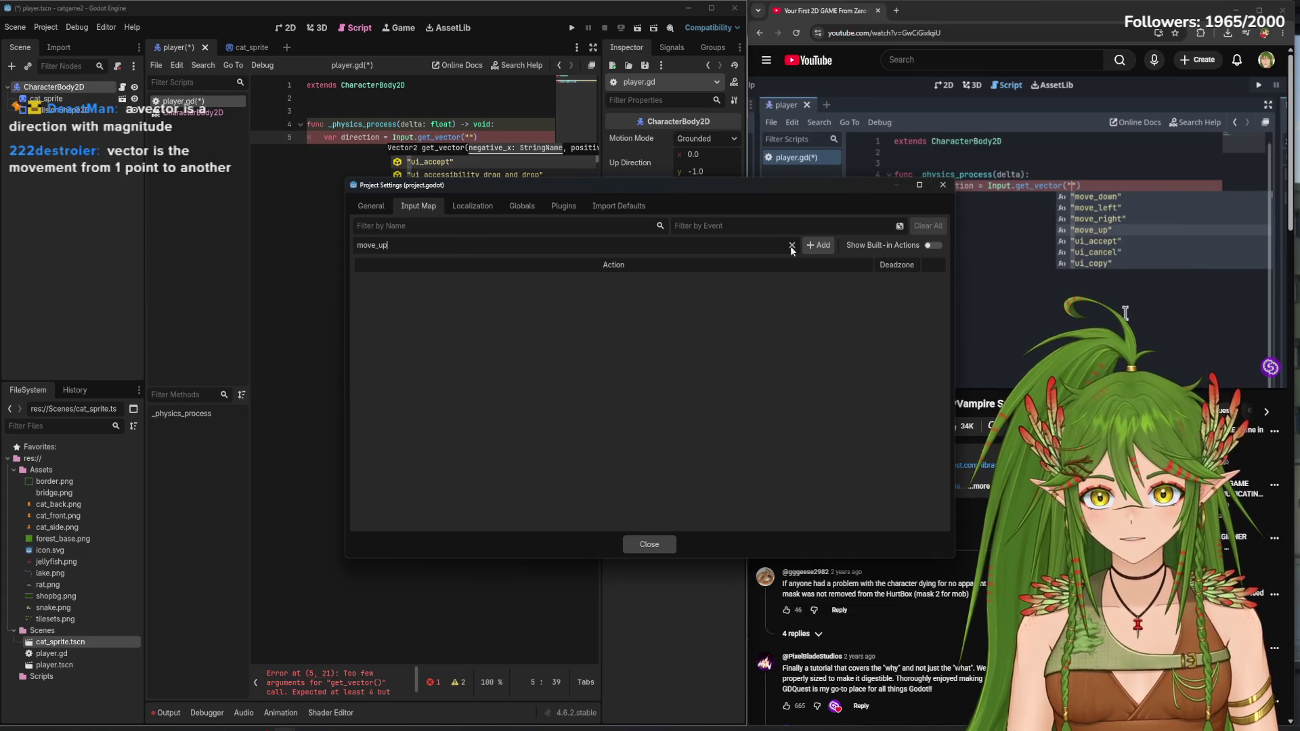
pyautogui.click(815, 250)
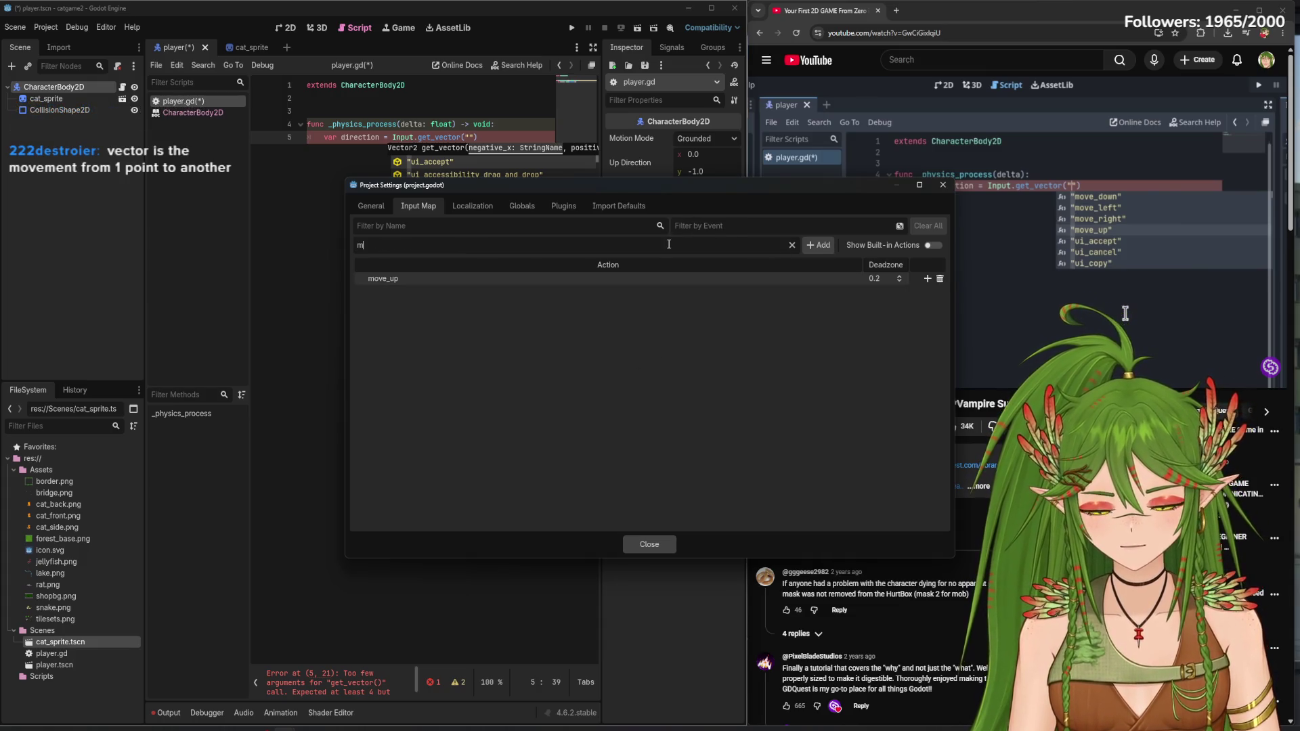
pyautogui.press('Return')
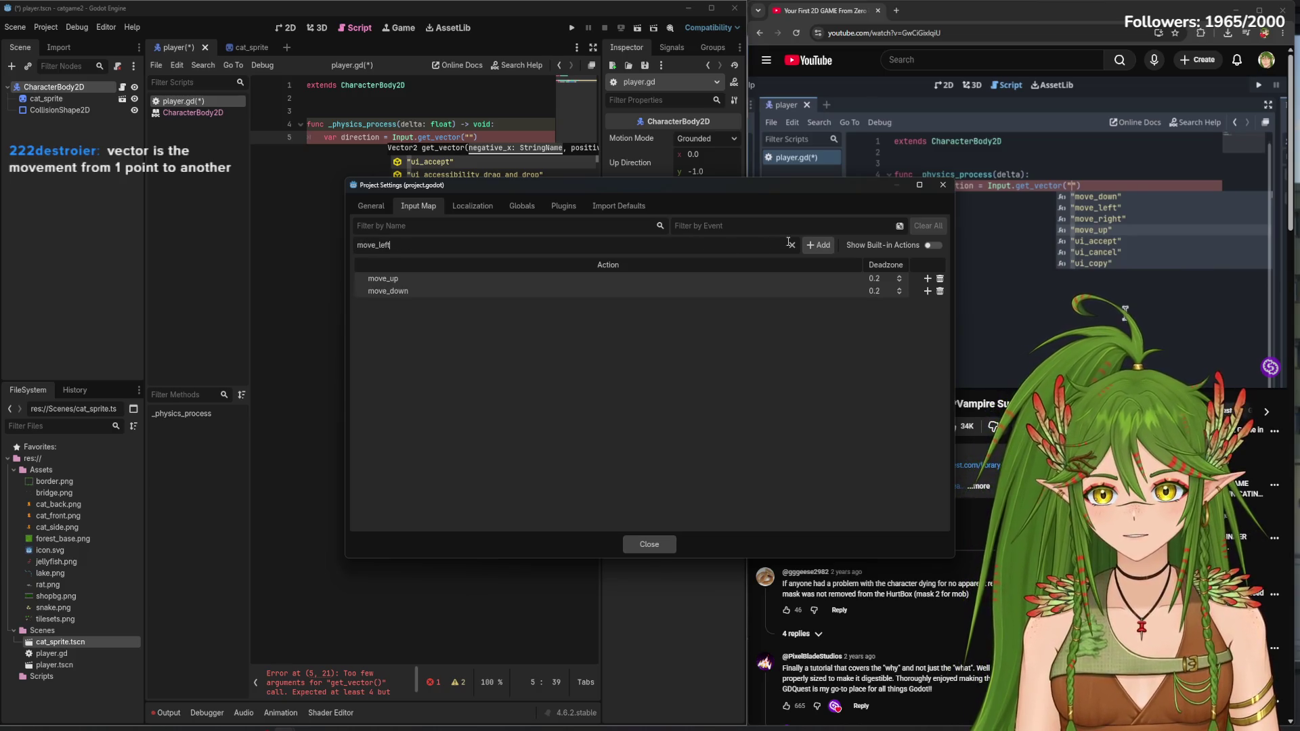
pyautogui.click(826, 248)
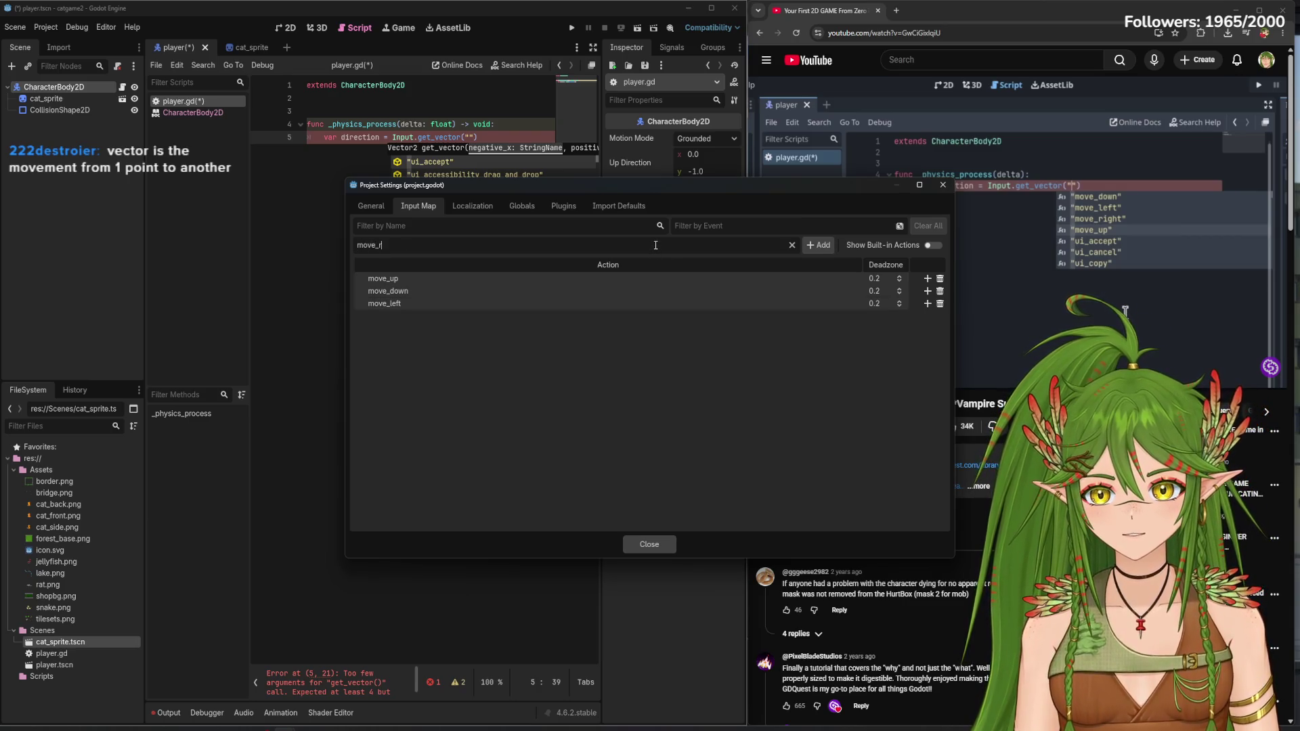
pyautogui.click(820, 247)
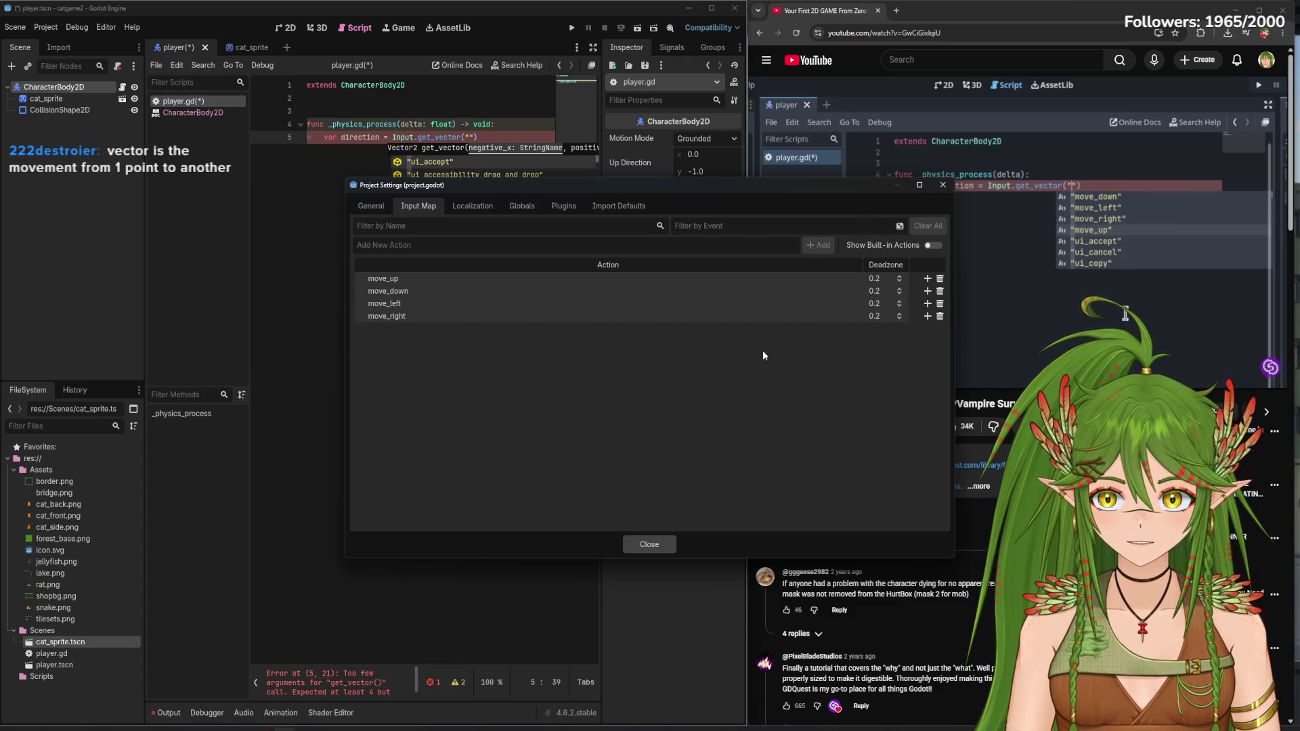
# Bind Up and W to move_up, and S and Down to move_down
pyautogui.click(928, 278)
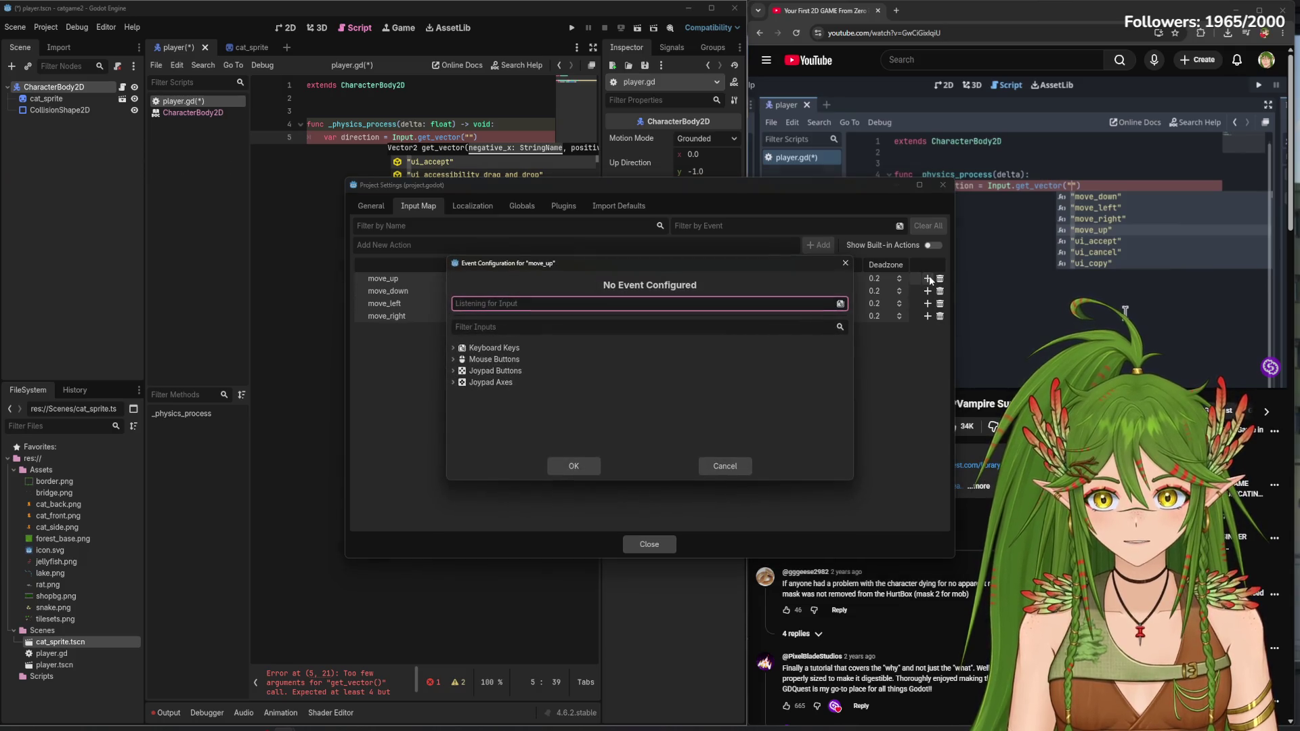
pyautogui.press('Up')
pyautogui.click(591, 466)
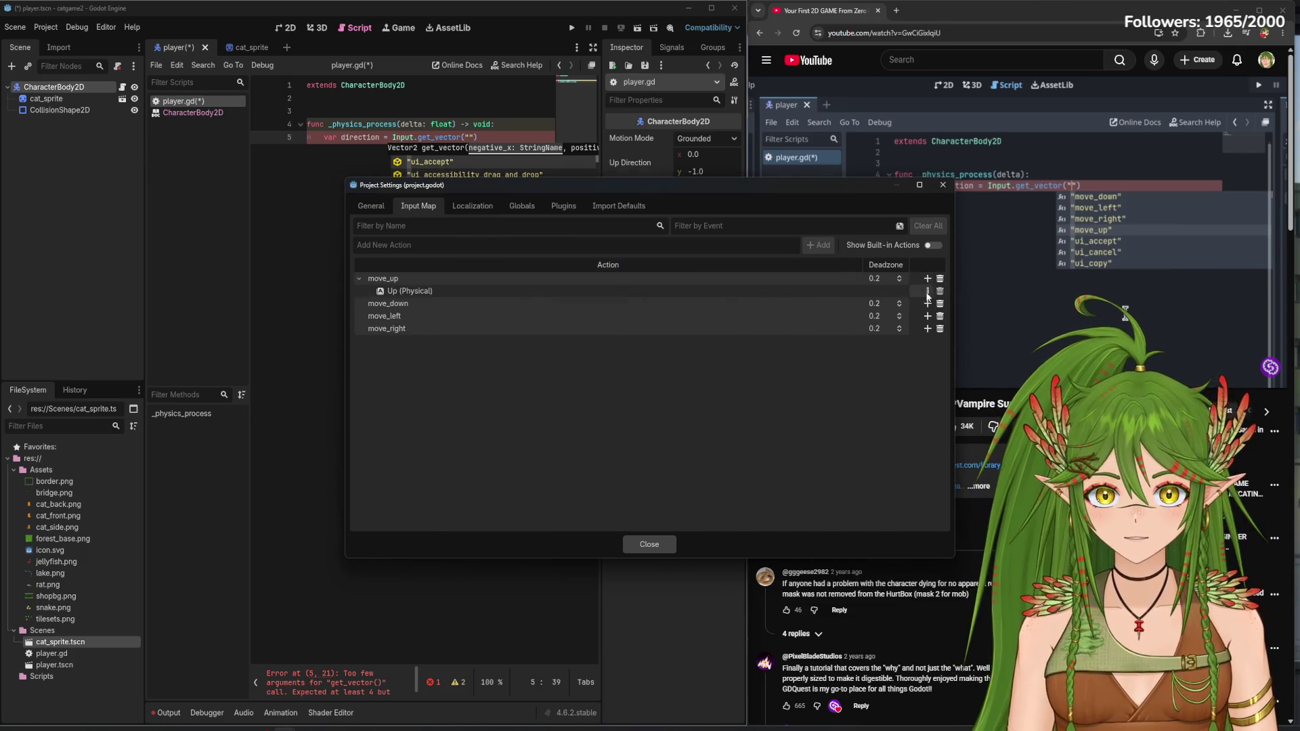
pyautogui.click(928, 278)
pyautogui.press('w')
pyautogui.click(575, 461)
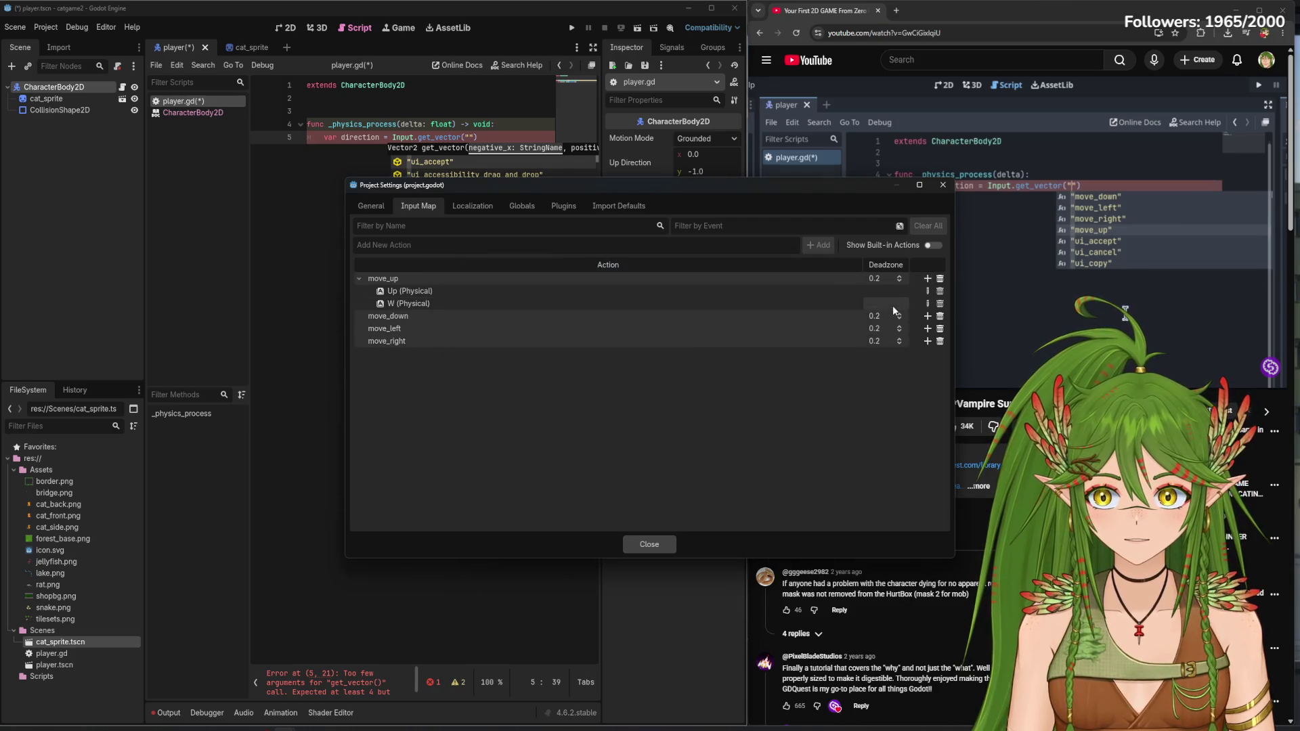
pyautogui.click(928, 316)
pyautogui.press('s')
pyautogui.click(574, 466)
pyautogui.click(928, 317)
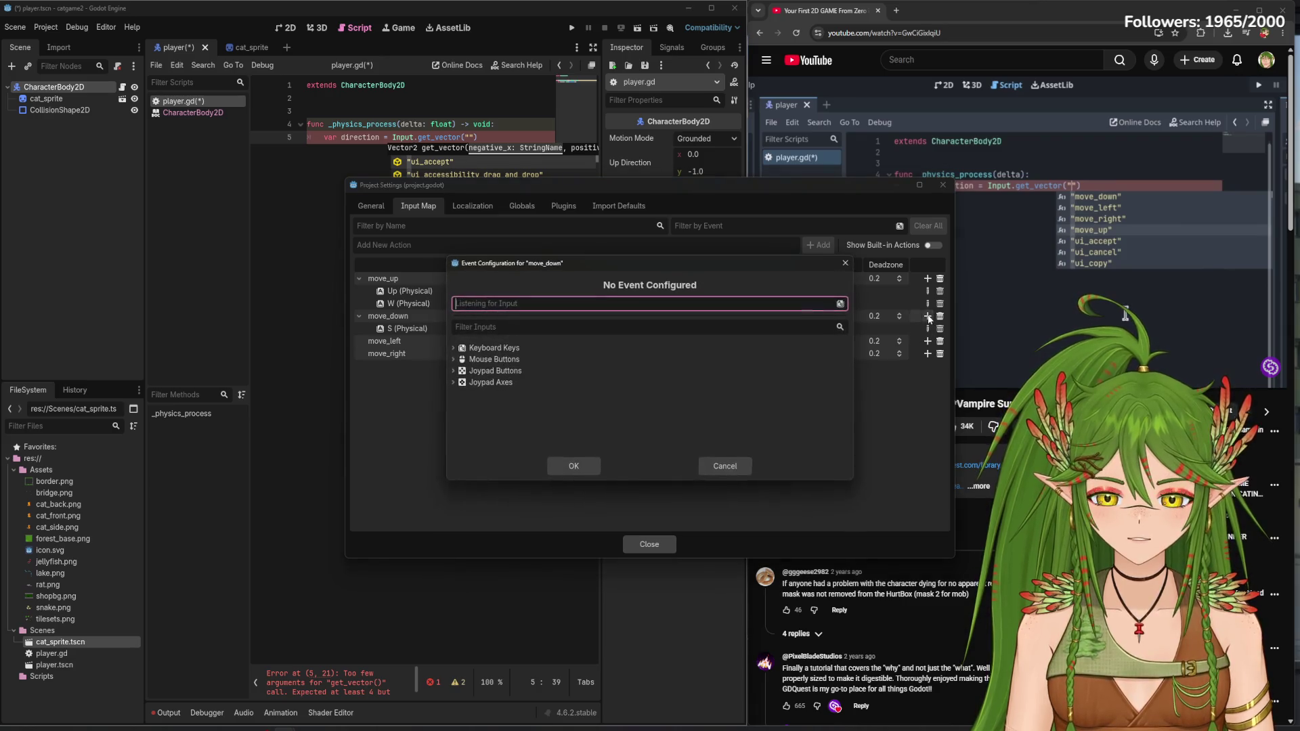
pyautogui.press('Down')
pyautogui.click(572, 466)
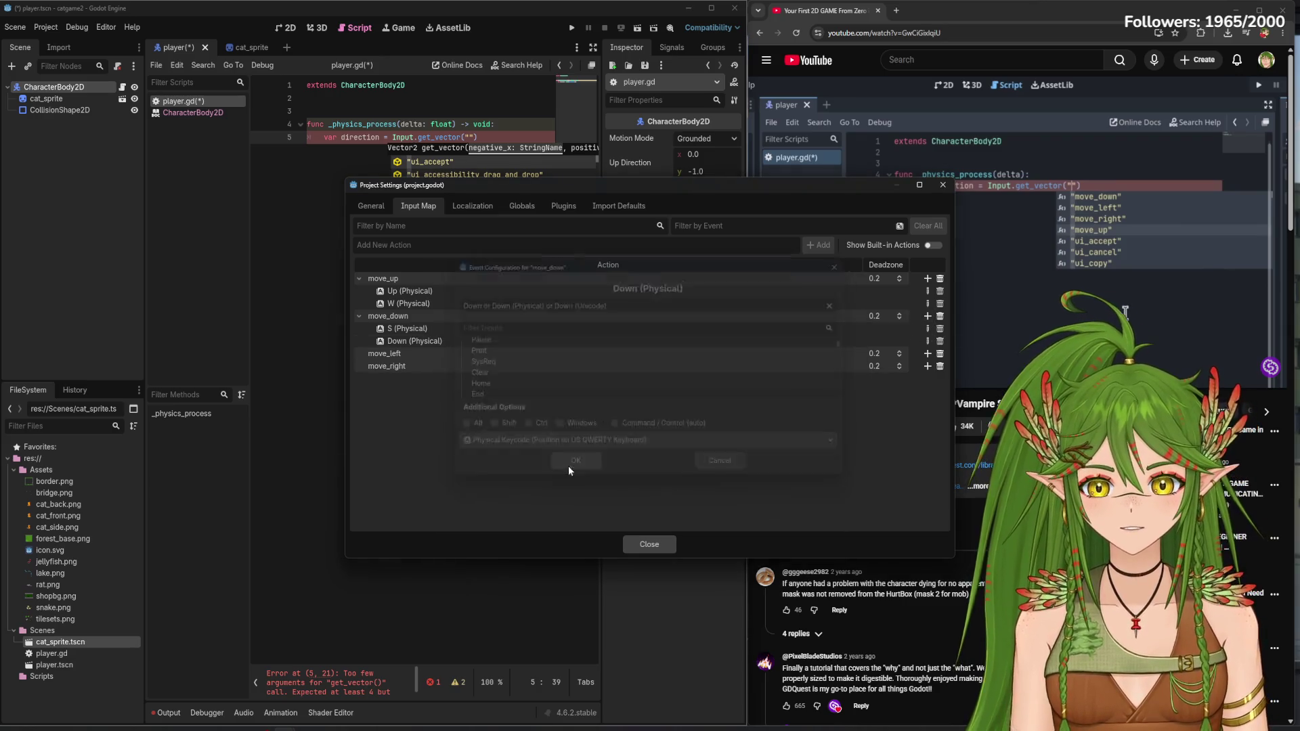
# Bind A and Left to move_left, and D and Right to move_right
pyautogui.click(928, 354)
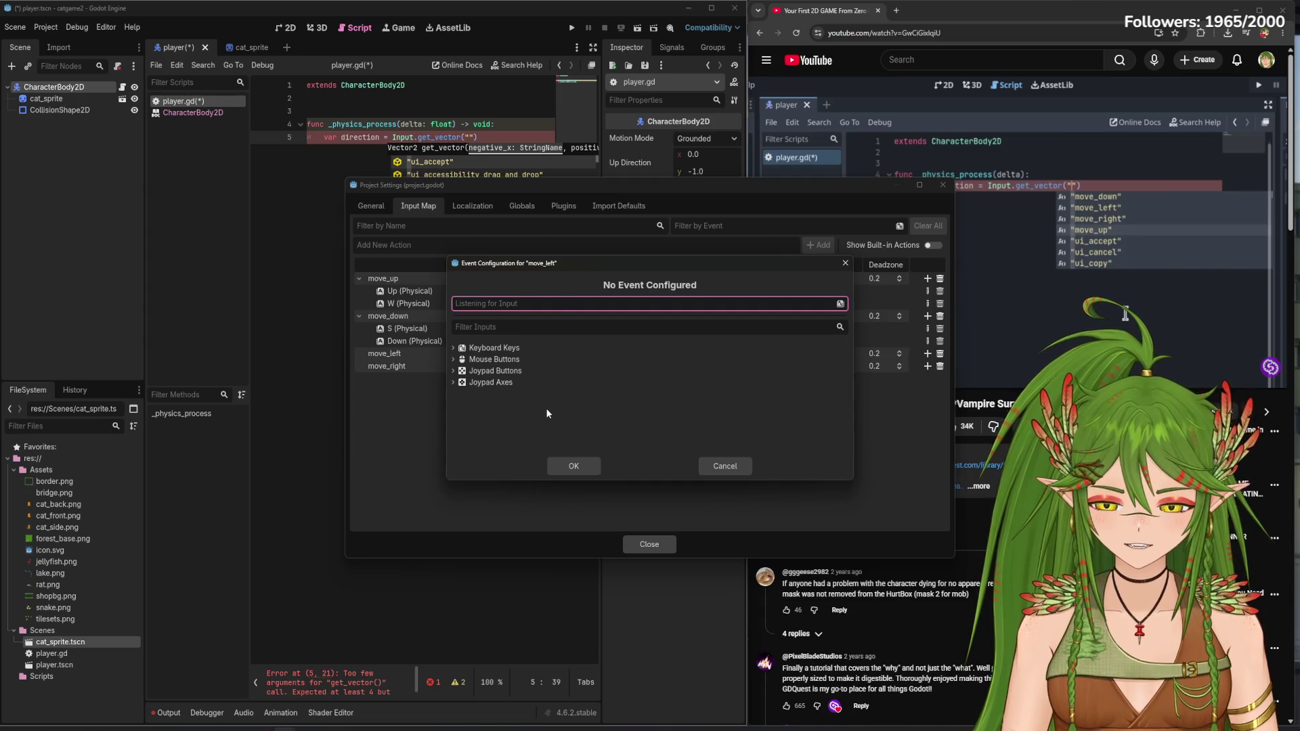
pyautogui.press('a')
pyautogui.click(574, 464)
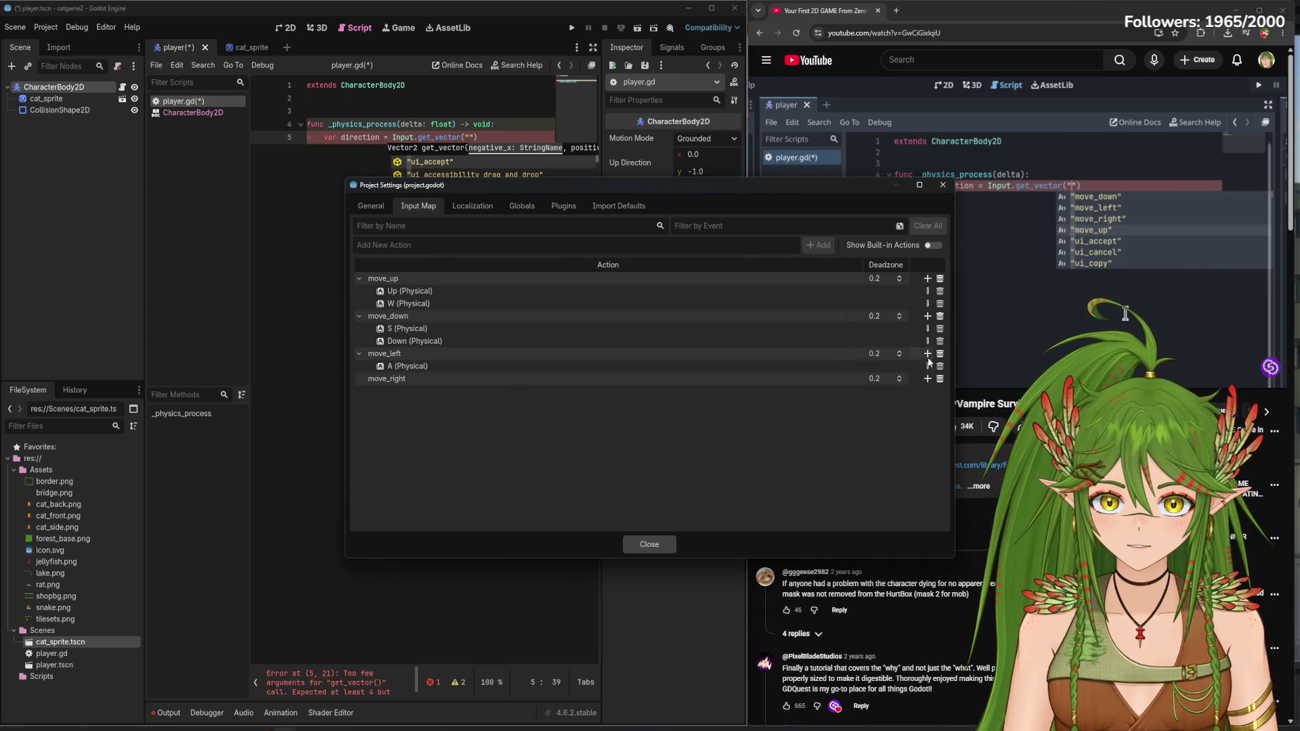
pyautogui.click(928, 353)
pyautogui.press('Left')
pyautogui.click(576, 465)
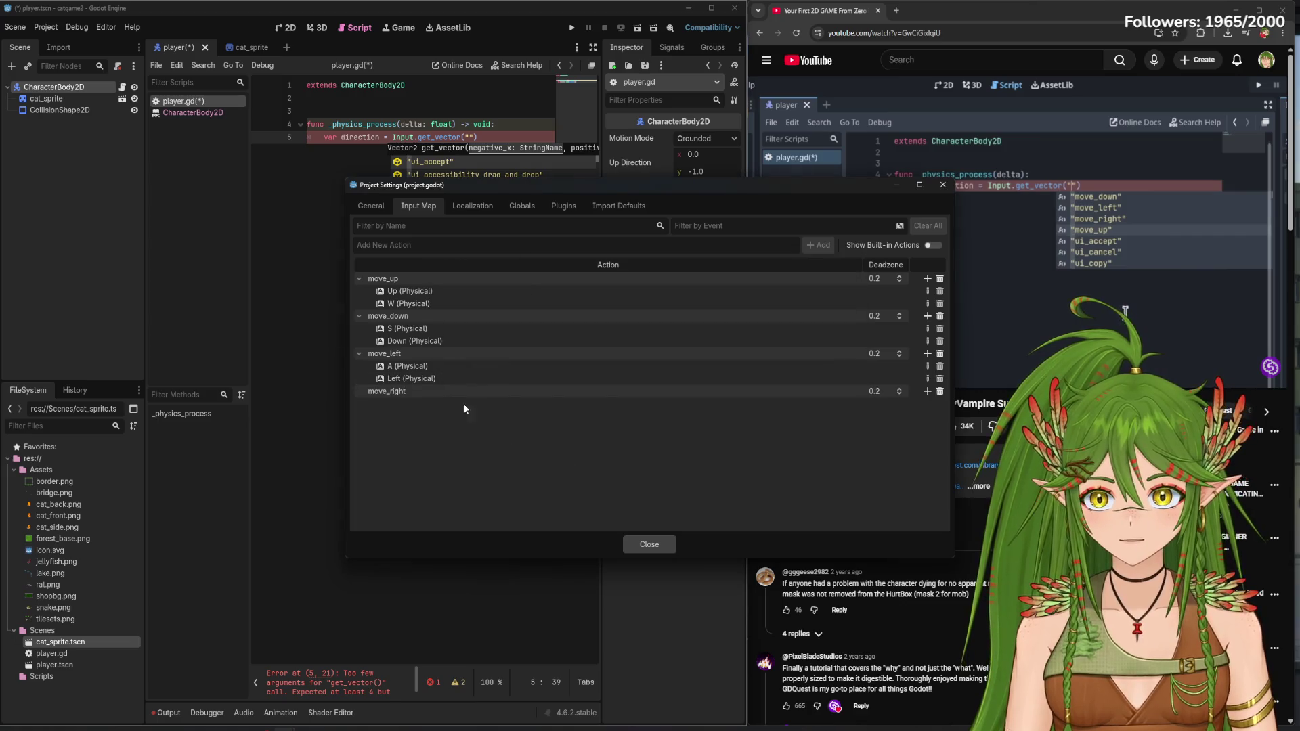
pyautogui.click(928, 391)
pyautogui.press('d')
pyautogui.press('Return')
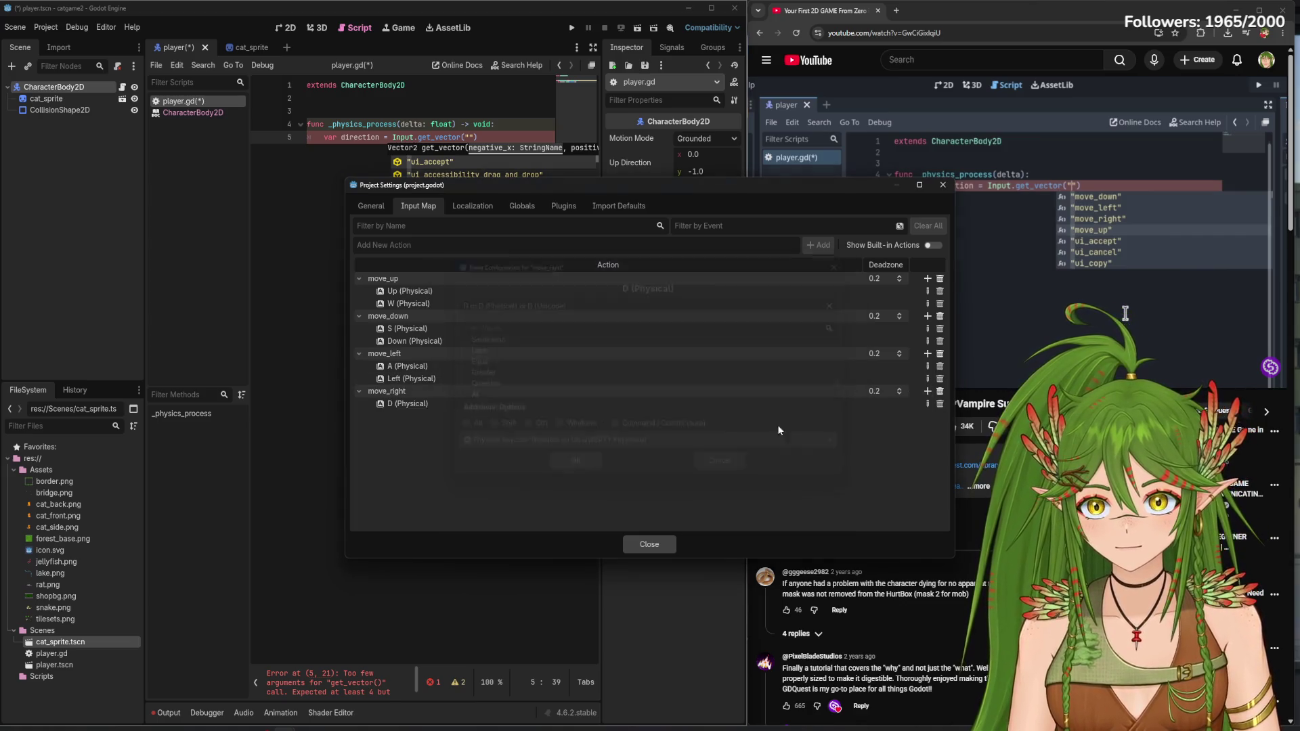
pyautogui.click(928, 391)
pyautogui.press('Right')
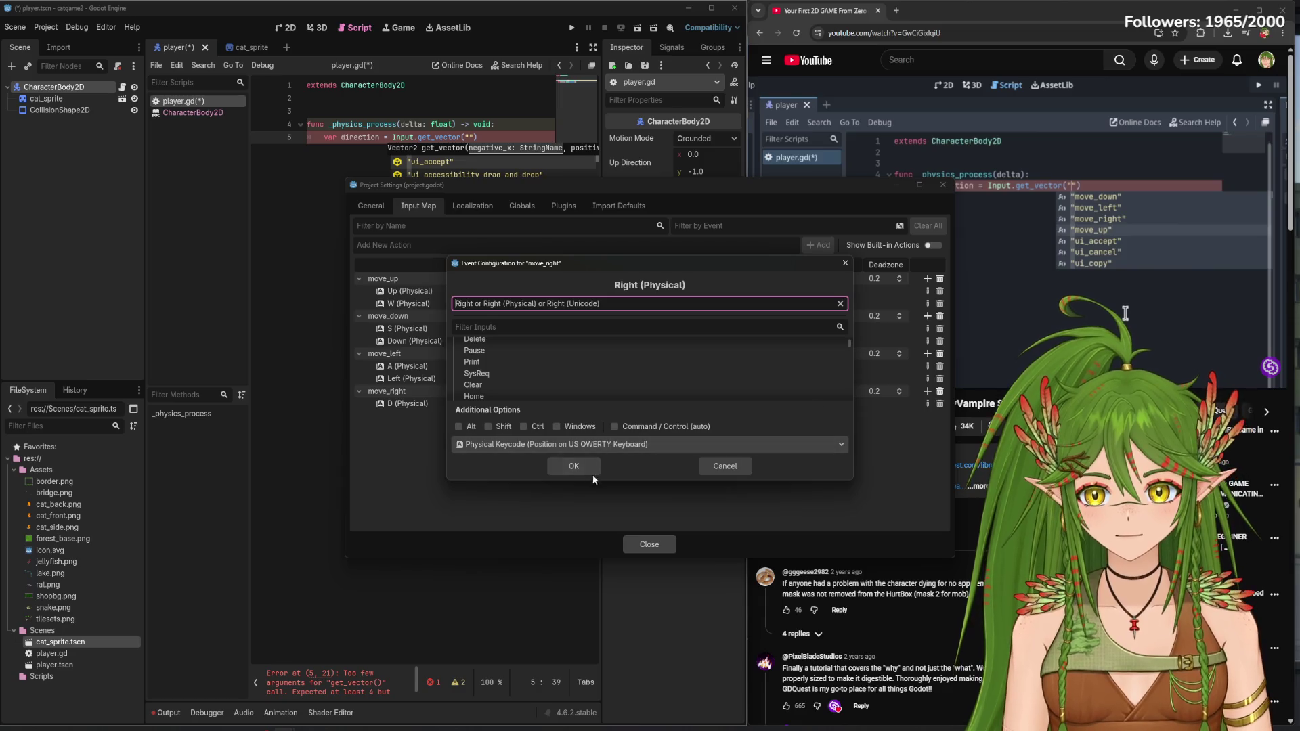
pyautogui.click(577, 466)
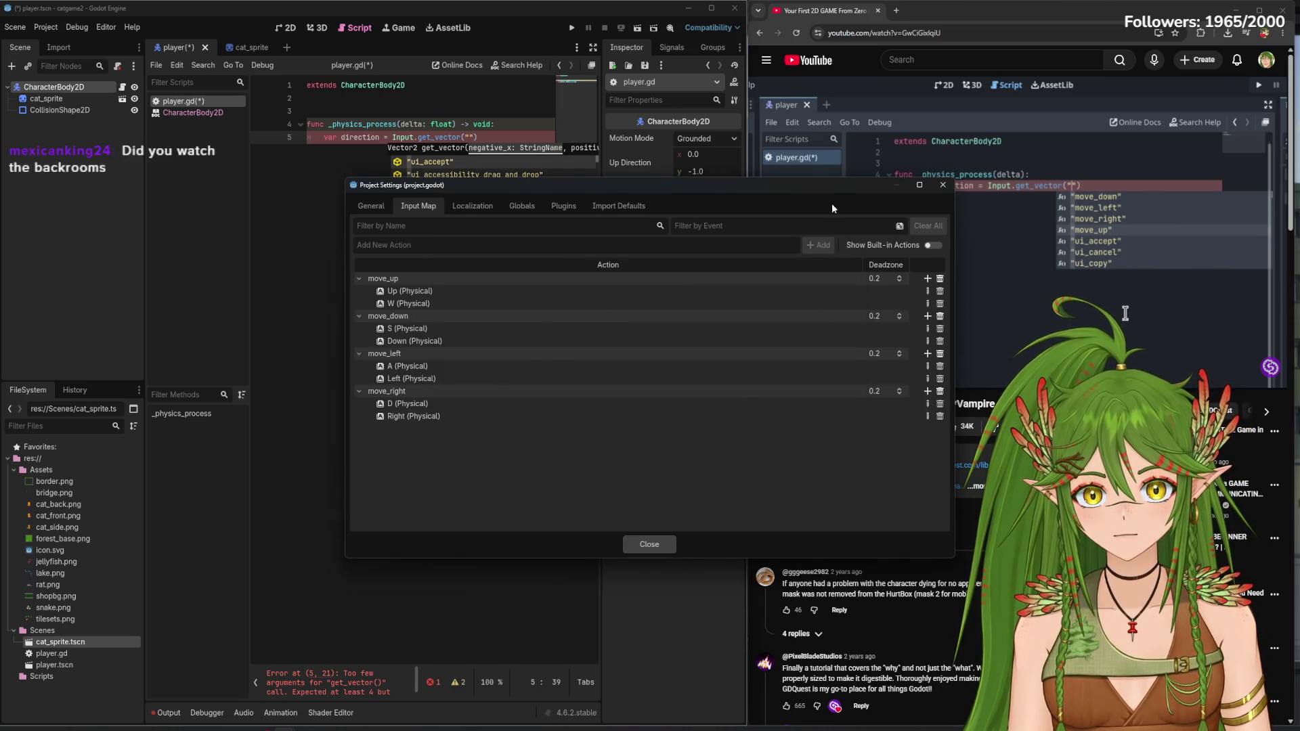
# Reposition the Project Settings window, then close it
pyautogui.moveTo(819, 185); pyautogui.dragTo(770, 184)
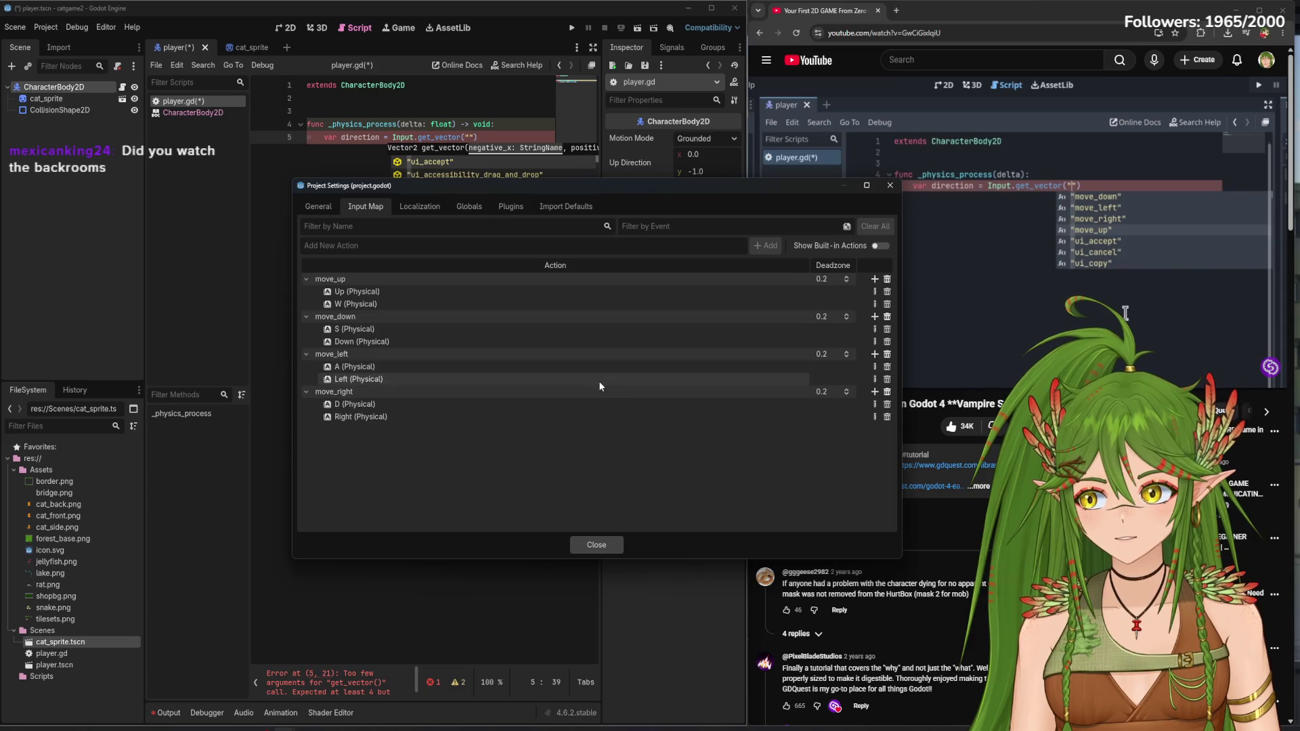
pyautogui.moveTo(769, 187); pyautogui.dragTo(878, 186)
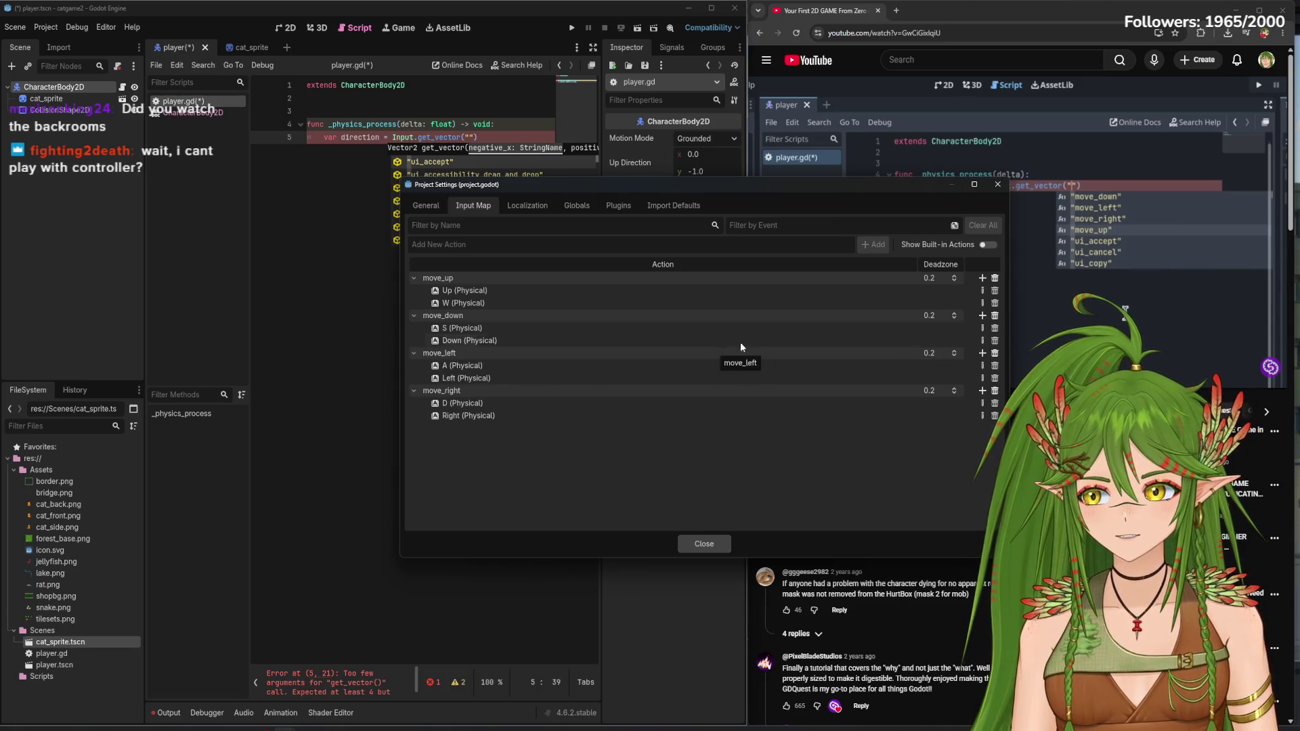
pyautogui.moveTo(889, 184); pyautogui.dragTo(677, 174)
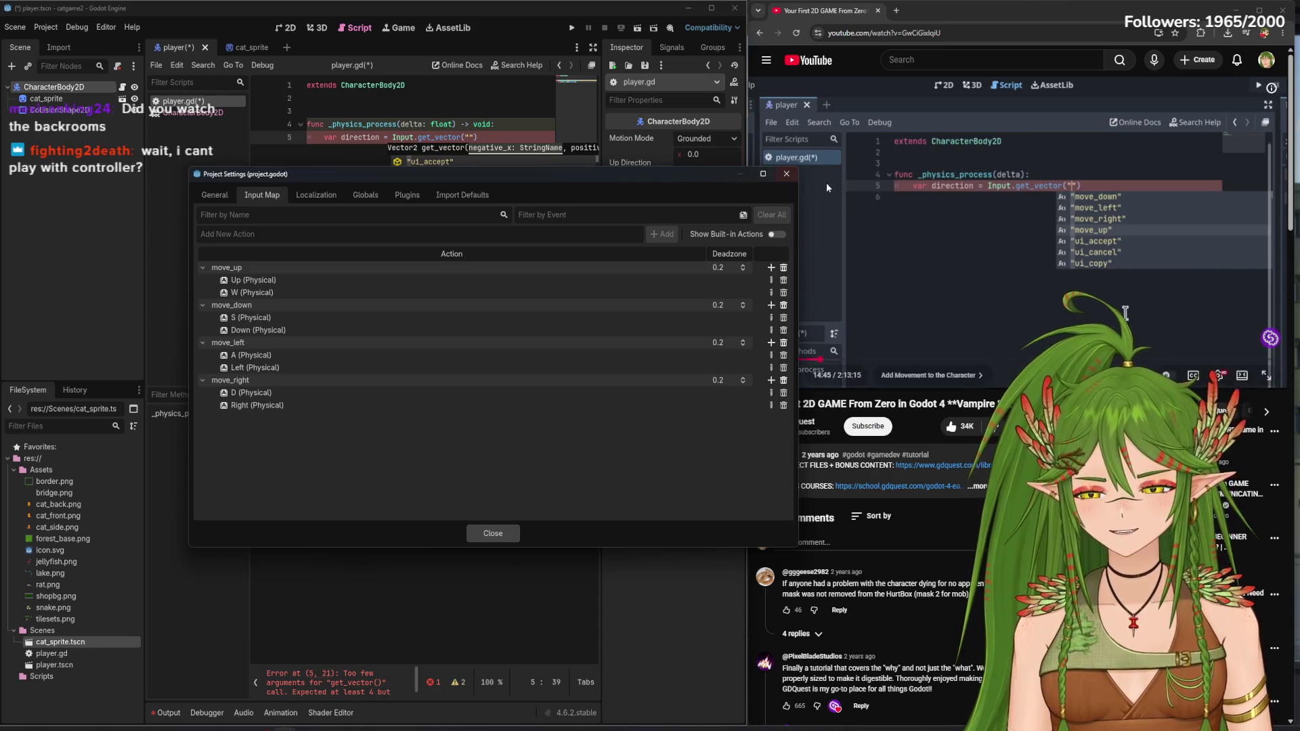
pyautogui.moveTo(701, 170)
pyautogui.mouseDown()
pyautogui.moveTo(1035, 135)
pyautogui.moveTo(916, 157)
pyautogui.moveTo(838, 143)
pyautogui.mouseUp()
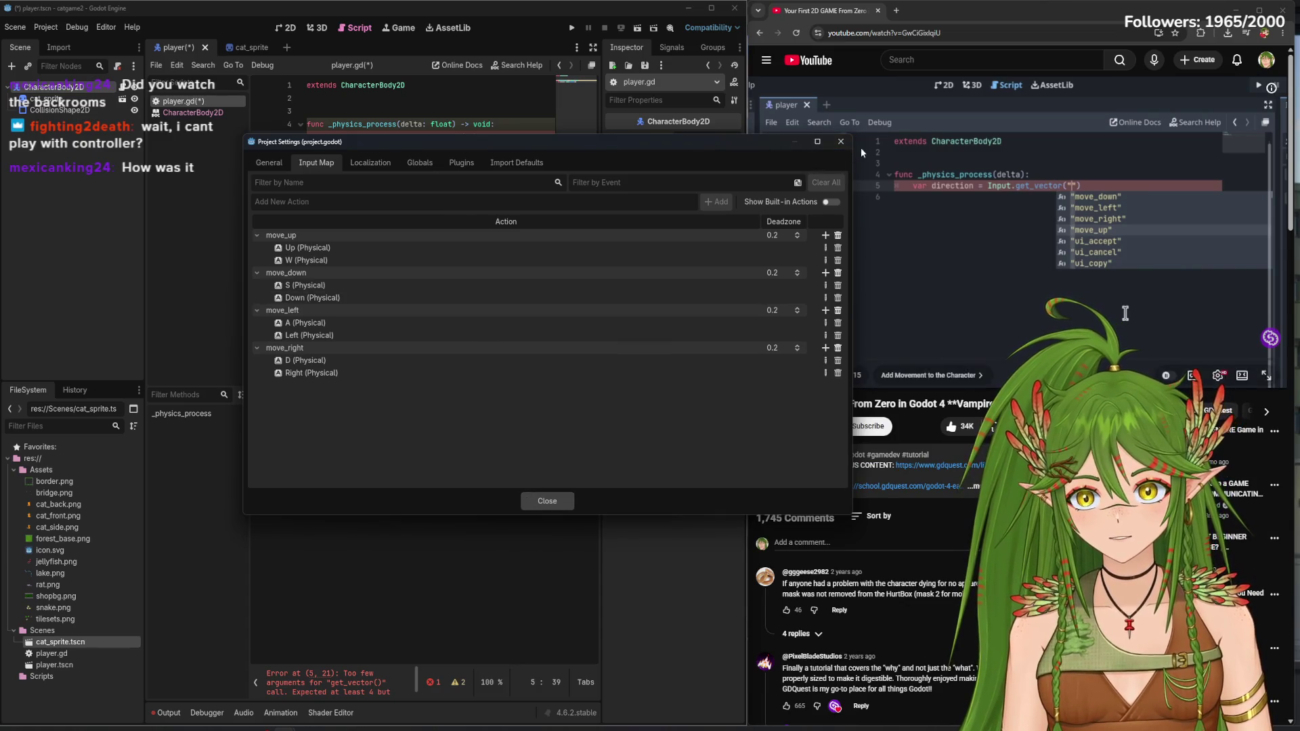
pyautogui.click(843, 143)
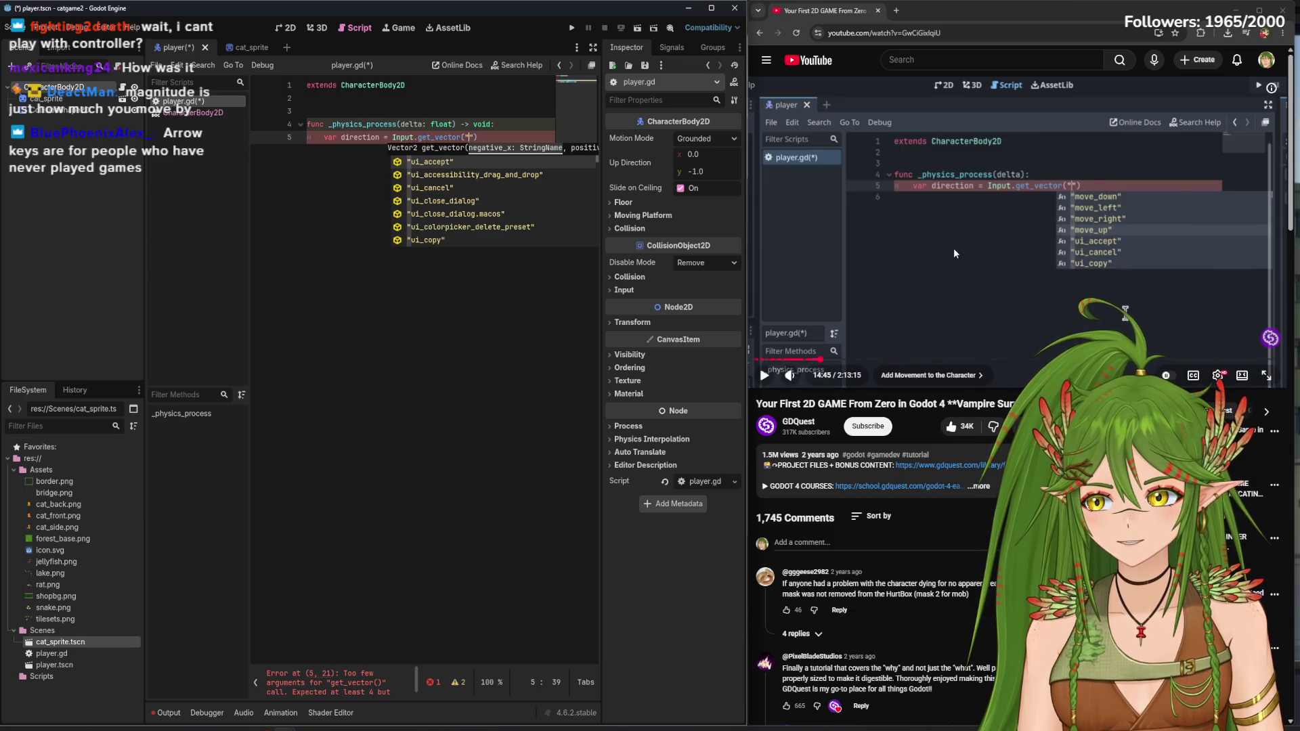
# Enter "move_left" as the first get_vector argument, followed by a comma
pyautogui.click(1001, 251)
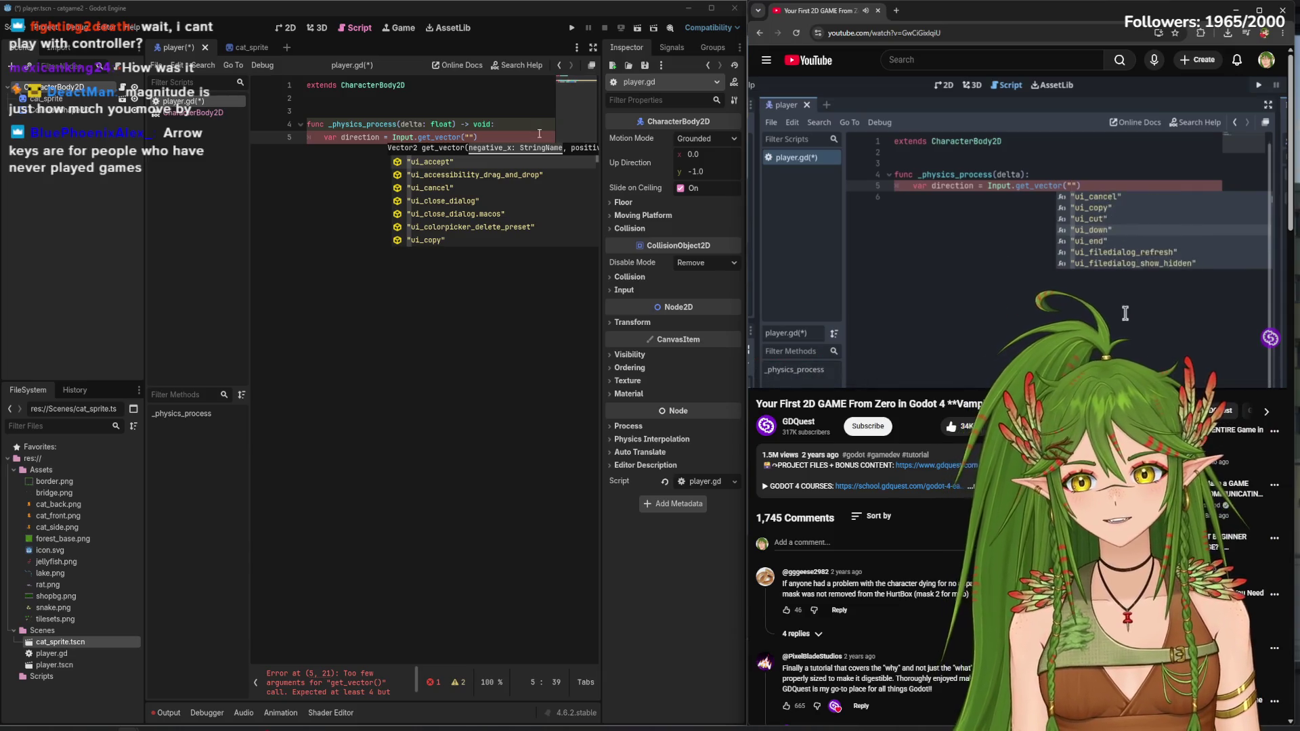
pyautogui.click(579, 190)
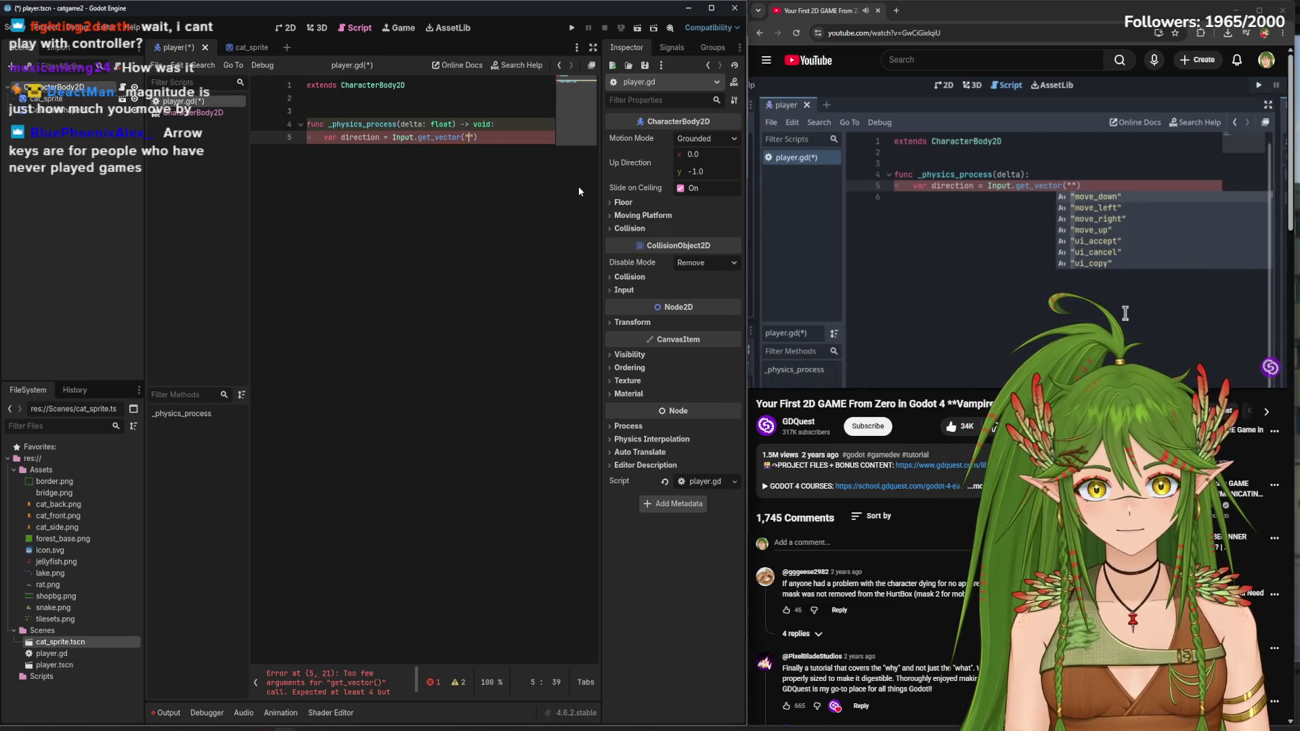
pyautogui.write('move_')
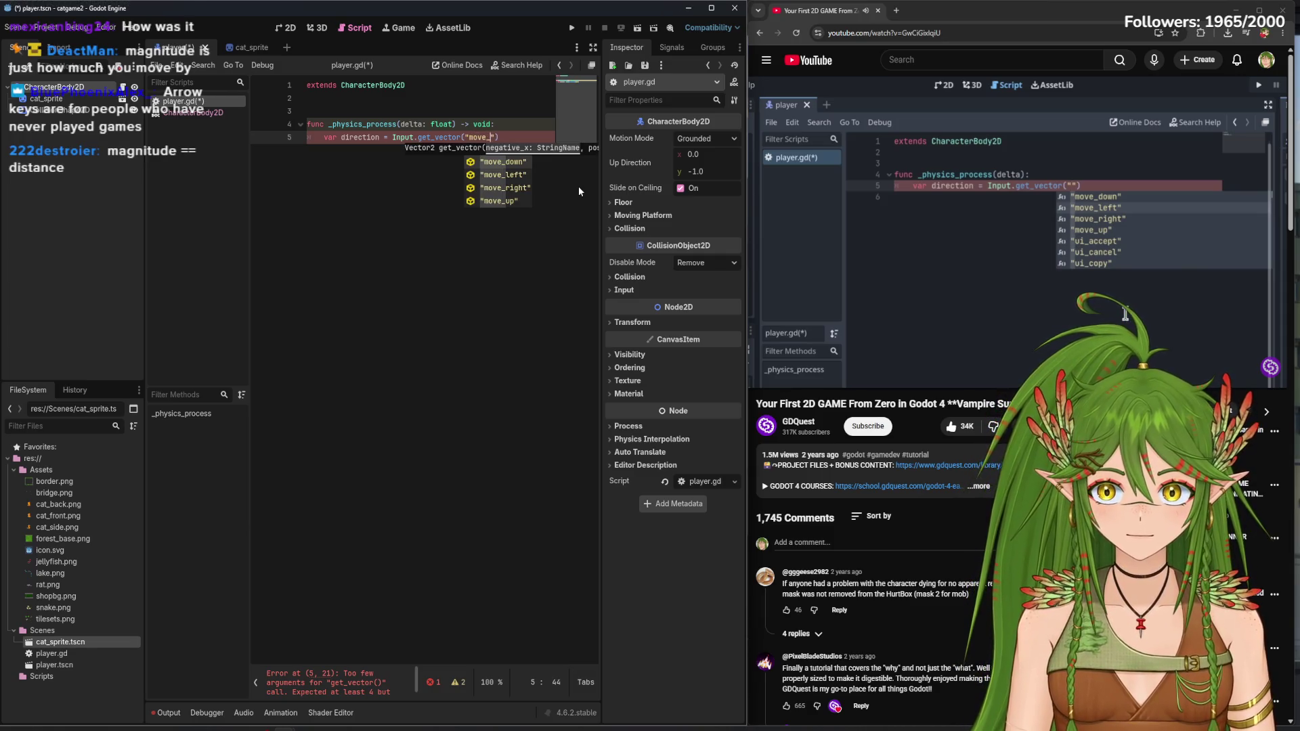
pyautogui.write('left')
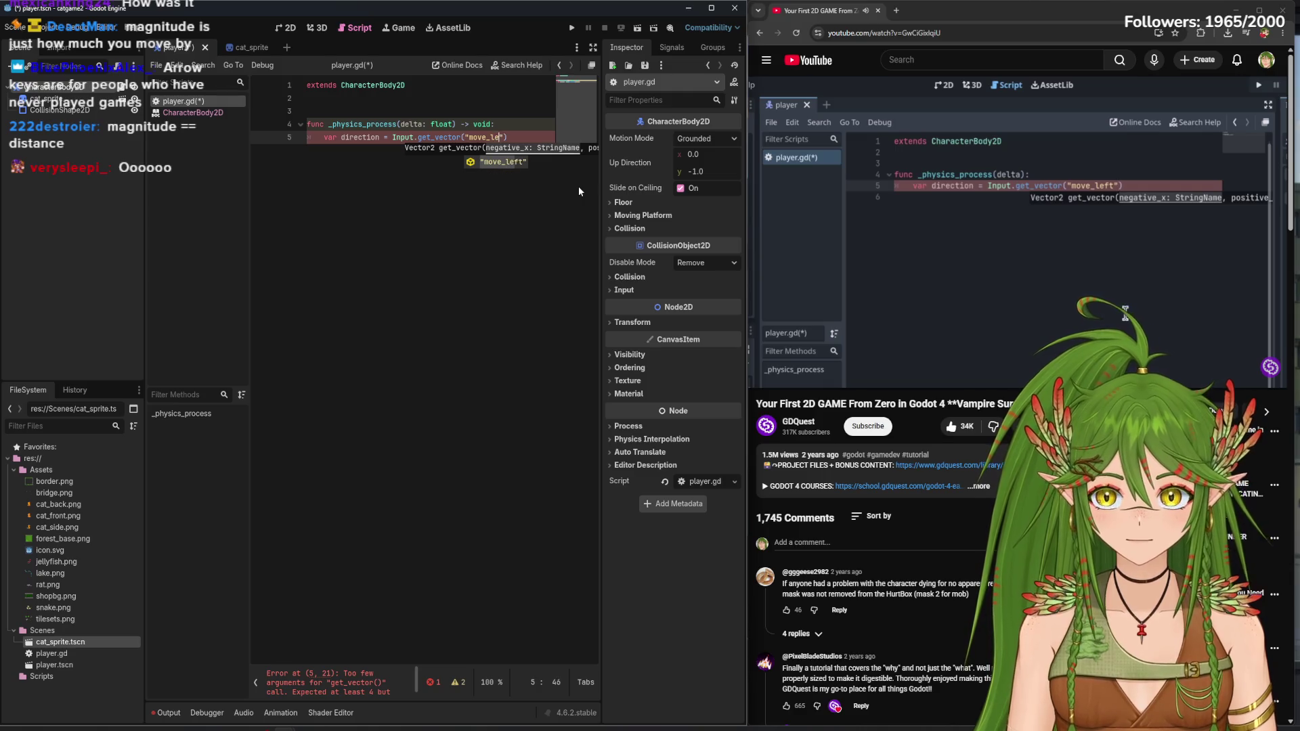
pyautogui.click(921, 193)
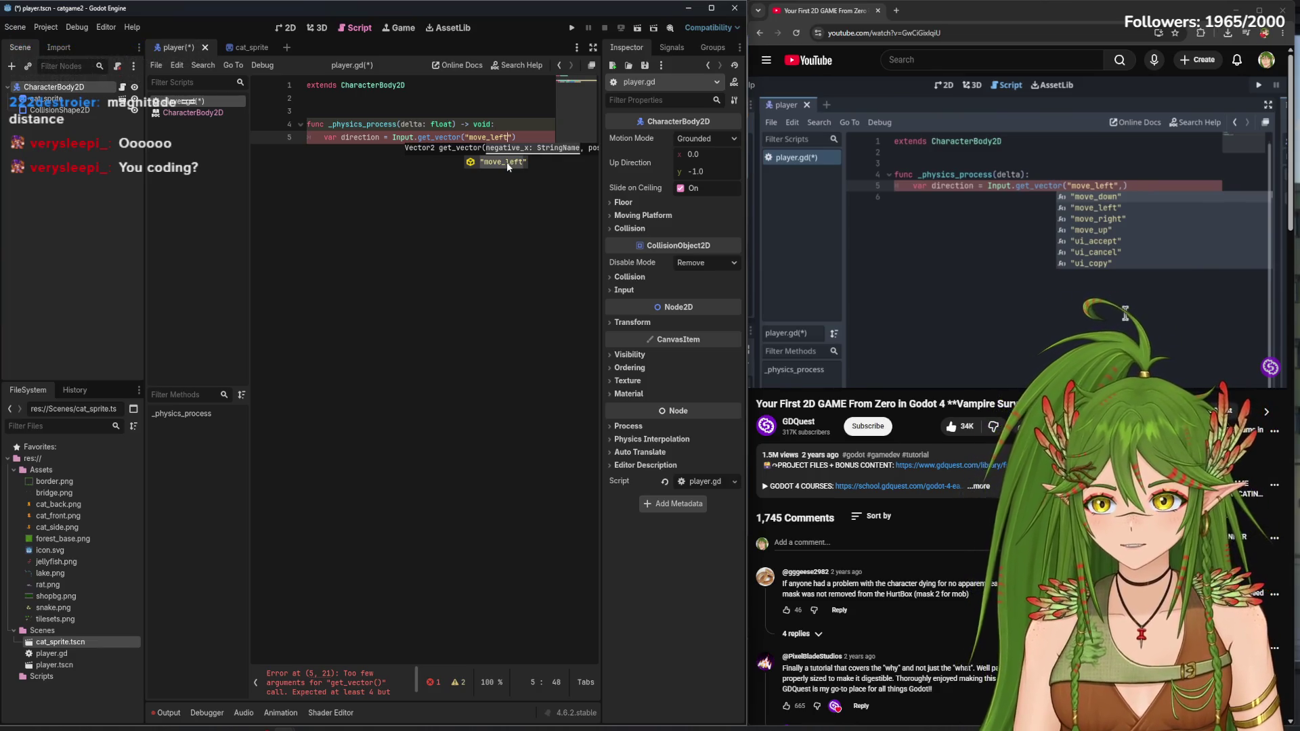
pyautogui.click(513, 138)
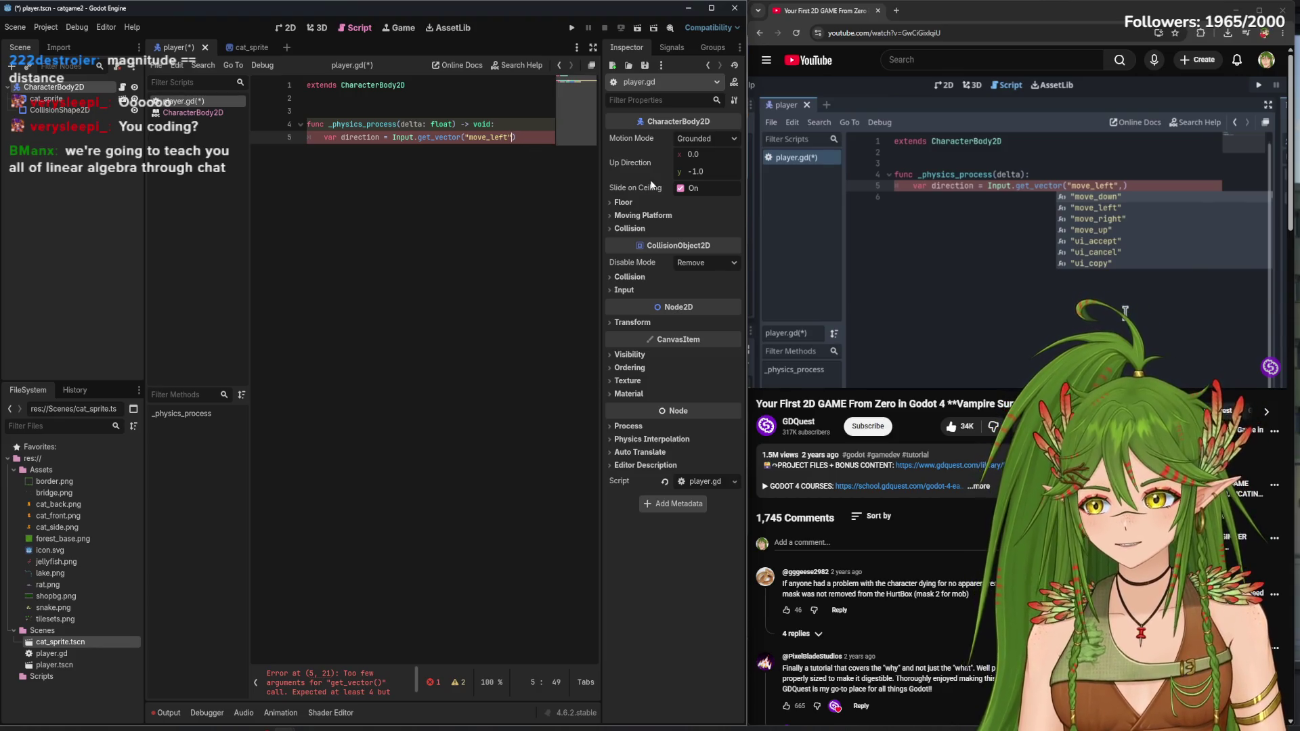
pyautogui.write(',')
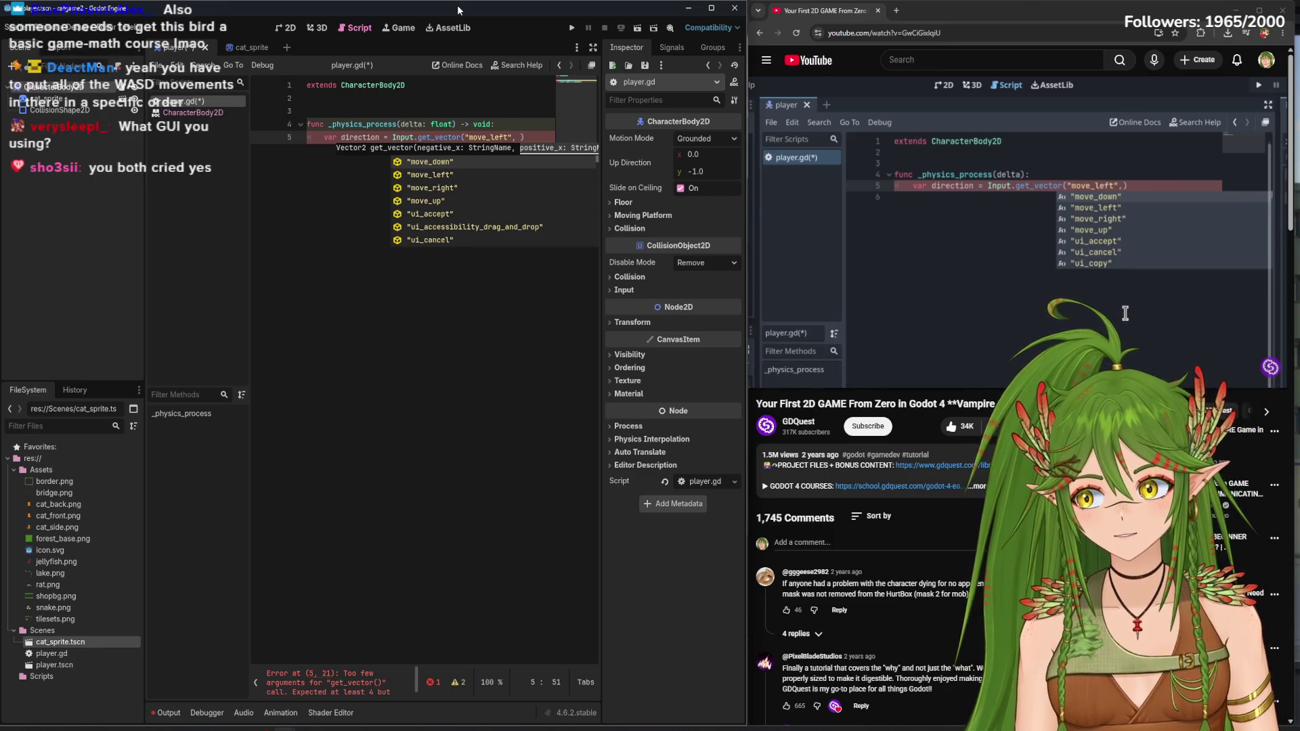
# Add the "move_right", "move_up" and "move_down" arguments, then start a new line
pyautogui.moveTo(880, 150)
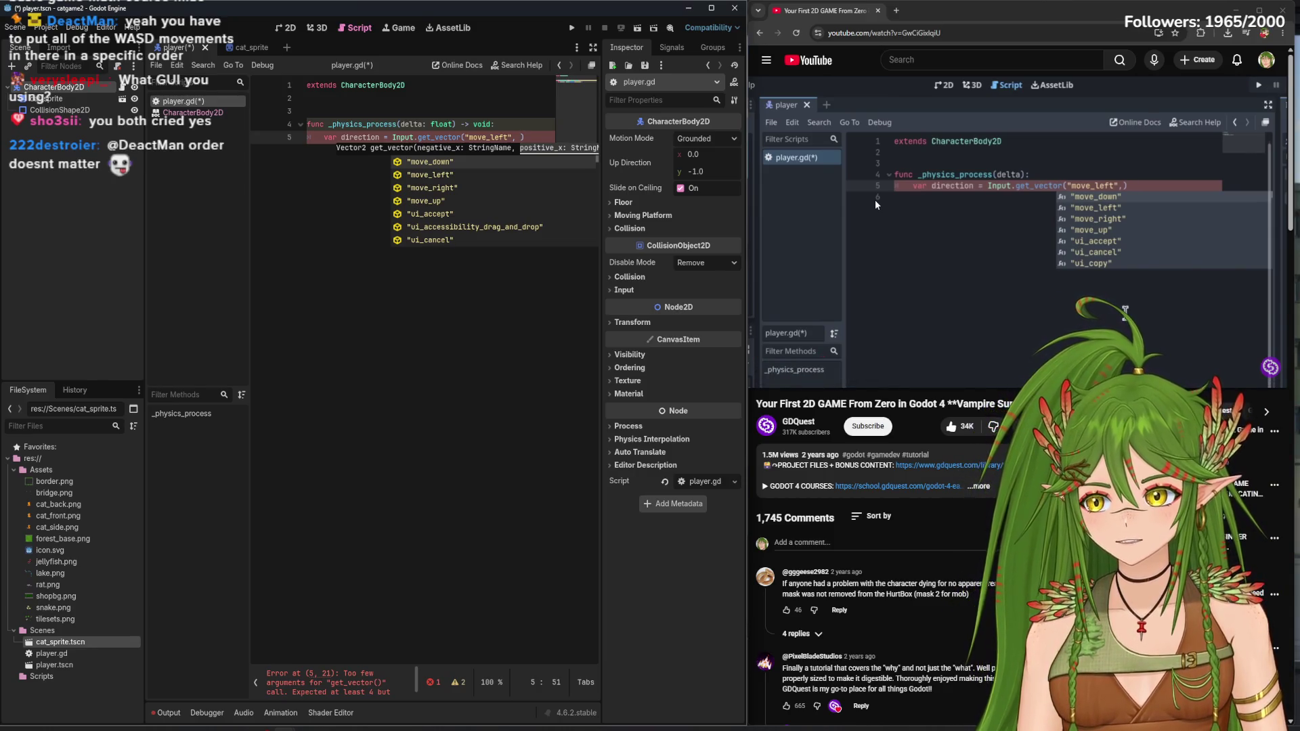
pyautogui.moveTo(858, 190)
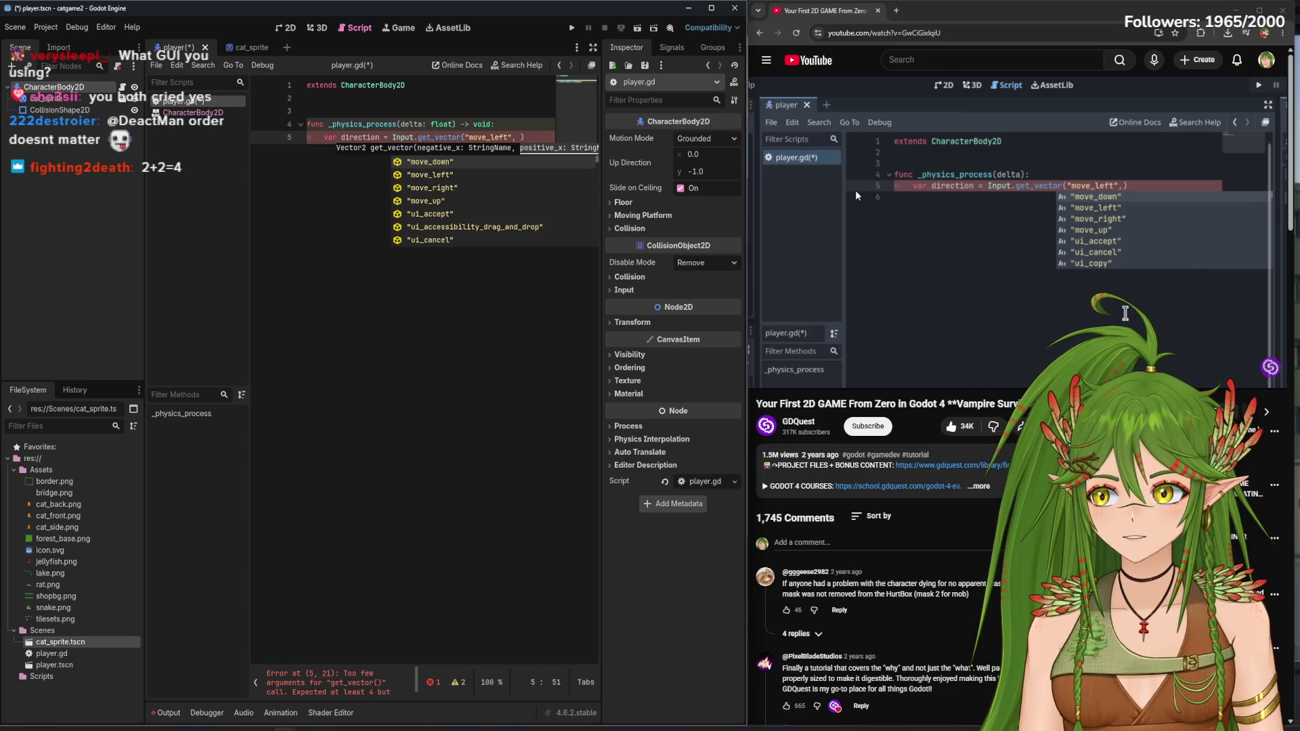
pyautogui.moveTo(905, 198)
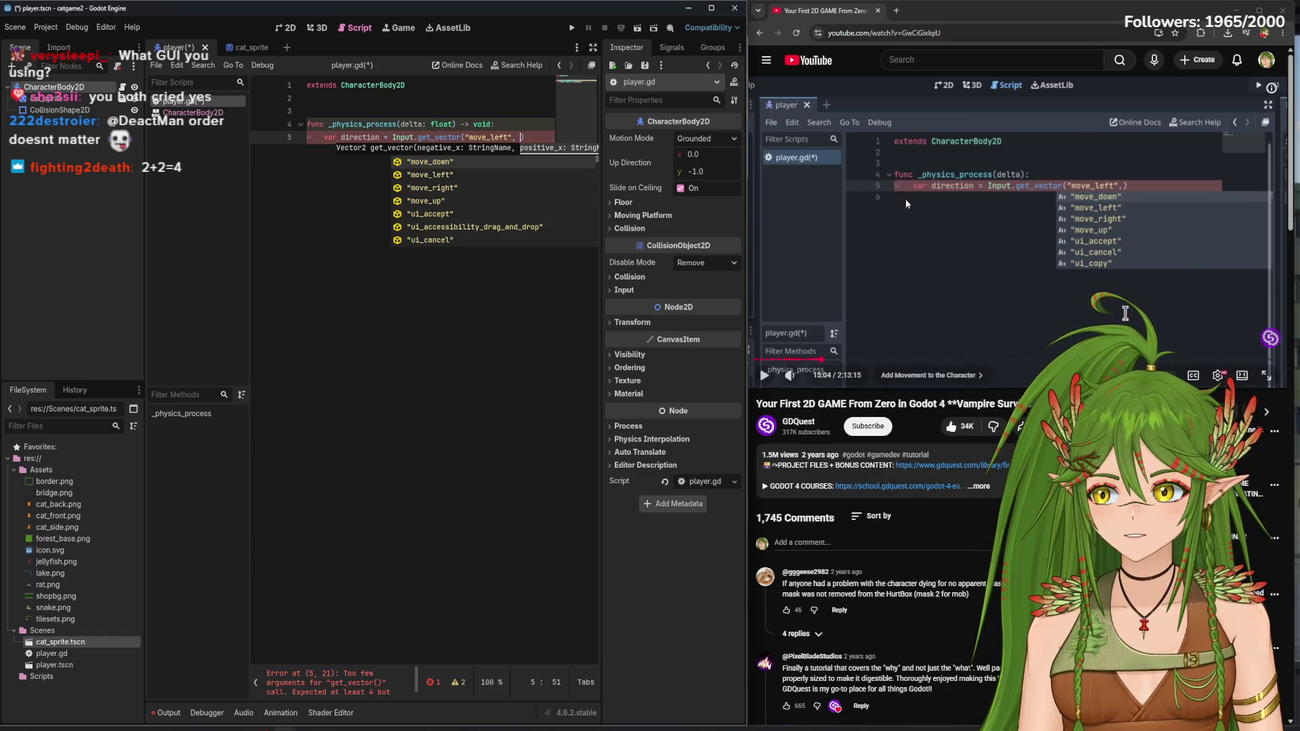
pyautogui.click(1023, 238)
pyautogui.click(578, 153)
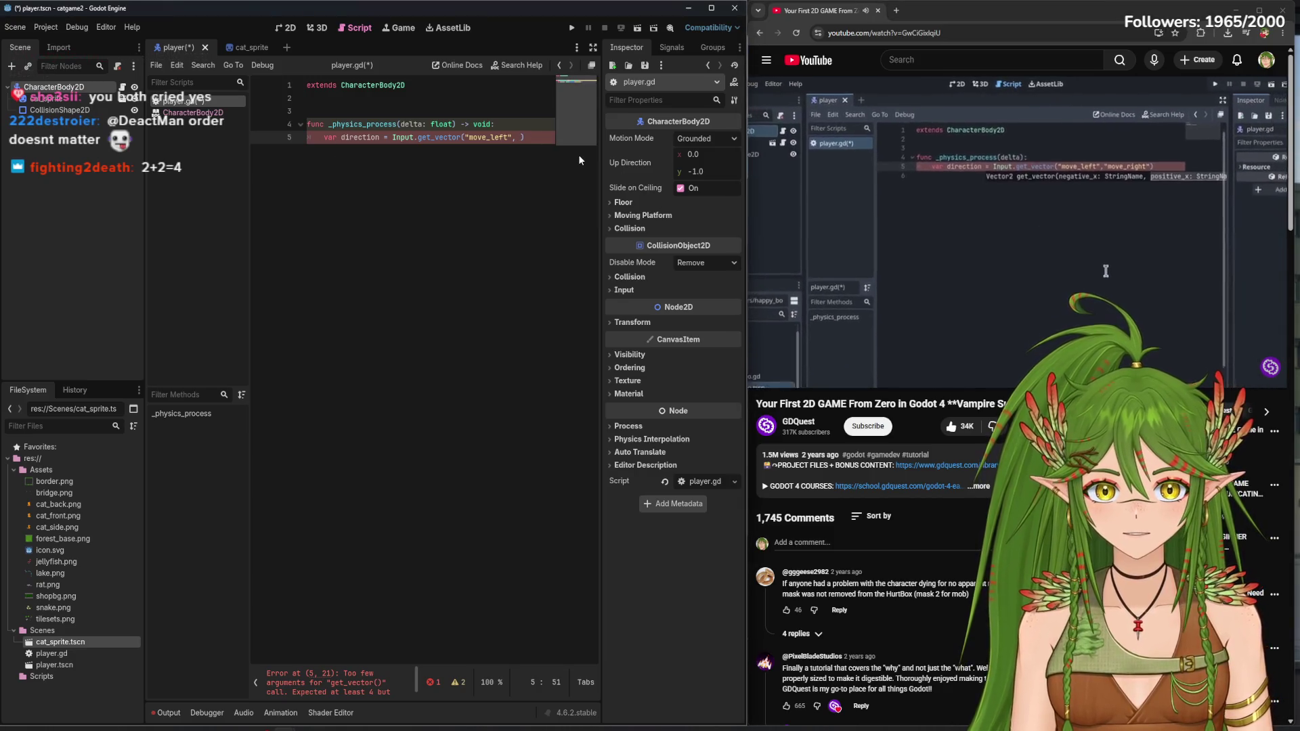
pyautogui.write('"m')
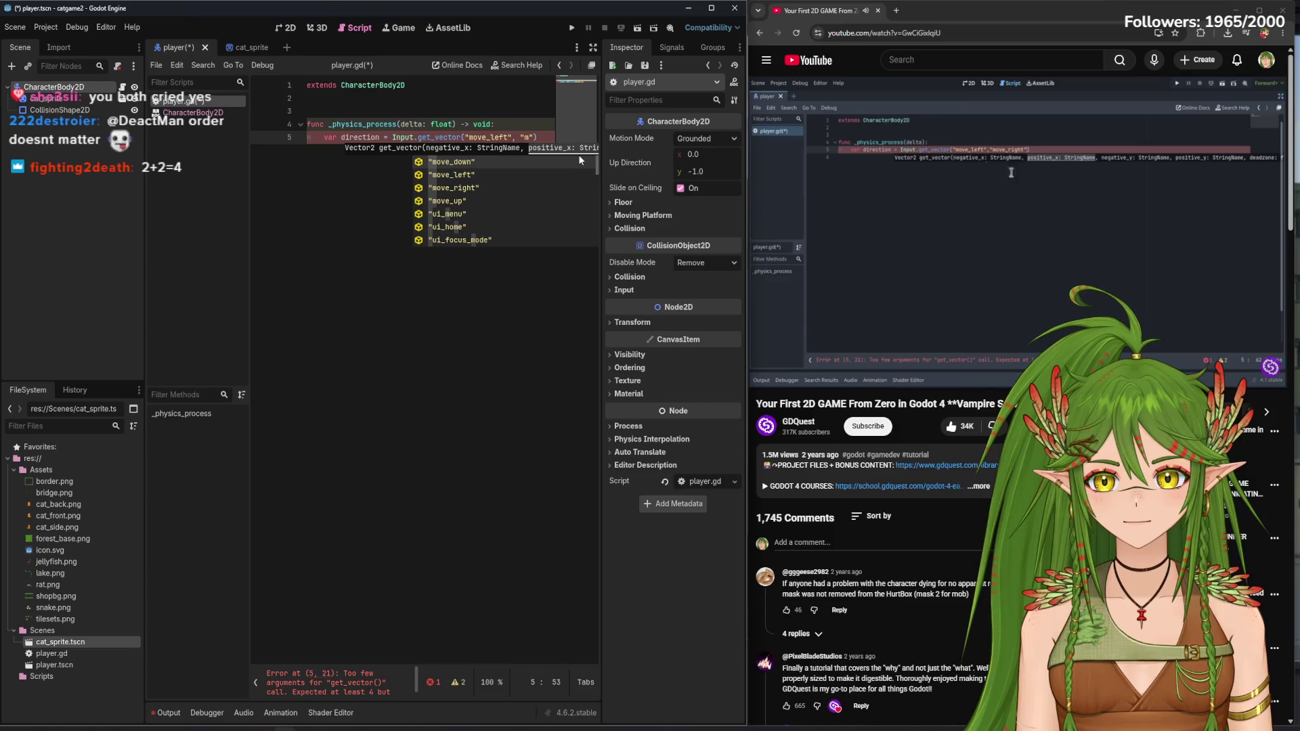
pyautogui.write('ove_r')
pyautogui.press('Return')
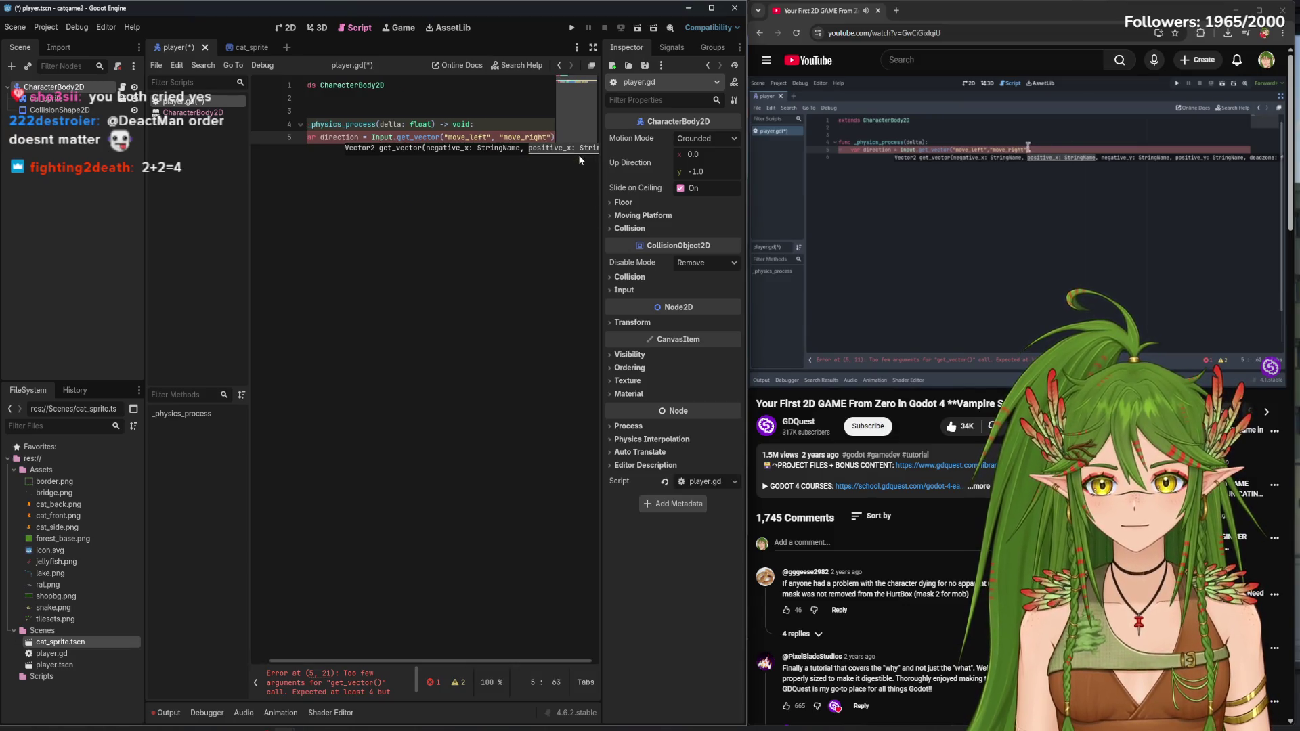
pyautogui.write(', "move')
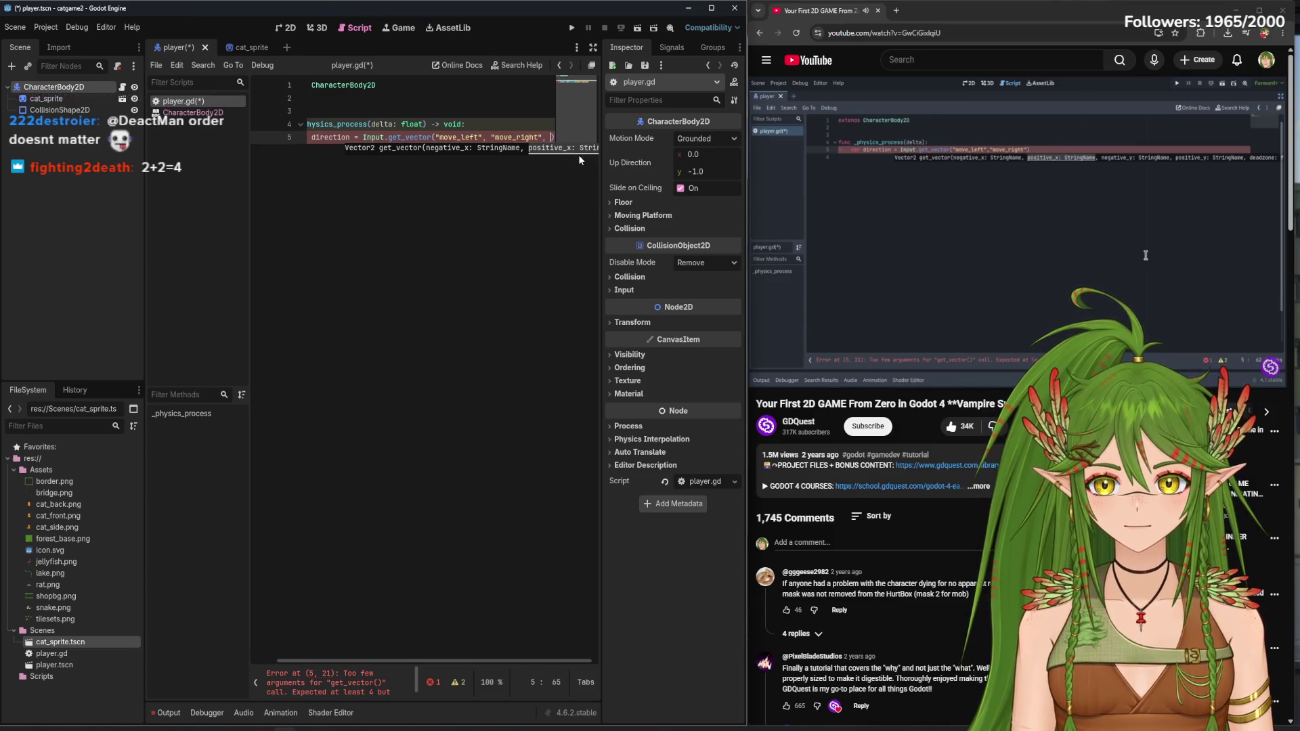
pyautogui.write('_')
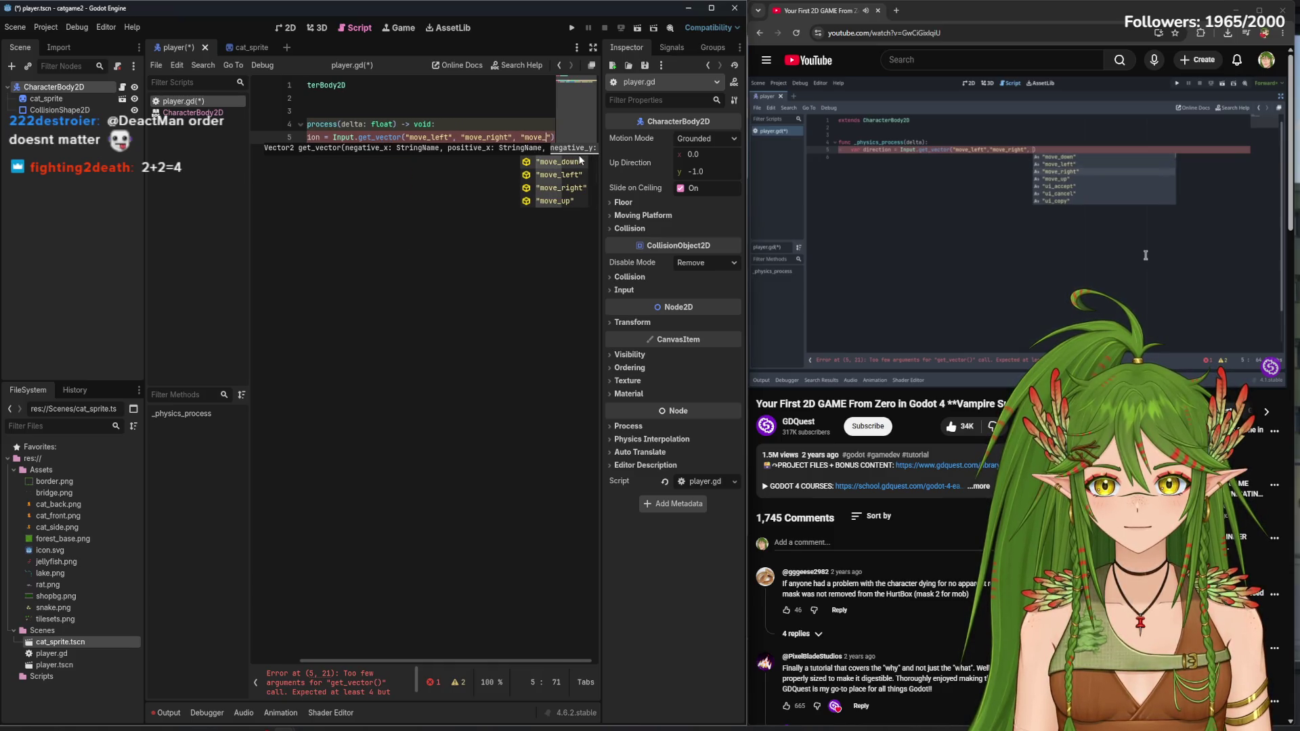
pyautogui.write('up')
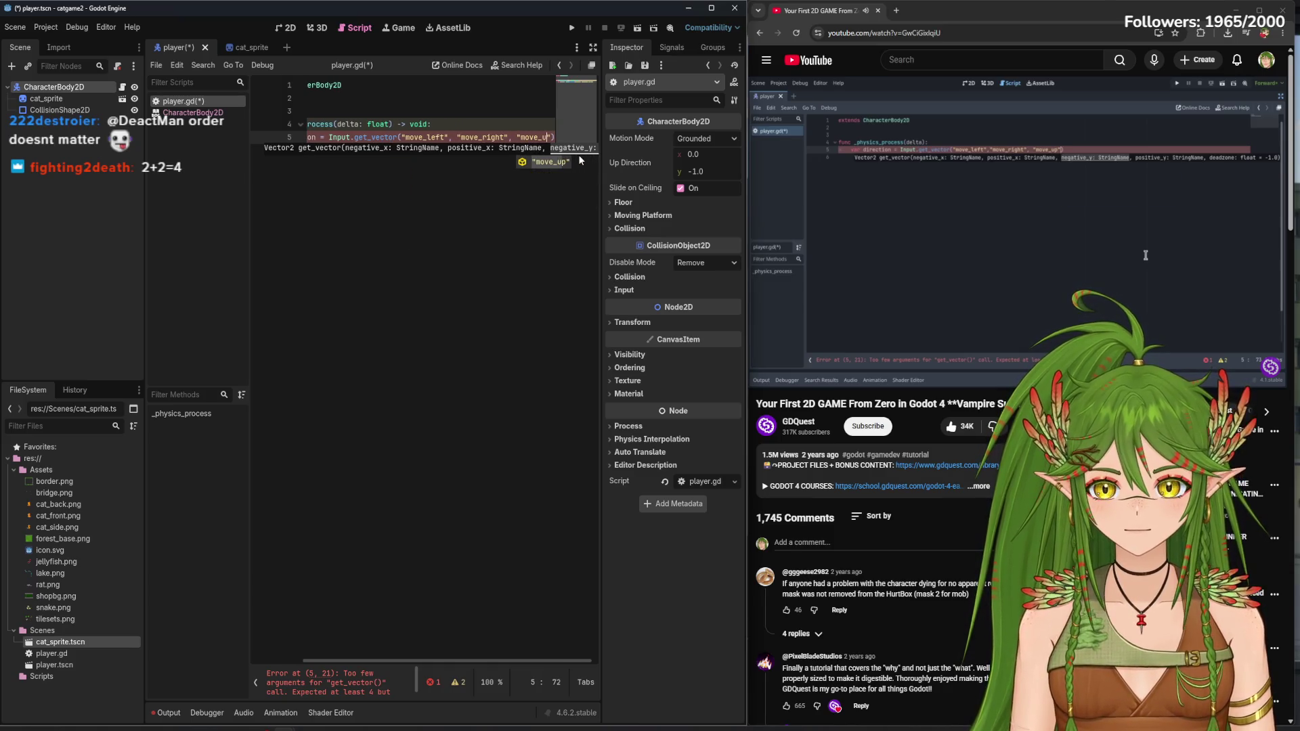
pyautogui.press('Return')
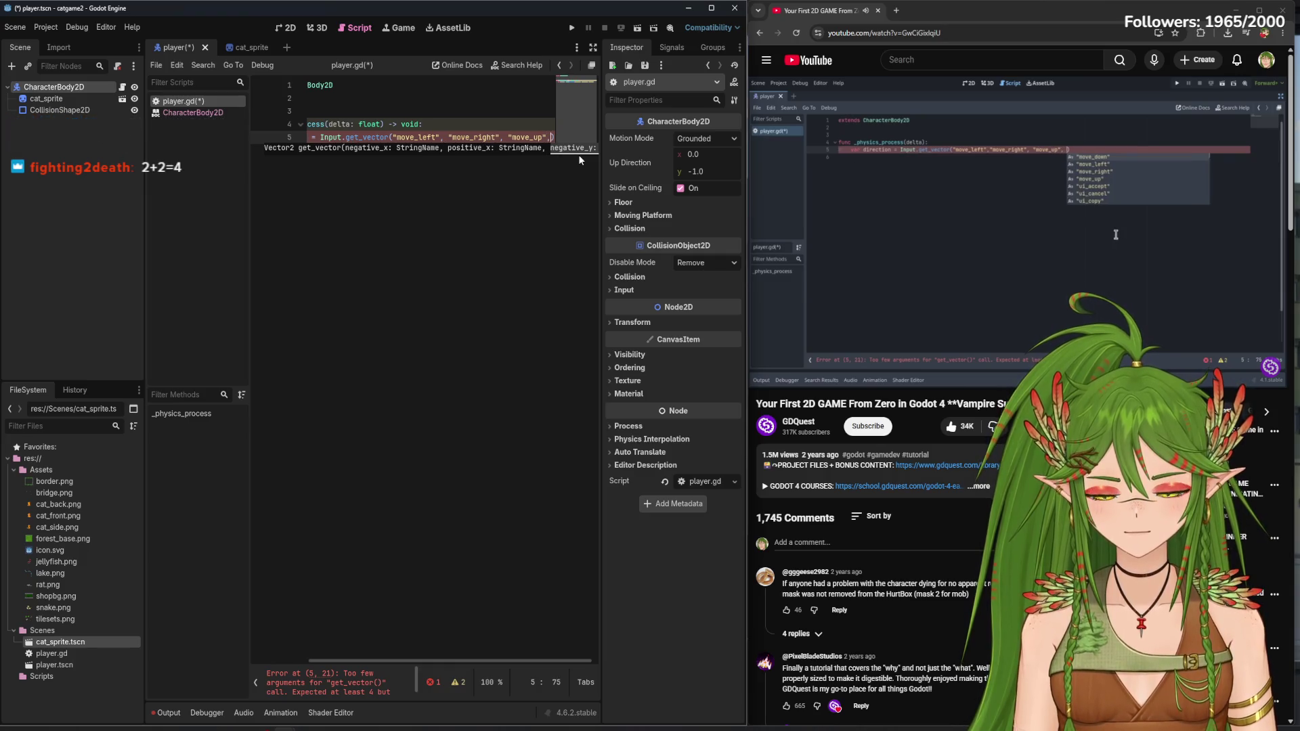
pyautogui.write(', "')
pyautogui.write('move_down')
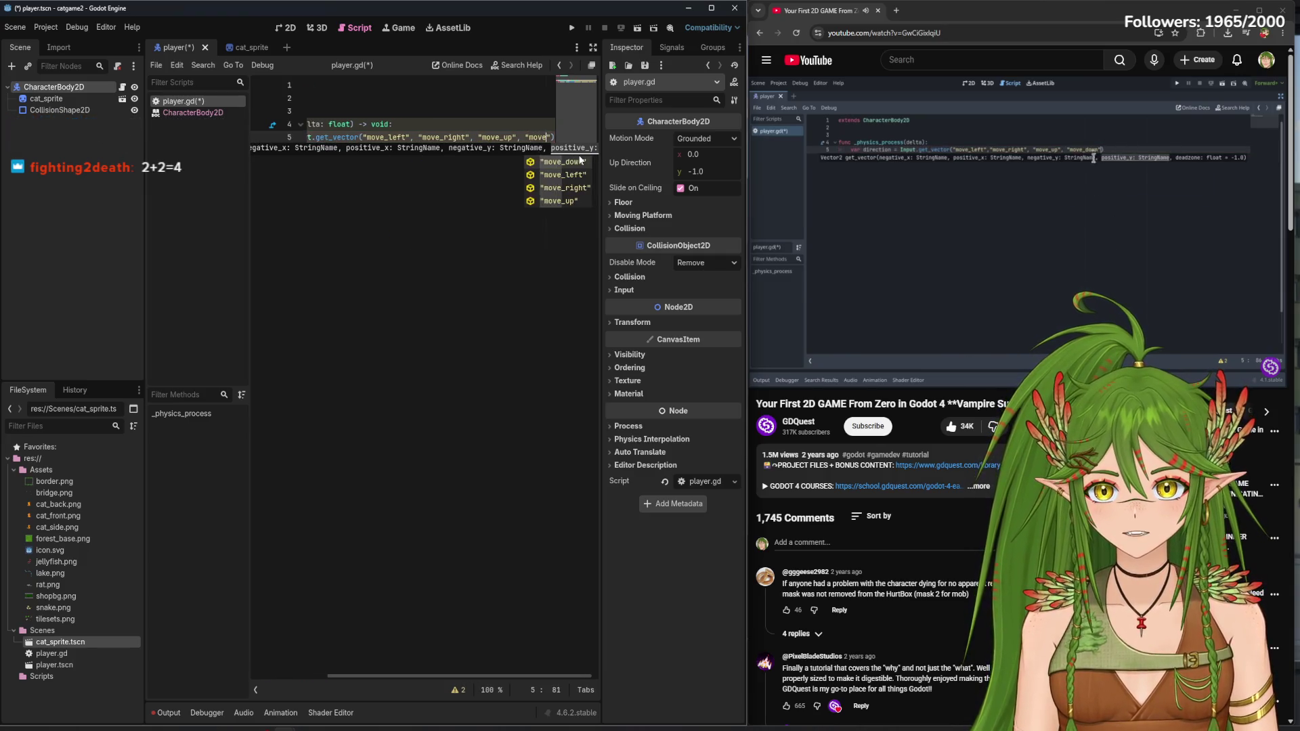
pyautogui.press('Return')
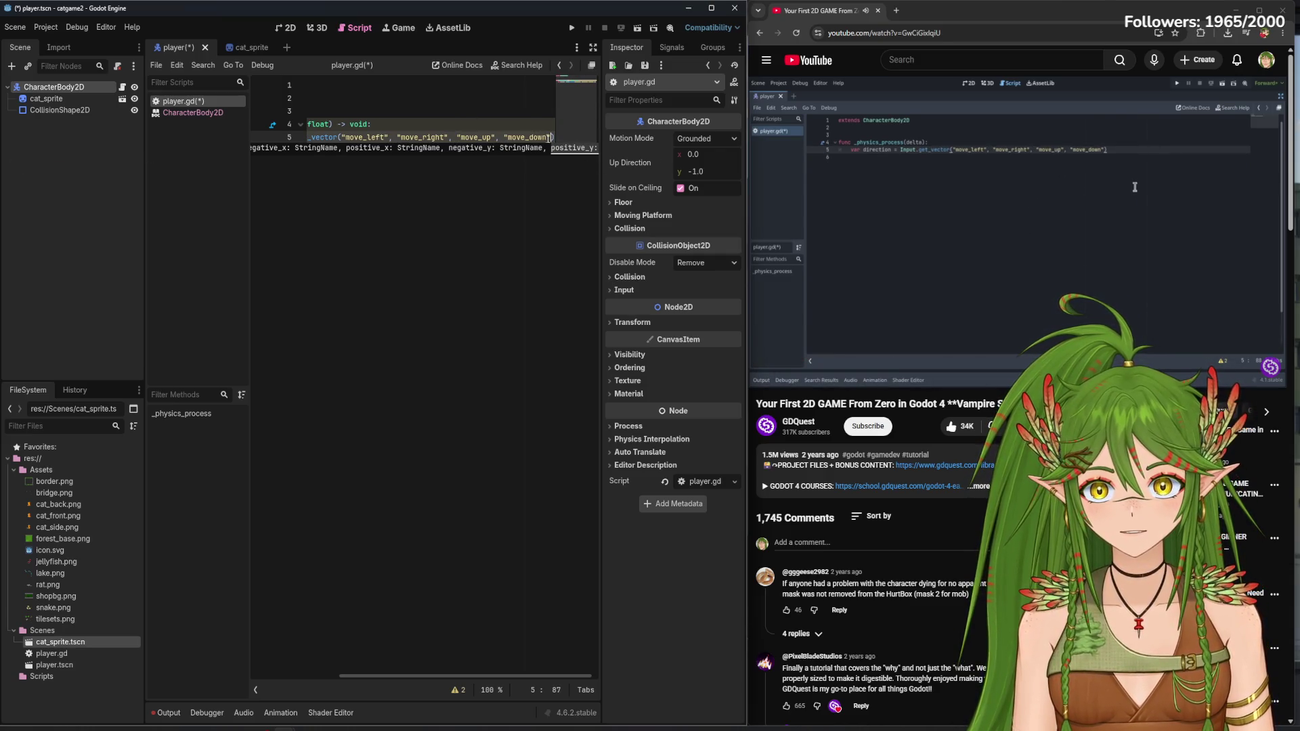
pyautogui.press('Return')
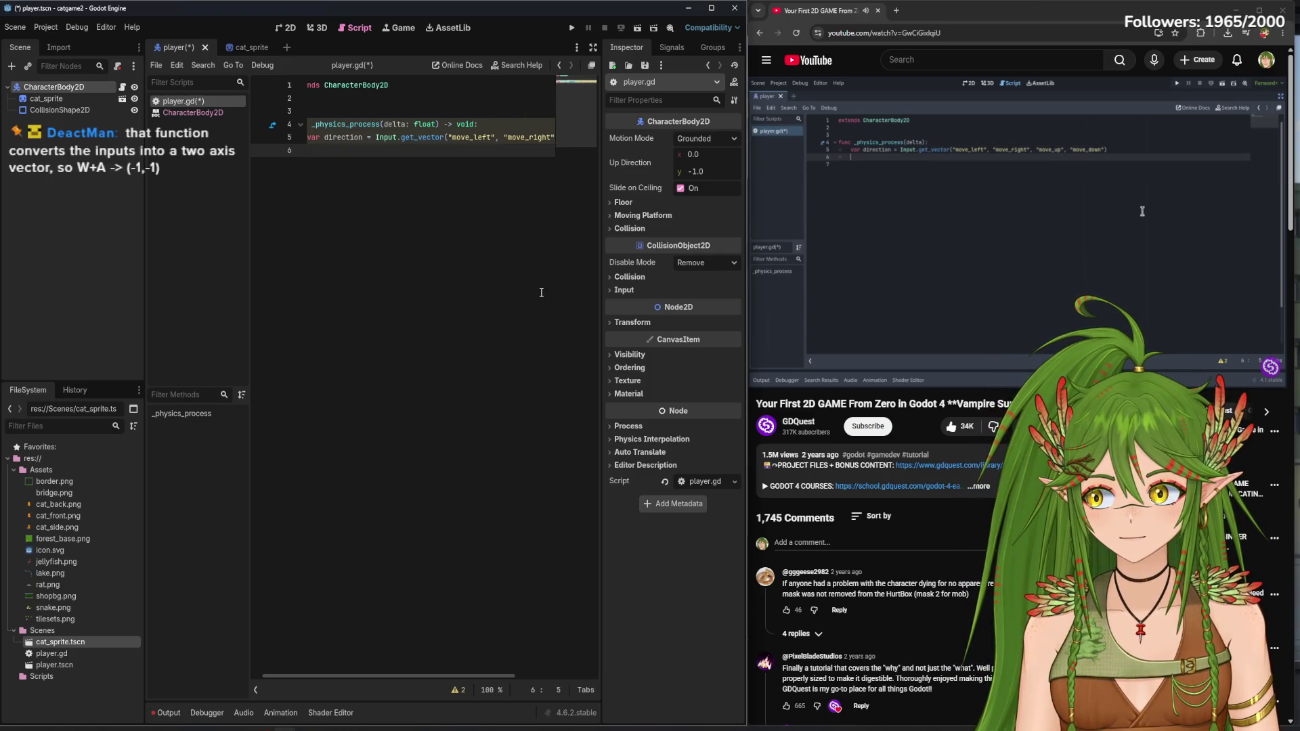
# Pause the tutorial, glance at the Project menu without choosing anything, then resume
pyautogui.click(1010, 198)
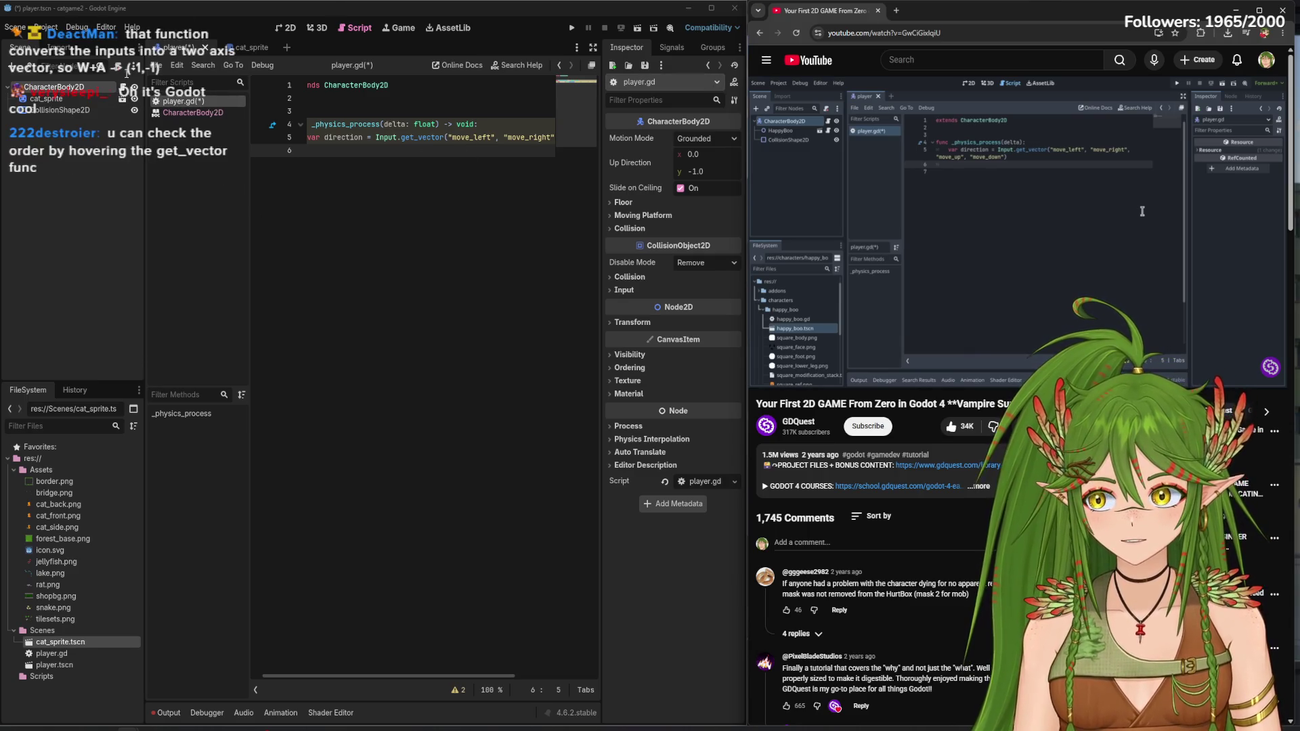
pyautogui.click(45, 27)
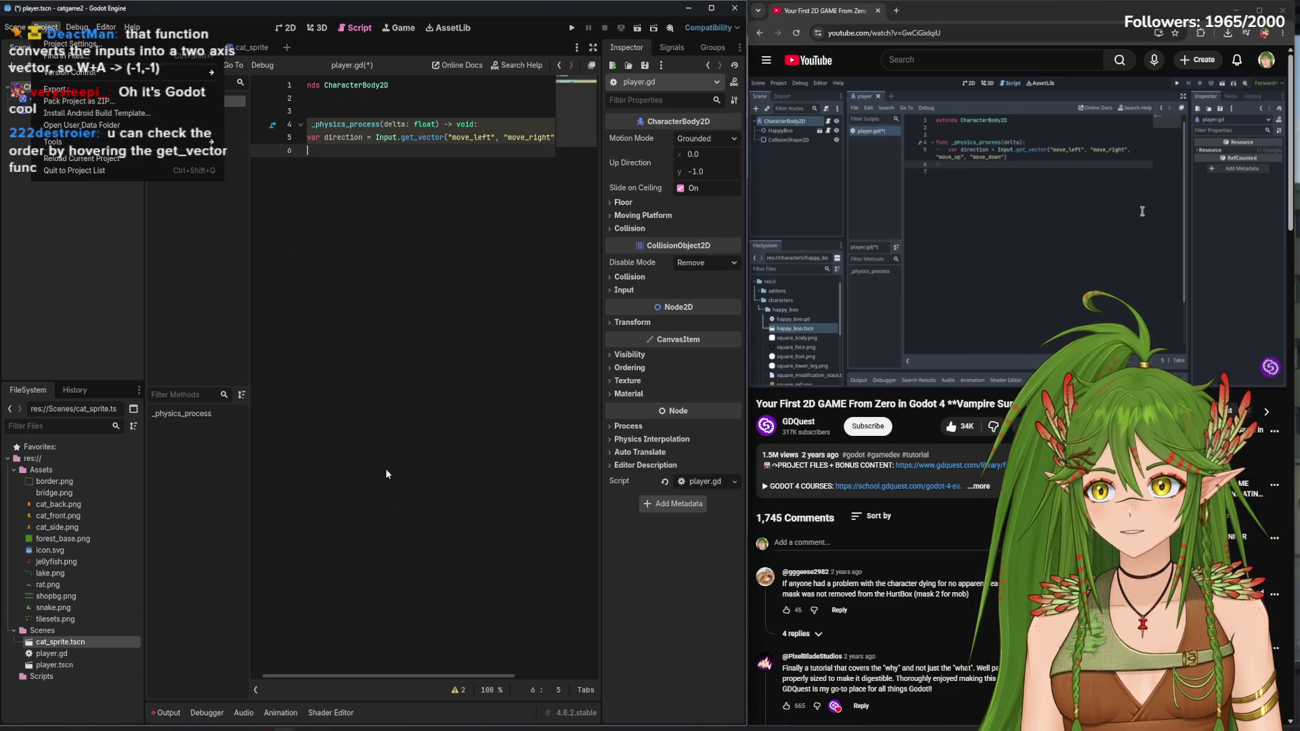
pyautogui.click(446, 2)
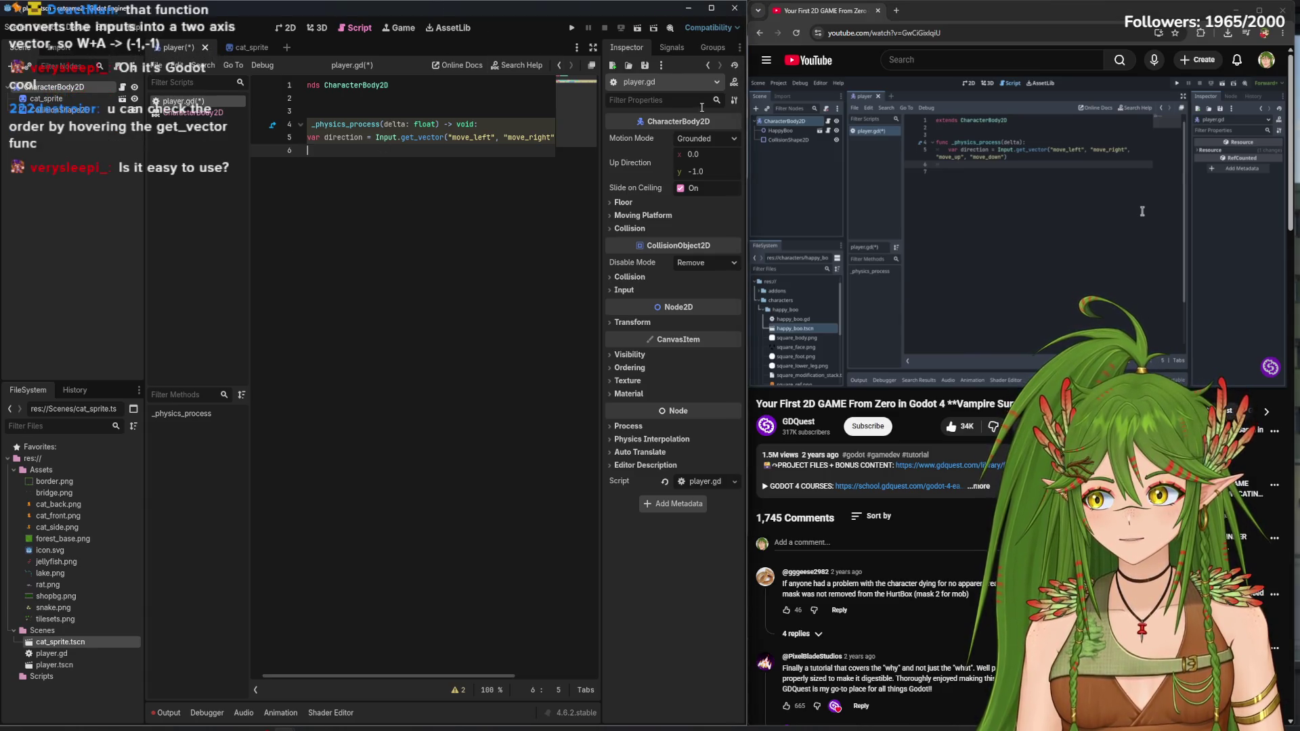
pyautogui.moveTo(820, 128)
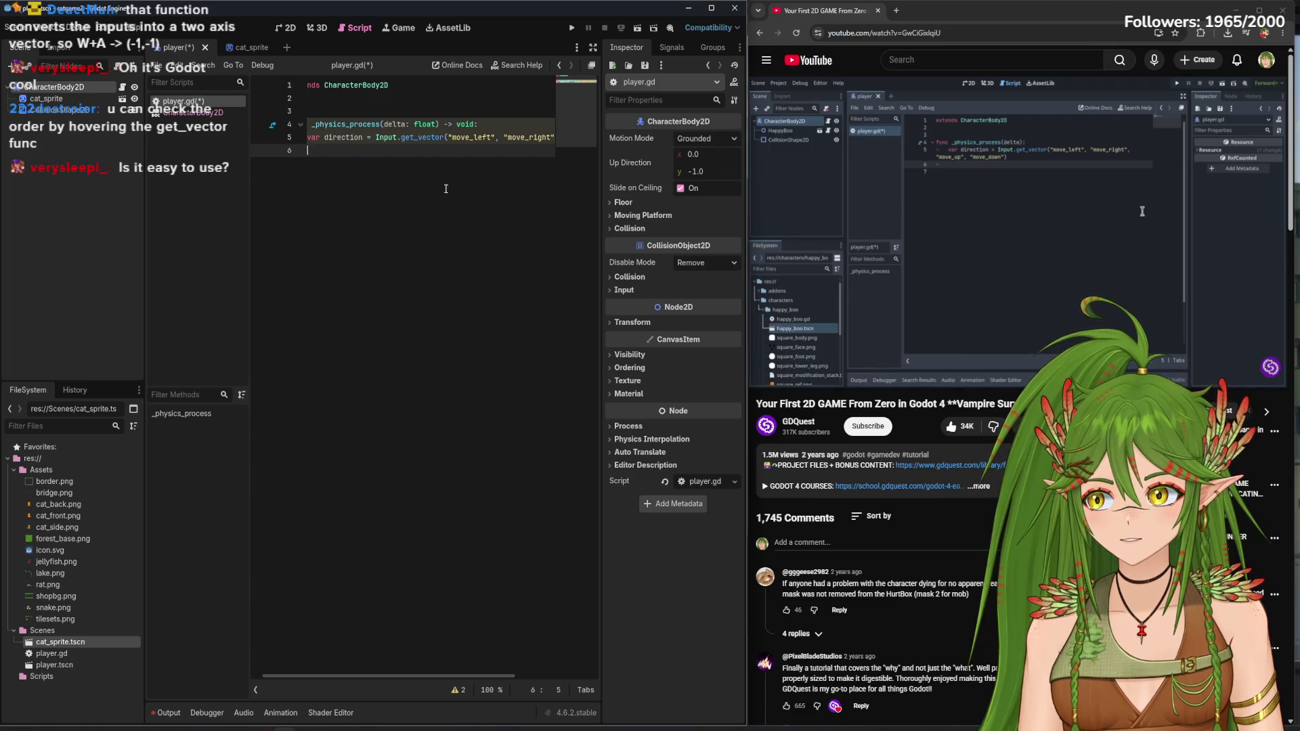
pyautogui.moveTo(421, 137)
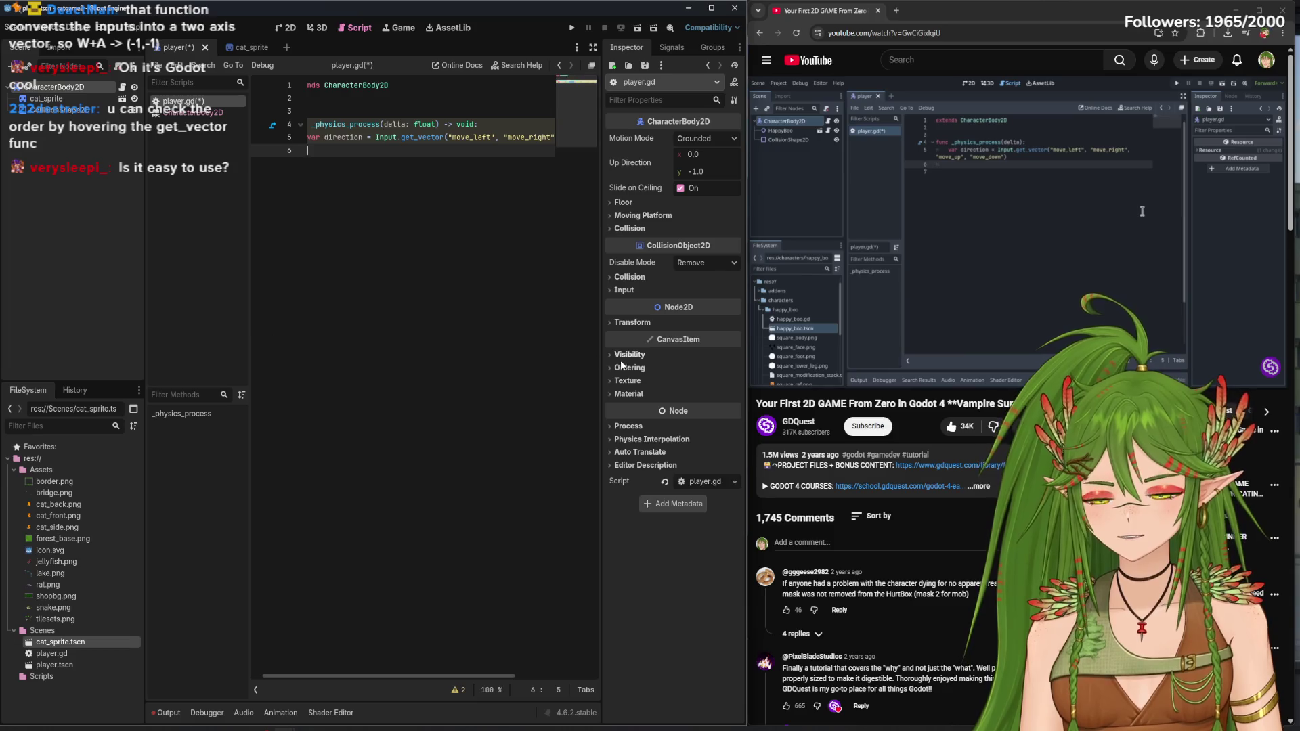
pyautogui.moveTo(902, 385)
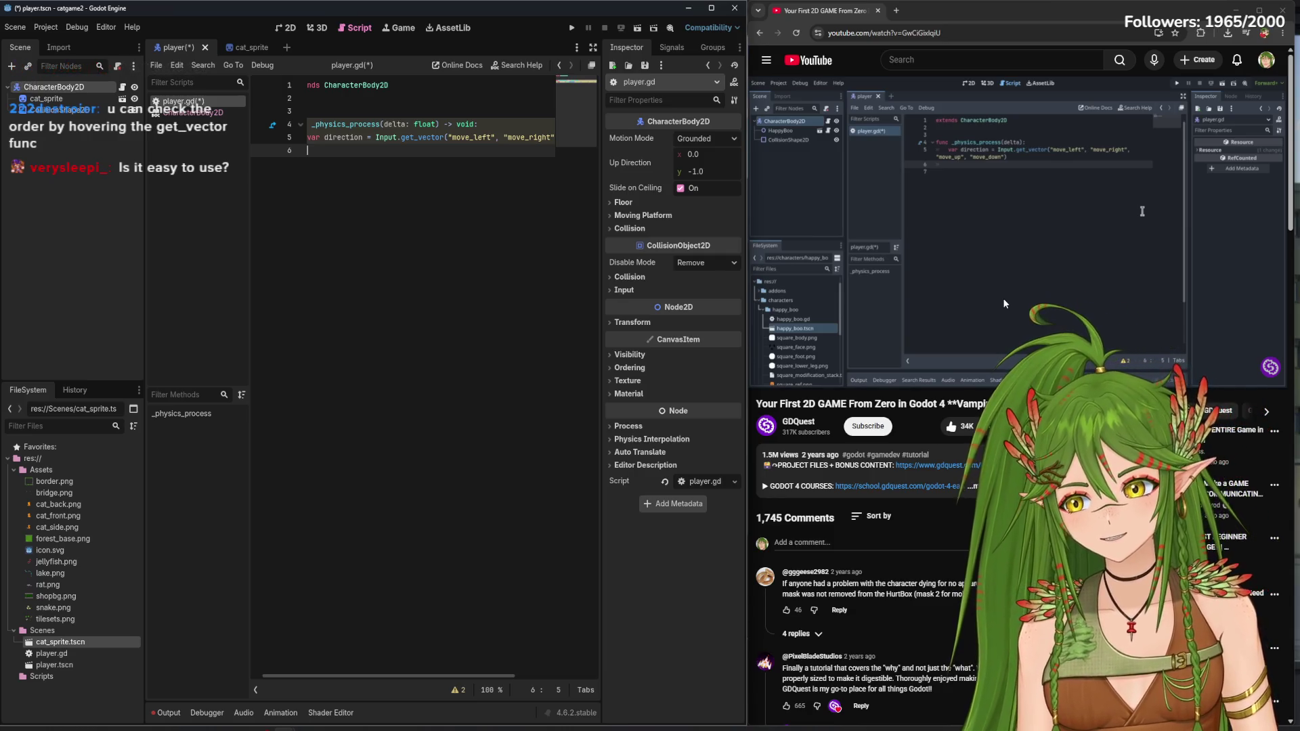
pyautogui.click(1077, 331)
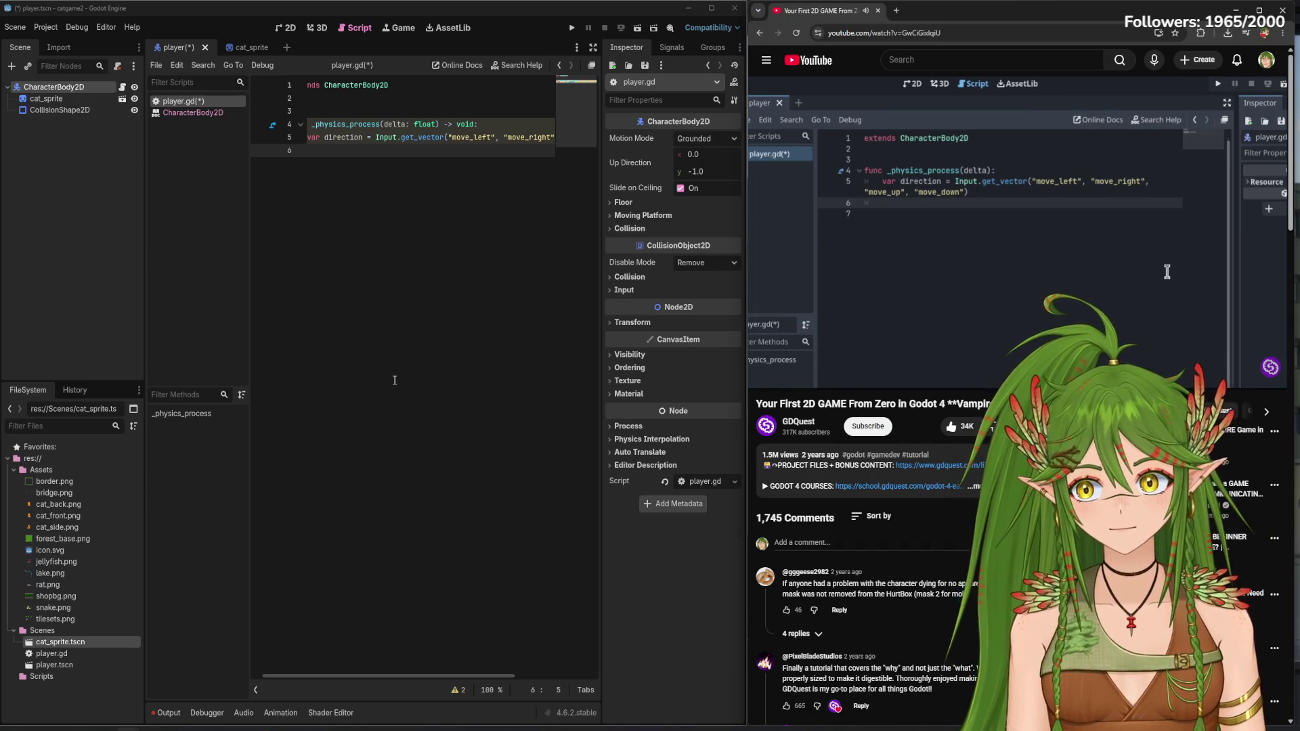
# Narrow the Scene/FileSystem dock and script list to widen the code editor
pyautogui.moveTo(144, 223); pyautogui.dragTo(106, 223)
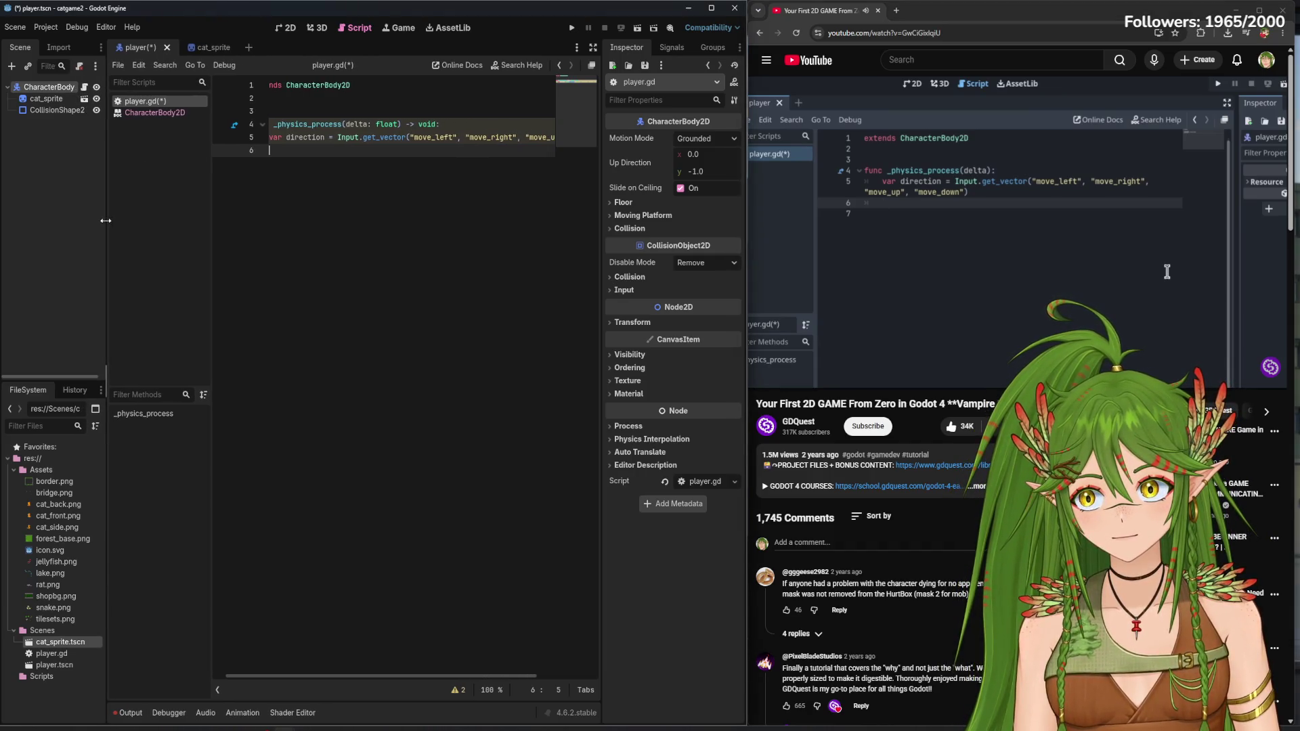
pyautogui.moveTo(210, 222); pyautogui.dragTo(182, 222)
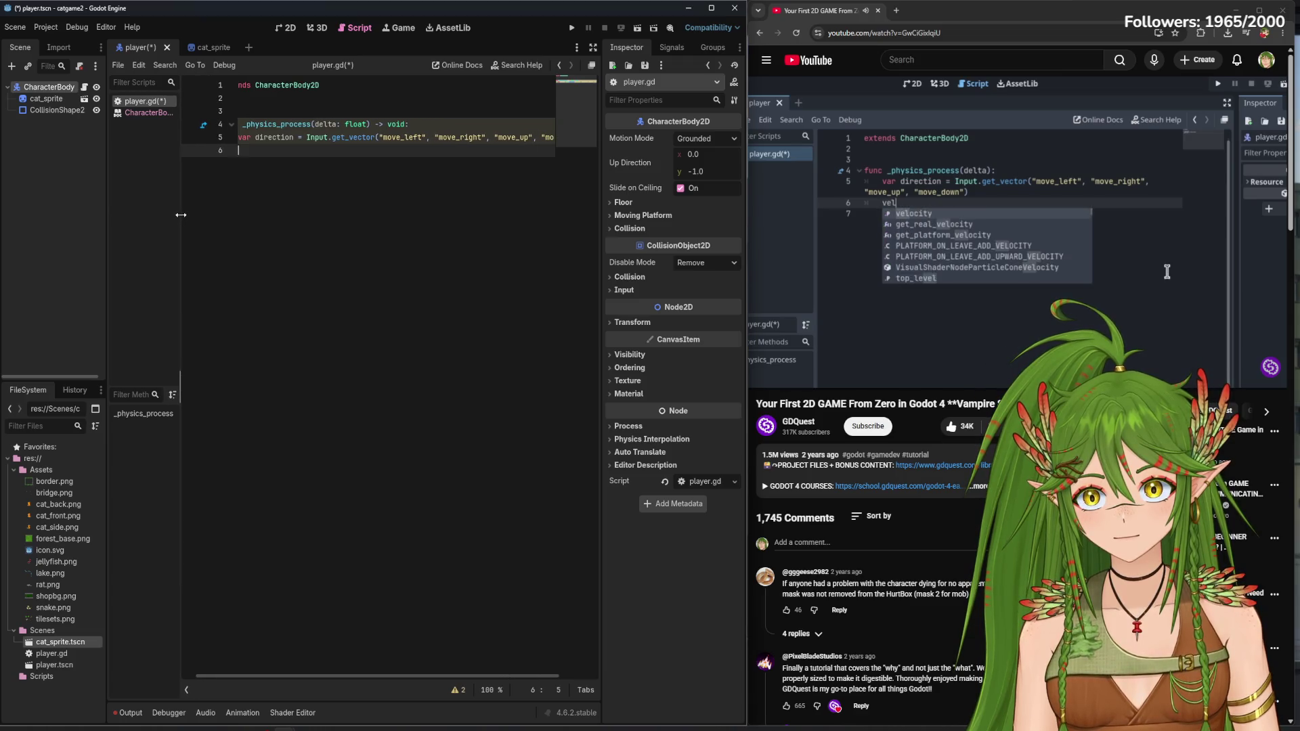
pyautogui.press('XF86AudioPlay')
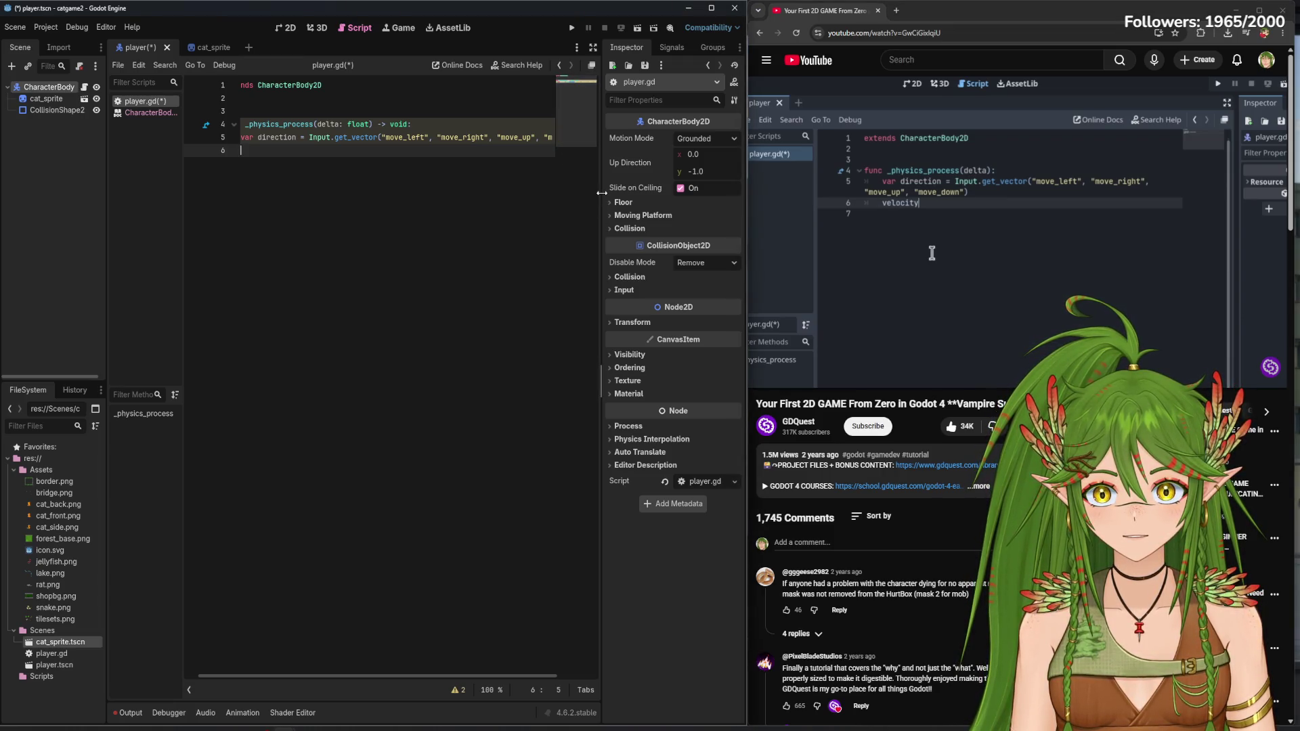
pyautogui.moveTo(602, 192); pyautogui.dragTo(609, 192)
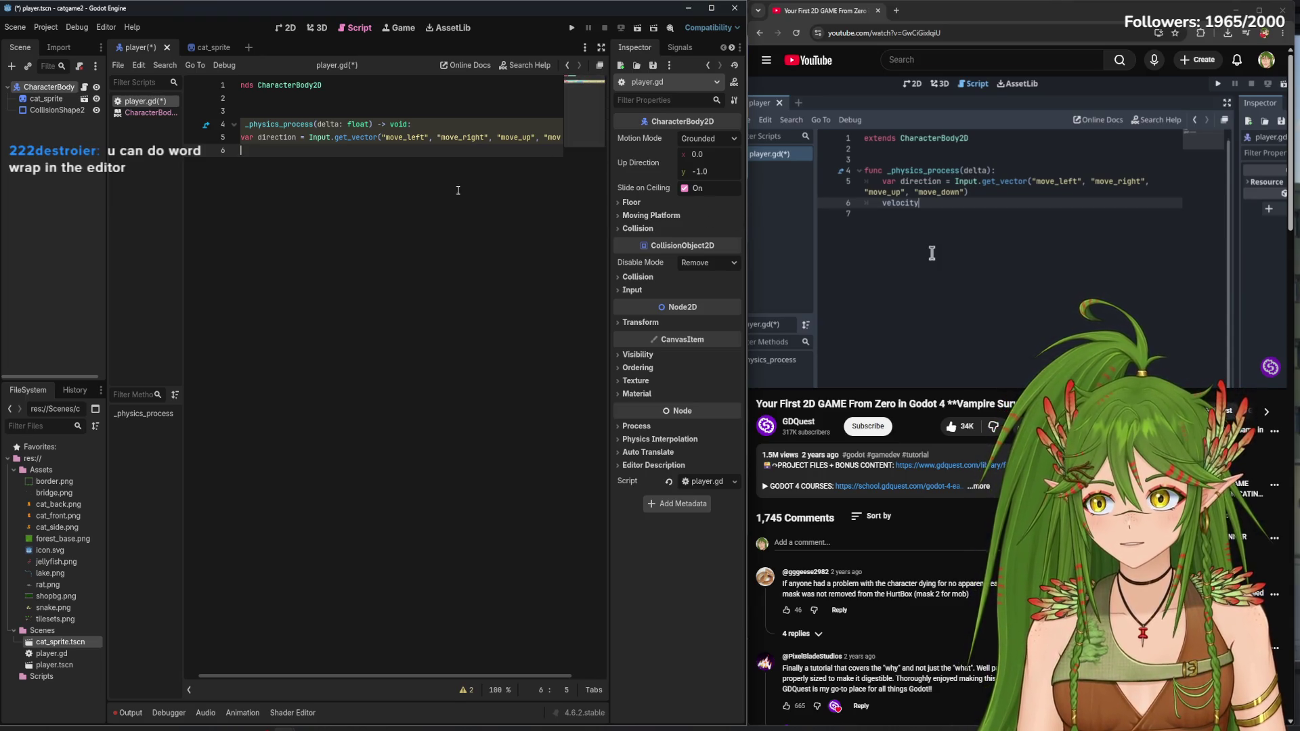
pyautogui.click(106, 27)
# Filter Editor Settings for 'wrap' and set Text Editor Appearance Word Wrap to Boundary
pyautogui.moveTo(134, 86)
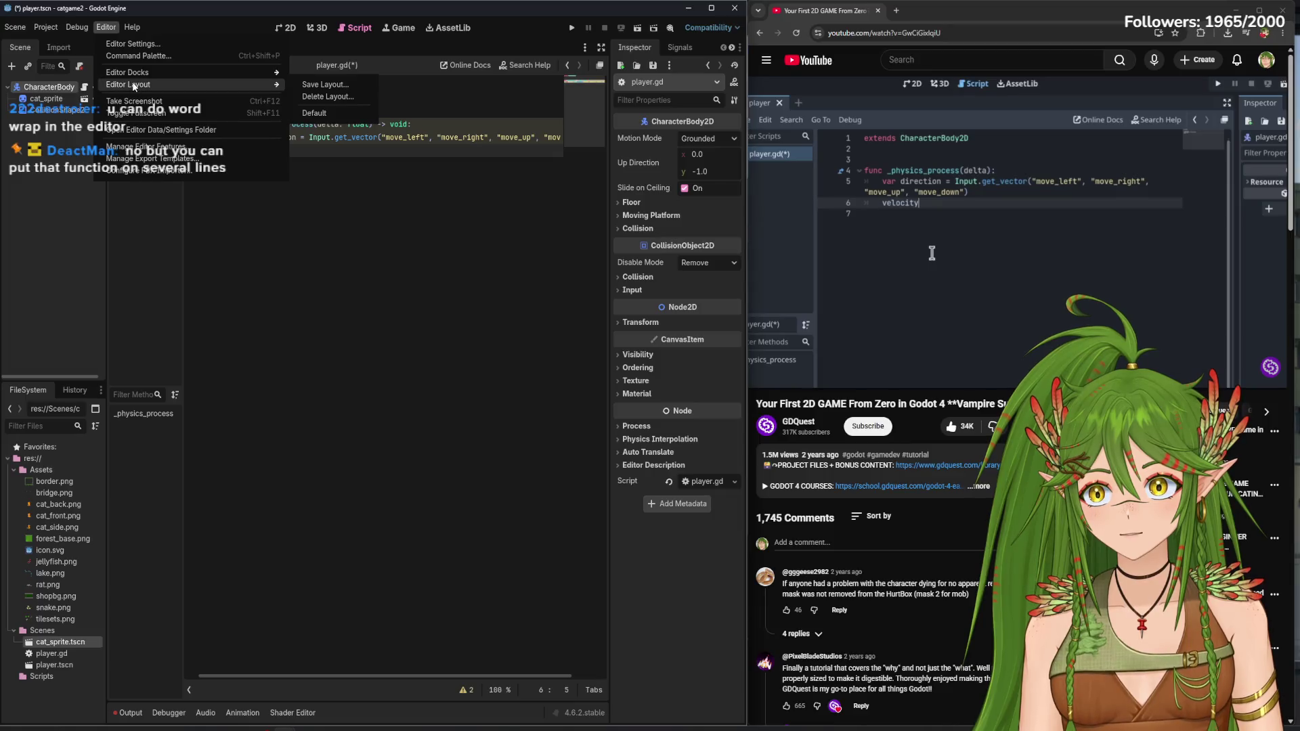
pyautogui.click(133, 43)
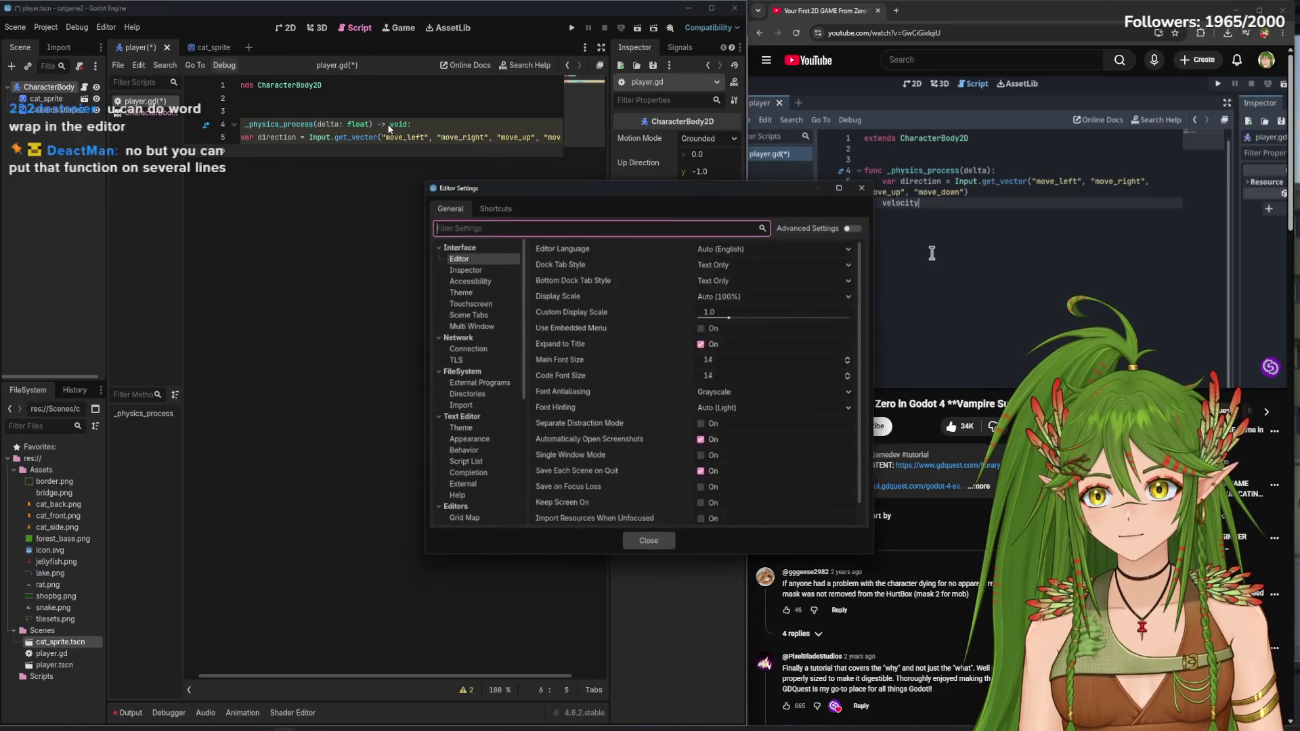
pyautogui.write('word')
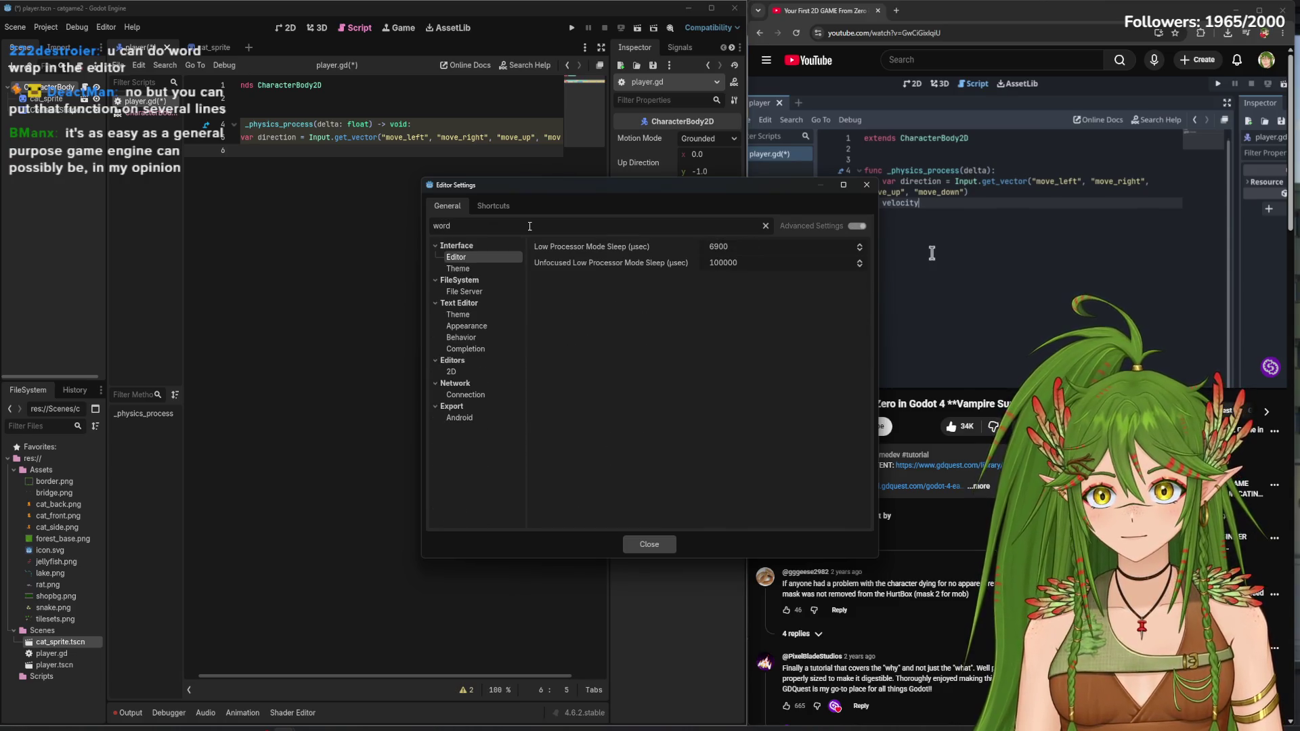
pyautogui.press('BackSpace')
pyautogui.press('BackSpace')
pyautogui.press('BackSpace')
pyautogui.write('wrap')
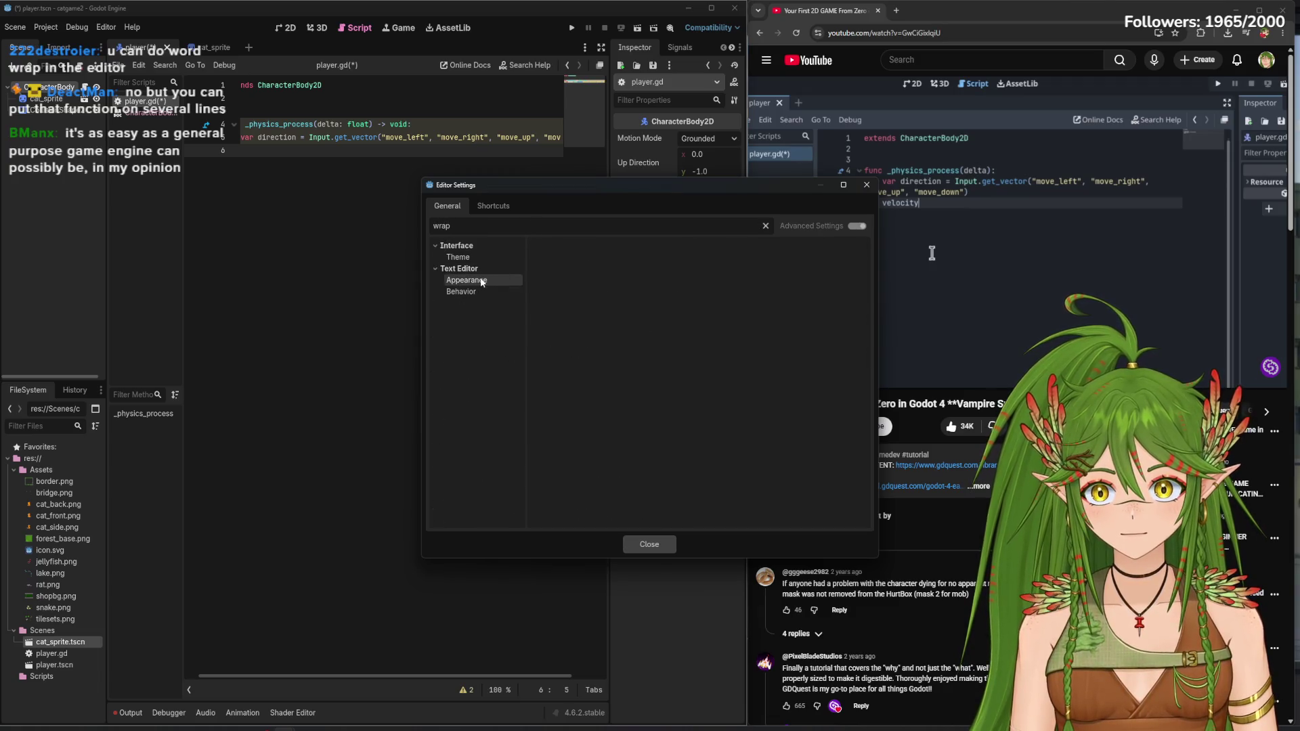
pyautogui.click(467, 279)
pyautogui.click(787, 261)
pyautogui.click(751, 288)
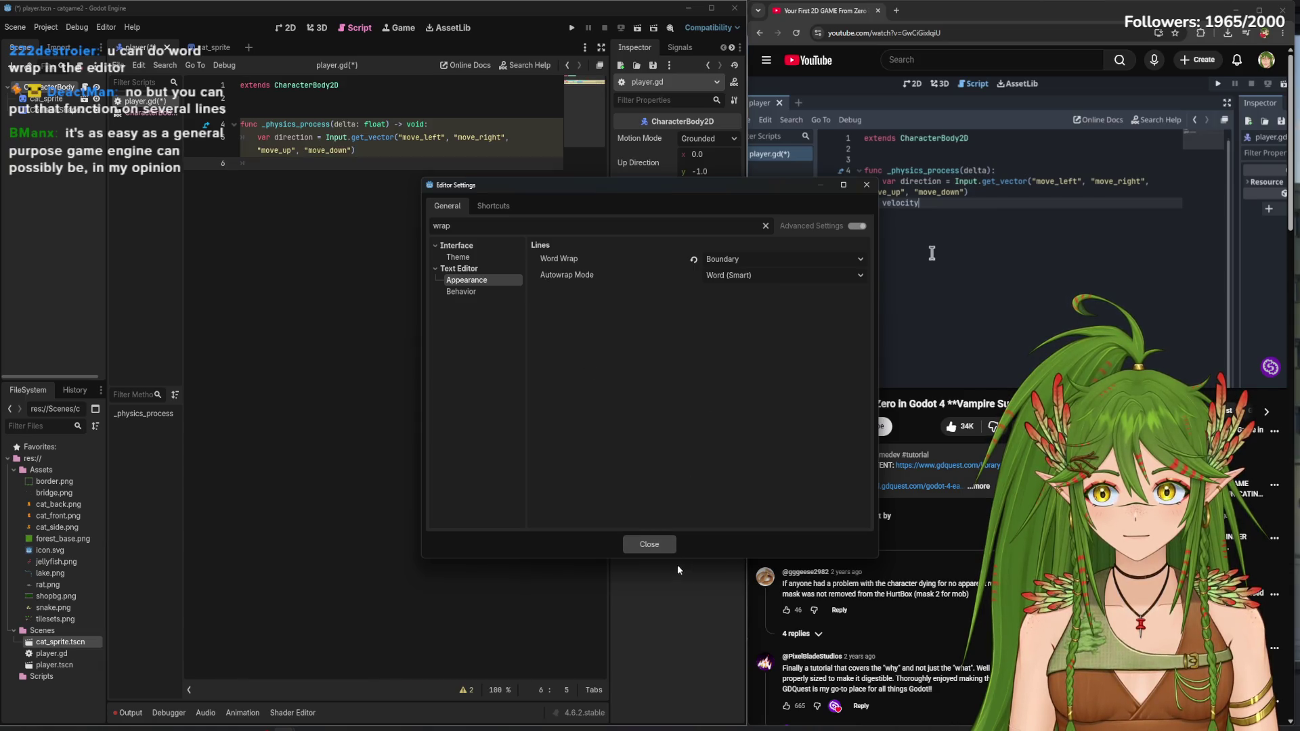
pyautogui.click(659, 541)
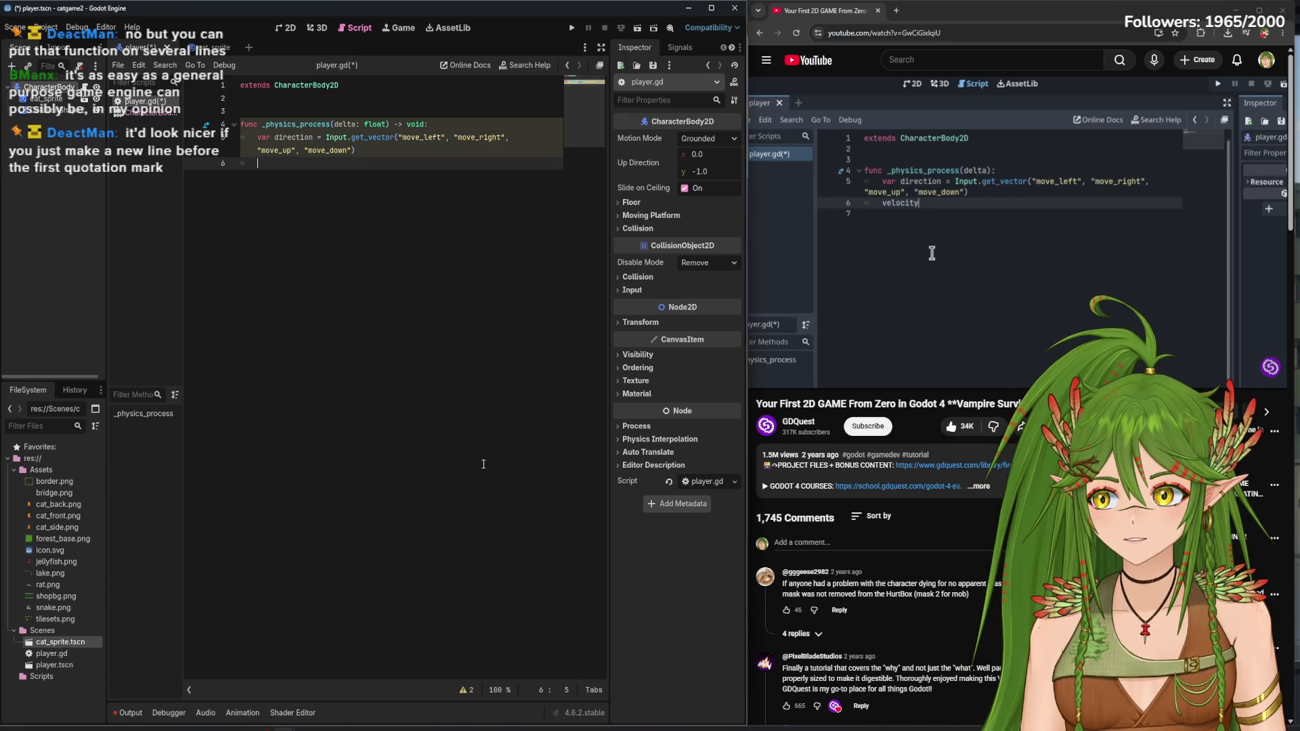
pyautogui.click(896, 230)
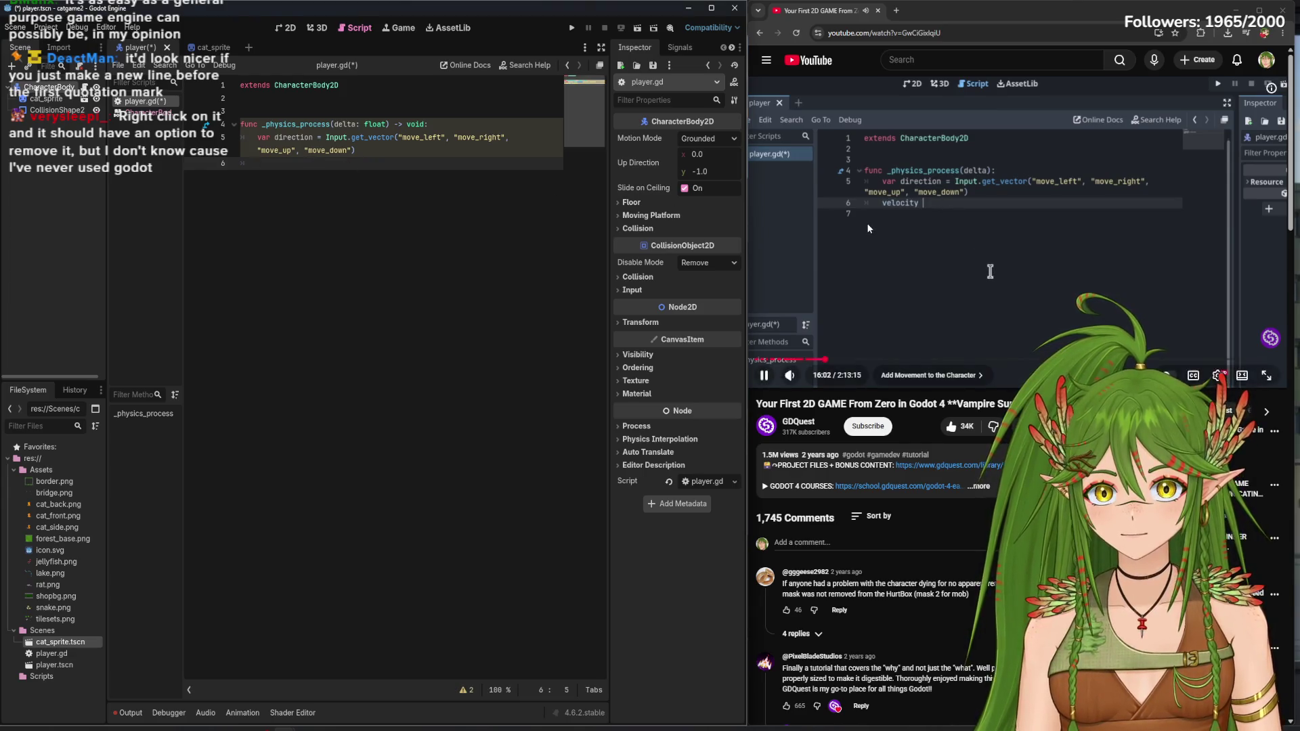
# Write velocity = direction * 300 and add move_and_slide() on the next line
pyautogui.write('eloc')
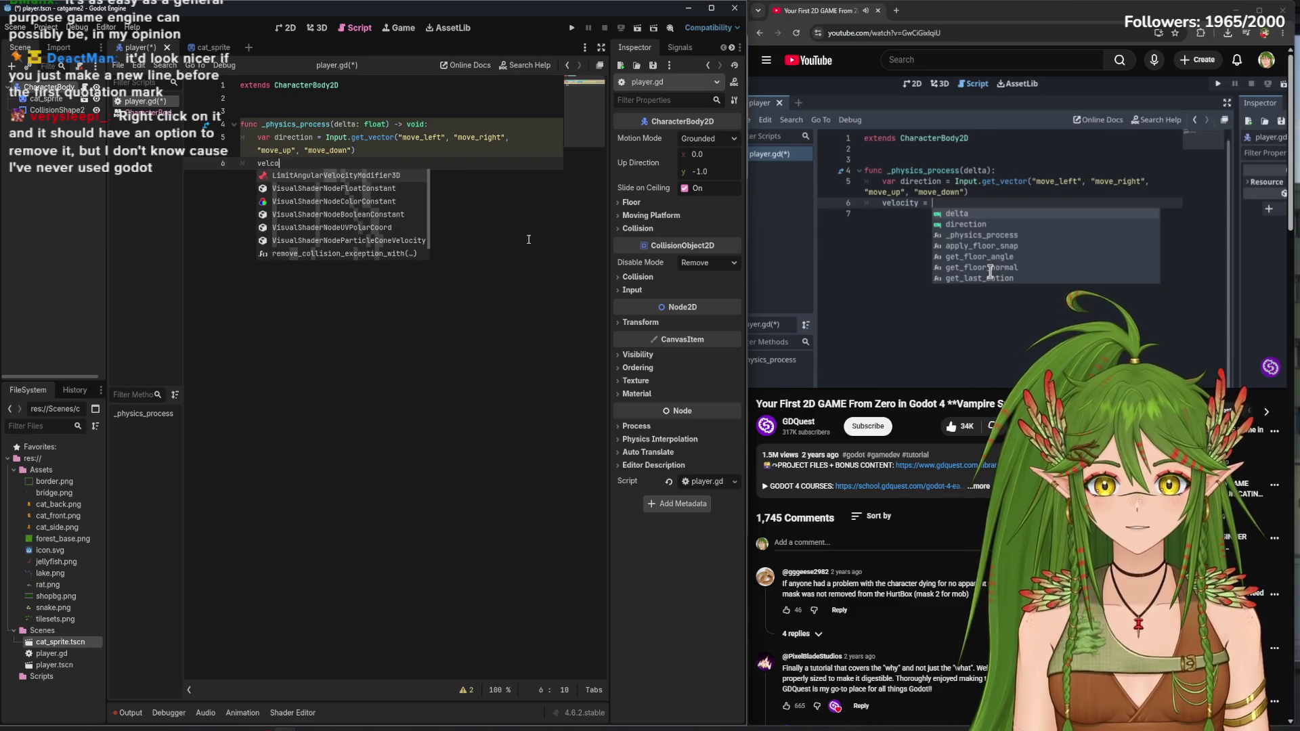
pyautogui.write('ity = directio')
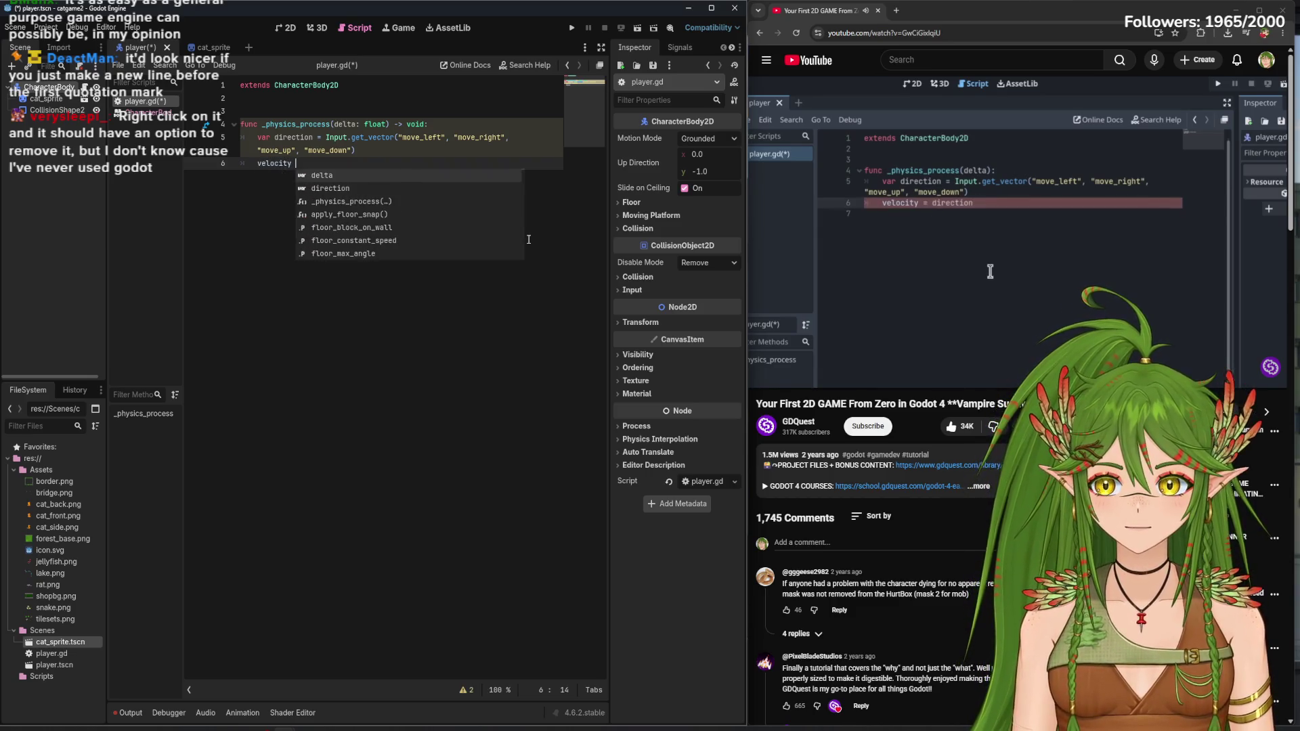
pyautogui.write('n * ')
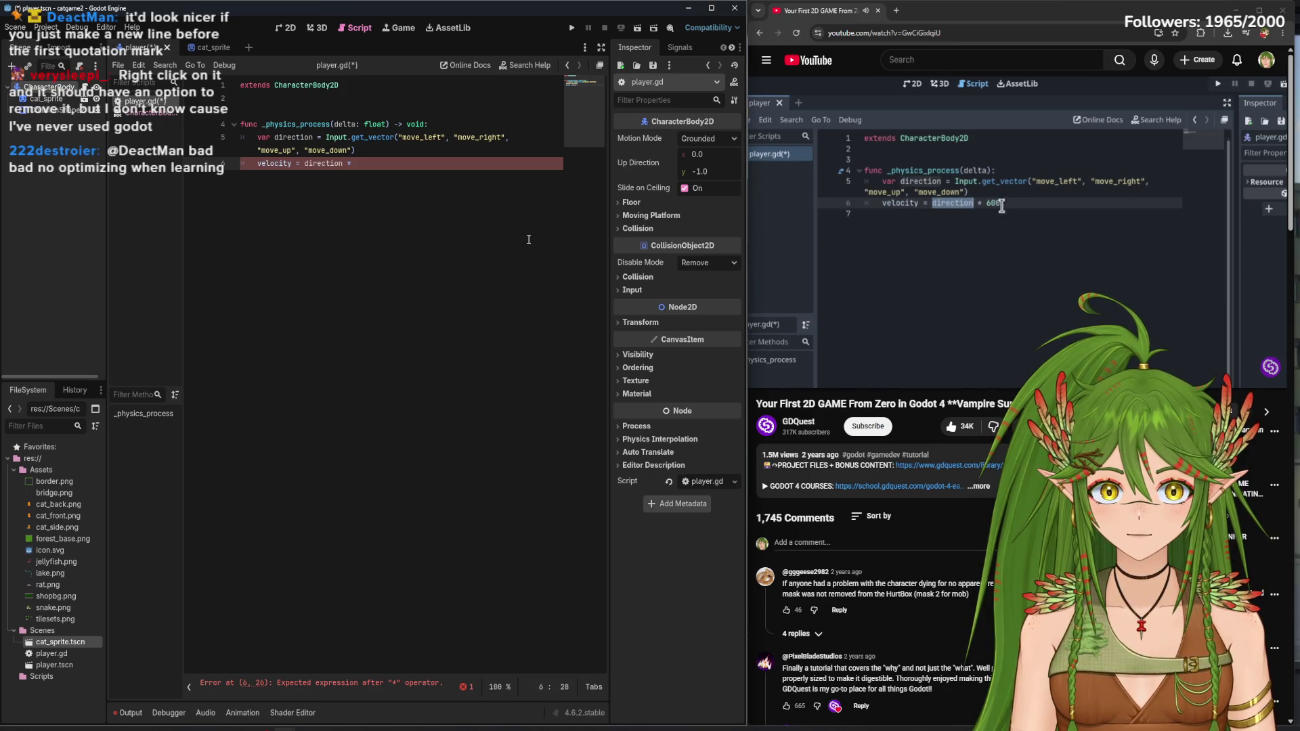
pyautogui.write('4')
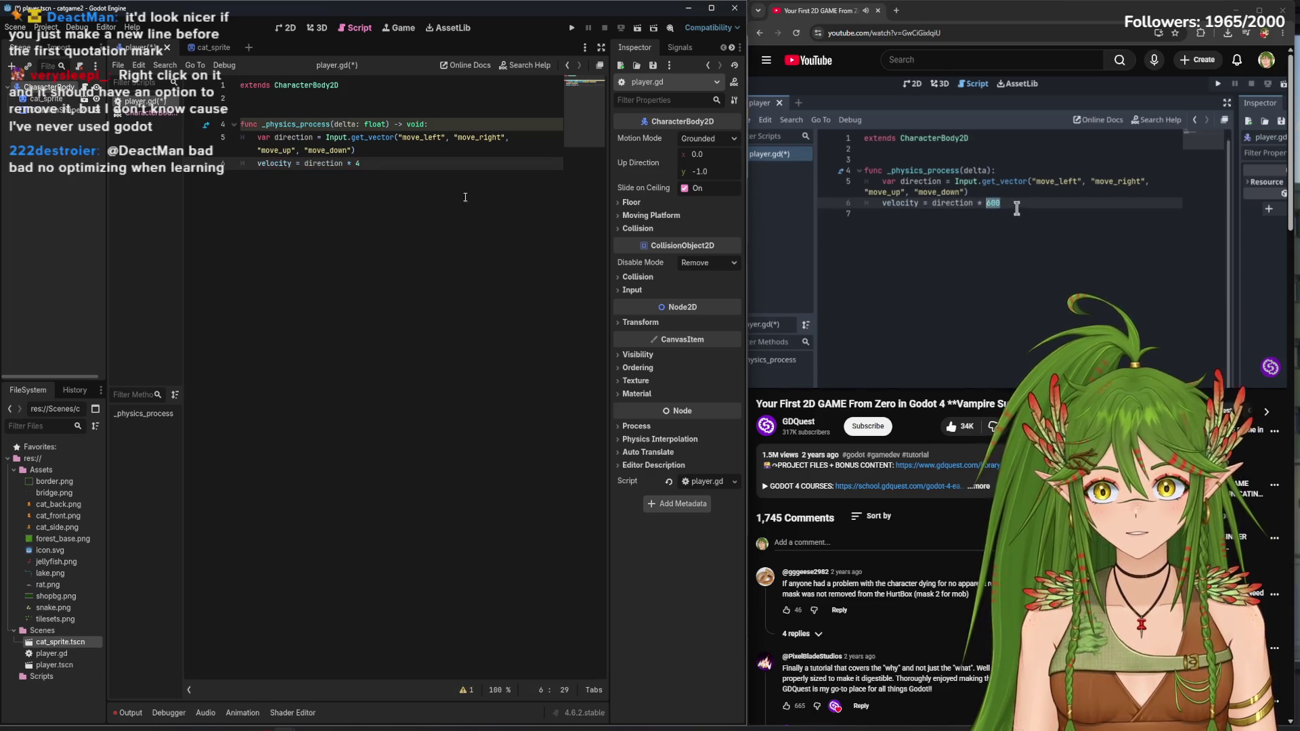
pyautogui.write('0')
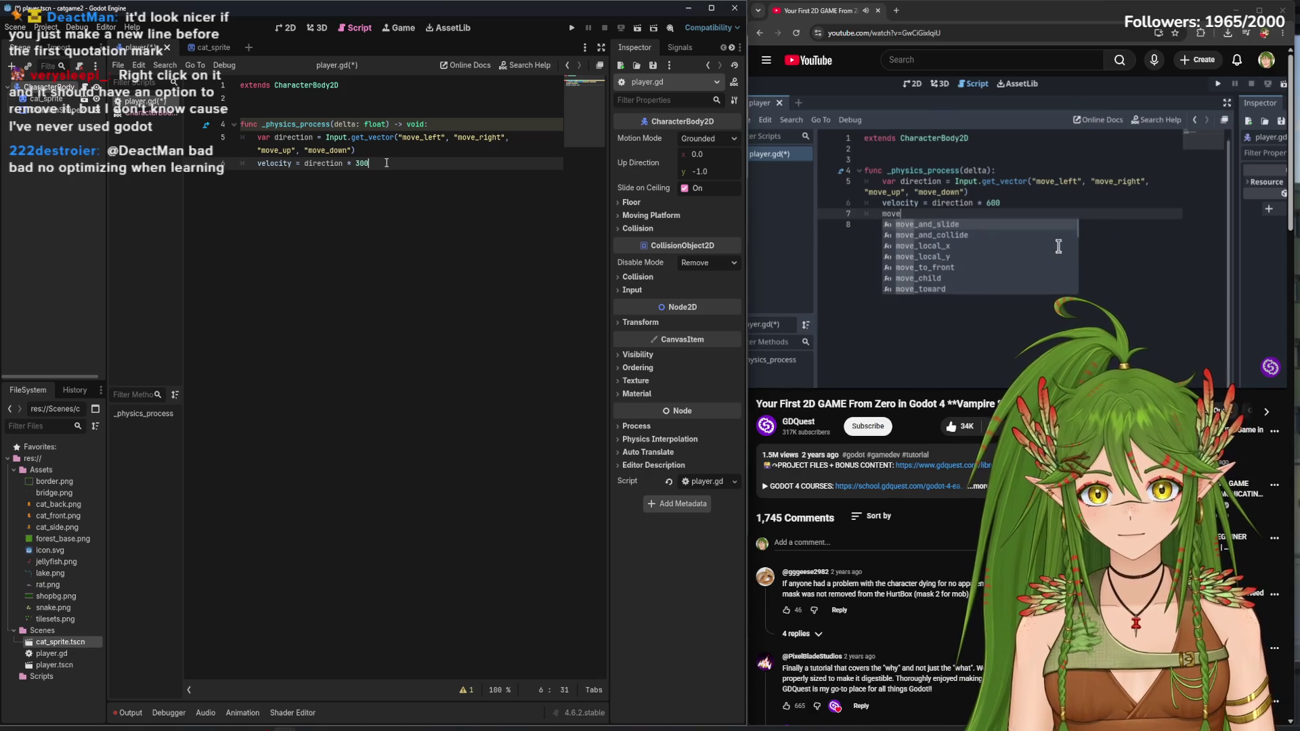
pyautogui.press('Return')
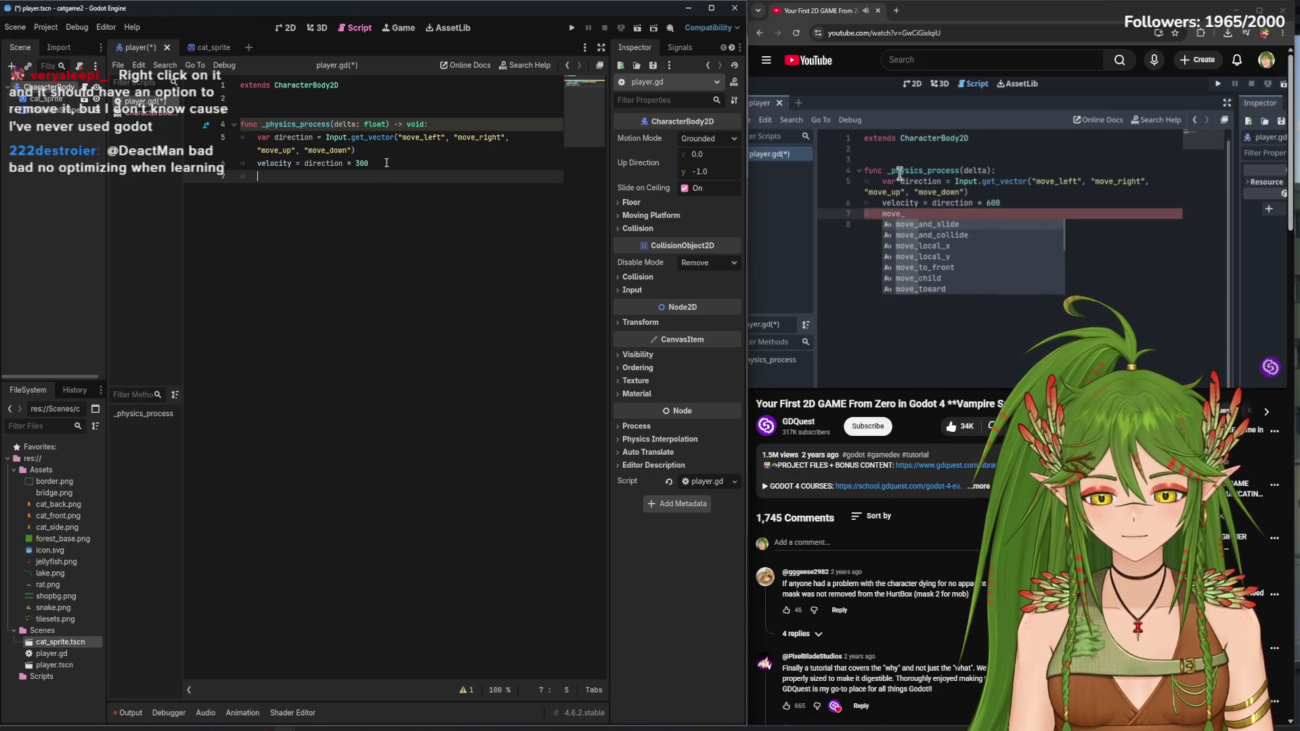
pyautogui.write('move_')
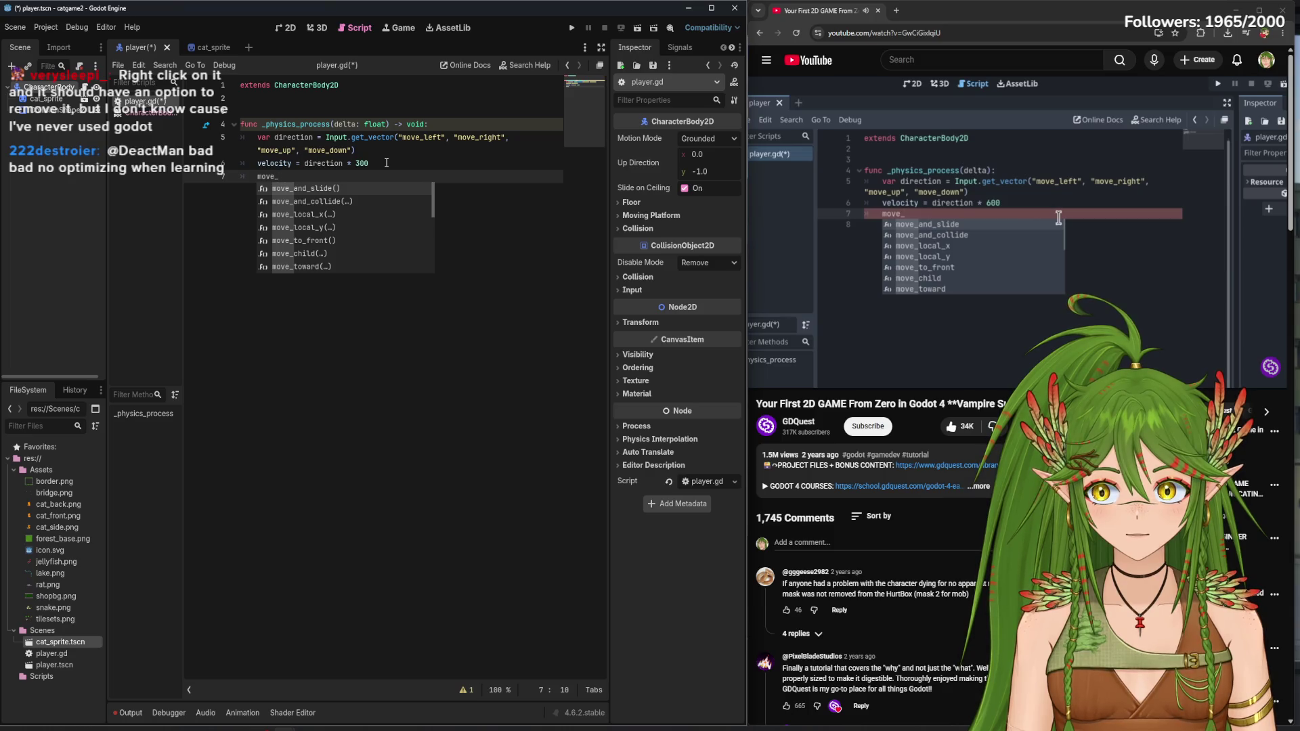
pyautogui.press('Return')
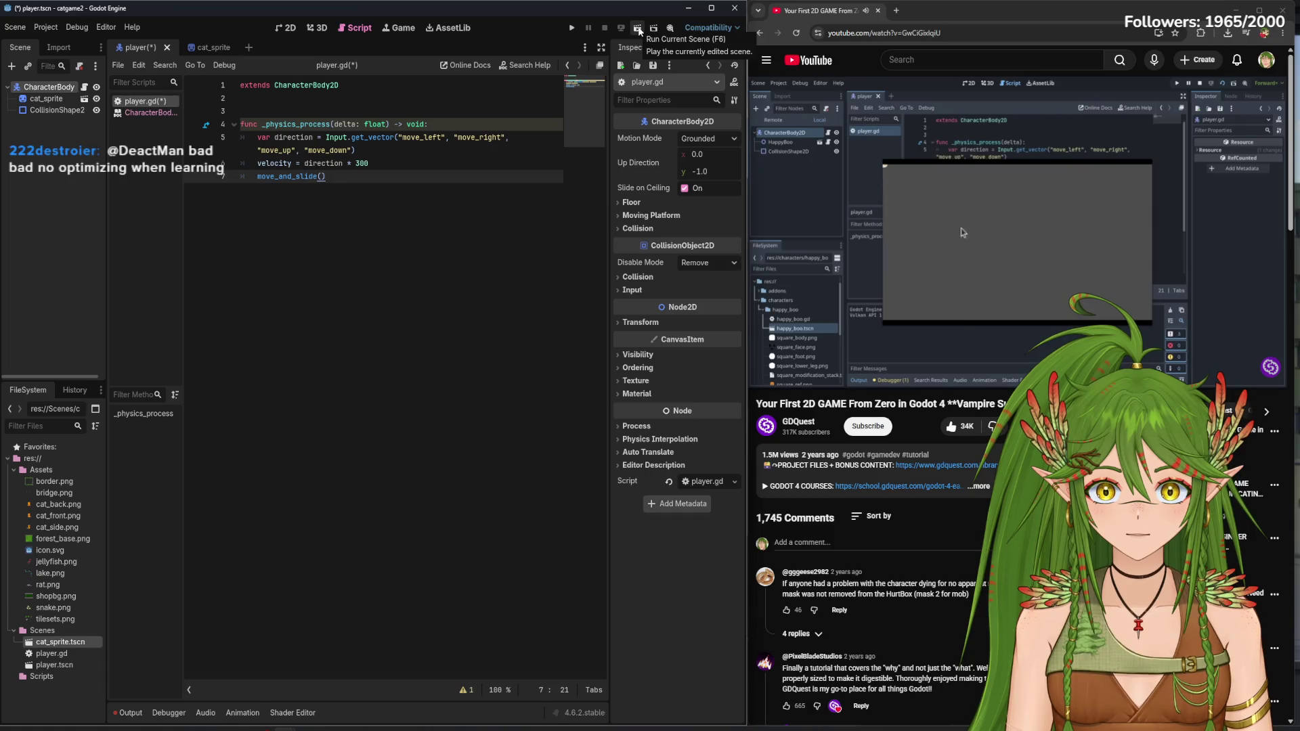
# Run the current scene, steer the cat with the arrow keys, then close the game
pyautogui.click(640, 31)
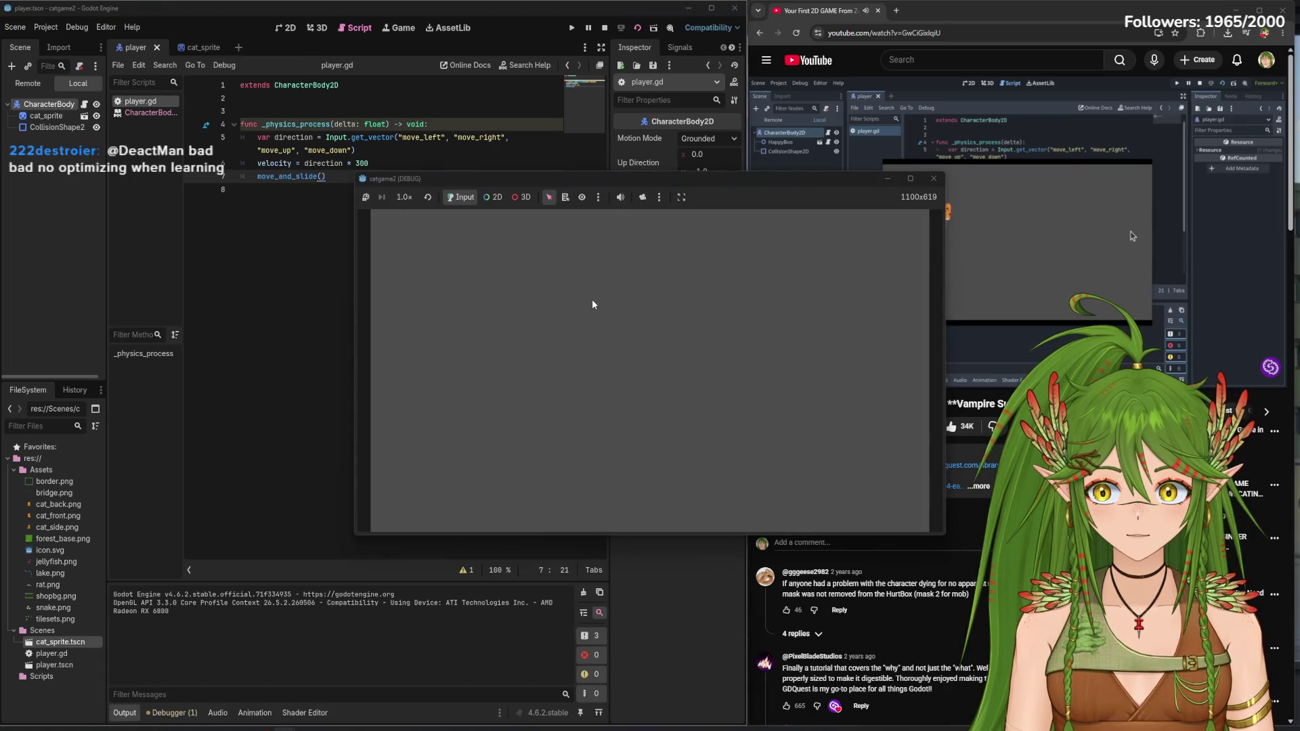
pyautogui.press('Right')
pyautogui.press('Down')
pyautogui.press('Right')
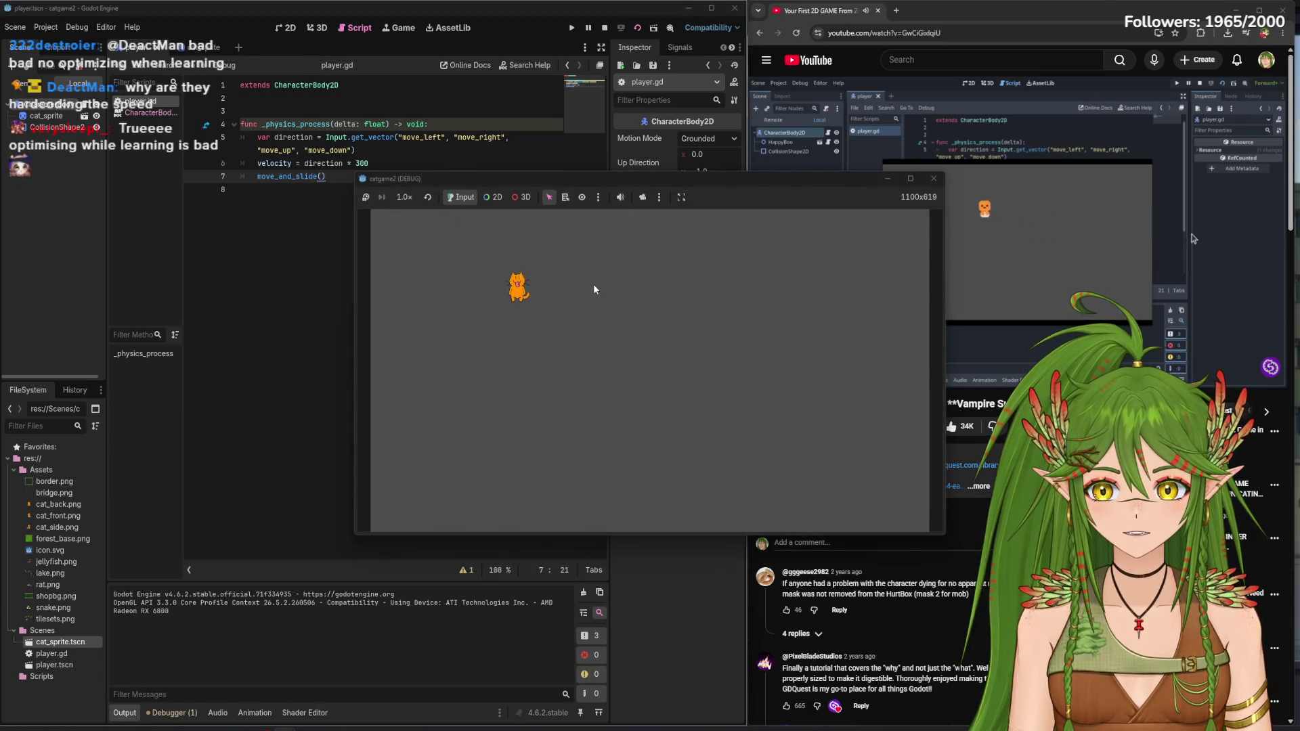
pyautogui.press('Left')
pyautogui.press('Right')
pyautogui.press('Down')
pyautogui.press('Left')
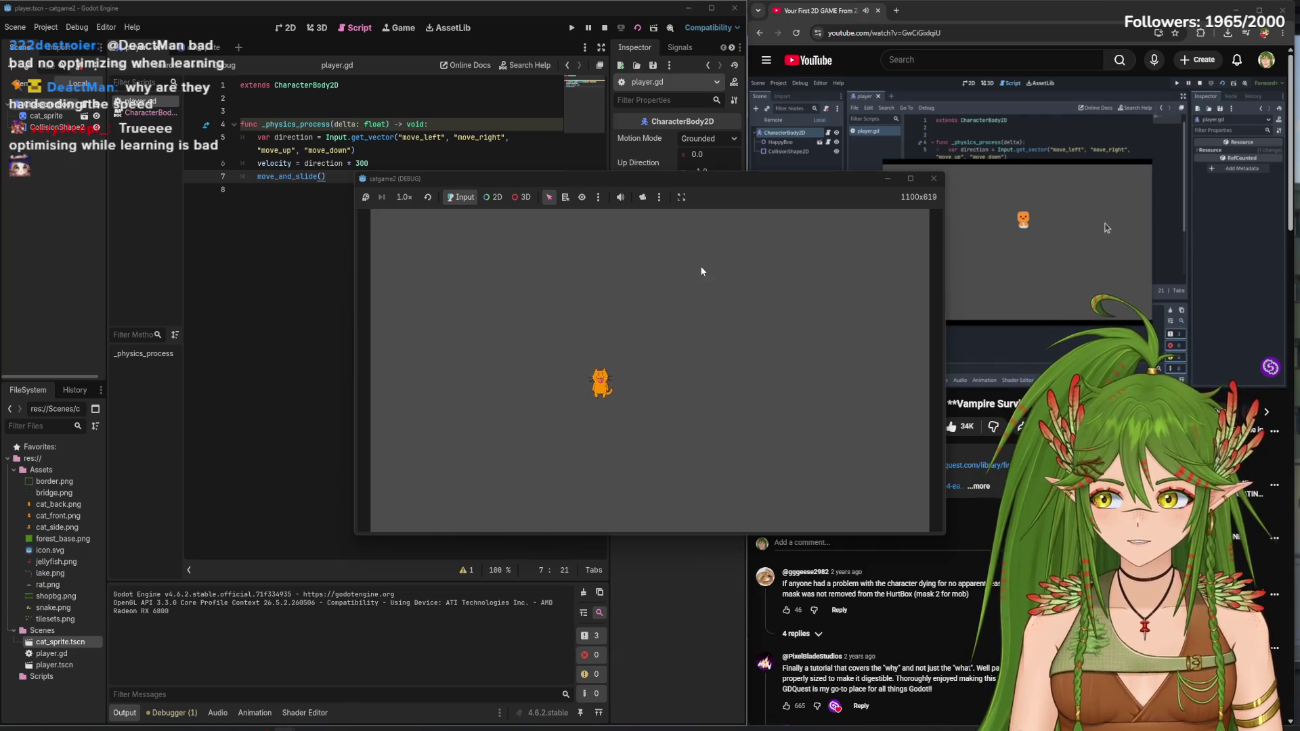
pyautogui.press('Up')
pyautogui.press('Right')
pyautogui.press('Down')
pyautogui.press('Left')
pyautogui.press('Up')
pyautogui.press('Right')
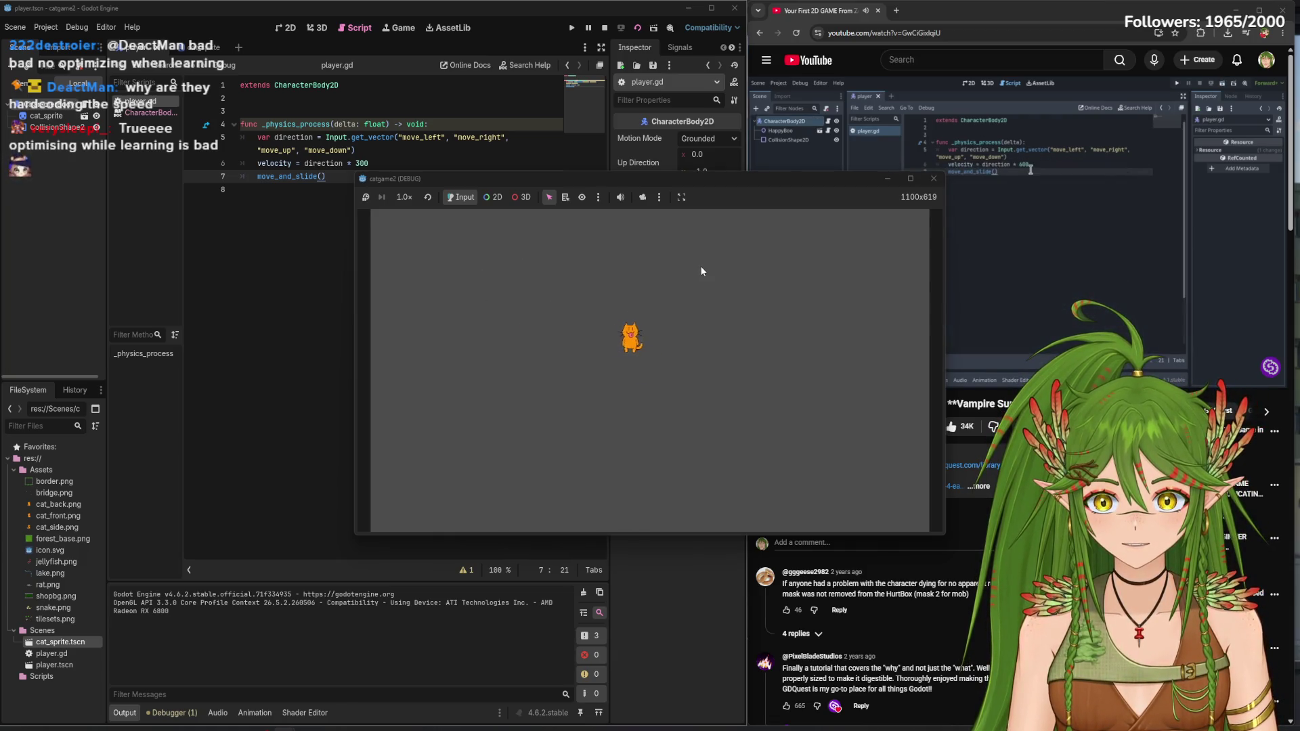
pyautogui.press('Down')
pyautogui.press('Left')
pyautogui.click(934, 178)
# Dismiss the main-scene prompt from Run Project, then rerun the current scene briefly and close it
pyautogui.click(974, 182)
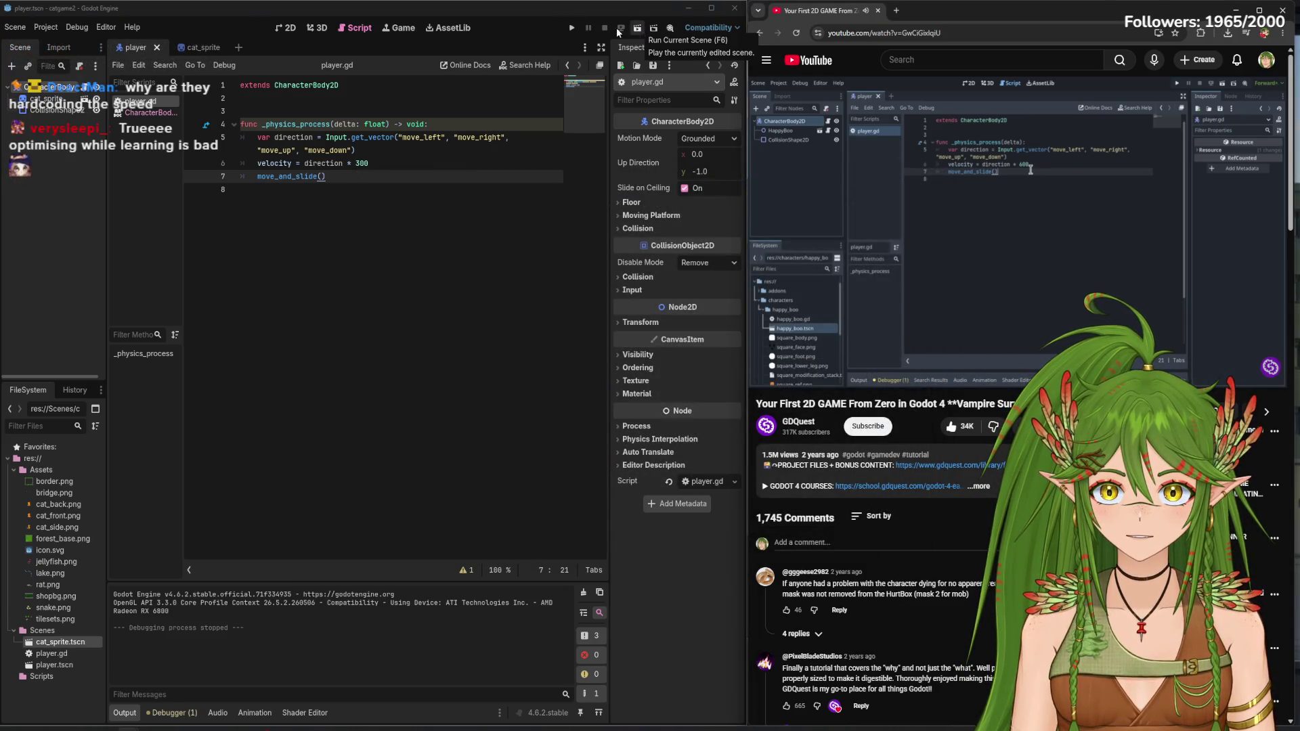
pyautogui.click(572, 27)
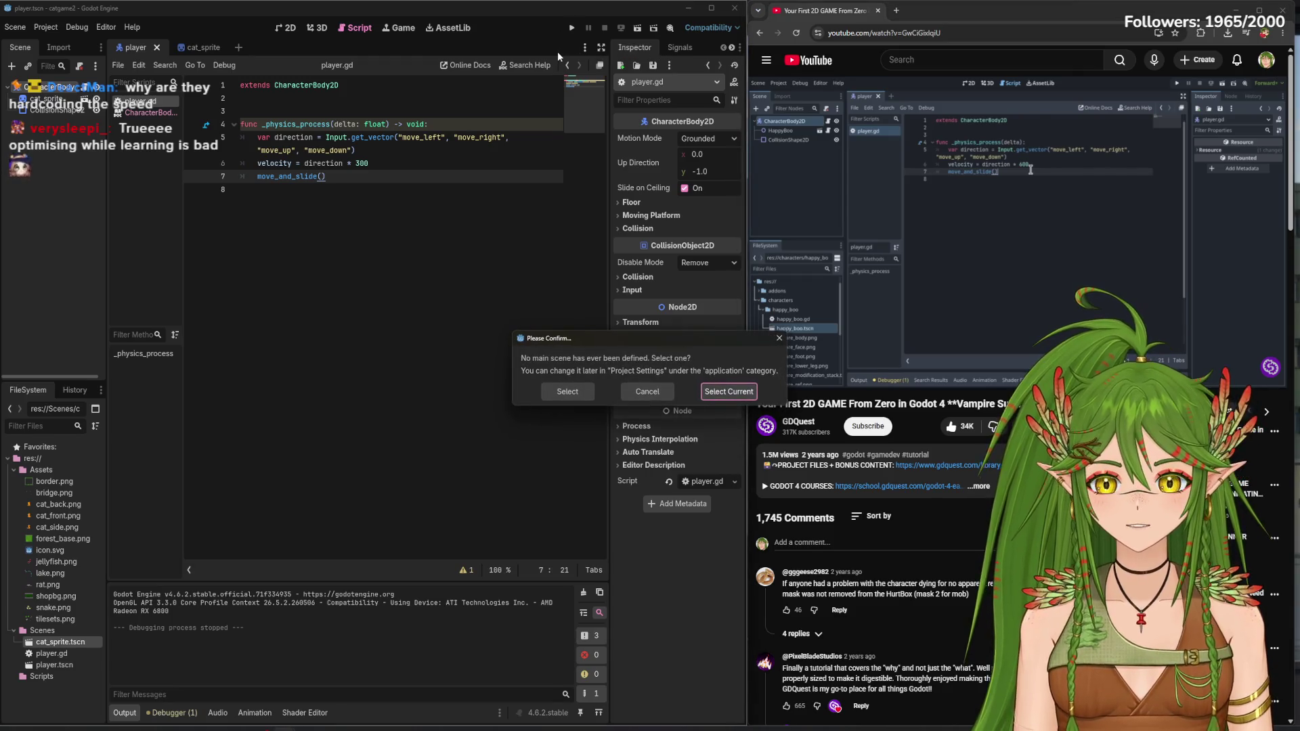
pyautogui.click(779, 338)
pyautogui.click(944, 233)
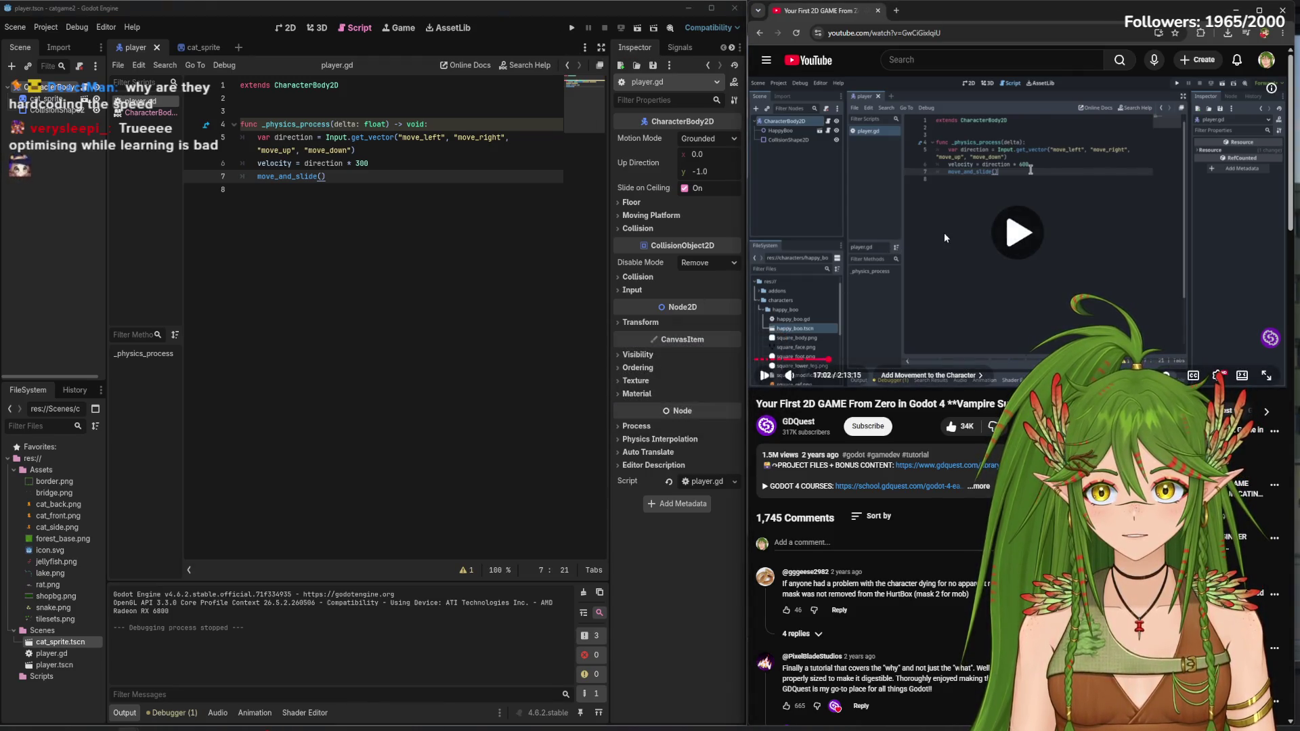
pyautogui.click(787, 193)
pyautogui.click(637, 28)
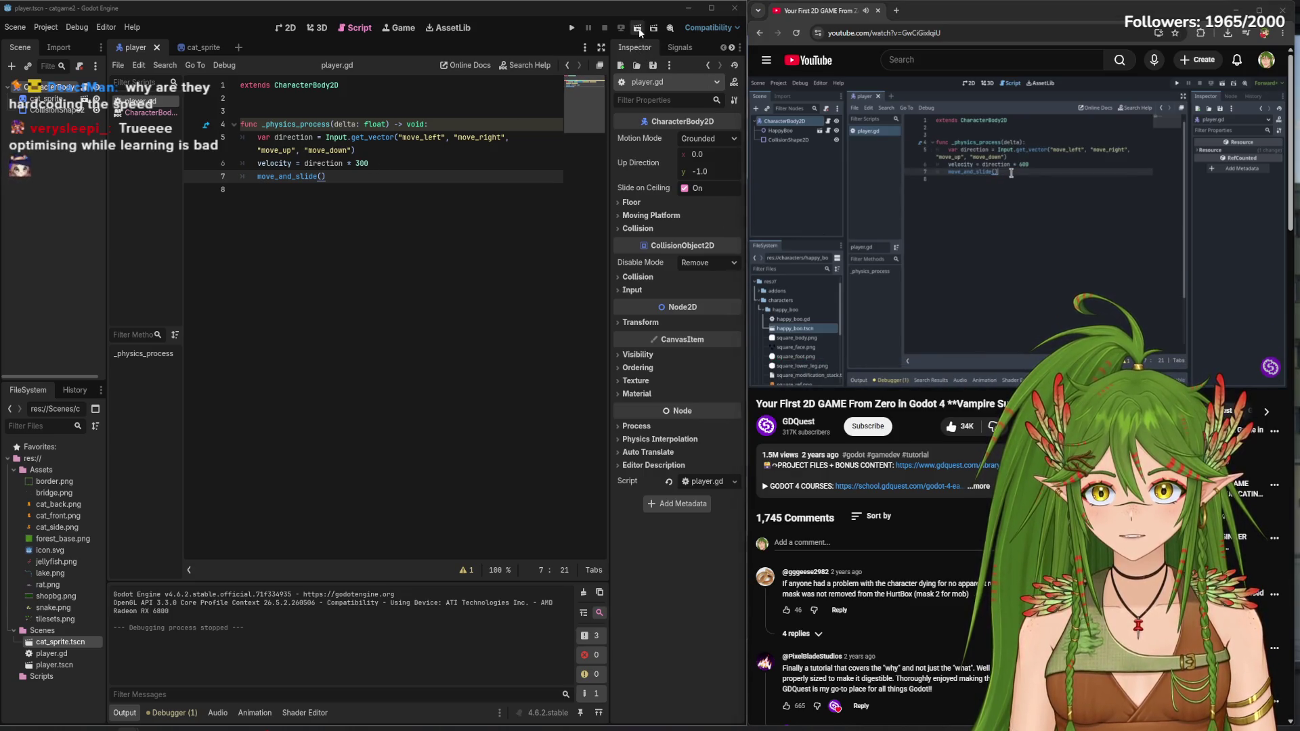
pyautogui.press('Right')
pyautogui.press('Down')
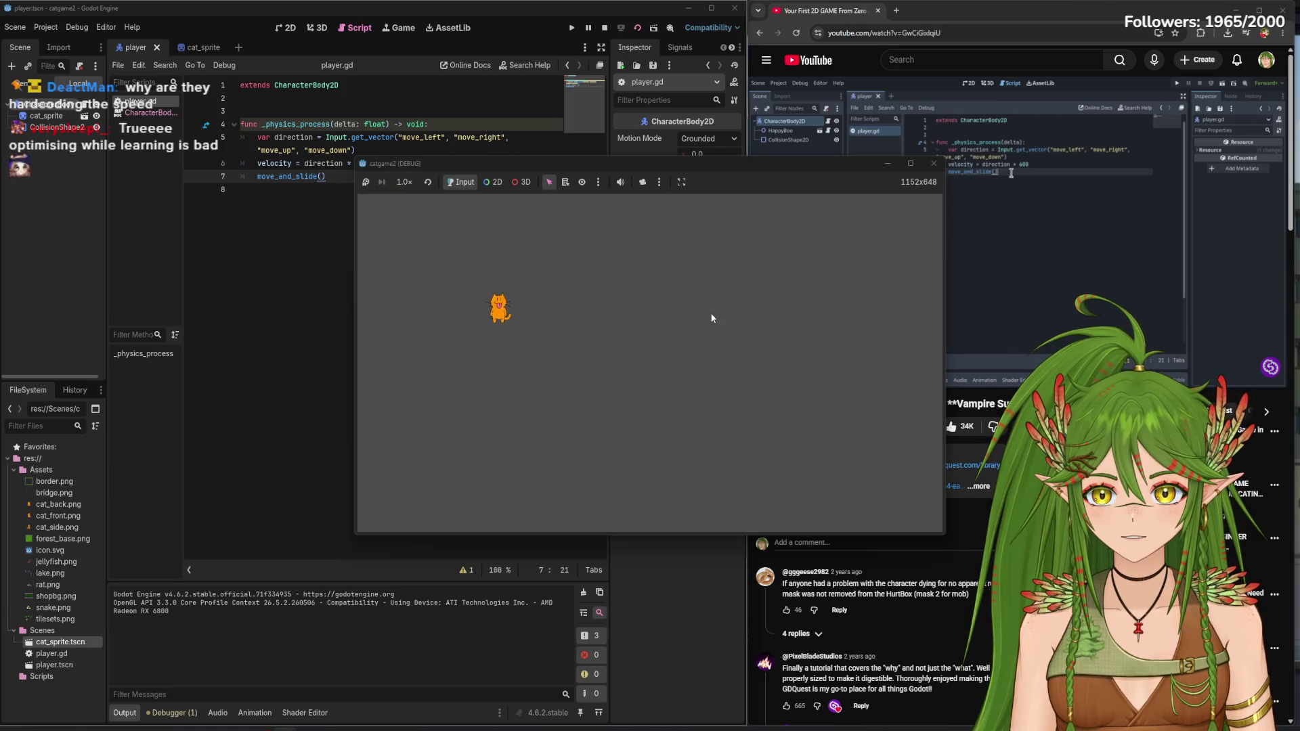
pyautogui.click(934, 163)
pyautogui.click(378, 153)
pyautogui.click(384, 164)
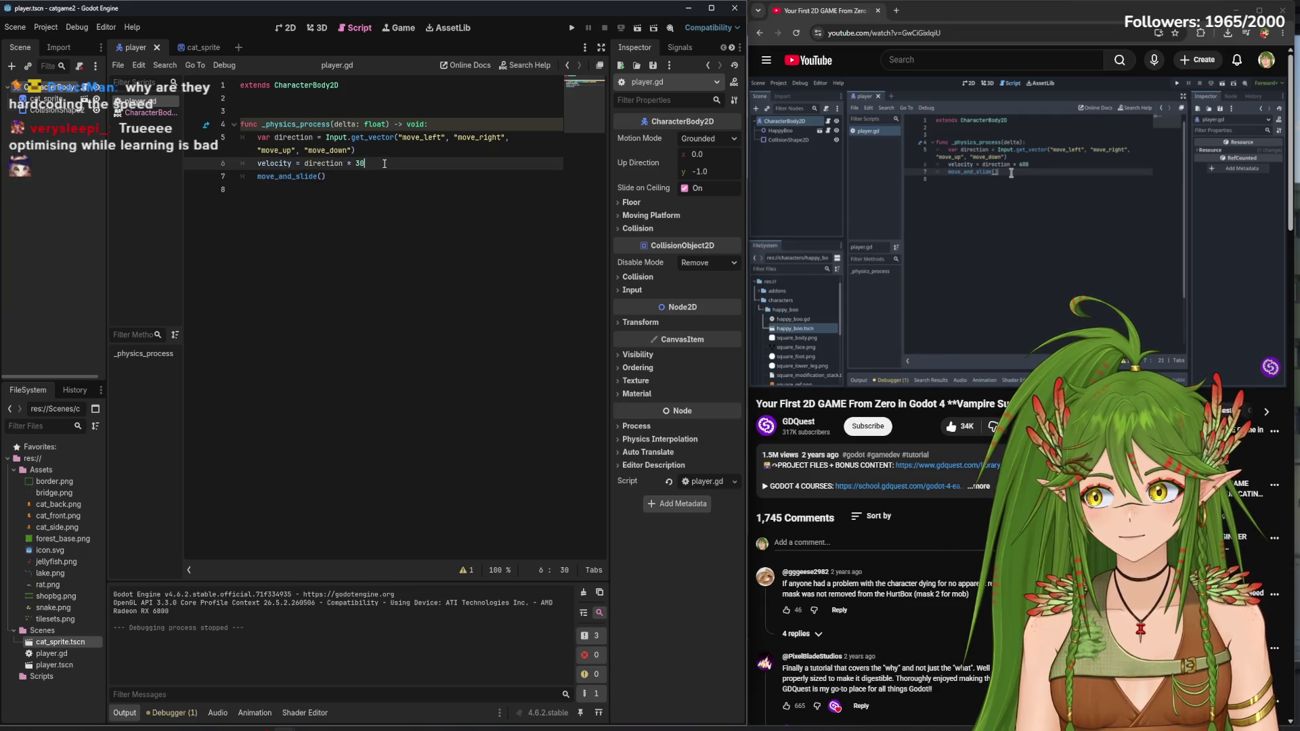
# Change the speed 300 to 250 and declare var SPEED = 250 on line 3
pyautogui.press('BackSpace')
pyautogui.write('250')
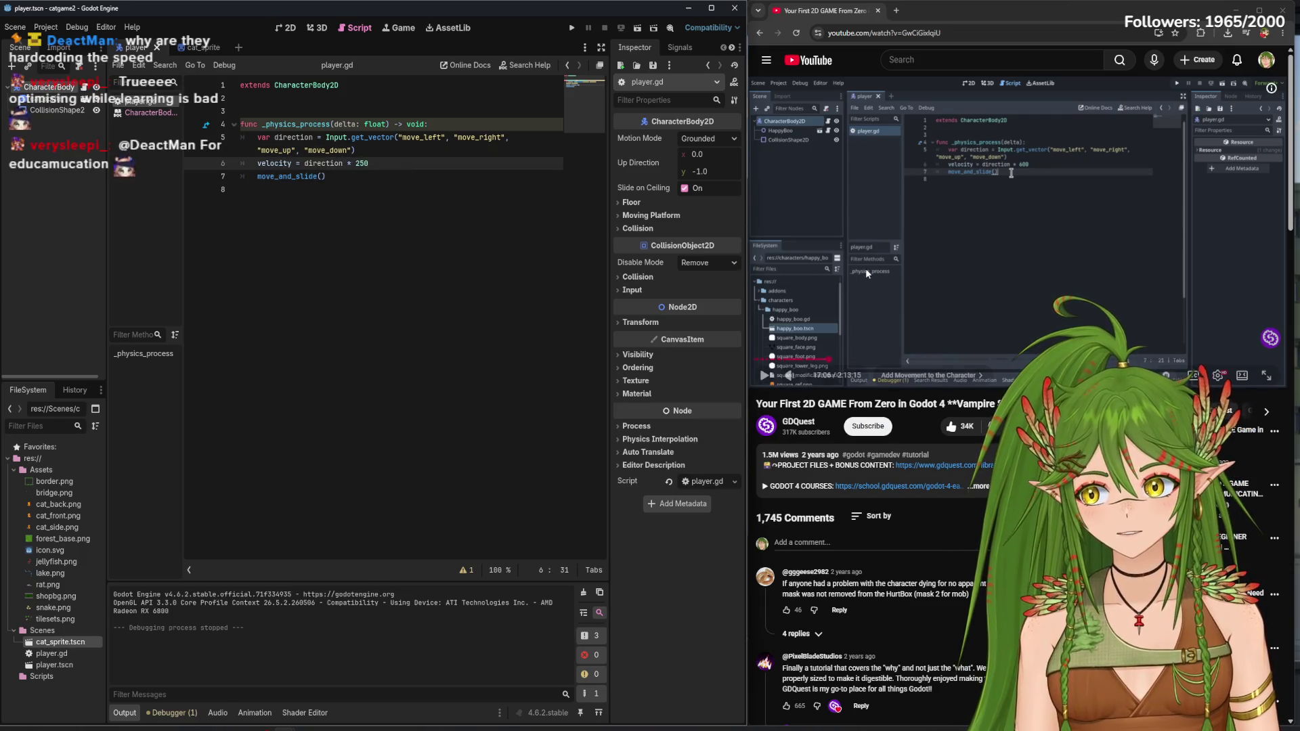
pyautogui.click(872, 269)
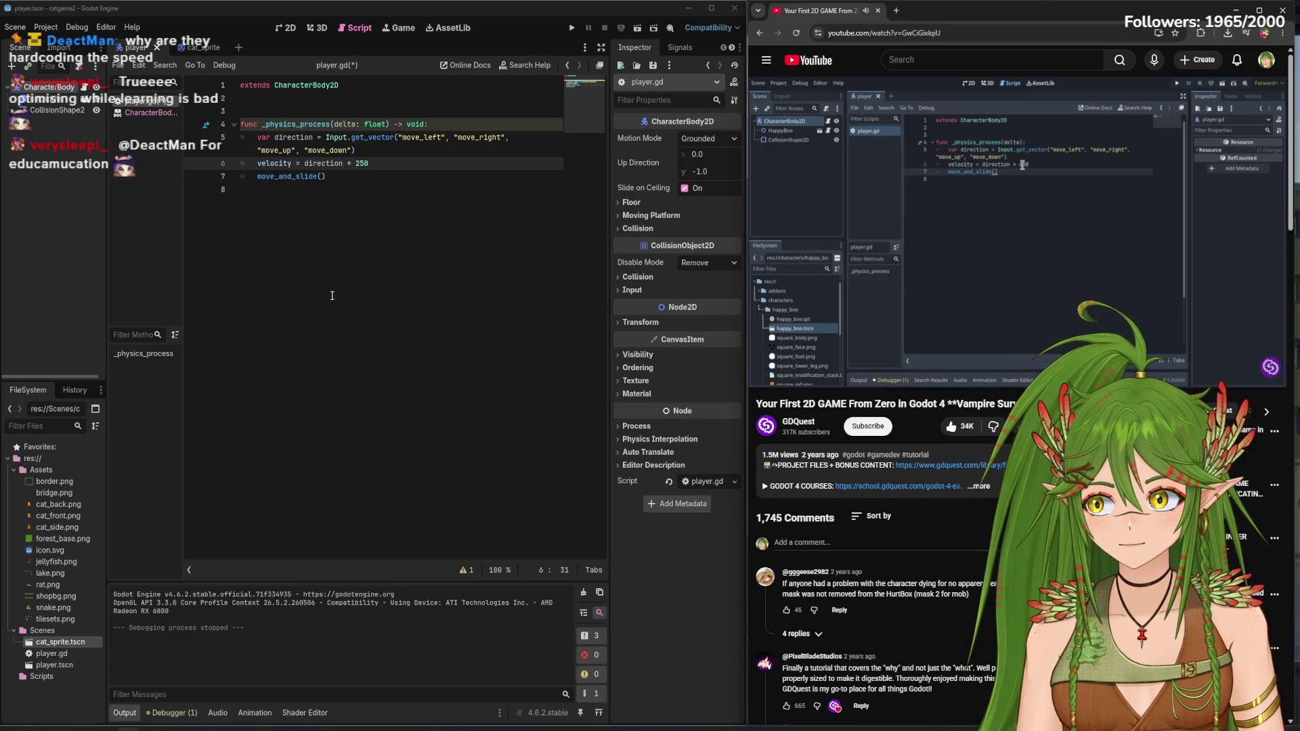
pyautogui.click(896, 172)
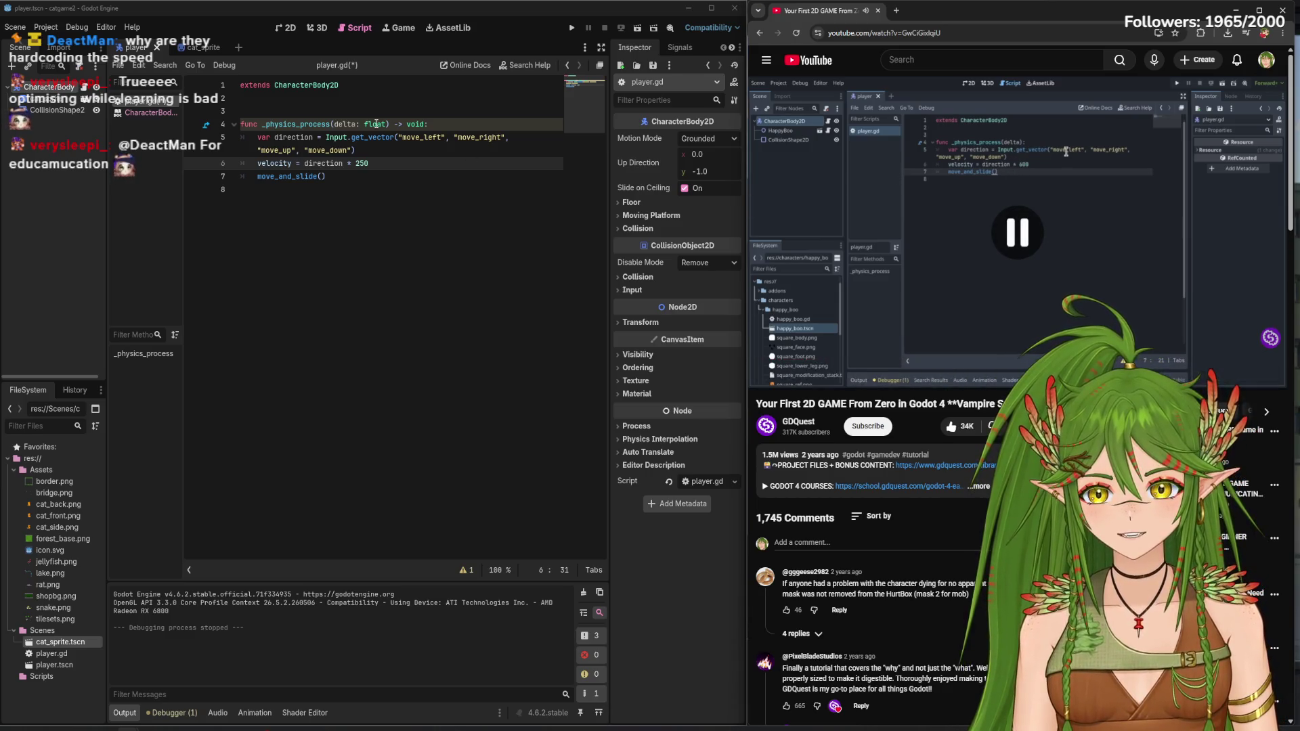
pyautogui.click(330, 109)
pyautogui.press('Return')
pyautogui.press('Up')
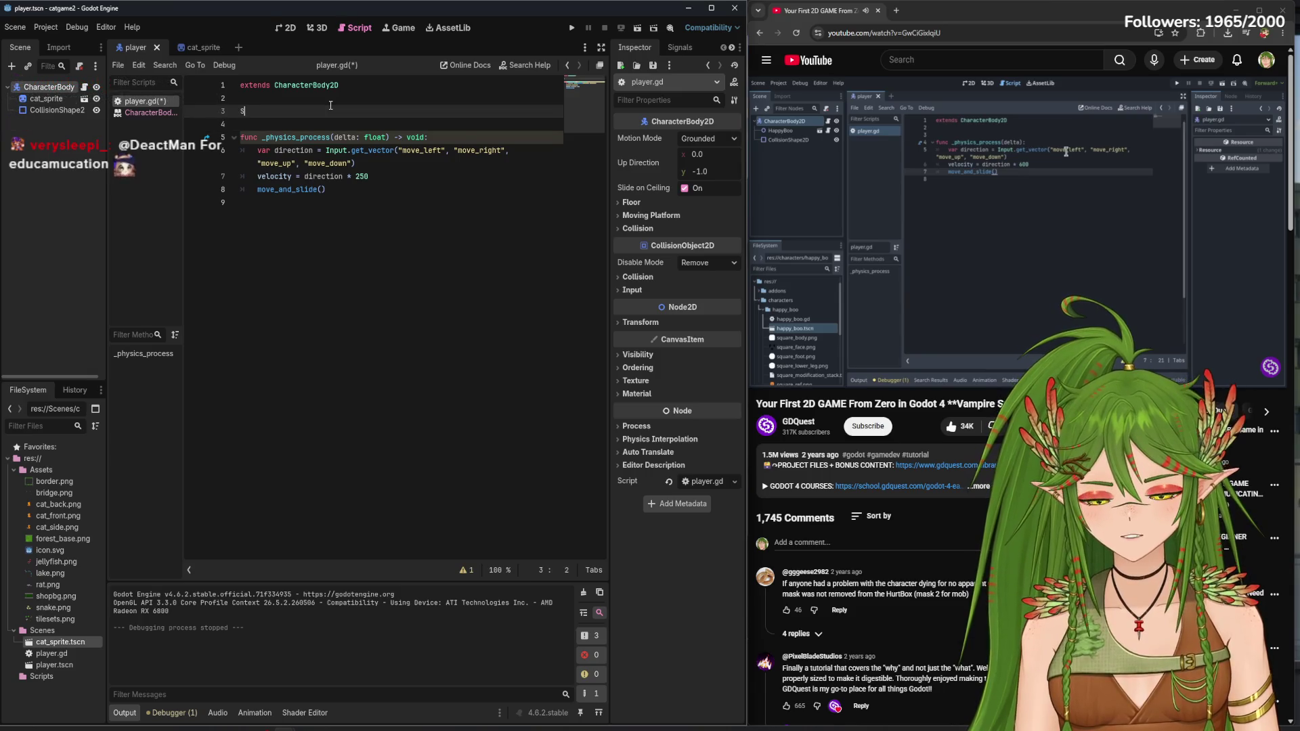
pyautogui.press('BackSpace')
pyautogui.write('var speed =')
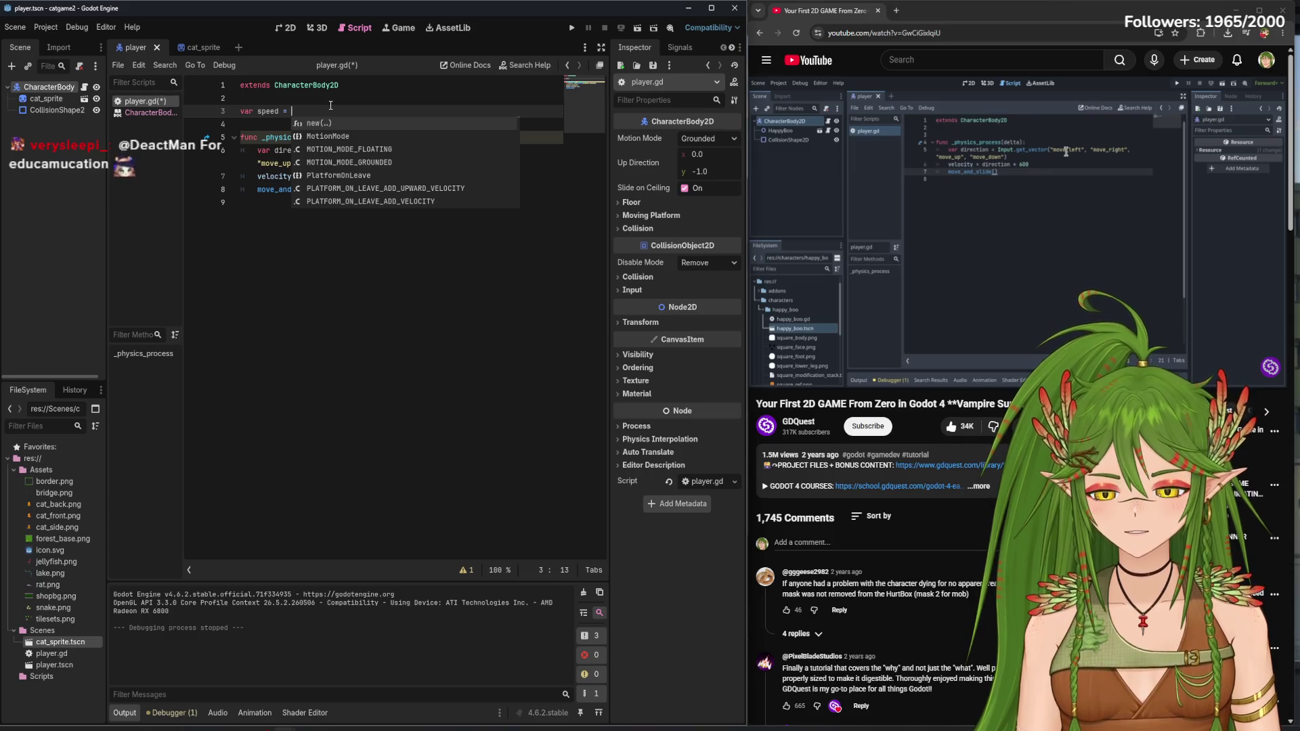
pyautogui.write('250')
# Replace 250 in the velocity line with SPEED and run the current scene
pyautogui.doubleClick(361, 177)
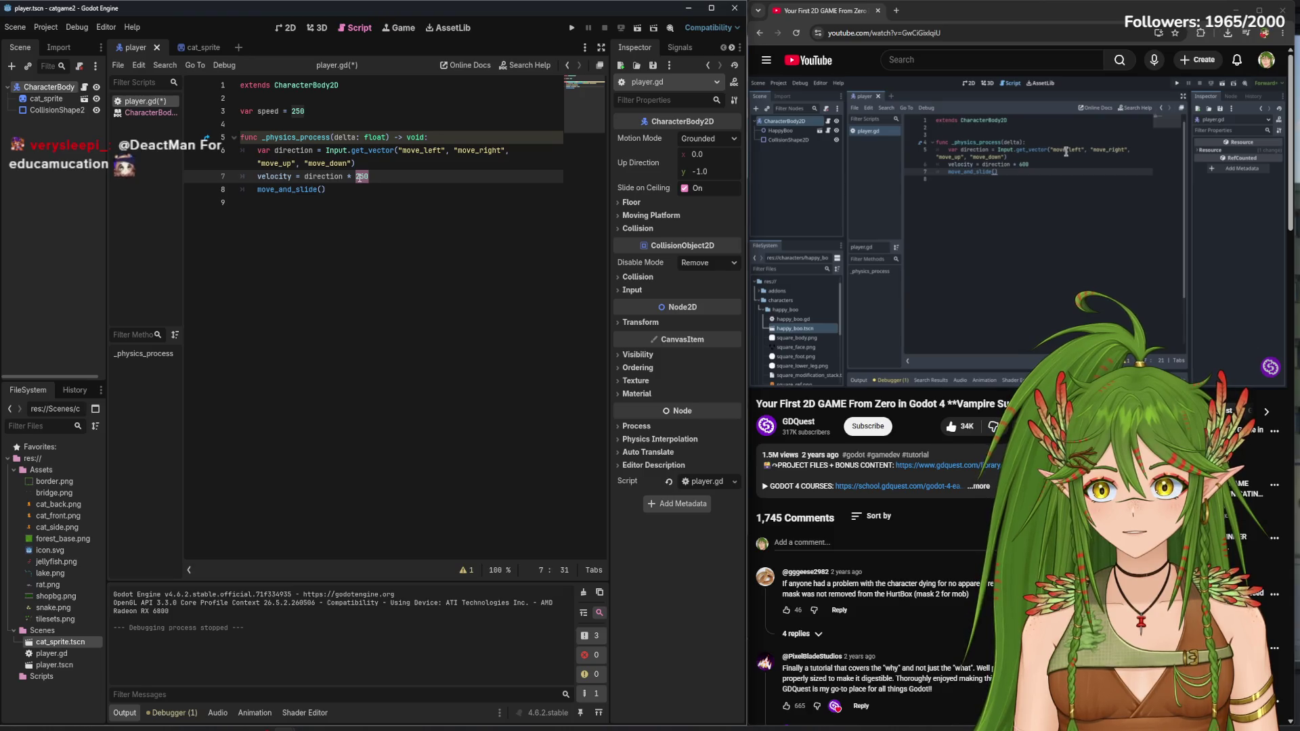
pyautogui.write('SPEED')
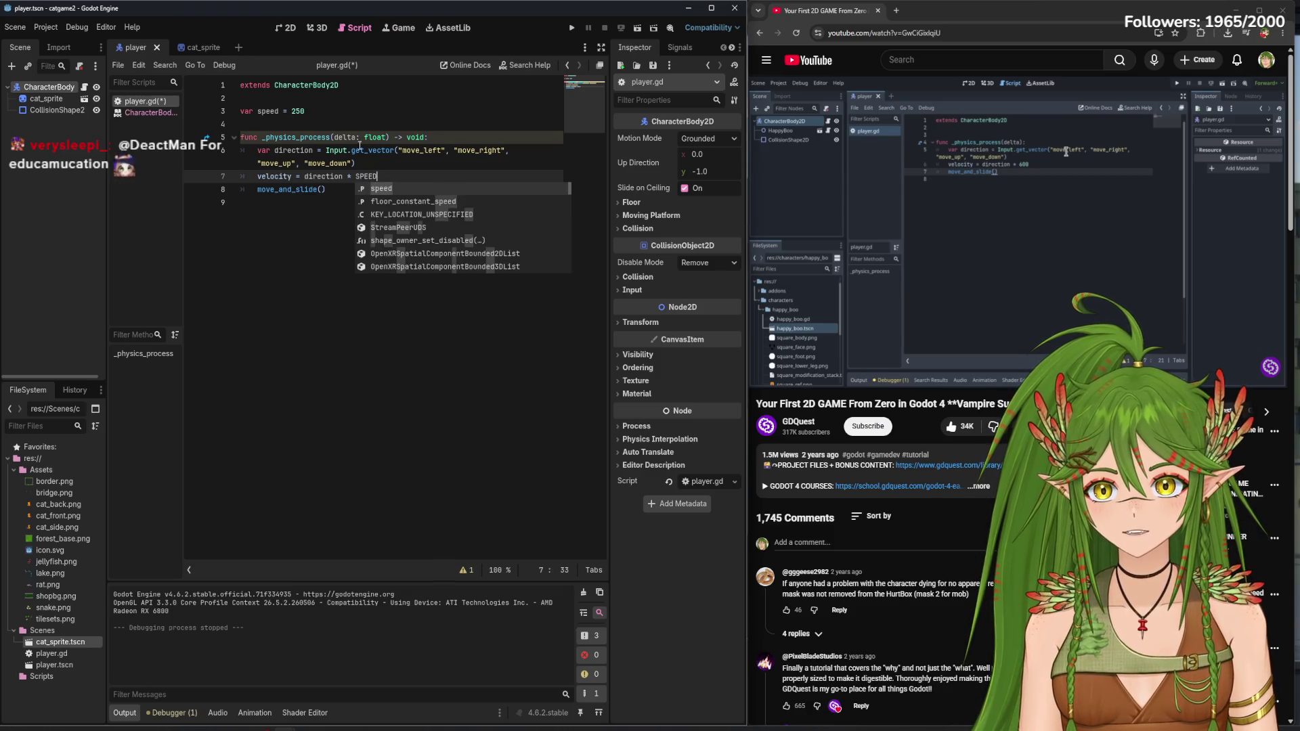
pyautogui.click(280, 112)
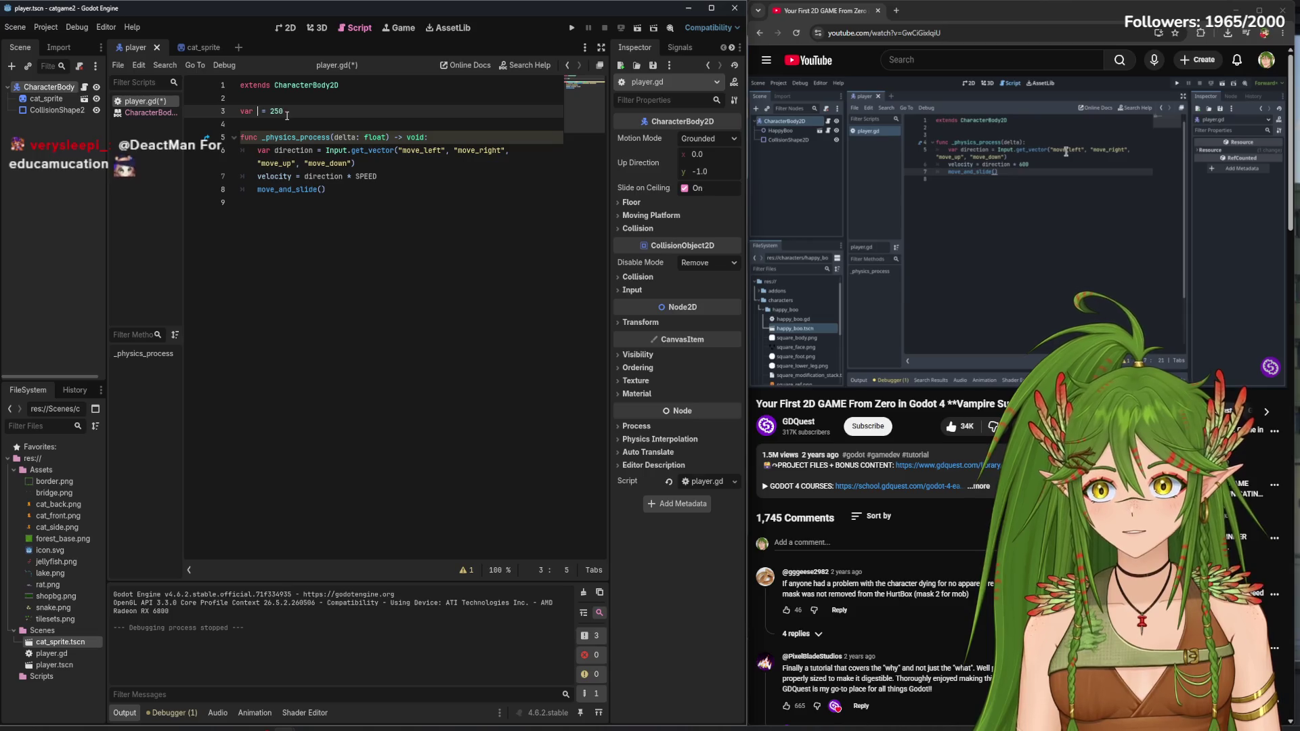
pyautogui.click(394, 175)
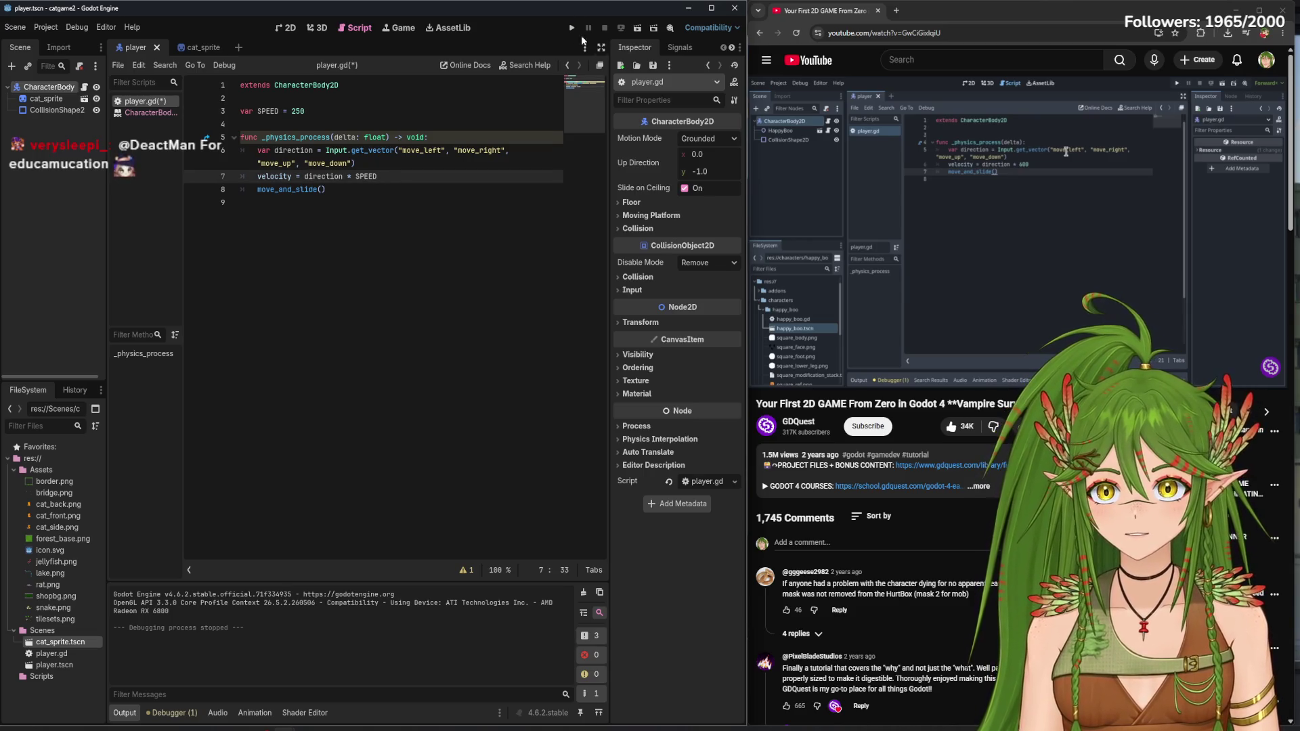
pyautogui.click(571, 28)
pyautogui.click(730, 390)
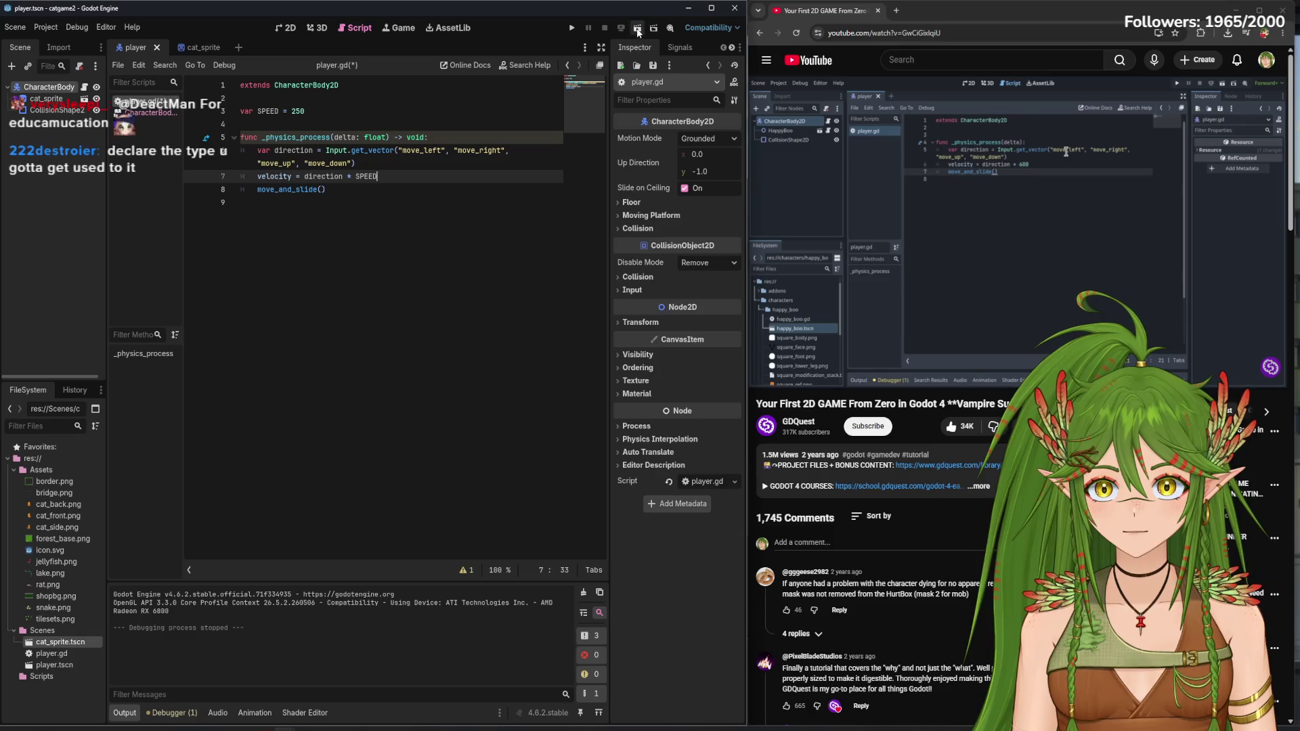
pyautogui.click(637, 30)
# Steer the cat with the WASD keys, then close the game
pyautogui.hotkey('d', 's')
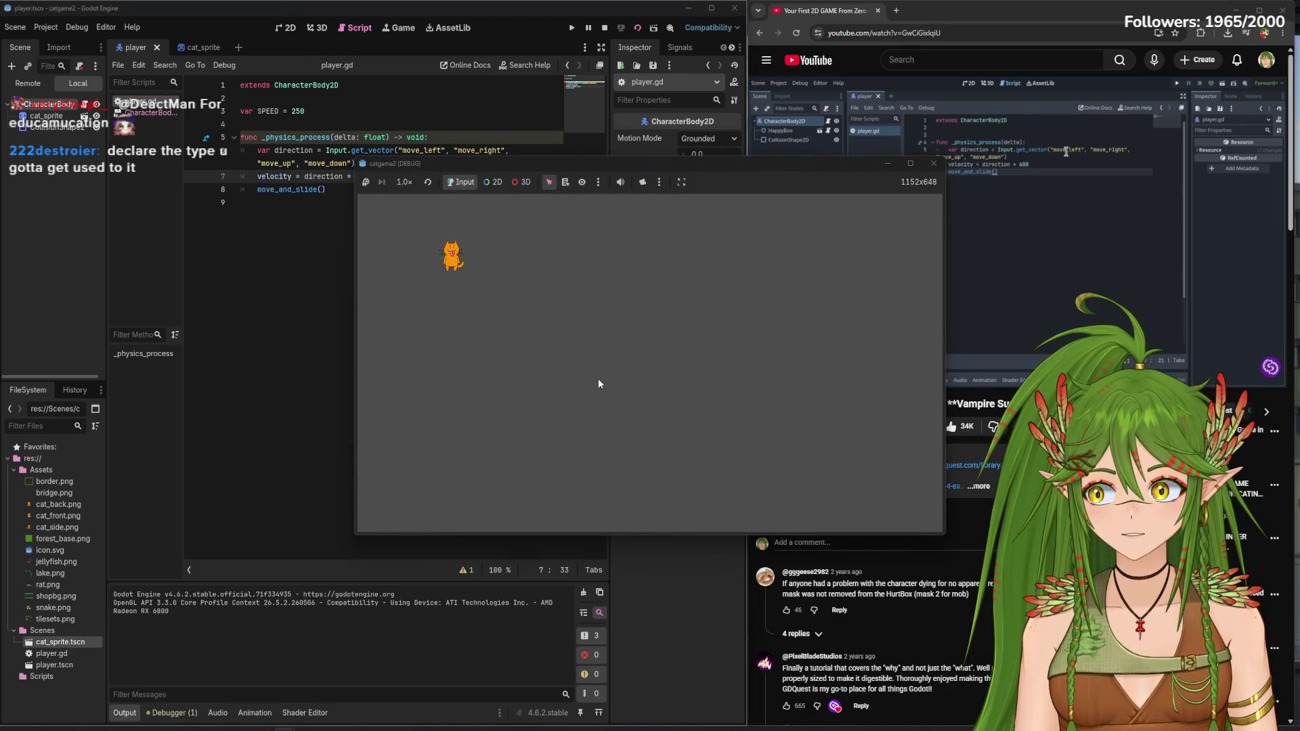
pyautogui.press('a')
pyautogui.press('d')
pyautogui.press('w')
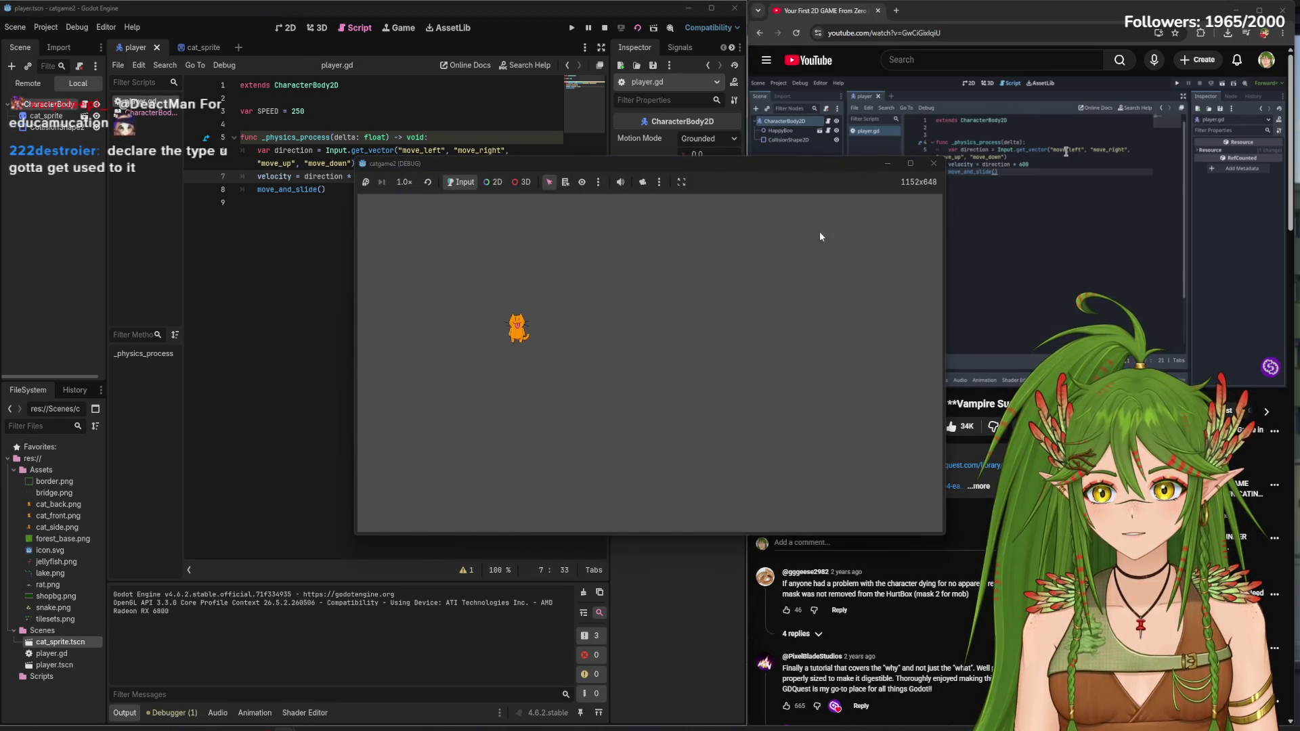
pyautogui.click(934, 163)
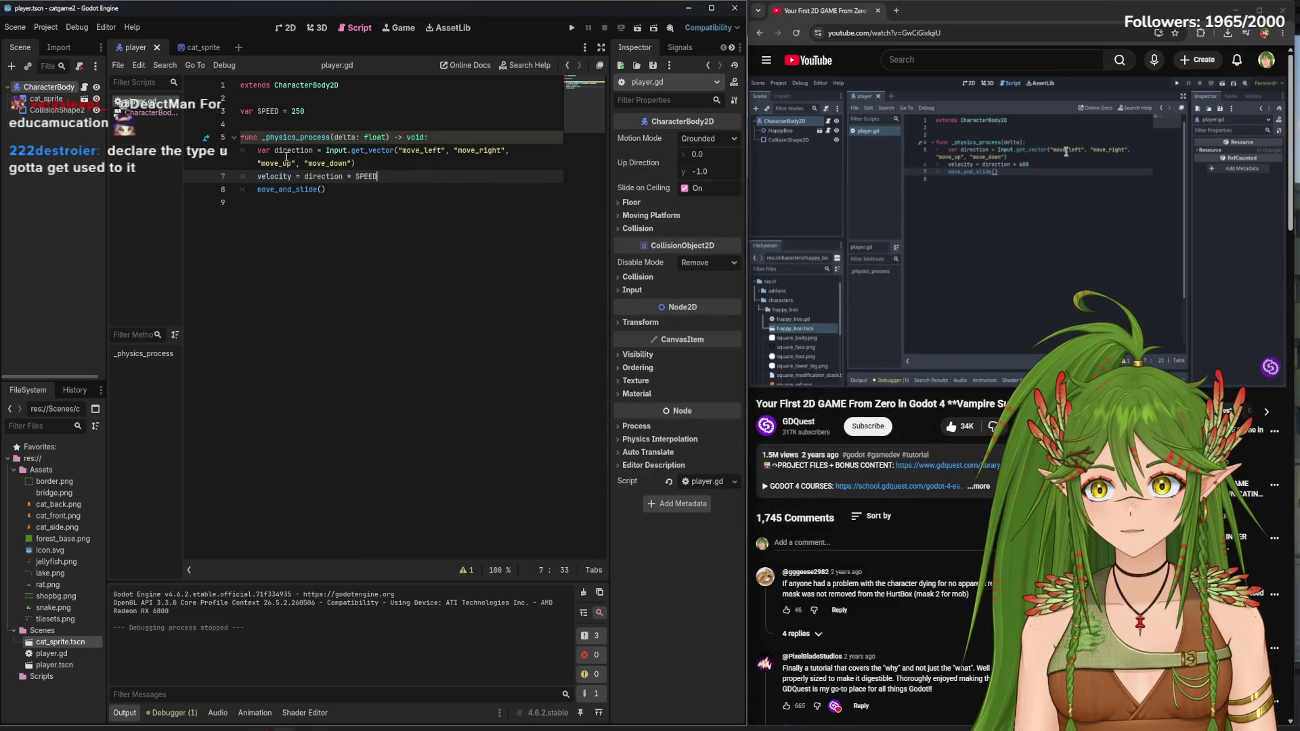
pyautogui.click(827, 209)
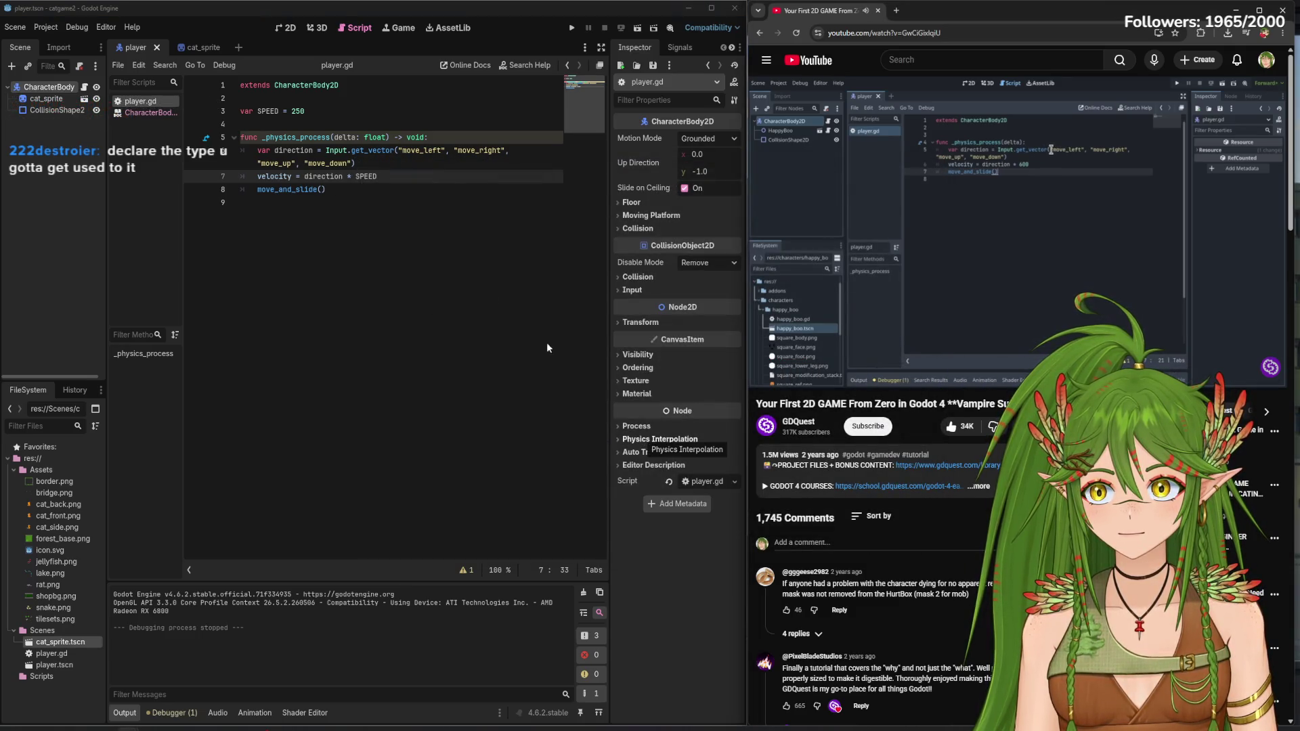
# Rename SPEED to lowercase speed on the velocity line and in the declaration
pyautogui.doubleClick(374, 177)
pyautogui.write('speed')
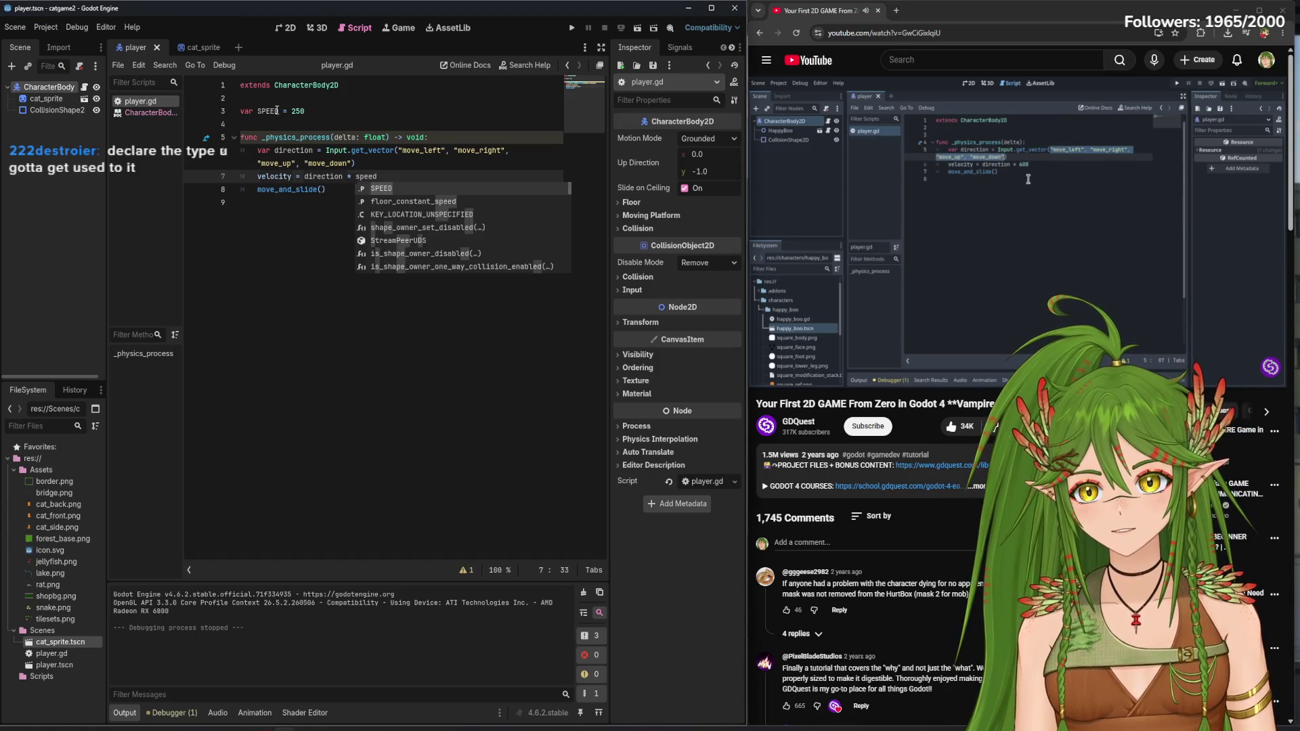
pyautogui.doubleClick(271, 110)
pyautogui.write('speed')
pyautogui.click(375, 212)
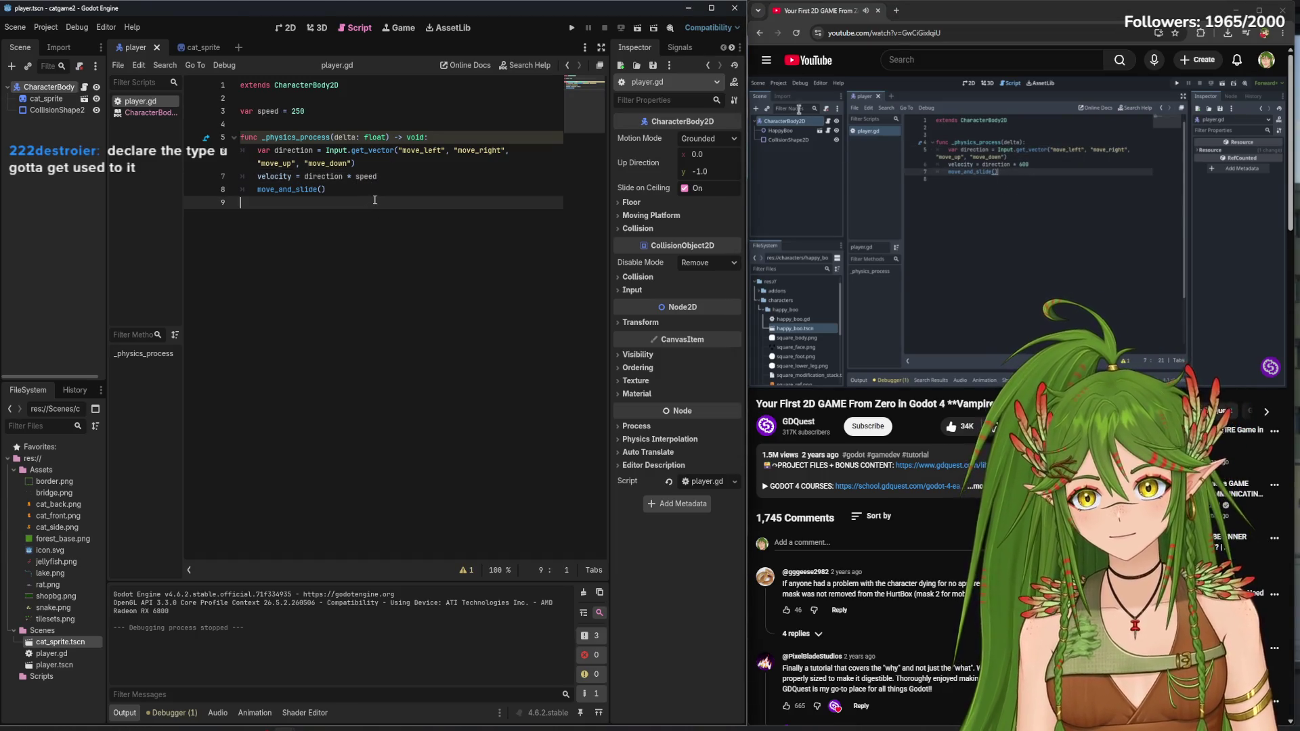
pyautogui.click(46, 27)
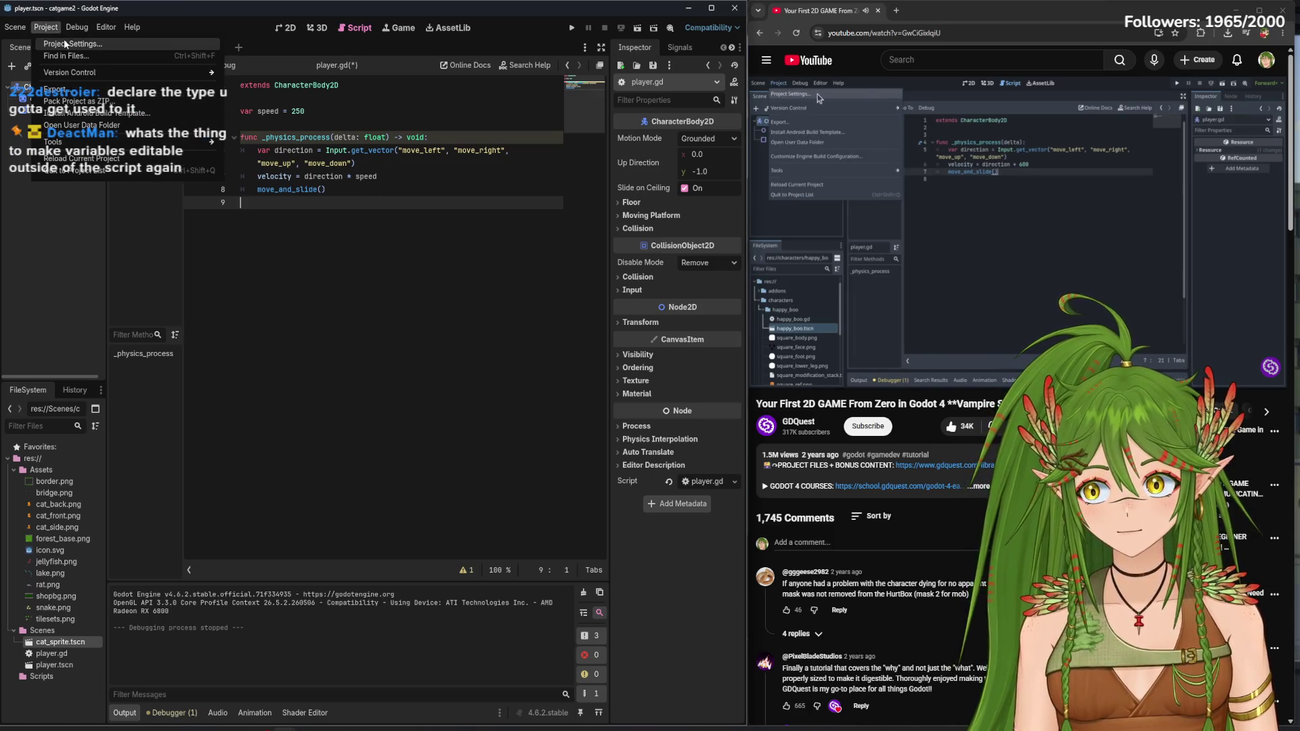
# Review the four move actions in Project Settings' Input Map, then close it with Escape
pyautogui.click(75, 42)
pyautogui.moveTo(647, 146); pyautogui.dragTo(552, 131)
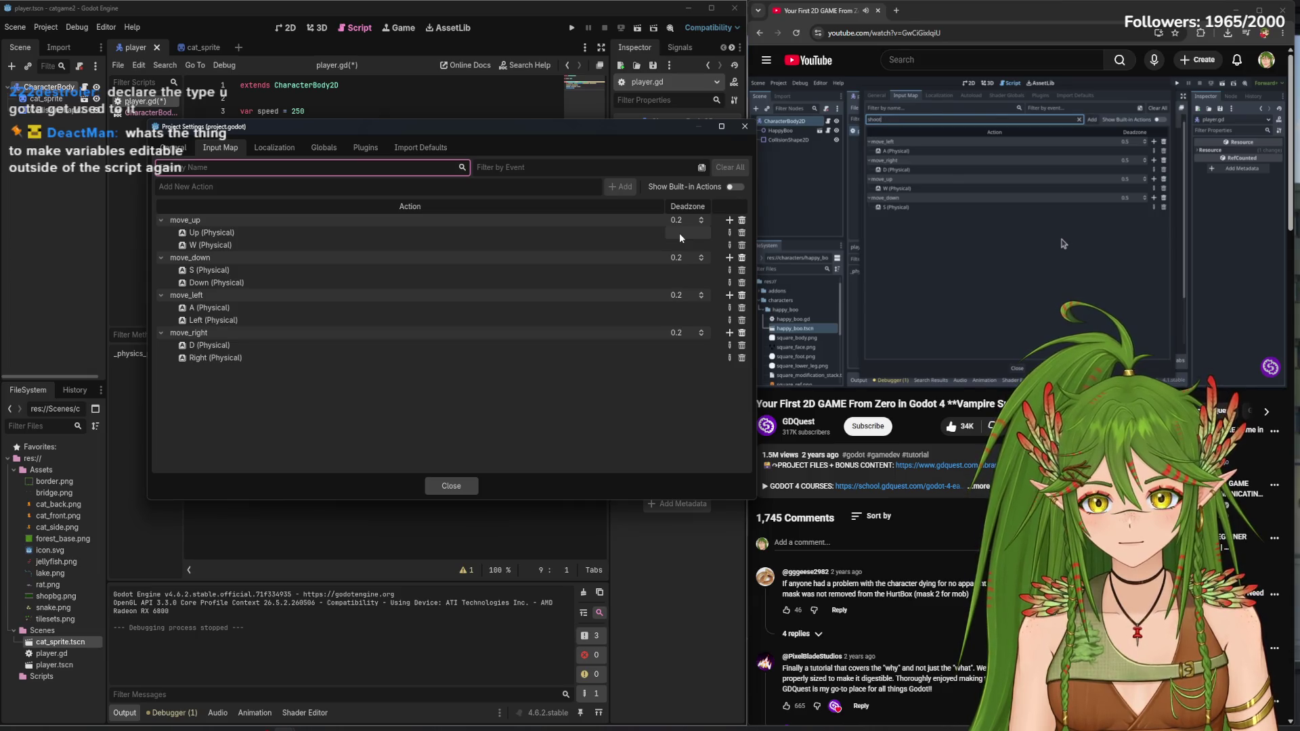
pyautogui.click(261, 185)
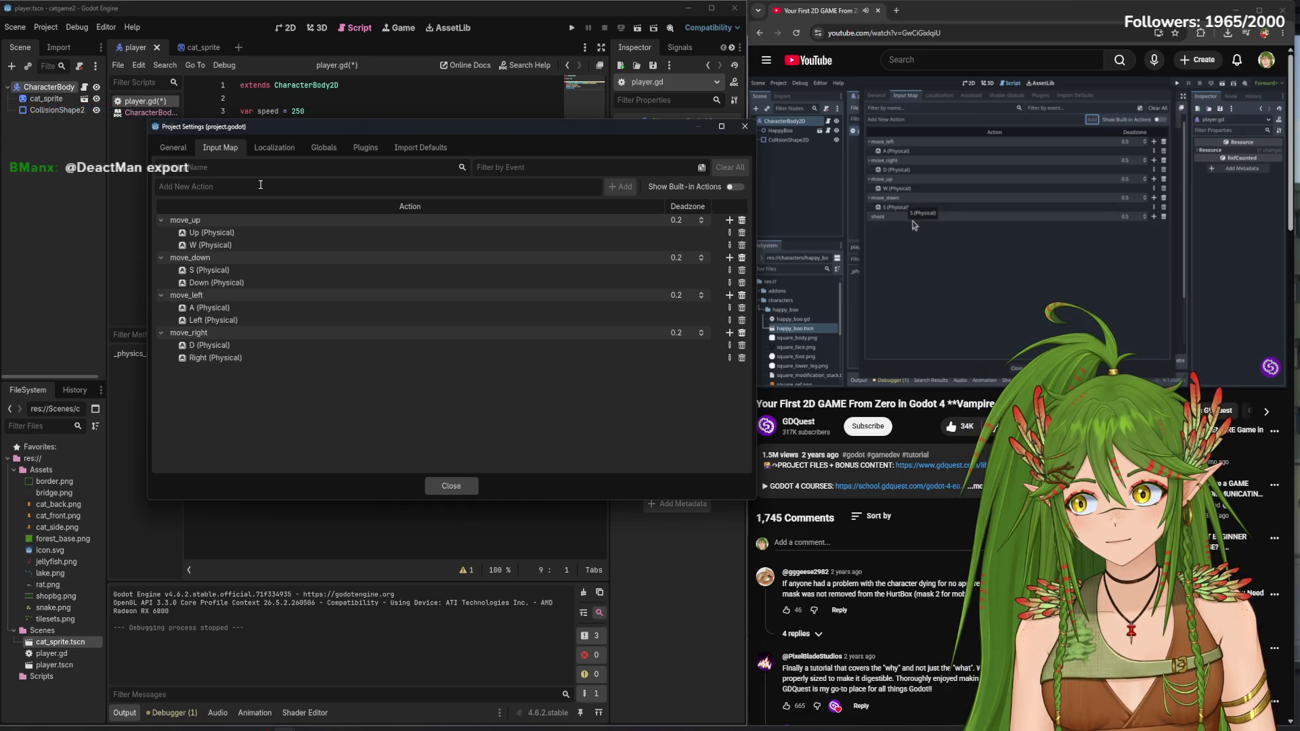
pyautogui.click(260, 184)
pyautogui.press('Escape')
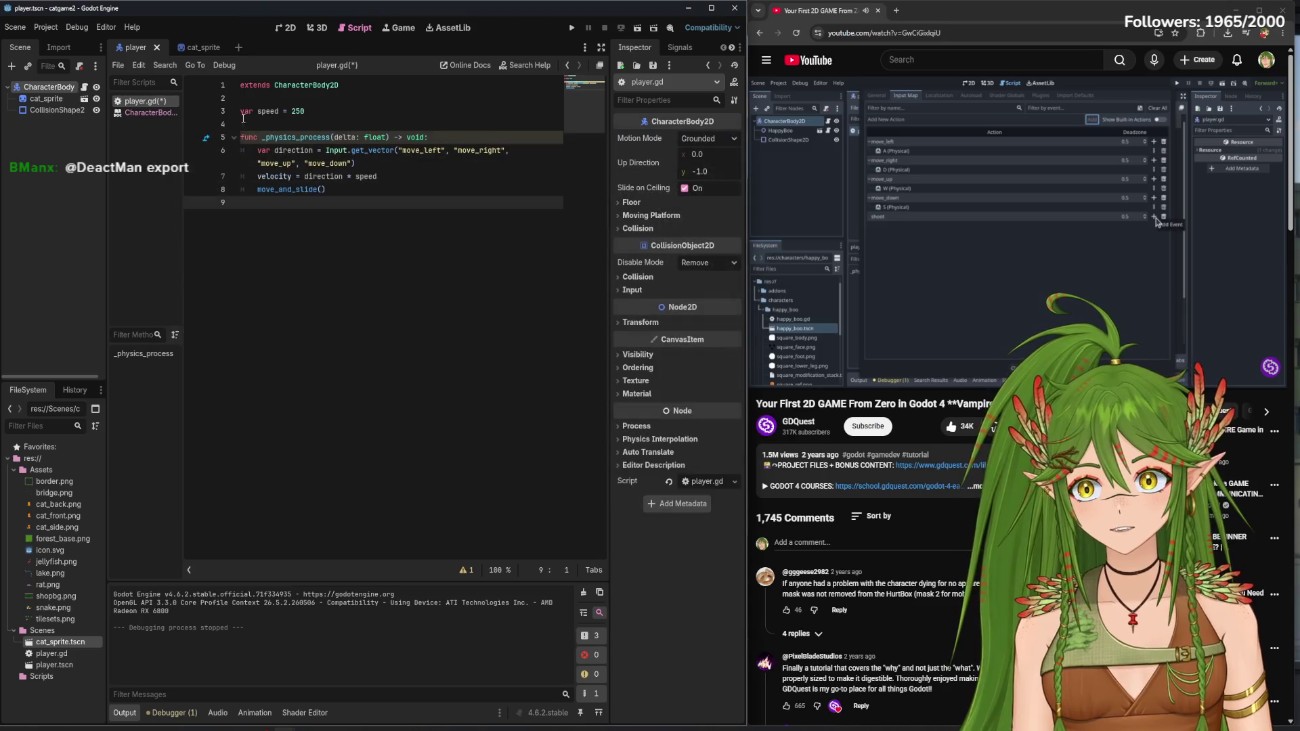
pyautogui.click(244, 111)
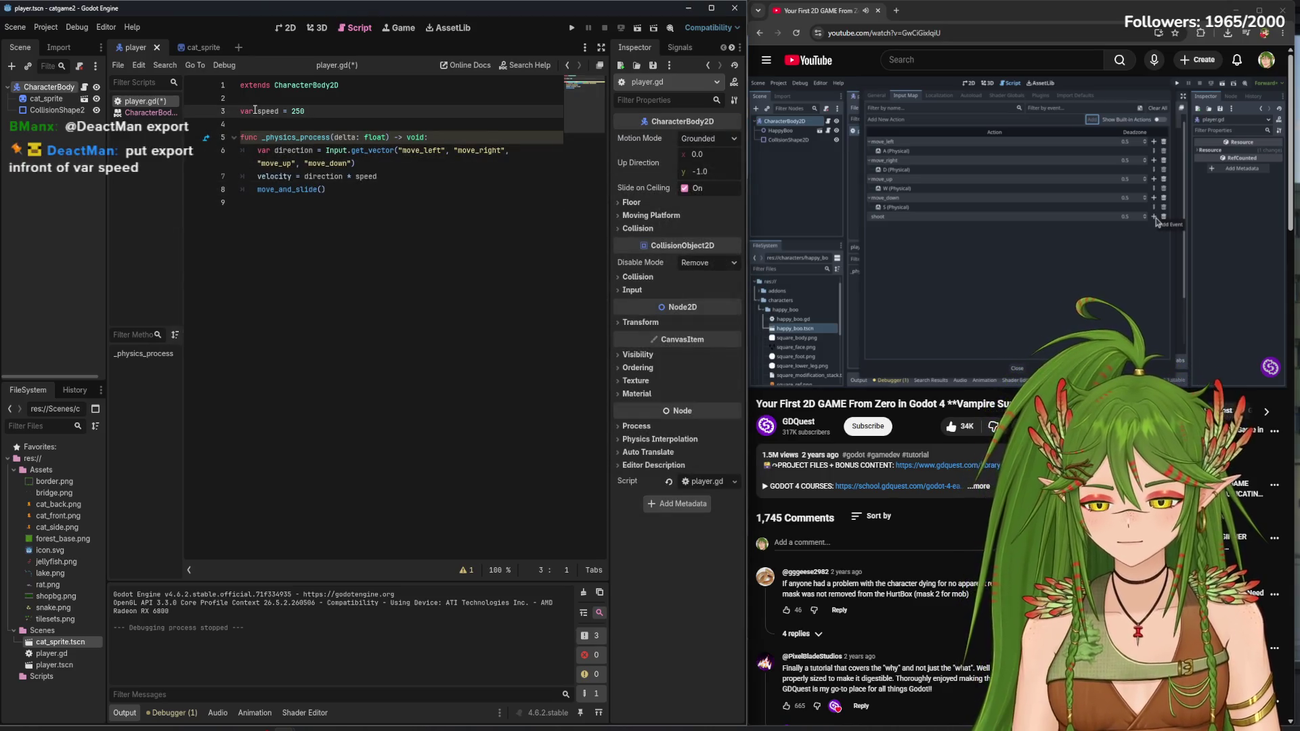
pyautogui.write('@export')
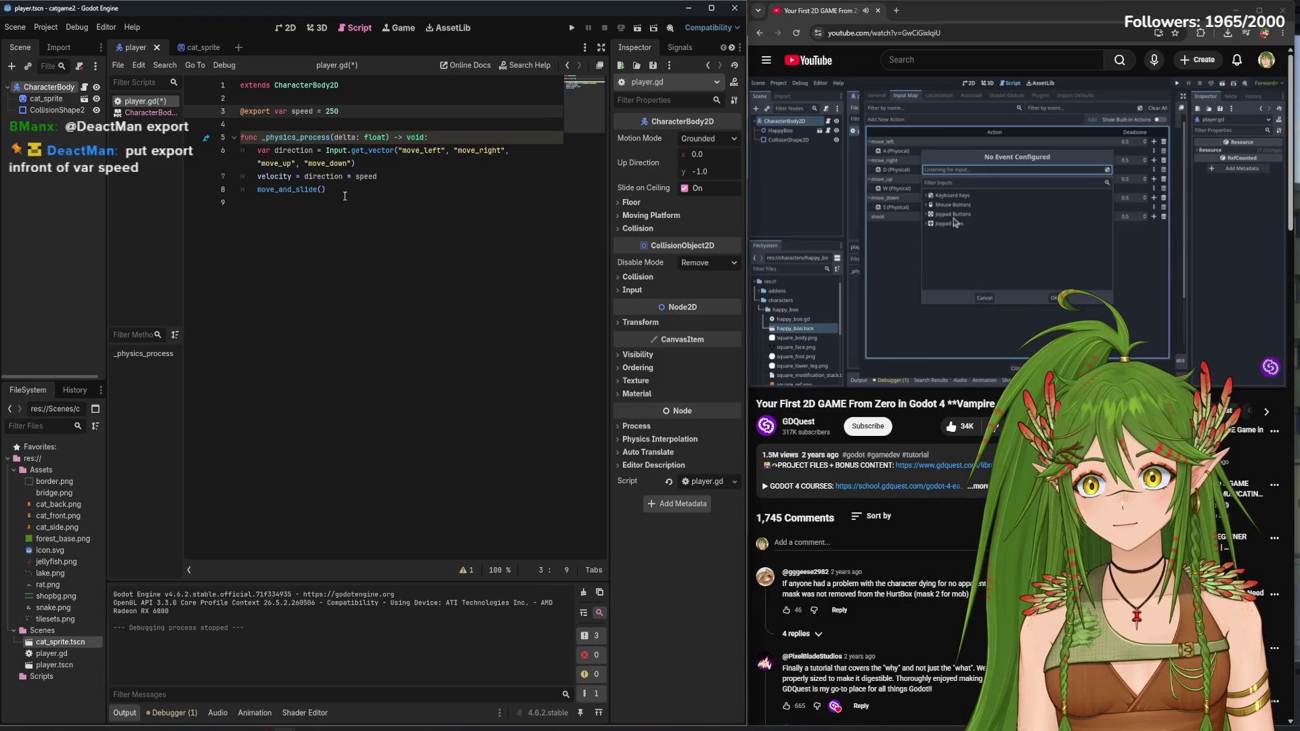
pyautogui.click(345, 210)
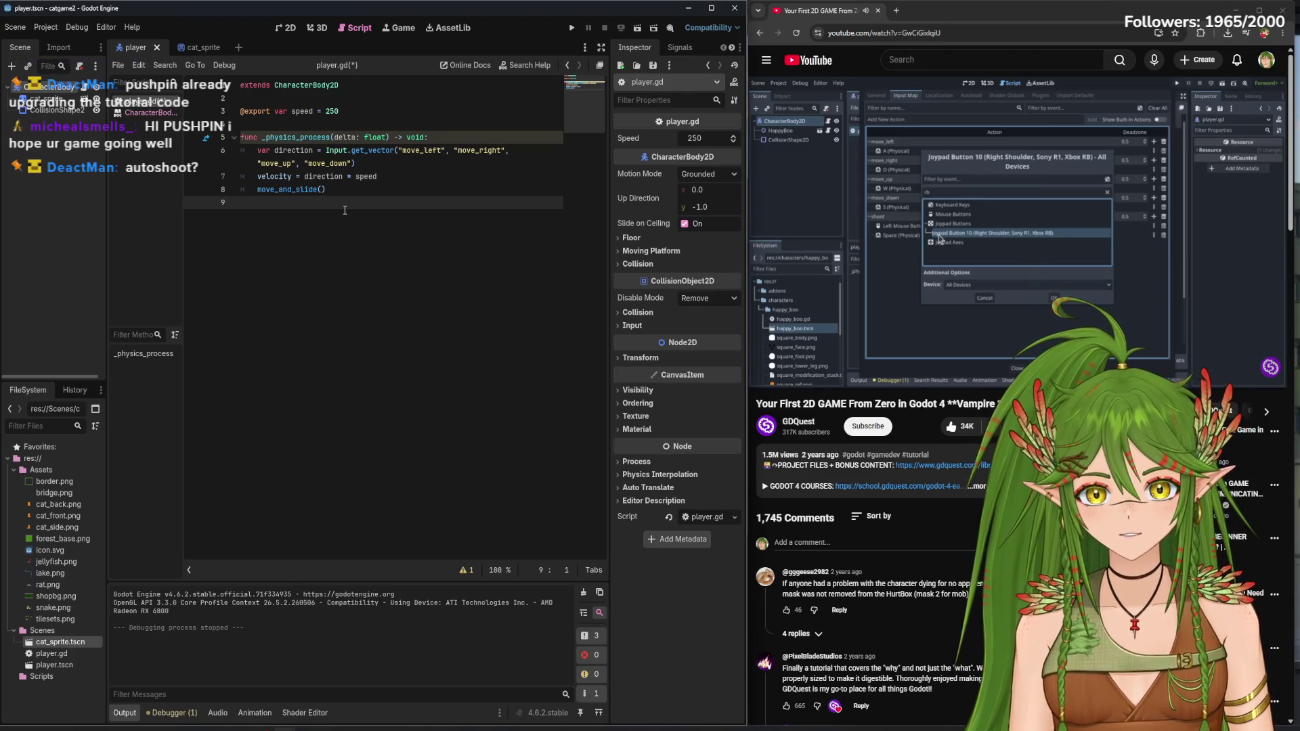
# Pause the YouTube tutorial, then resume it and let it play to about 20:05
pyautogui.click(947, 131)
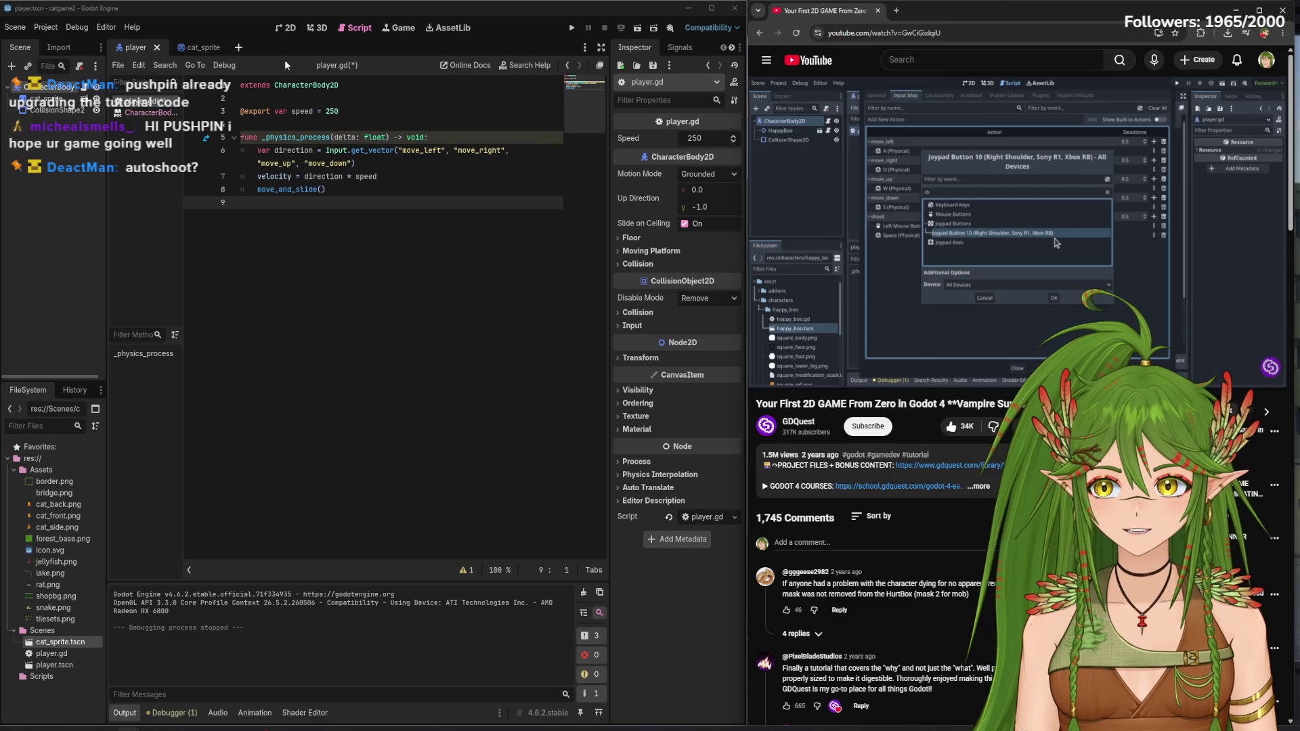
pyautogui.moveTo(870, 242)
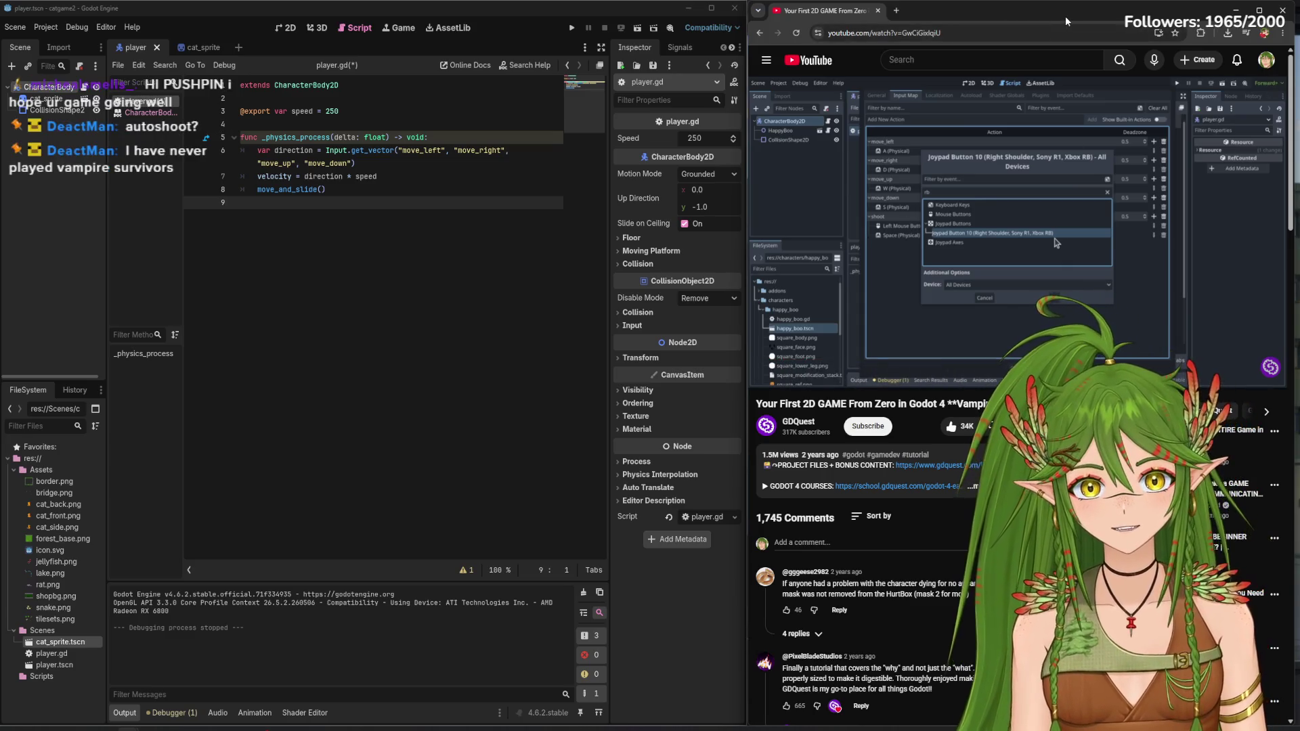
pyautogui.moveTo(1057, 136)
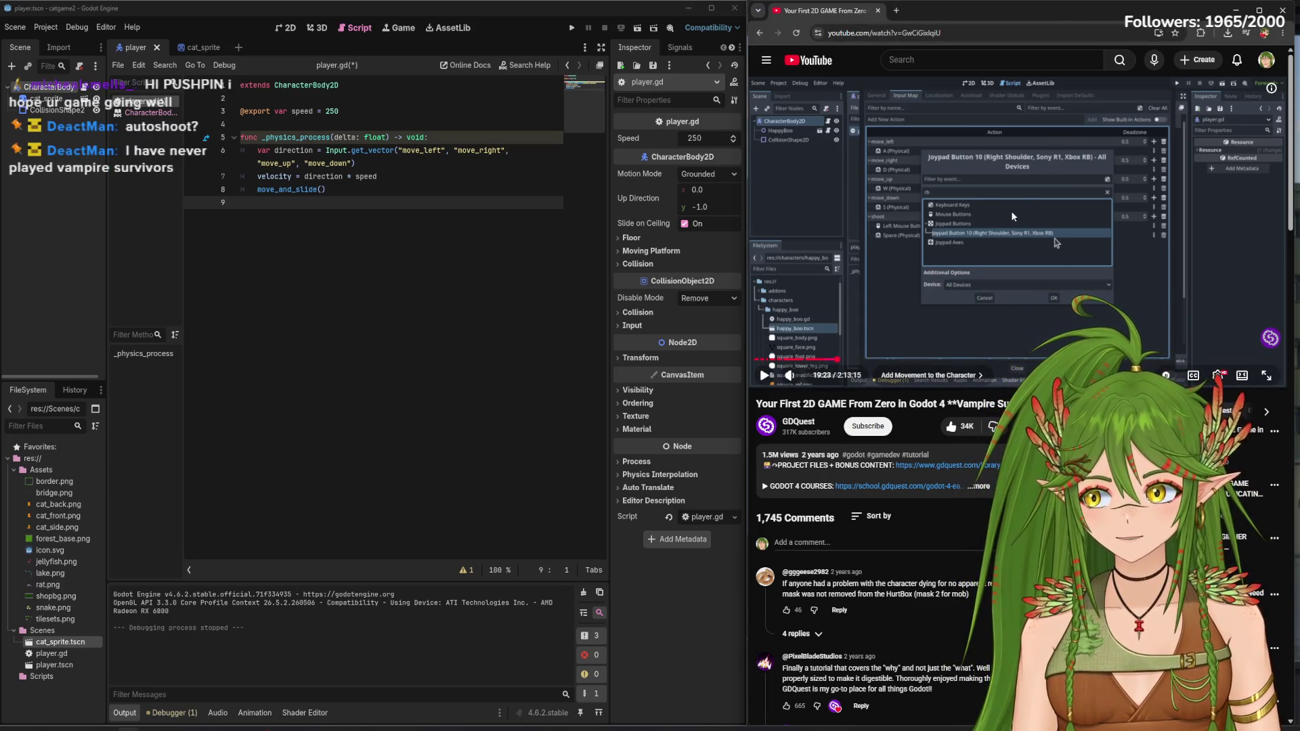
pyautogui.click(901, 222)
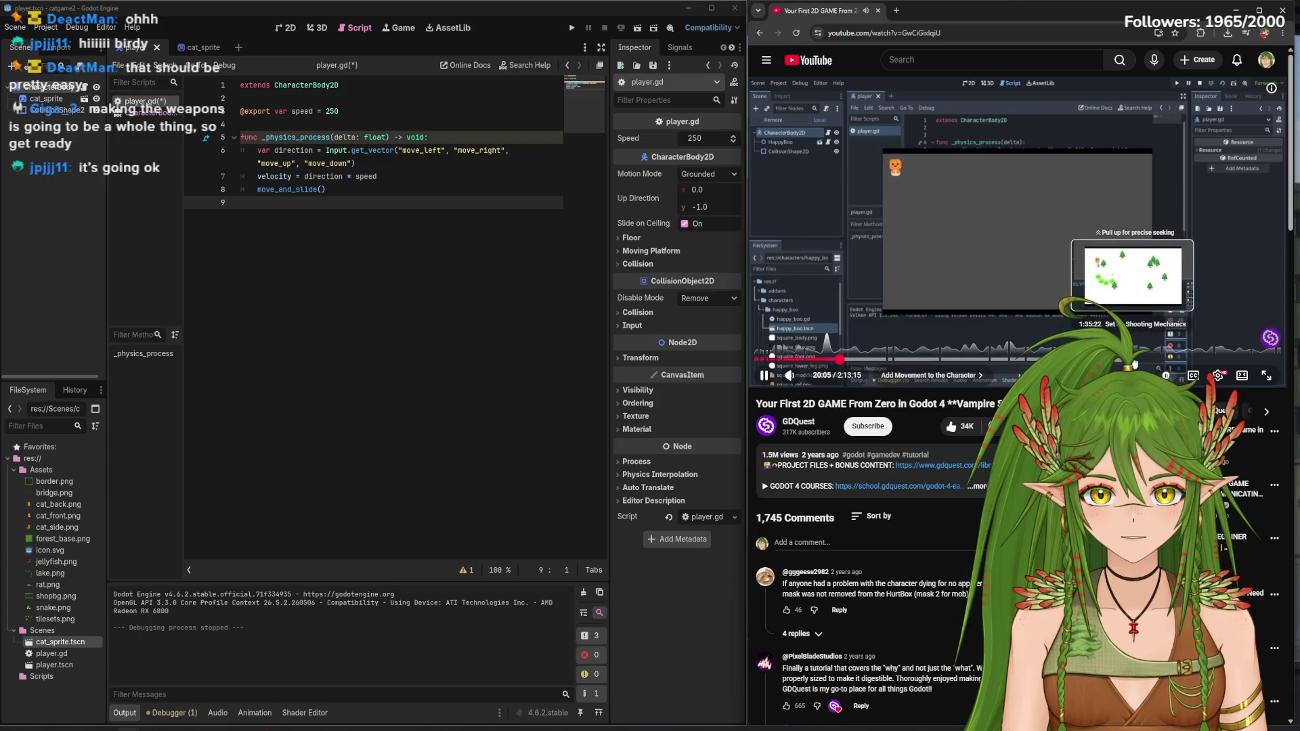
# Run the project, move the cat diagonally down-right with the arrow keys, then stop the game
pyautogui.click(637, 31)
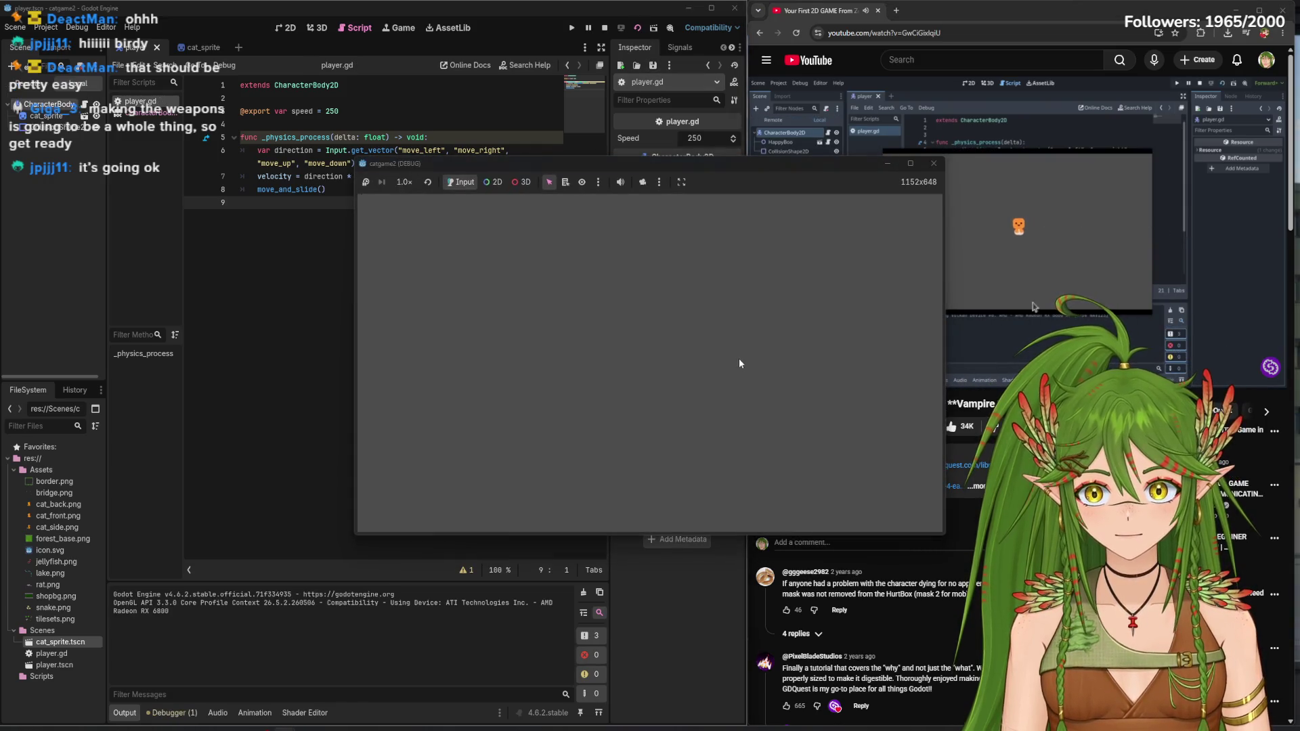
pyautogui.press('Right')
pyautogui.press('Down')
pyautogui.press('Down')
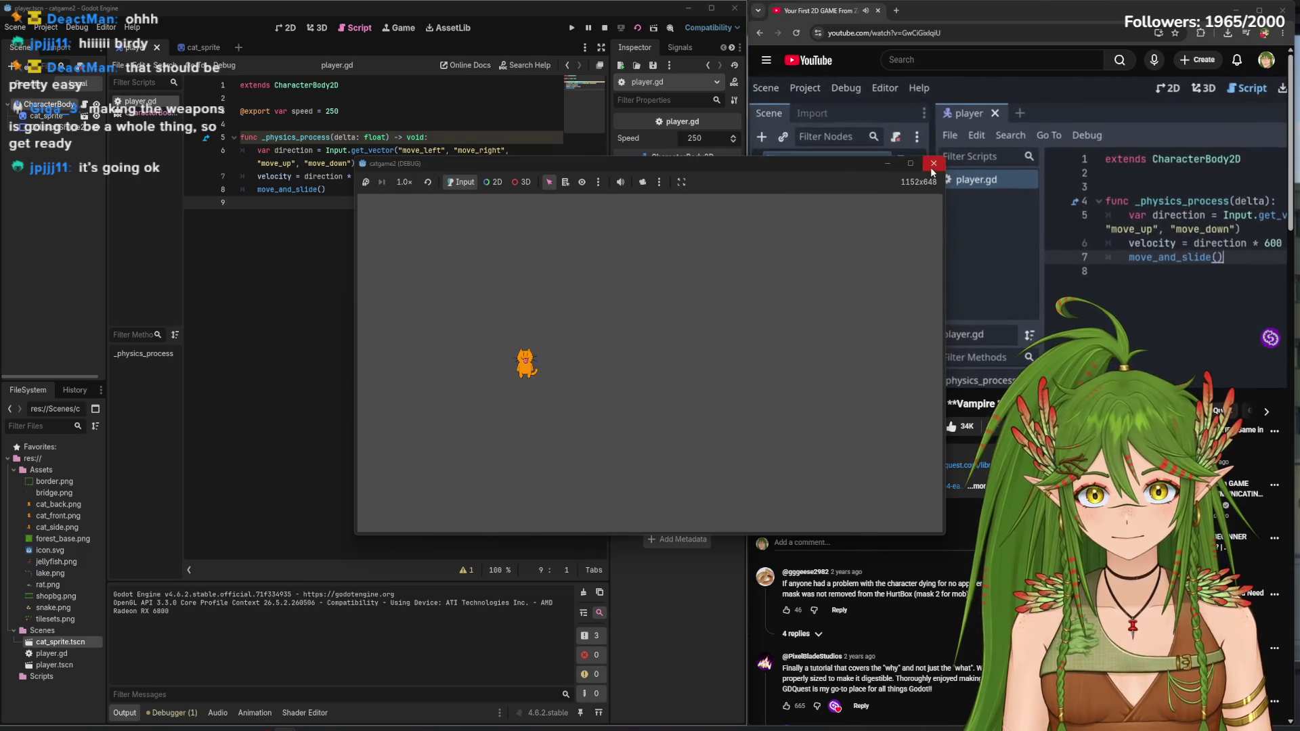
pyautogui.click(932, 165)
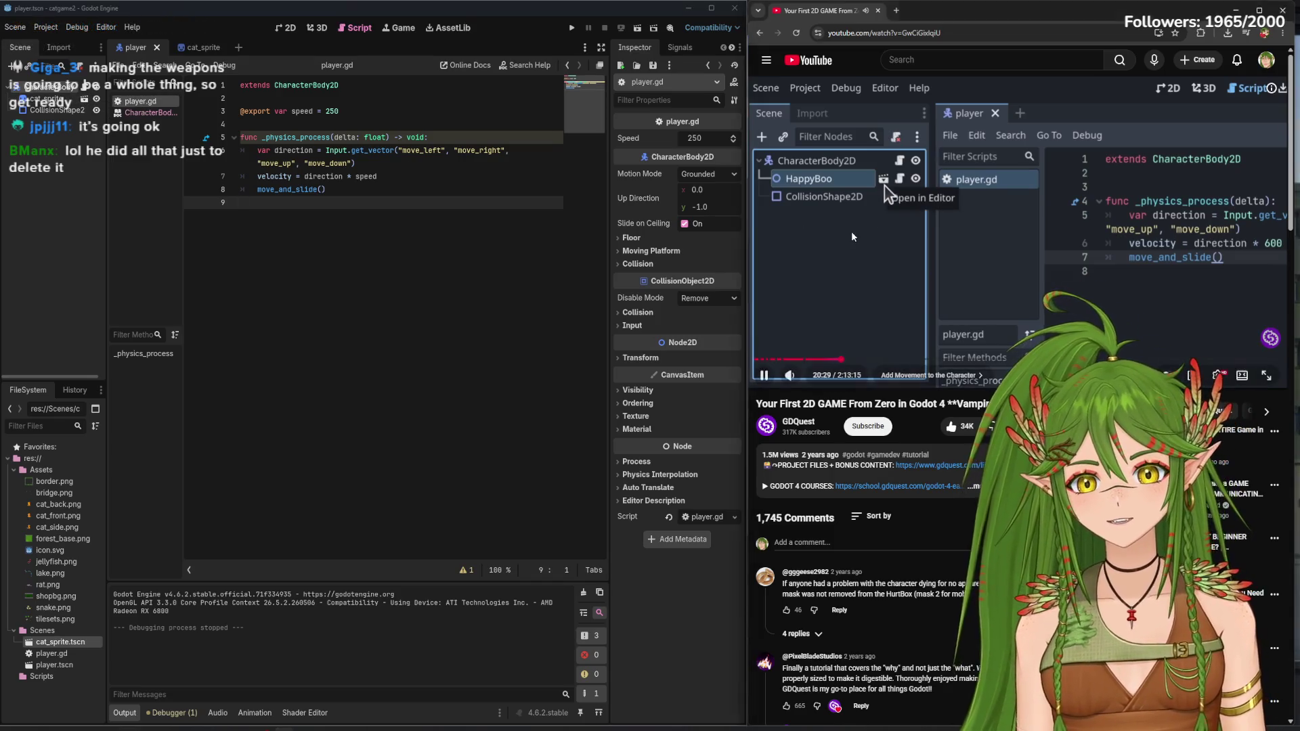
# Pause the tutorial and slightly widen Godot's Scene and FileSystem dock
pyautogui.press('space')
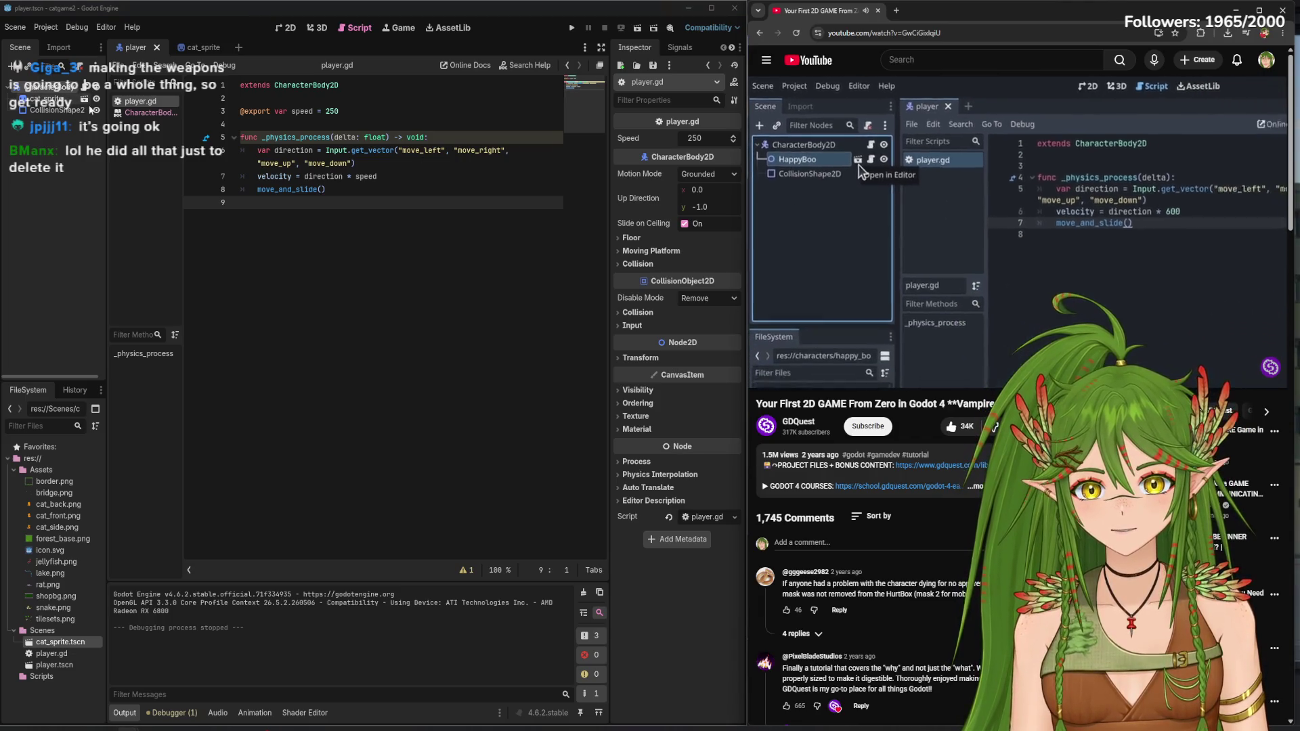
pyautogui.moveTo(106, 148); pyautogui.dragTo(122, 148)
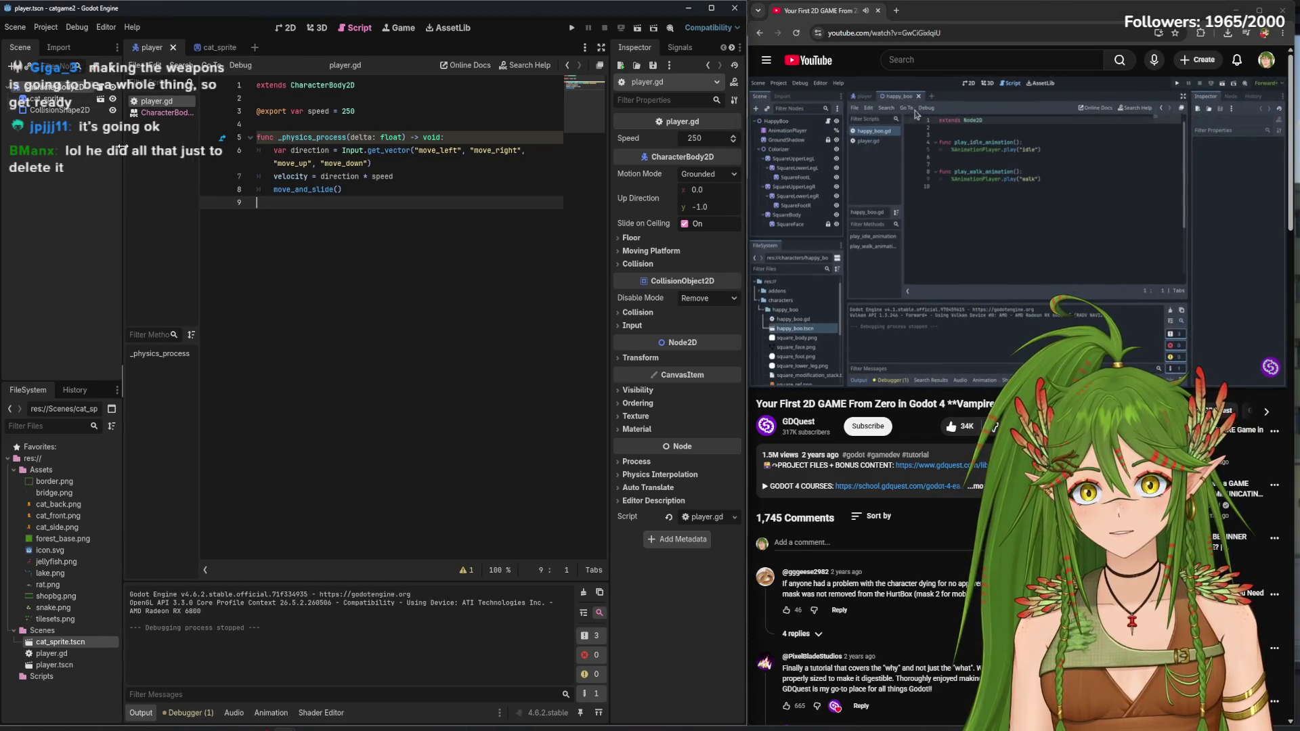
pyautogui.click(889, 134)
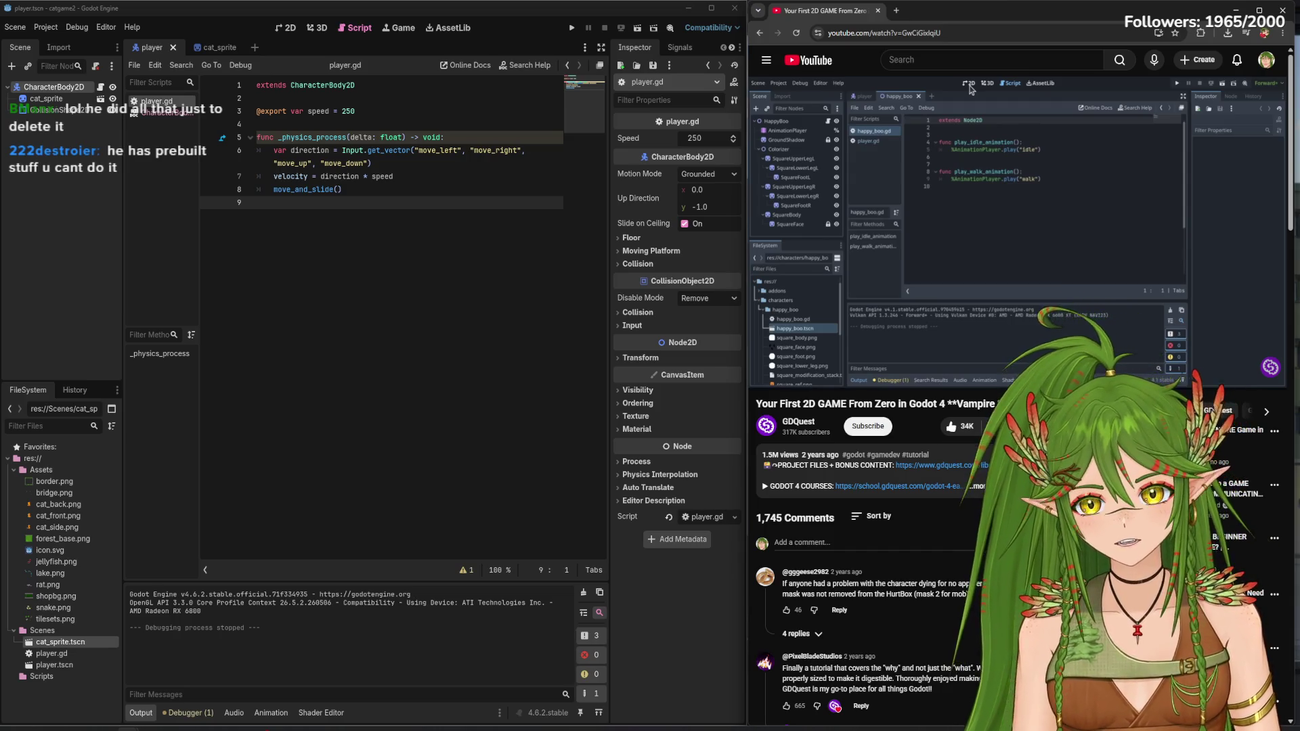
# Resume the tutorial until it reaches HappyBoo's AnimationPlayer and animation tracks
pyautogui.moveTo(1149, 233)
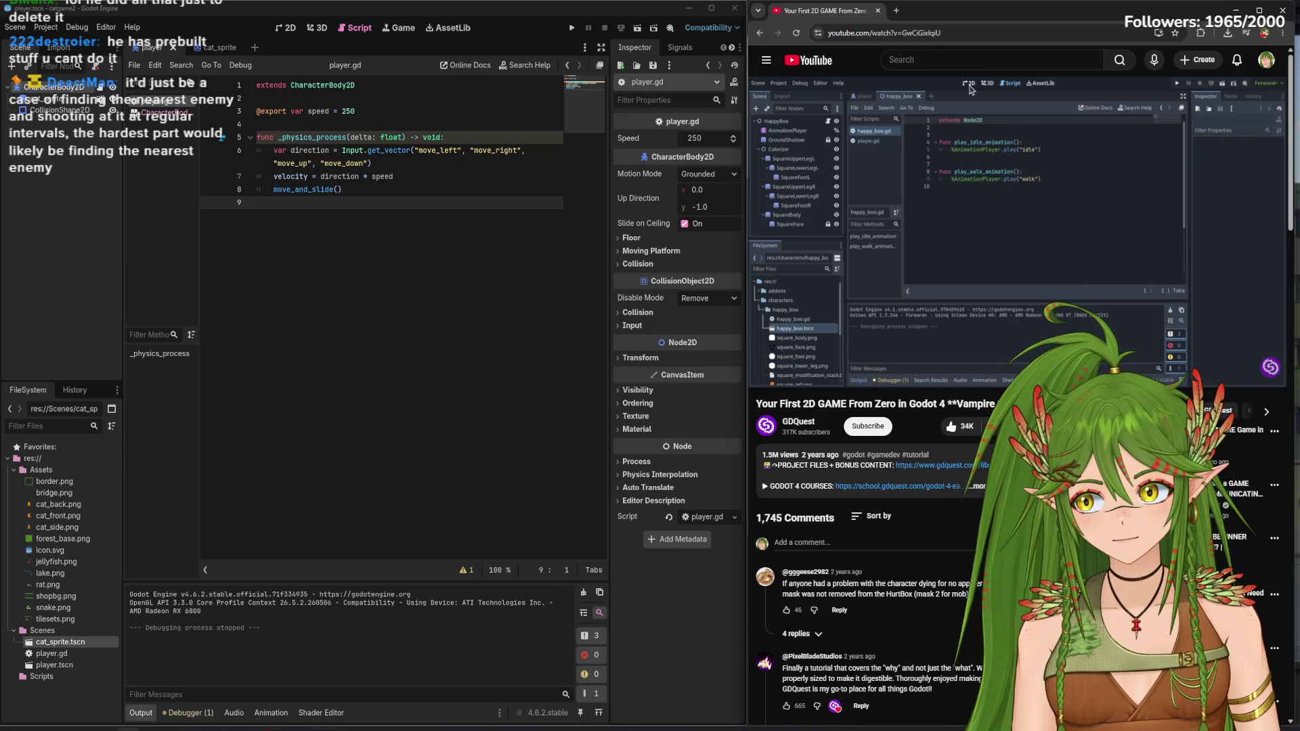
pyautogui.moveTo(942, 183)
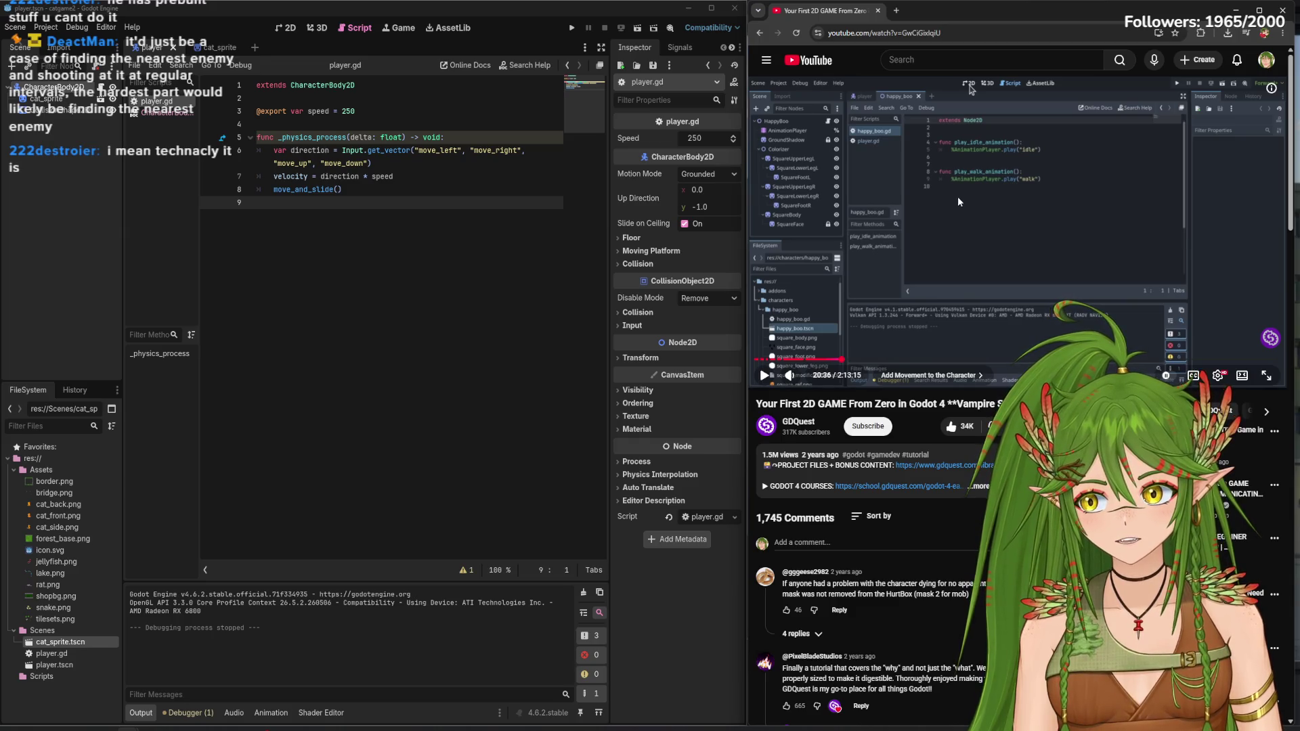
pyautogui.click(956, 197)
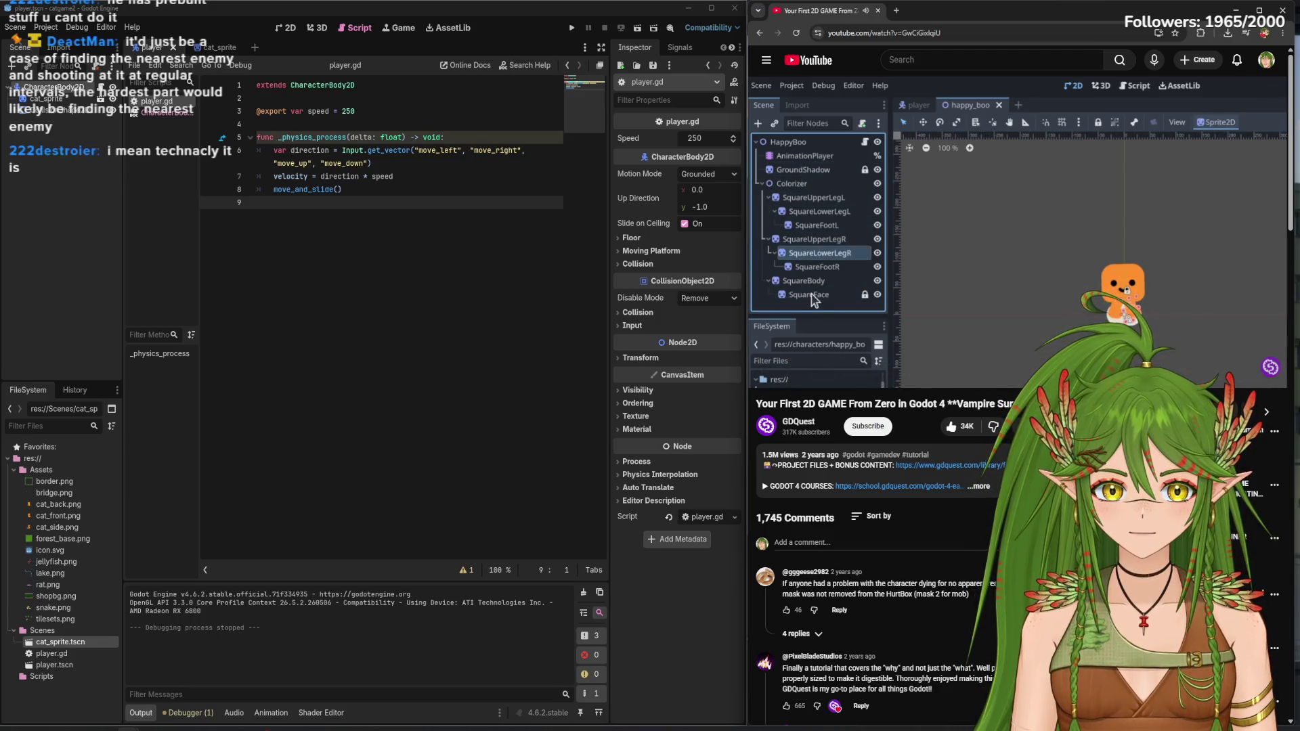
pyautogui.click(1065, 169)
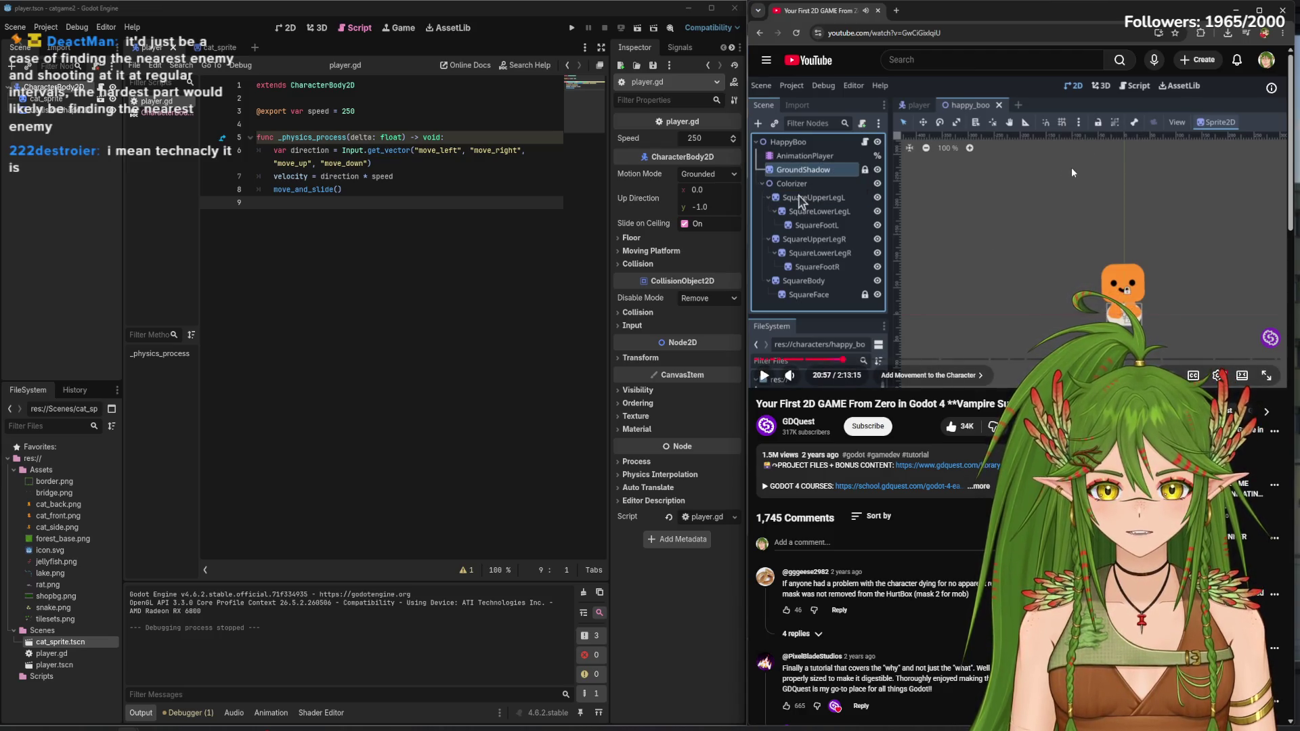
pyautogui.click(1070, 168)
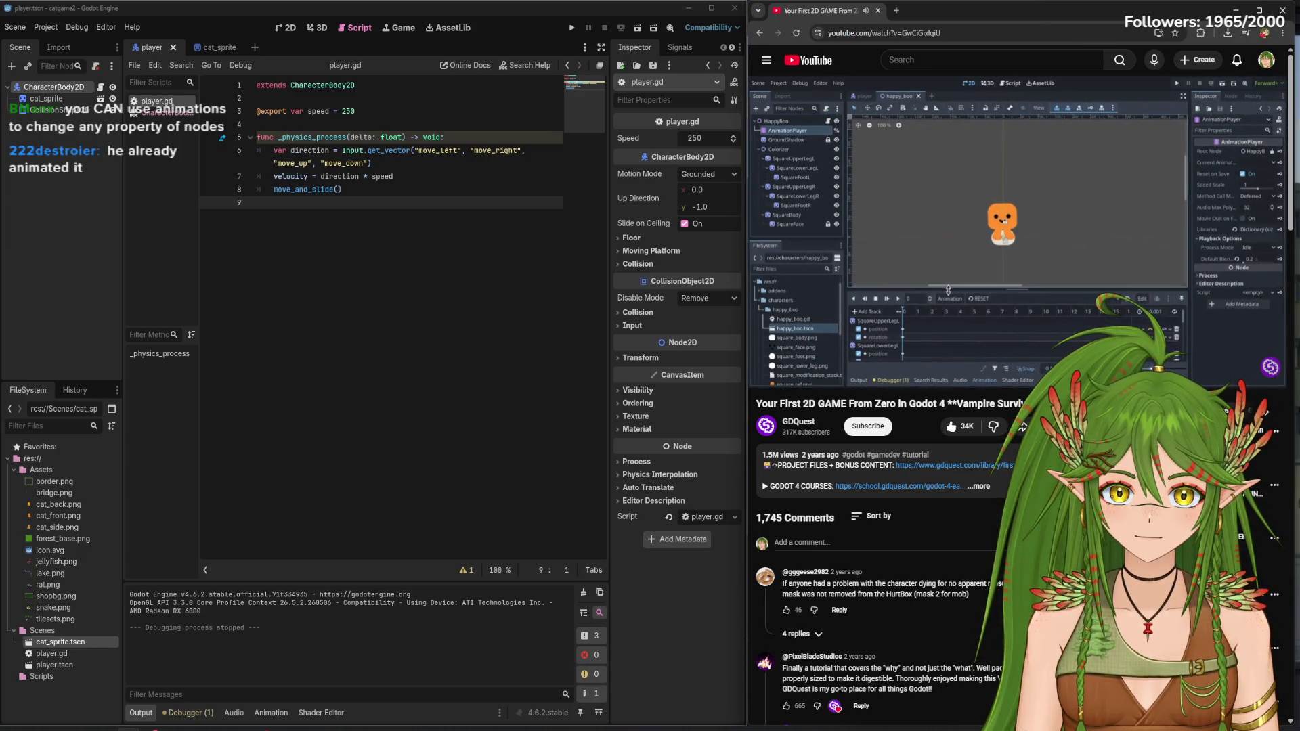
# Pause the tutorial at 21:27, resume it, then pause it on the walk animation tracks
pyautogui.moveTo(1070, 173)
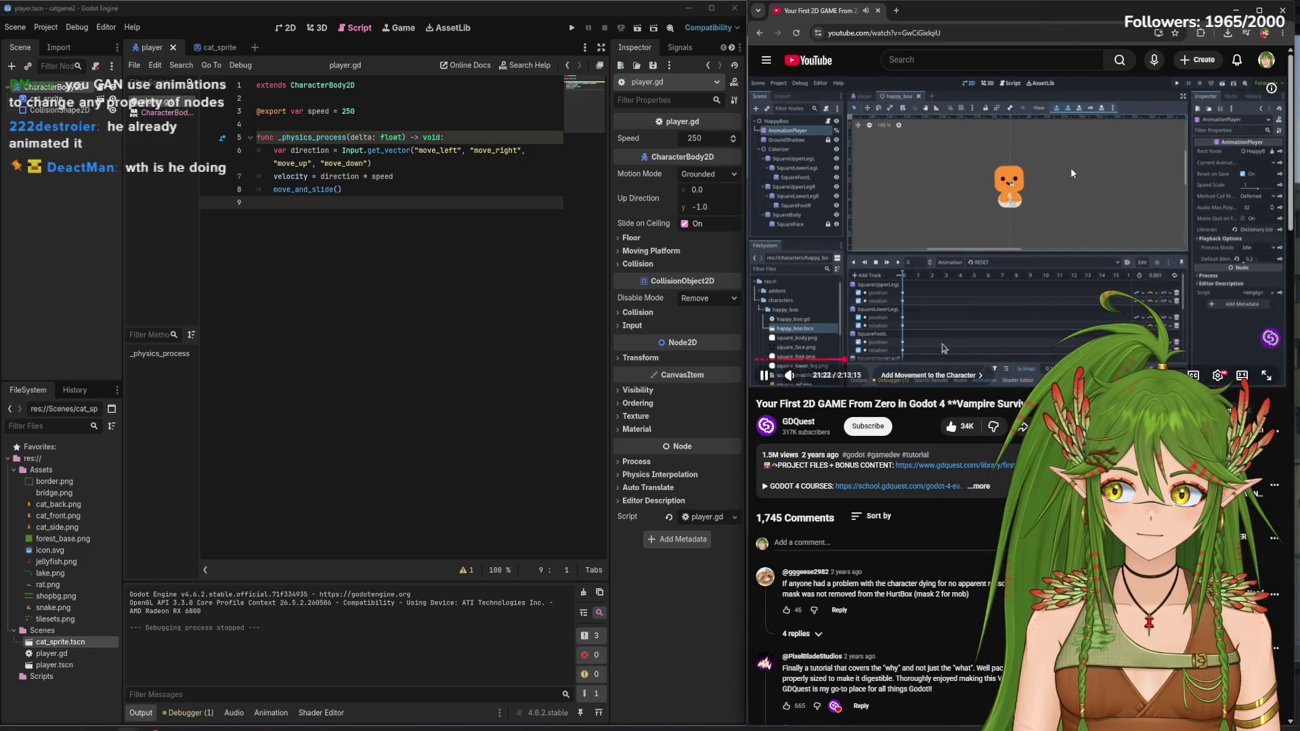
pyautogui.click(1112, 189)
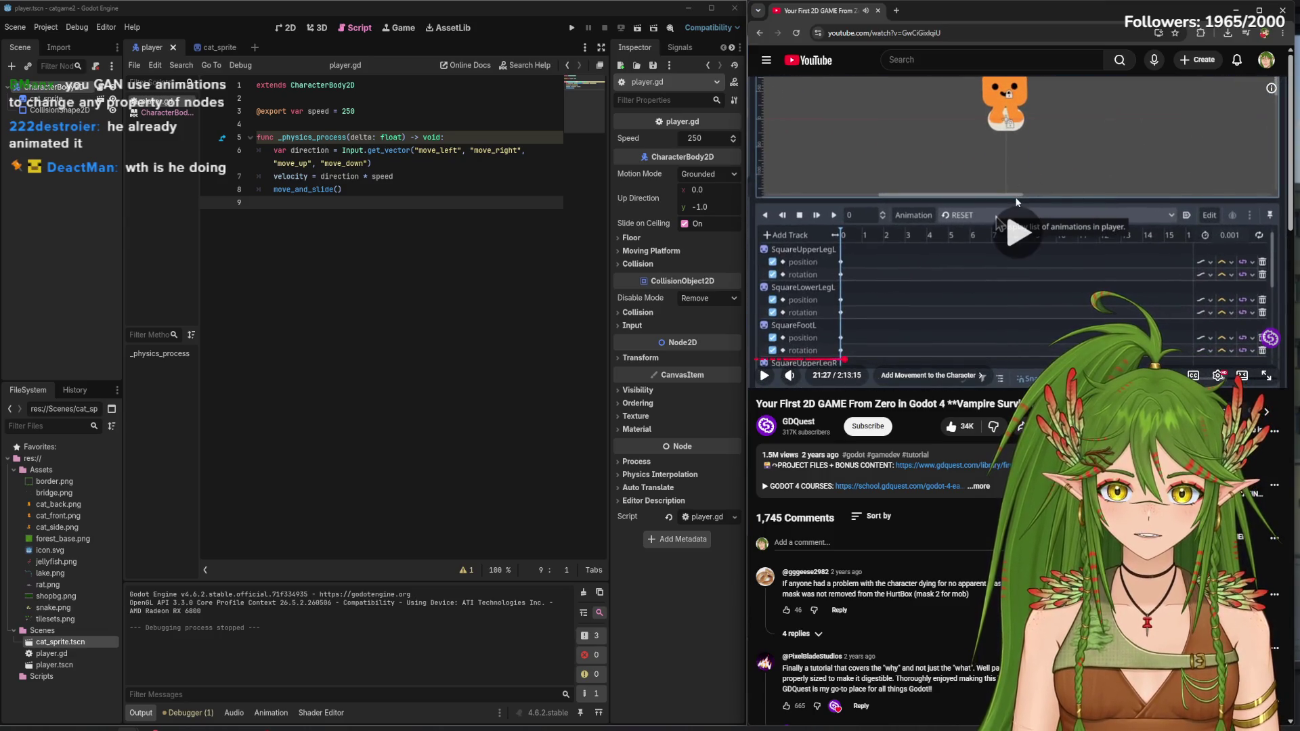
pyautogui.click(1088, 187)
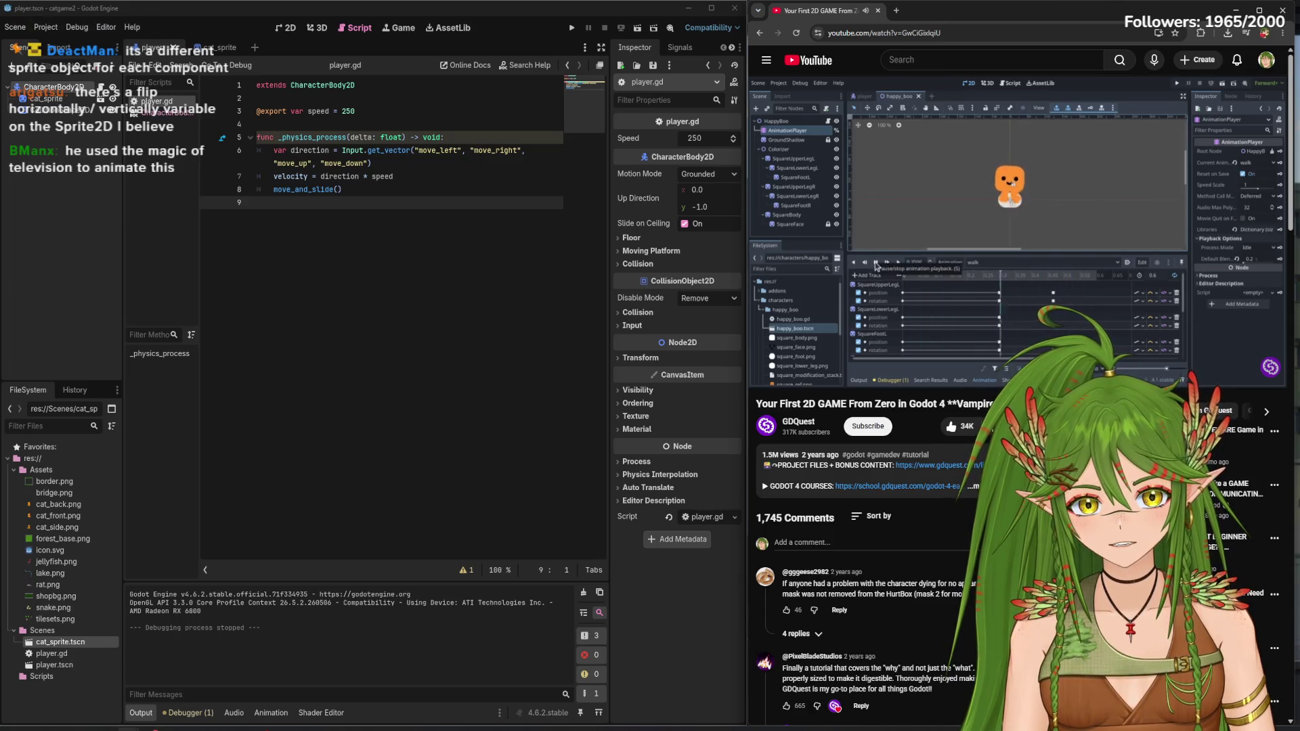
pyautogui.click(1070, 174)
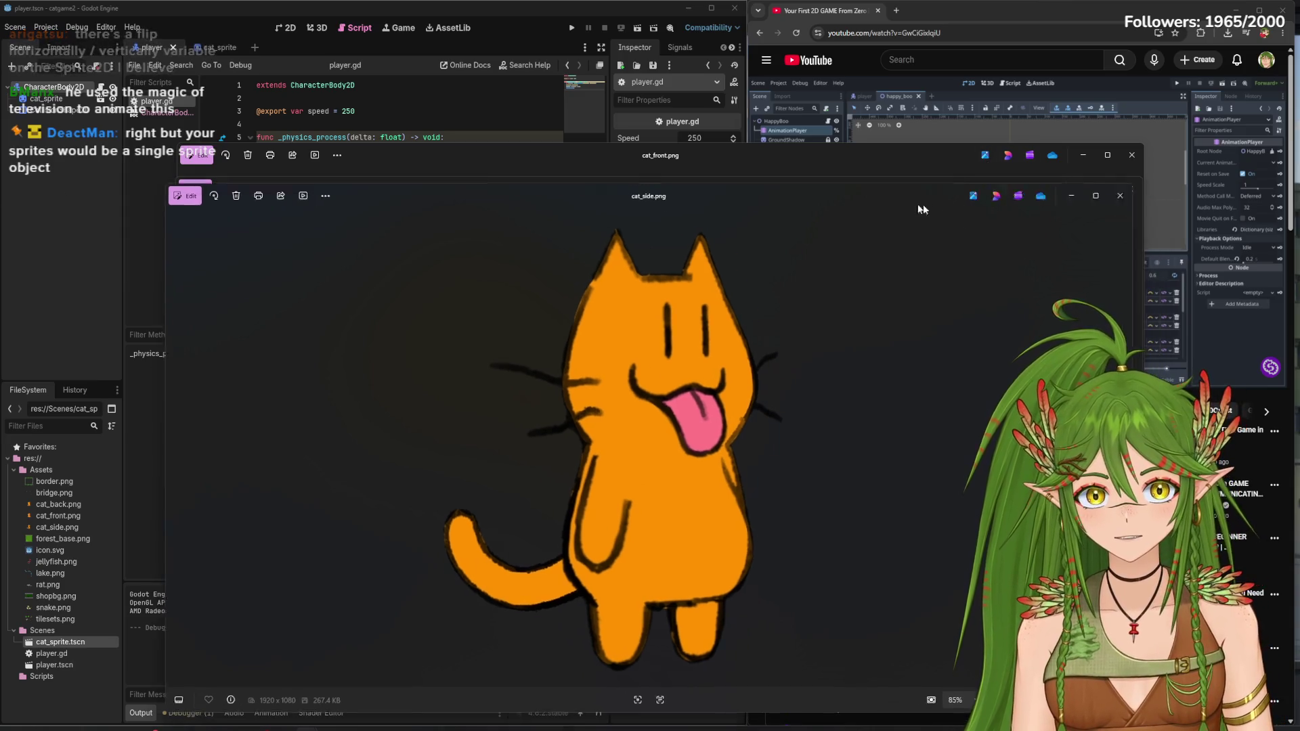
# Close the cat_side, cat_back, other cat, jellyfish and cat_front image previews
pyautogui.click(1146, 205)
pyautogui.click(1130, 189)
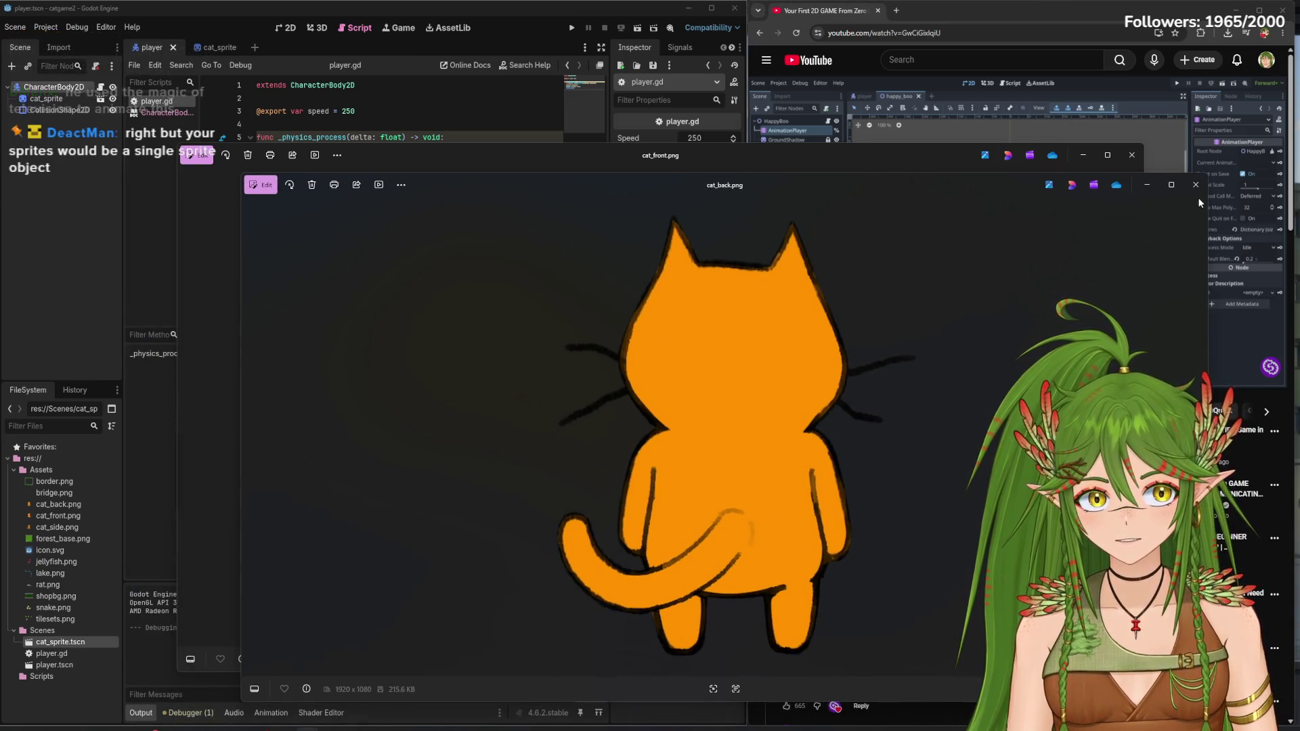
pyautogui.click(1196, 192)
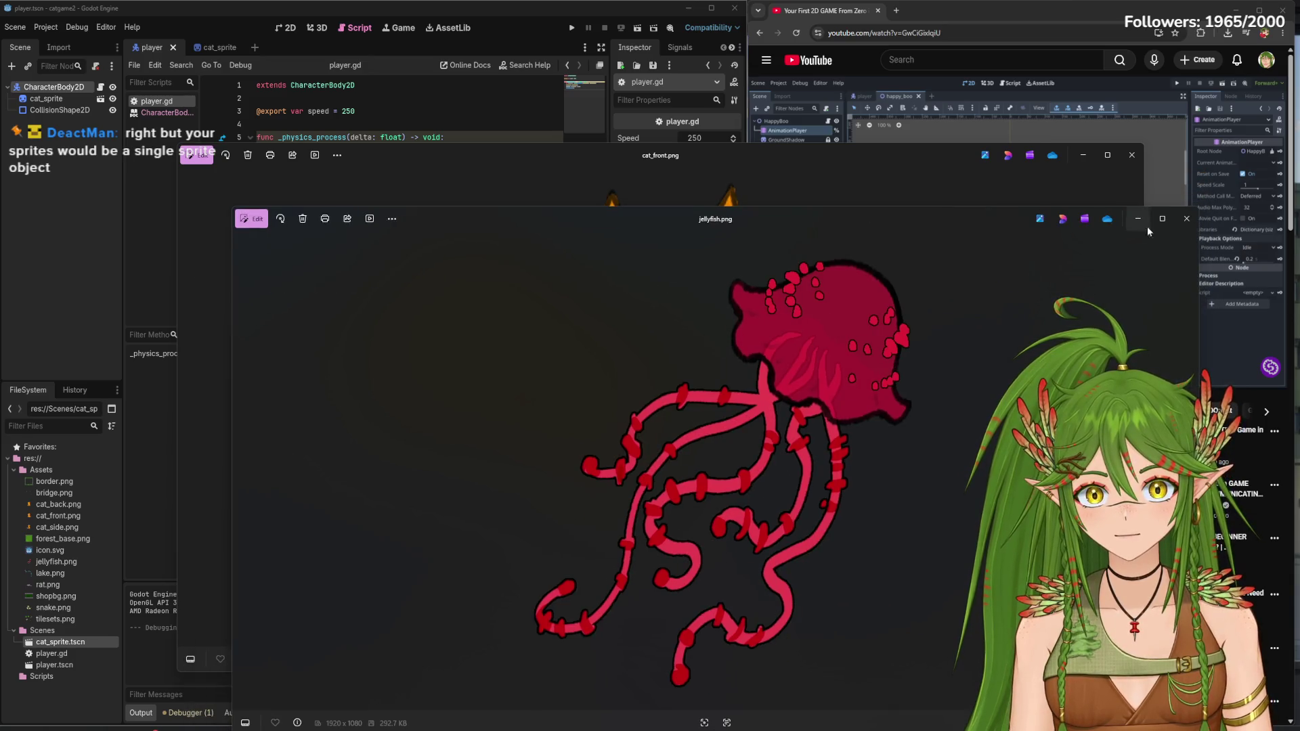
pyautogui.click(1194, 218)
pyautogui.click(1130, 158)
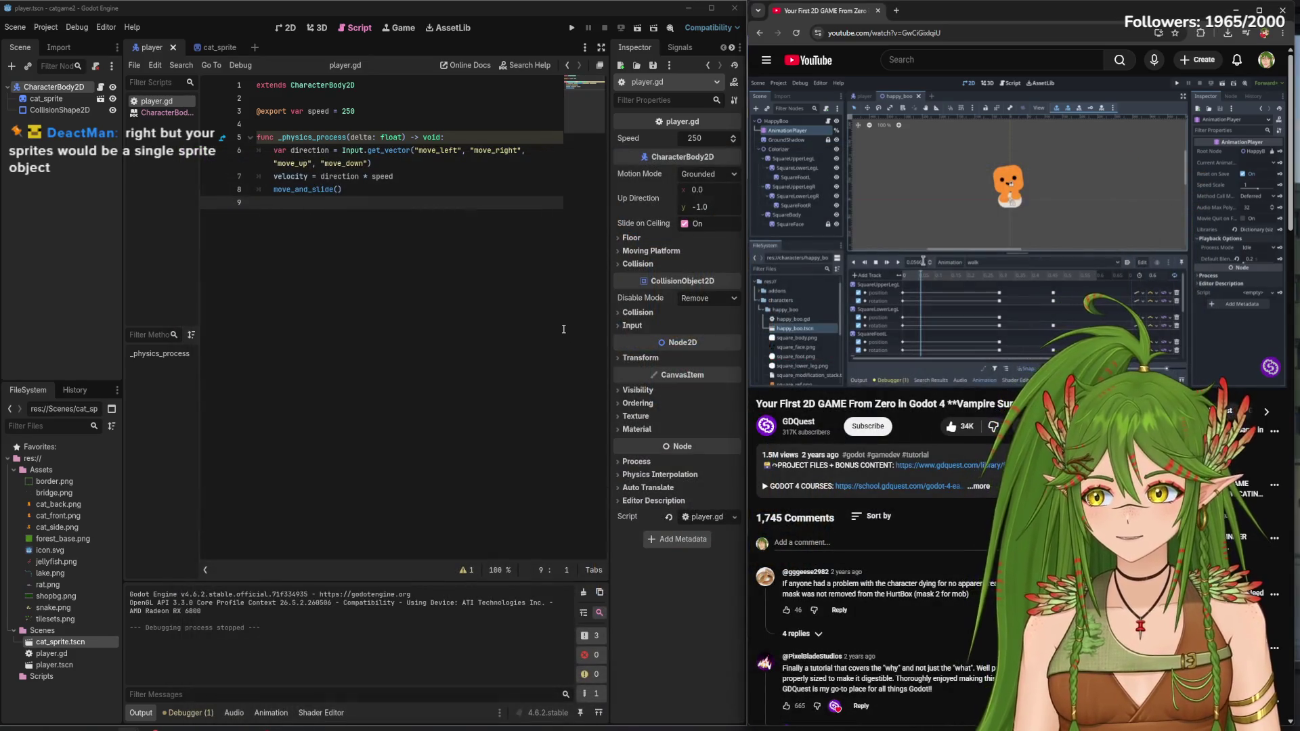
# Resume the tutorial from 22:12 through its walk animation keyframe section
pyautogui.moveTo(943, 199)
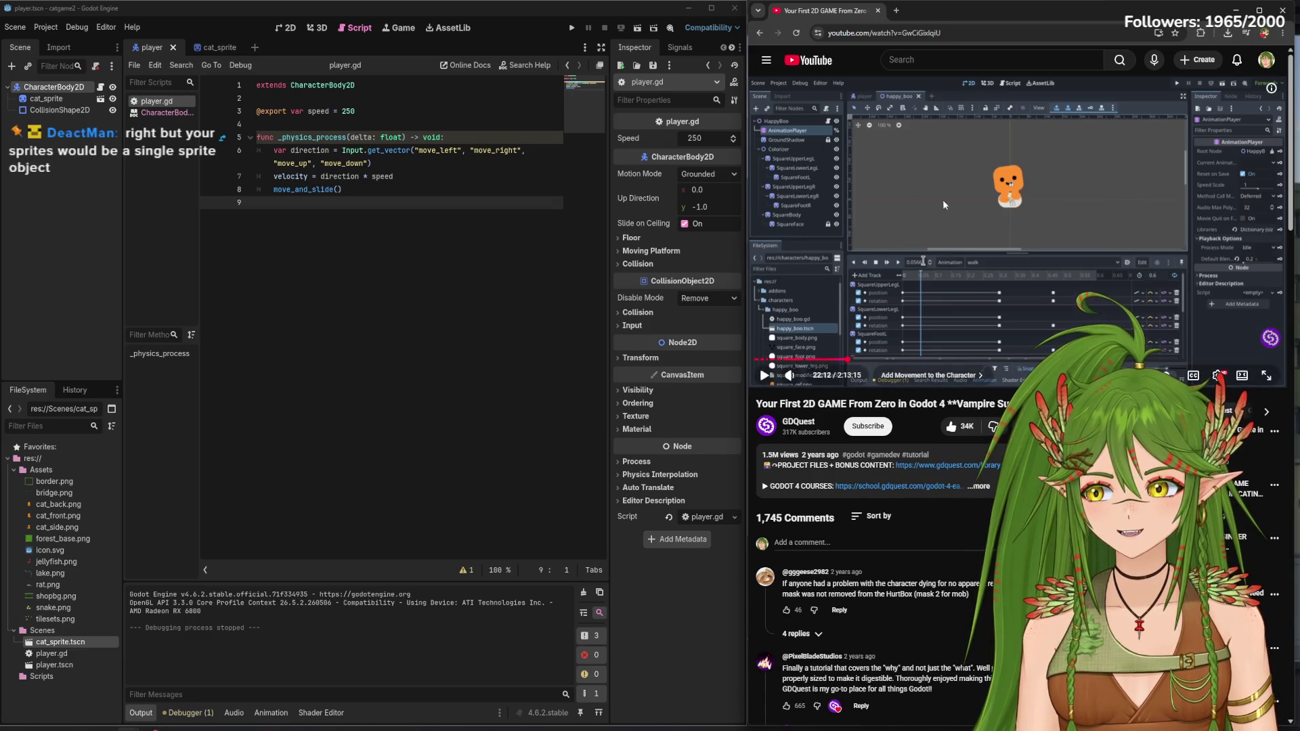
pyautogui.click(1045, 228)
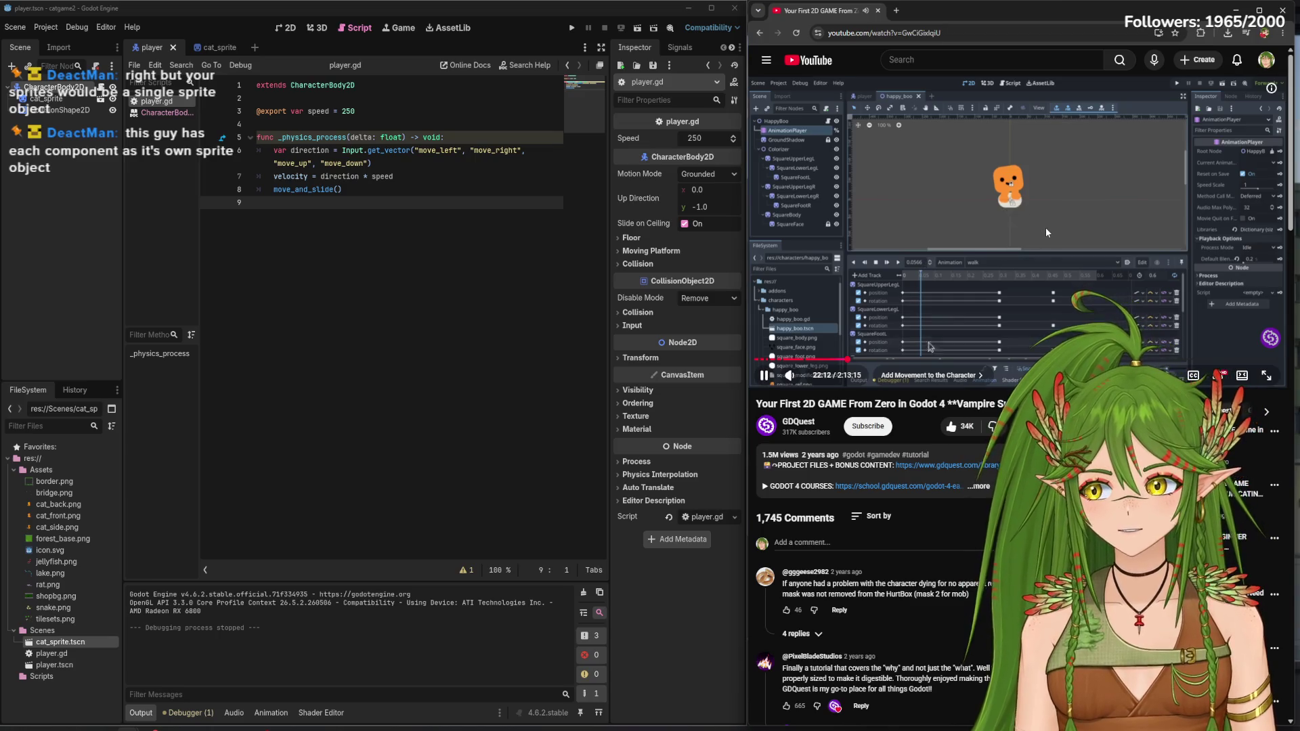
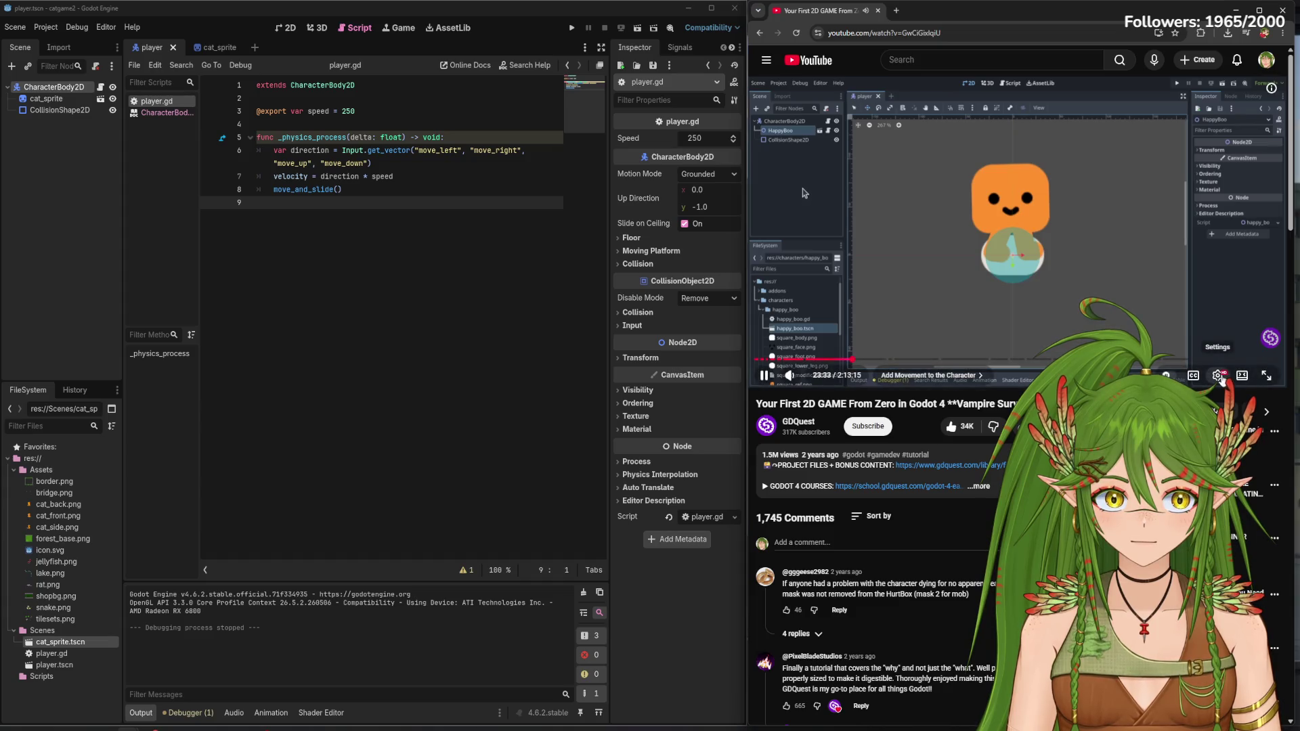
# Raise the tutorial video's playback speed from 1.5x to 2.00x
pyautogui.click(1219, 377)
pyautogui.click(1151, 314)
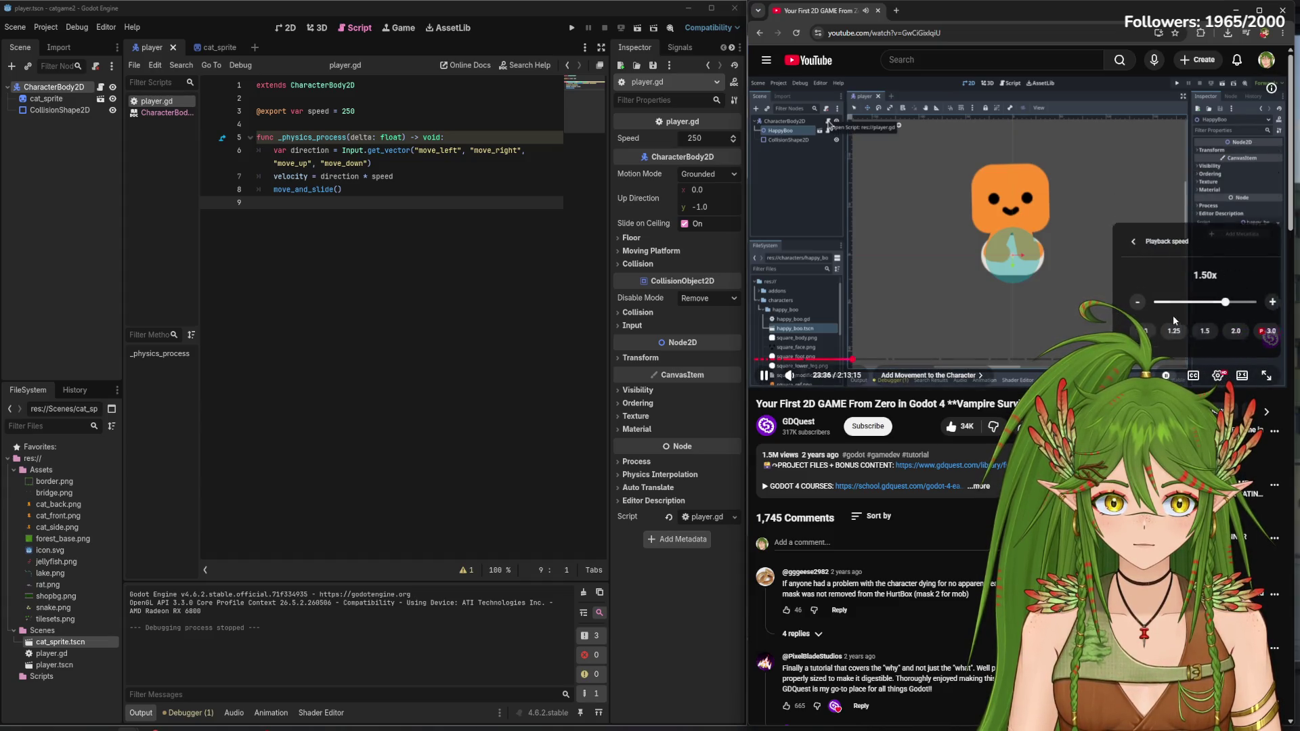
pyautogui.moveTo(1218, 302); pyautogui.dragTo(1245, 307)
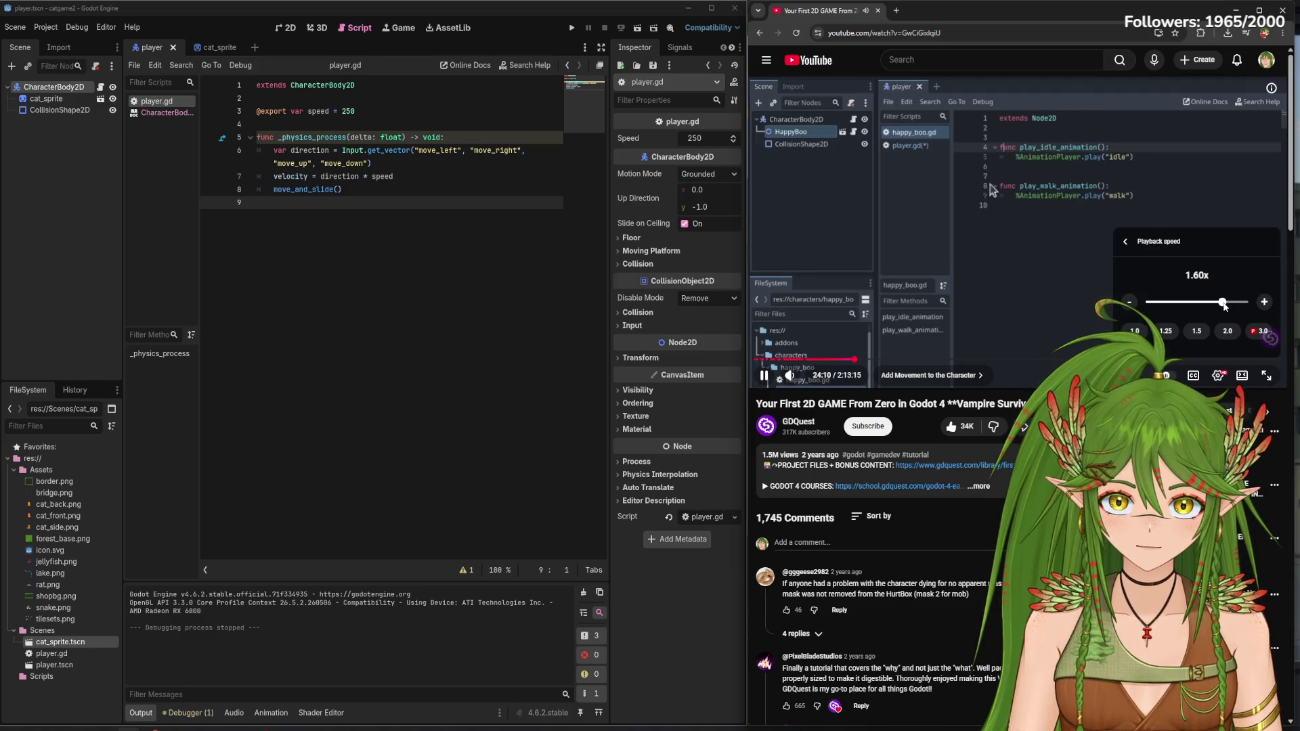
pyautogui.moveTo(1225, 306); pyautogui.dragTo(1262, 303)
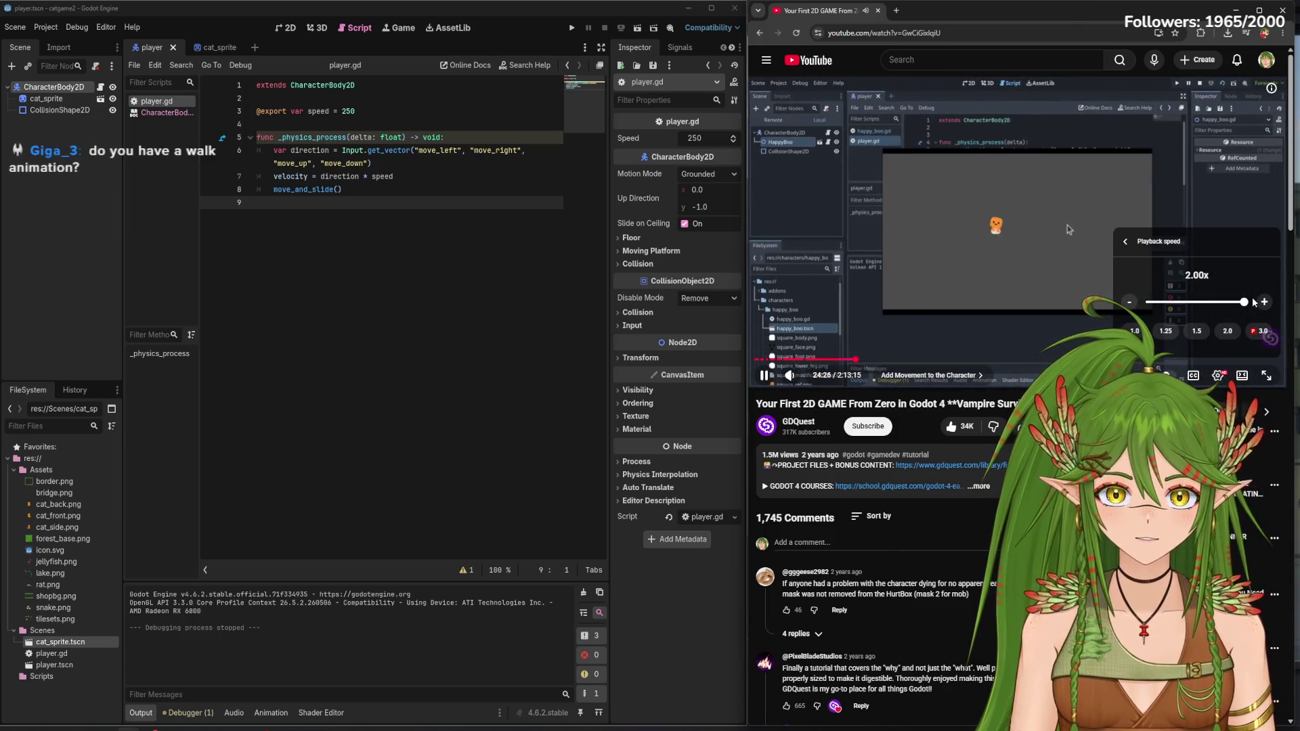
pyautogui.click(1167, 332)
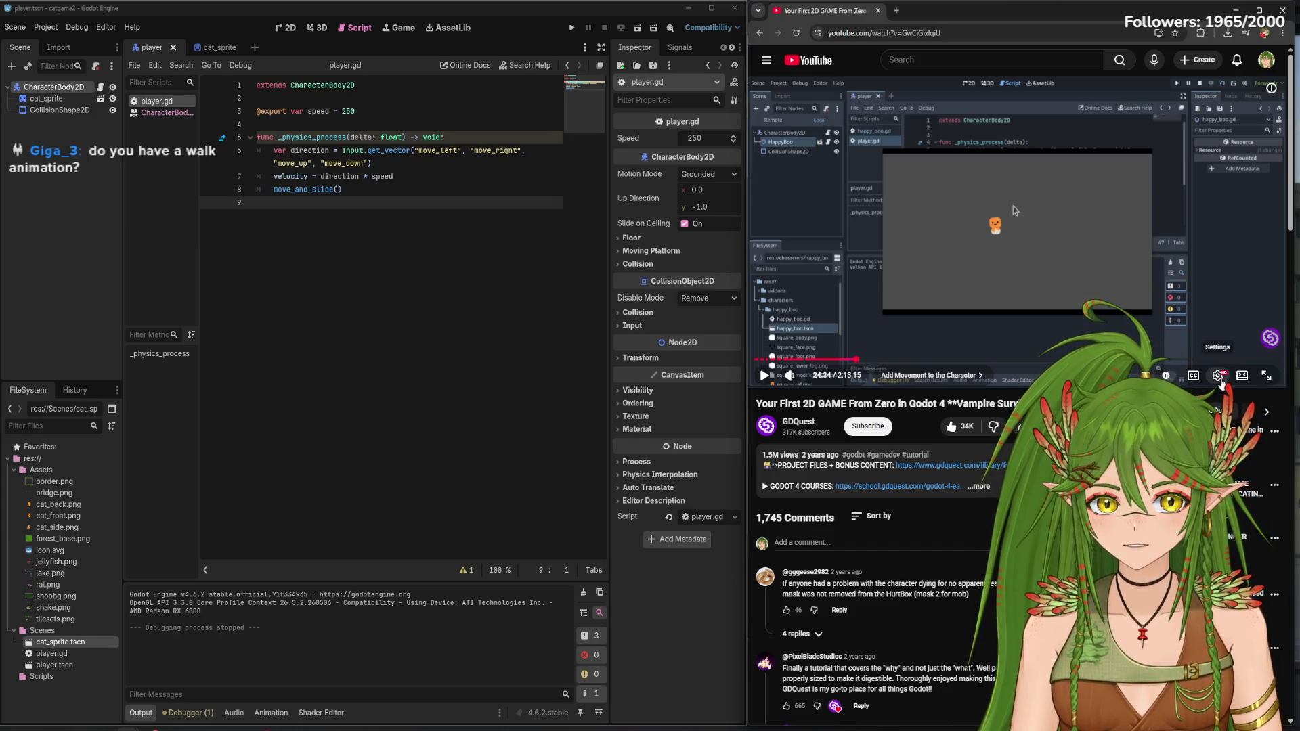
# Confirm the playback speed reads 2.00x and resume the video
pyautogui.click(1219, 377)
pyautogui.click(1228, 328)
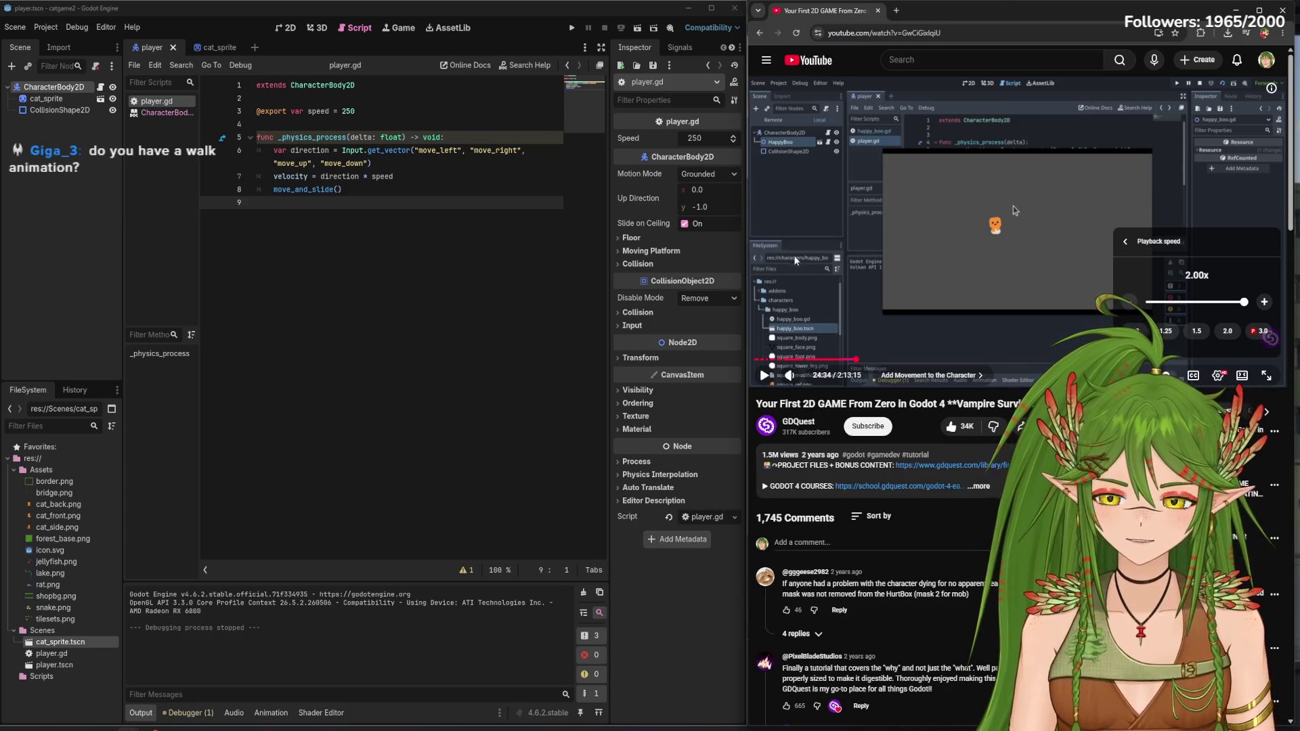
pyautogui.click(766, 376)
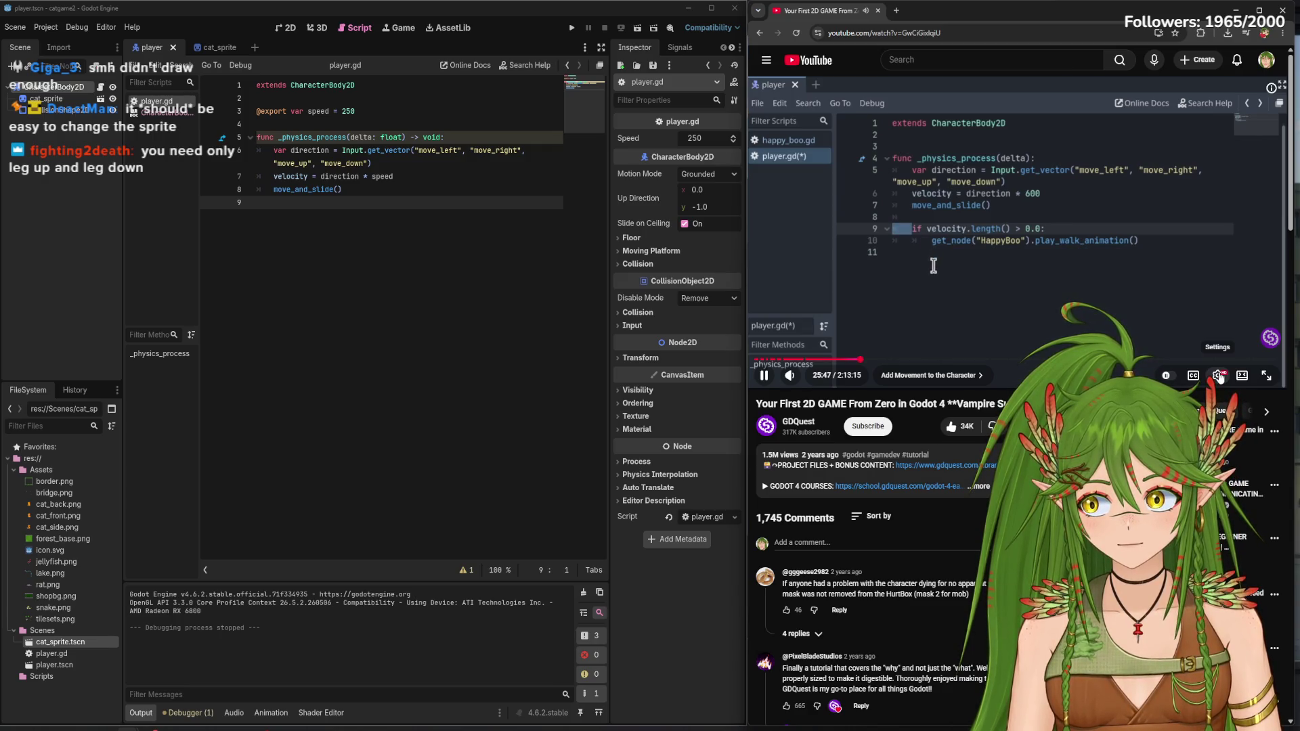
# Pause the tutorial where the script shows the velocity.length() > 0.0 check
pyautogui.press('space')
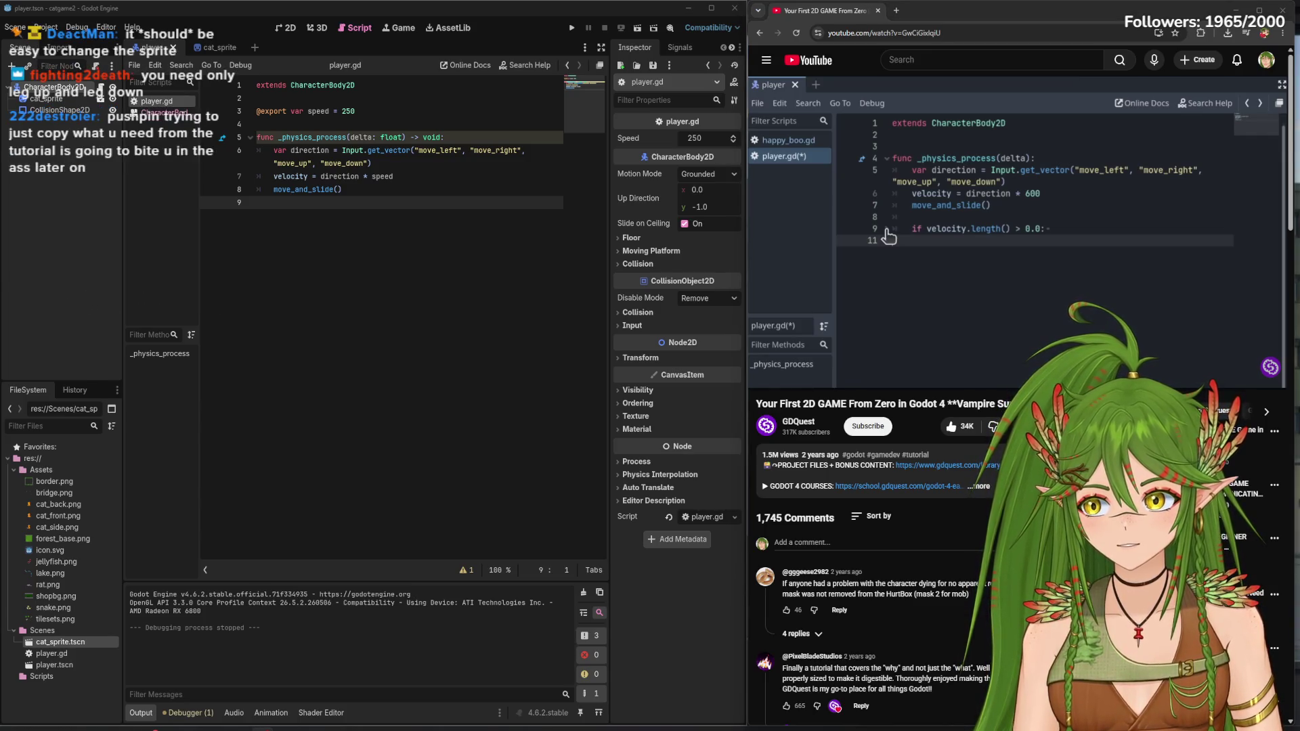
pyautogui.moveTo(969, 216)
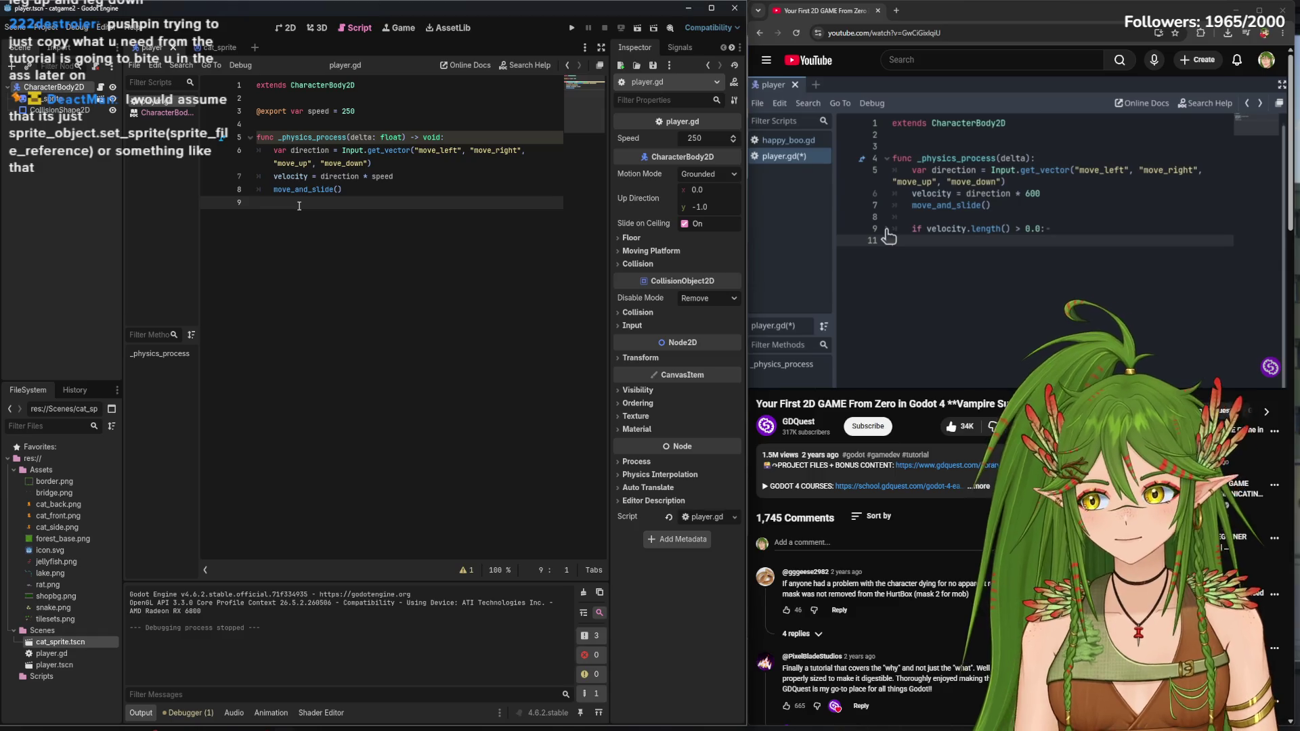
pyautogui.press('Return')
pyautogui.press('Return')
pyautogui.write('sprite_object.set_sprite(sprite_file_reference) or')
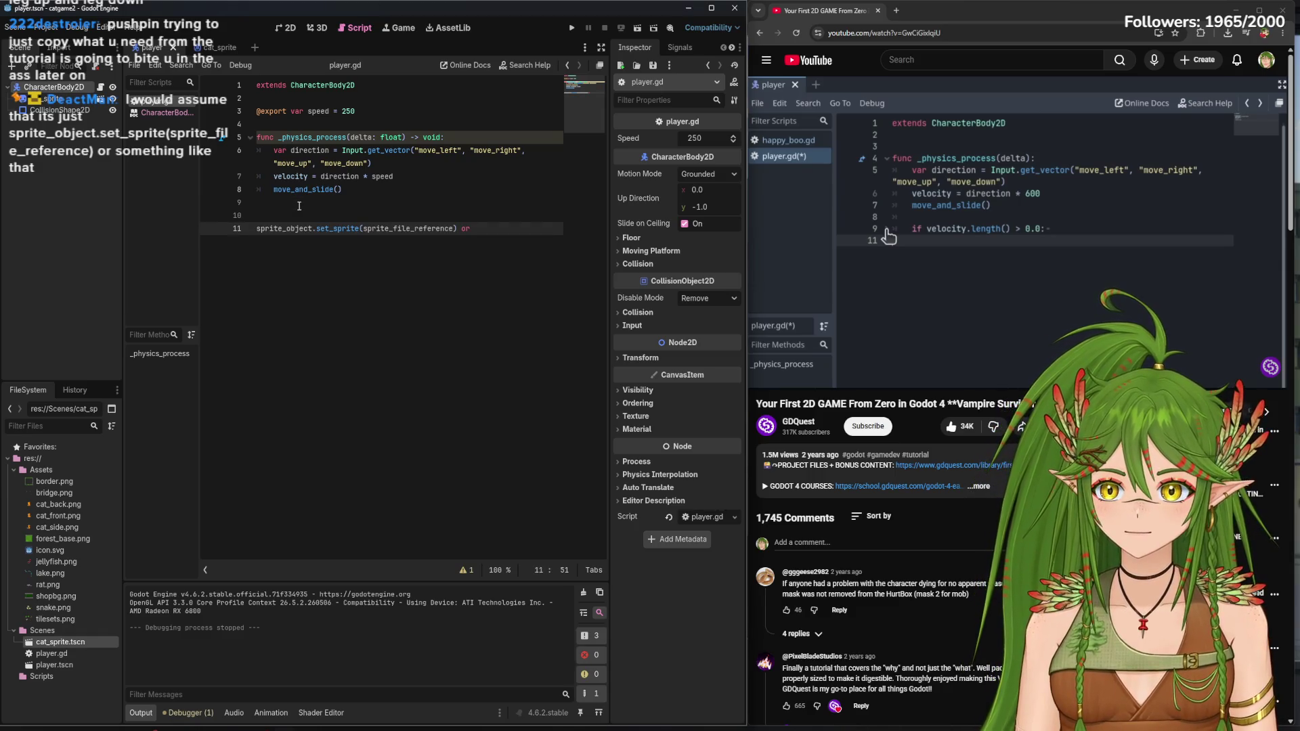
pyautogui.press('BackSpace')
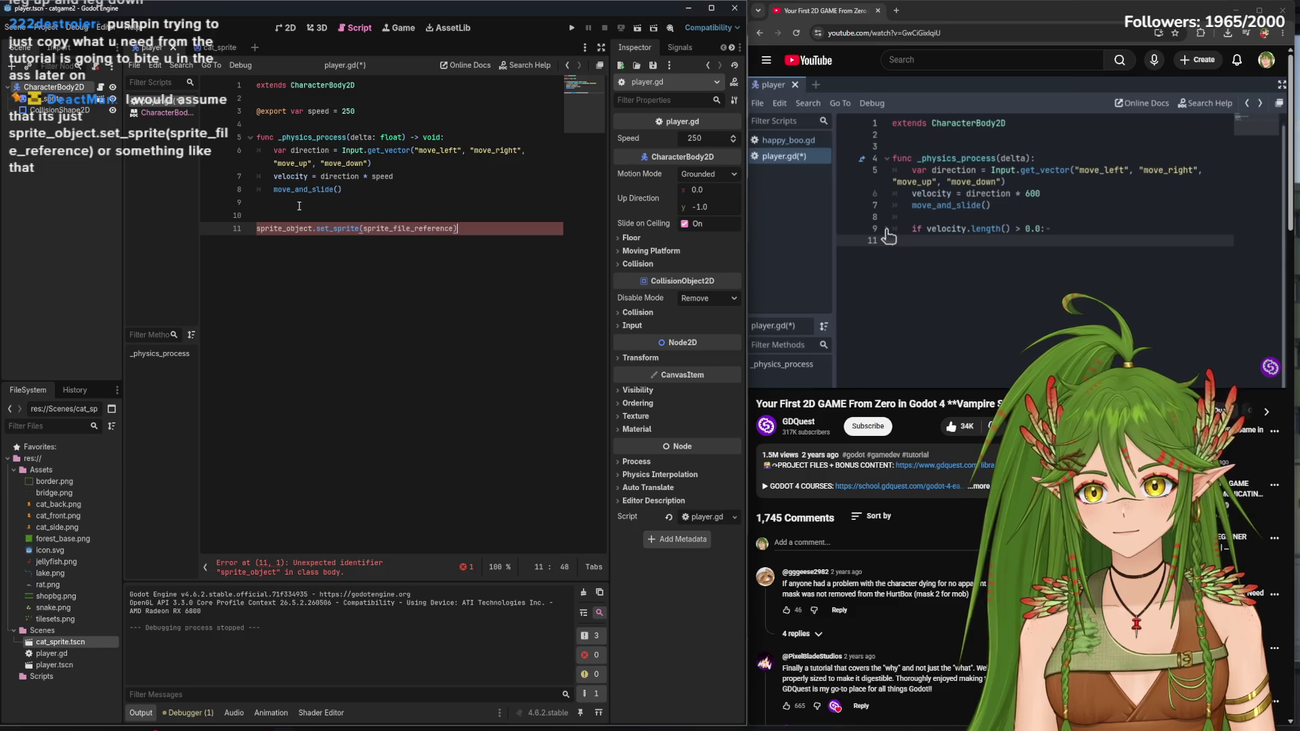
pyautogui.click(368, 228)
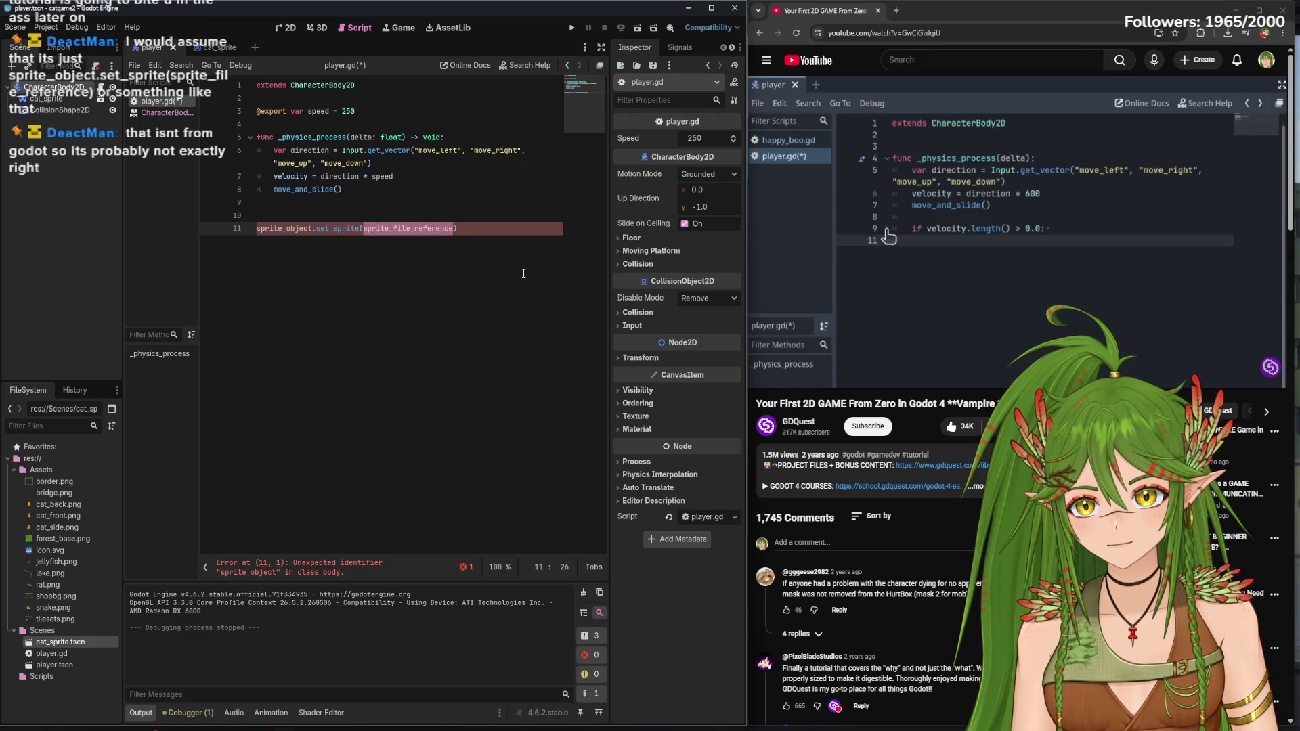
pyautogui.press('BackSpace')
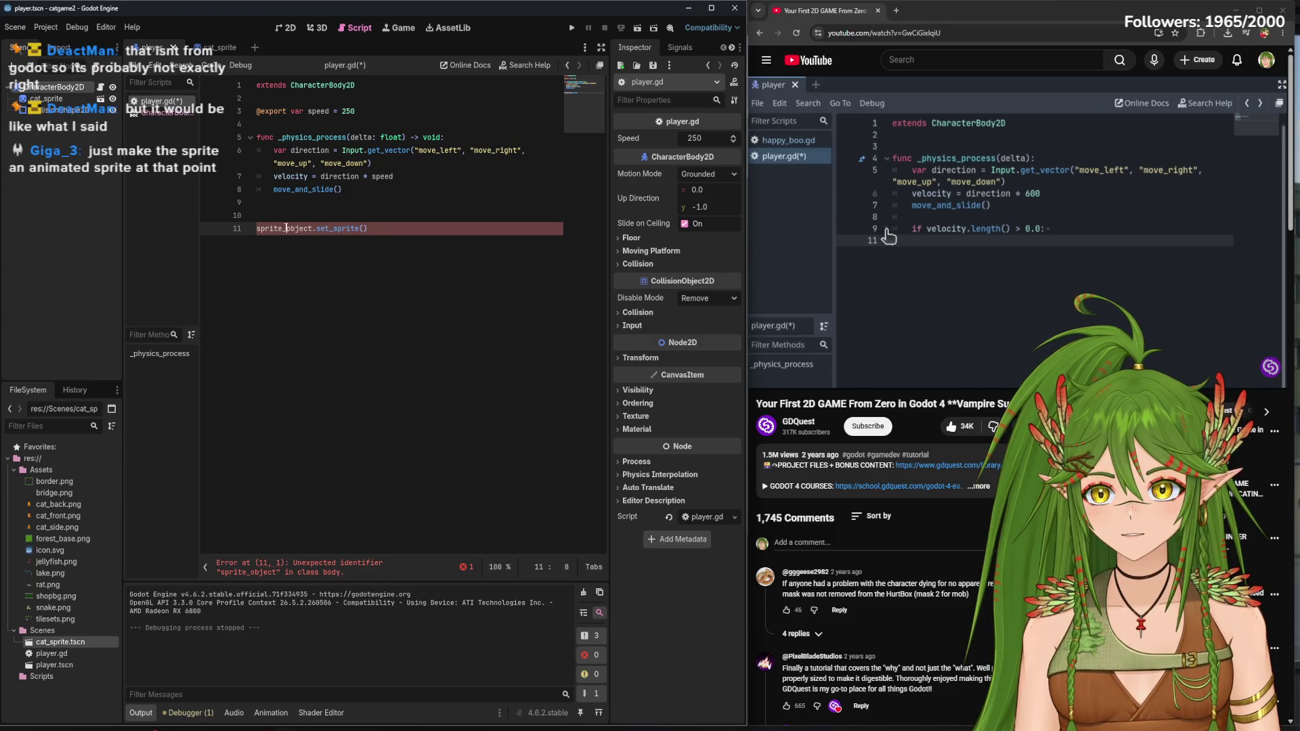
pyautogui.moveTo(365, 235); pyautogui.dragTo(251, 233)
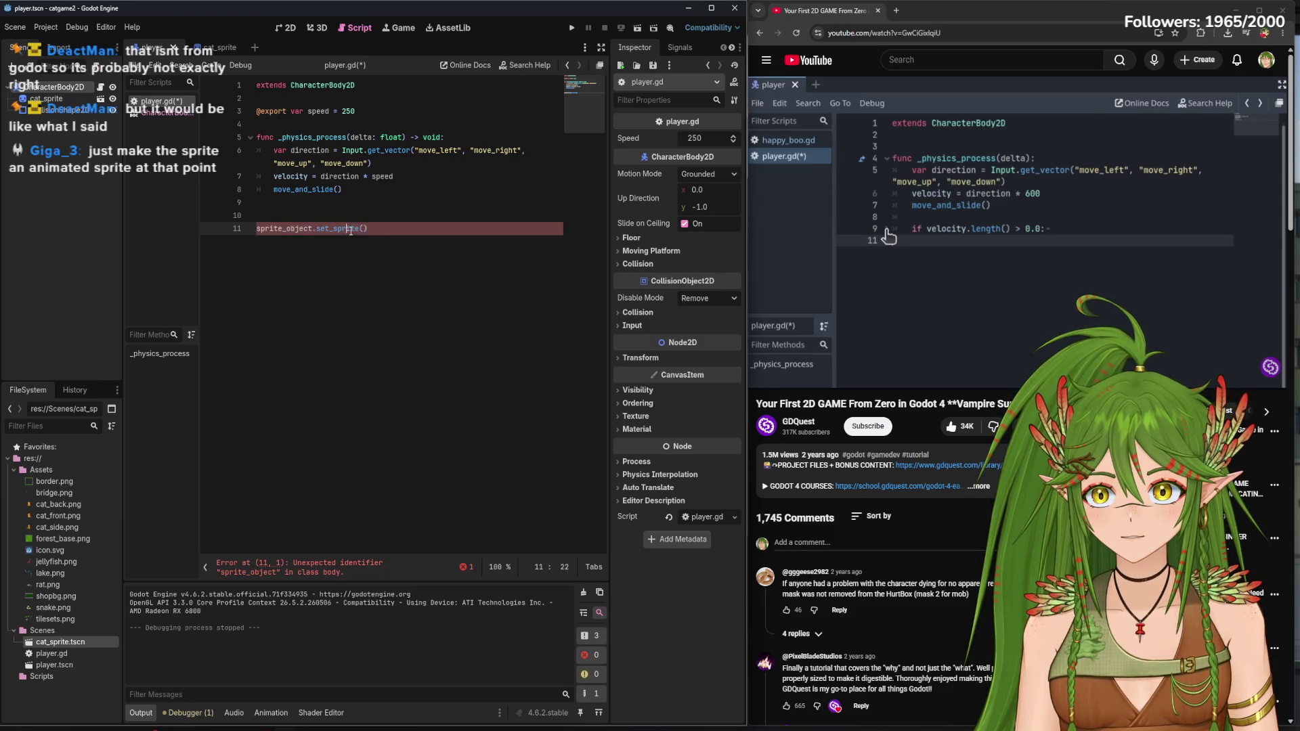
pyautogui.press('BackSpace')
pyautogui.press('BackSpace')
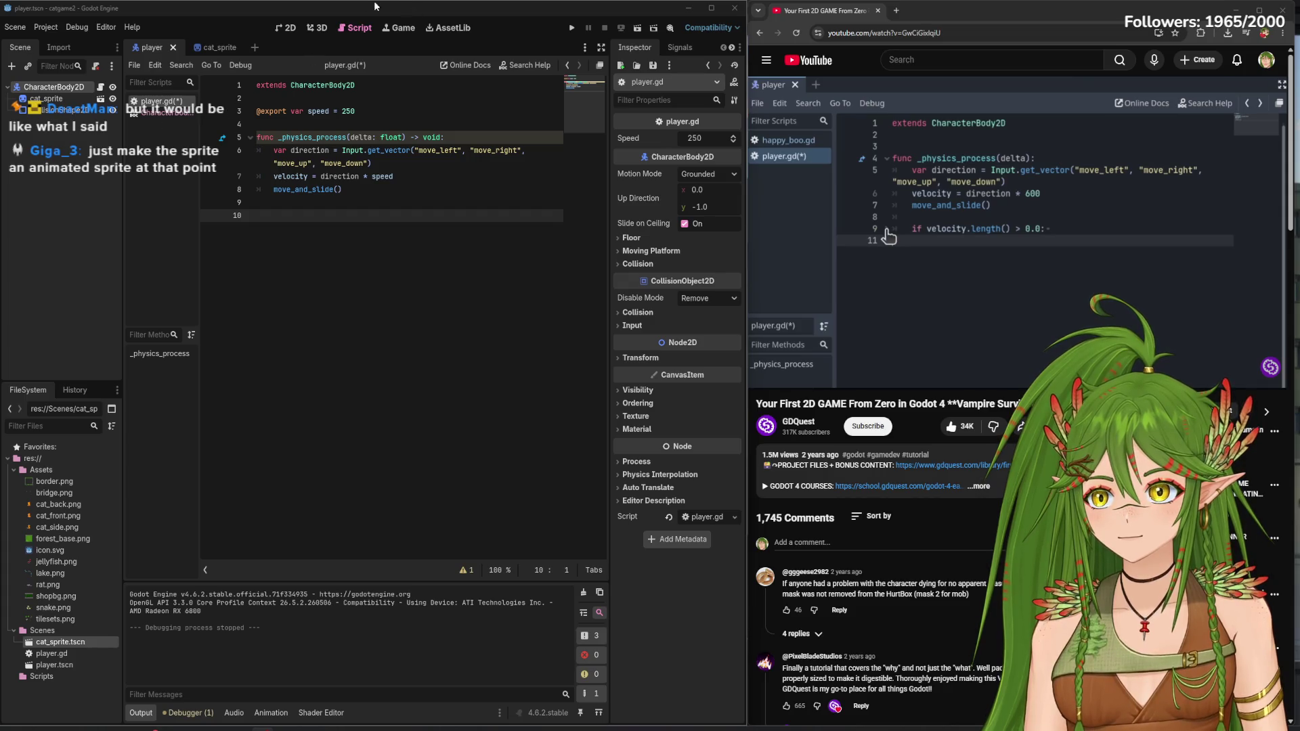
# Add an AnimationPlayer child node to the cat_sprite scene
pyautogui.click(217, 48)
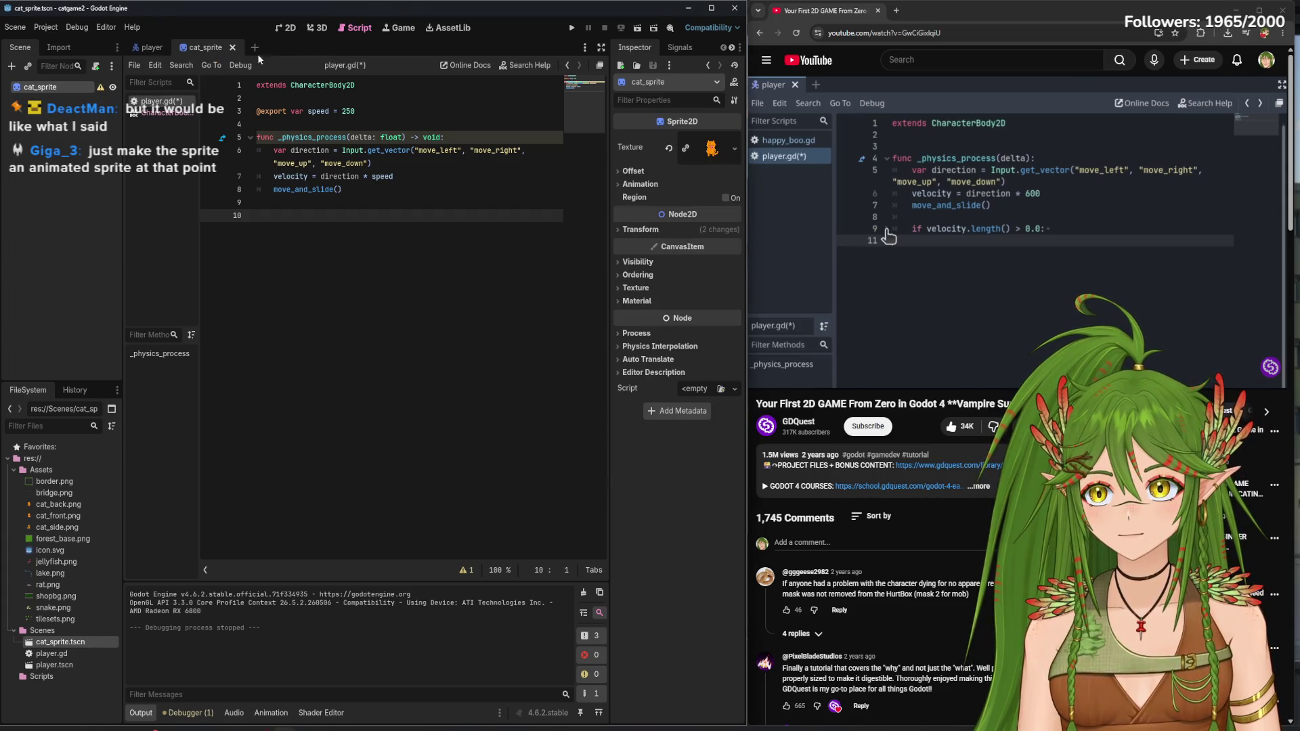
pyautogui.click(278, 30)
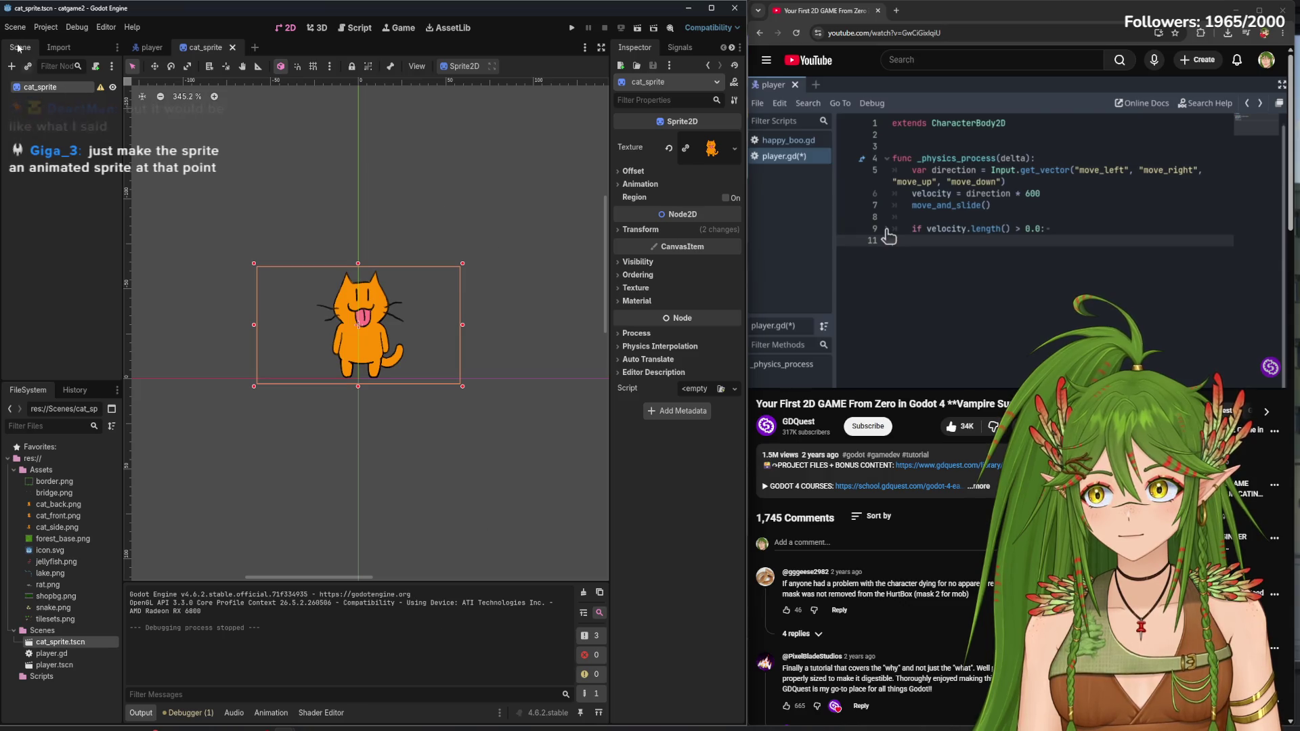
pyautogui.click(10, 66)
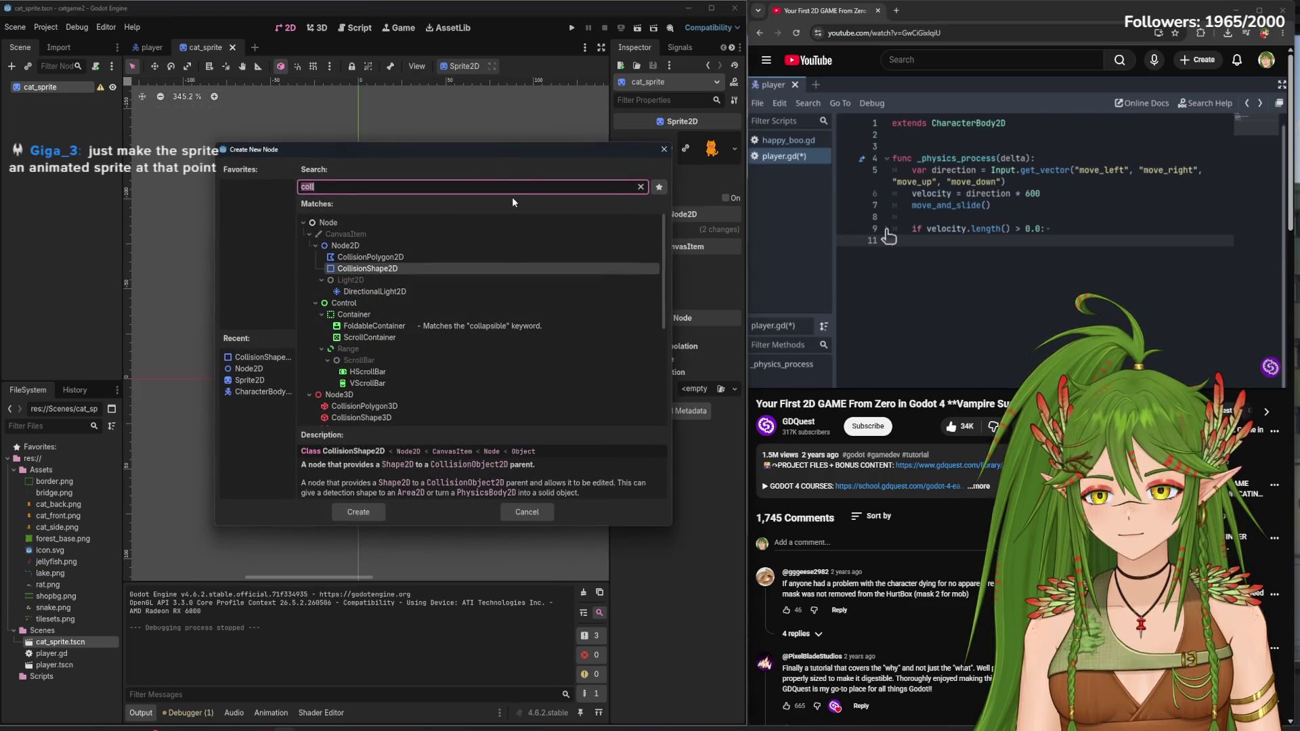
pyautogui.write('anima')
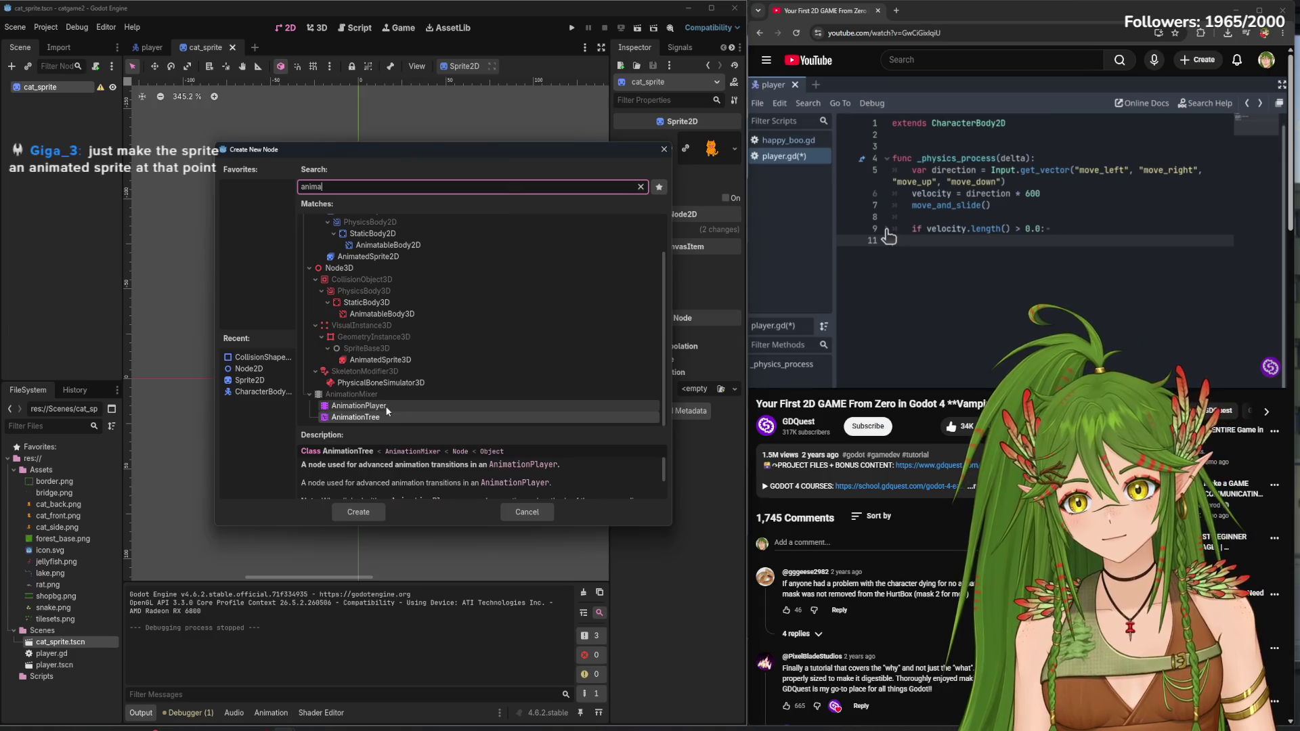
pyautogui.click(386, 407)
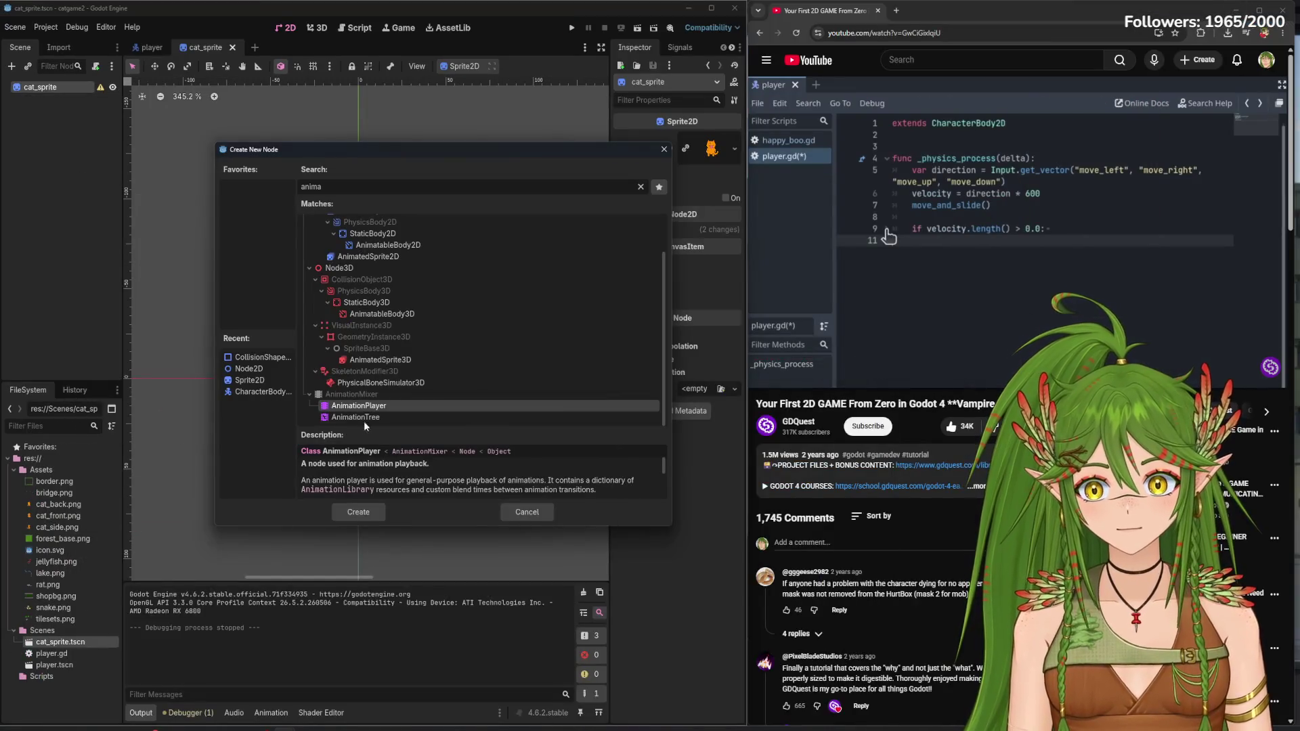
pyautogui.click(364, 513)
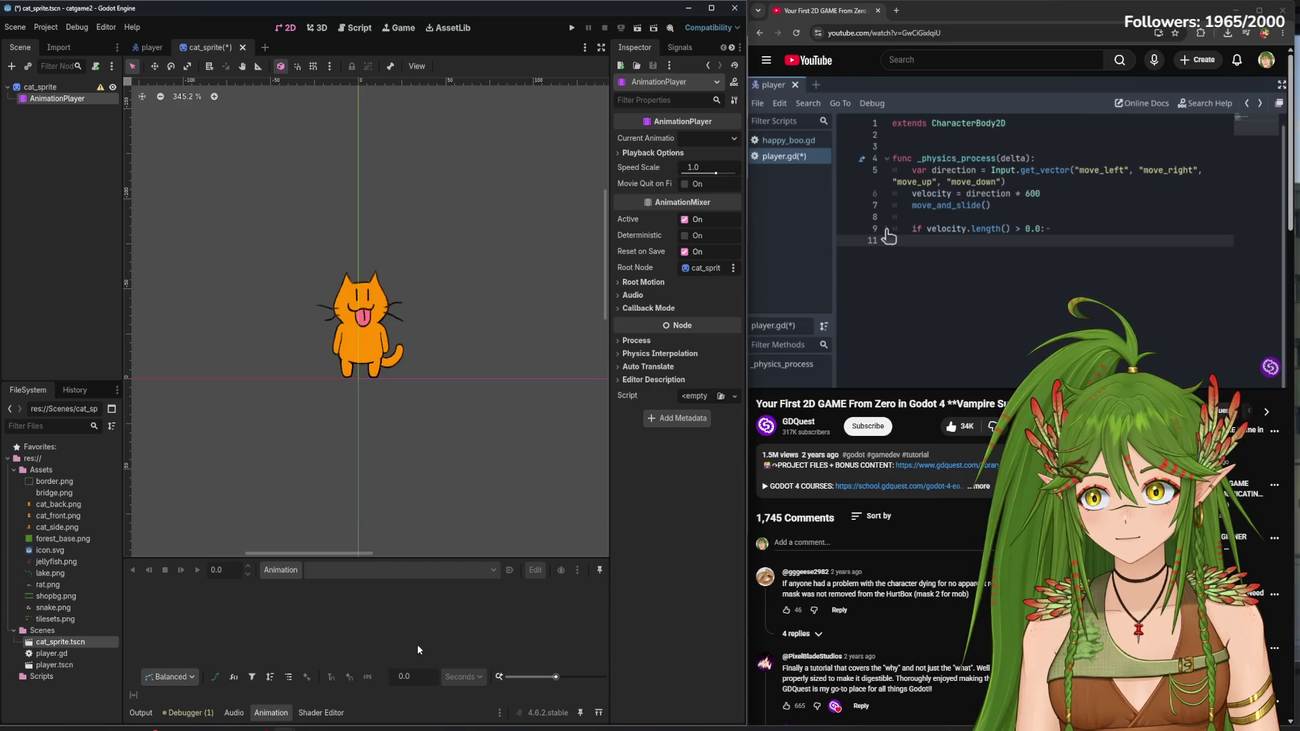
# Check the happy_boo character's AnimationPlayer for reference, then return to the player scene
pyautogui.click(339, 689)
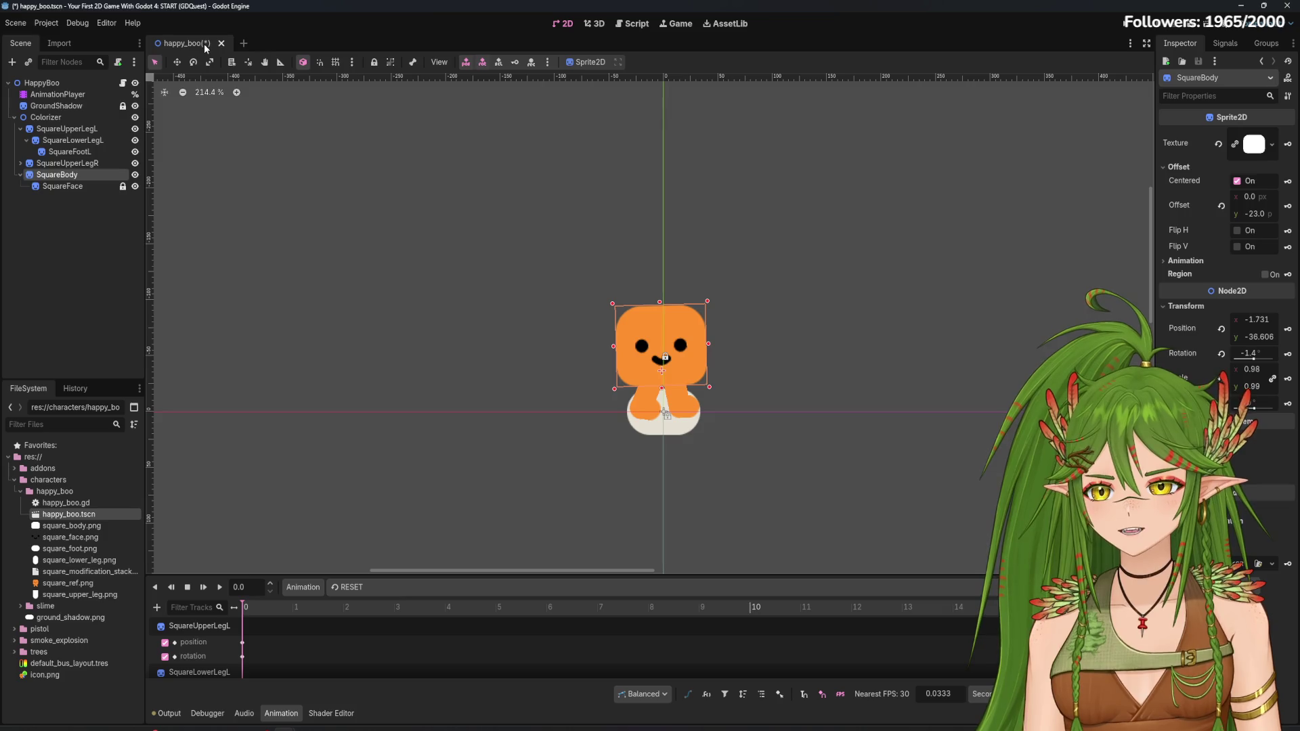
pyautogui.click(58, 94)
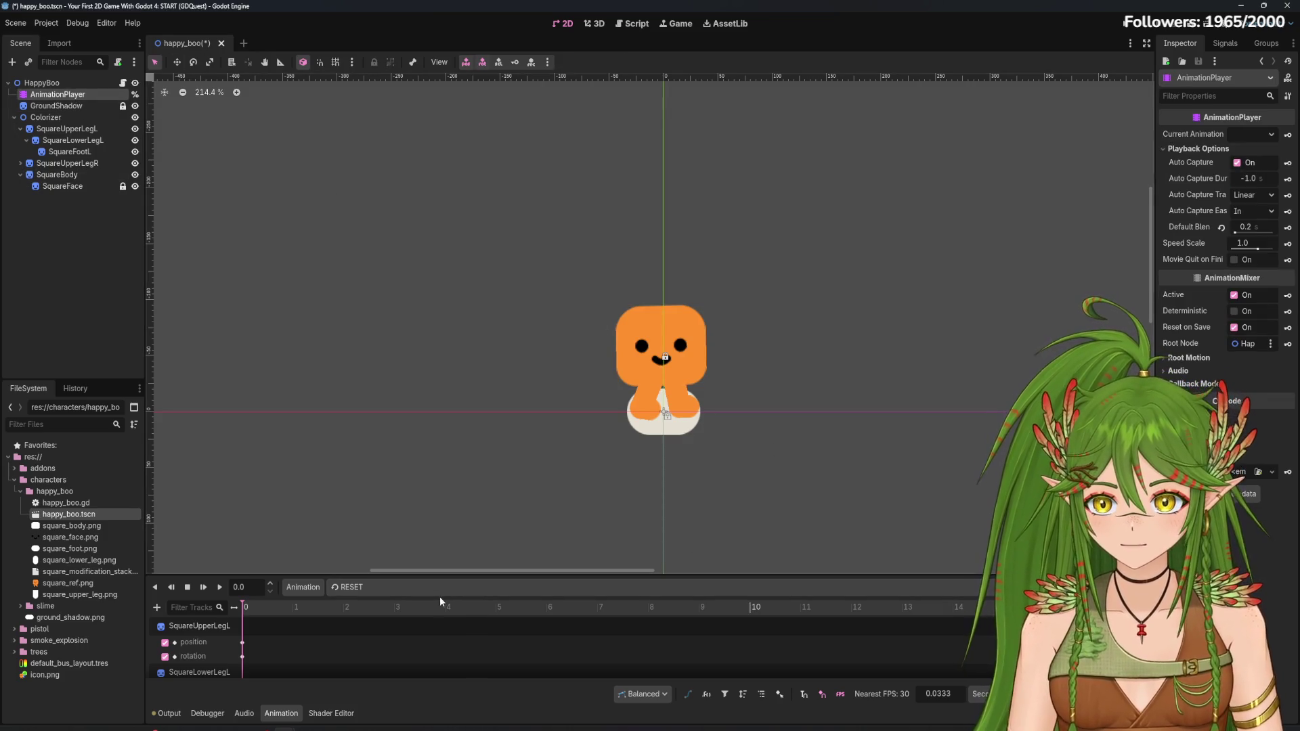
pyautogui.moveTo(449, 575)
pyautogui.mouseDown()
pyautogui.moveTo(468, 239)
pyautogui.moveTo(505, 298)
pyautogui.moveTo(512, 495)
pyautogui.mouseUp()
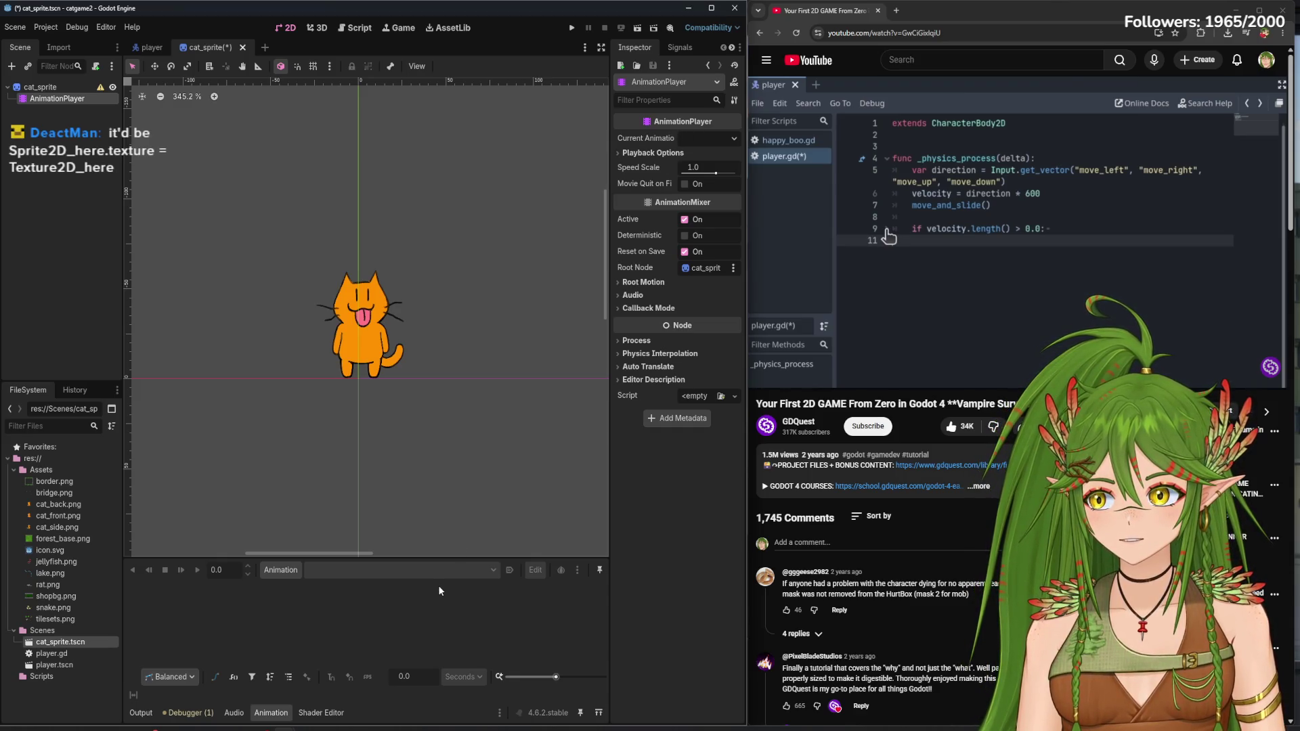
pyautogui.click(150, 49)
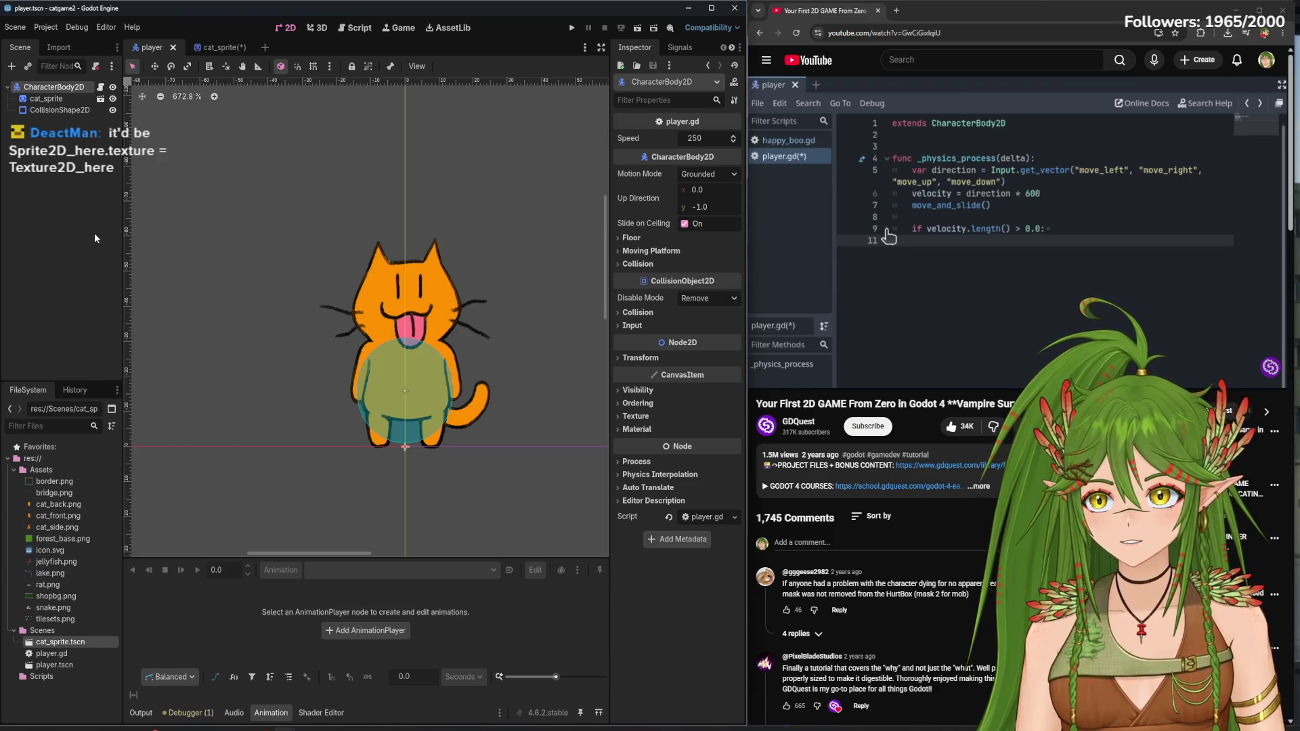
# In player.gd, paste the texture assignment on line 10 and delete its Texture2D_here placeholder
pyautogui.click(213, 47)
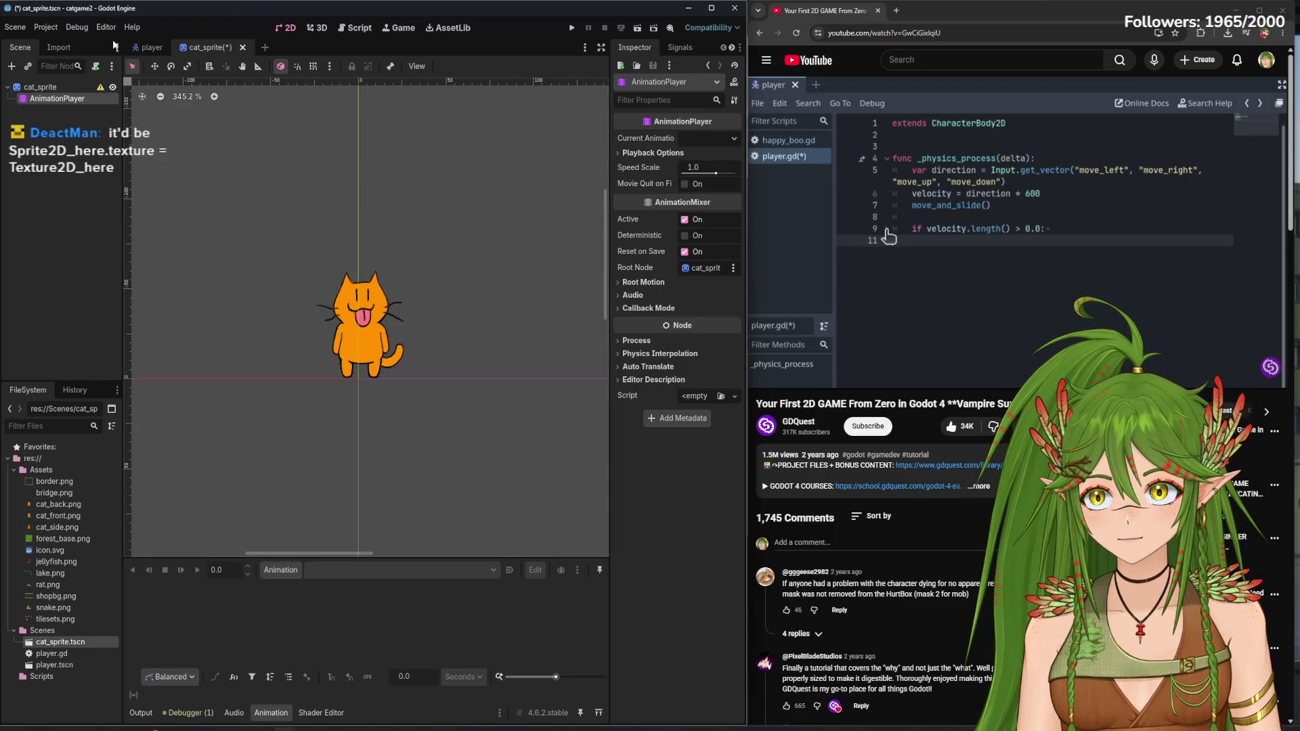
pyautogui.click(146, 45)
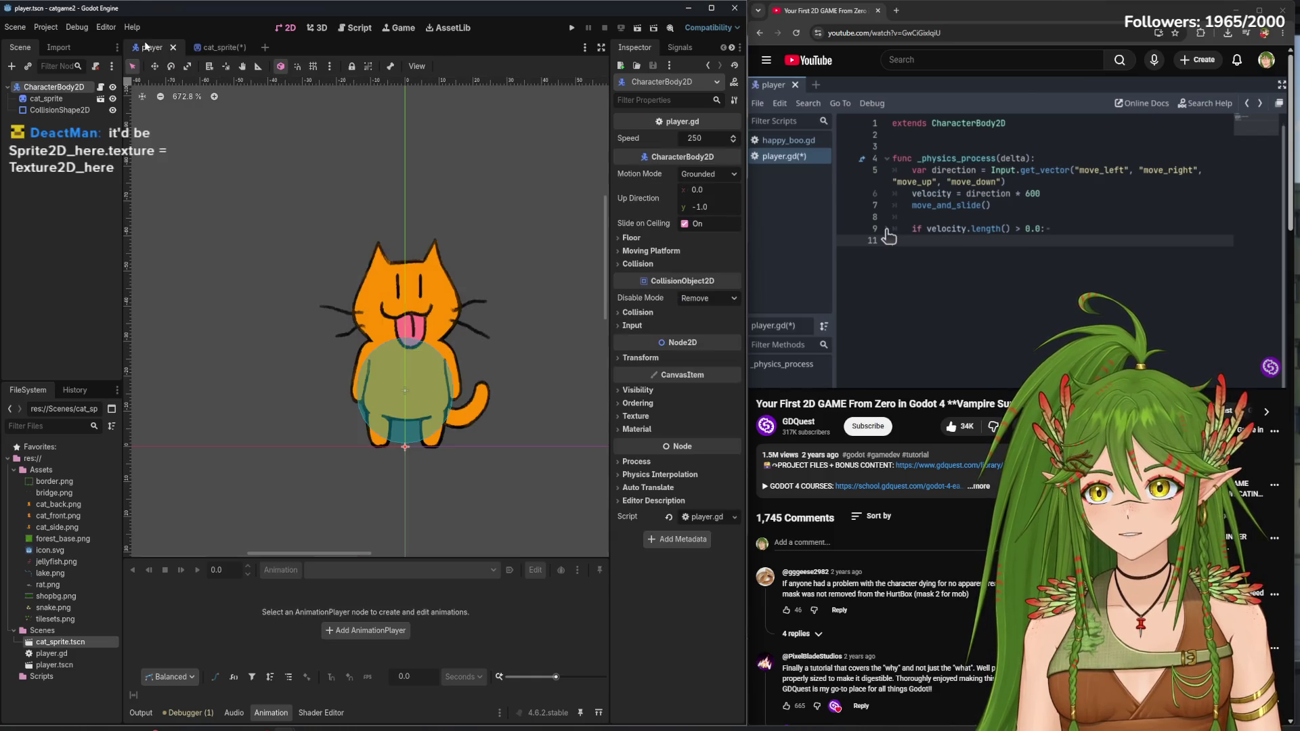
pyautogui.click(361, 29)
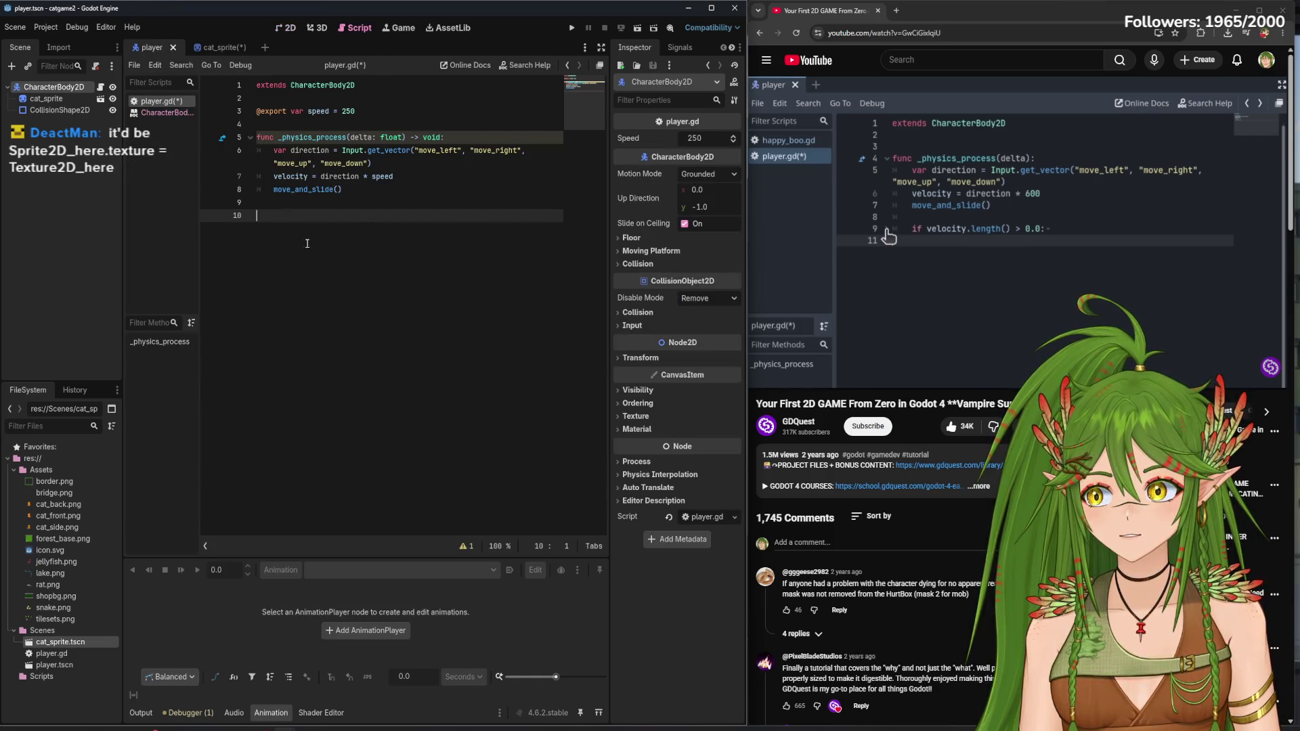
pyautogui.moveTo(997, 254)
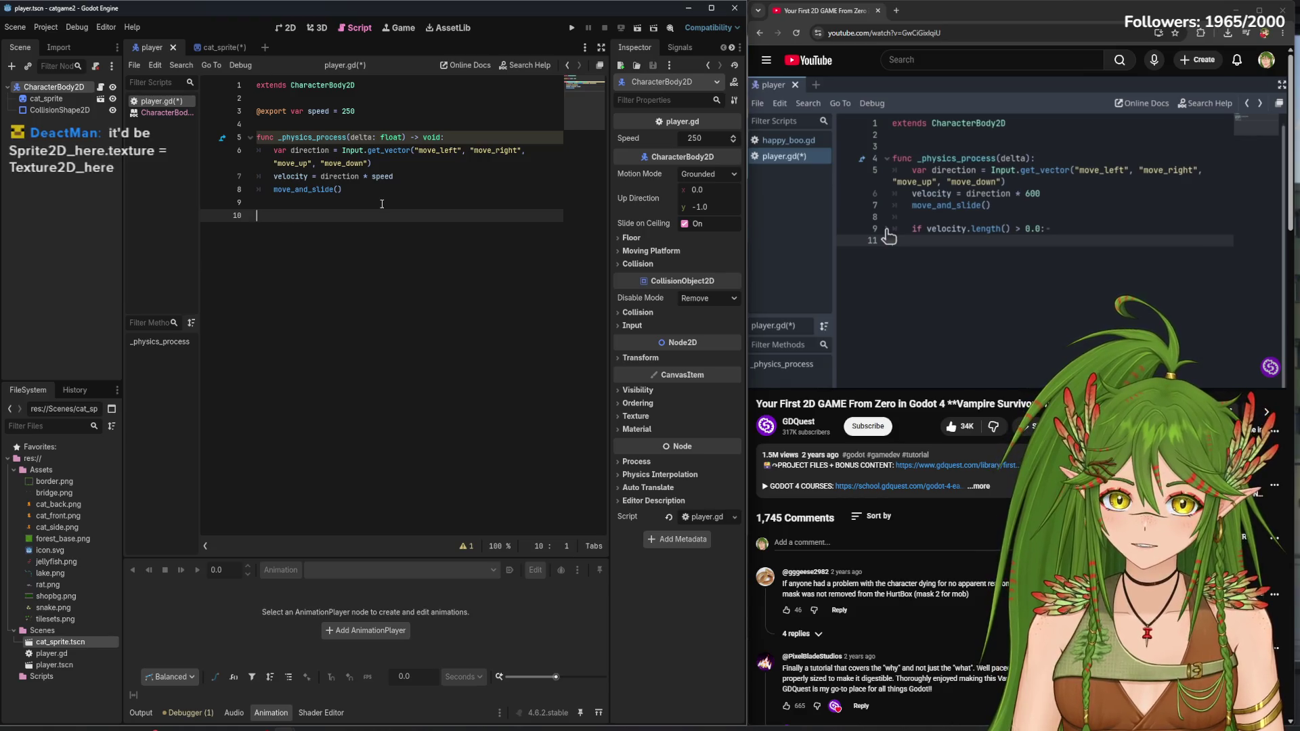
pyautogui.press('Tab')
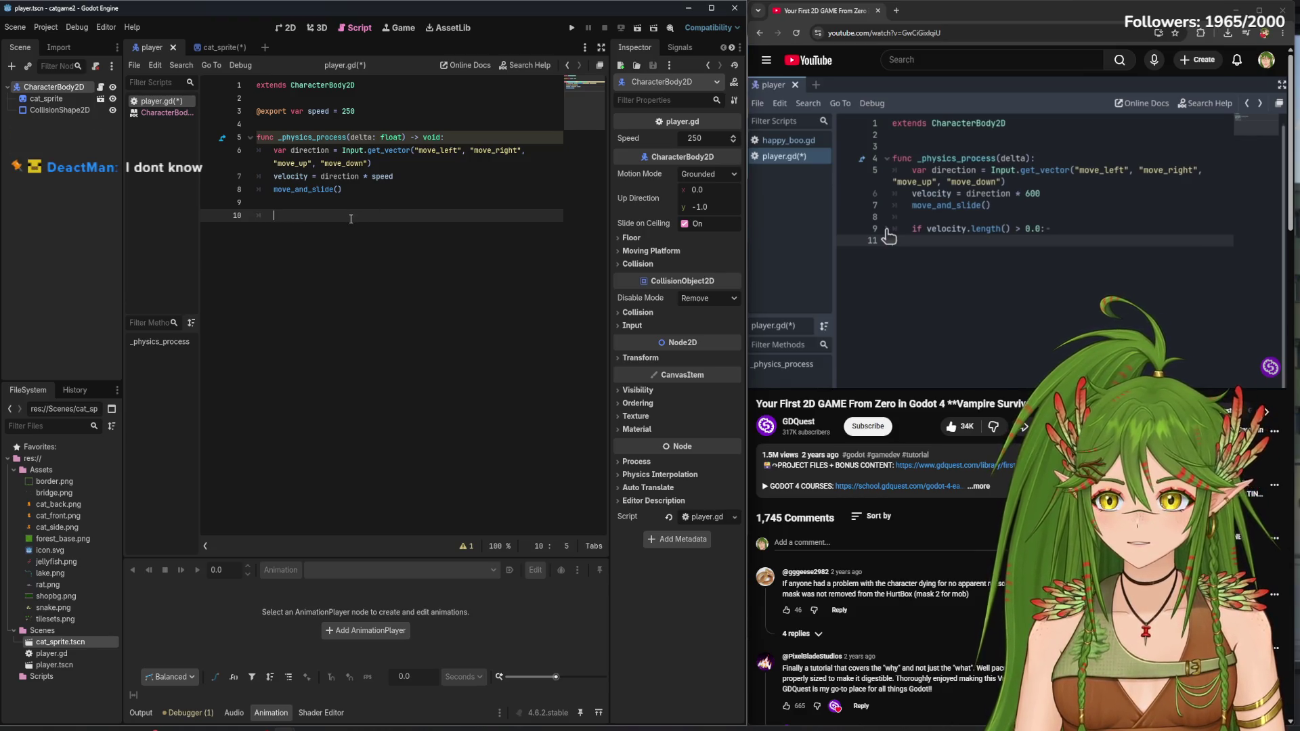
pyautogui.write('Sprite2D_here.texture = Texture2D_here')
pyautogui.moveTo(447, 215); pyautogui.dragTo(376, 218)
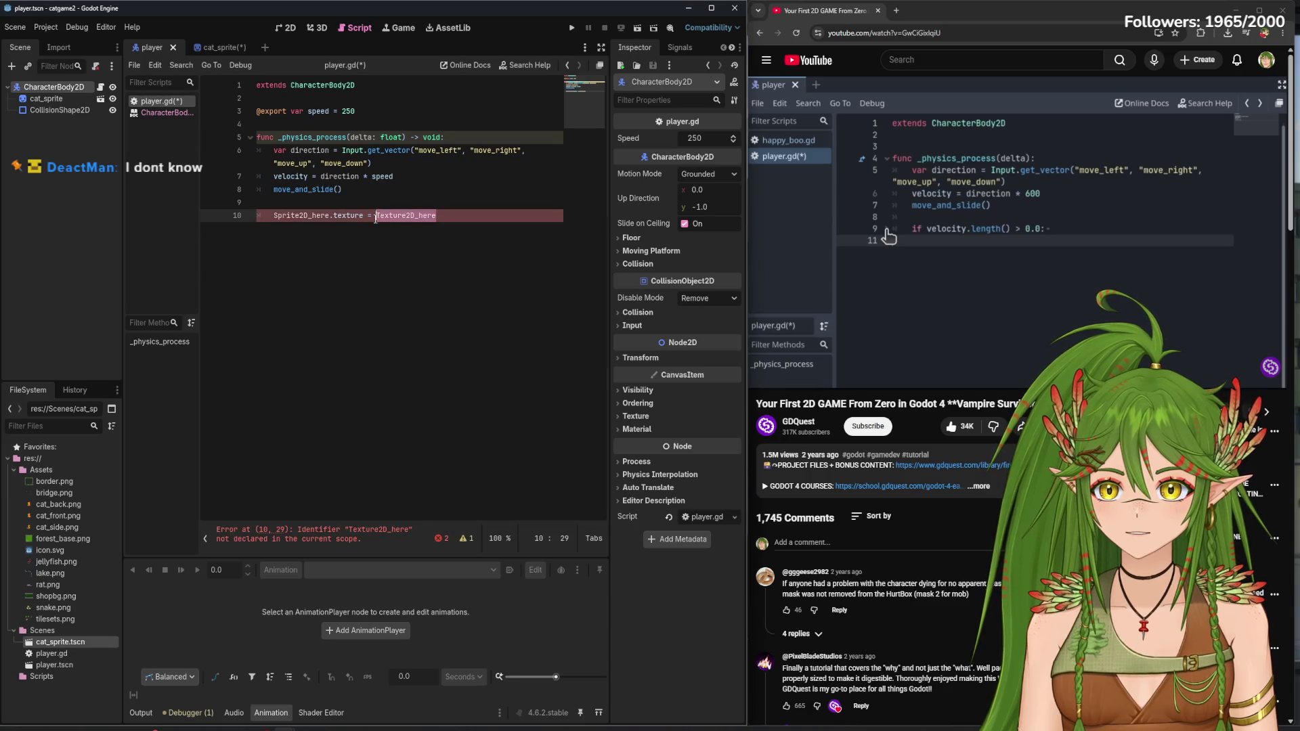
pyautogui.press('BackSpace')
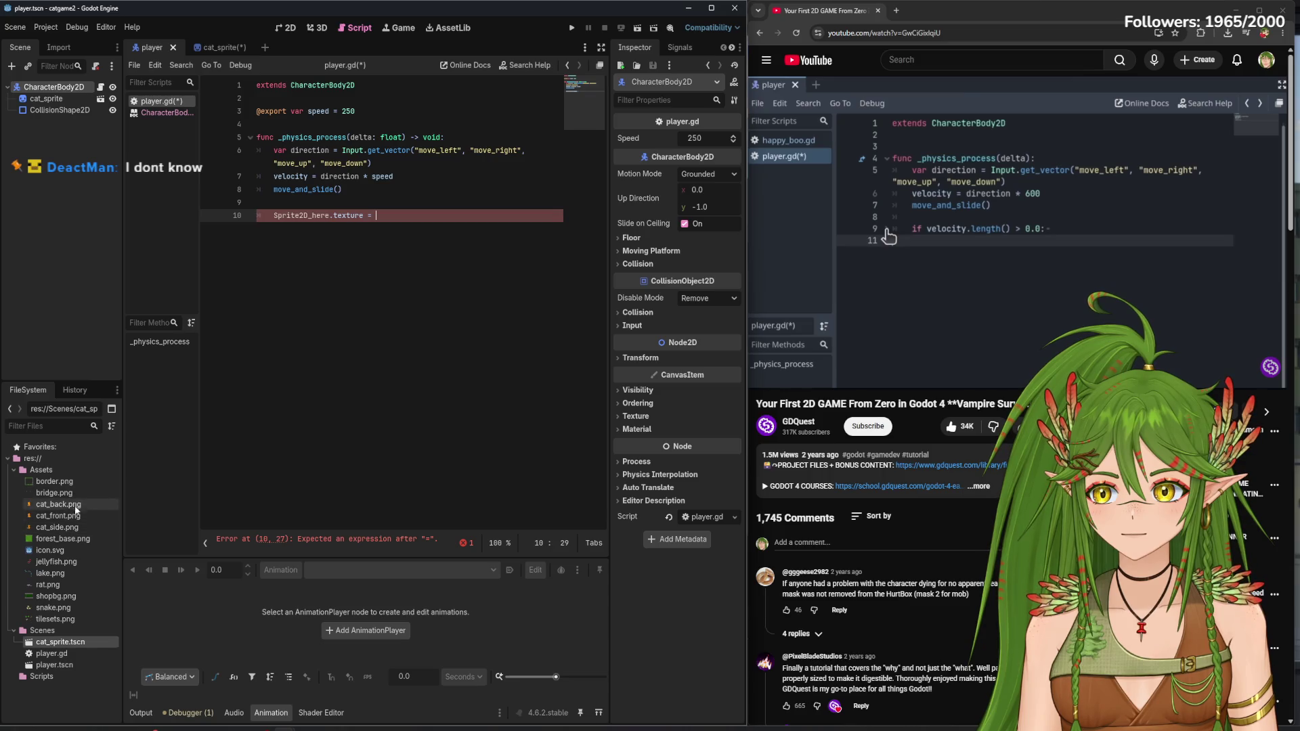
# Drop the cat_side.png path onto line 10, remove it, and show the 2D view
pyautogui.moveTo(70, 527); pyautogui.dragTo(381, 217)
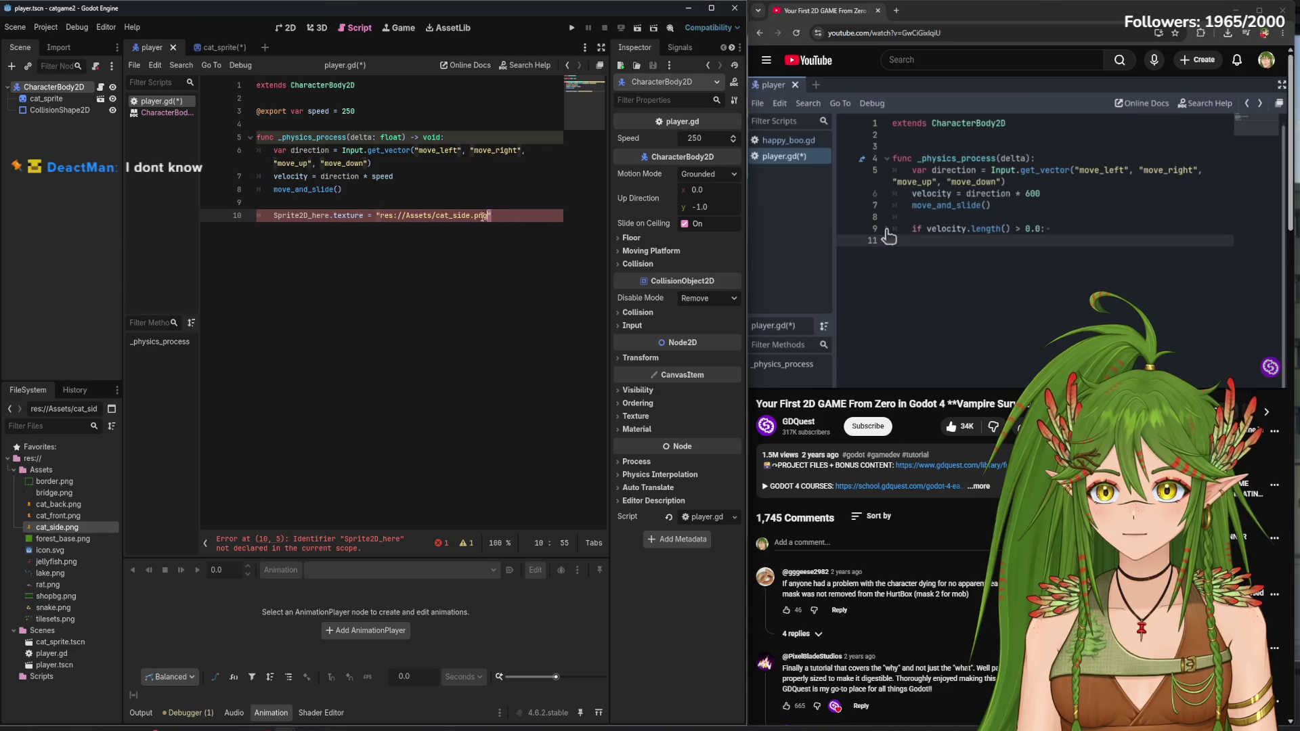
pyautogui.hotkey('ctrl', 'shift', 'Left')
pyautogui.hotkey('ctrl', 'shift', 'Left')
pyautogui.hotkey('ctrl', 'shift', 'Left')
pyautogui.press('BackSpace')
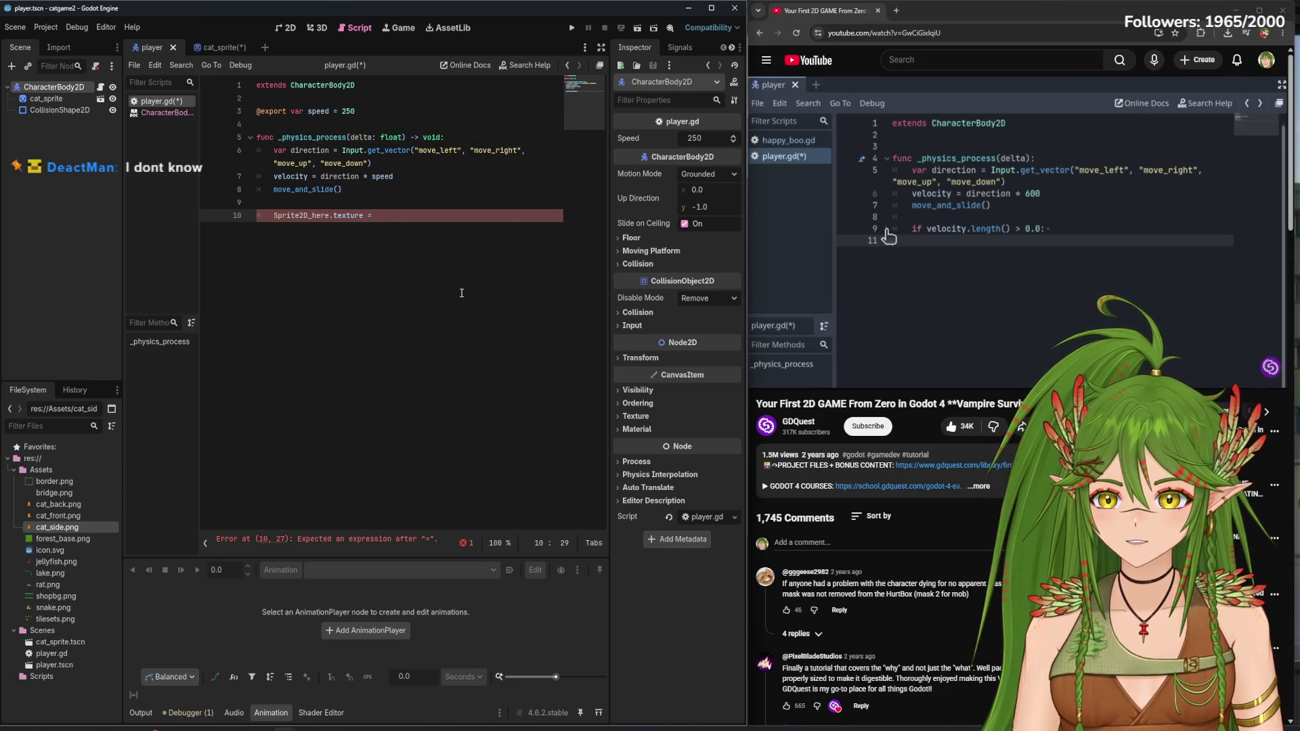
pyautogui.click(286, 28)
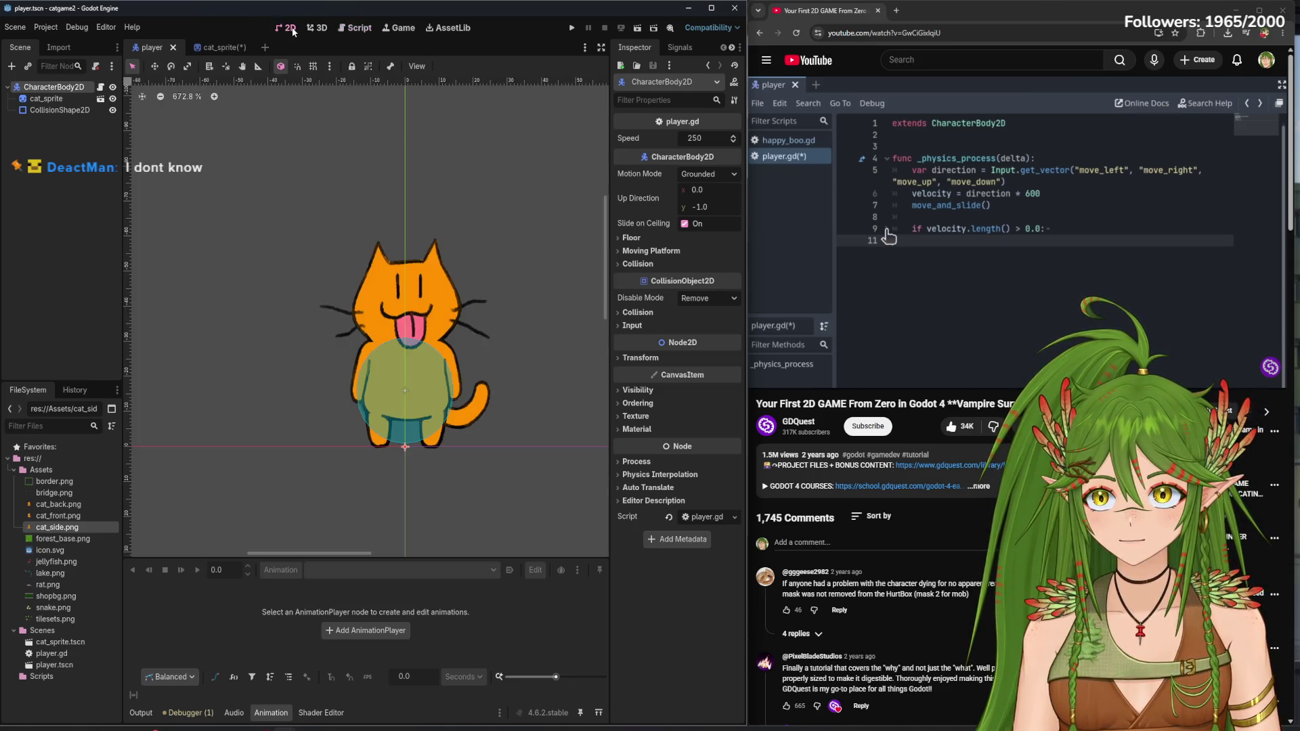
# Add an AnimationPlayer node to the player, then cancel the Create New Animation dialog
pyautogui.moveTo(413, 555)
pyautogui.mouseDown()
pyautogui.moveTo(403, 312)
pyautogui.moveTo(396, 396)
pyautogui.mouseUp()
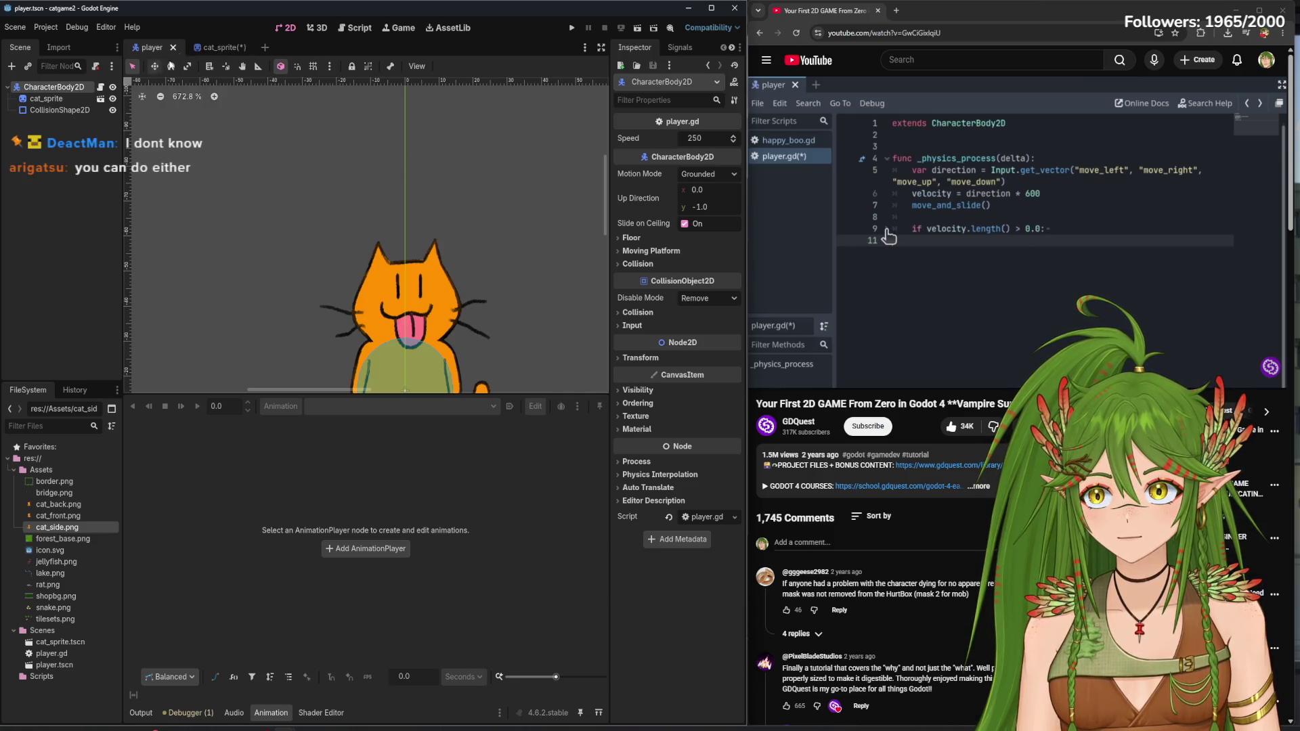
pyautogui.click(369, 554)
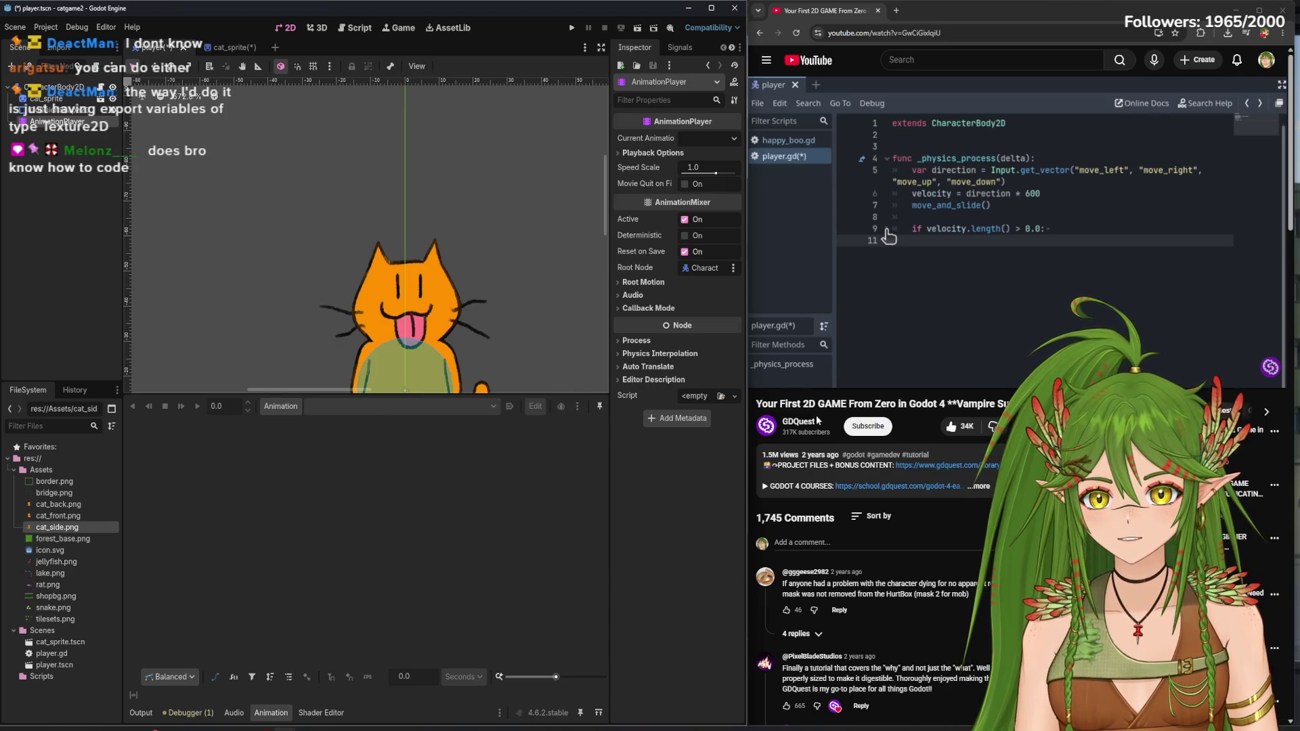
pyautogui.click(271, 407)
pyautogui.click(321, 427)
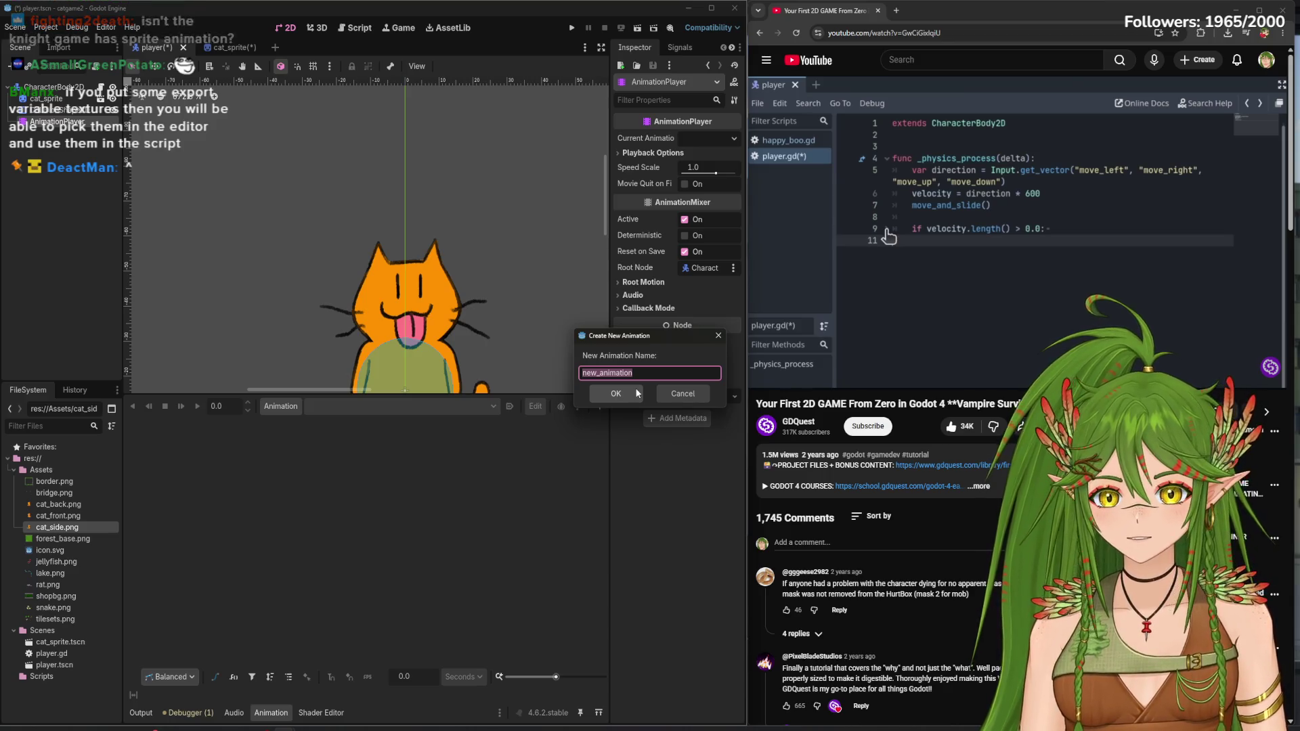
pyautogui.click(696, 397)
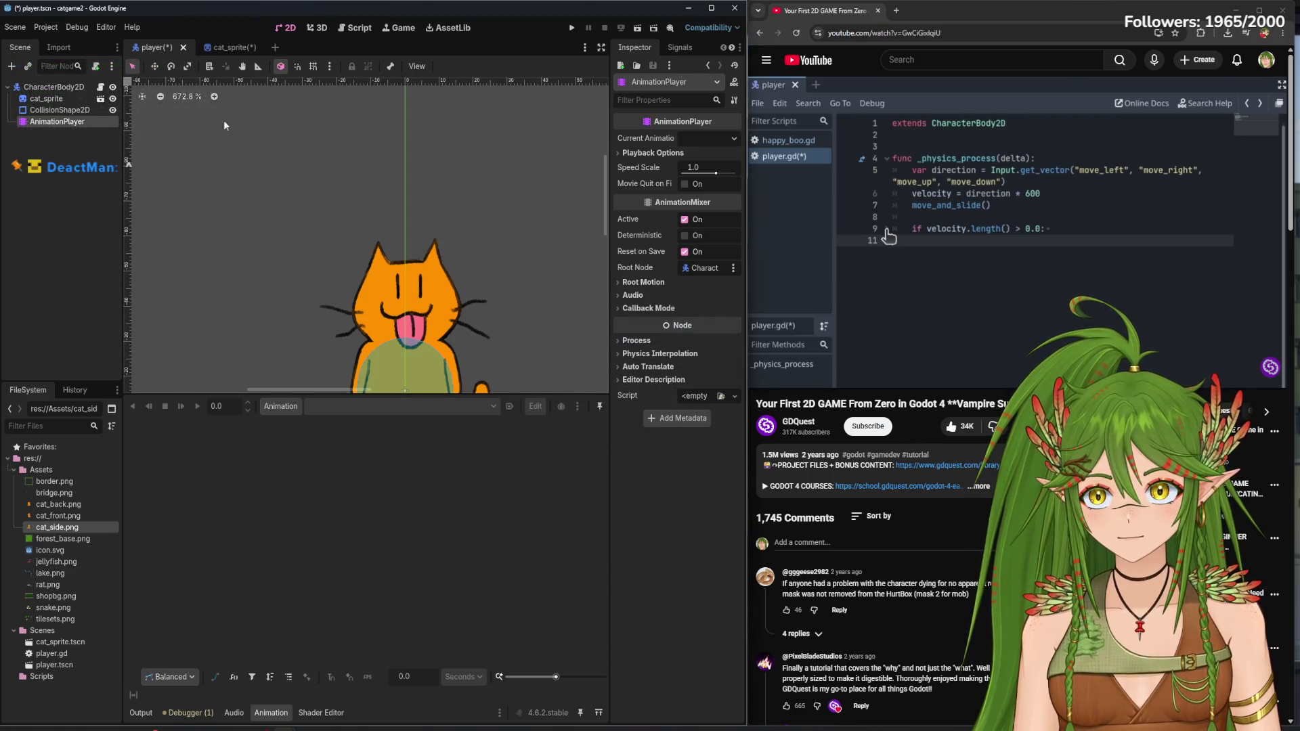
# Return to player.gd with the caret at the end of line 10
pyautogui.click(356, 27)
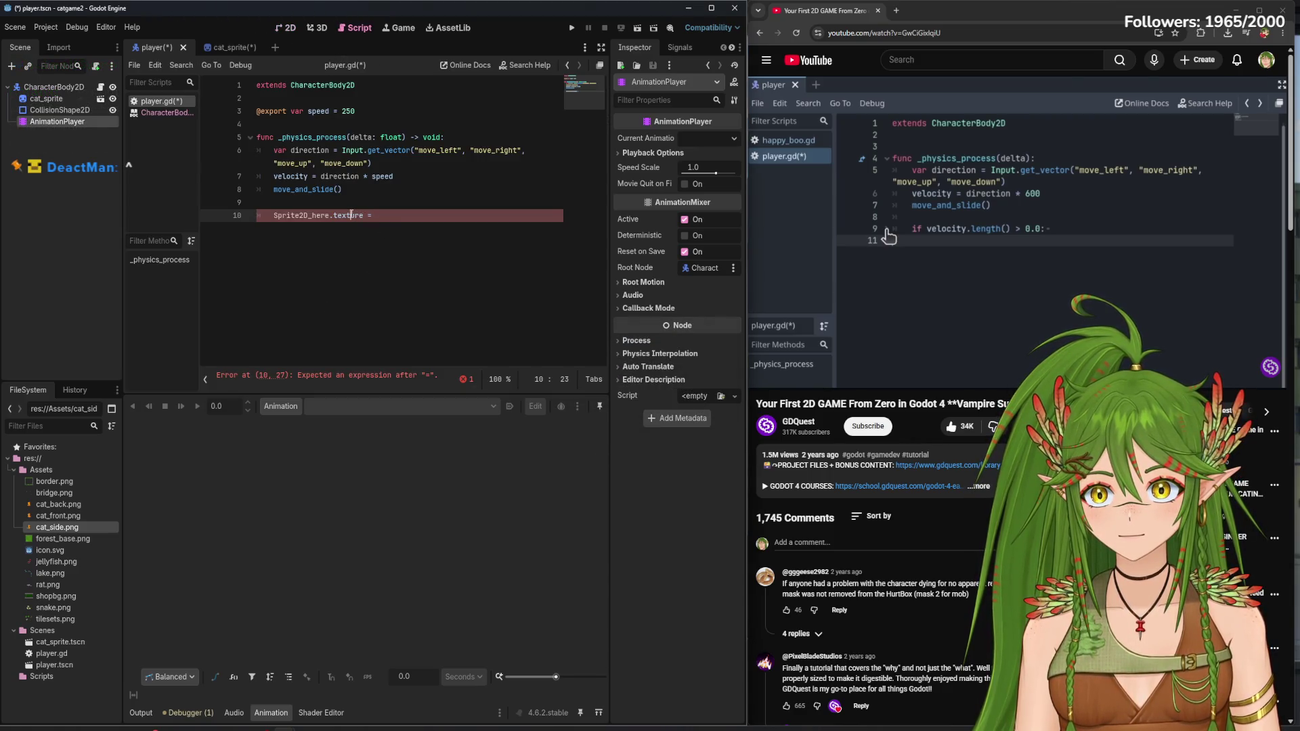
pyautogui.press('super')
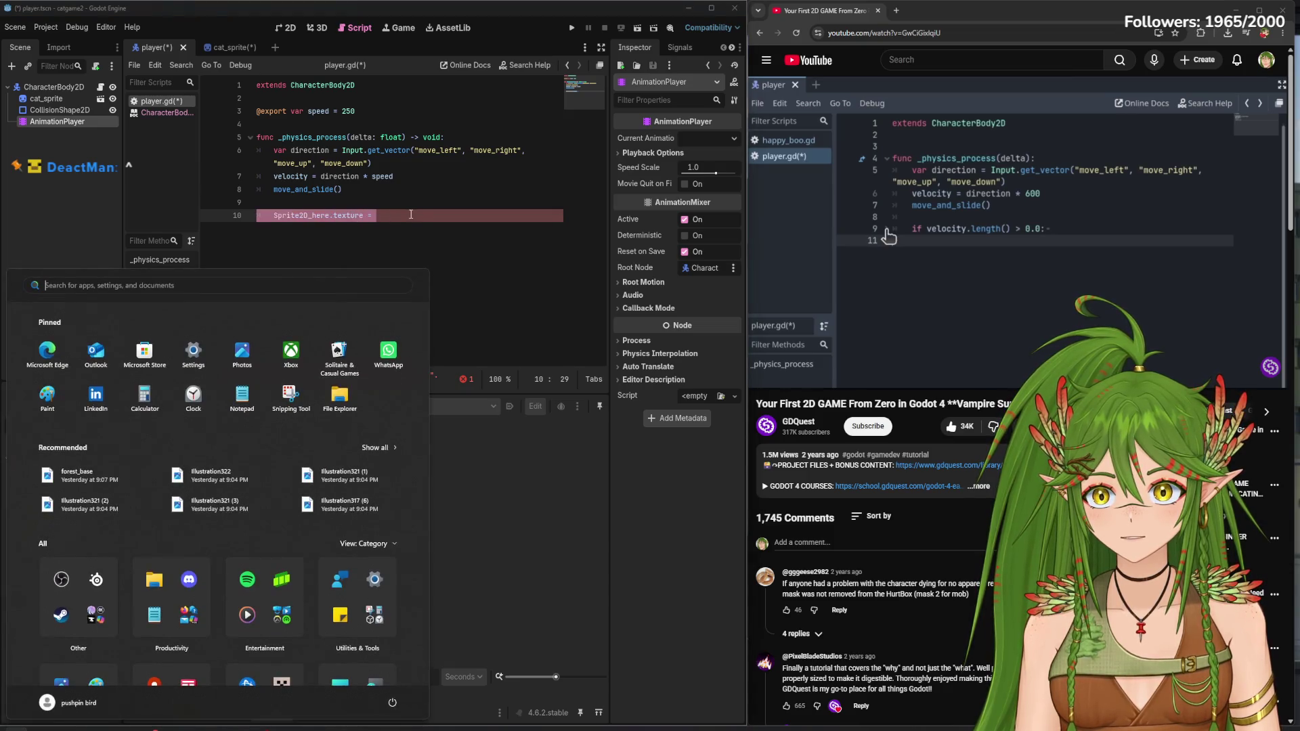
pyautogui.click(421, 214)
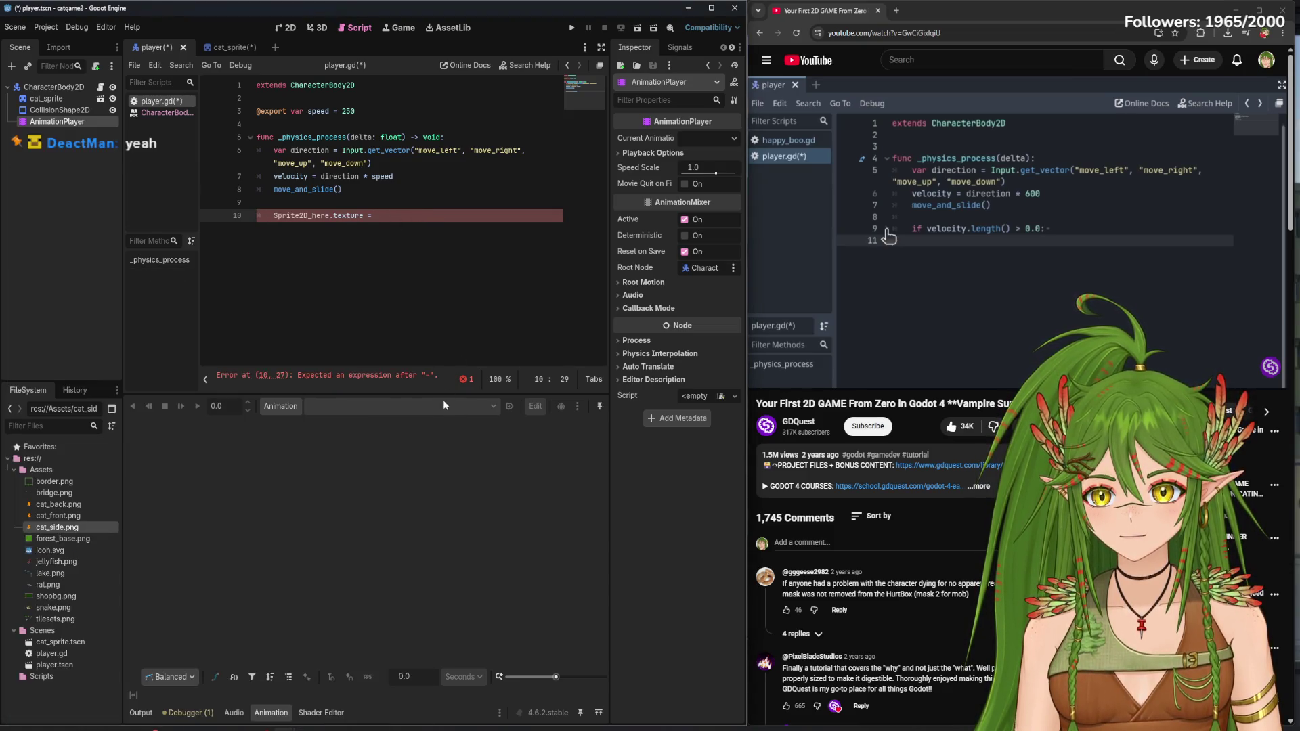
pyautogui.moveTo(444, 393)
pyautogui.mouseDown()
pyautogui.moveTo(443, 530)
pyautogui.moveTo(444, 516)
pyautogui.mouseUp()
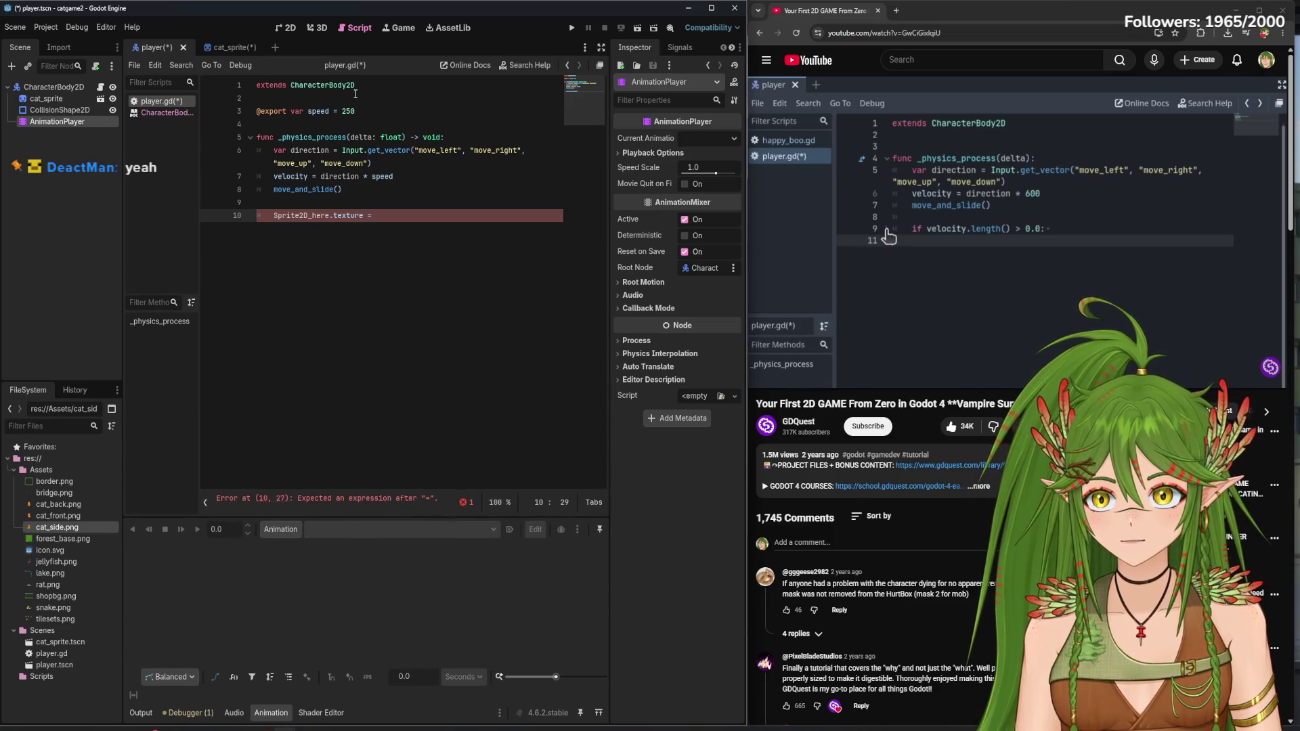
# Look at the cat_sprite scene in 2D, then go back to the player scene's script
pyautogui.click(230, 48)
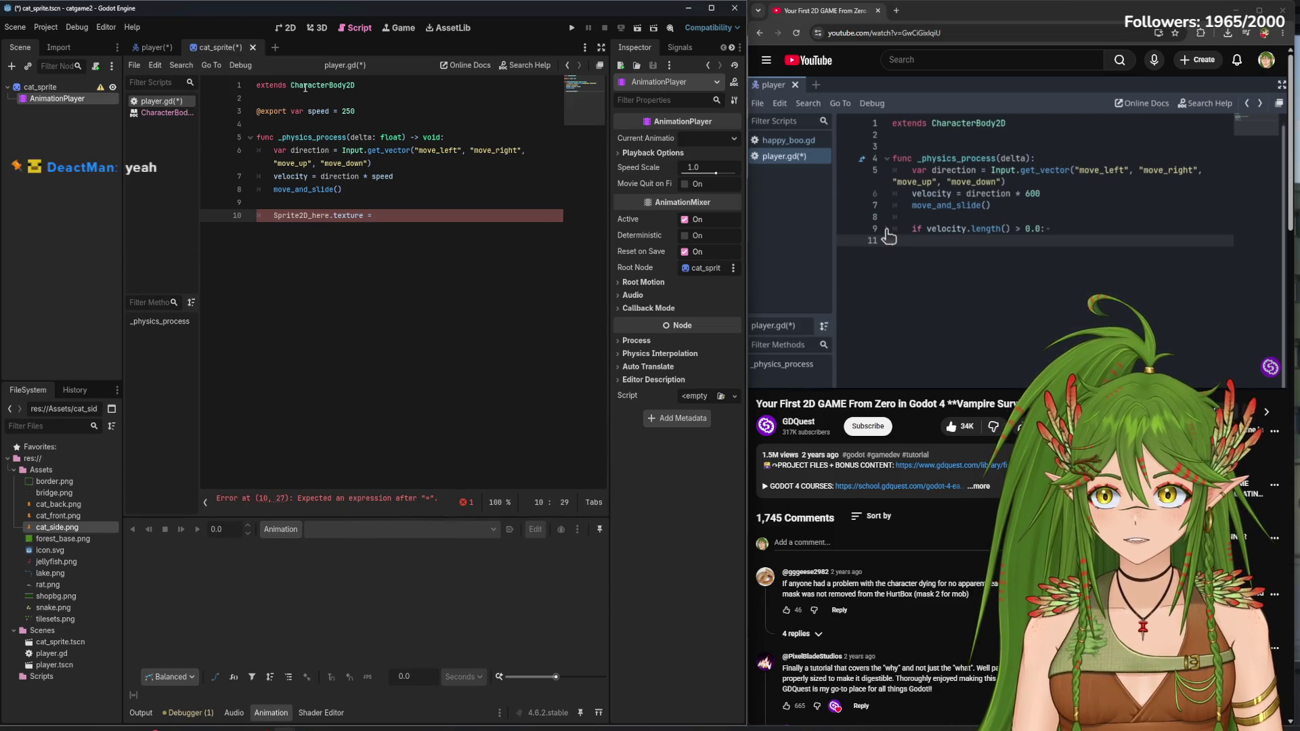
pyautogui.click(288, 29)
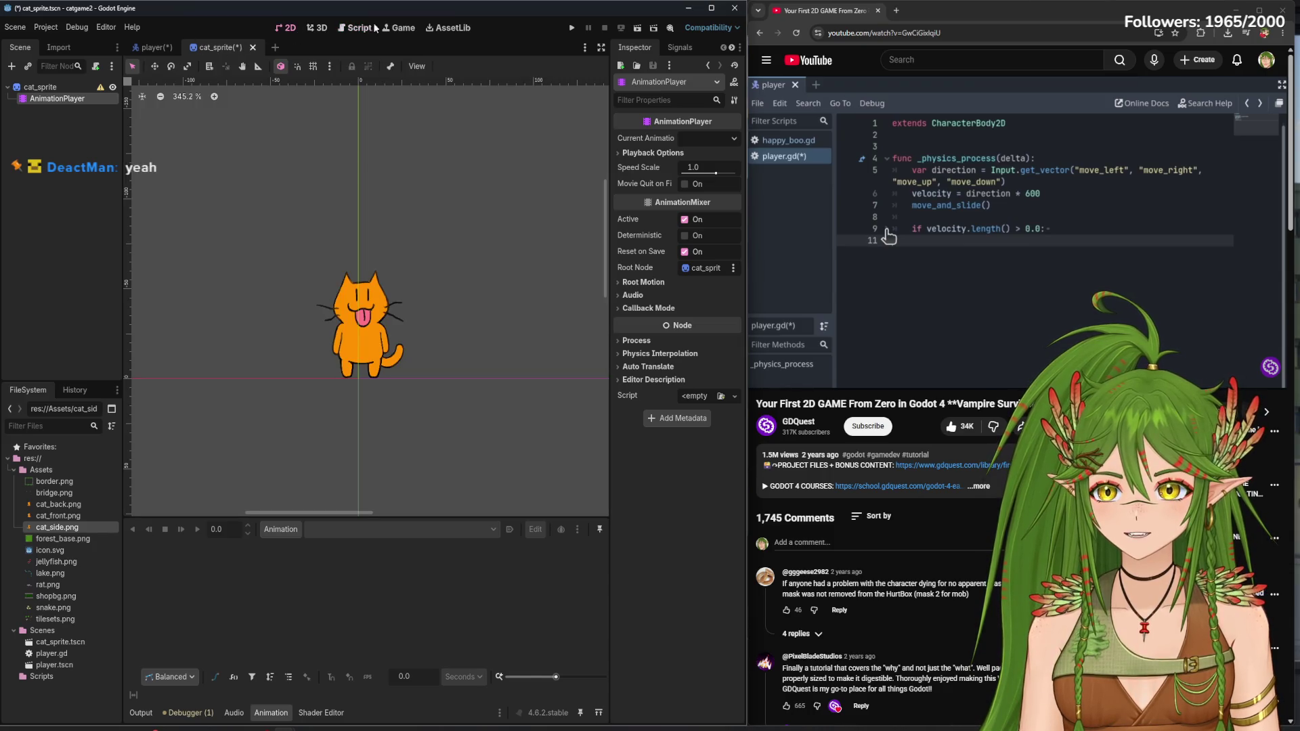
pyautogui.click(353, 30)
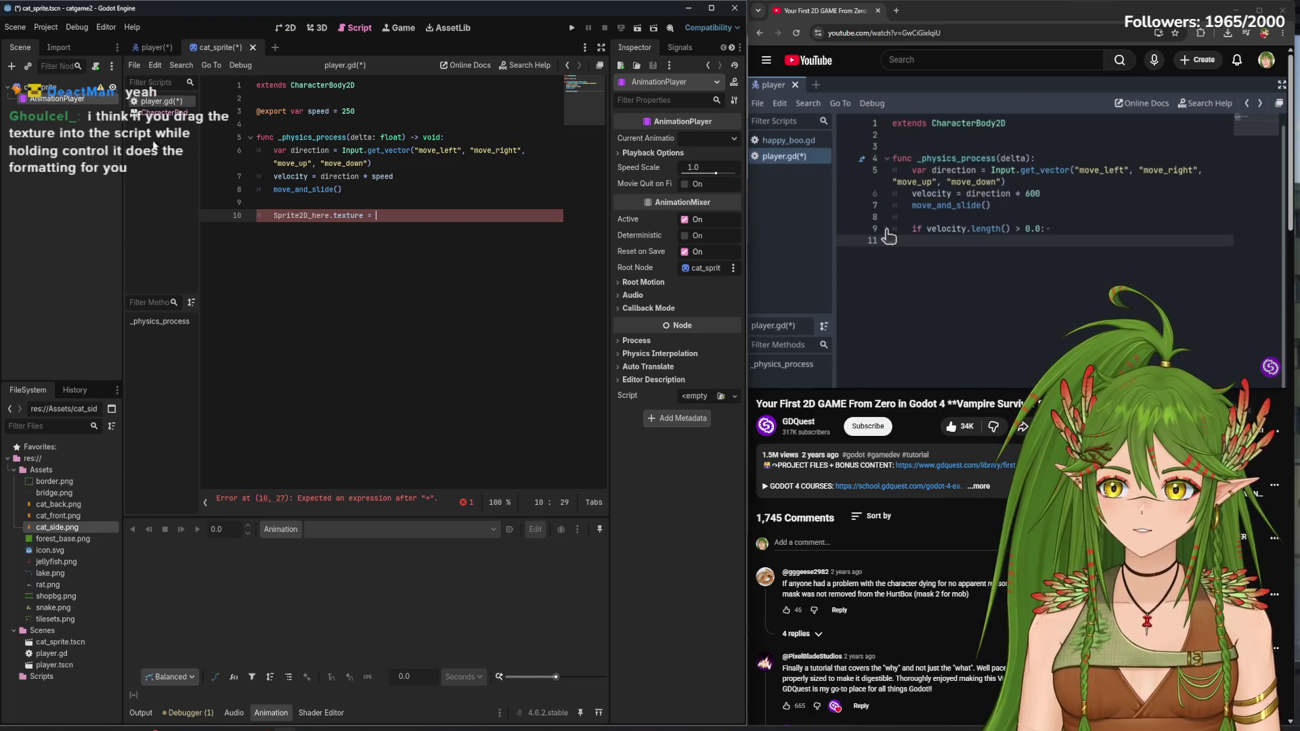
pyautogui.click(152, 49)
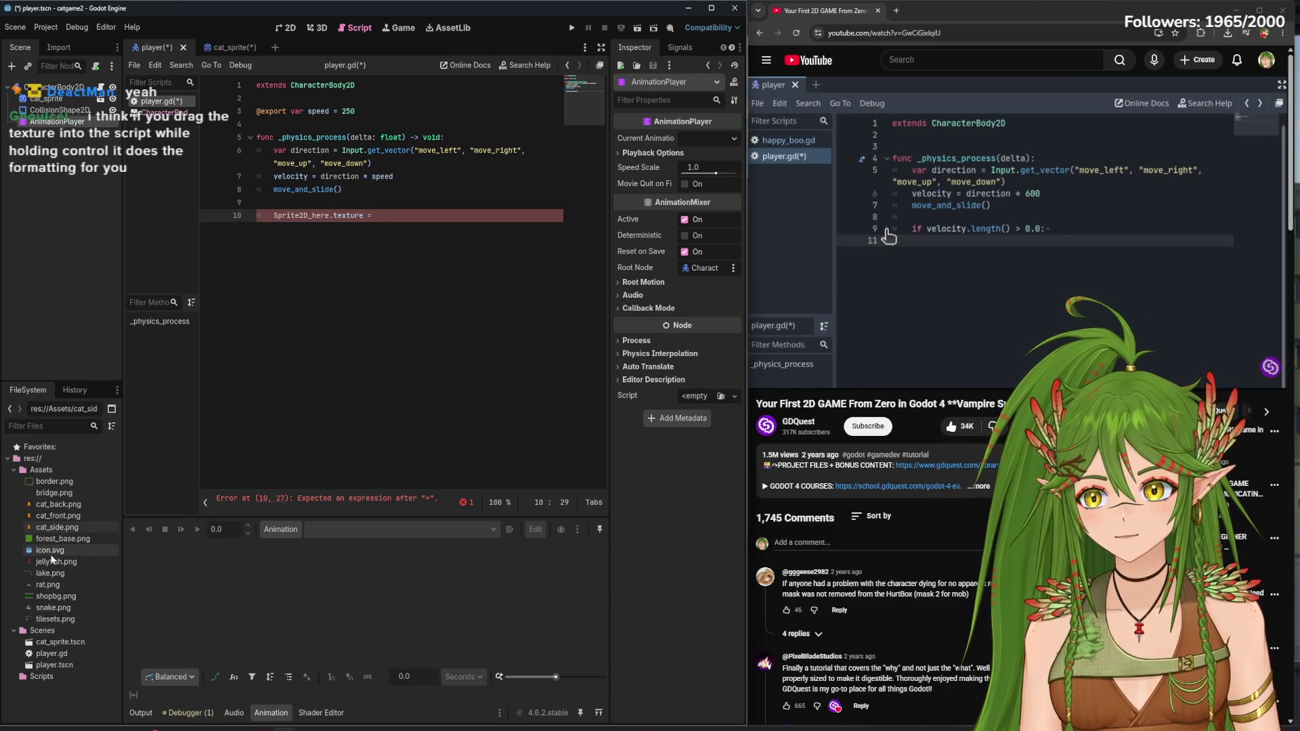
# Insert a preload of cat_side.png on line 10 of player.gd
pyautogui.click(64, 527)
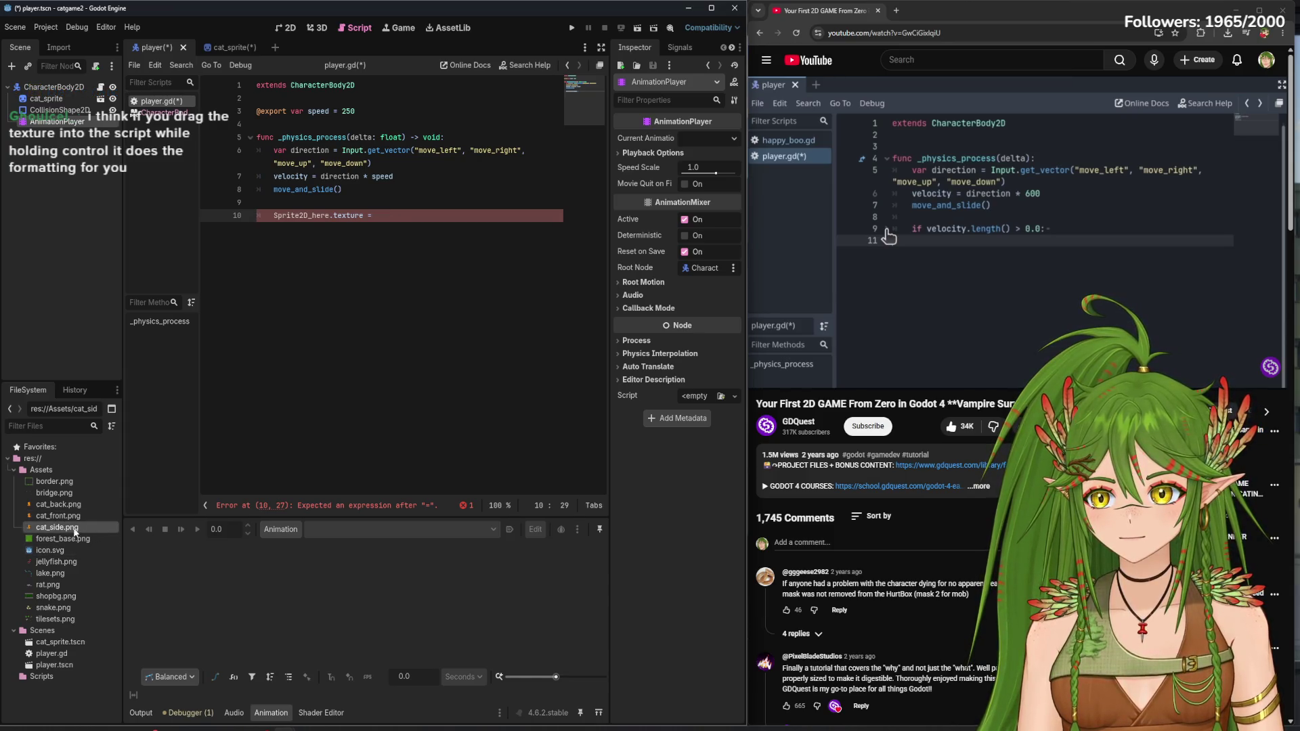
pyautogui.moveTo(85, 527); pyautogui.dragTo(406, 228)
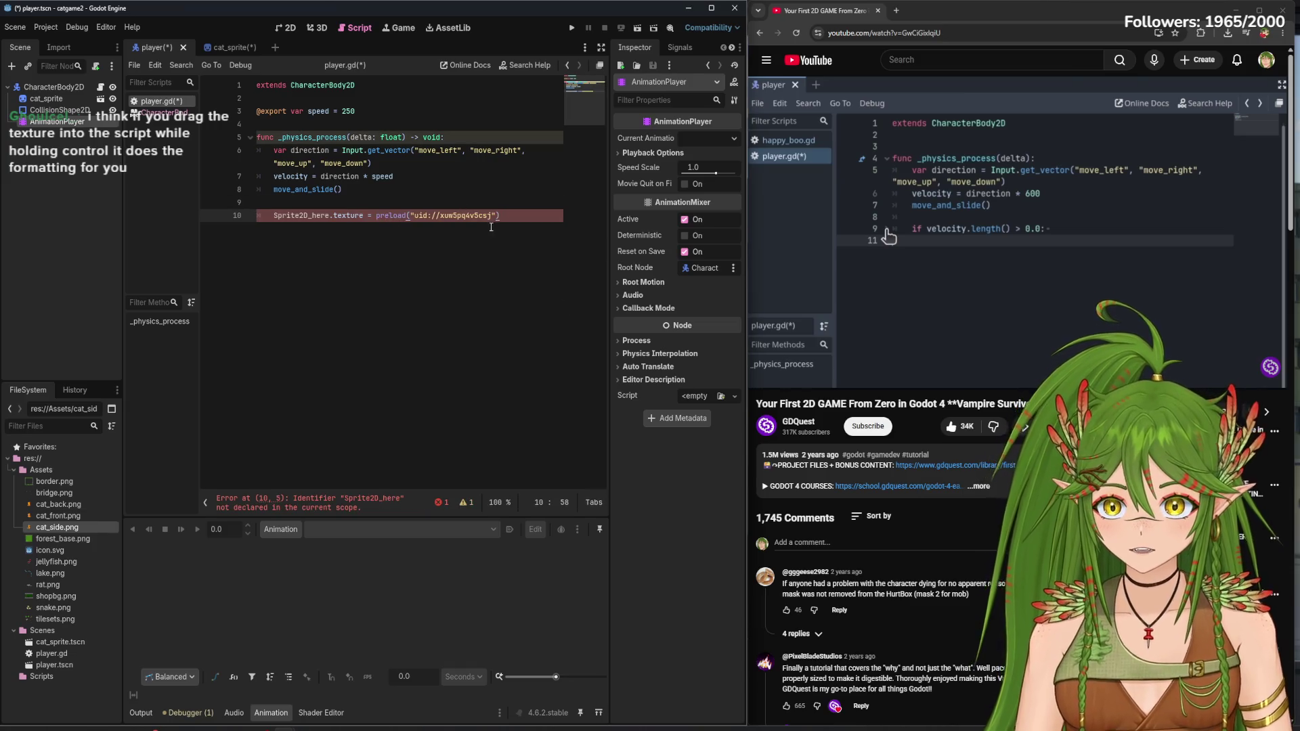
pyautogui.moveTo(500, 217); pyautogui.dragTo(408, 209)
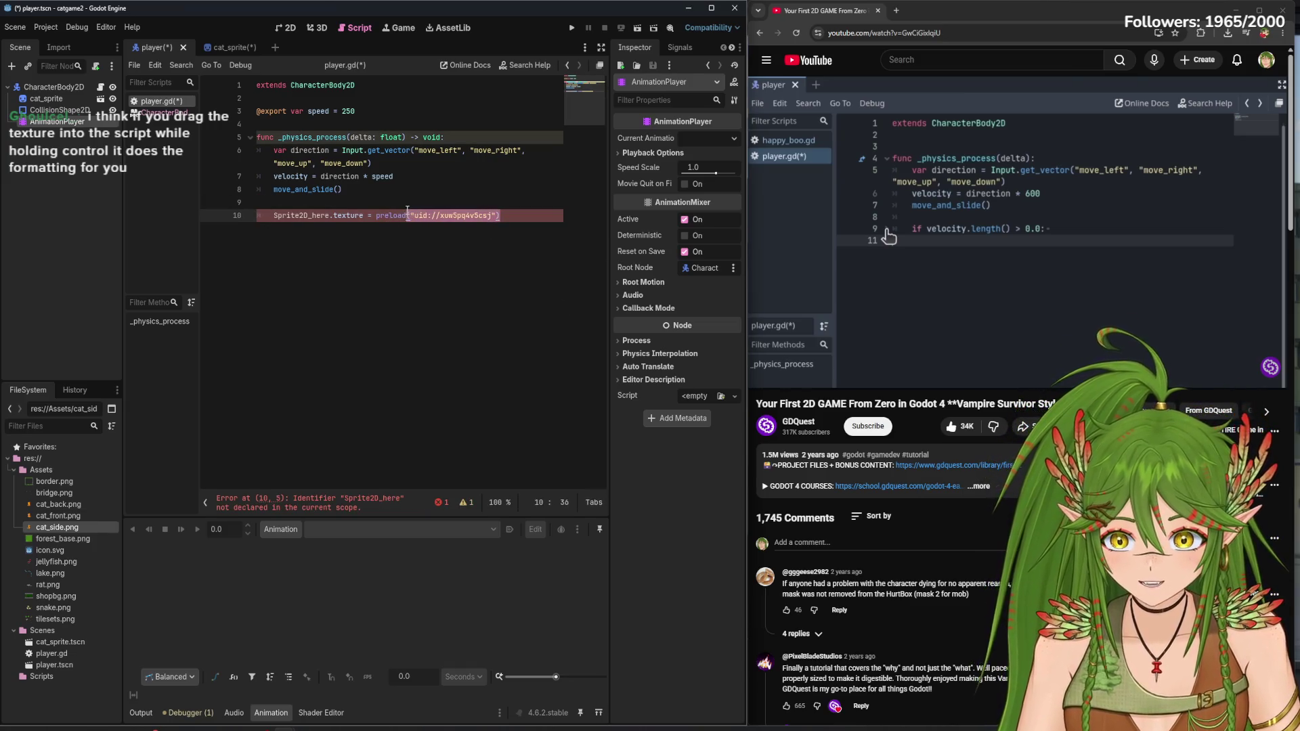
pyautogui.moveTo(411, 215)
pyautogui.click(297, 192)
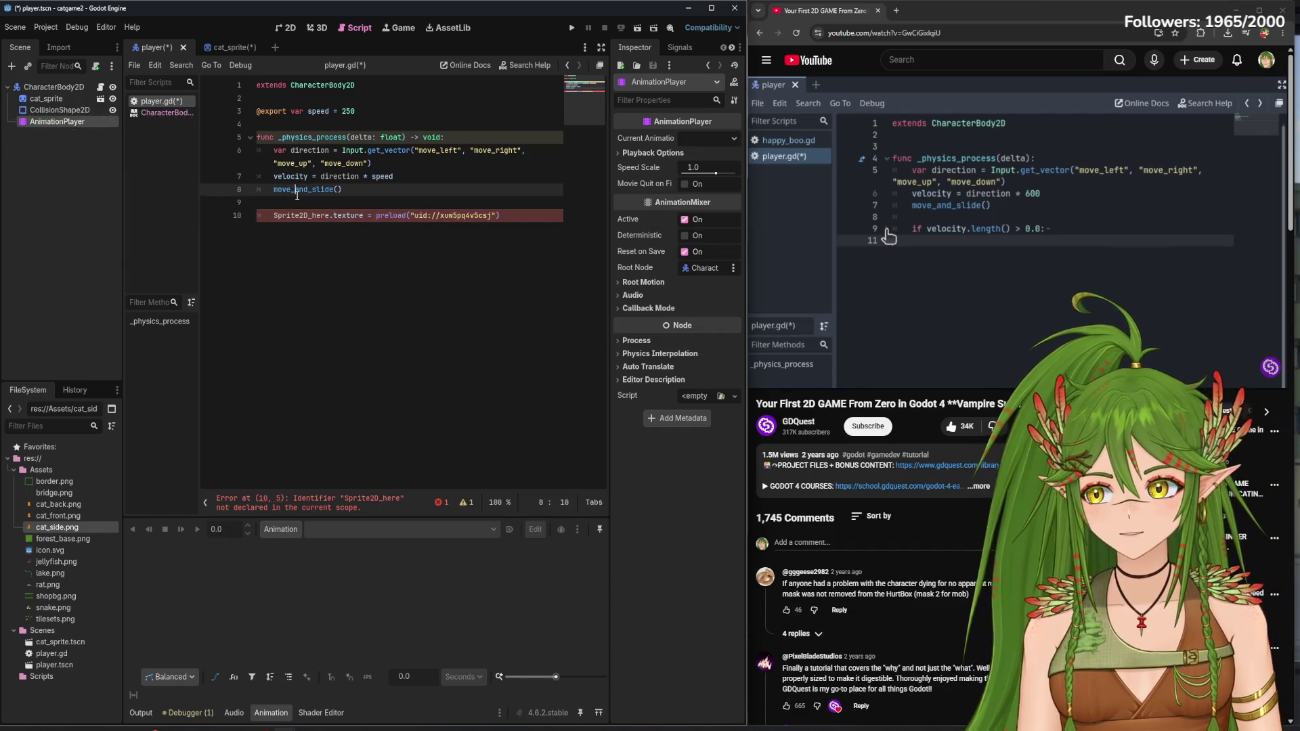
# Select the whole preload call on line 10 and delete it
pyautogui.click(296, 204)
pyautogui.click(342, 235)
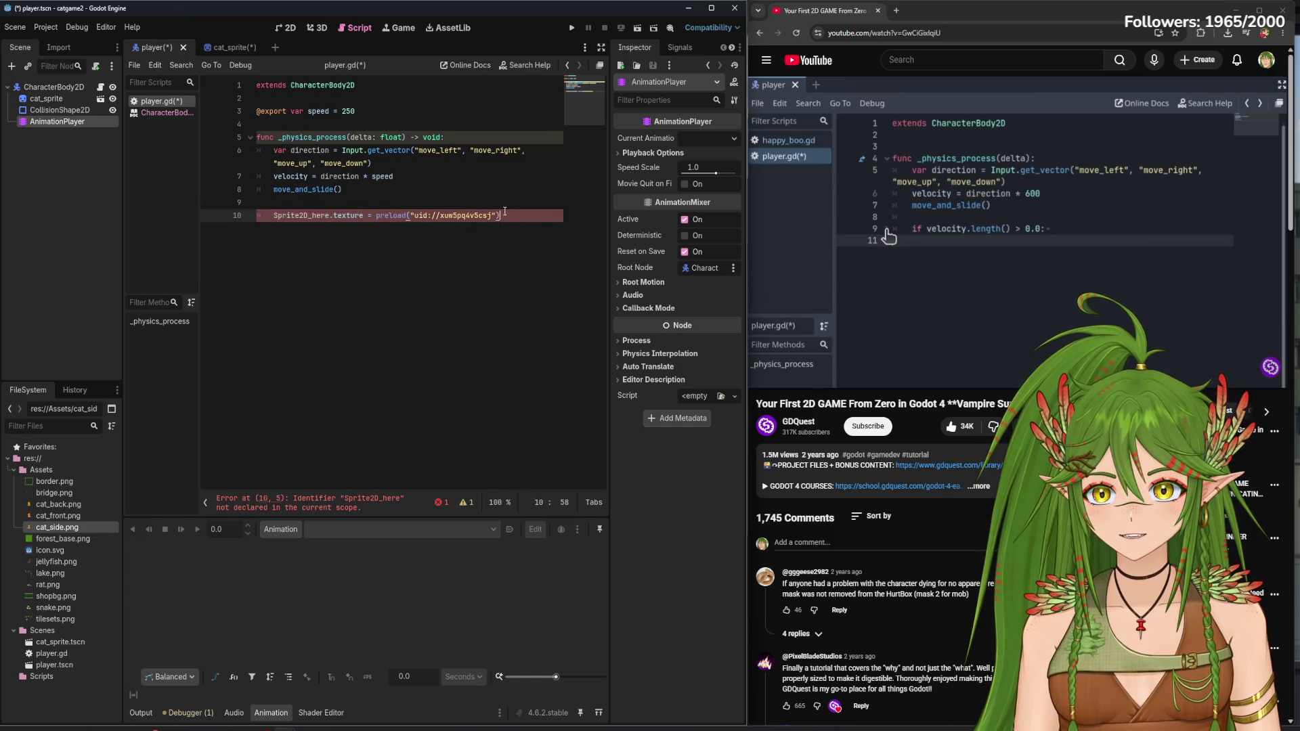
pyautogui.moveTo(504, 214); pyautogui.dragTo(377, 215)
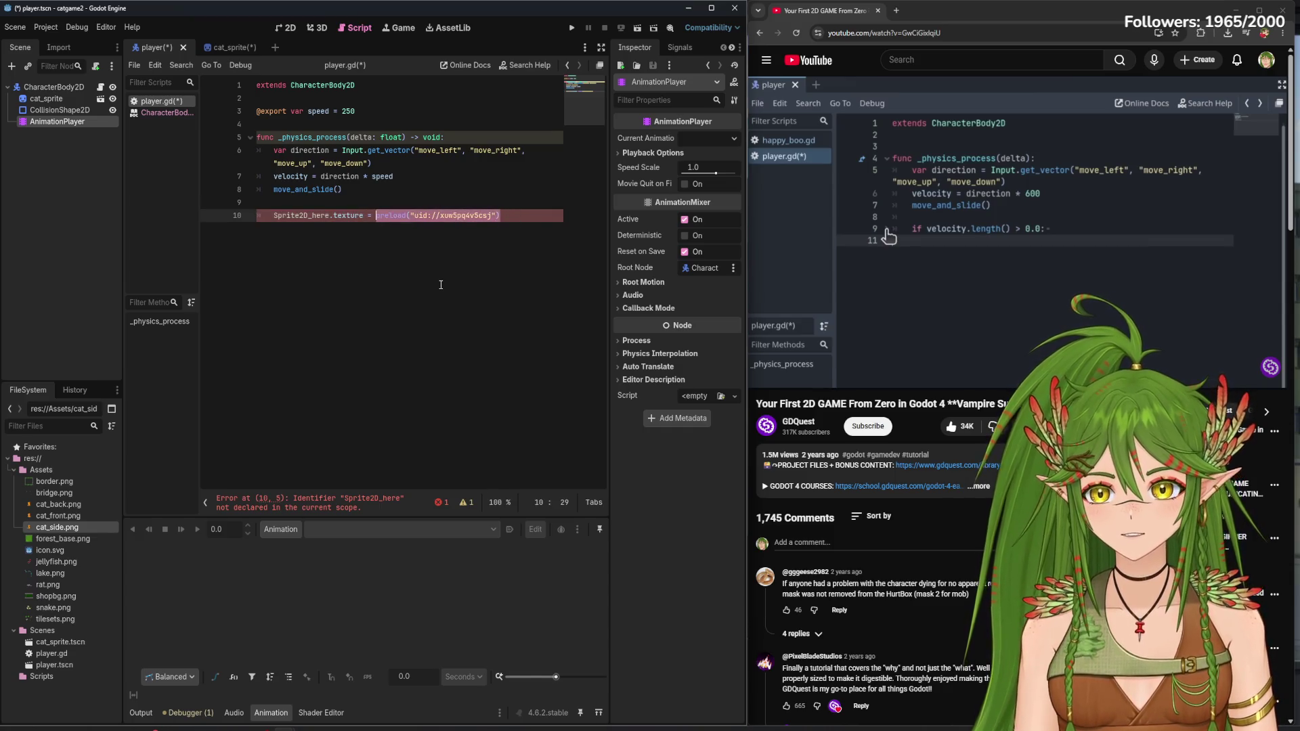
pyautogui.press('BackSpace')
pyautogui.click(399, 111)
pyautogui.press('Return')
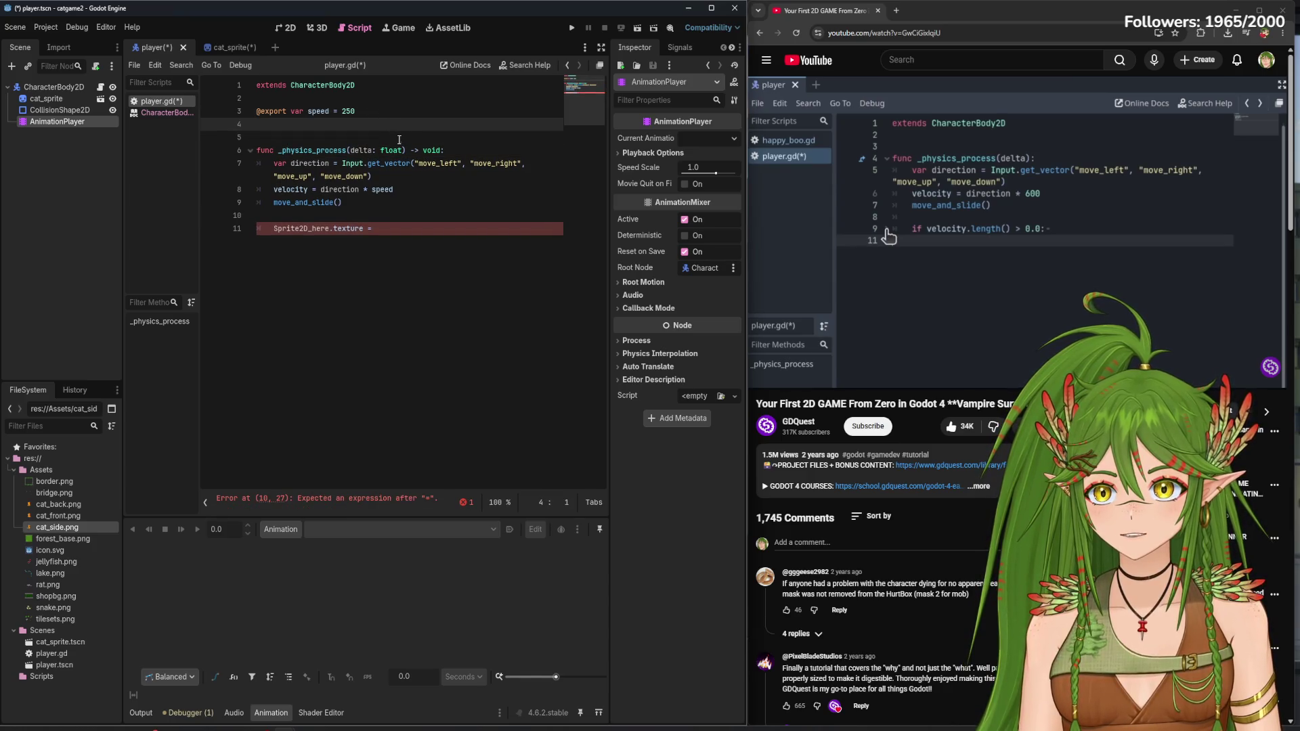
pyautogui.write('@exo')
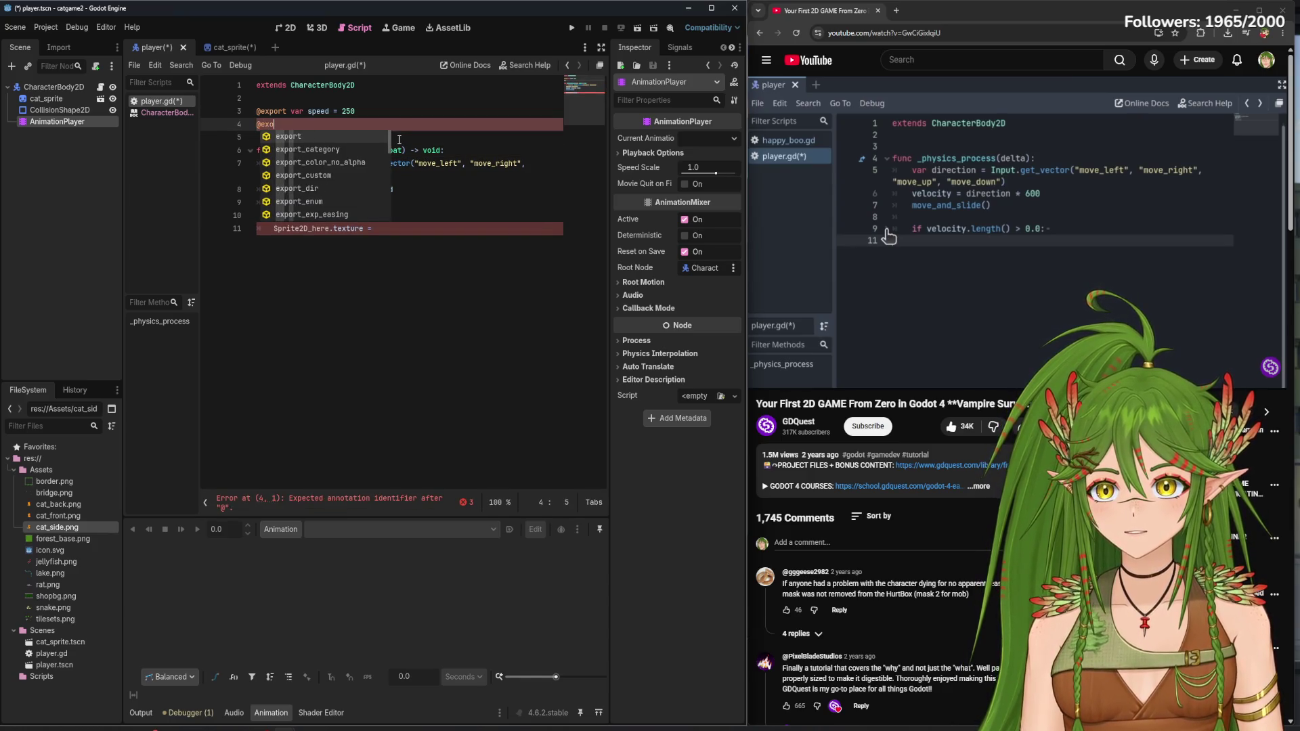
pyautogui.press('BackSpace')
pyautogui.write('port')
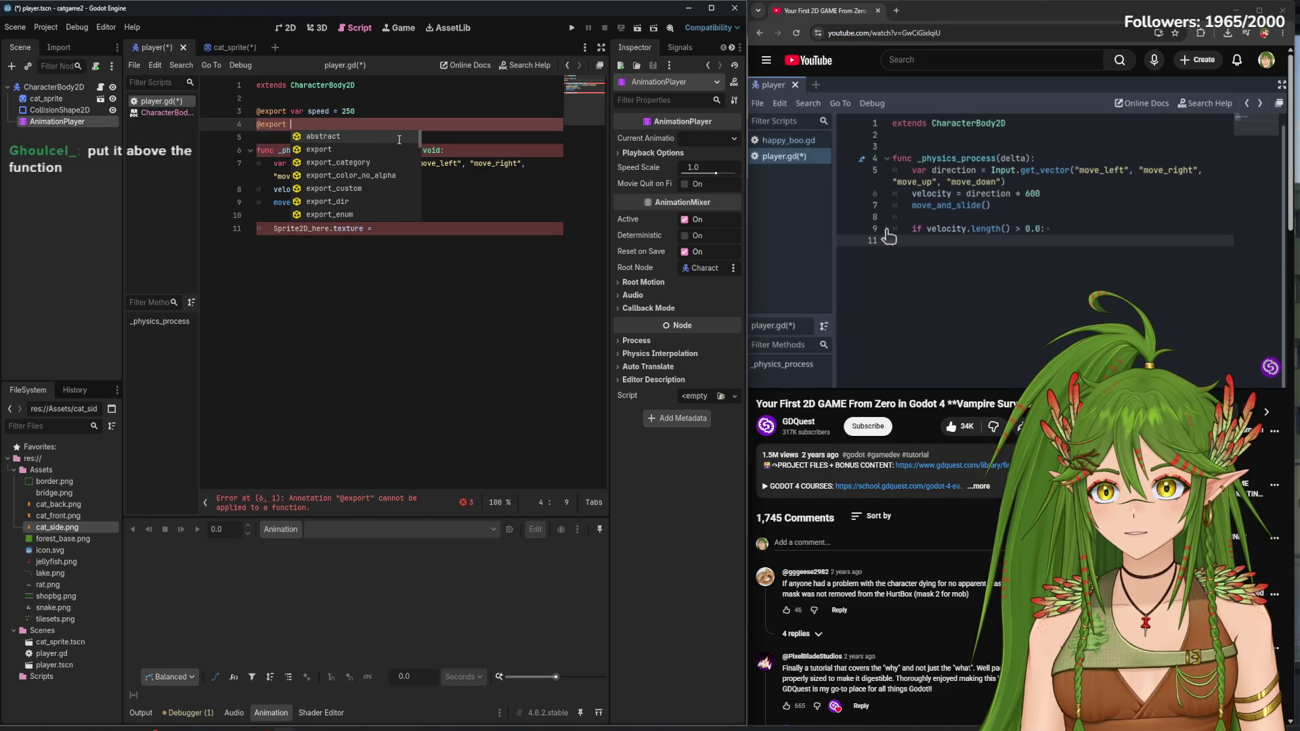
pyautogui.press('Escape')
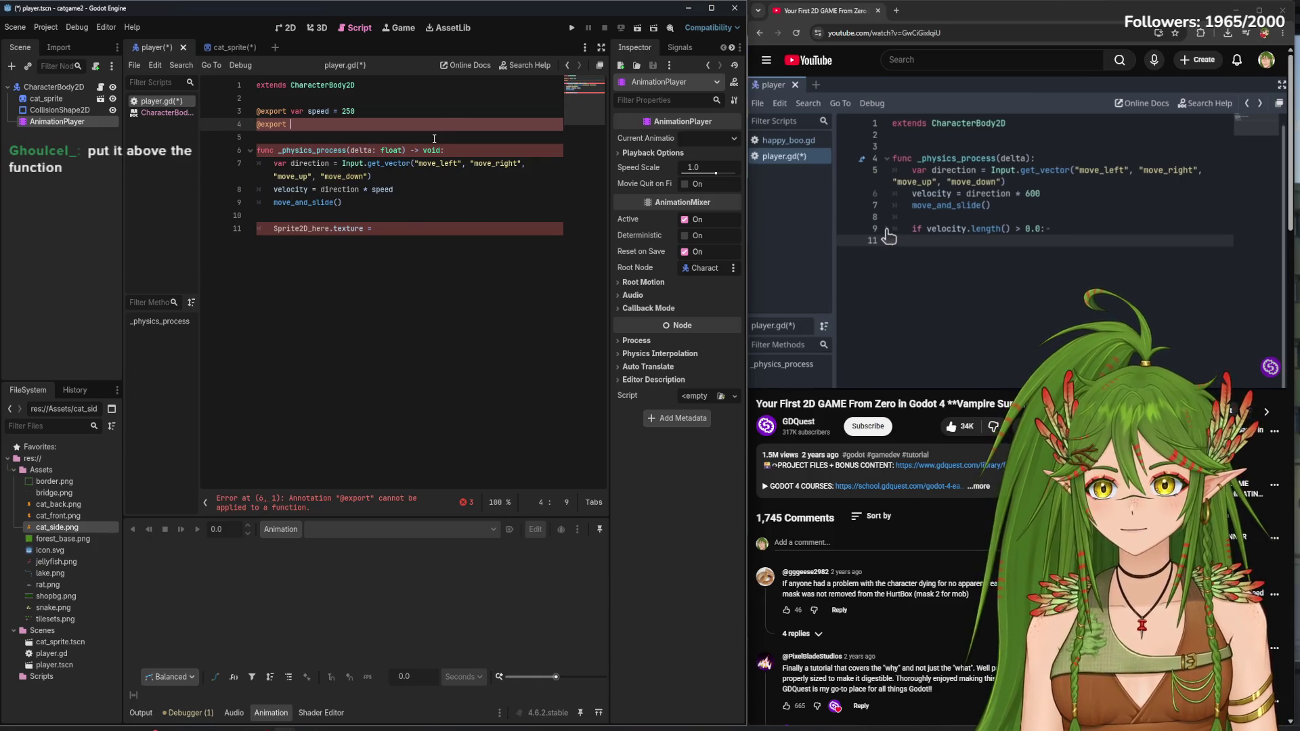
pyautogui.write('var')
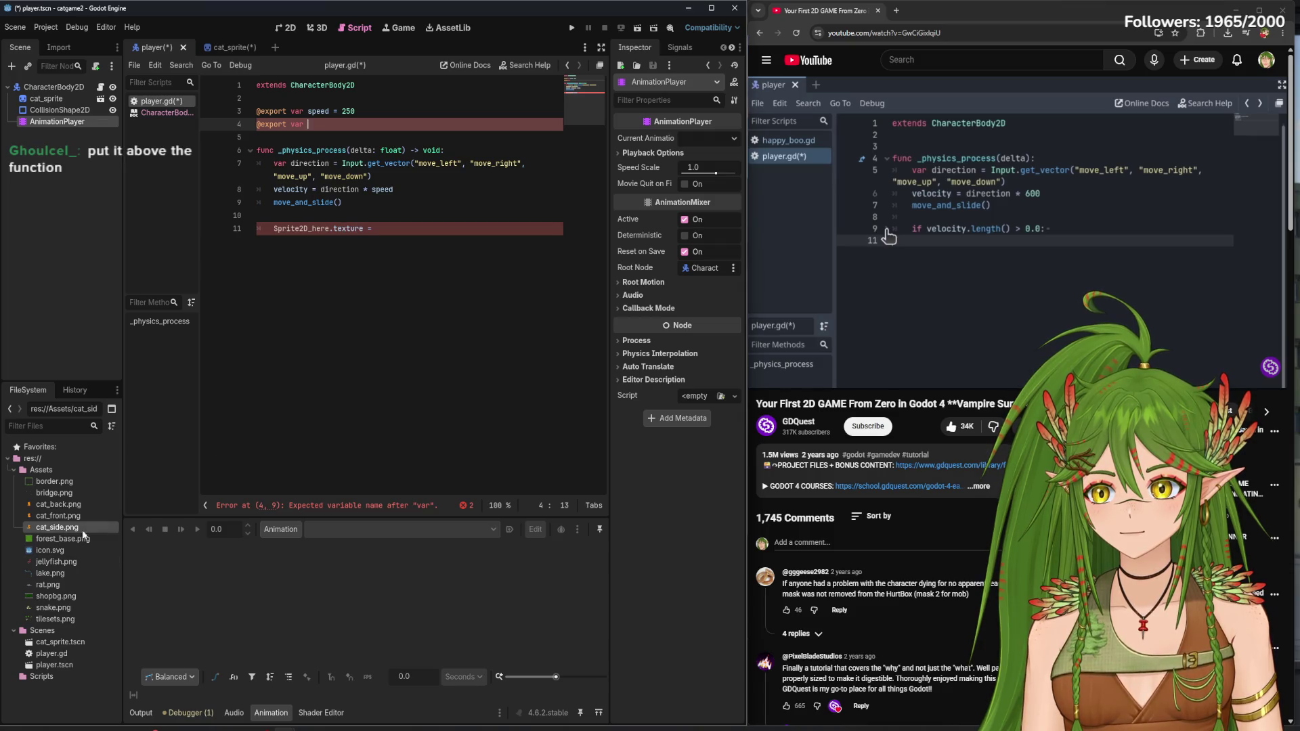
# Drop cat_side.png in to create the CAT_SIDE preload constant and delete the broken export line
pyautogui.moveTo(69, 529); pyautogui.dragTo(333, 122)
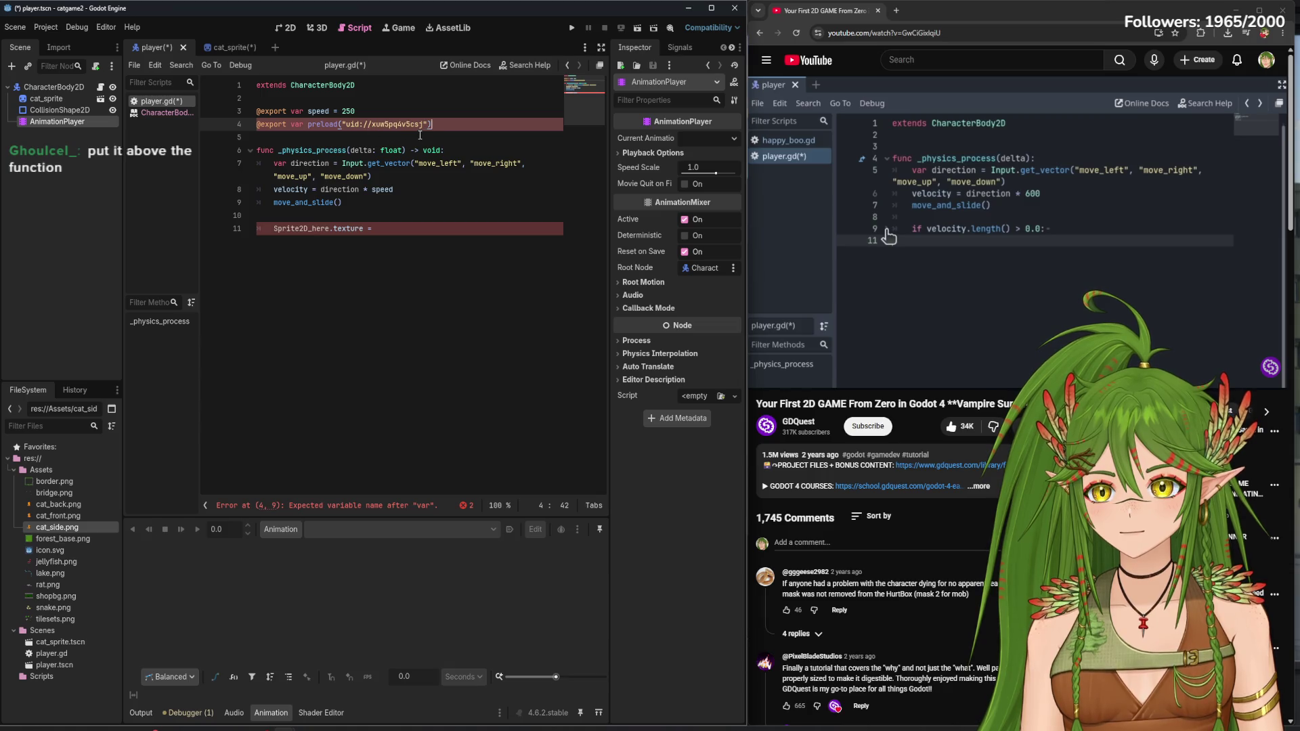
pyautogui.press('Return')
pyautogui.press('Return')
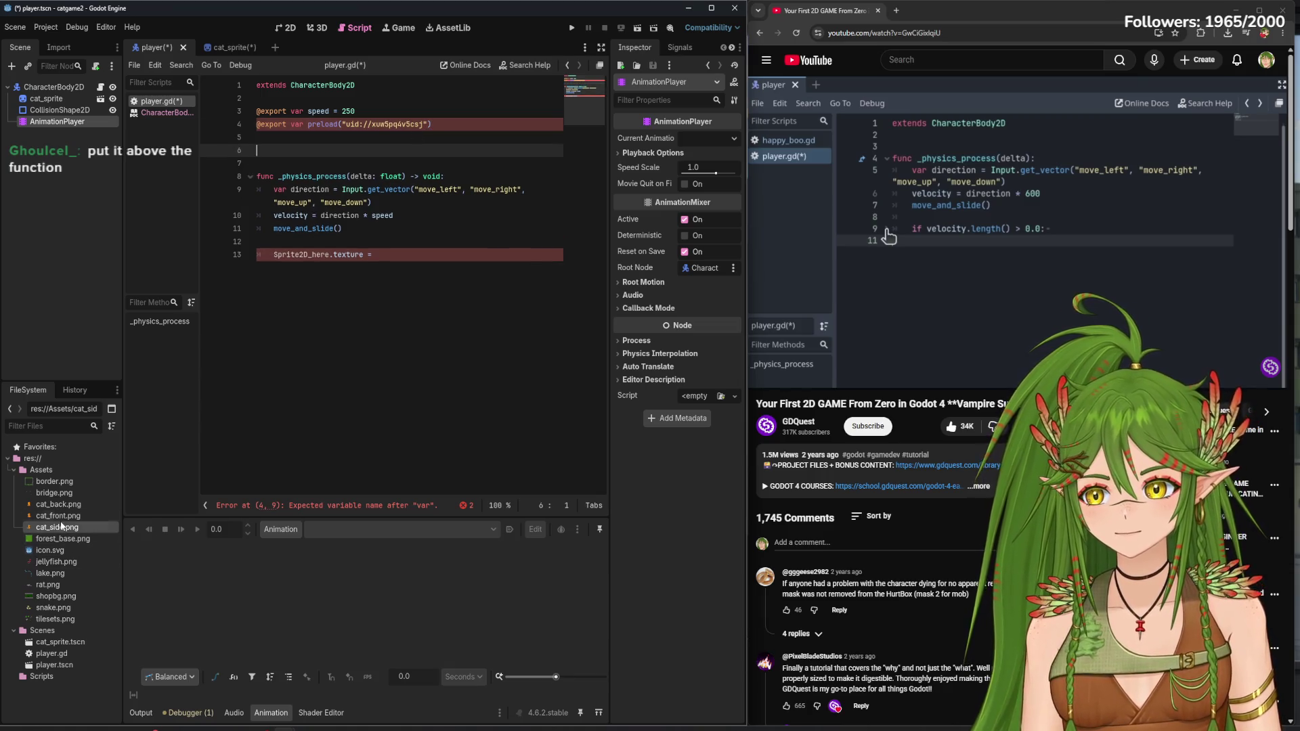
pyautogui.moveTo(63, 528)
pyautogui.mouseDown()
pyautogui.moveTo(214, 417)
pyautogui.moveTo(300, 153)
pyautogui.mouseUp()
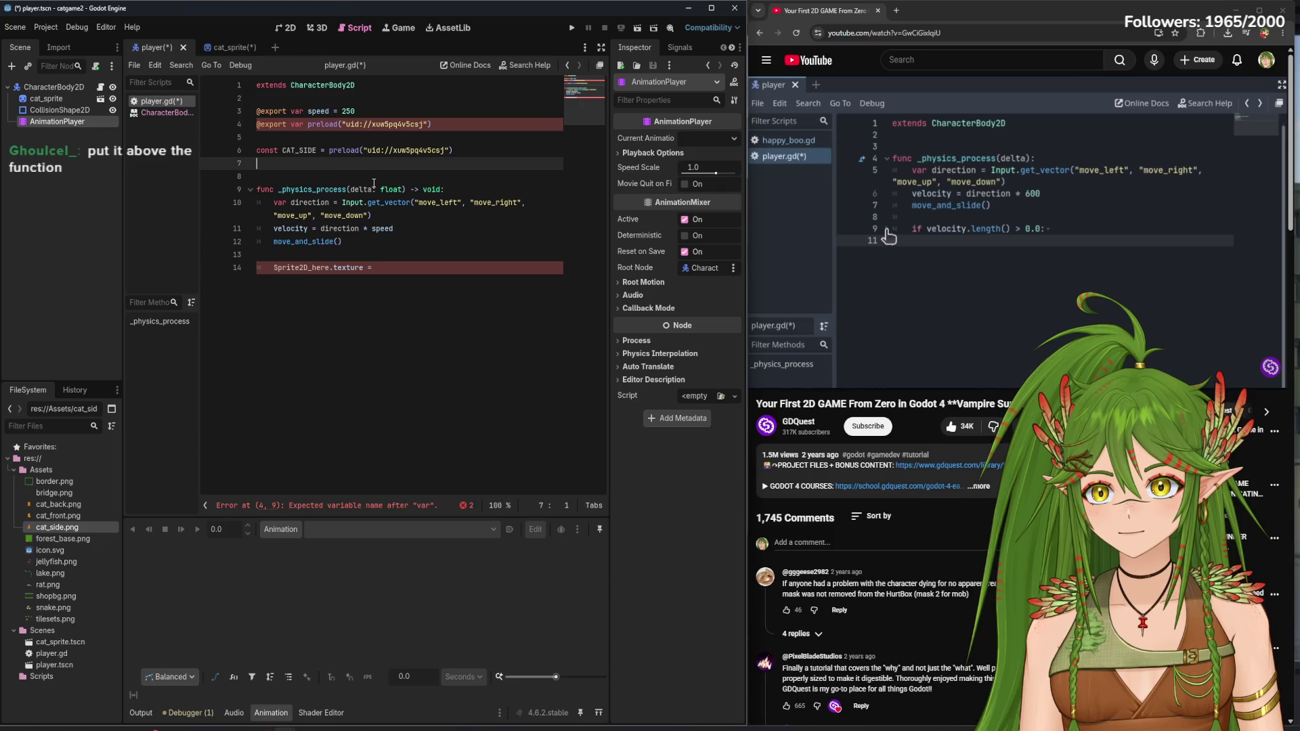
pyautogui.moveTo(431, 124); pyautogui.dragTo(260, 128)
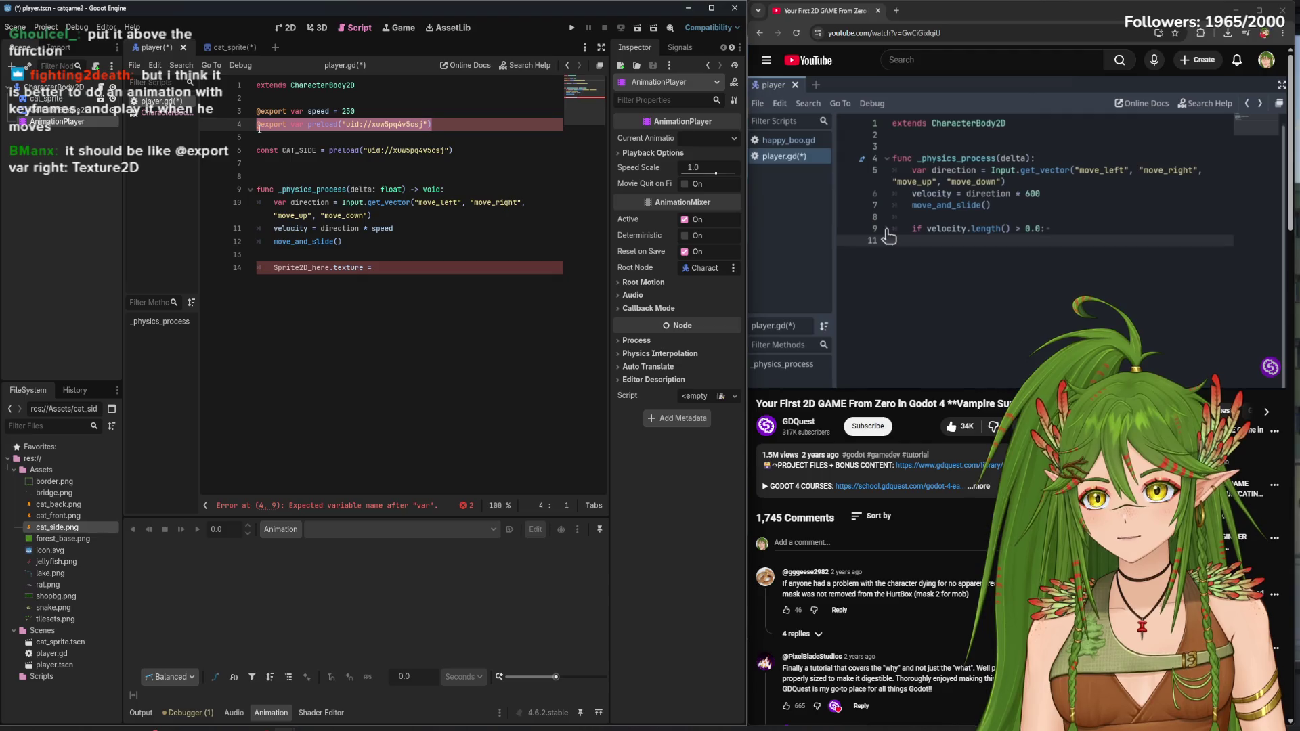
pyautogui.press('BackSpace')
pyautogui.press('BackSpace')
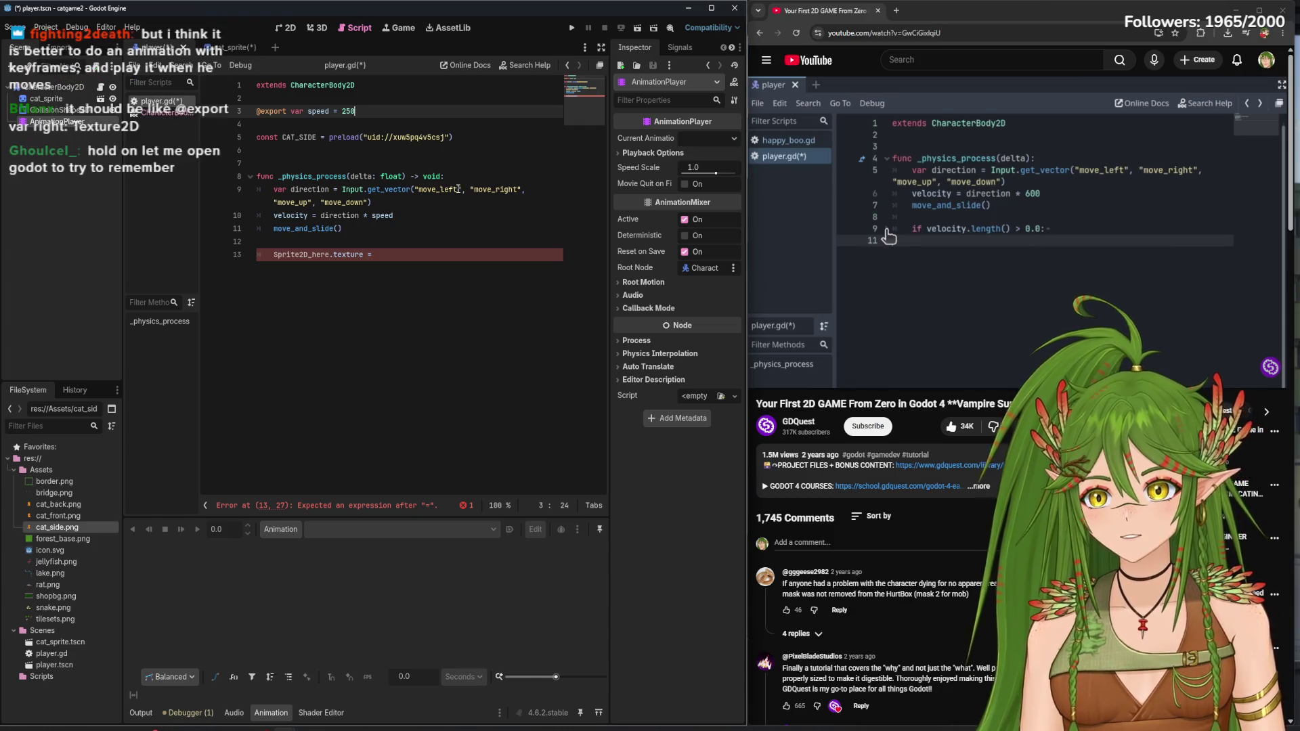
pyautogui.moveTo(453, 138); pyautogui.dragTo(248, 139)
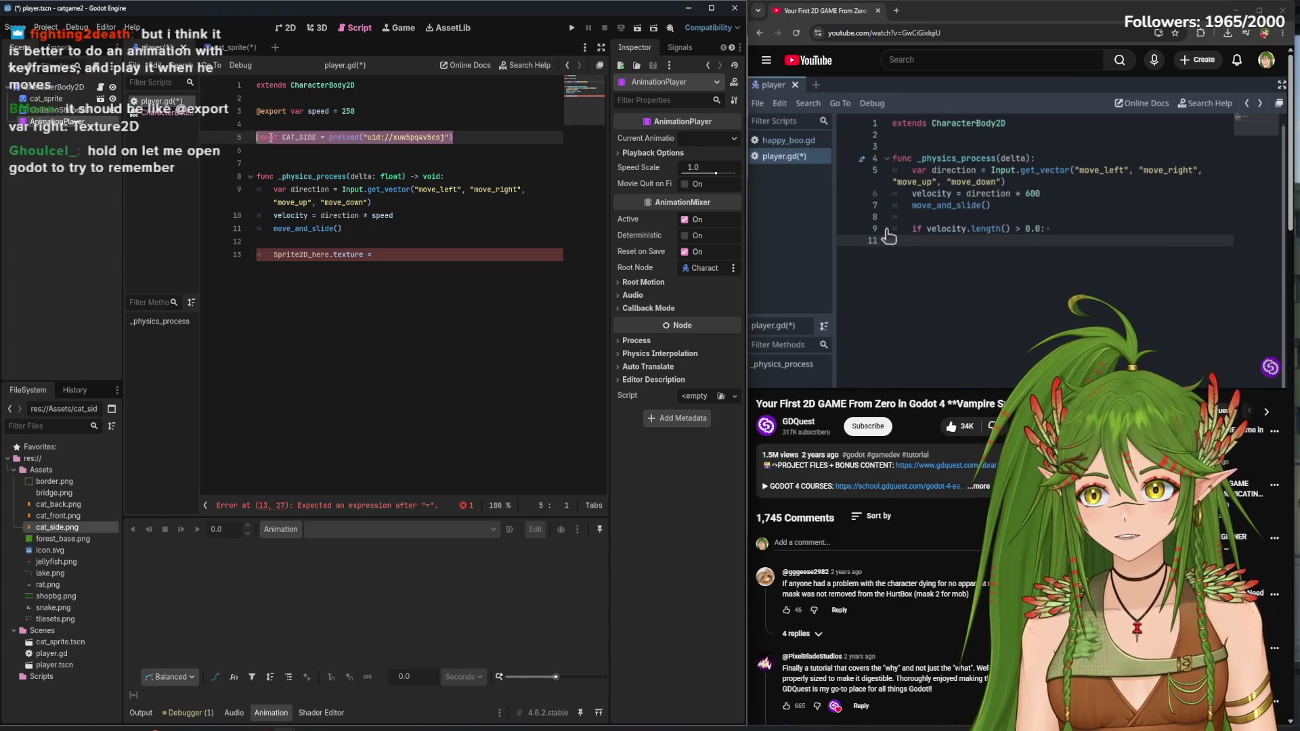
pyautogui.press('BackSpace')
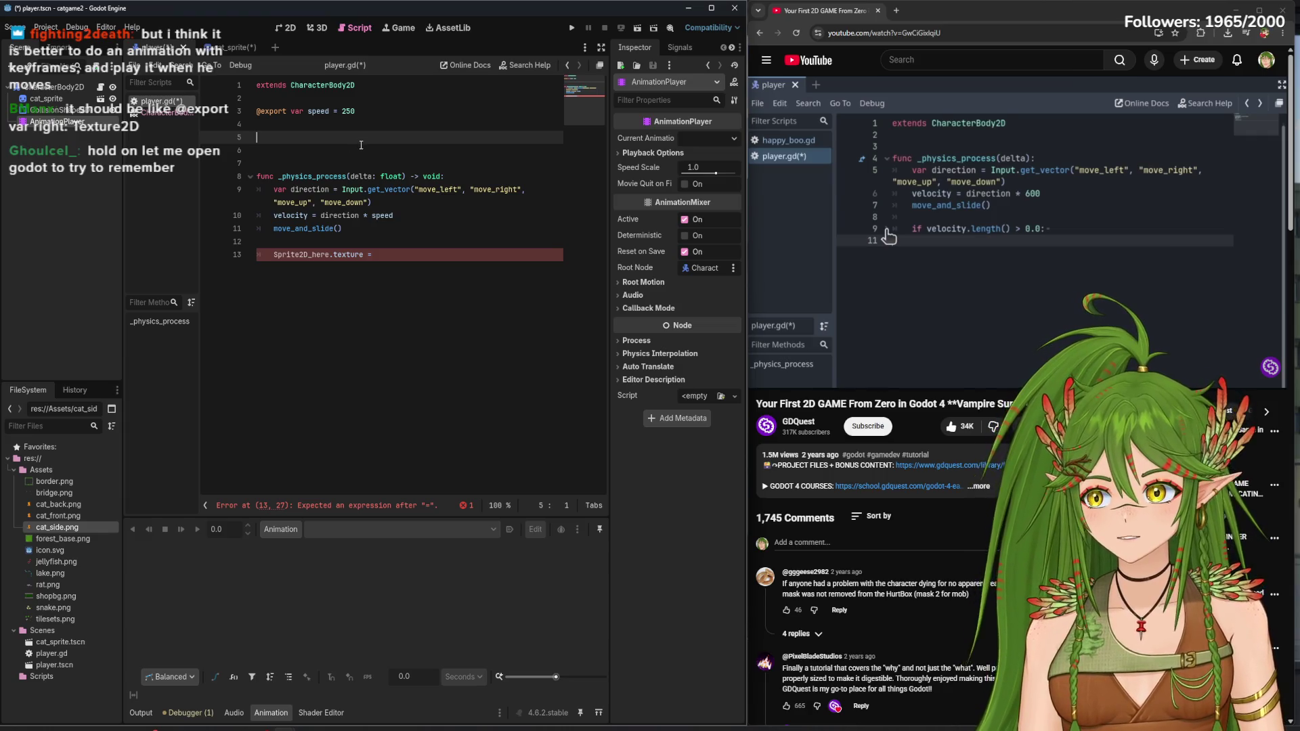
pyautogui.write('@export v')
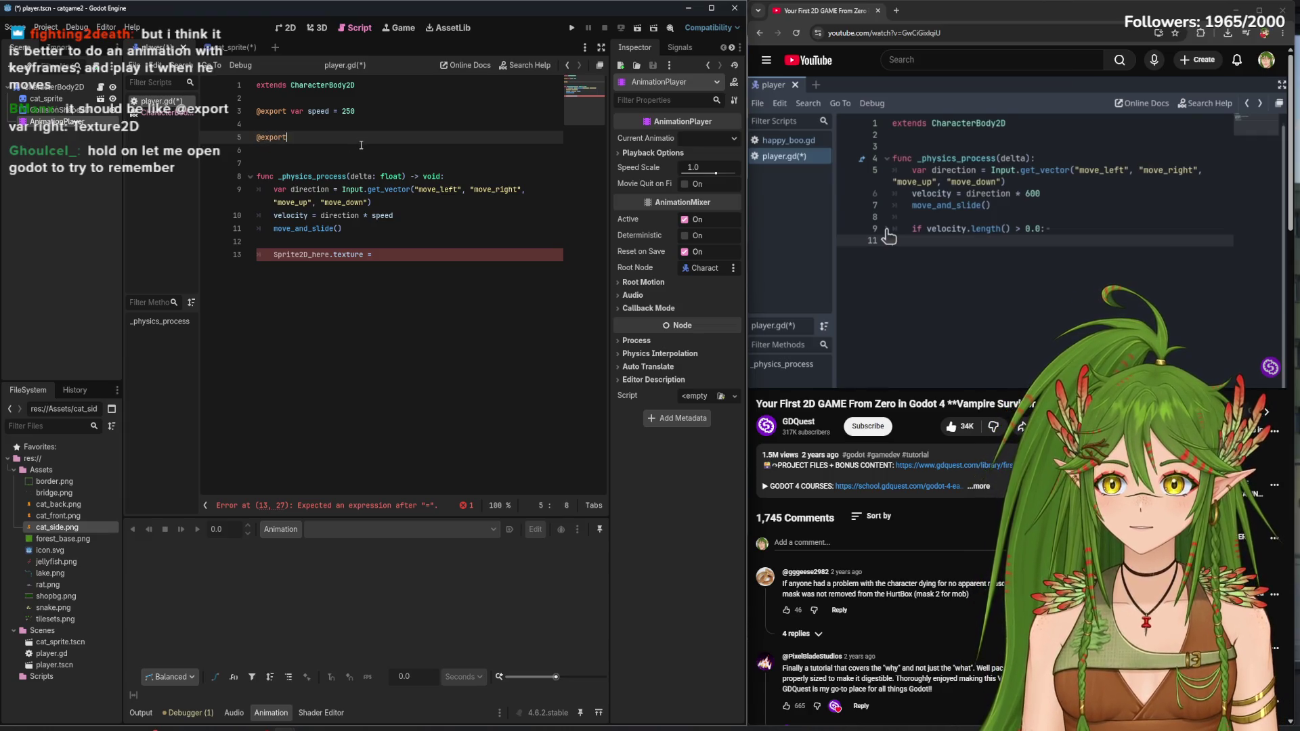
pyautogui.write('ar right')
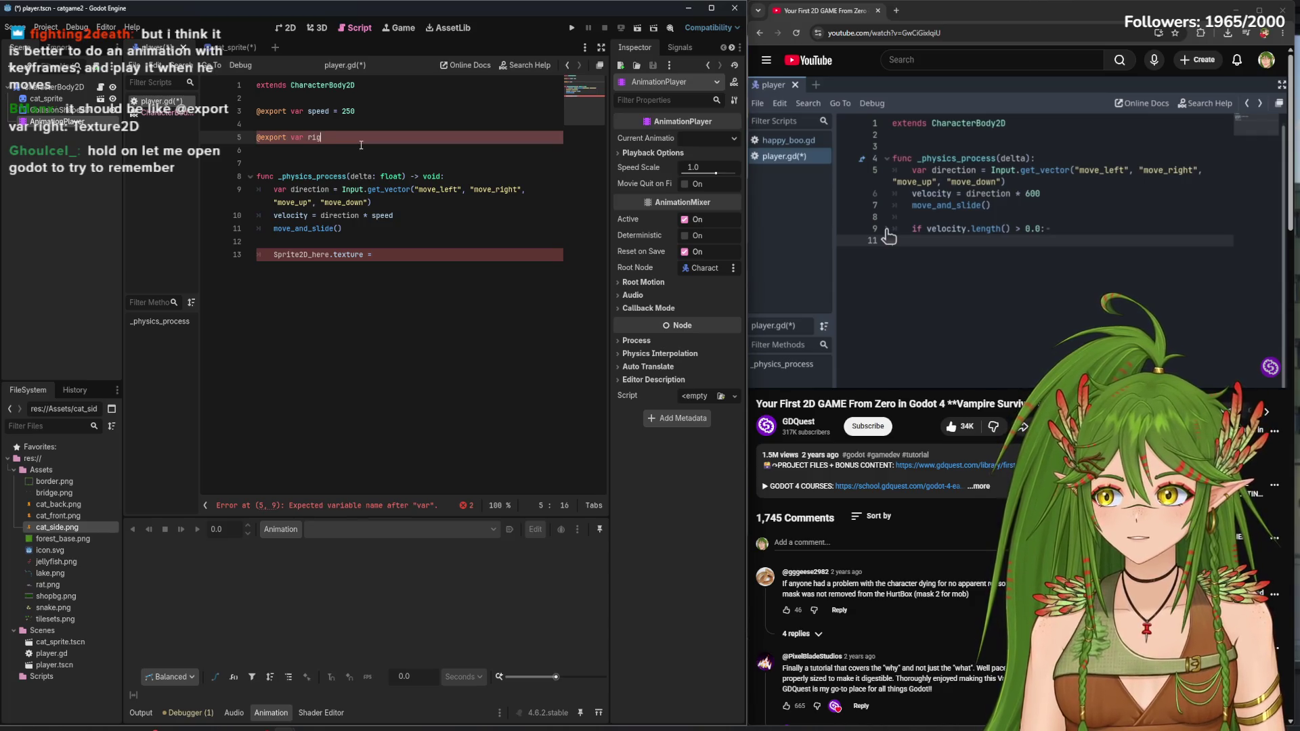
pyautogui.write(' =')
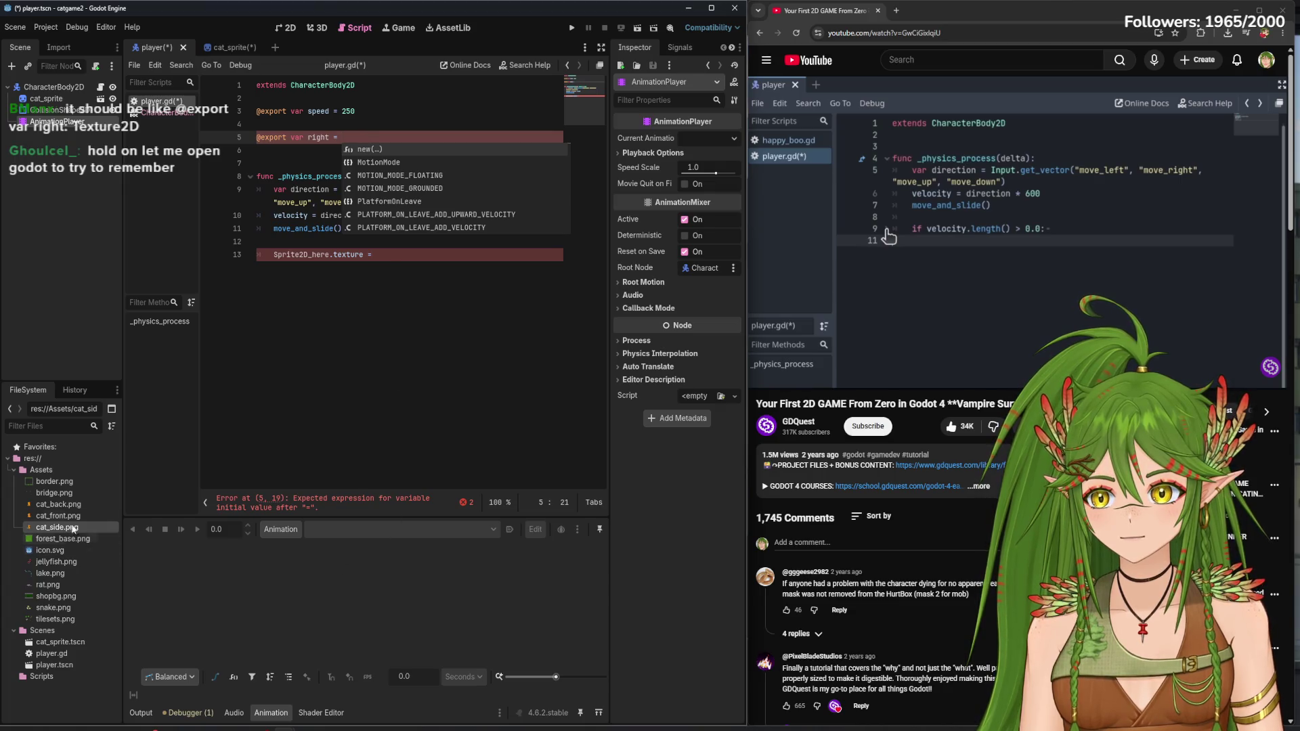
pyautogui.moveTo(57, 527)
pyautogui.mouseDown()
pyautogui.moveTo(359, 157)
pyautogui.moveTo(357, 140)
pyautogui.mouseUp()
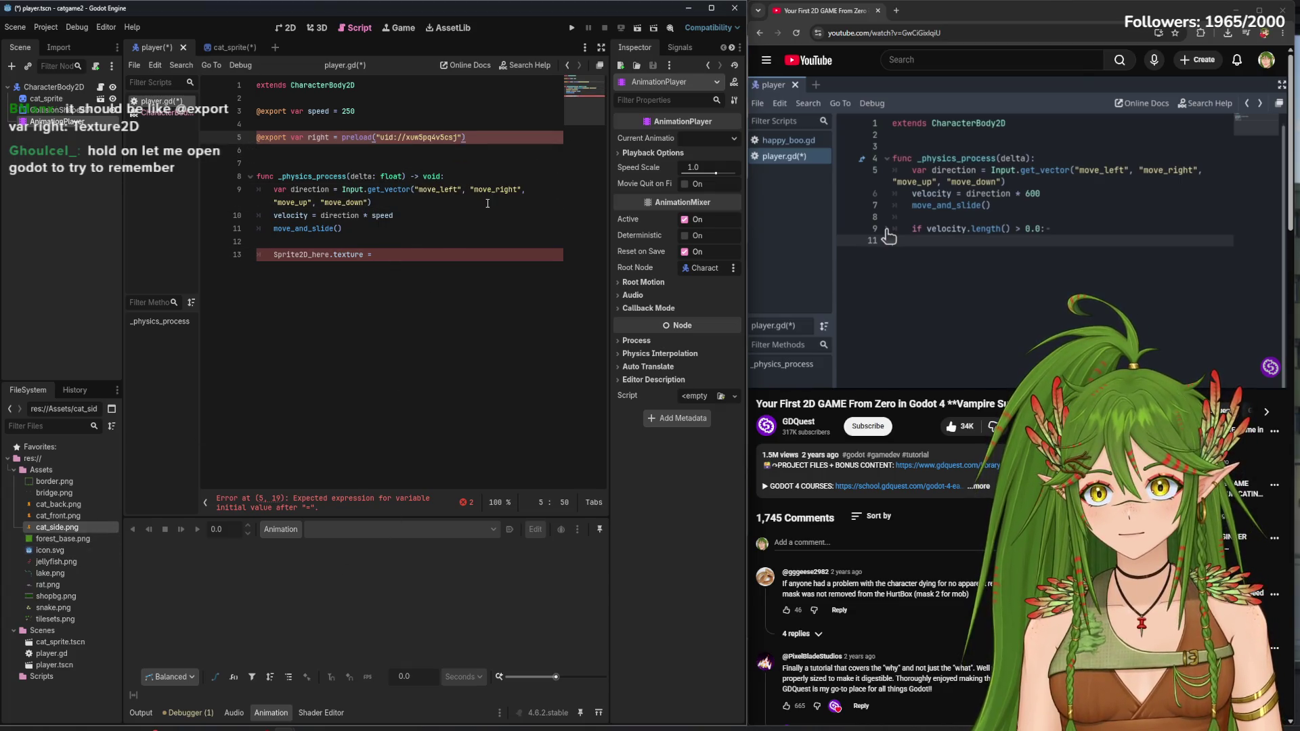
# Assign 'right' to Sprite2D_here.texture and re-add the CAT_SIDE constant below line 5
pyautogui.click(398, 257)
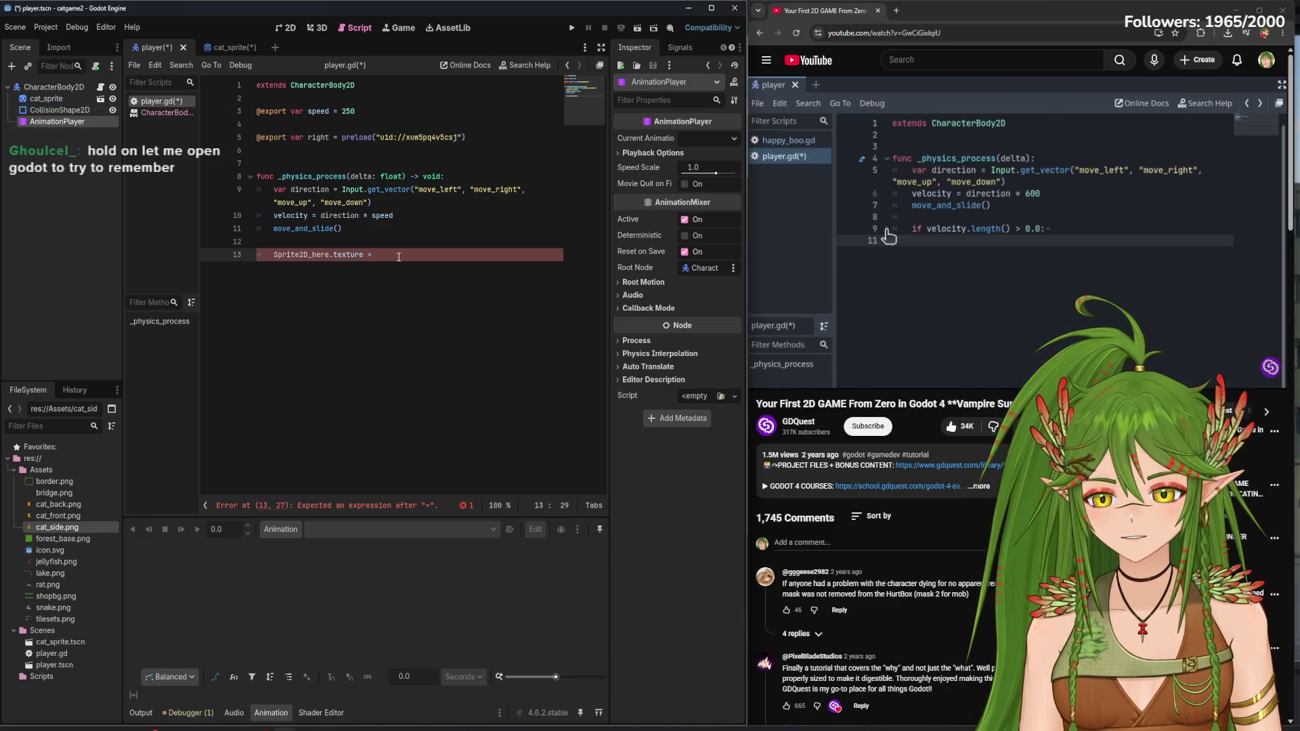
pyautogui.write('right')
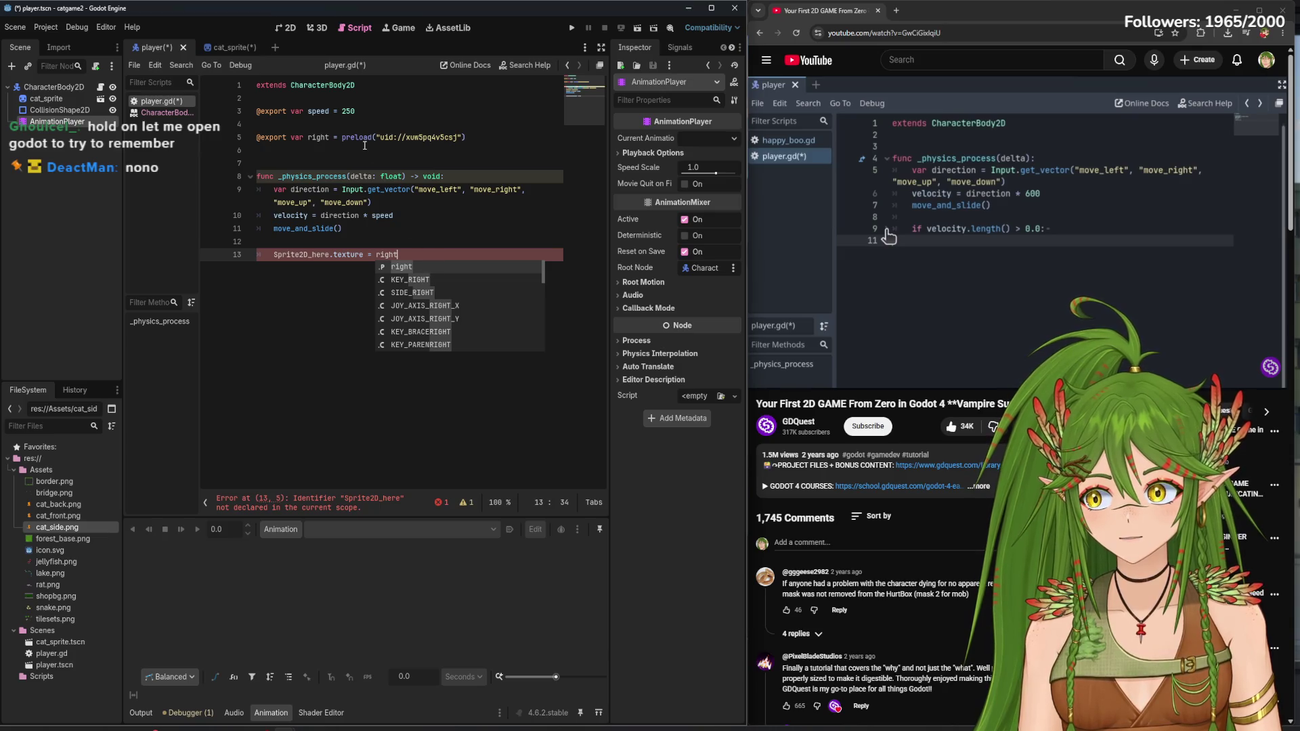
pyautogui.click(418, 137)
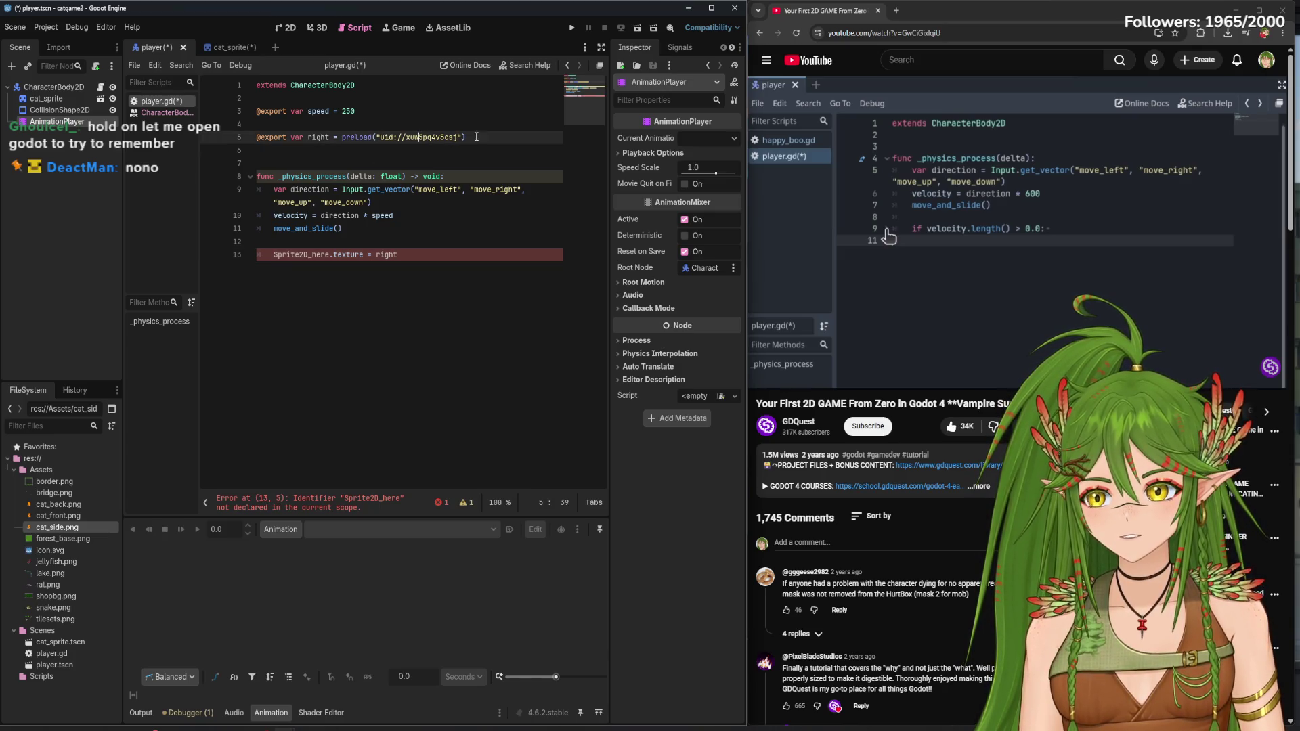
pyautogui.click(480, 139)
pyautogui.moveTo(54, 528)
pyautogui.mouseDown()
pyautogui.moveTo(82, 537)
pyautogui.moveTo(332, 213)
pyautogui.moveTo(315, 159)
pyautogui.moveTo(294, 151)
pyautogui.mouseUp()
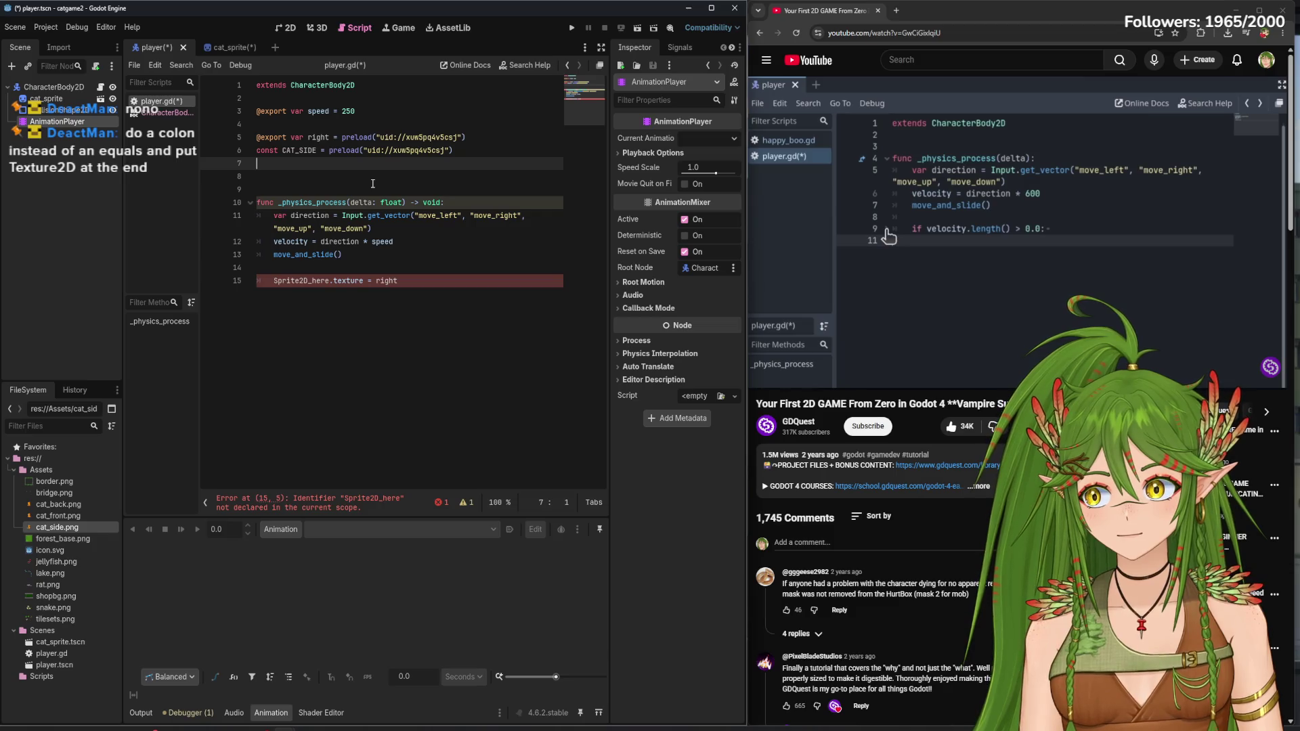
pyautogui.click(340, 136)
pyautogui.press('BackSpace')
pyautogui.press('BackSpace')
pyautogui.write(':')
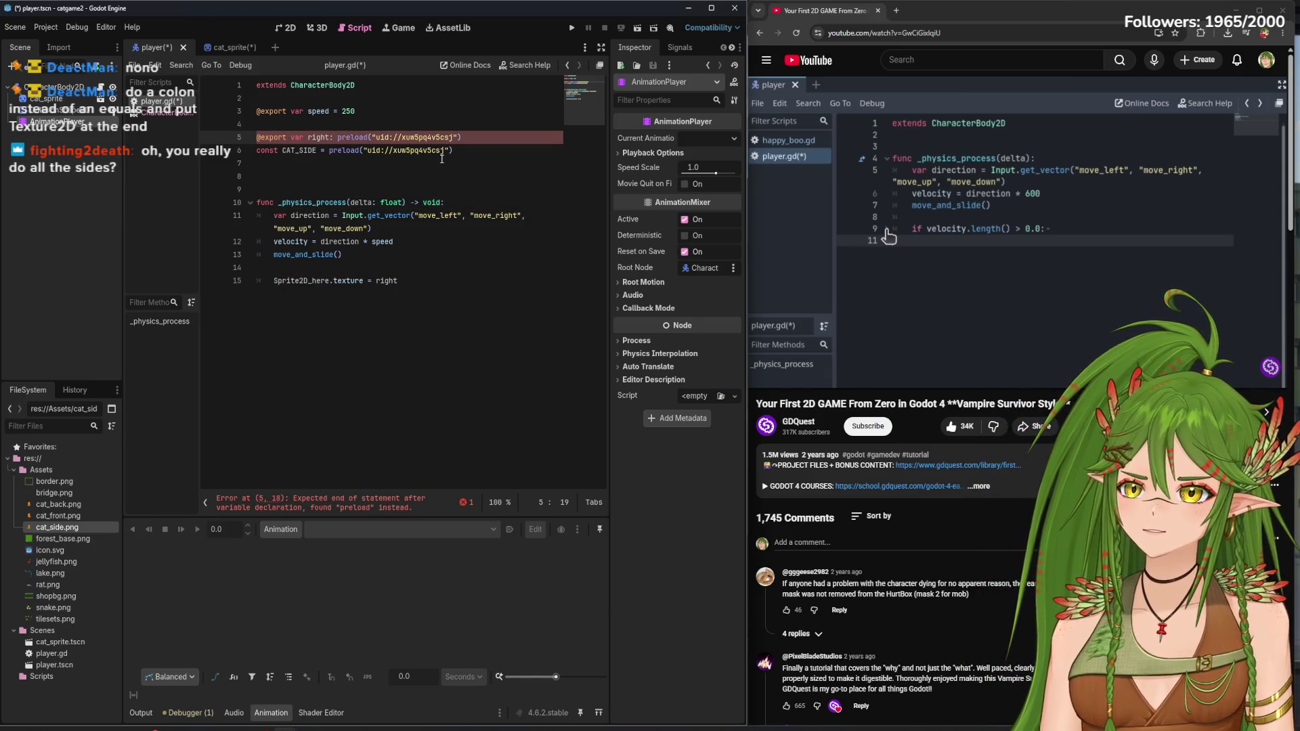
pyautogui.moveTo(456, 139); pyautogui.dragTo(337, 142)
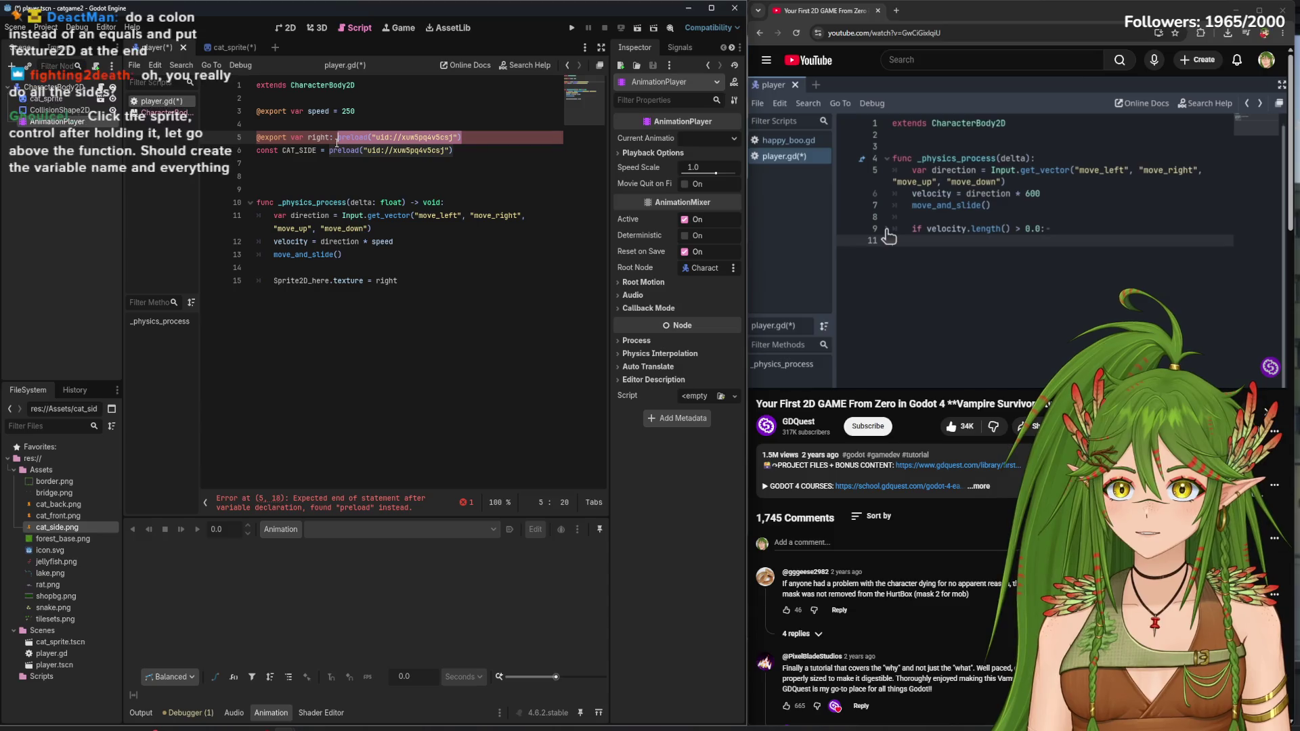
pyautogui.write('texture')
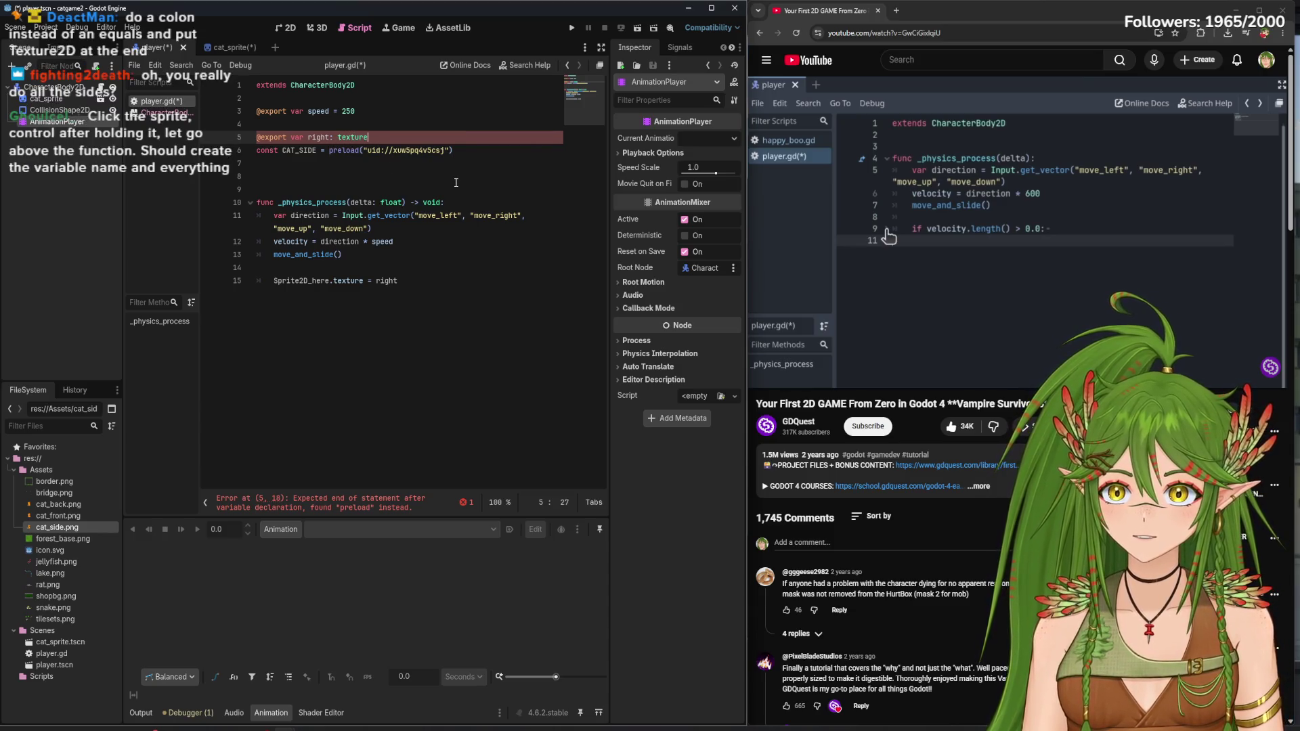
pyautogui.press('BackSpace')
pyautogui.press('BackSpace')
pyautogui.press('BackSpace')
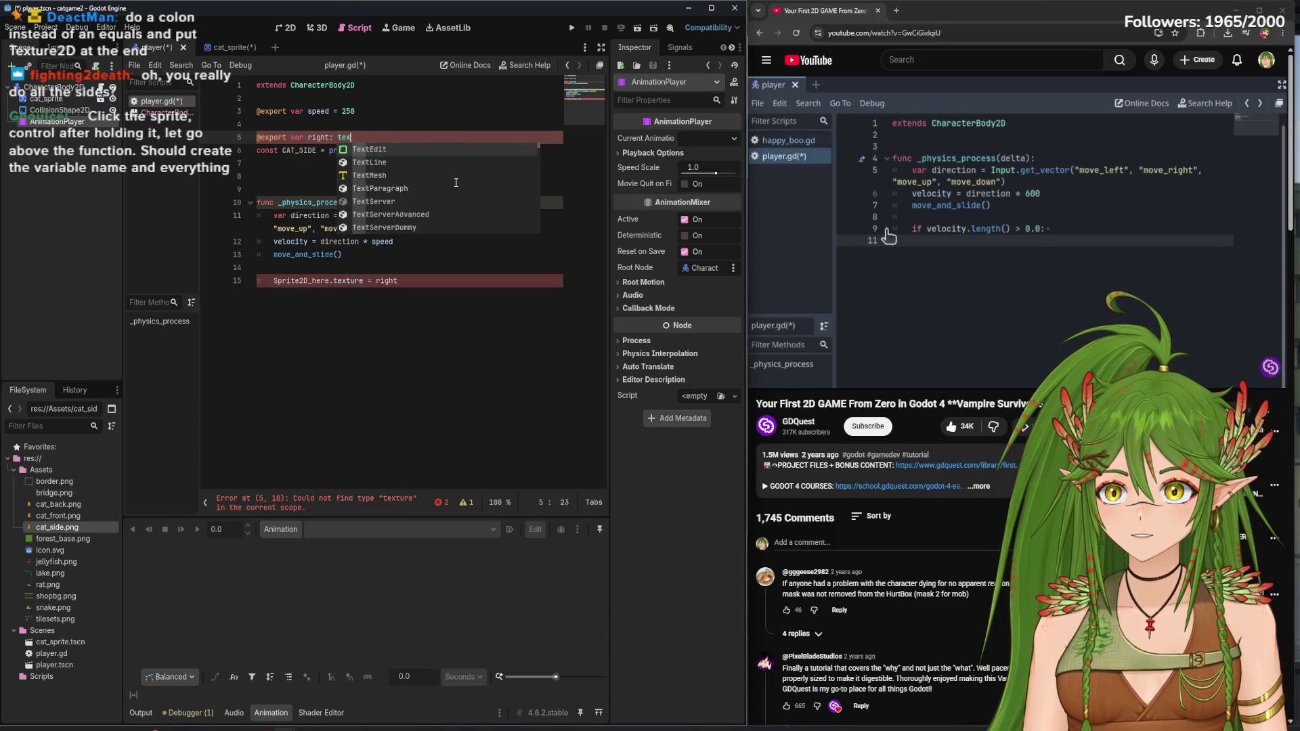
pyautogui.write('Texture2D')
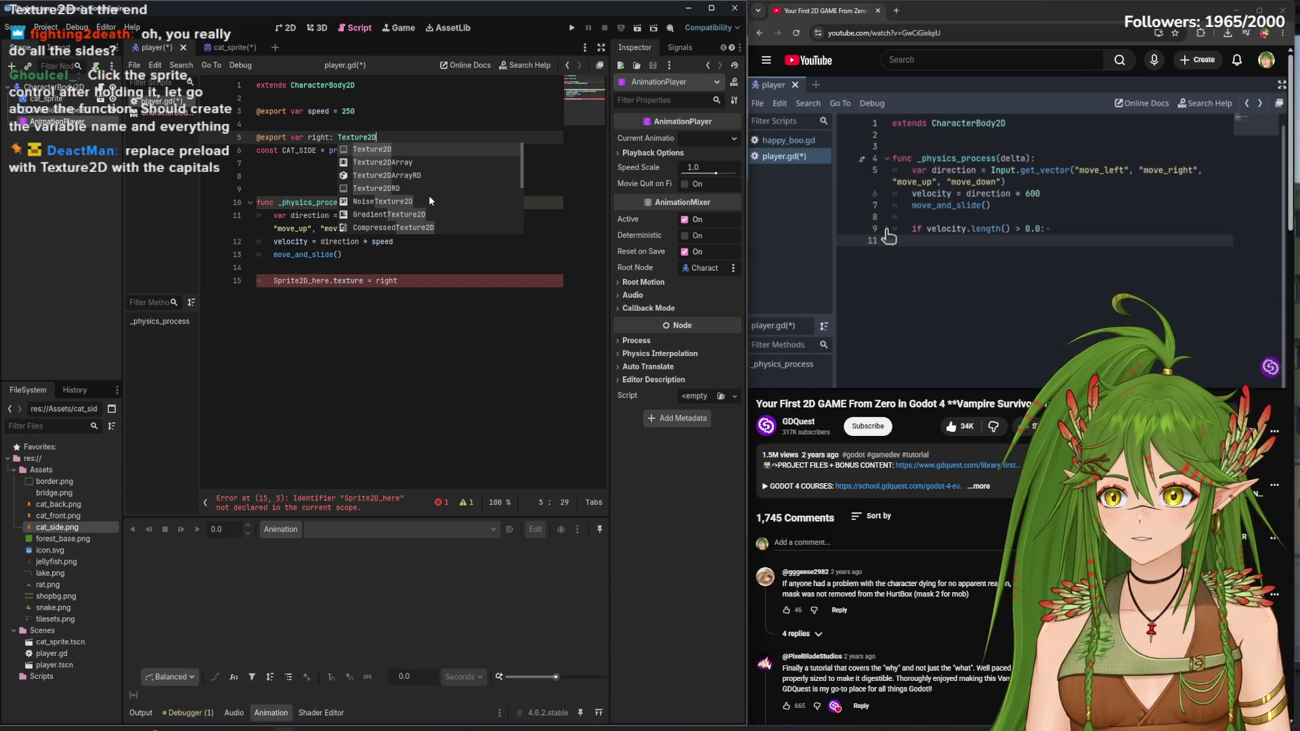
pyautogui.click(453, 164)
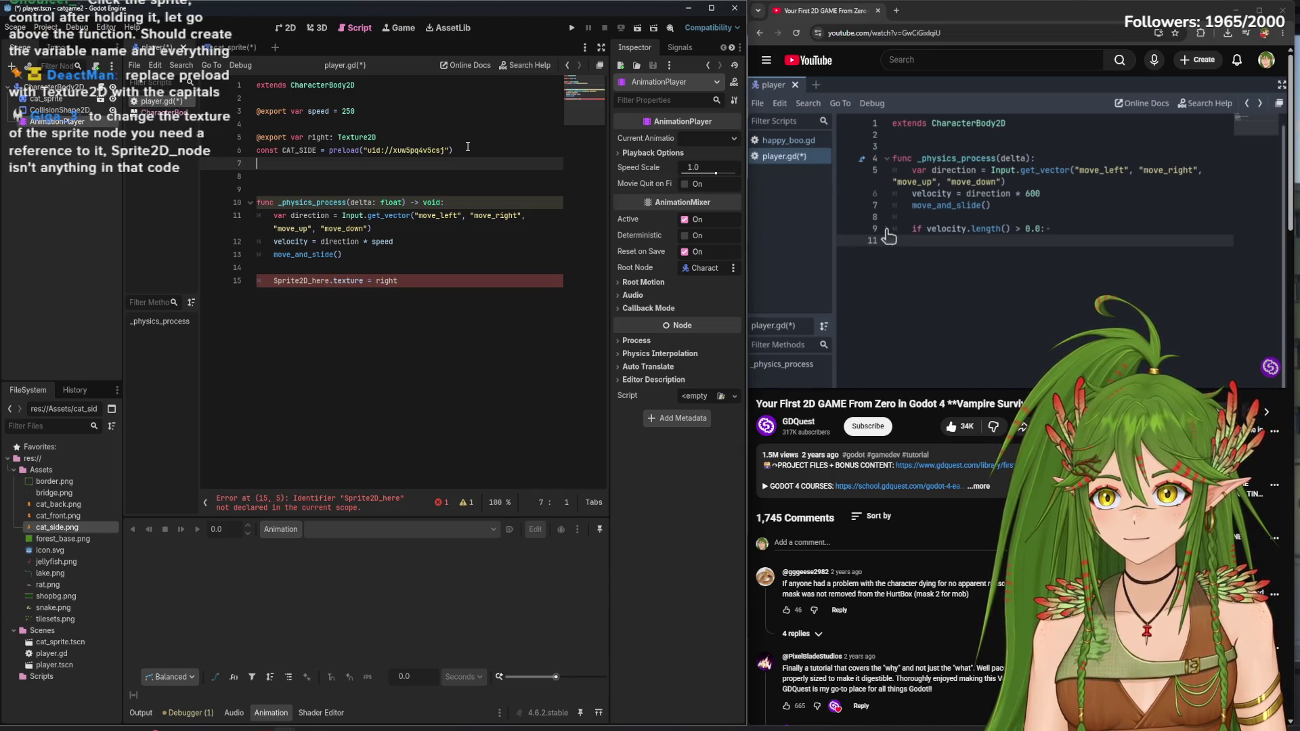
pyautogui.moveTo(456, 150); pyautogui.dragTo(252, 153)
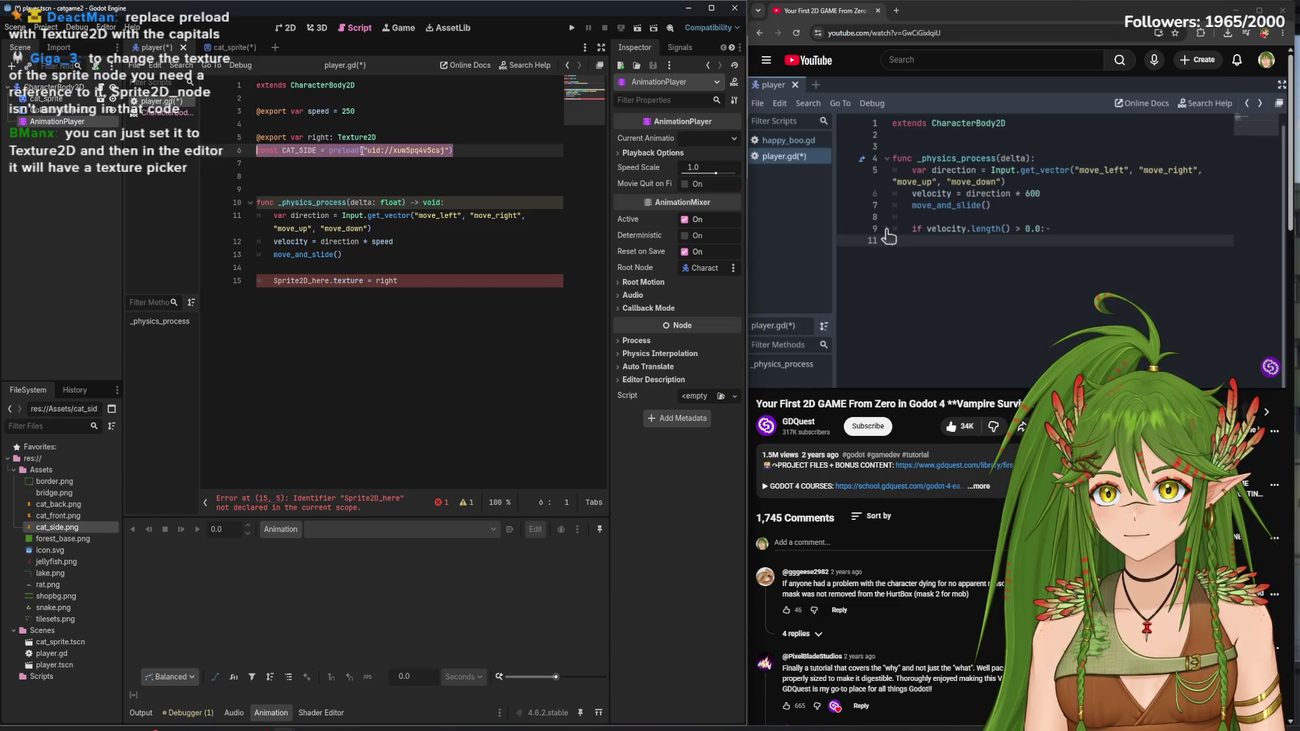
# Replace 'preload' with Texture2D in the CAT_SIDE constant on line 6
pyautogui.click(363, 151)
pyautogui.press('BackSpace')
pyautogui.press('BackSpace')
pyautogui.press('BackSpace')
pyautogui.write('Texture')
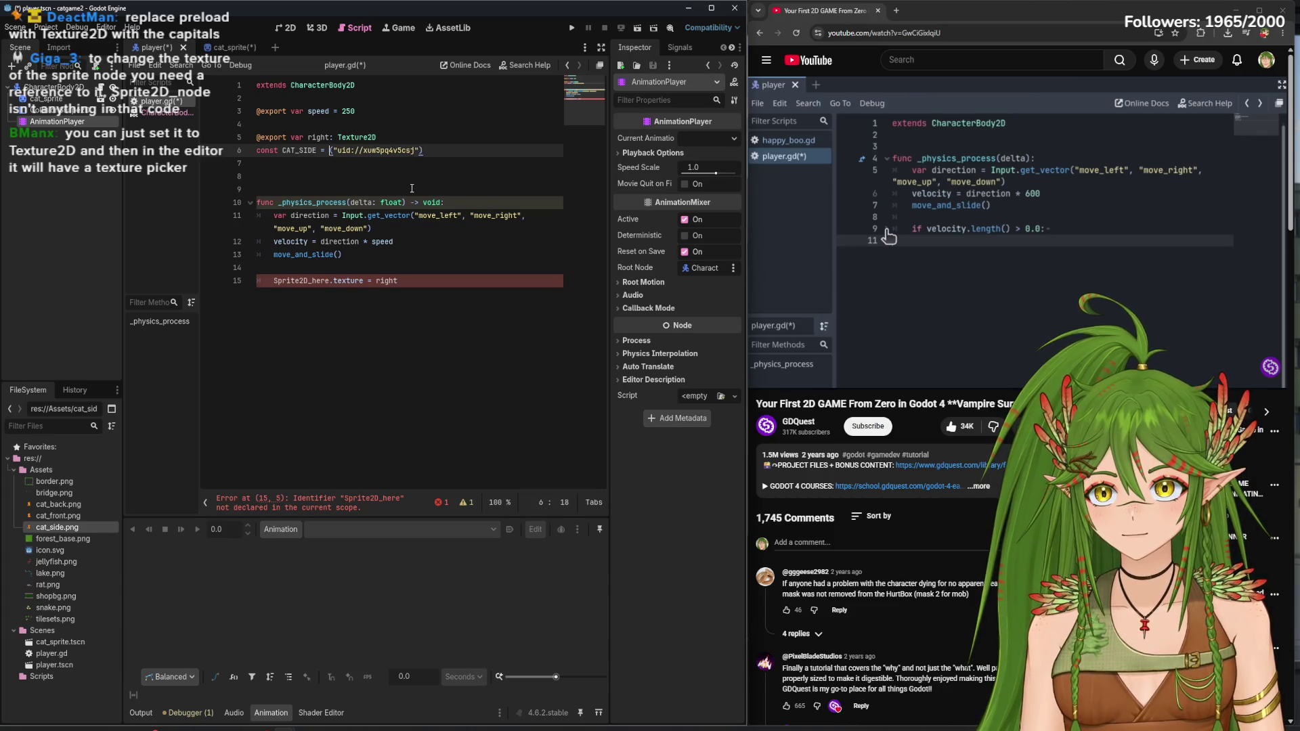
pyautogui.write('2D')
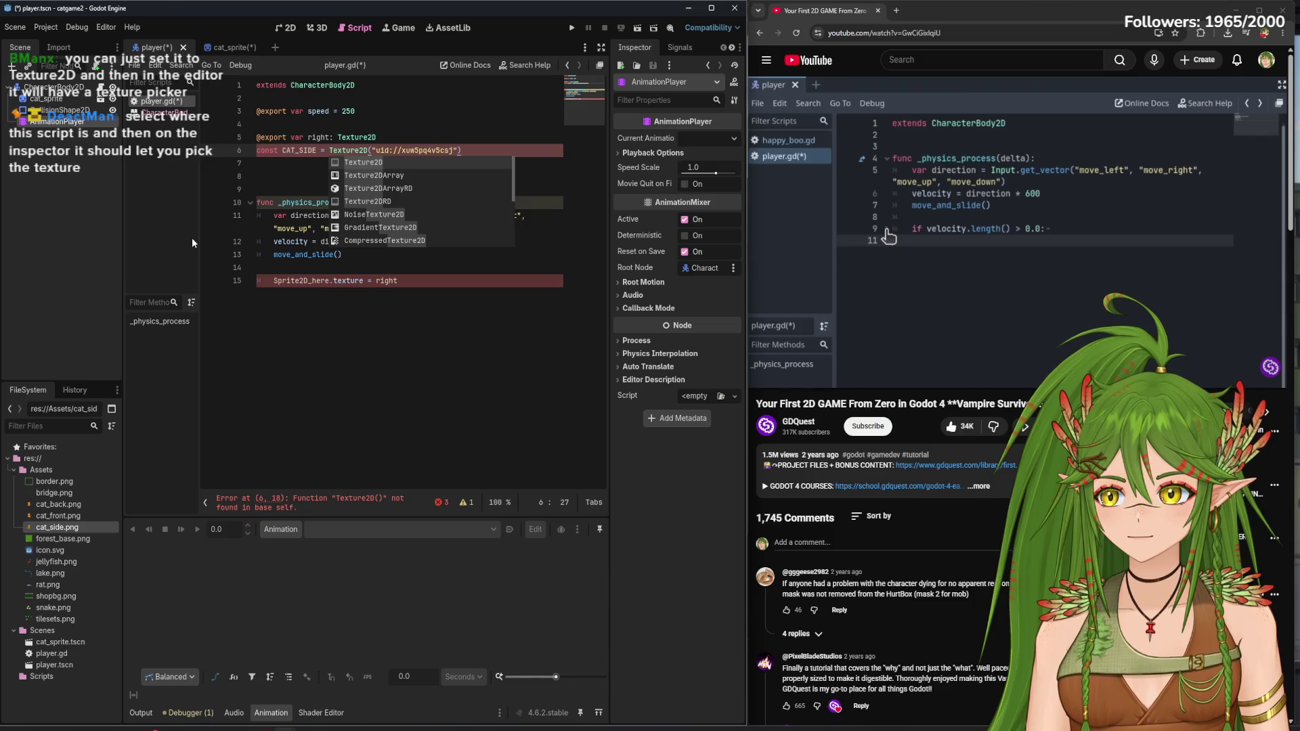
pyautogui.click(351, 150)
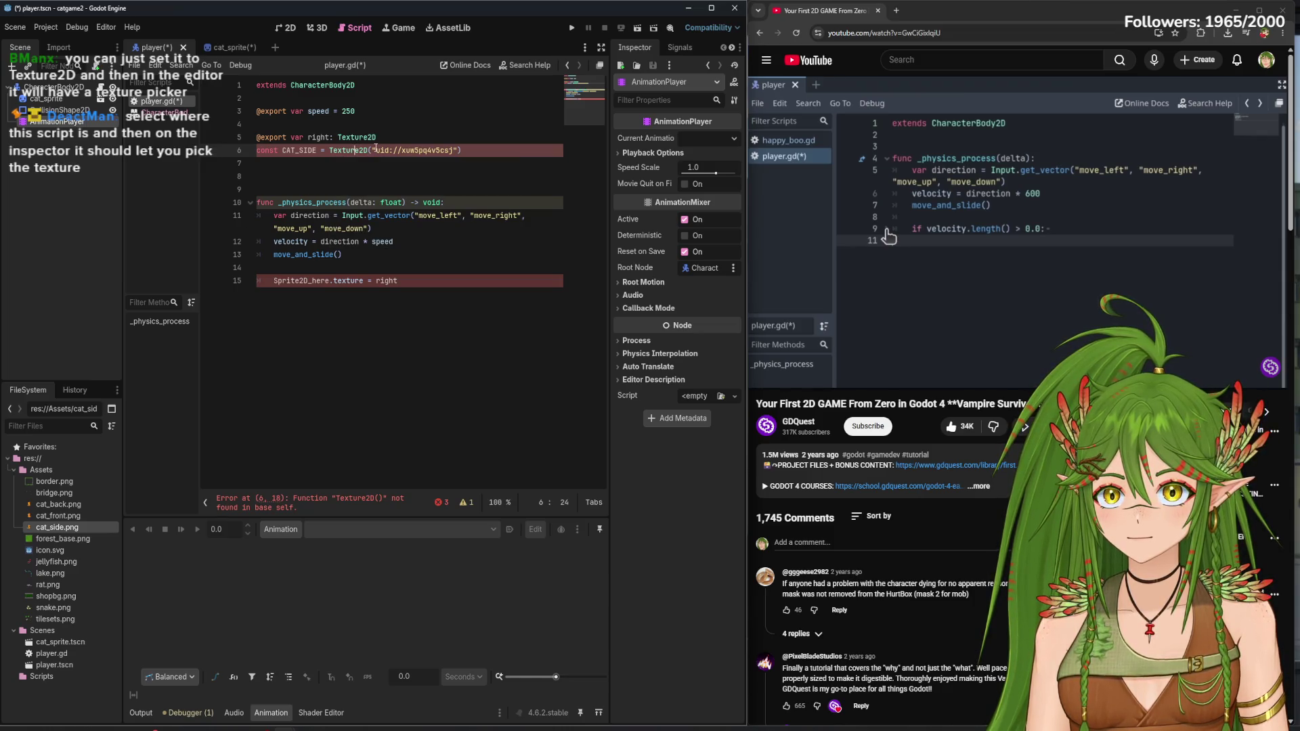
# Select the entire const CAT_SIDE line on line 6
pyautogui.click(363, 137)
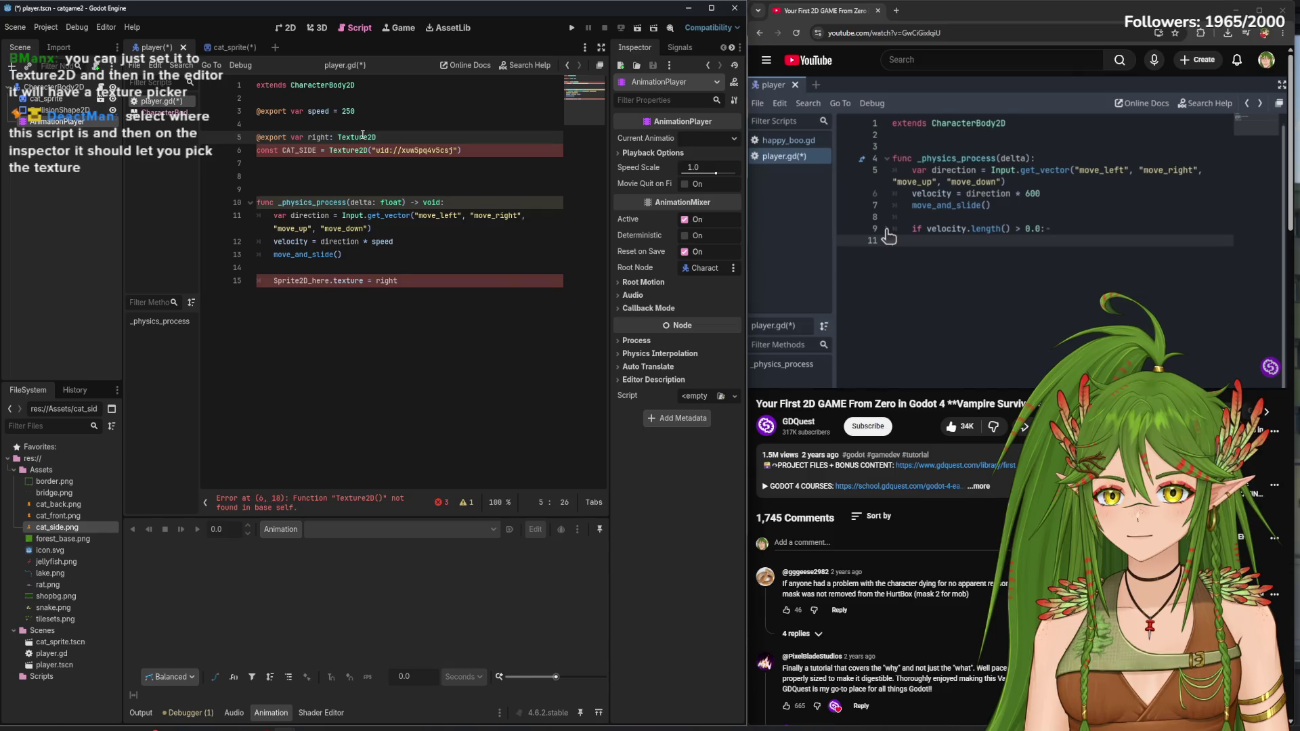
pyautogui.rightClick(363, 135)
pyautogui.click(462, 150)
pyautogui.moveTo(462, 150)
pyautogui.mouseDown()
pyautogui.moveTo(260, 150)
pyautogui.moveTo(285, 150)
pyautogui.mouseUp()
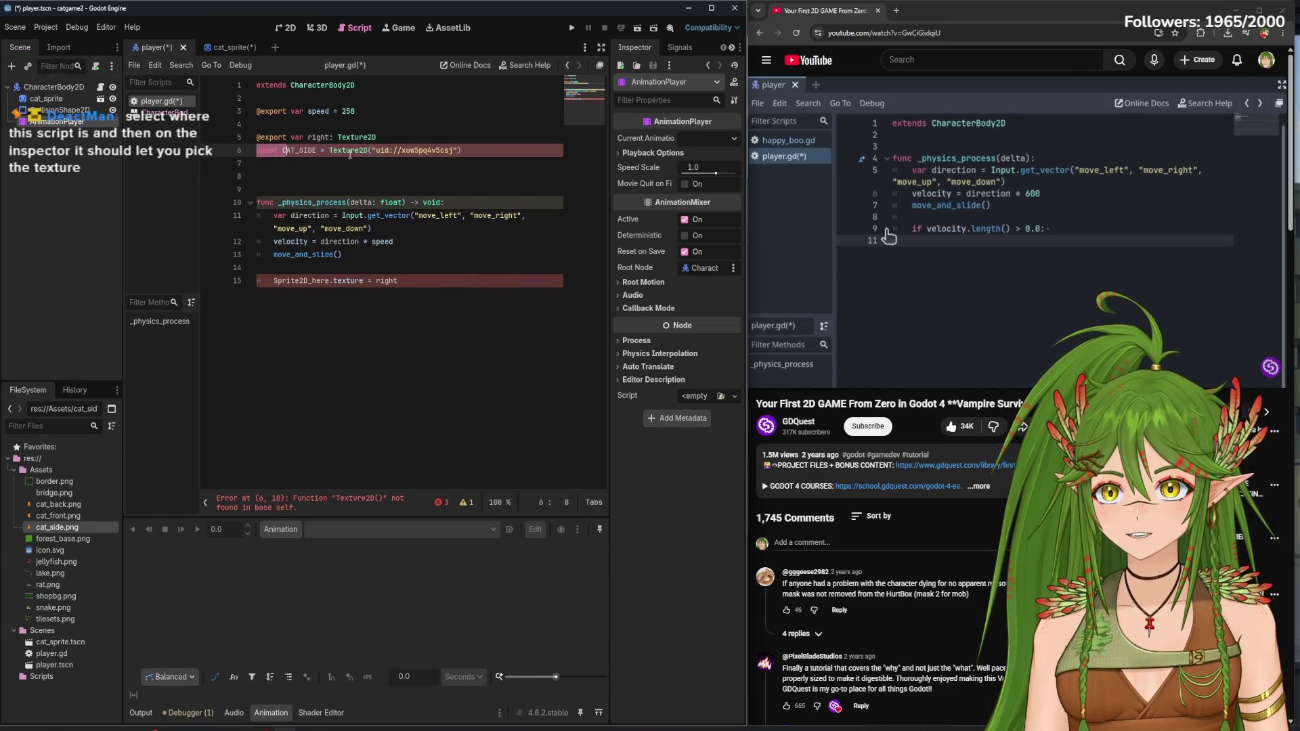
pyautogui.press('End')
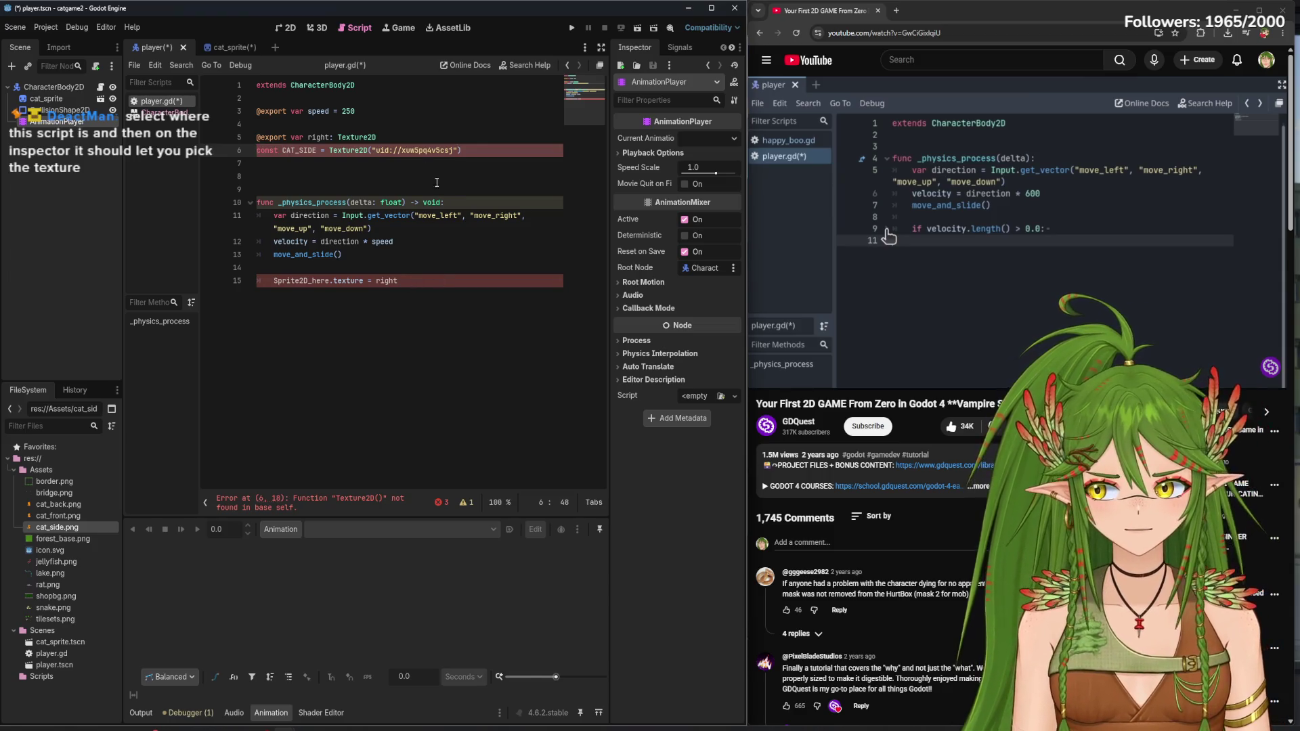
pyautogui.hotkey('shift', 'Home')
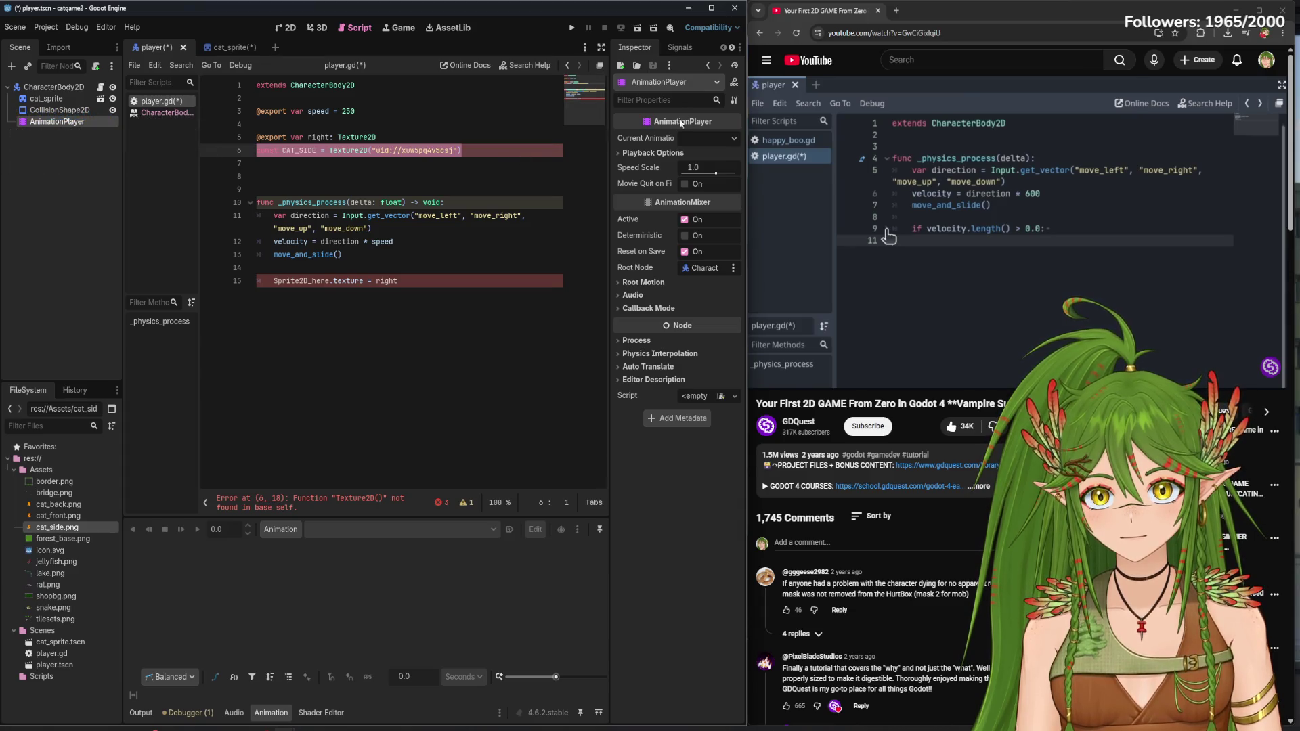
pyautogui.click(408, 137)
# Inspect the cat_sprite node, then delete the const CAT_SIDE line
pyautogui.click(58, 89)
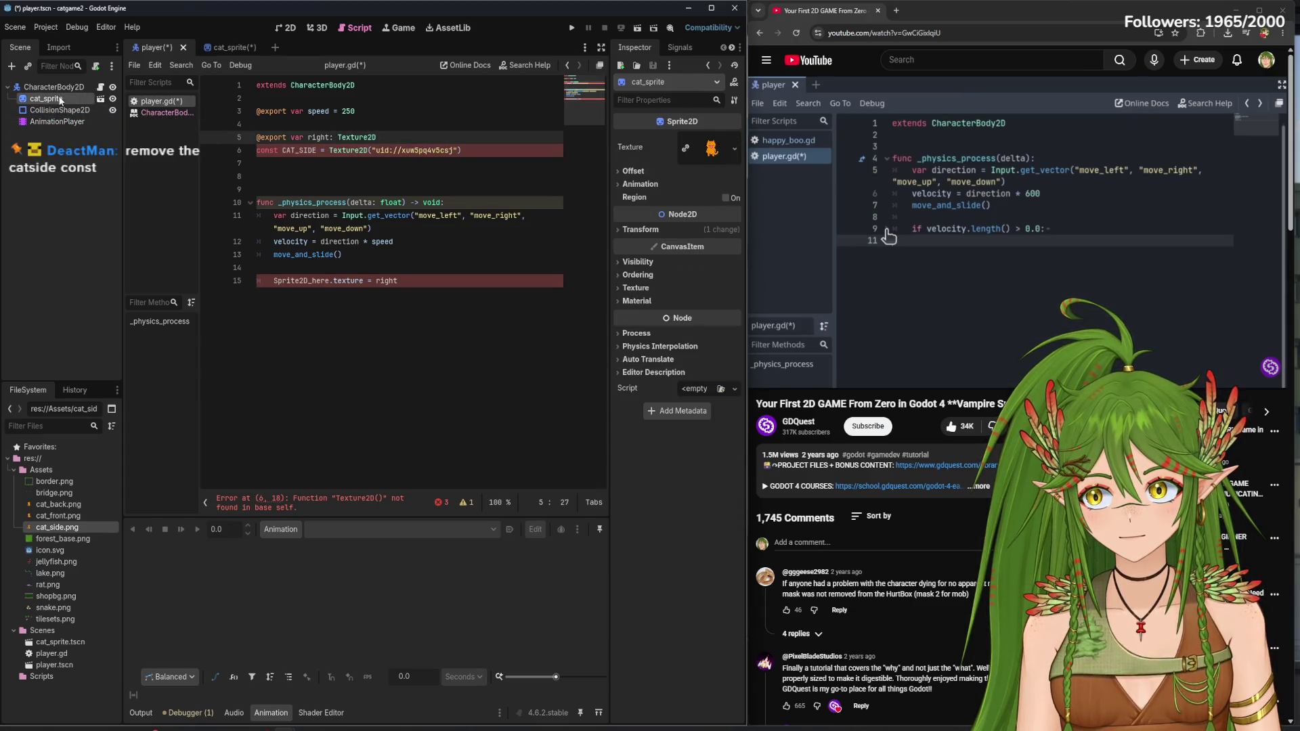
pyautogui.click(67, 97)
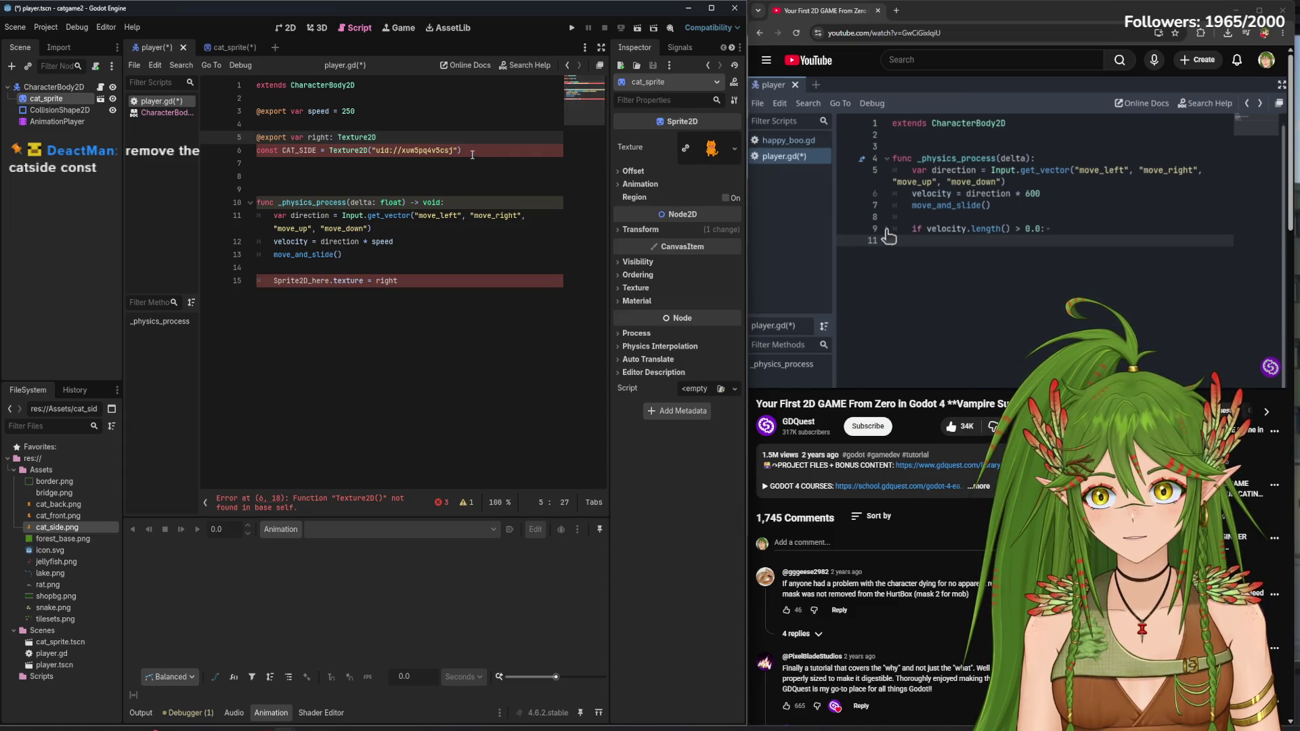
pyautogui.moveTo(473, 154); pyautogui.dragTo(259, 153)
pyautogui.press('BackSpace')
pyautogui.press('BackSpace')
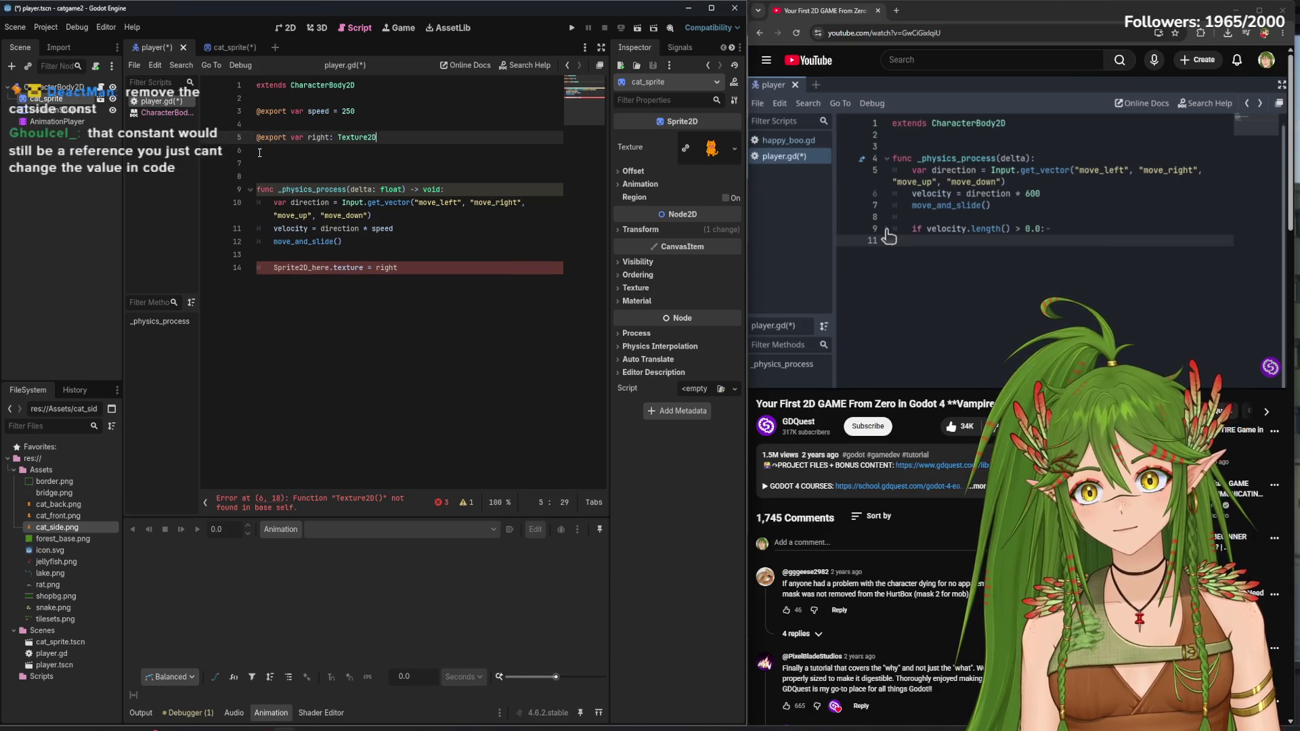
# Remove the leftover blank line and open the Texture2D class documentation
pyautogui.click(342, 161)
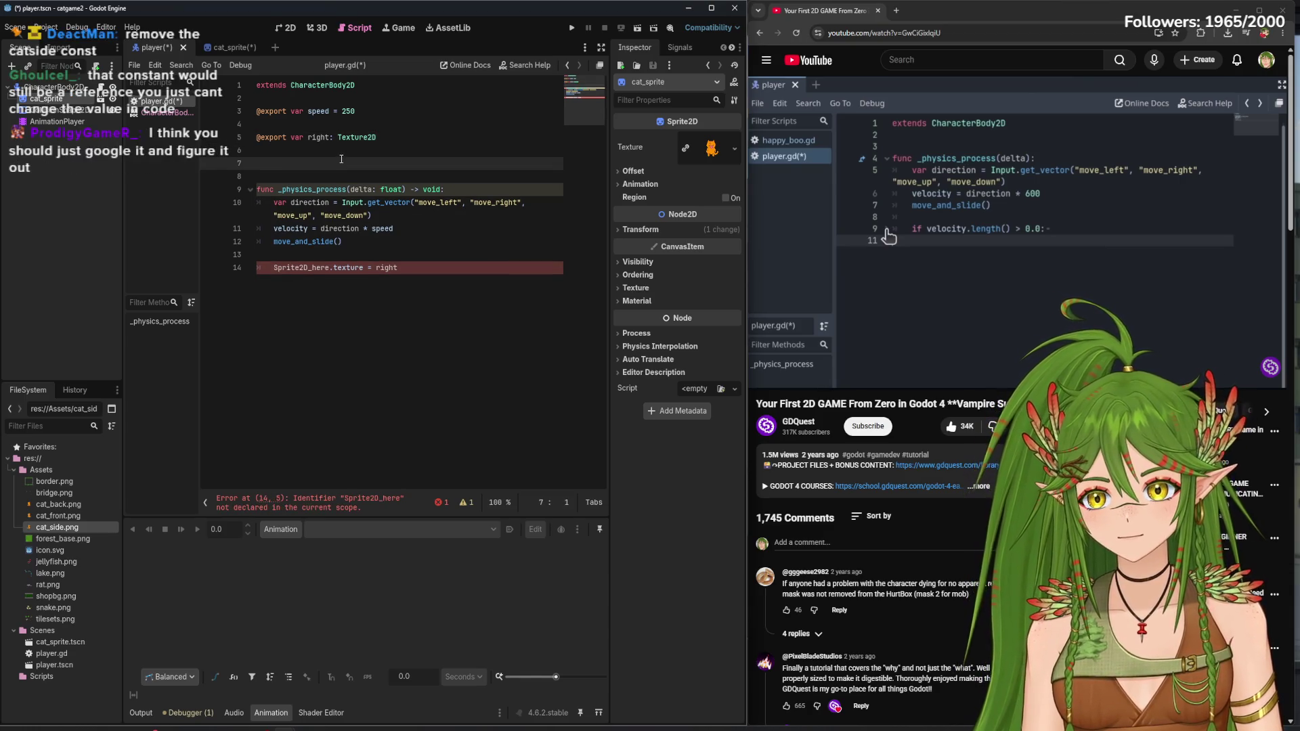
pyautogui.press('BackSpace')
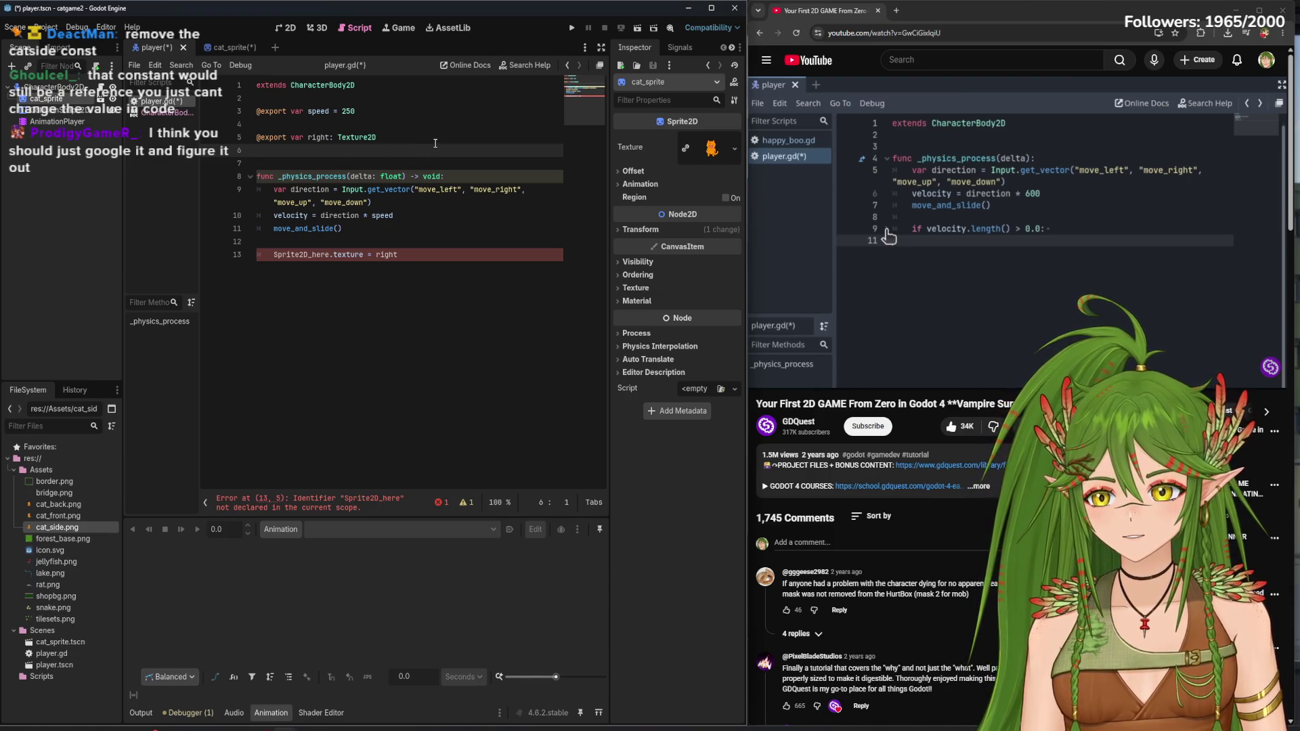
pyautogui.keyDown('ctrl'); pyautogui.click(366, 138); pyautogui.keyUp('ctrl')
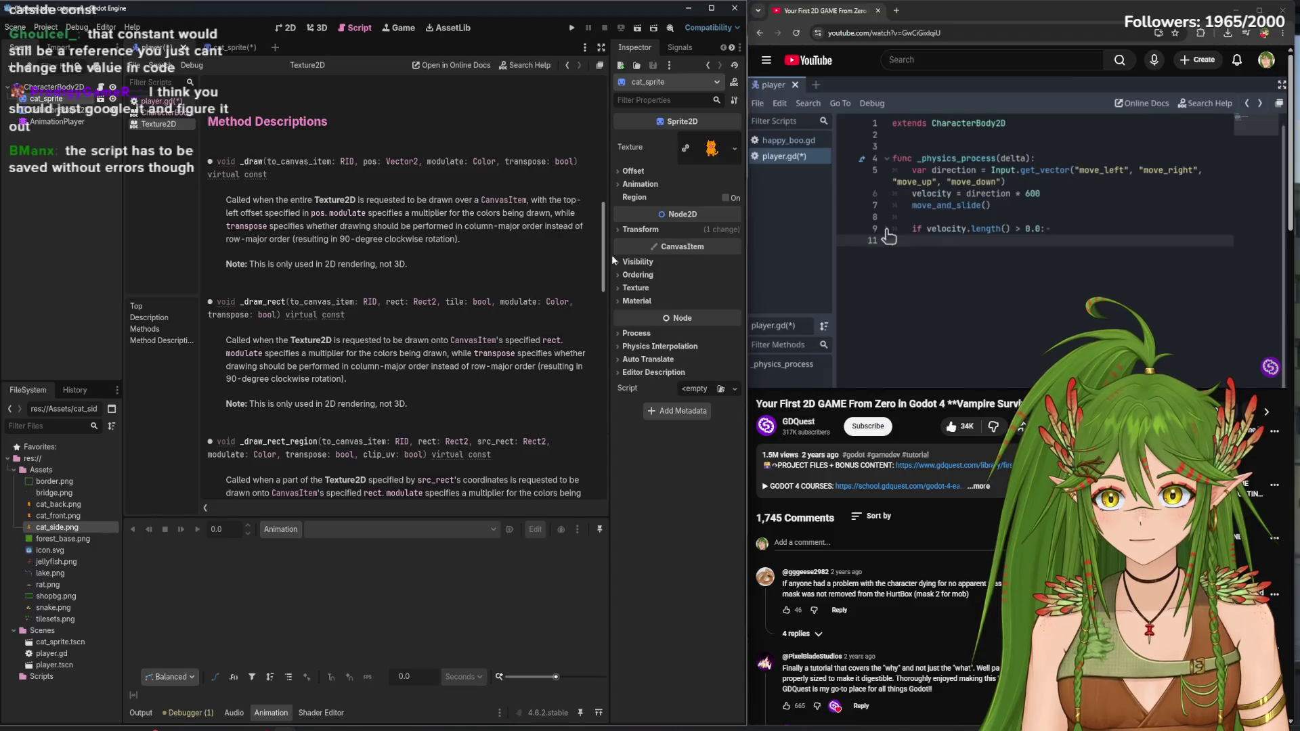
# Switch the script editor back from the Texture2D docs to player.gd
pyautogui.moveTo(612, 255)
pyautogui.mouseDown()
pyautogui.moveTo(616, 460)
pyautogui.moveTo(610, 176)
pyautogui.mouseUp()
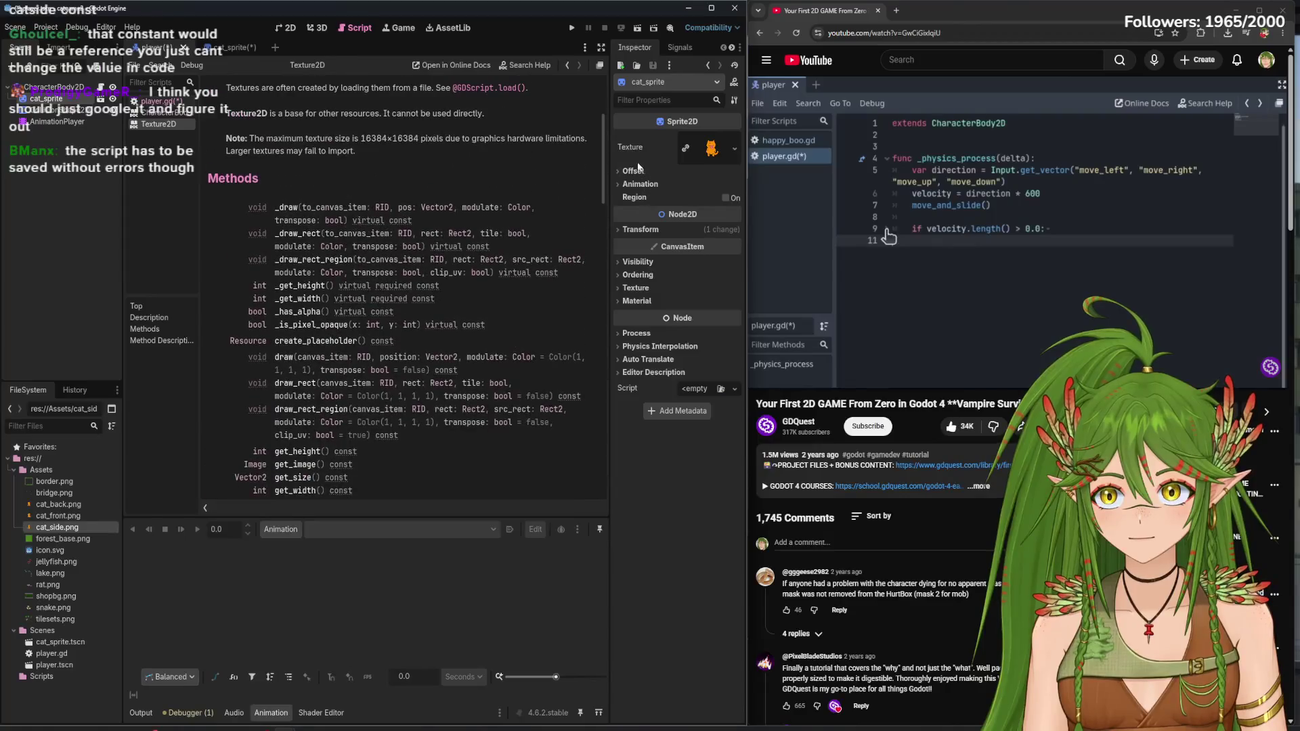
pyautogui.click(159, 101)
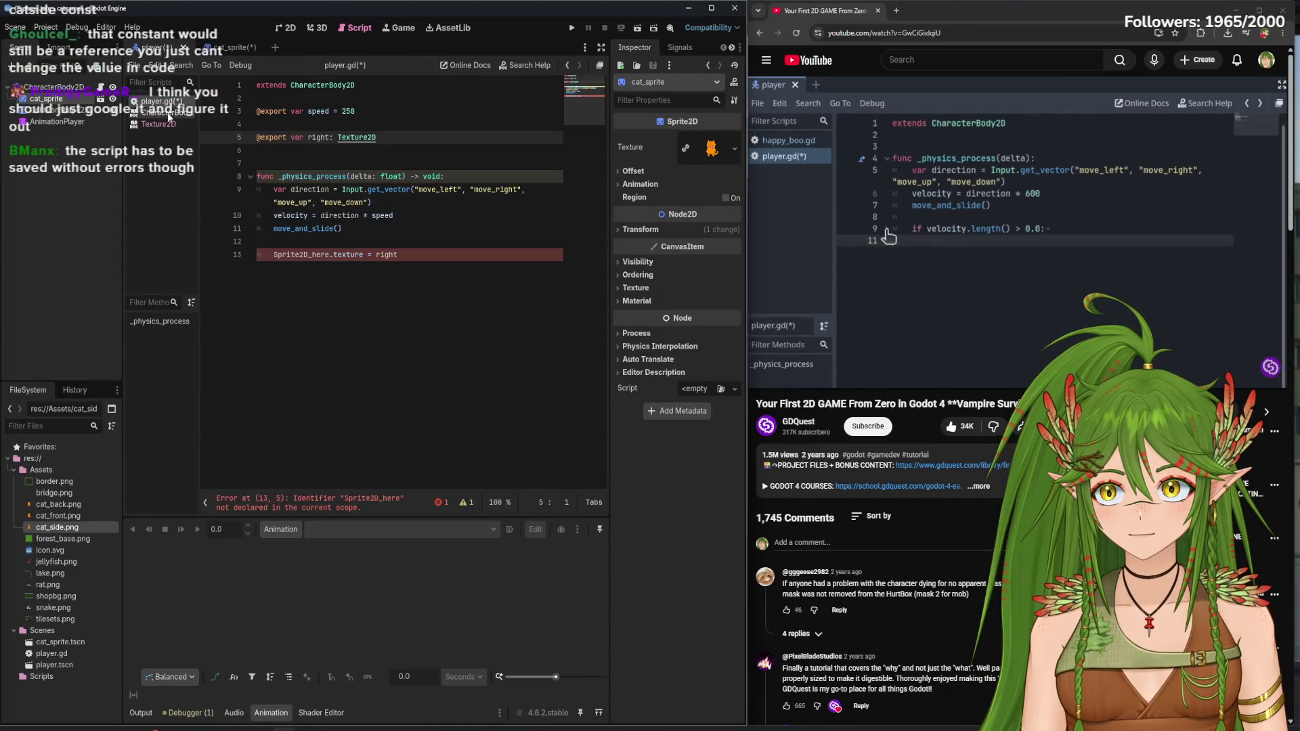
pyautogui.click(735, 149)
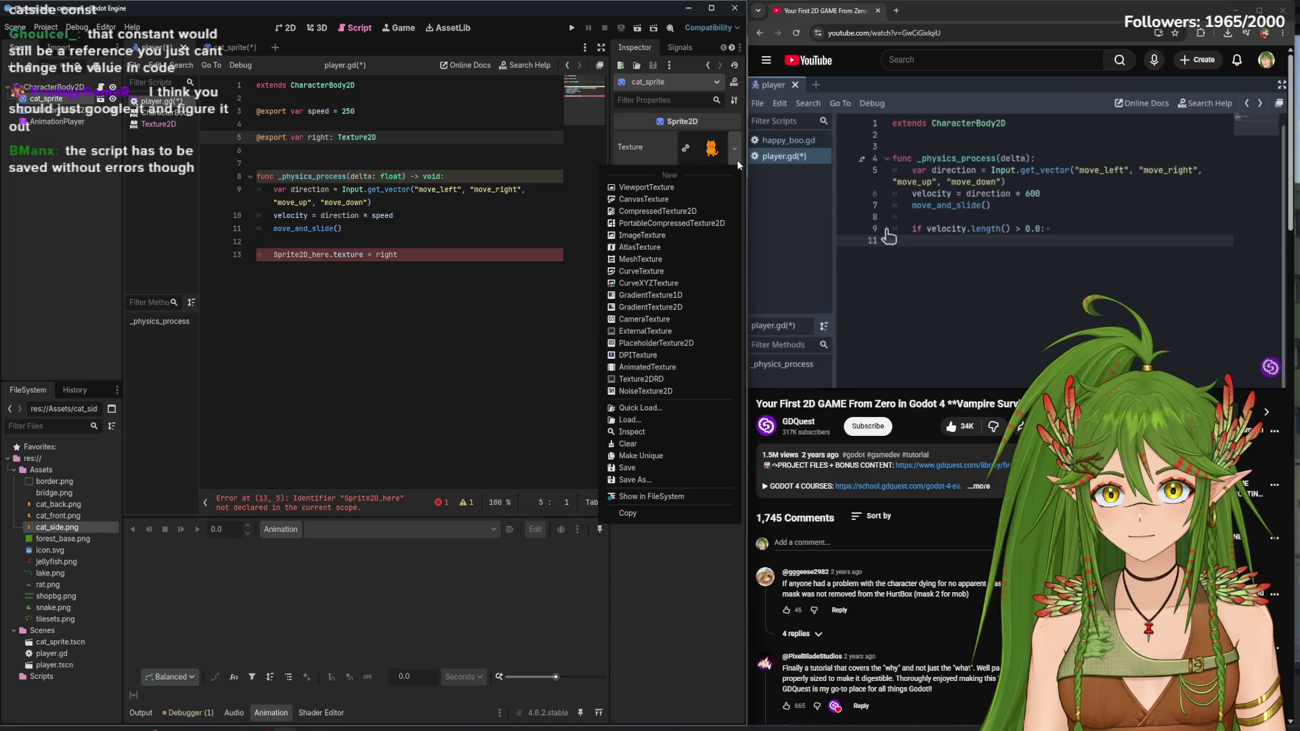
pyautogui.click(735, 158)
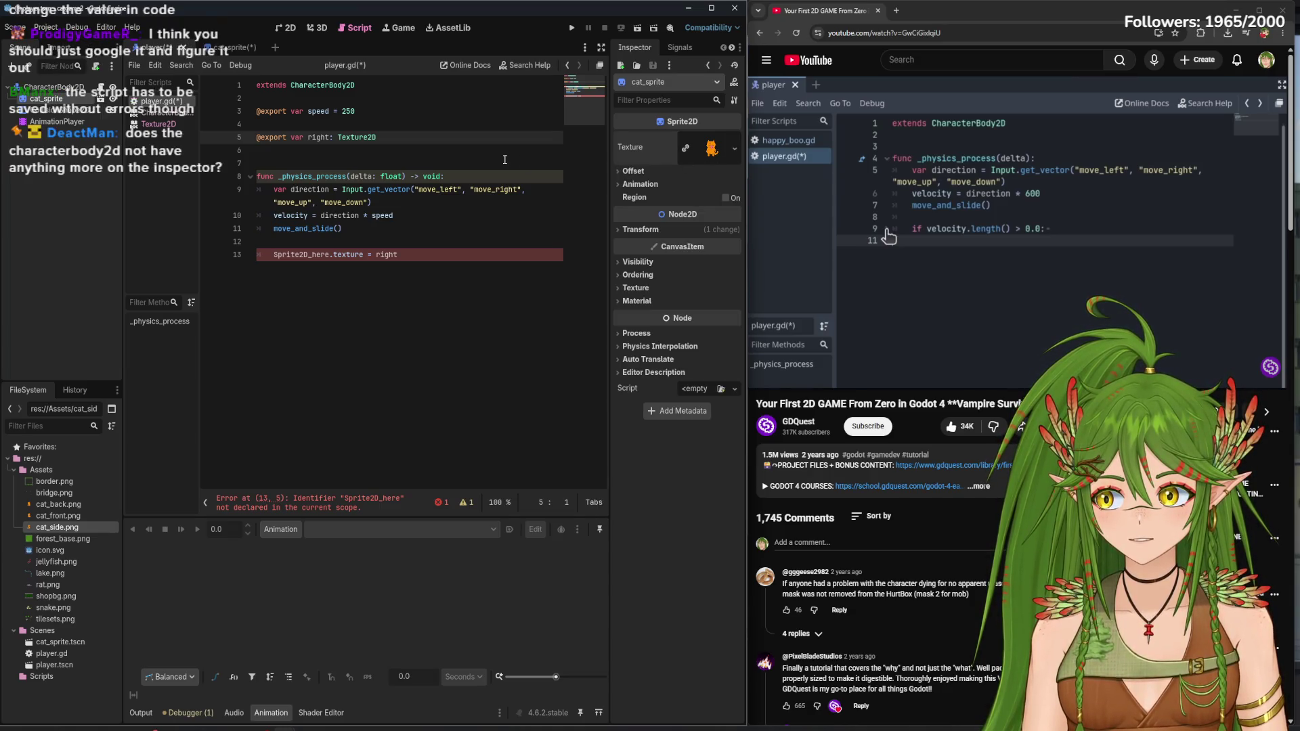
# Set the CharacterBody2D player's Speed property to 250 in the Inspector
pyautogui.click(49, 88)
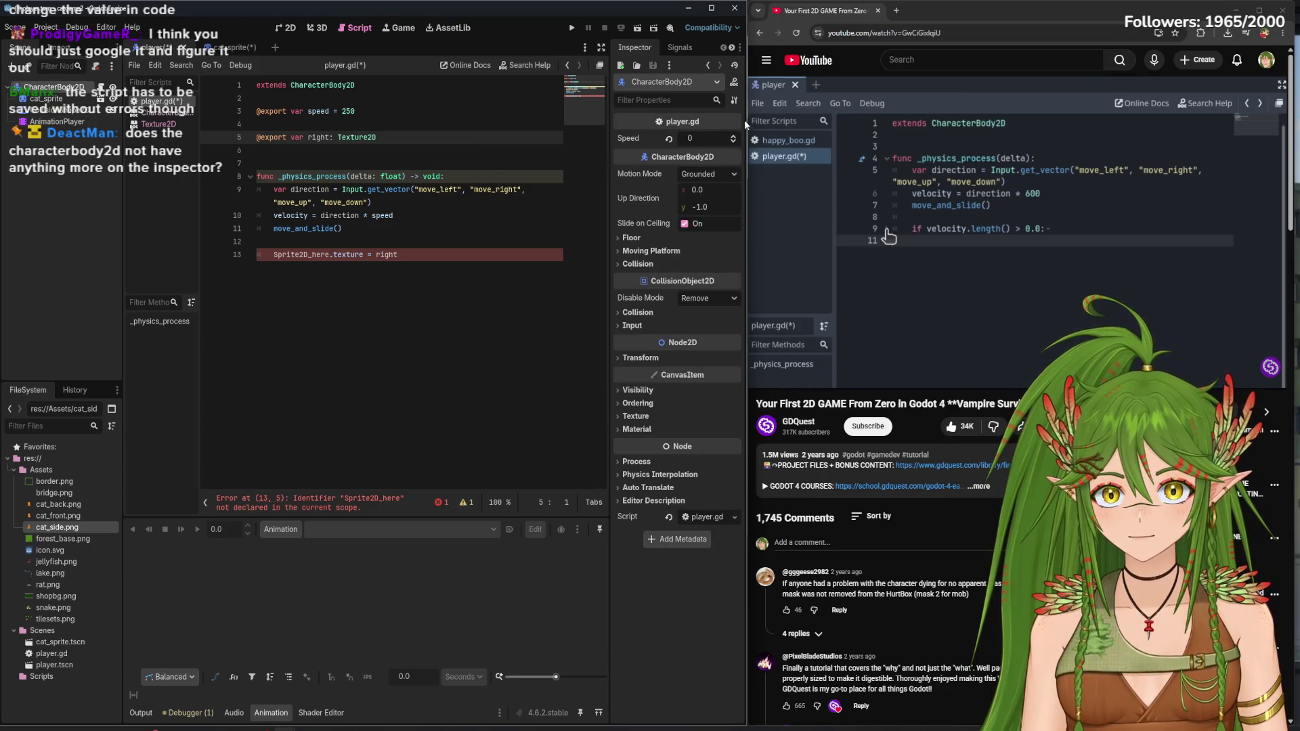
pyautogui.click(702, 139)
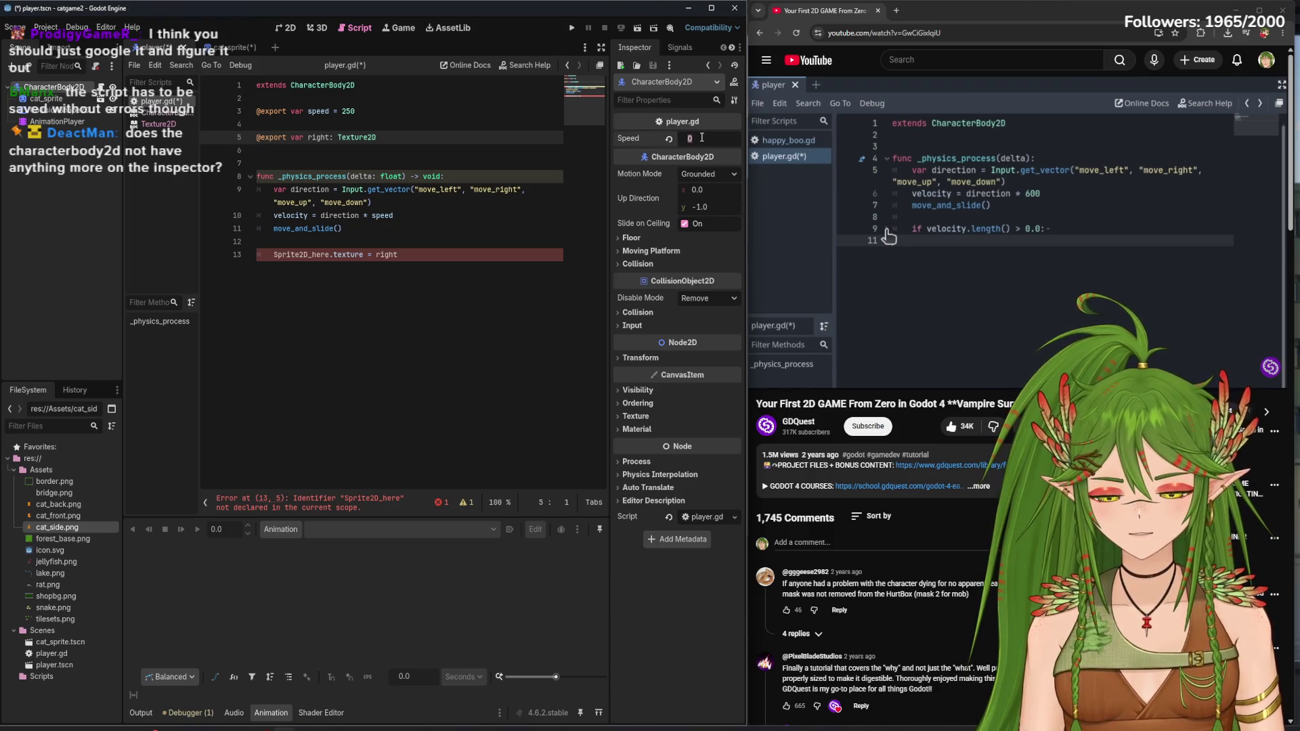
pyautogui.write('250')
pyautogui.press('Return')
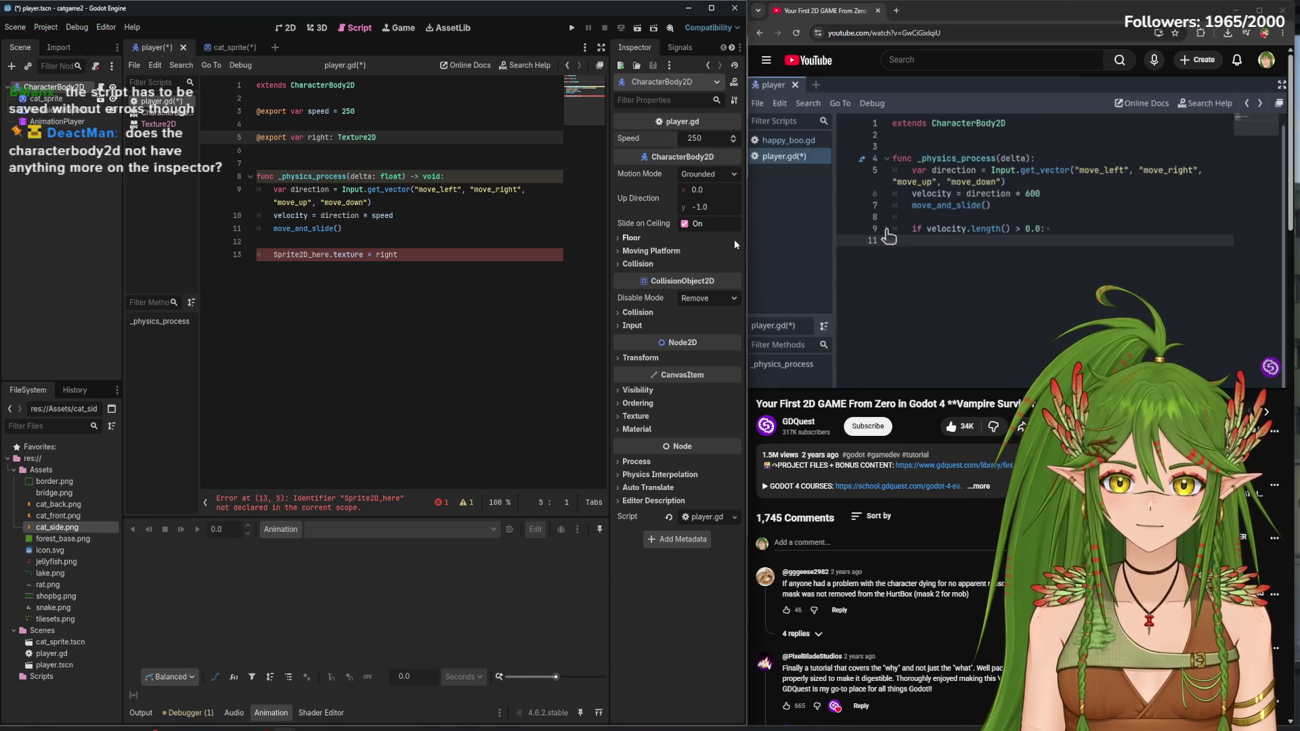
# Inspect cat_sprite and CollisionShape2D, then select the end of the Sprite2D_here line
pyautogui.click(64, 99)
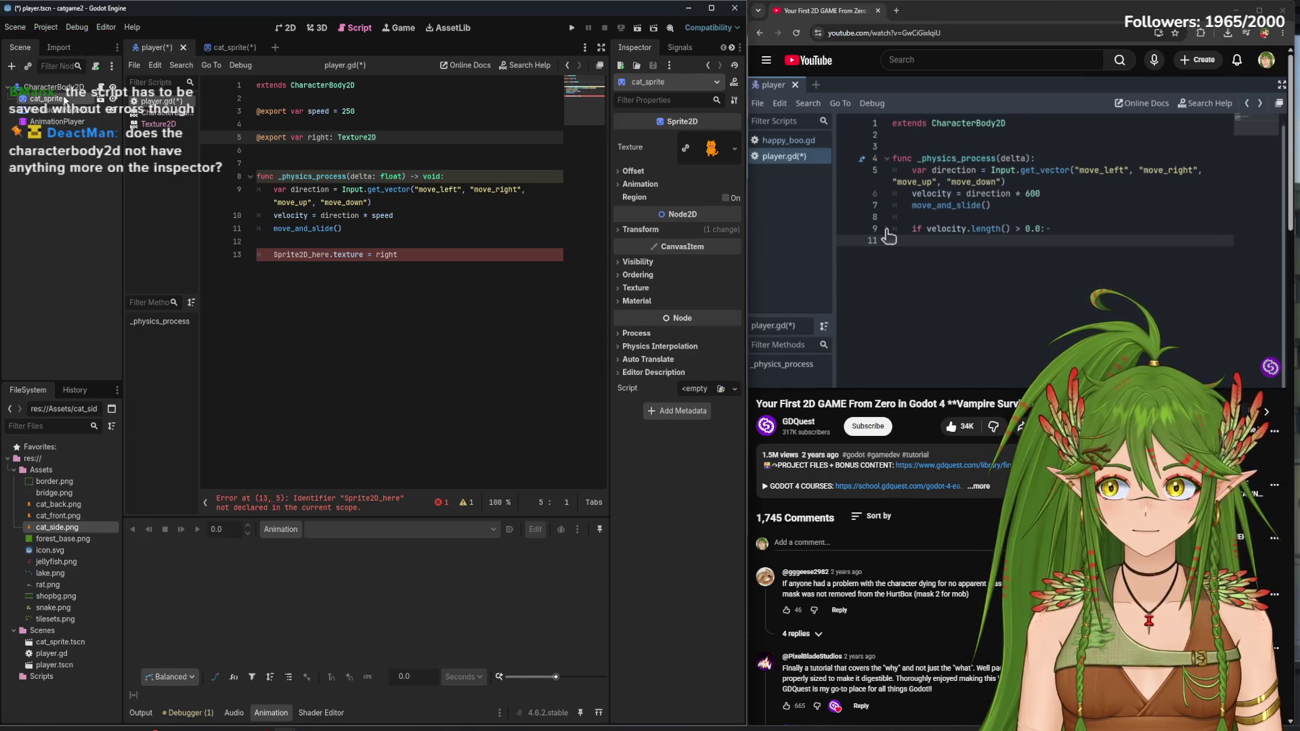
pyautogui.click(64, 109)
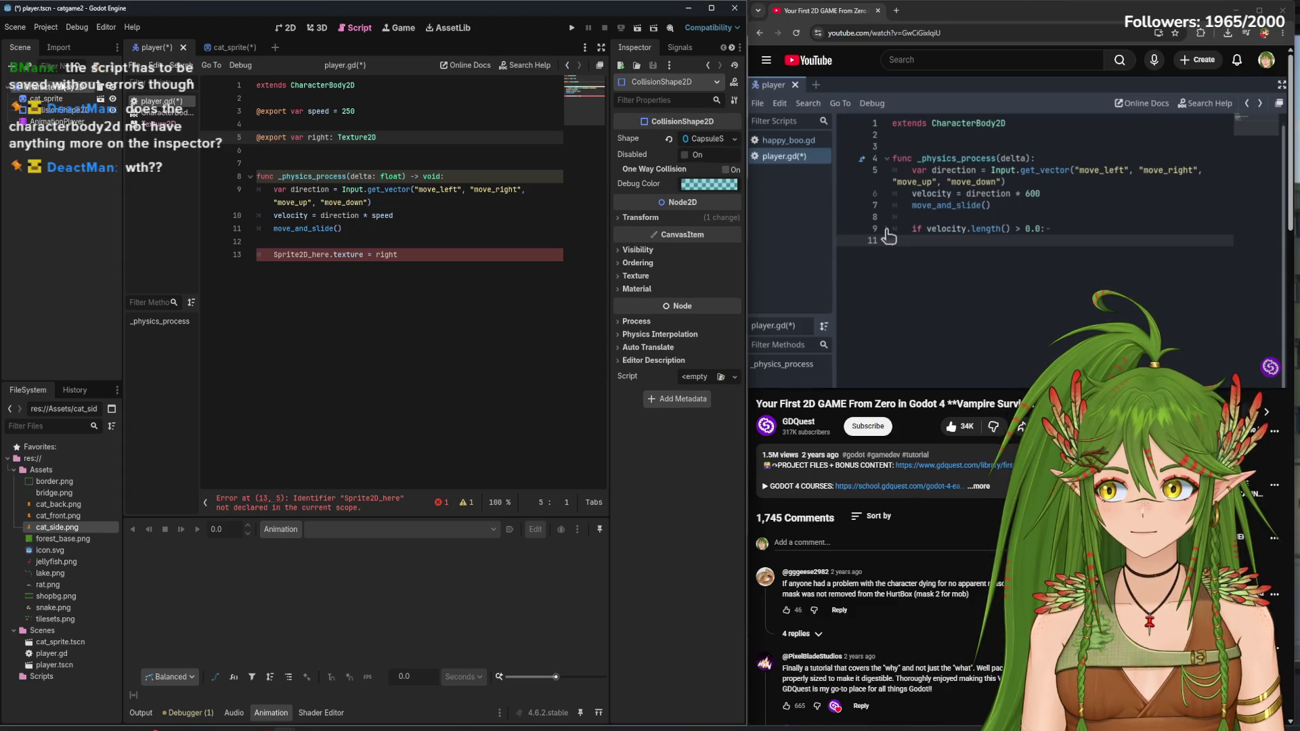
pyautogui.click(53, 86)
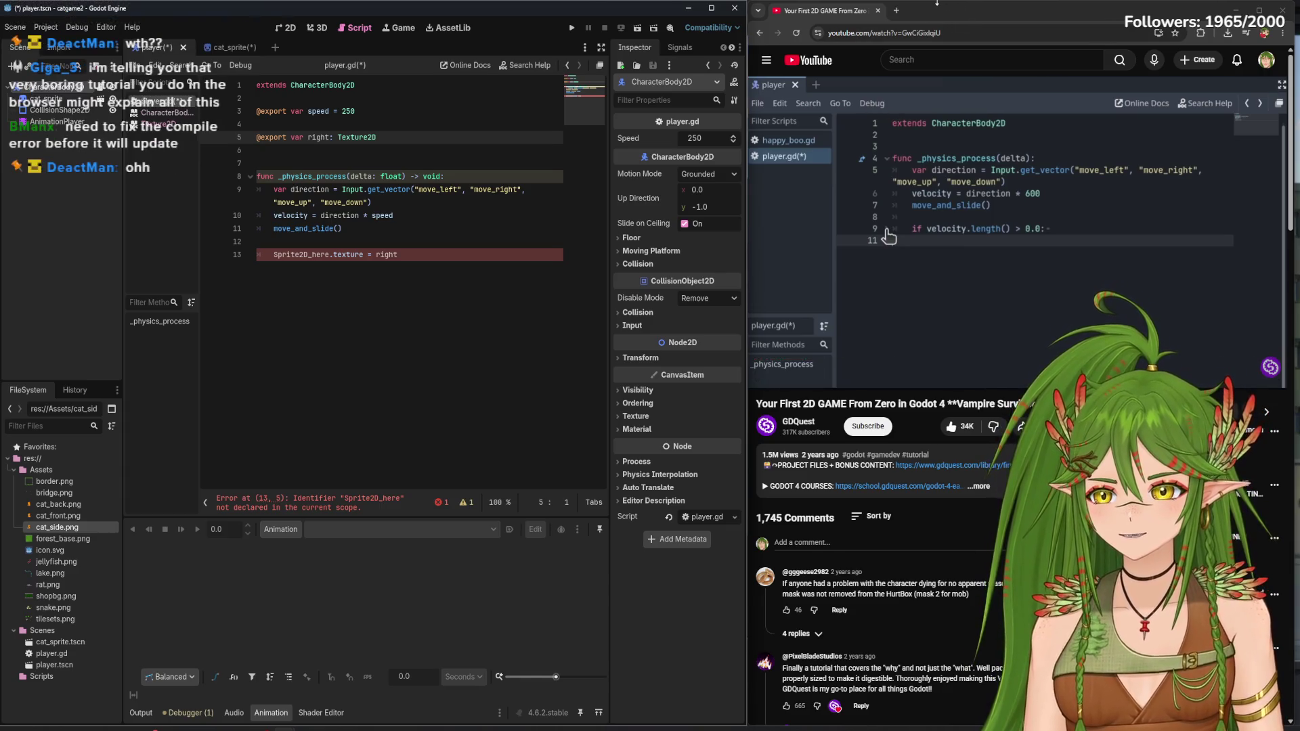
pyautogui.moveTo(448, 258); pyautogui.dragTo(274, 261)
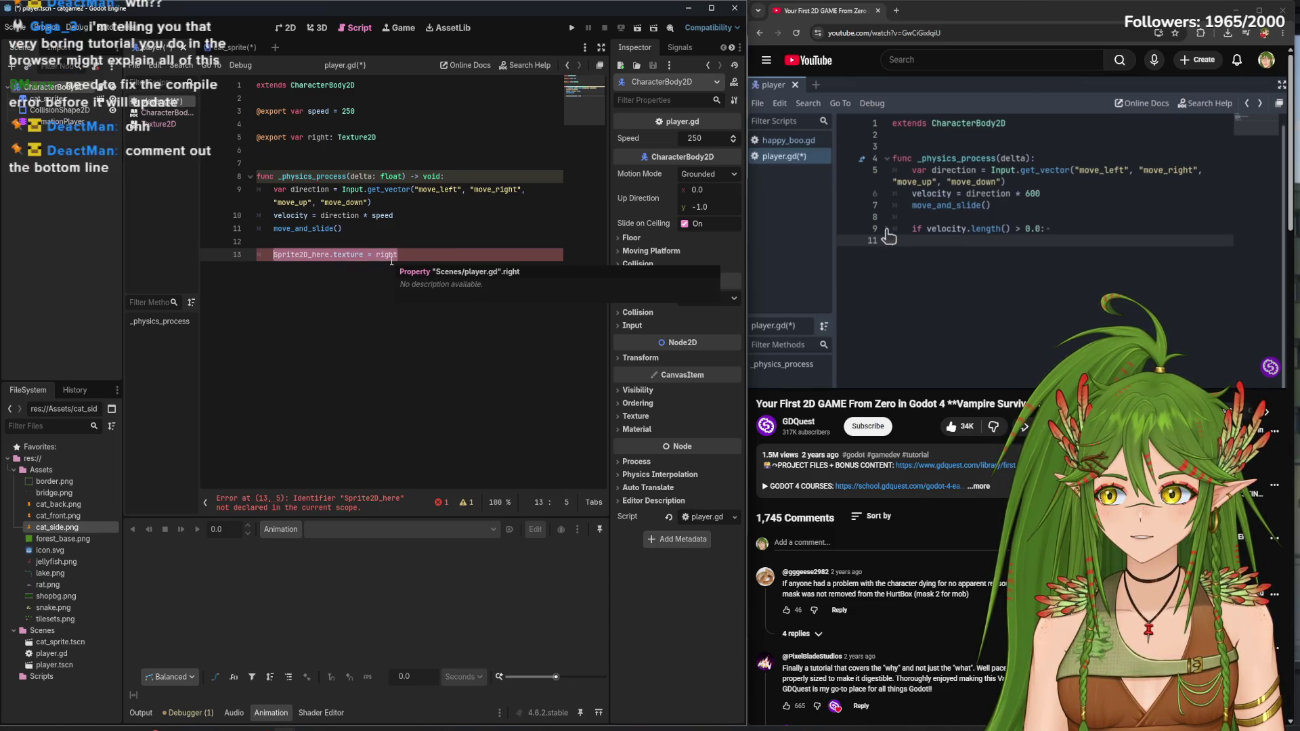
# Comment out the Sprite2D_here.texture = right line 13 with #
pyautogui.click(273, 254)
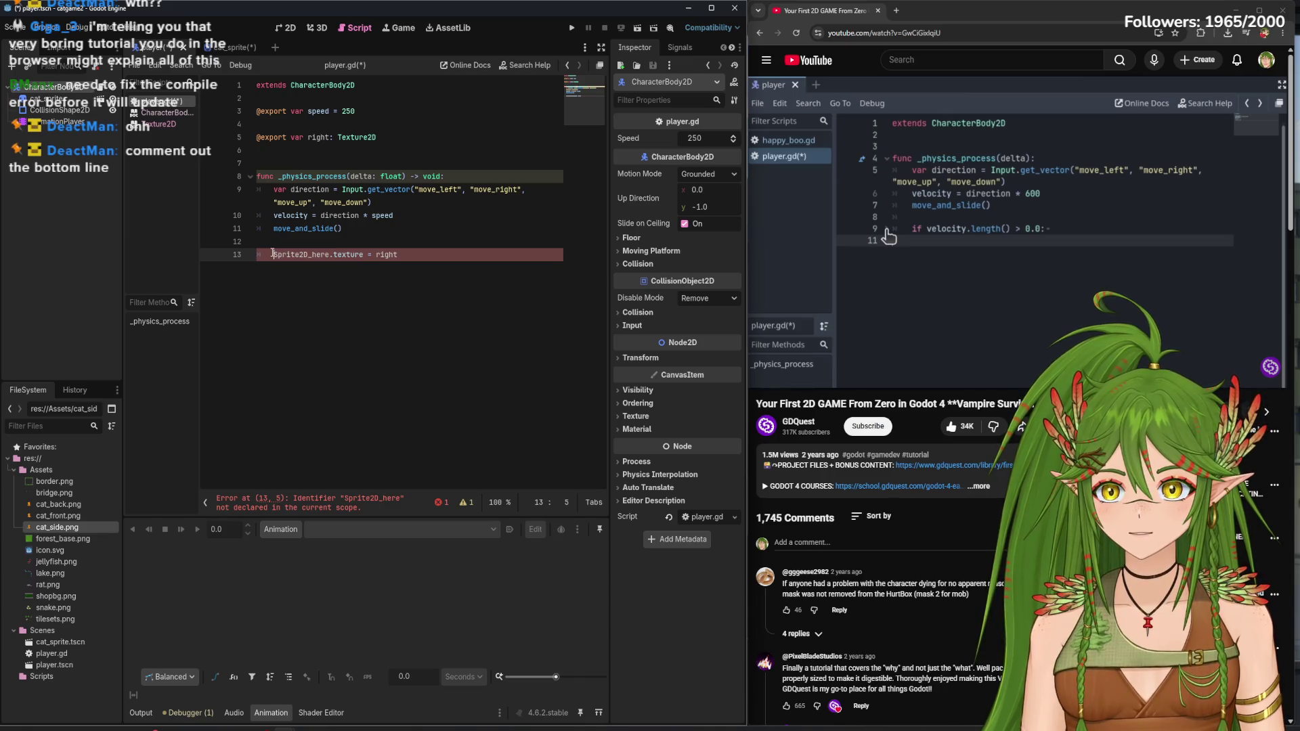
pyautogui.write('#')
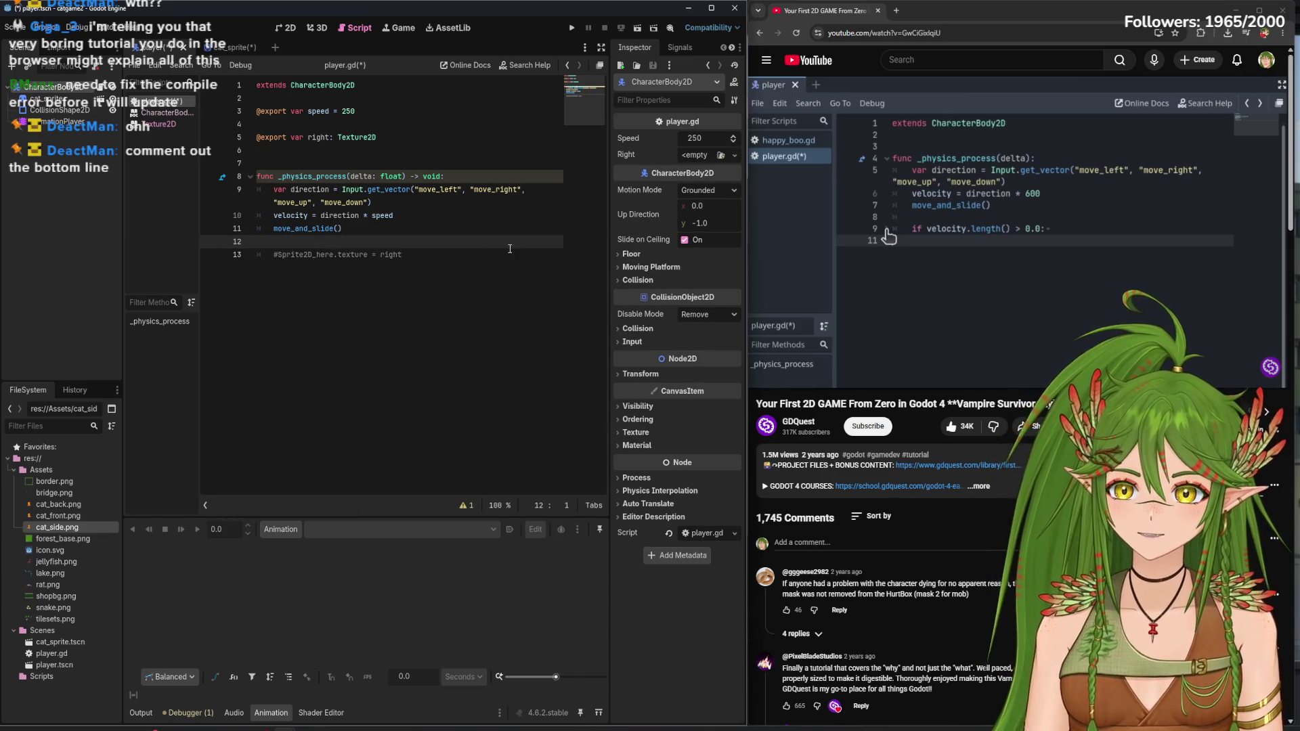
pyautogui.click(356, 84)
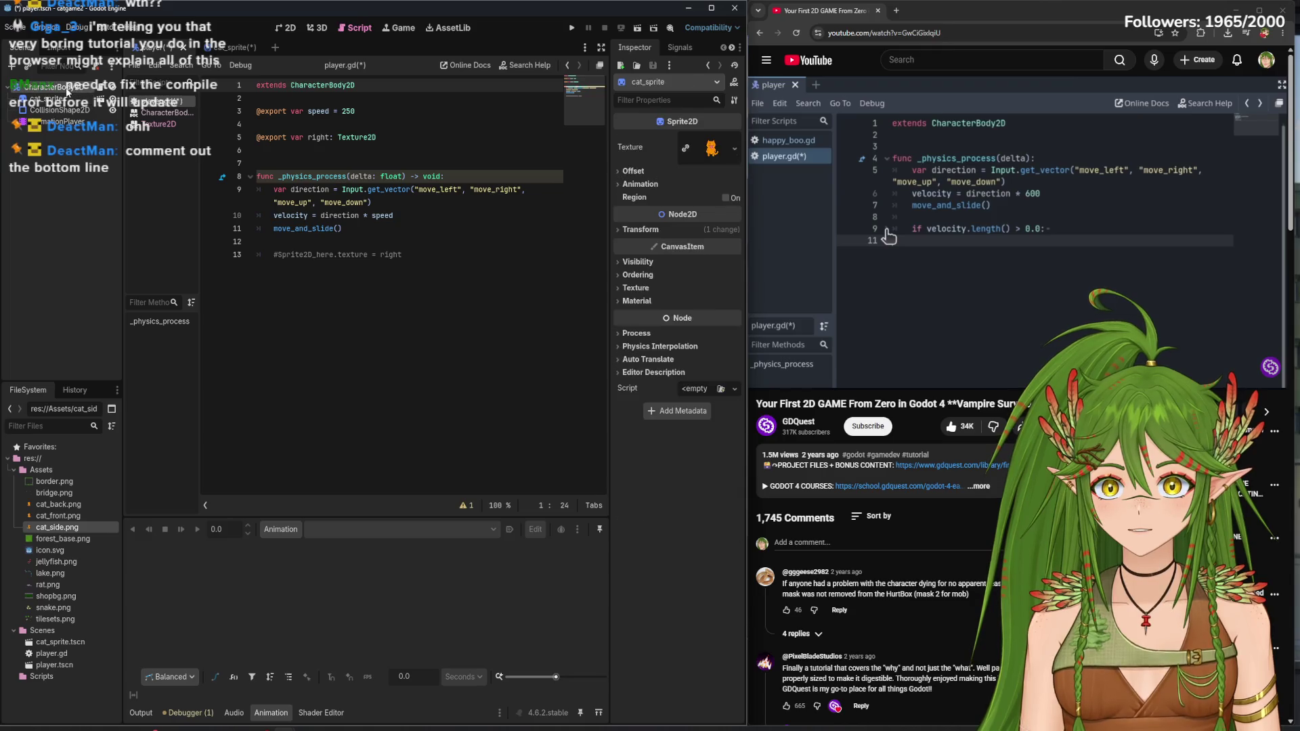
# Assign cat_side.png to the player's Right texture property via Quick Load
pyautogui.click(738, 156)
pyautogui.click(738, 155)
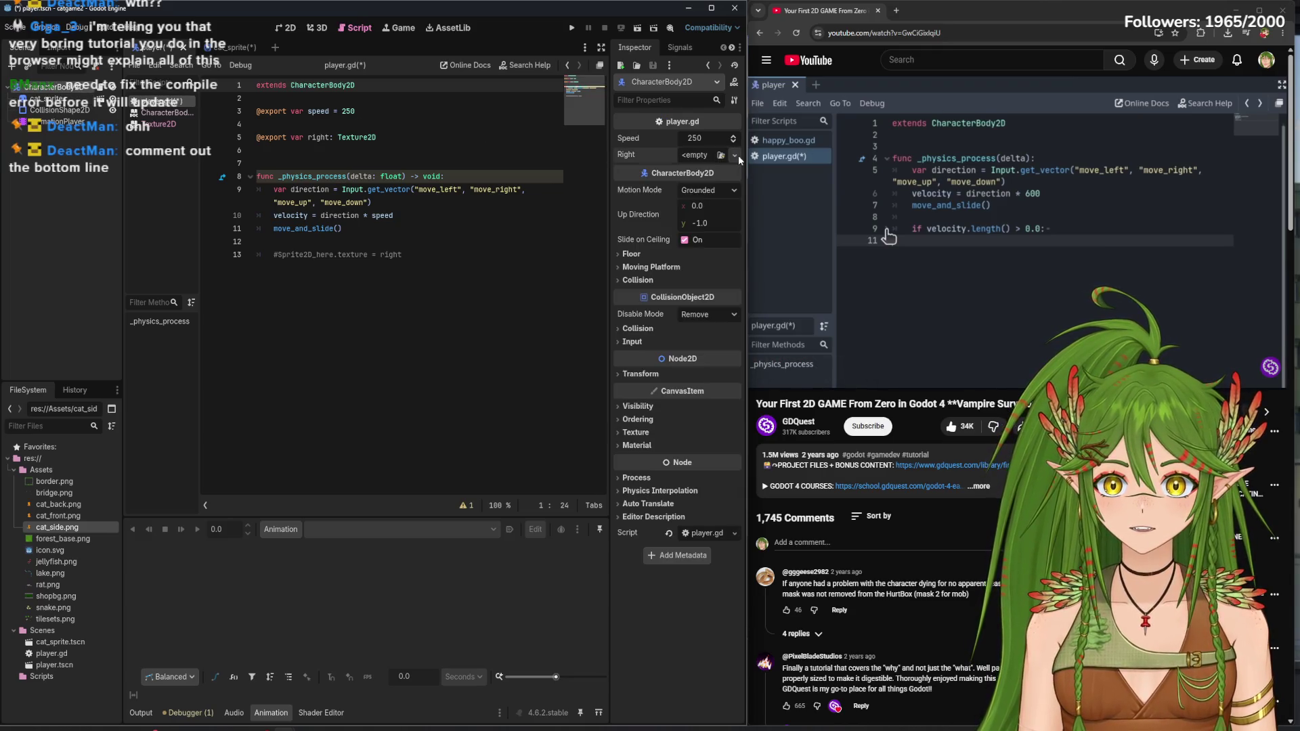
pyautogui.click(722, 155)
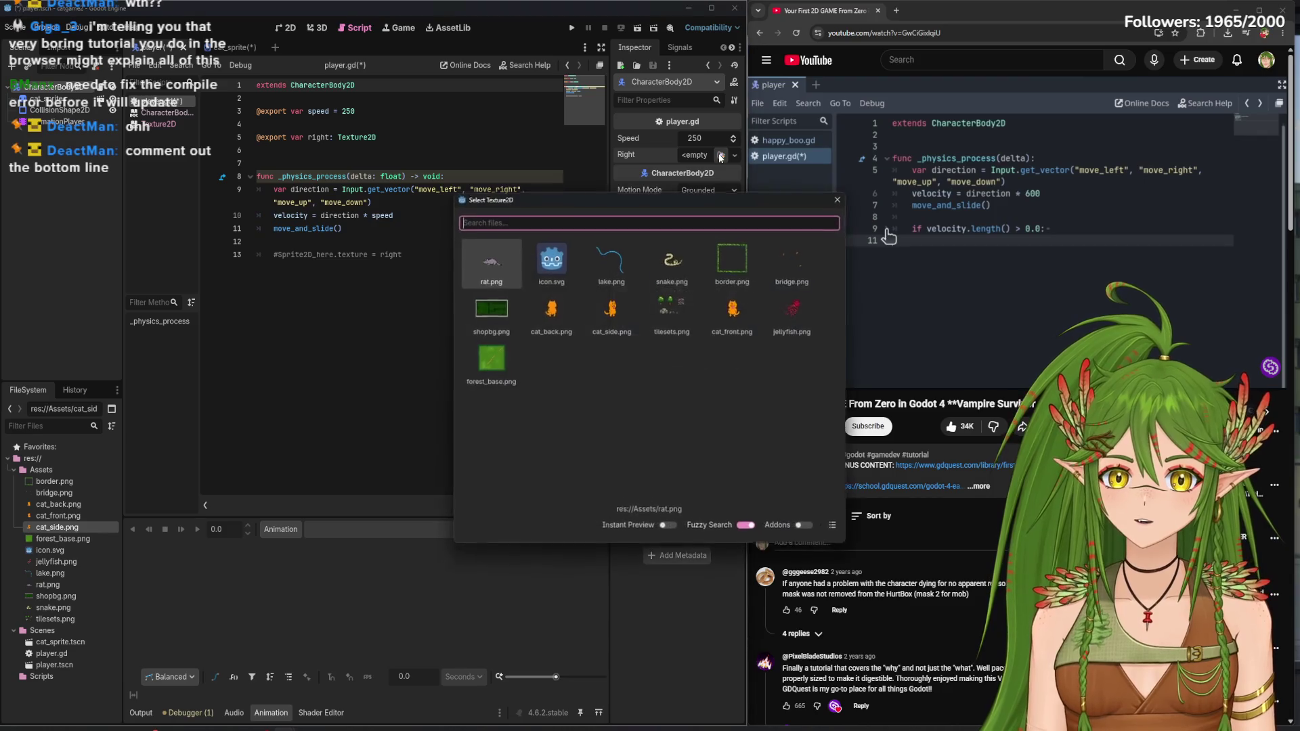
pyautogui.click(616, 313)
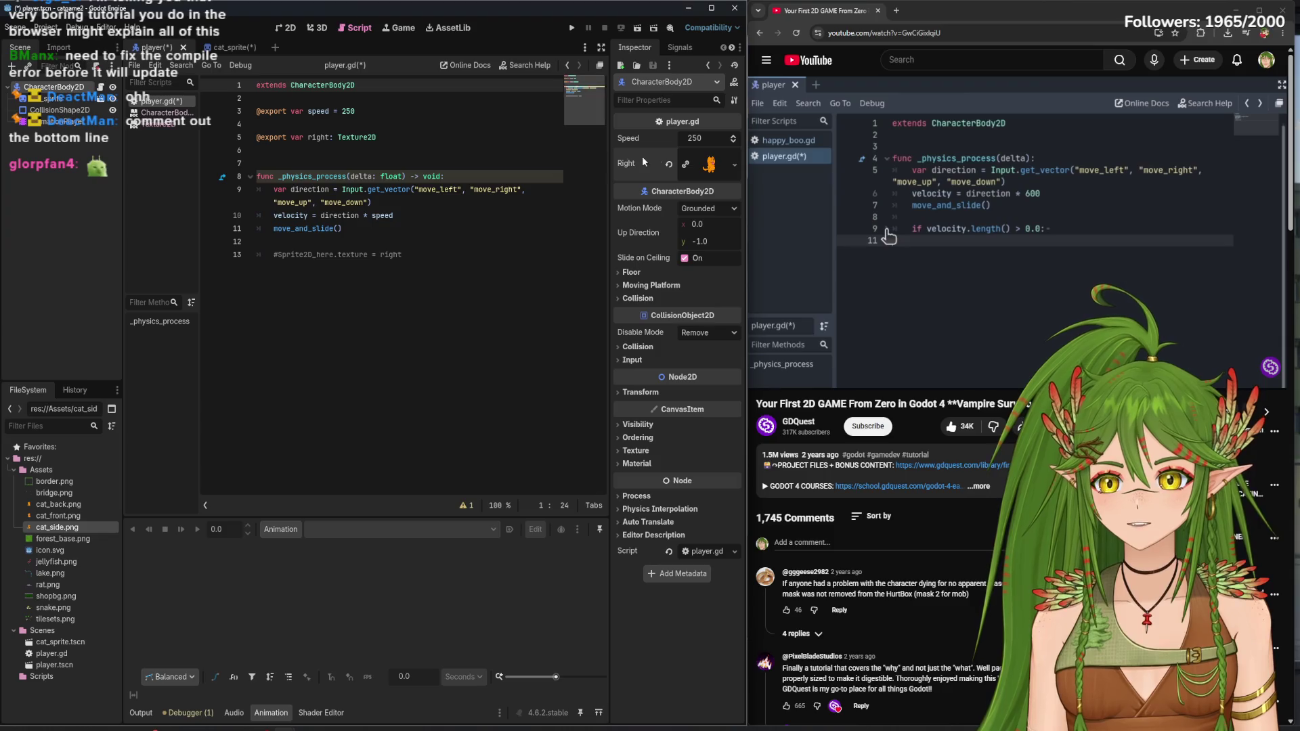
pyautogui.click(389, 140)
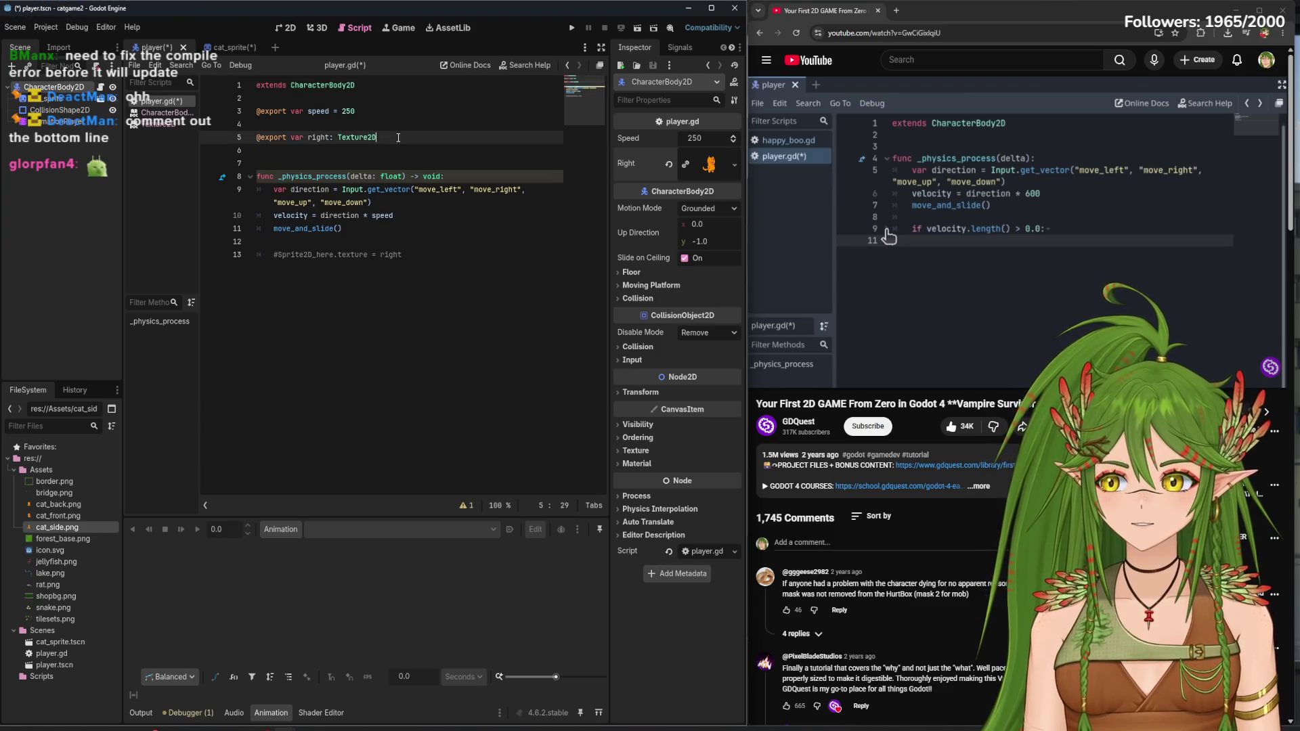
pyautogui.press('Return')
pyautogui.write('@export va')
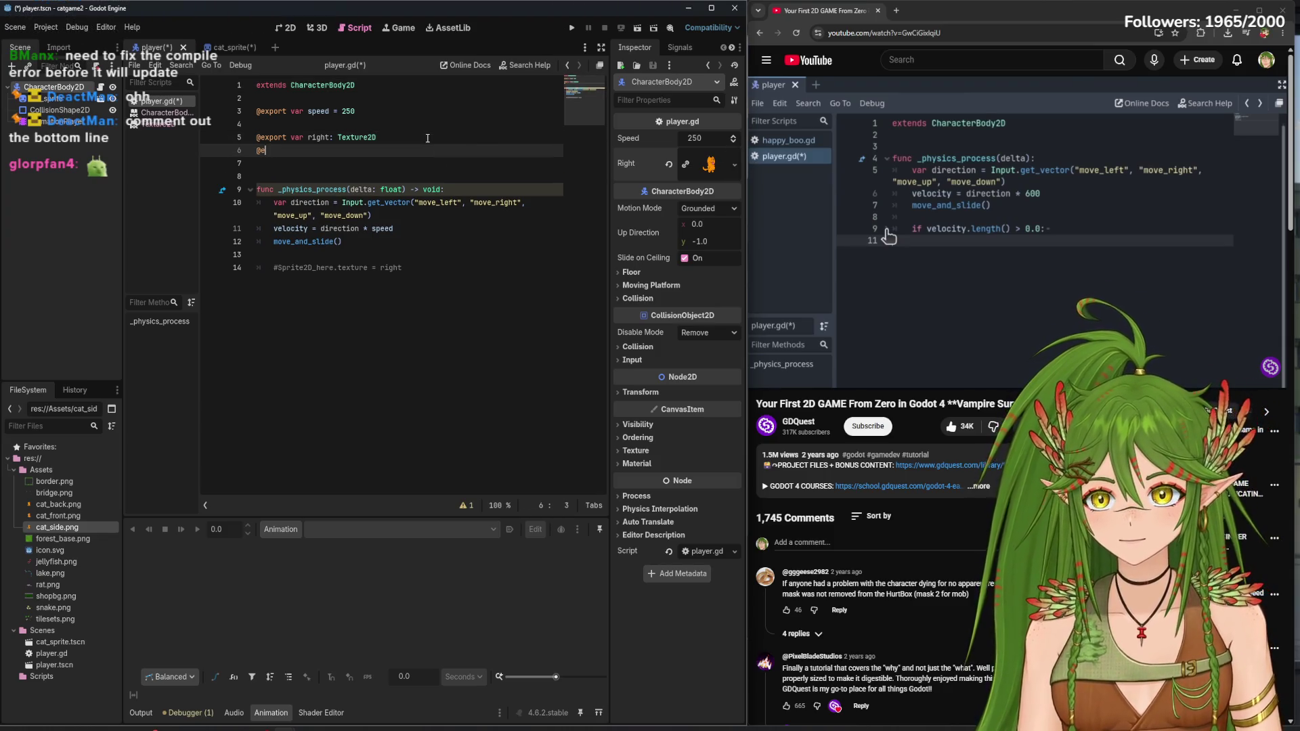
pyautogui.write('r ')
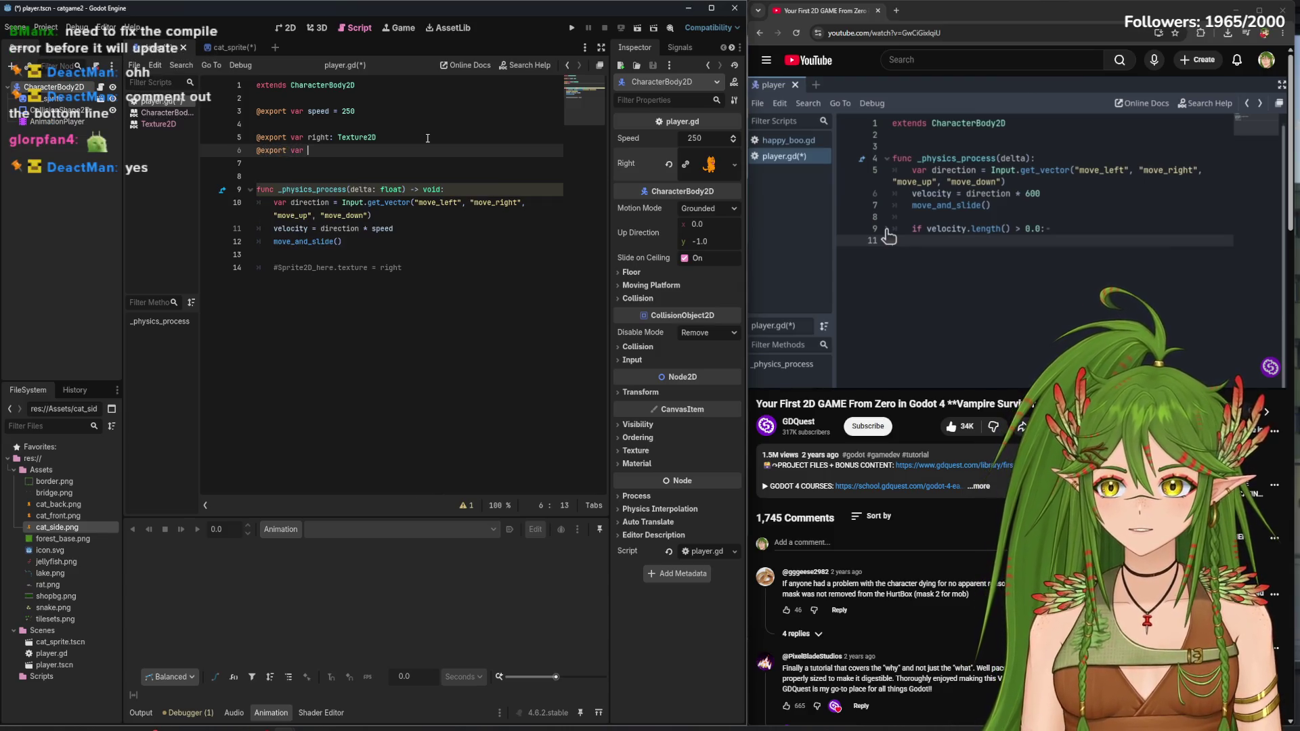
pyautogui.write('back: ')
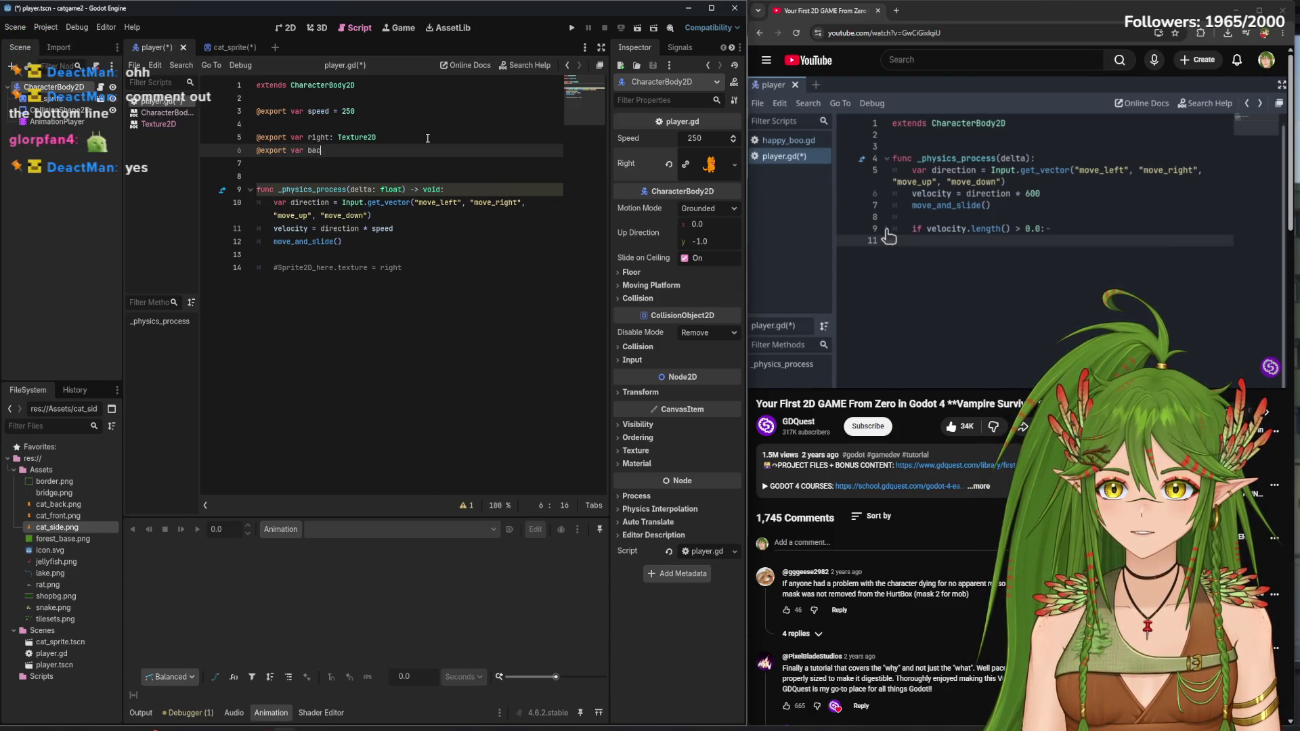
pyautogui.write('Texture2D')
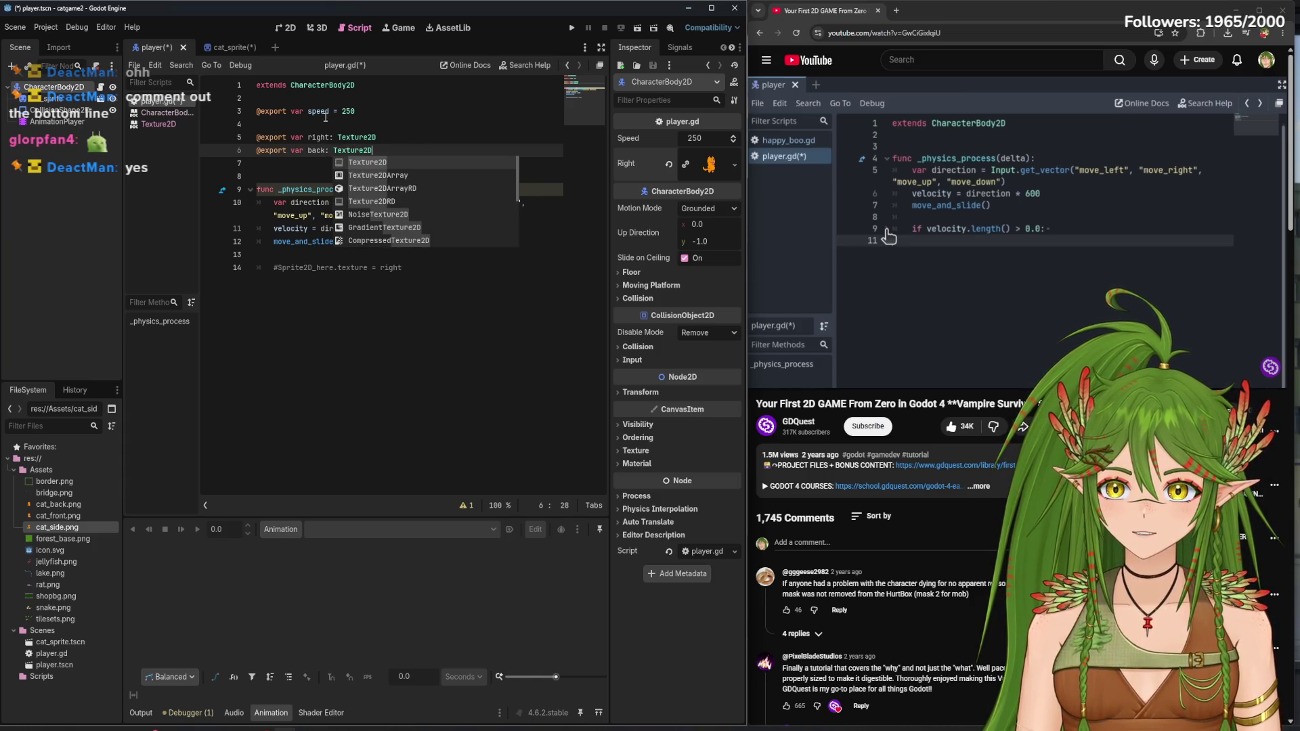
pyautogui.press('Return')
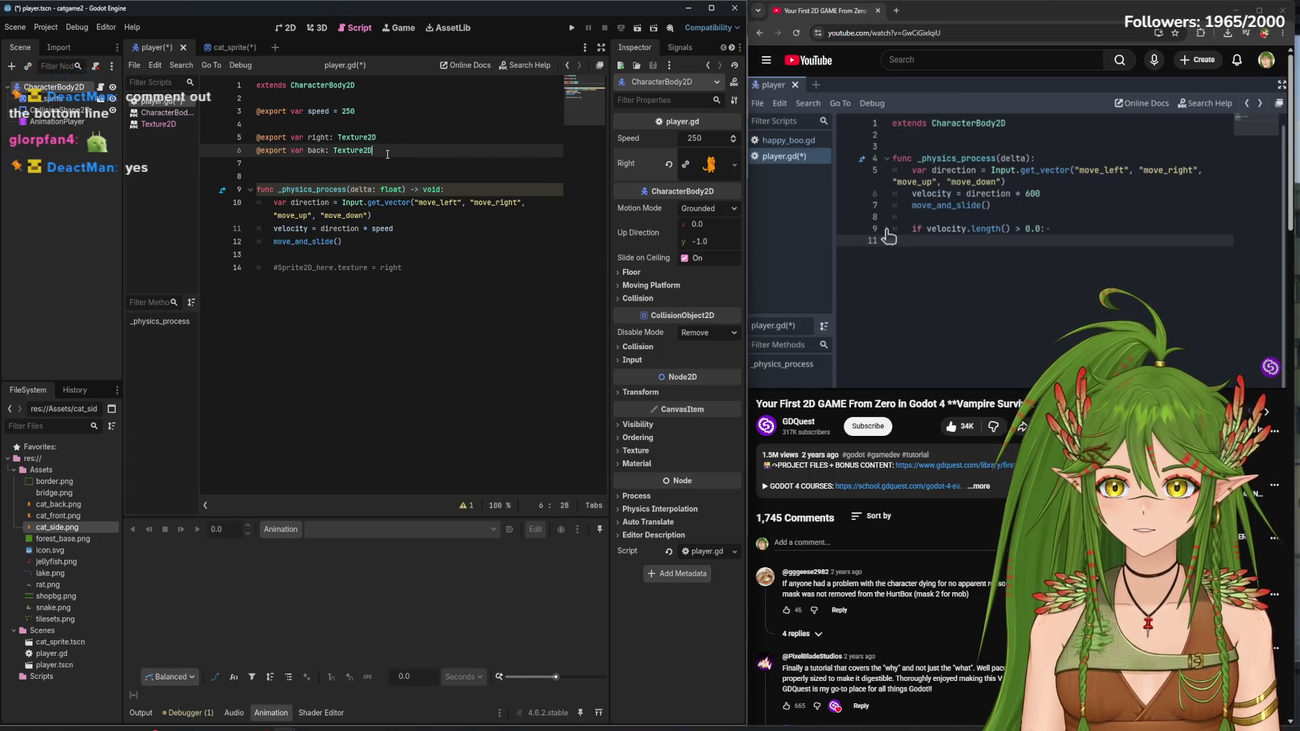
# Quick Load the cat_front texture into the player's Back property
pyautogui.click(735, 189)
pyautogui.click(716, 253)
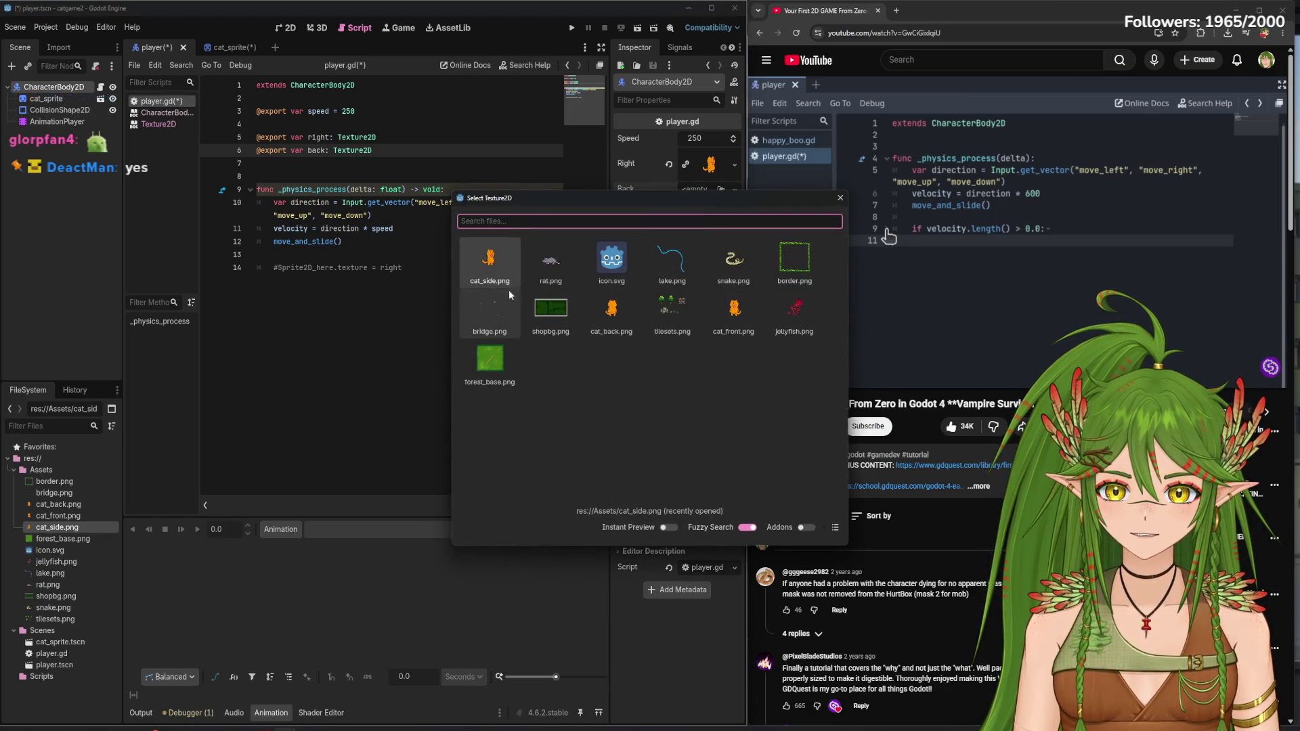
pyautogui.click(733, 313)
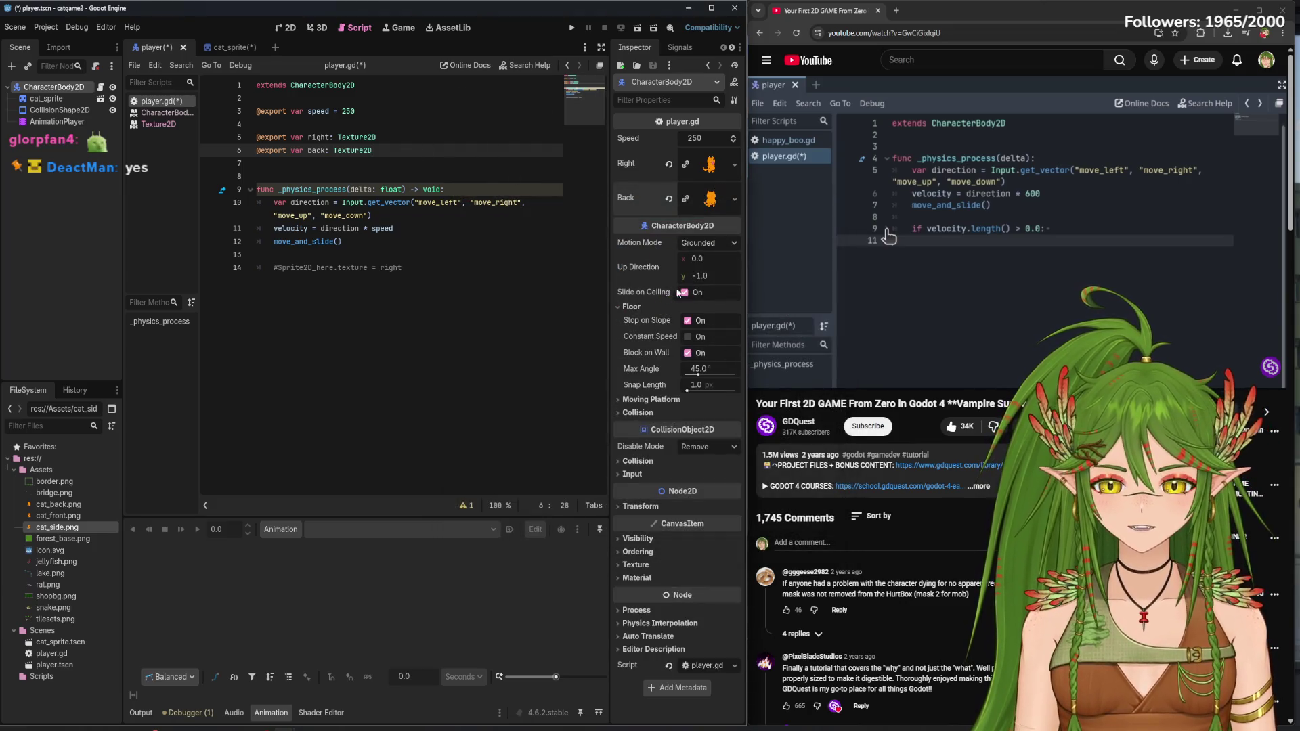
pyautogui.moveTo(789, 322)
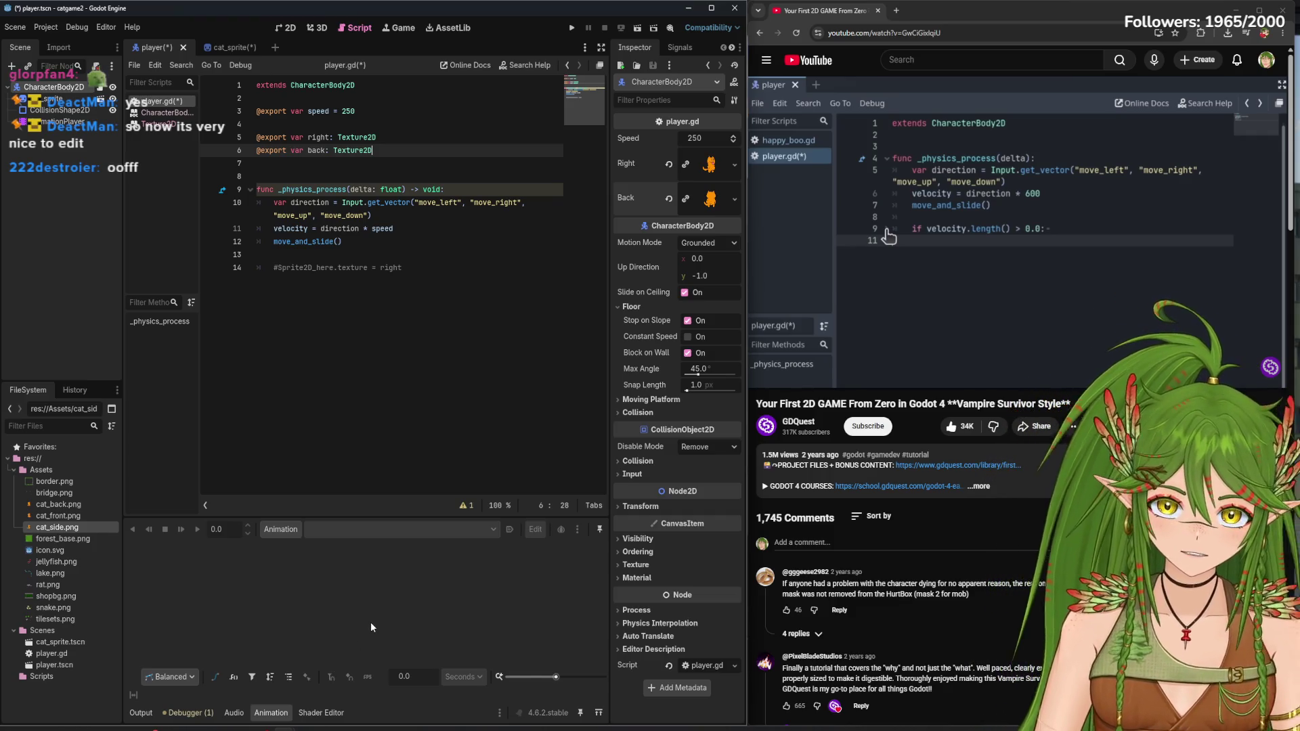
# Delete the '#Sprite2D_here.texture = right' comment line so the script ends after move_and_slide()
pyautogui.click(402, 278)
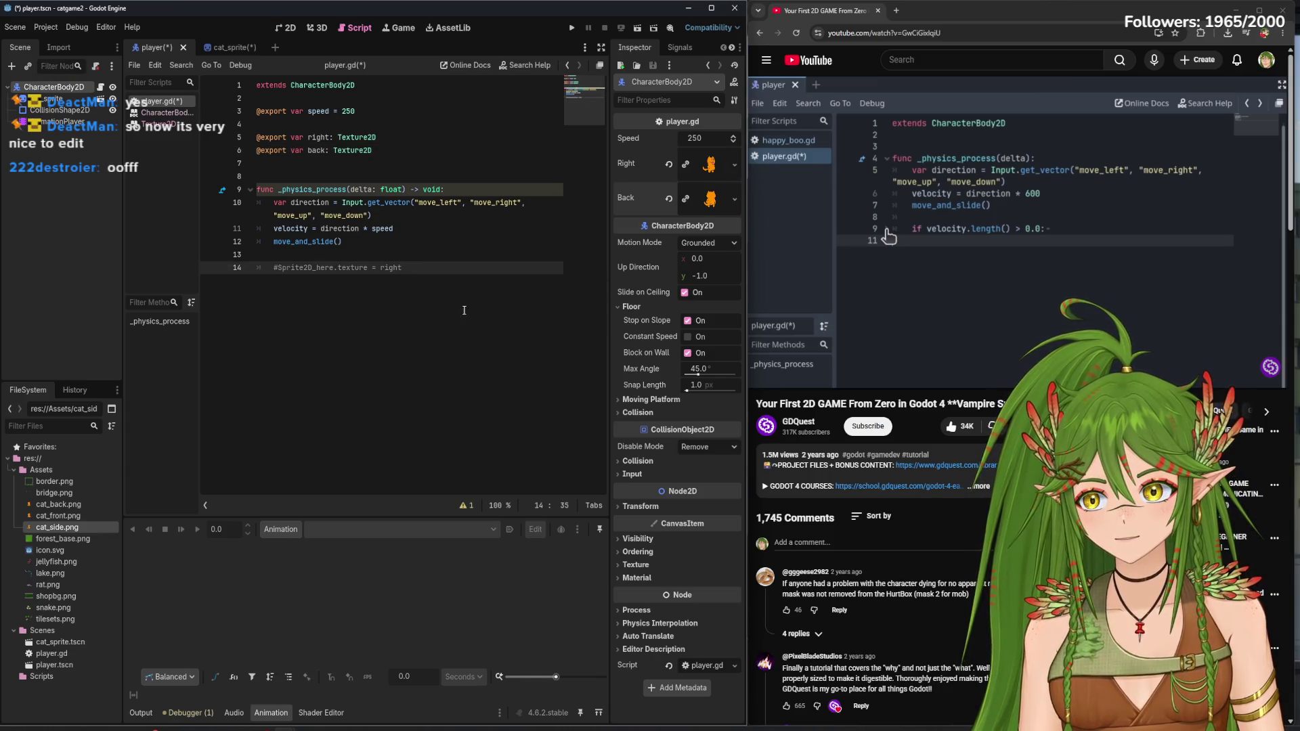
pyautogui.click(277, 268)
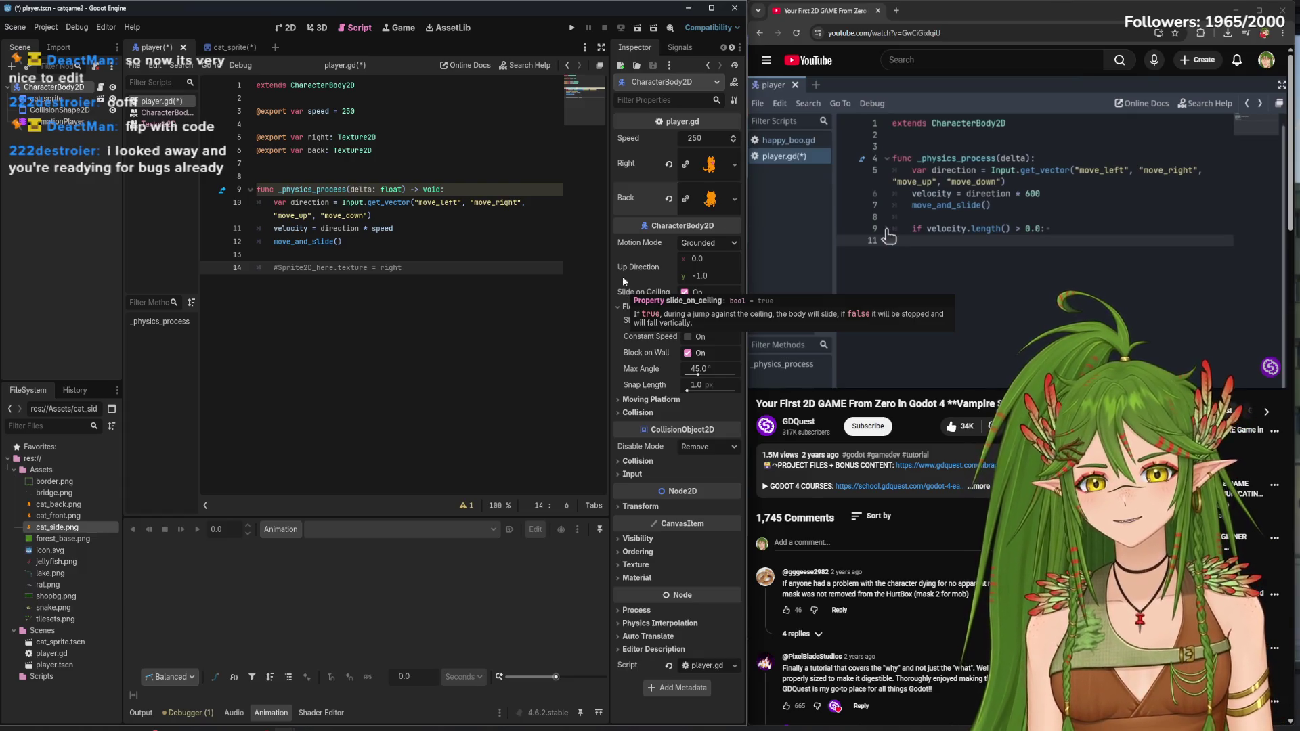
pyautogui.moveTo(376, 136); pyautogui.dragTo(257, 137)
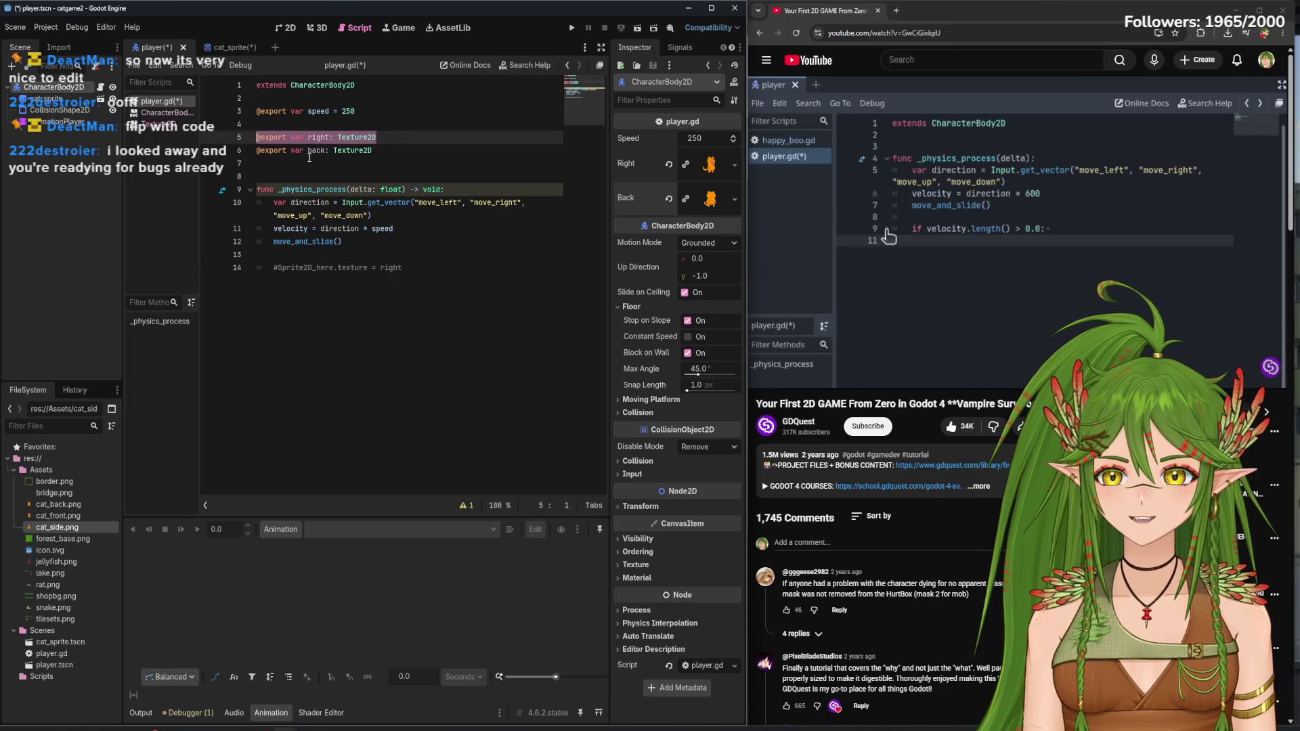
pyautogui.click(401, 284)
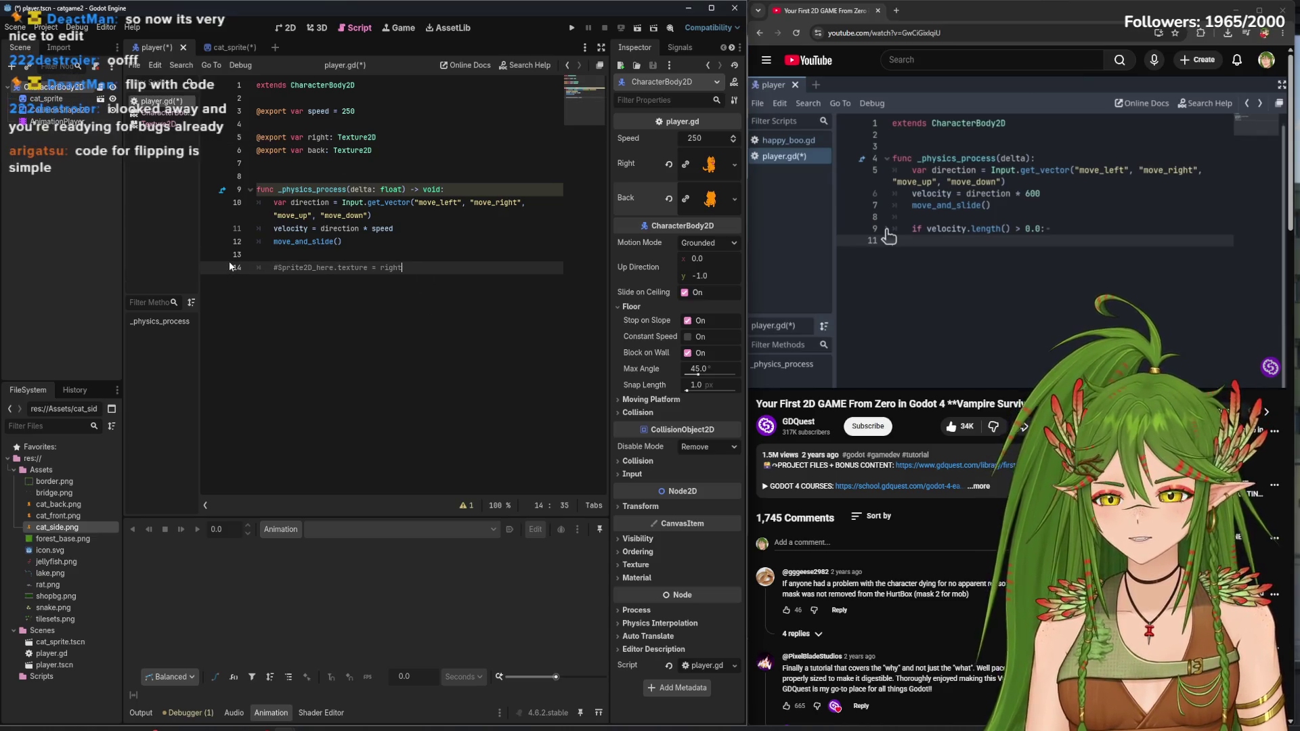
pyautogui.press('Left')
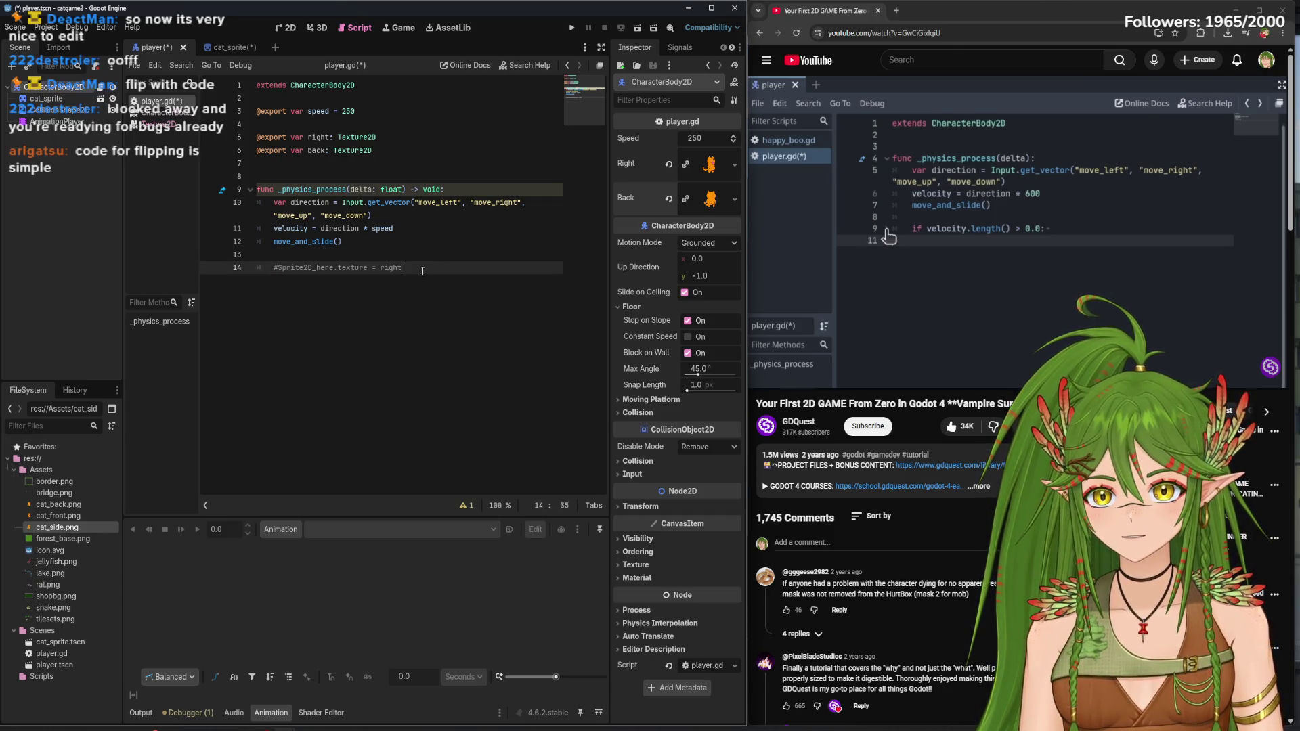
pyautogui.moveTo(403, 269); pyautogui.dragTo(263, 268)
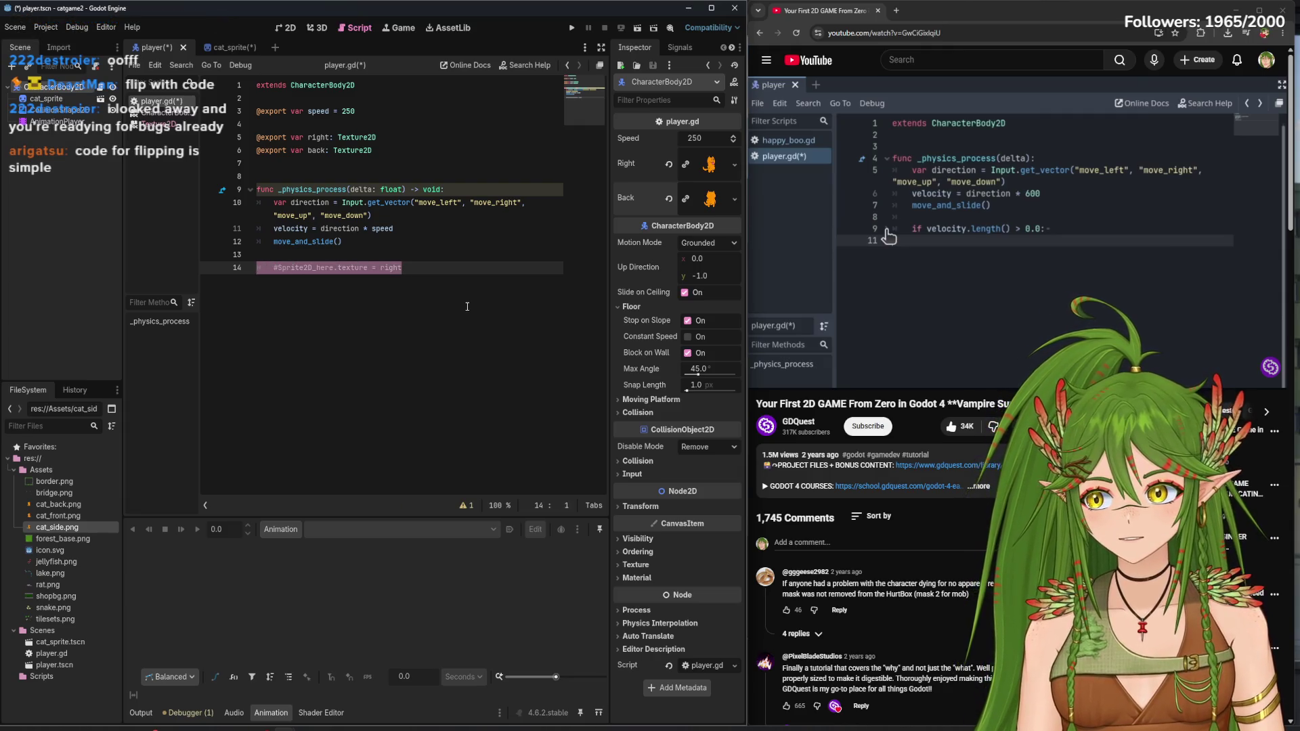
pyautogui.press('BackSpace')
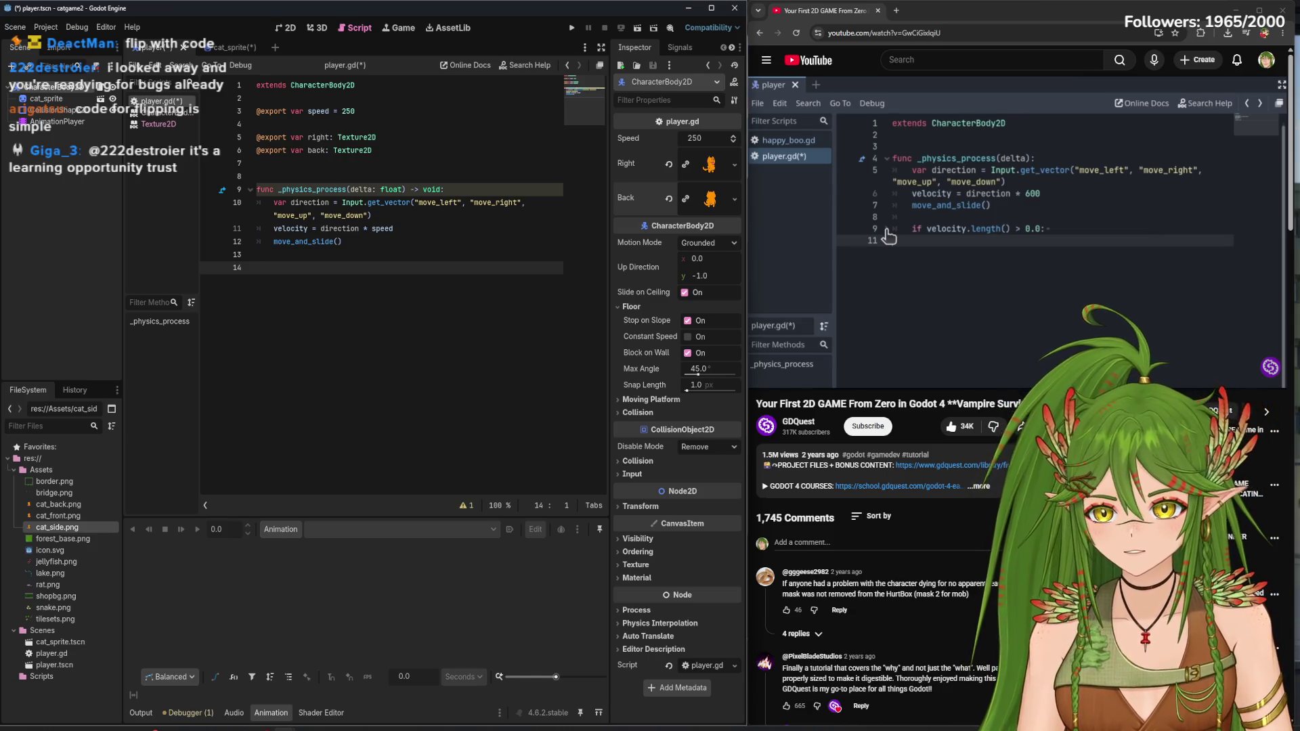
pyautogui.moveTo(285, 729)
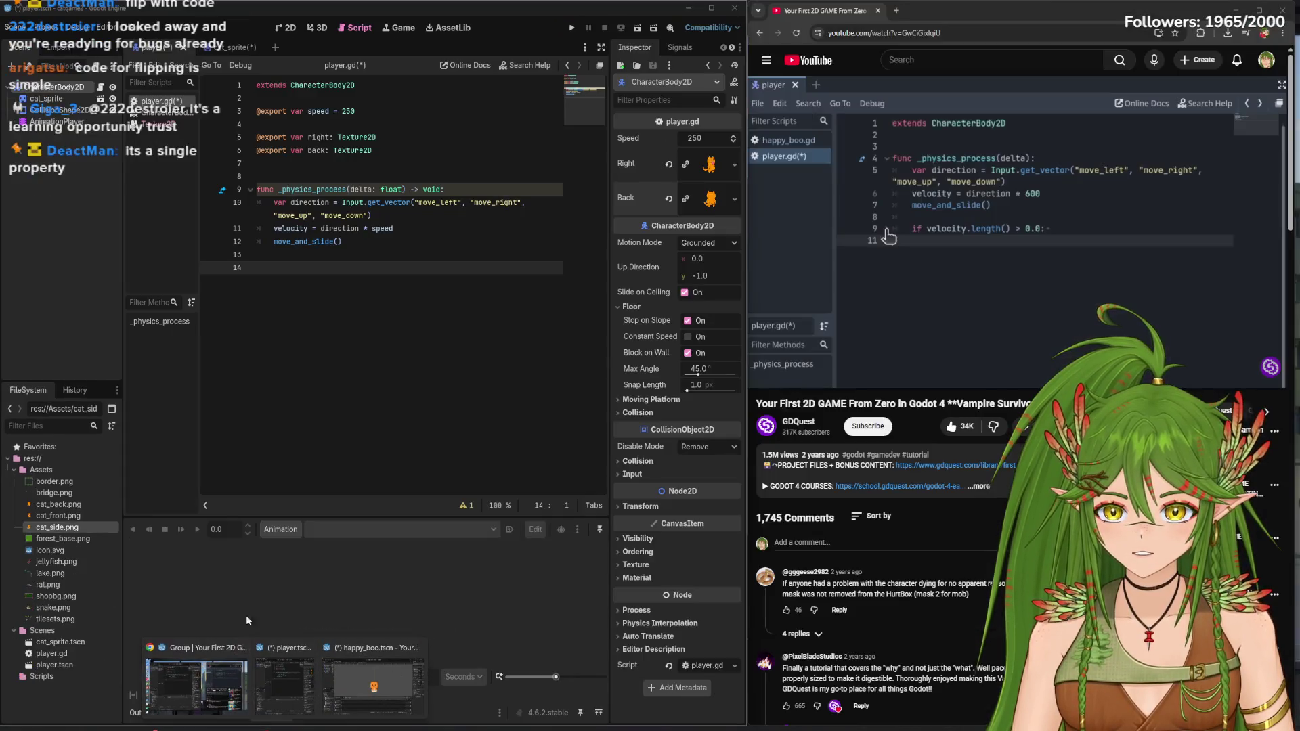
# Minimize the editor and launch Godot from the desktop to reach the project list
pyautogui.click(688, 8)
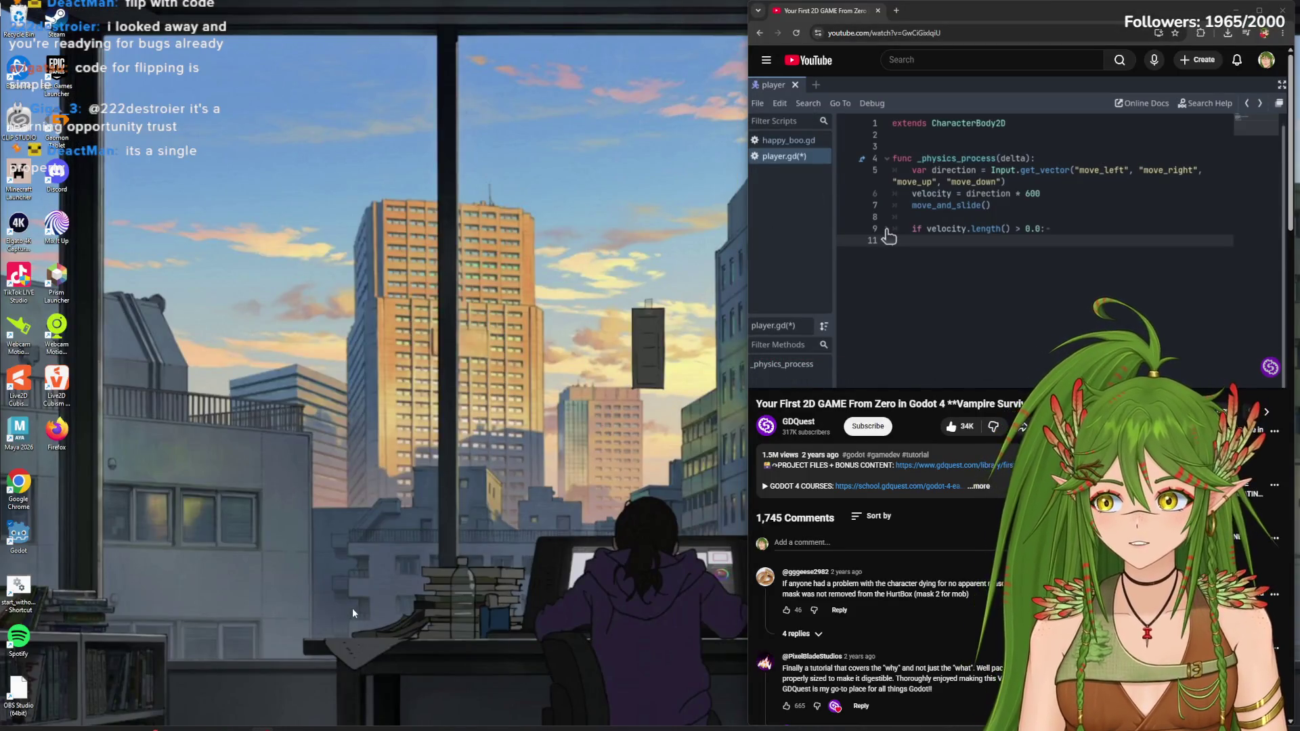
pyautogui.doubleClick(18, 535)
pyautogui.moveTo(262, 729)
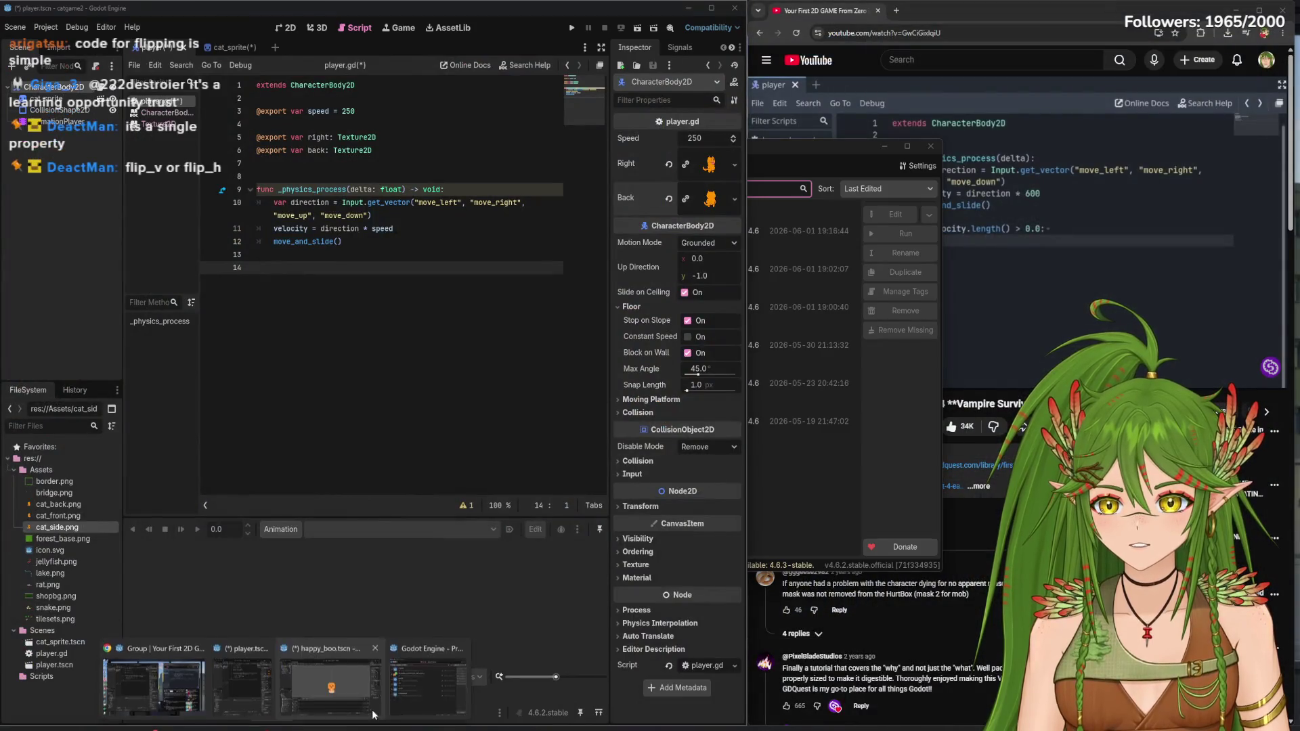
# Open the practice project and select its flip_h if/elif block on lines 27–30
pyautogui.click(428, 686)
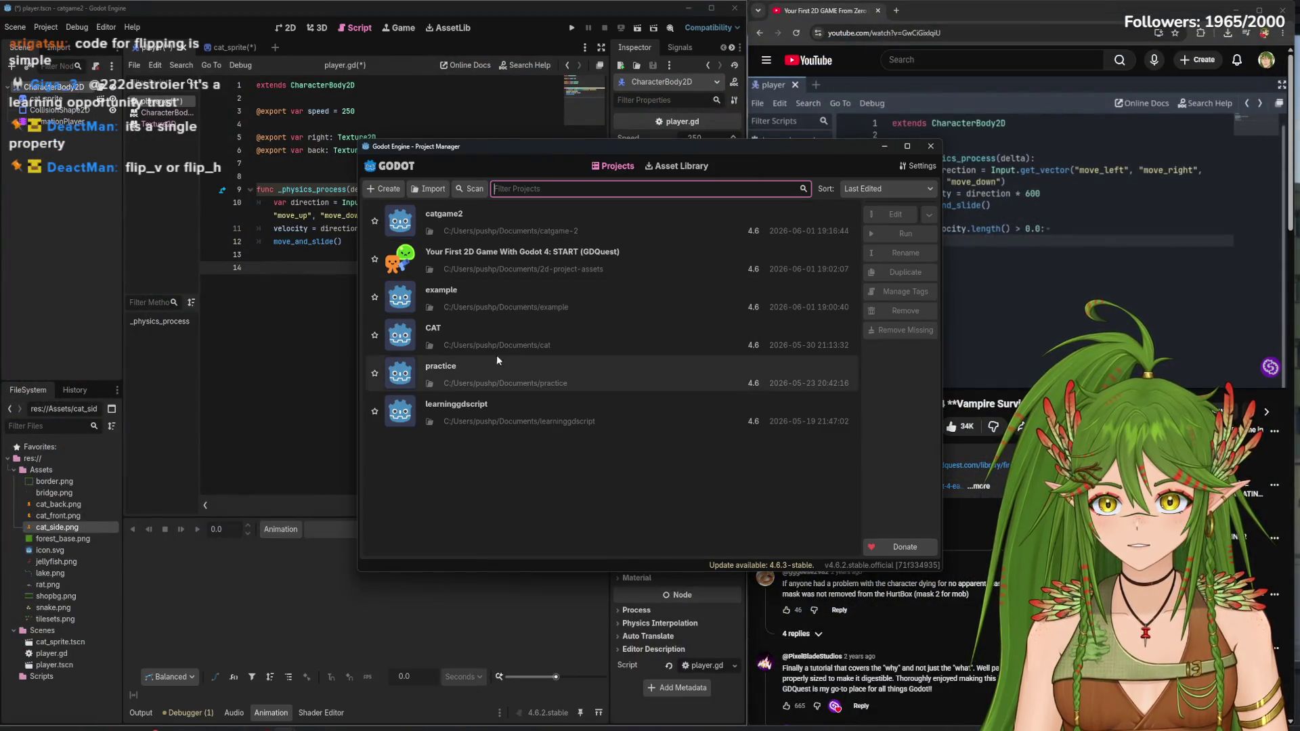
pyautogui.click(448, 369)
pyautogui.doubleClick(458, 364)
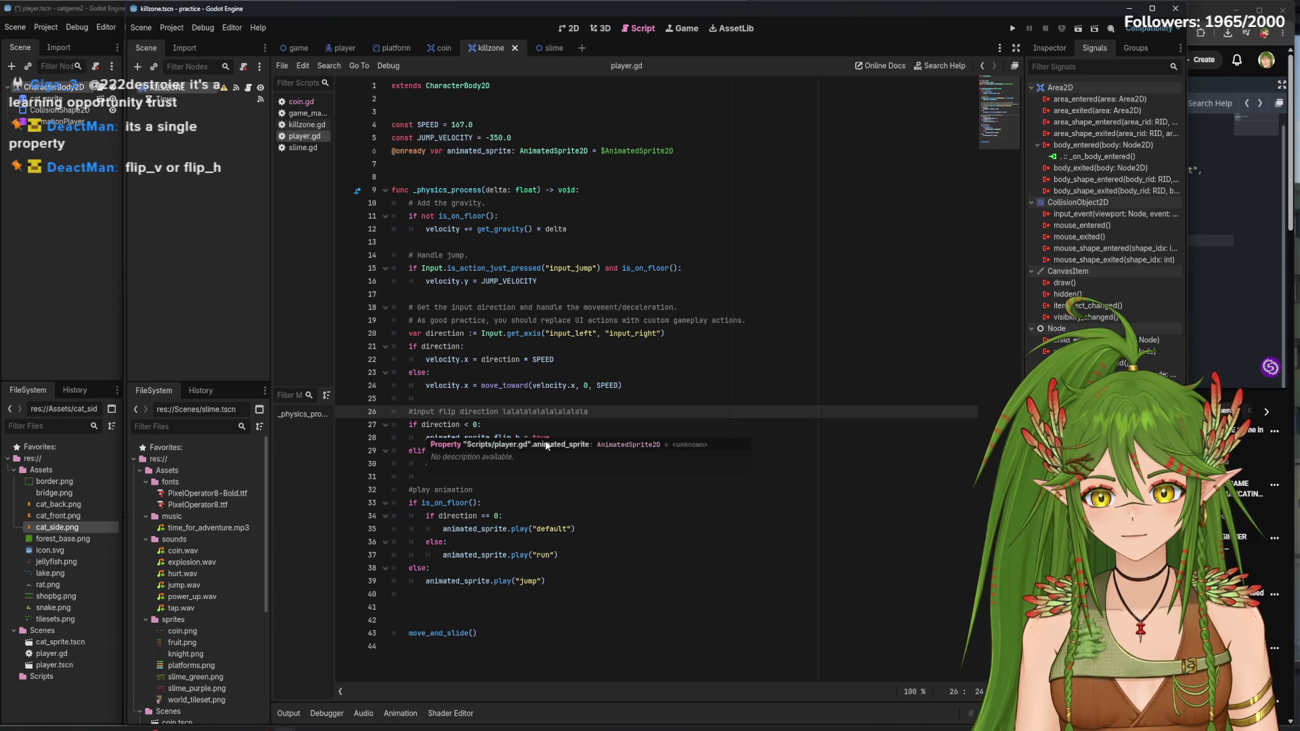
pyautogui.moveTo(555, 464); pyautogui.dragTo(399, 427)
pyautogui.hotkey('ctrl', 'c')
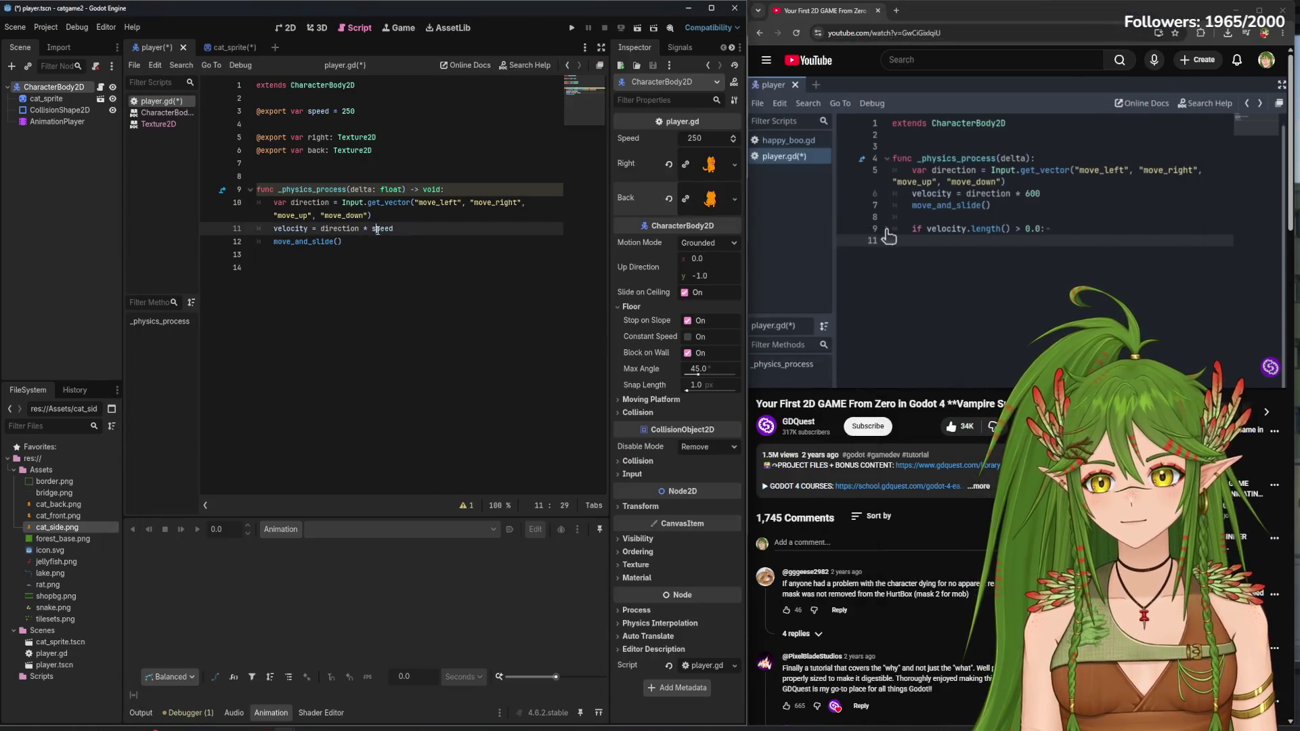
pyautogui.click(353, 252)
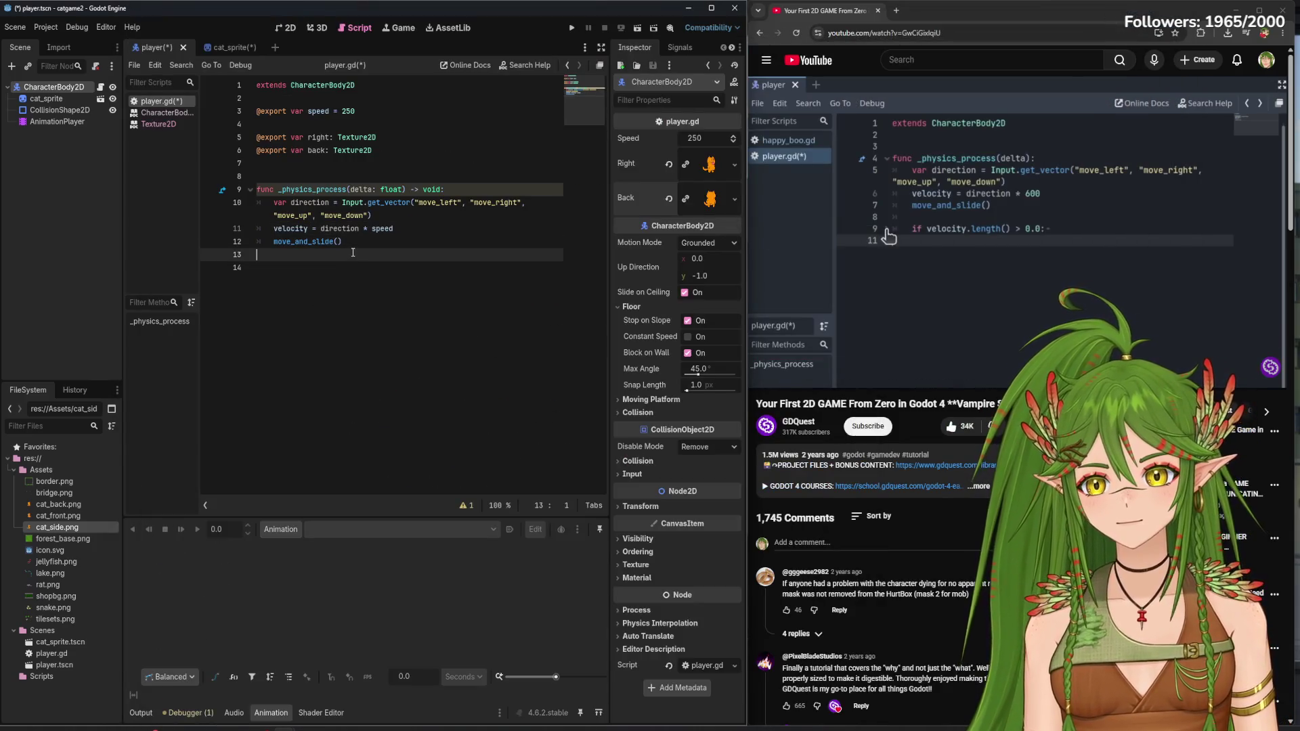
# Paste the copied flip_h if/elif block below line 13 and fix its indentation
pyautogui.press('Return')
pyautogui.hotkey('ctrl', 'v')
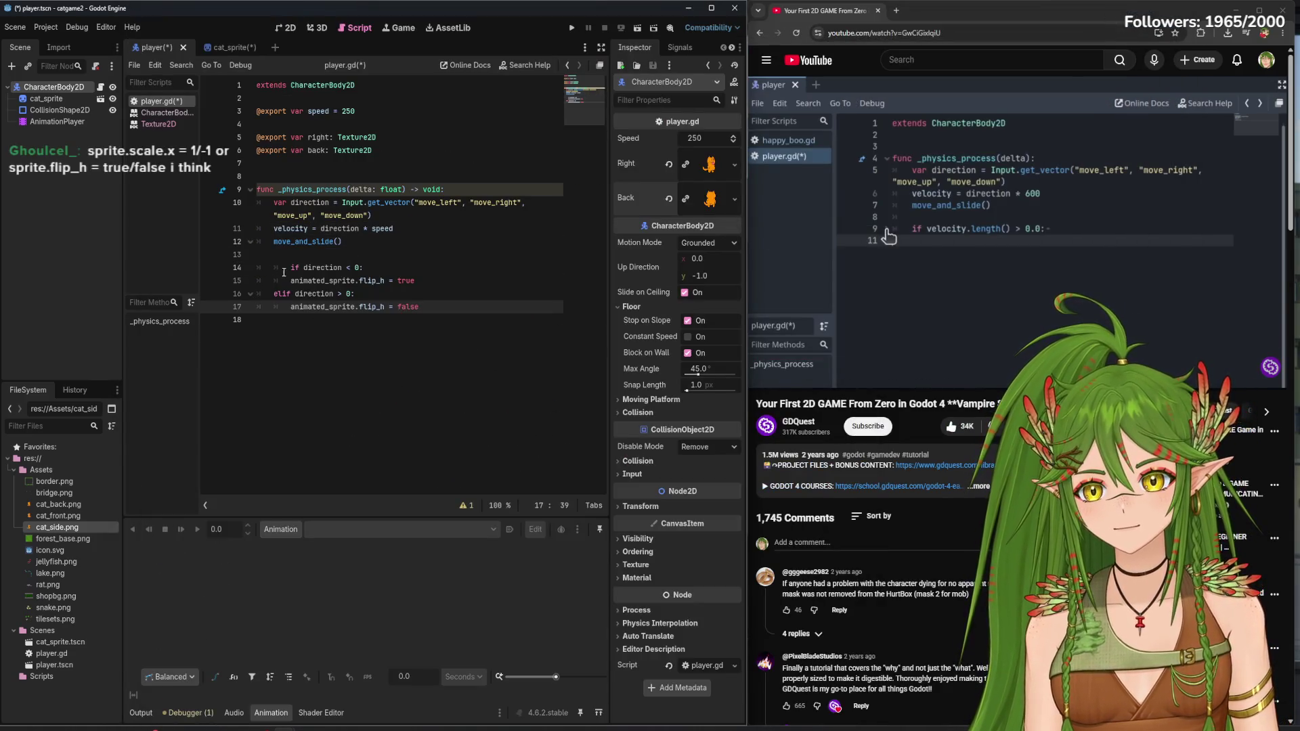
pyautogui.click(283, 273)
pyautogui.press('BackSpace')
pyautogui.press('Down')
# Replace animated_sprite with right in both flip_h lines (15 and 17)
pyautogui.hotkey('ctrl', 'Right')
pyautogui.press('BackSpace')
pyautogui.press('BackSpace')
pyautogui.press('BackSpace')
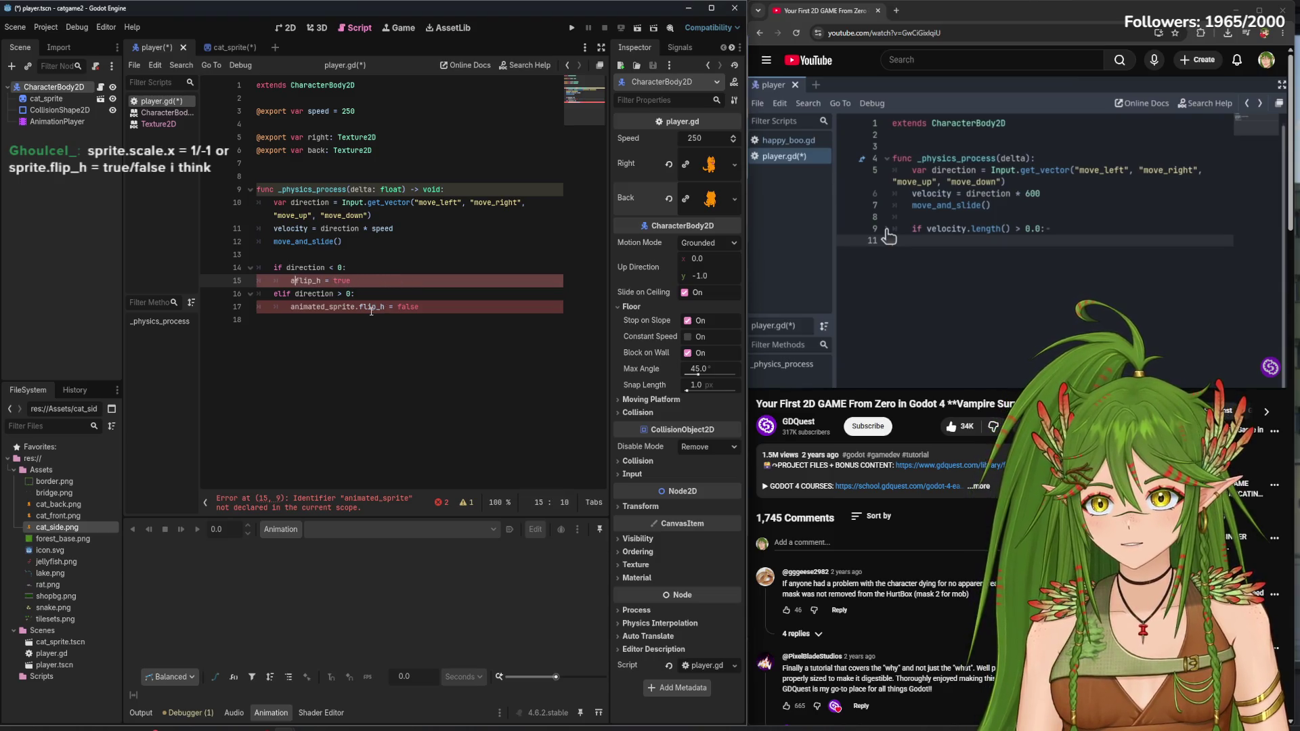
pyautogui.press('BackSpace')
pyautogui.click(358, 307)
pyautogui.press('BackSpace')
pyautogui.press('BackSpace')
pyautogui.press('BackSpace')
pyautogui.press('BackSpace')
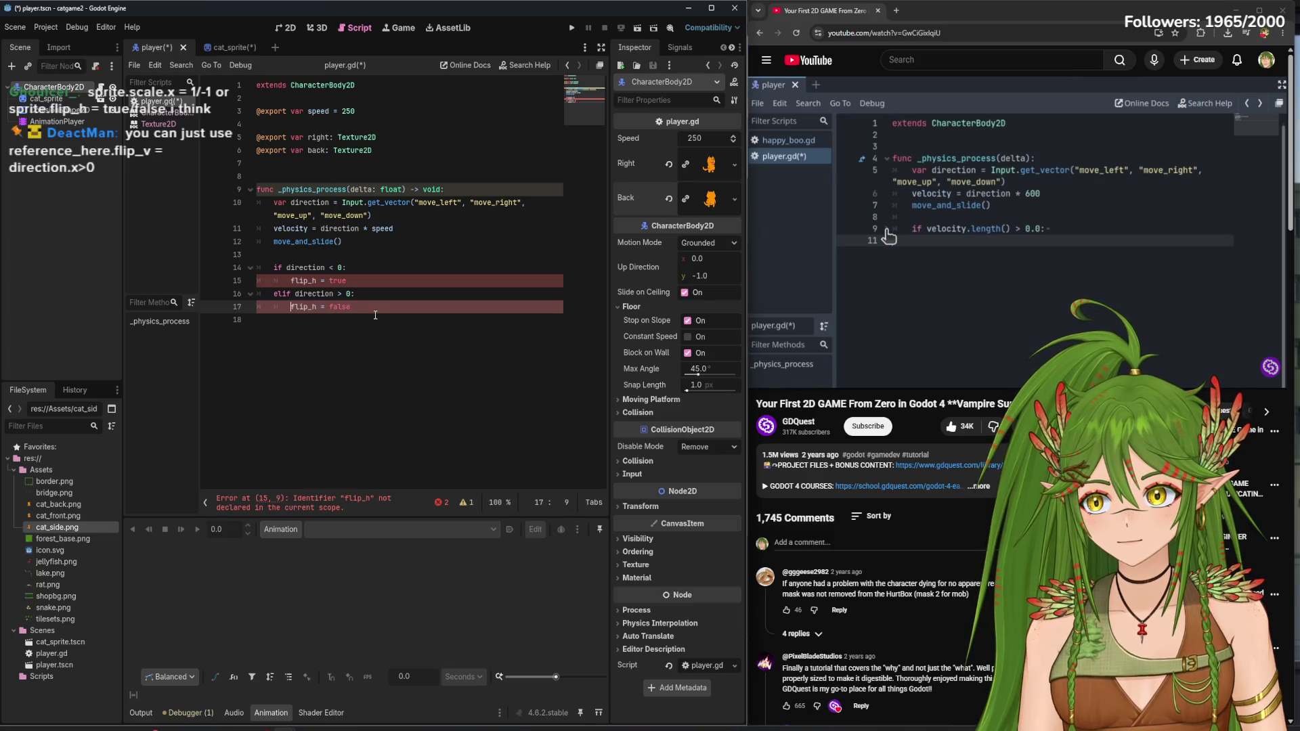
pyautogui.click(281, 281)
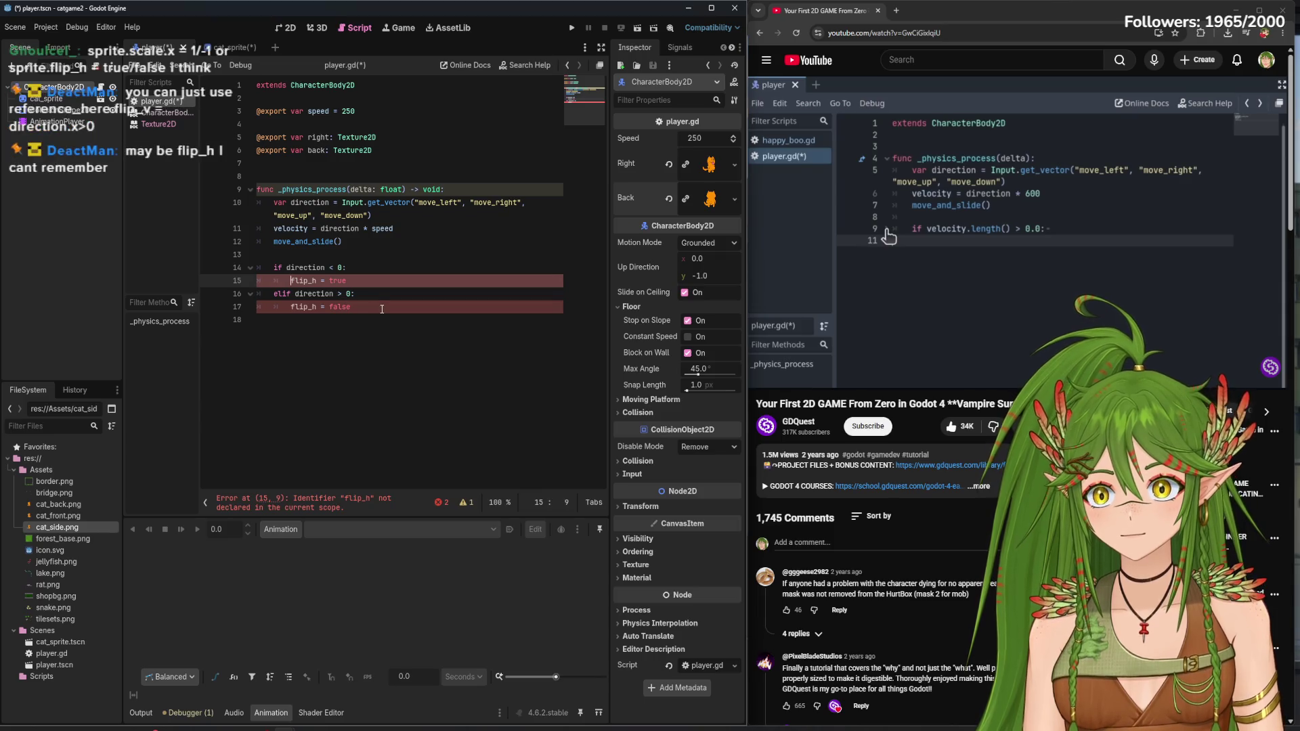
pyautogui.write('right.')
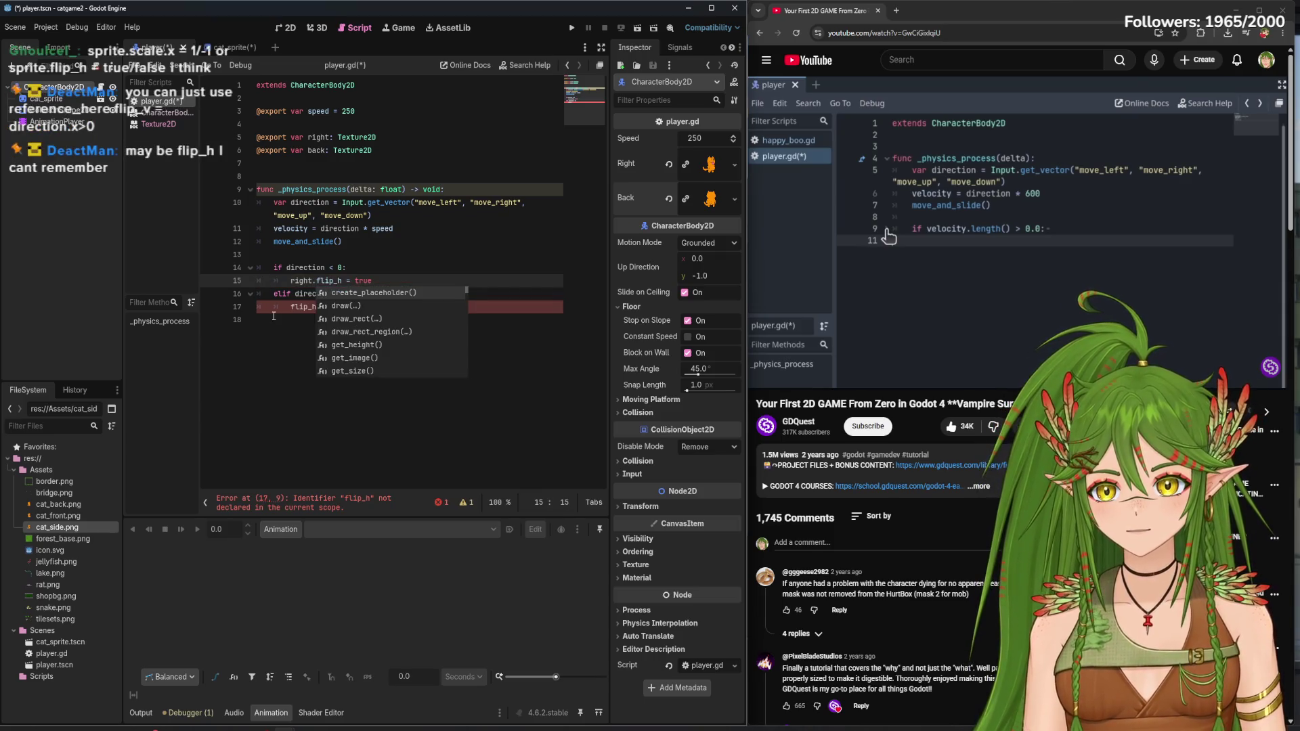
pyautogui.click(287, 313)
pyautogui.write('right.')
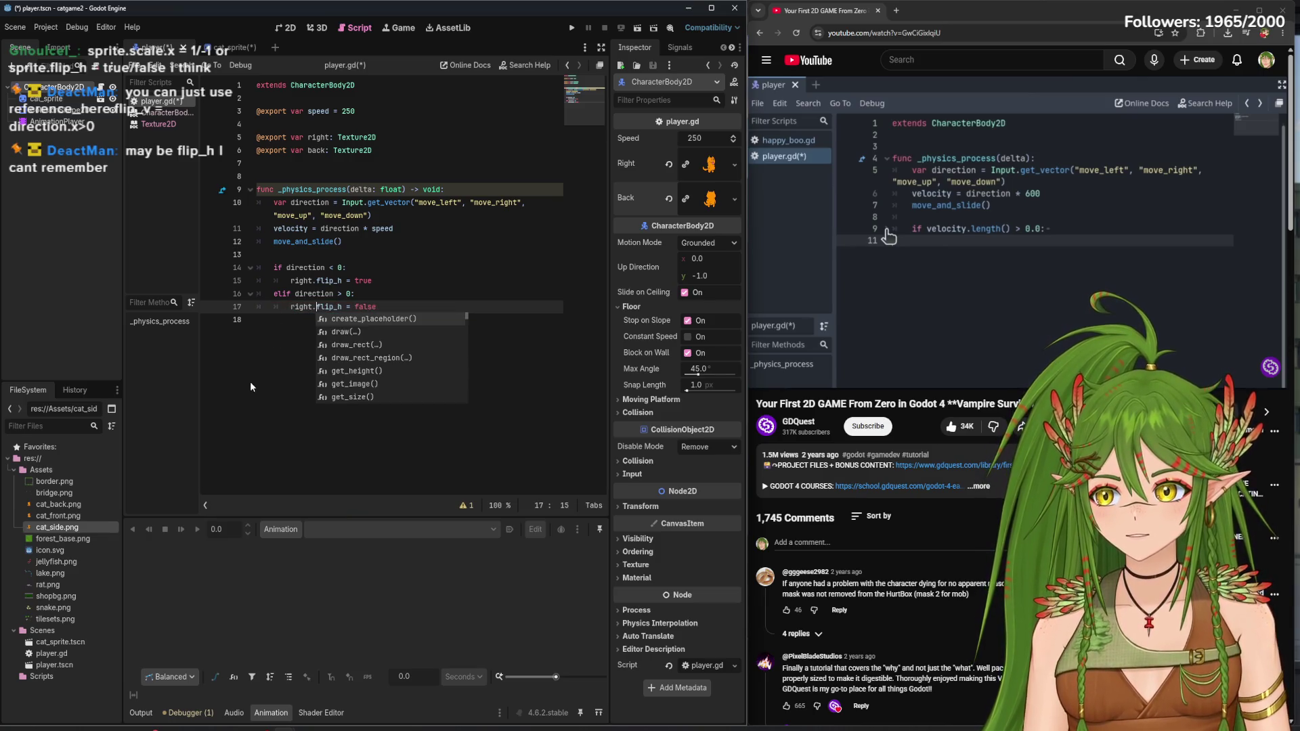
pyautogui.press('Escape')
pyautogui.click(392, 346)
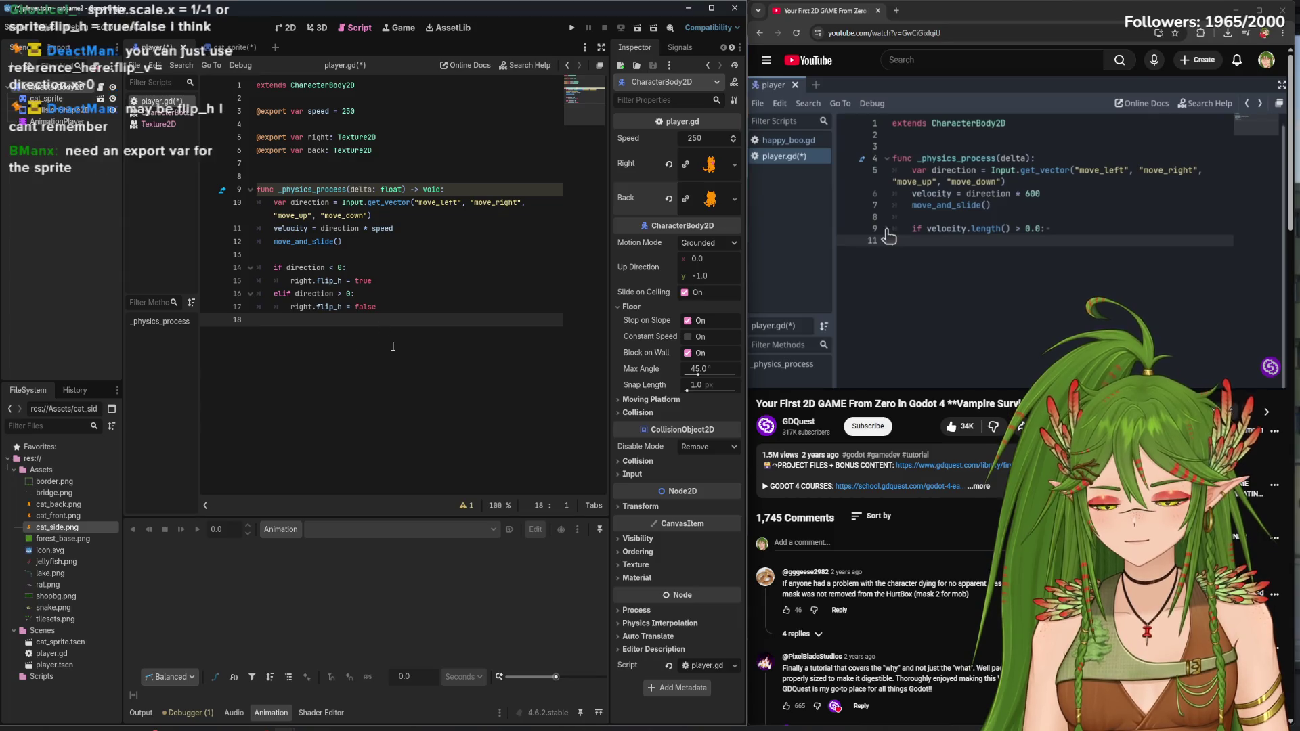
# Test-run the current scene, then close the game window
pyautogui.click(637, 28)
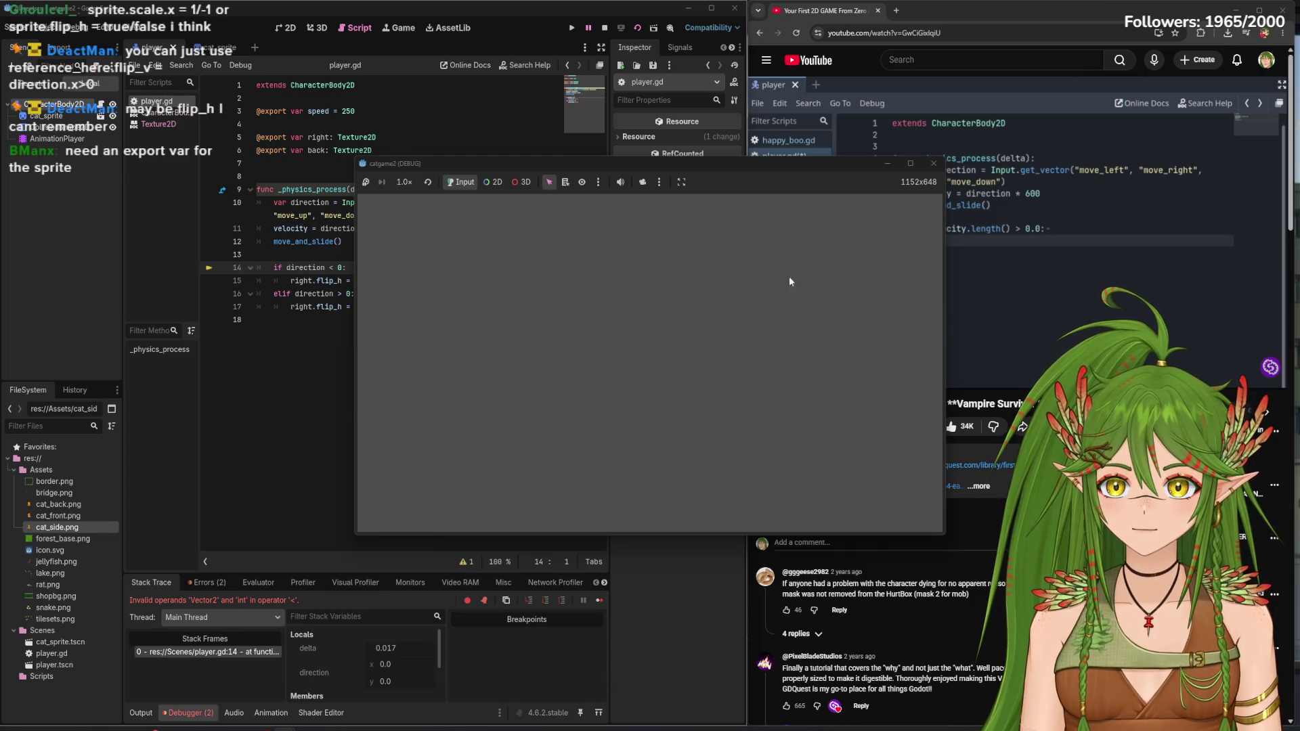
pyautogui.click(934, 164)
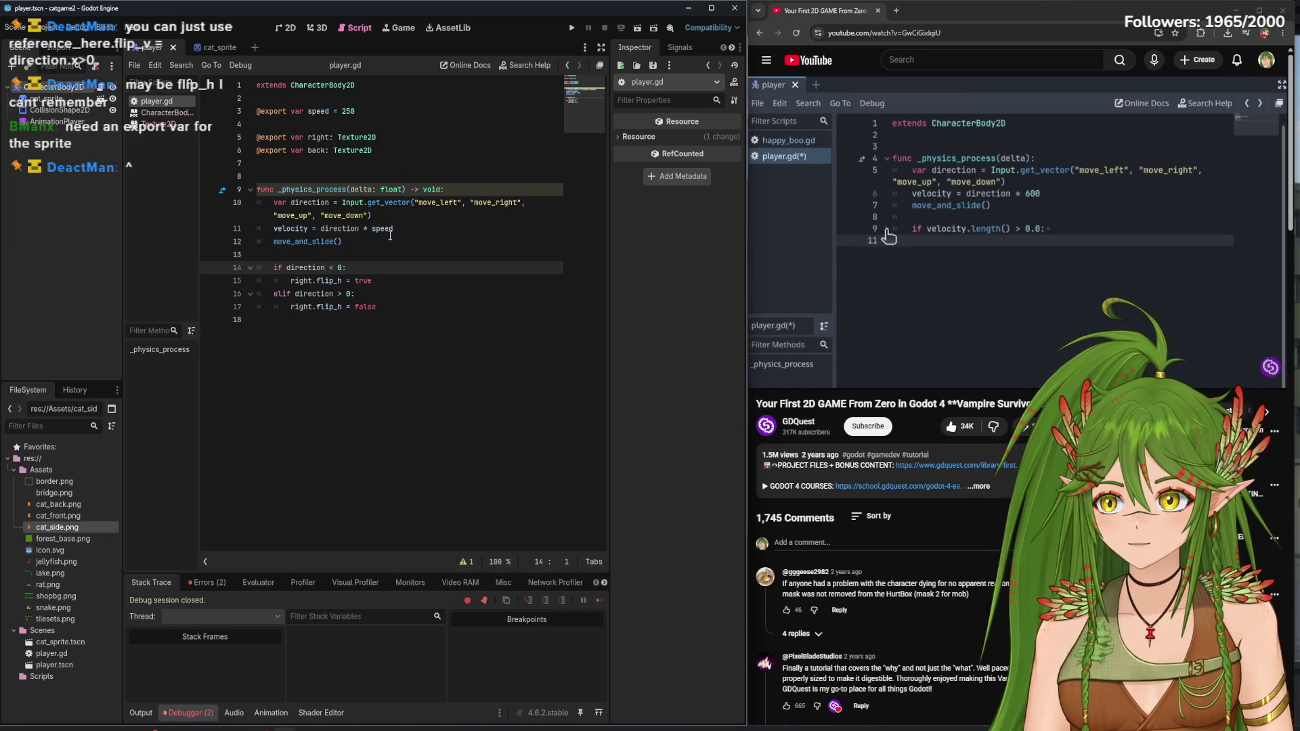
pyautogui.click(383, 148)
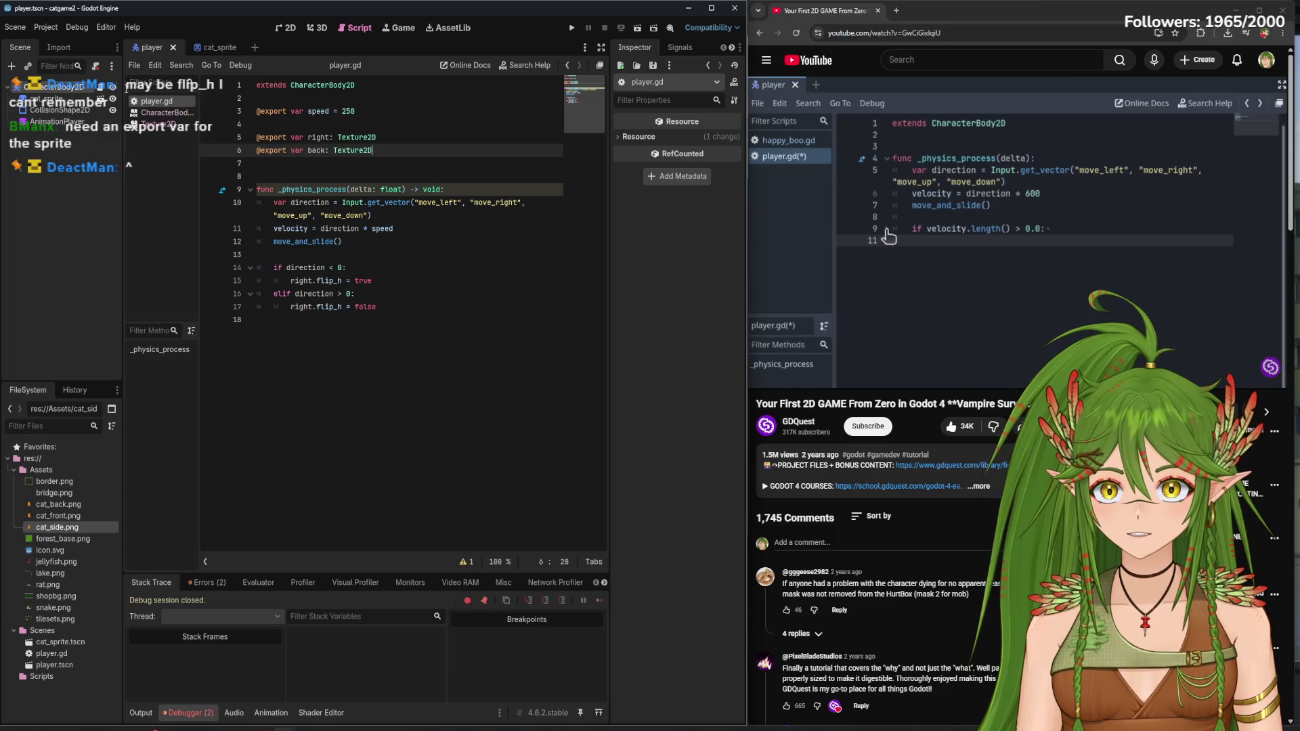
pyautogui.click(708, 65)
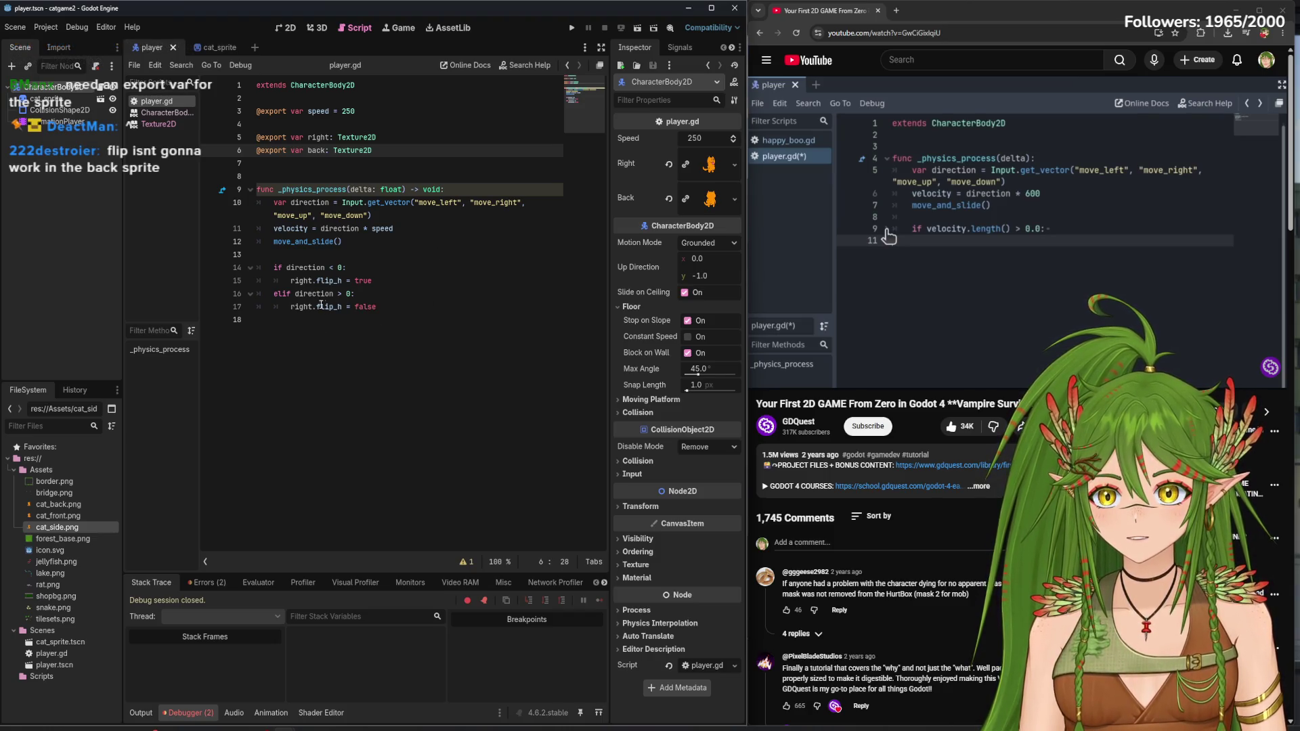
pyautogui.click(324, 281)
pyautogui.click(303, 309)
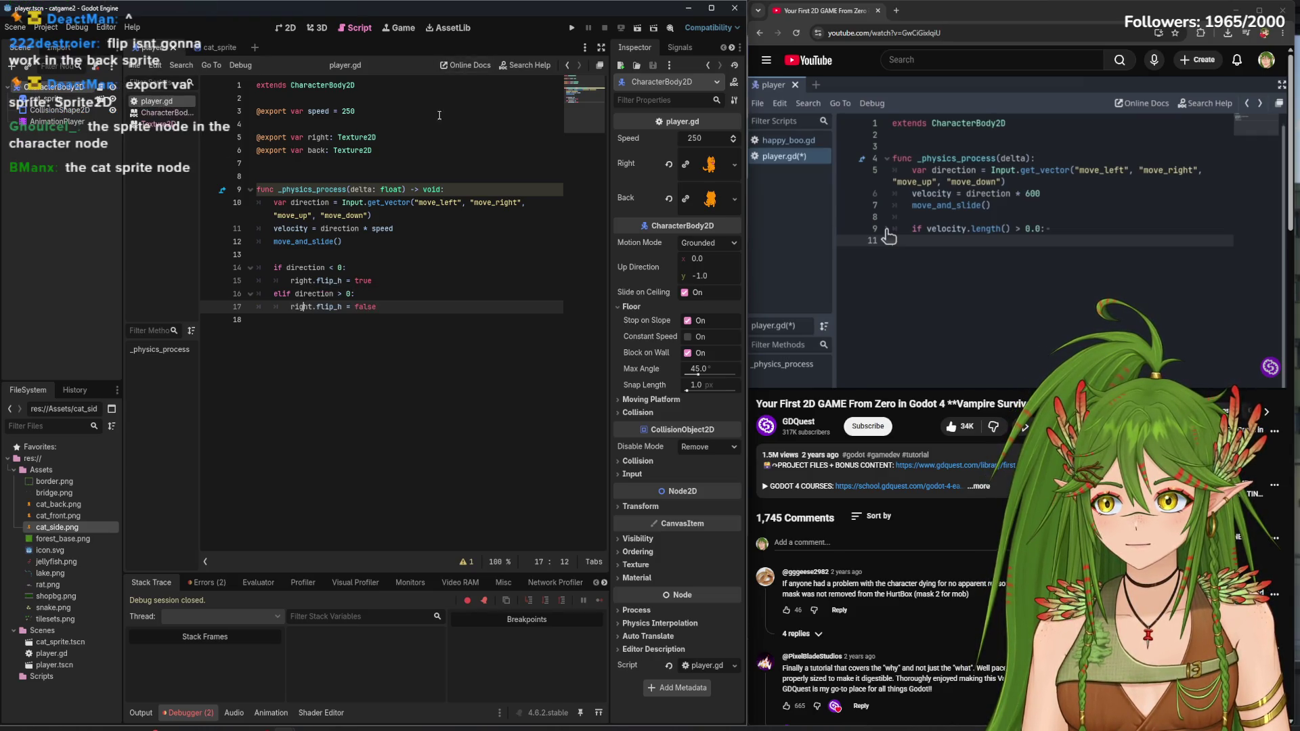
pyautogui.click(382, 160)
pyautogui.press('Return')
pyautogui.press('Up')
pyautogui.write('@export v')
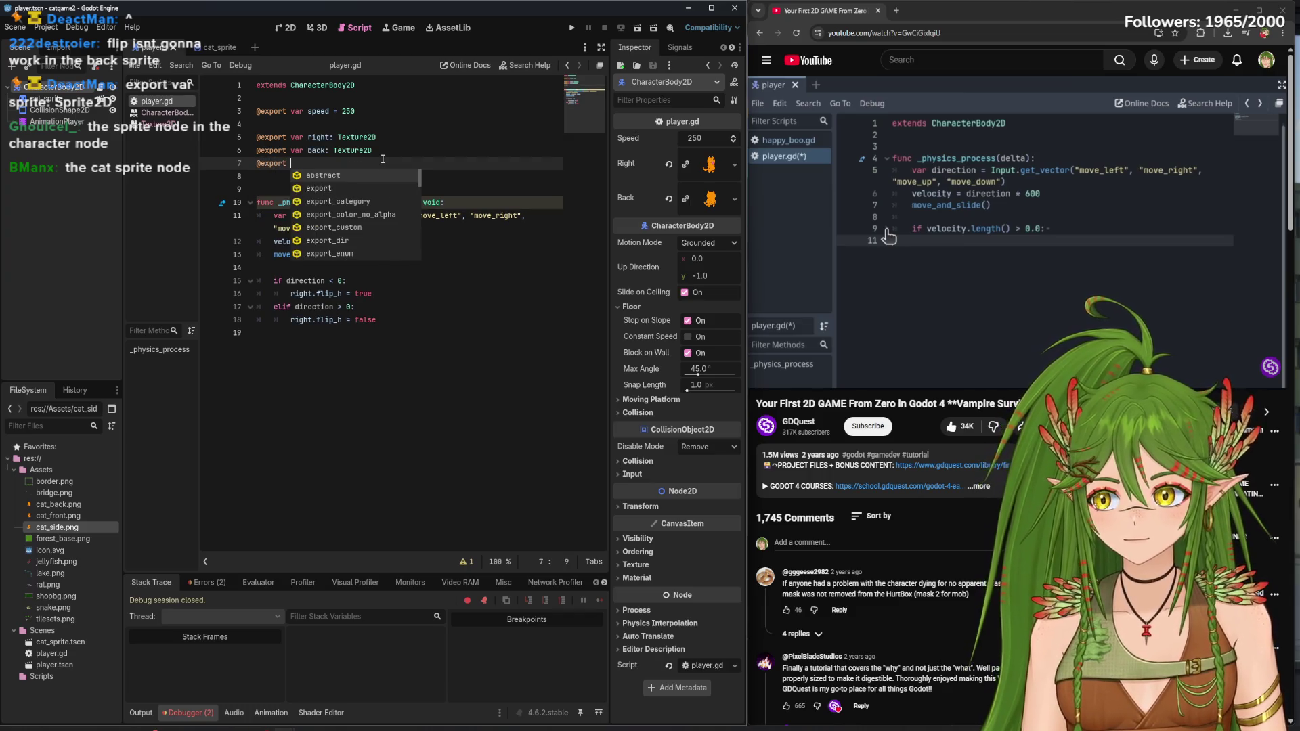
pyautogui.write('ar sprite: ')
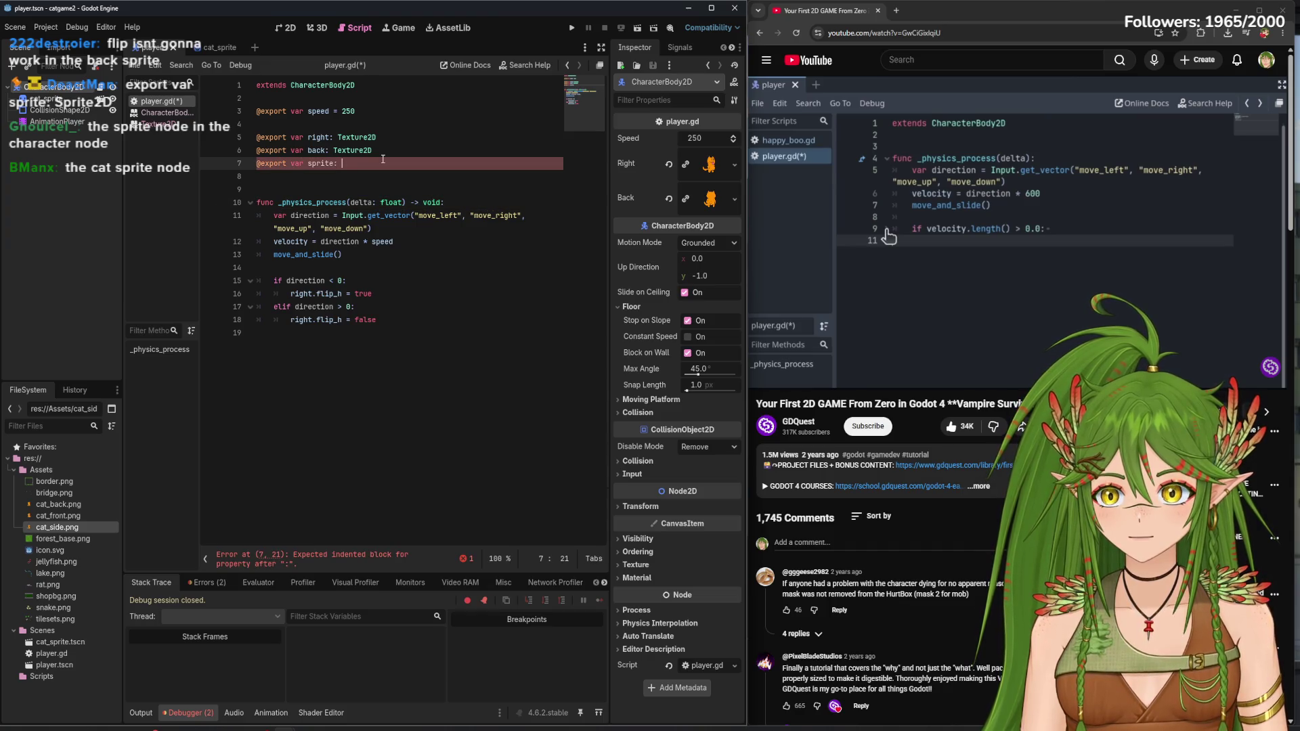
pyautogui.write('Sprite2D')
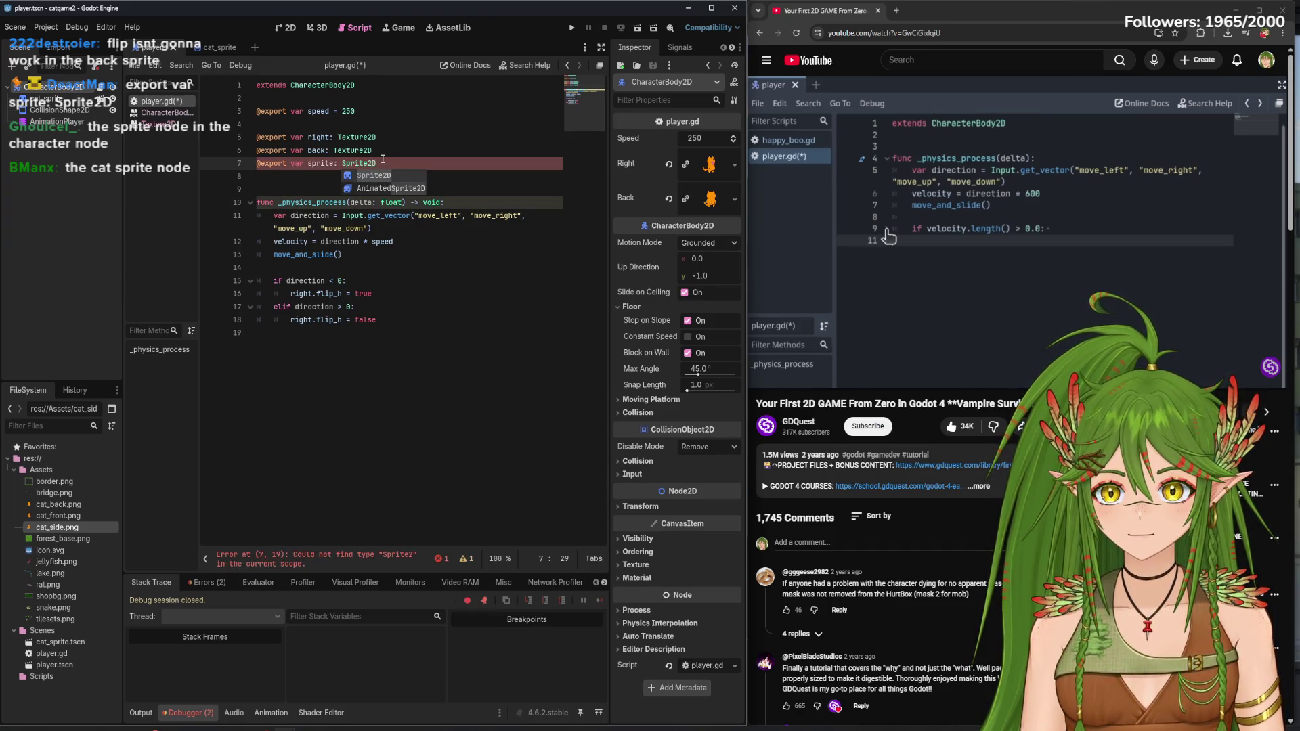
pyautogui.click(548, 286)
# Assign cat_sprite to the player's Sprite property and run the current scene
pyautogui.click(702, 224)
pyautogui.click(606, 257)
pyautogui.click(615, 545)
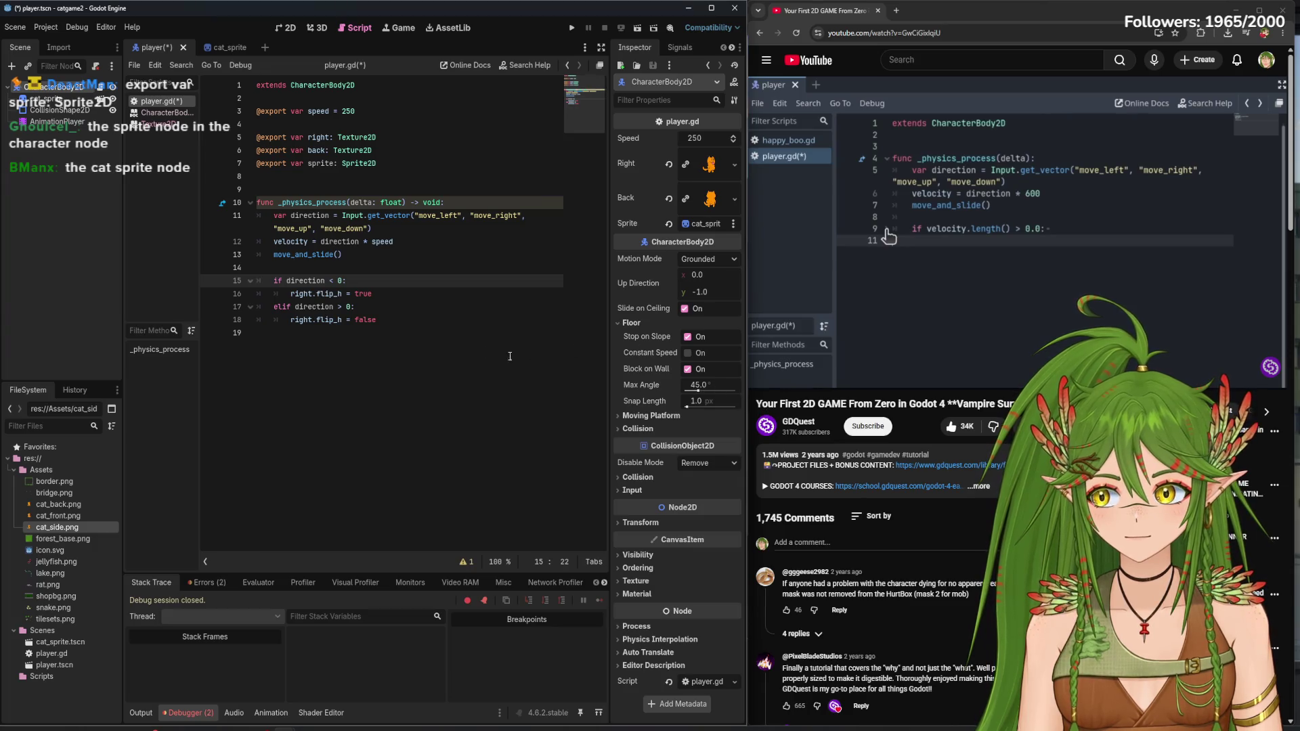
pyautogui.click(637, 28)
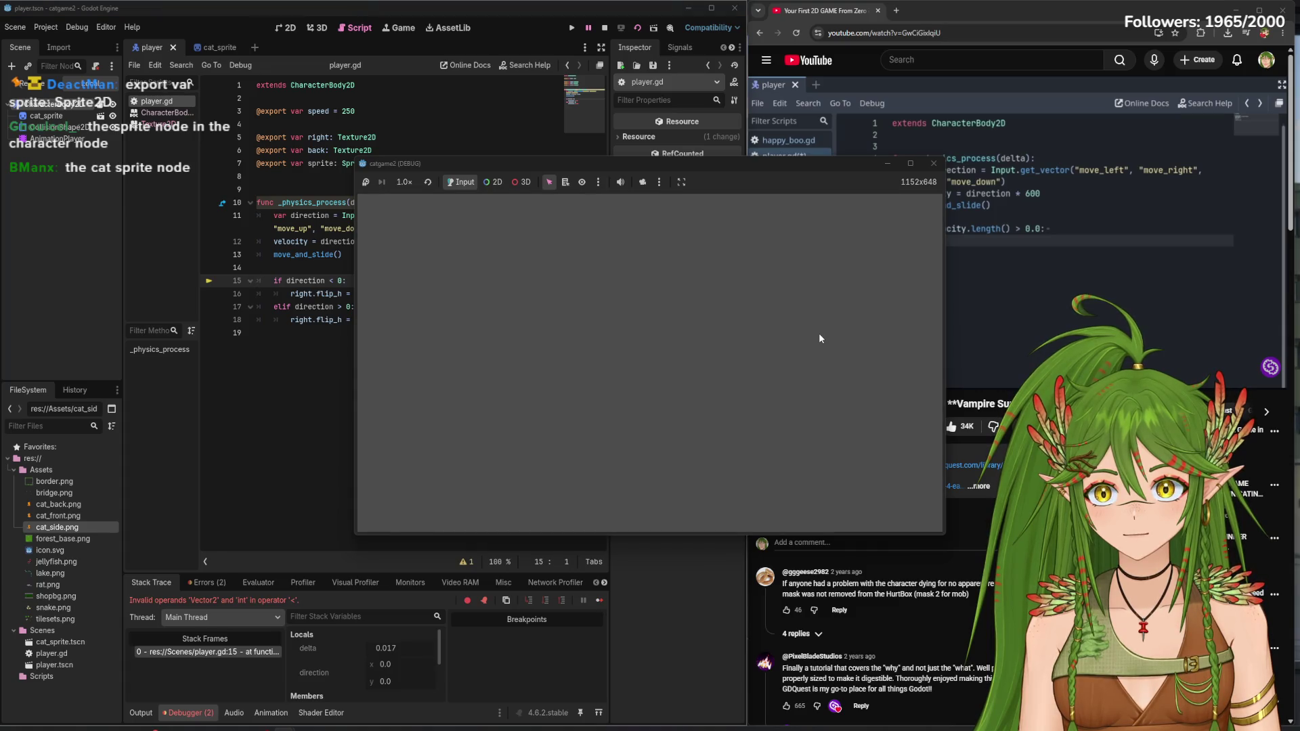
# Close the game window and recheck the Sprite export, keeping cat_sprite assigned
pyautogui.click(934, 165)
pyautogui.click(395, 338)
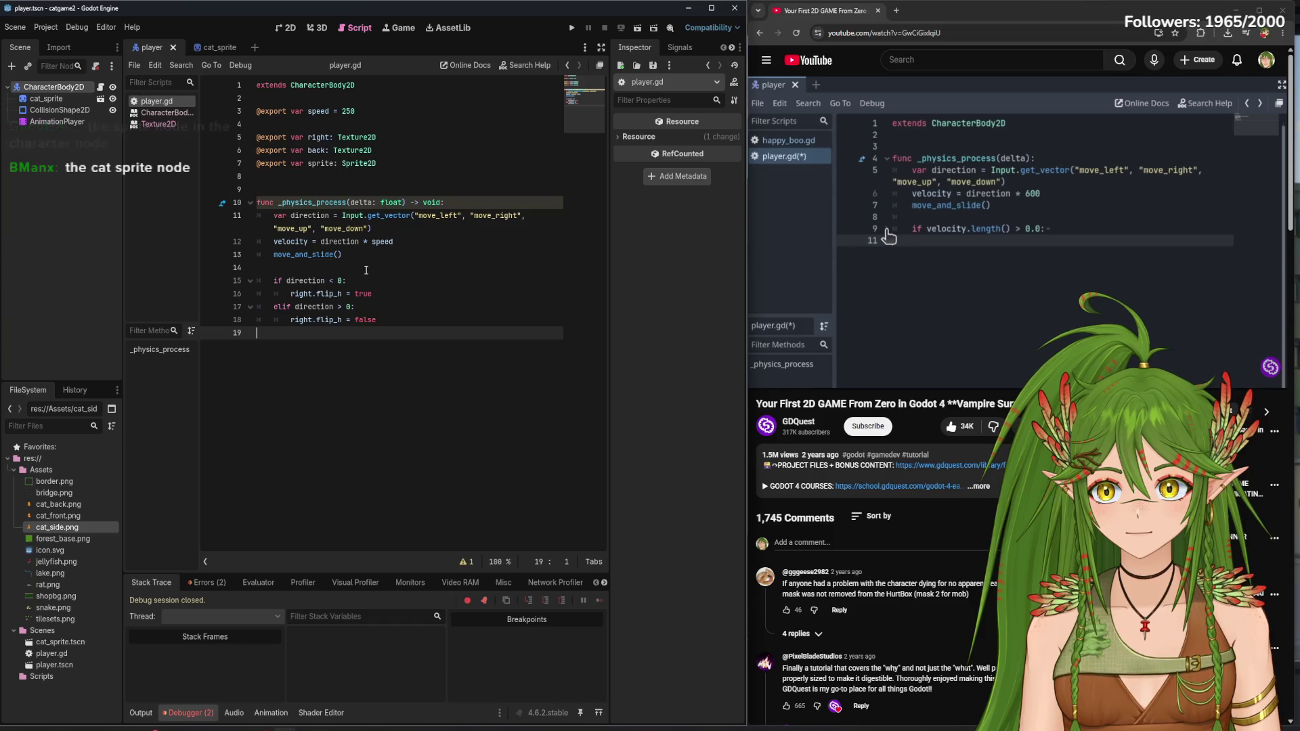
pyautogui.click(392, 164)
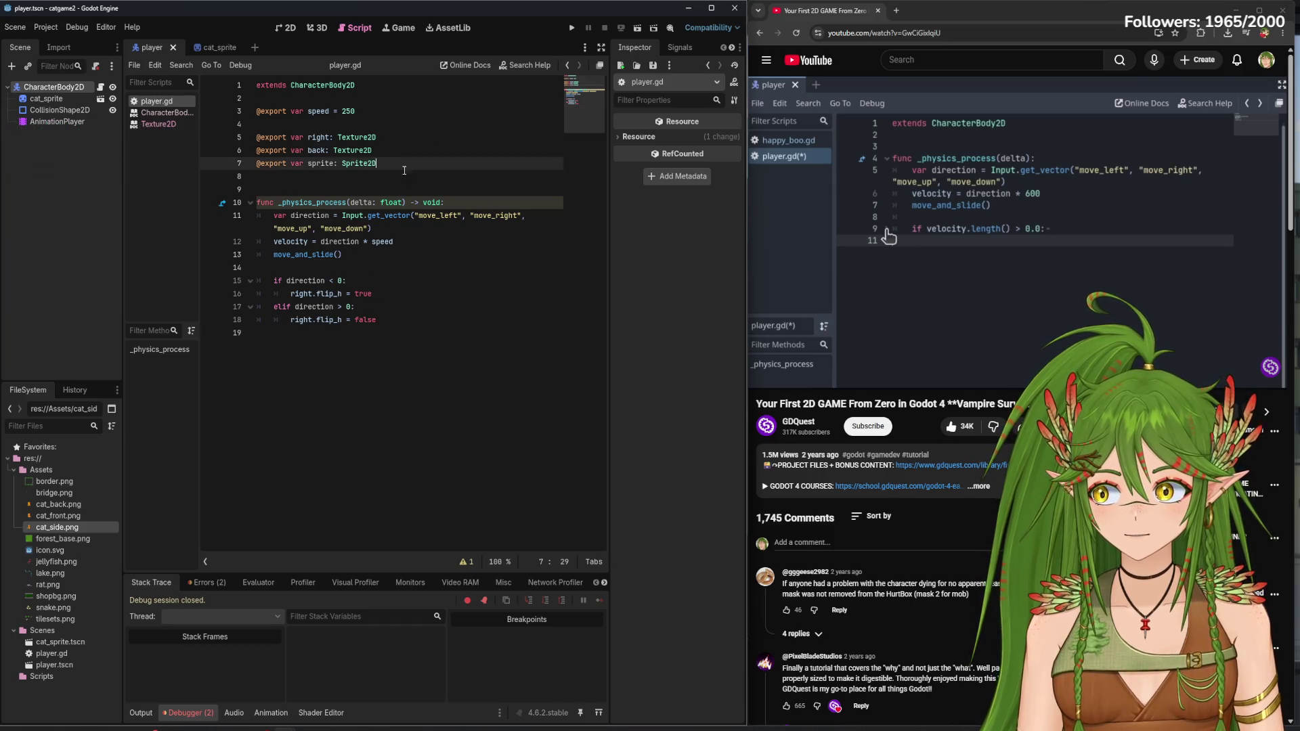
pyautogui.click(55, 87)
pyautogui.rightClick(722, 225)
pyautogui.click(711, 224)
pyautogui.click(711, 224)
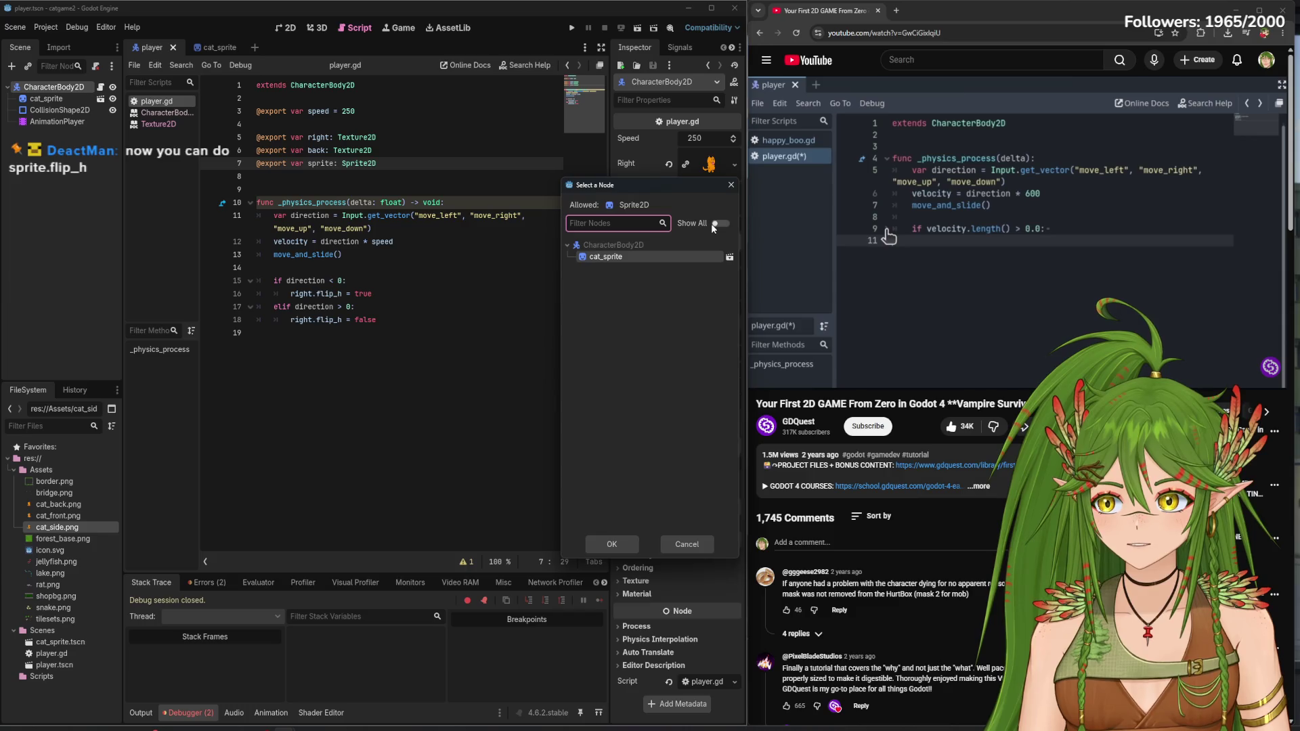
pyautogui.moveTo(685, 189); pyautogui.dragTo(649, 197)
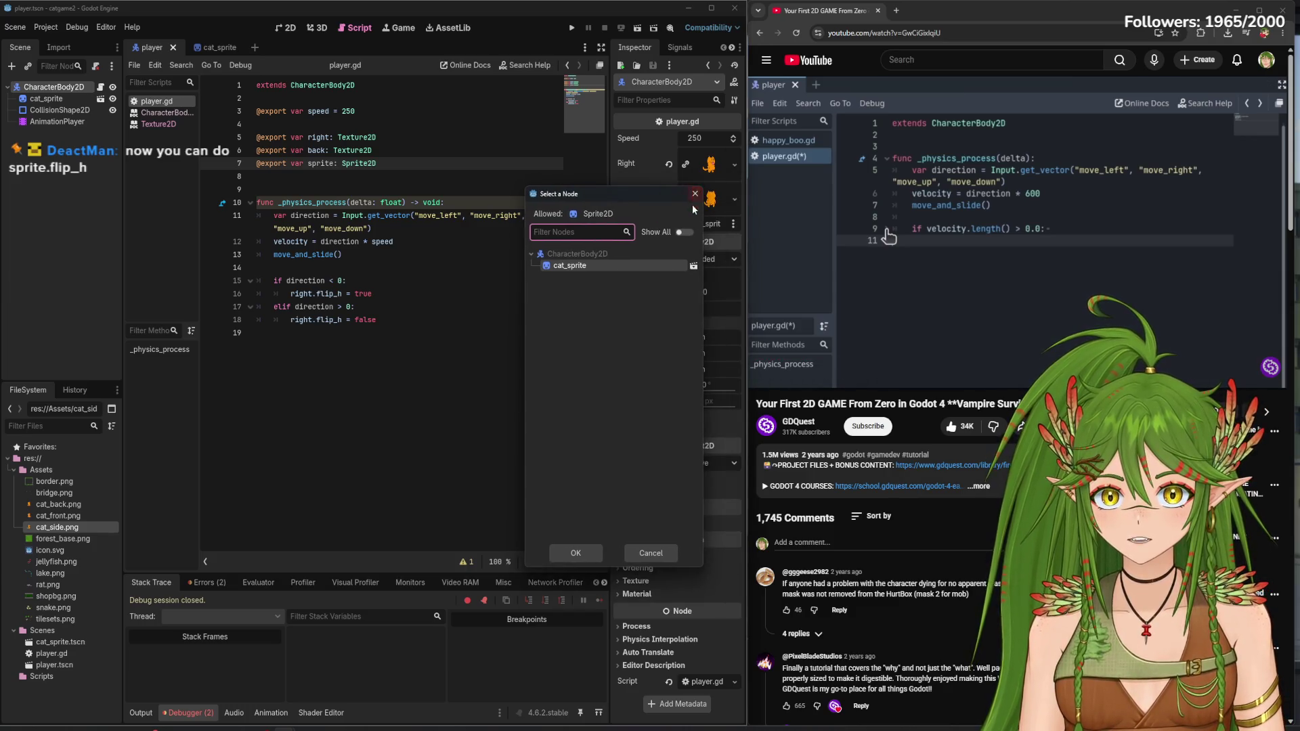
pyautogui.click(694, 194)
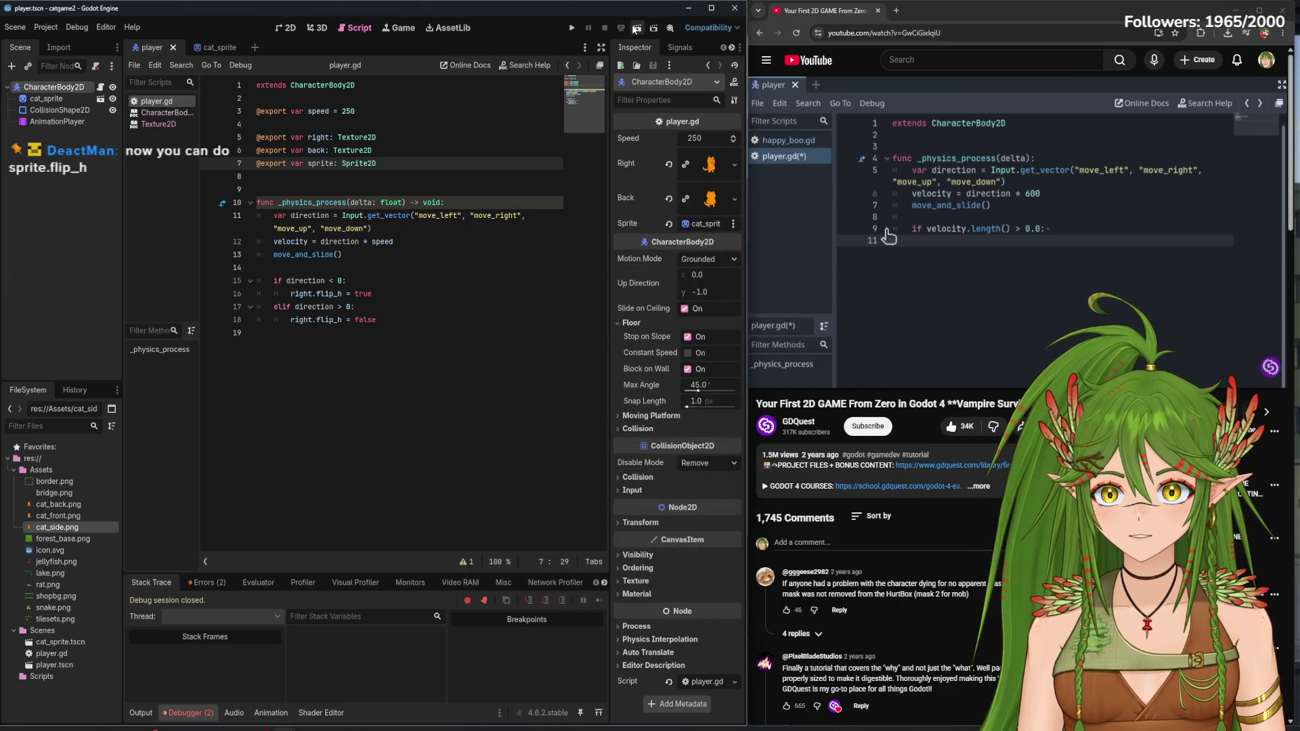
# Rerun the scene twice, checking the player's Speed value in between, and close the game
pyautogui.click(637, 29)
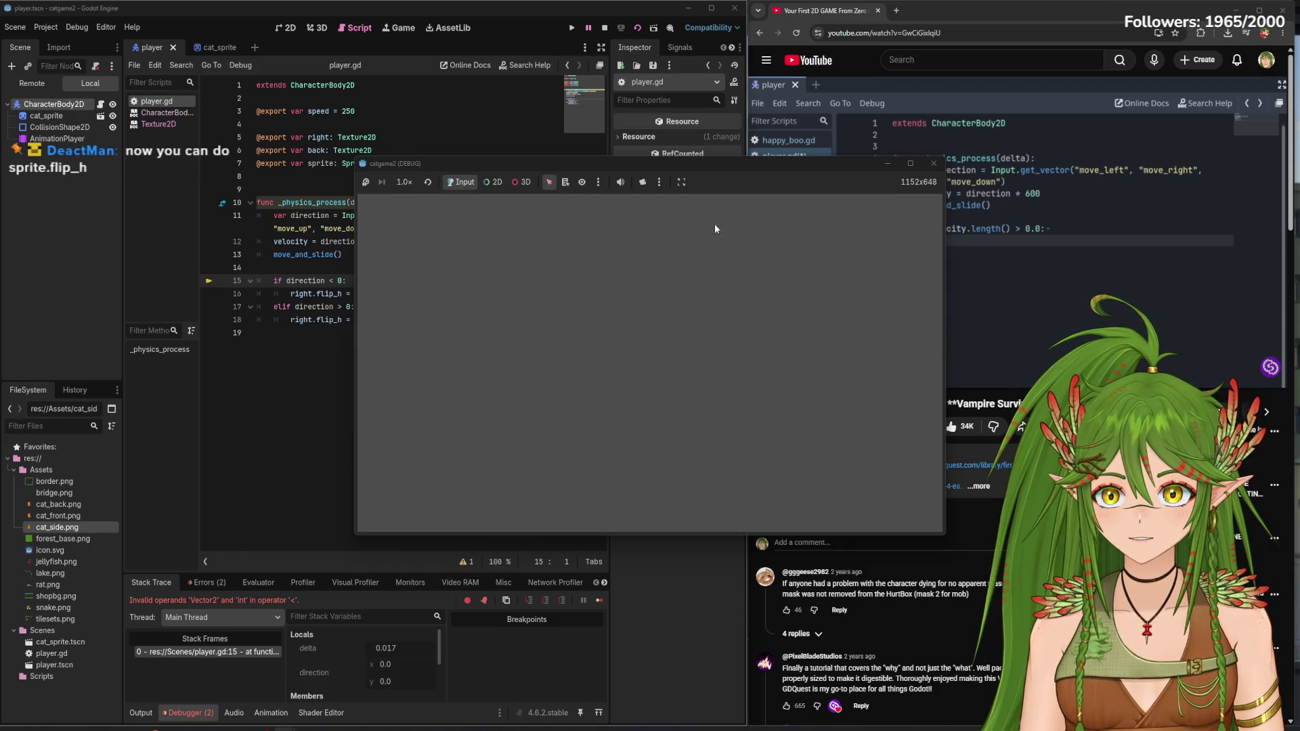
pyautogui.click(933, 168)
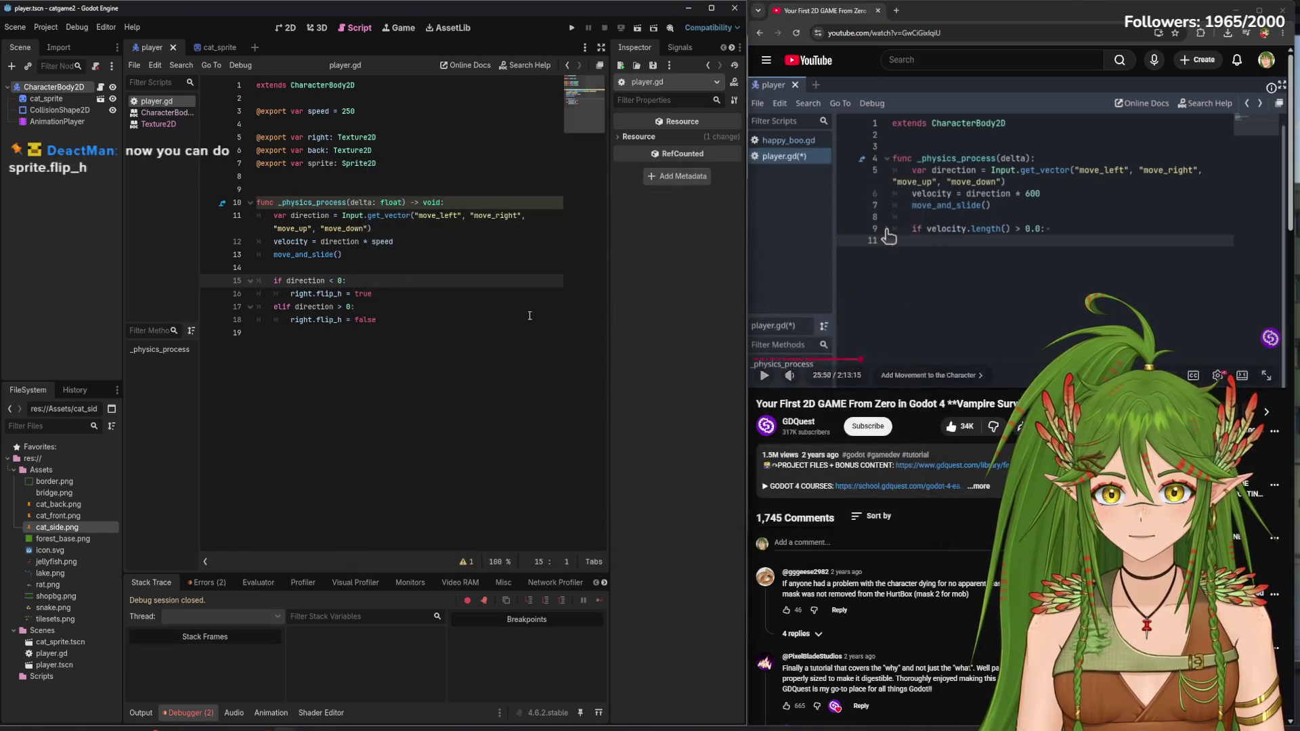
pyautogui.click(414, 324)
pyautogui.click(388, 141)
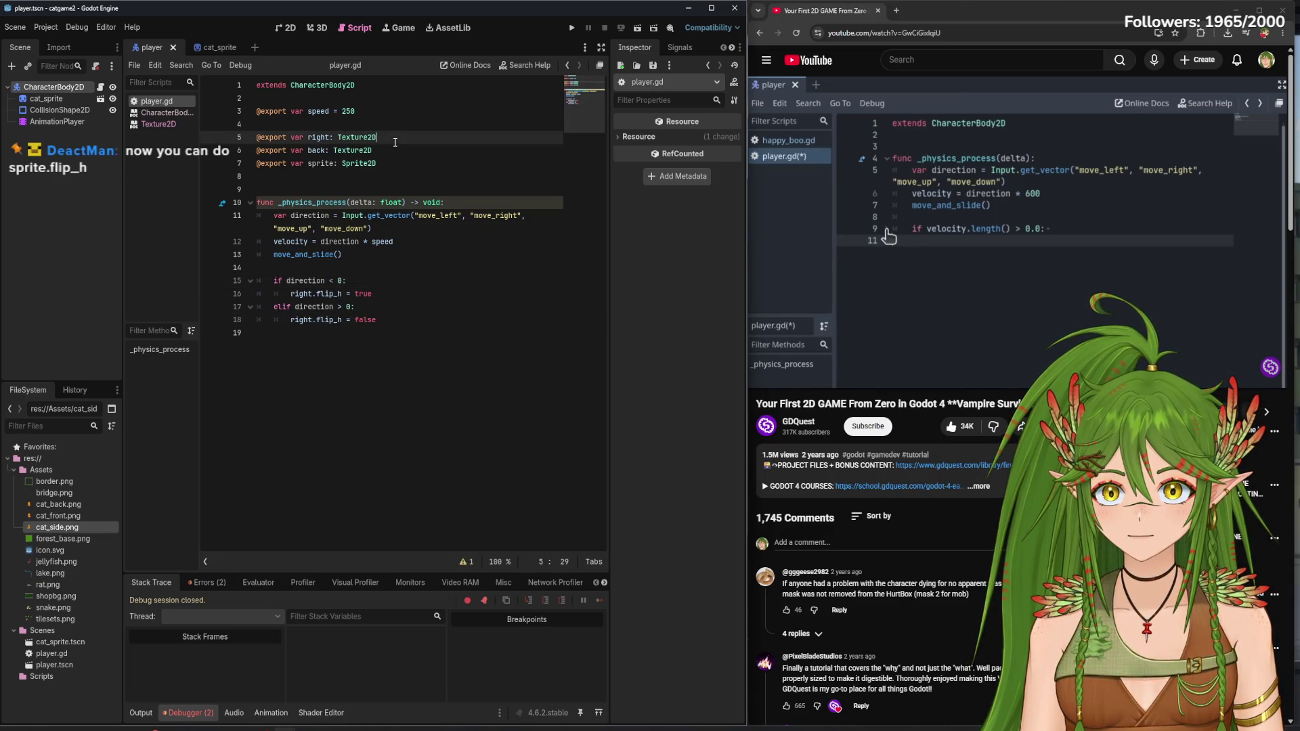
pyautogui.click(67, 90)
pyautogui.click(713, 139)
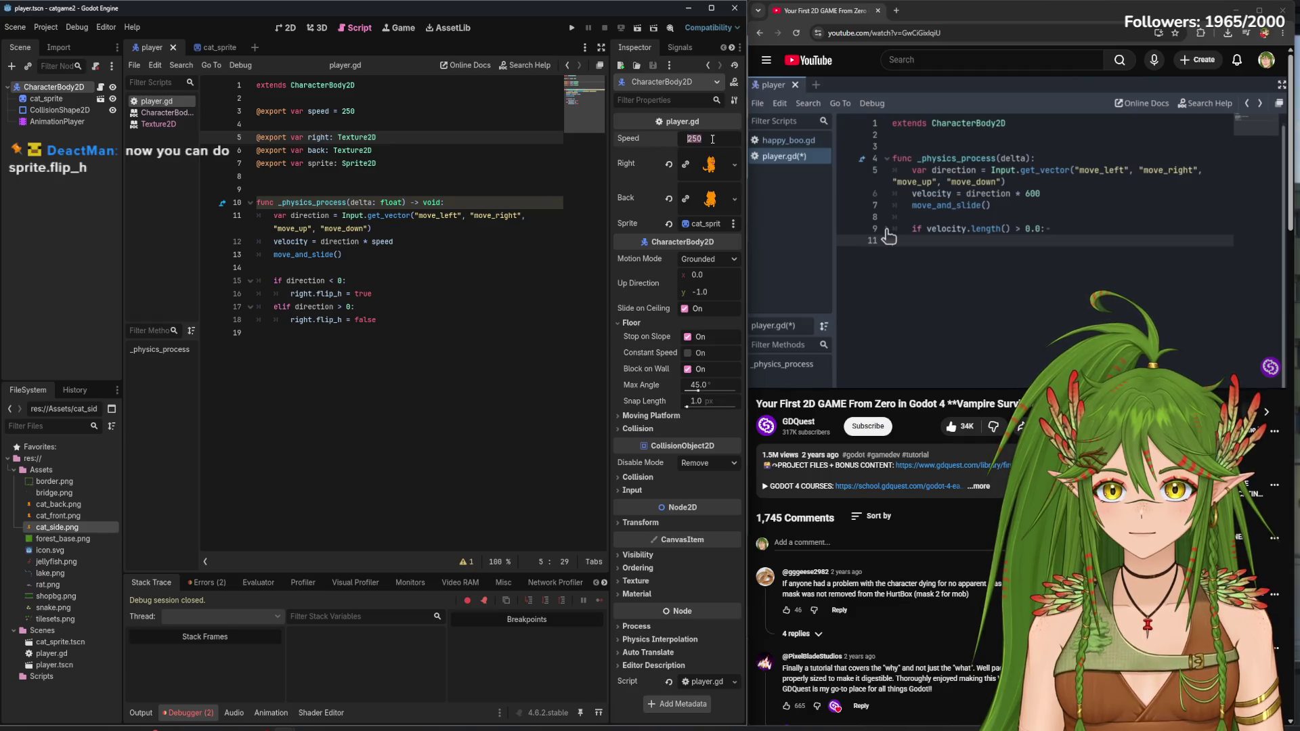
pyautogui.press('F5')
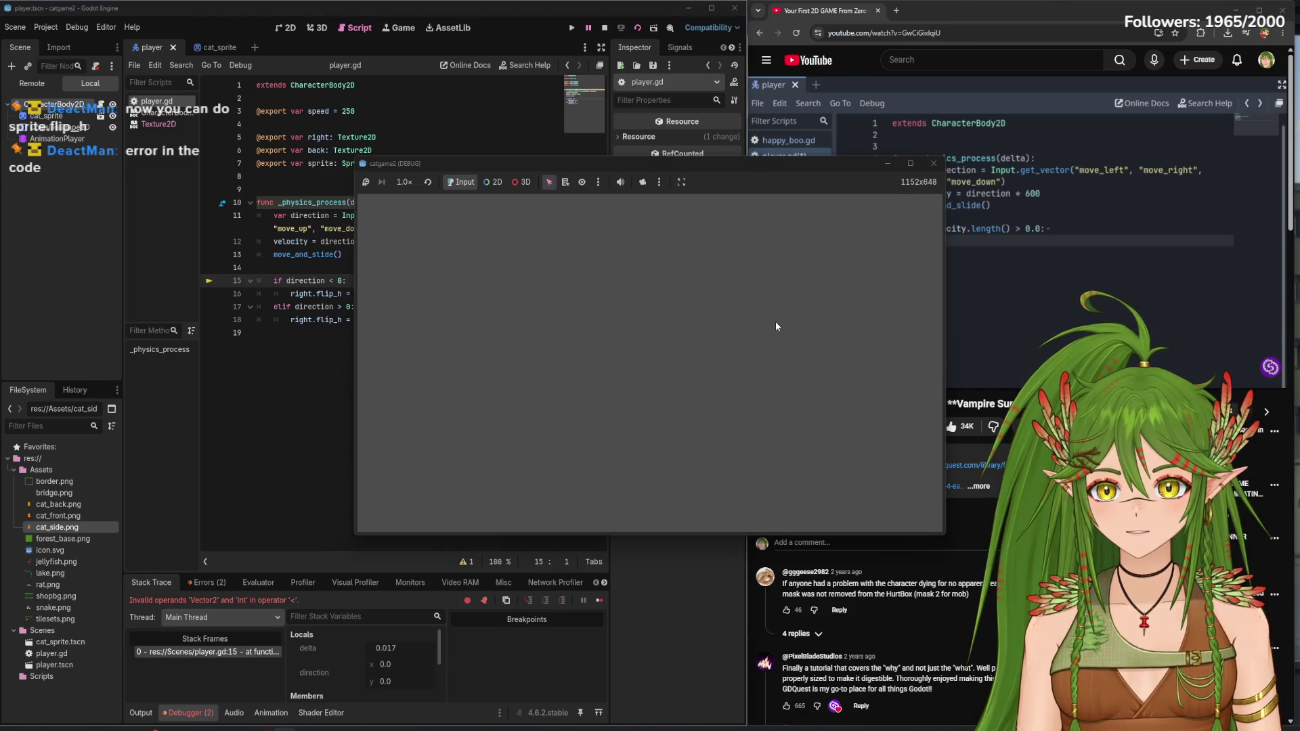
pyautogui.click(933, 163)
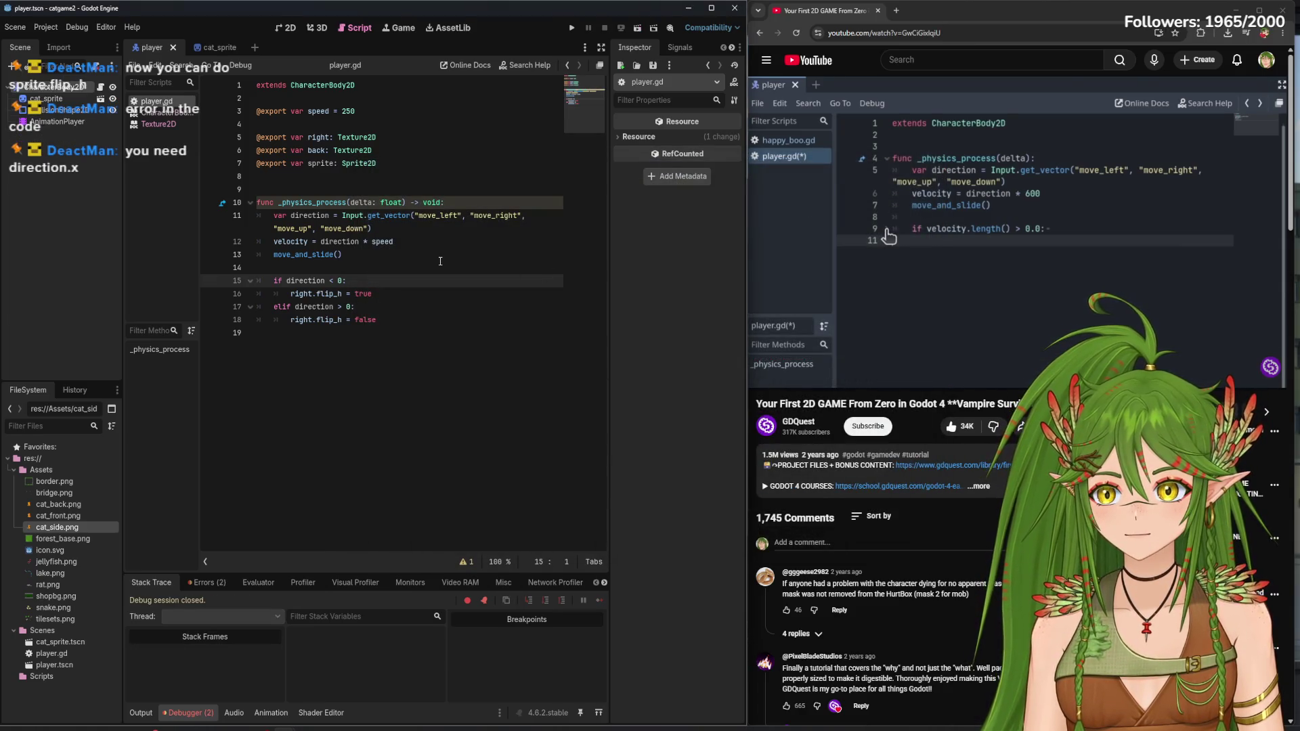
# Set the player CharacterBody2D's Speed to 250 in the Inspector
pyautogui.click(411, 150)
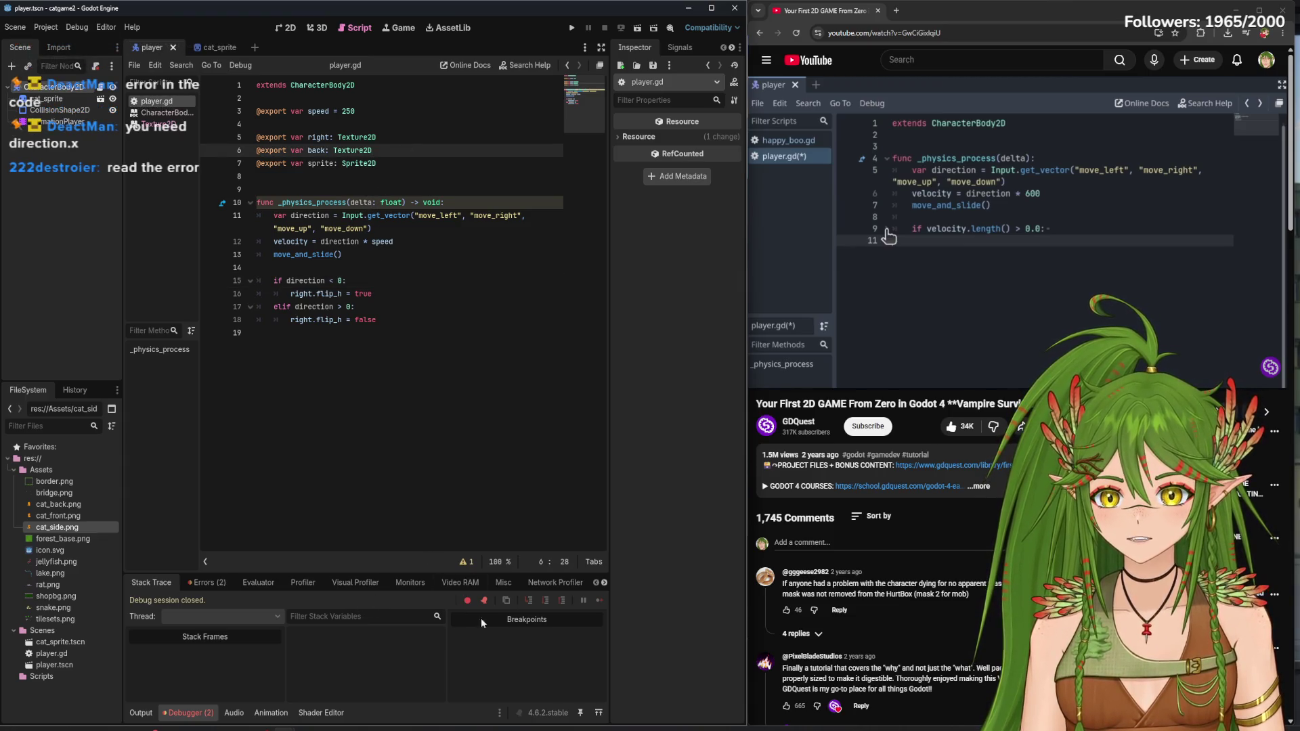
pyautogui.click(468, 563)
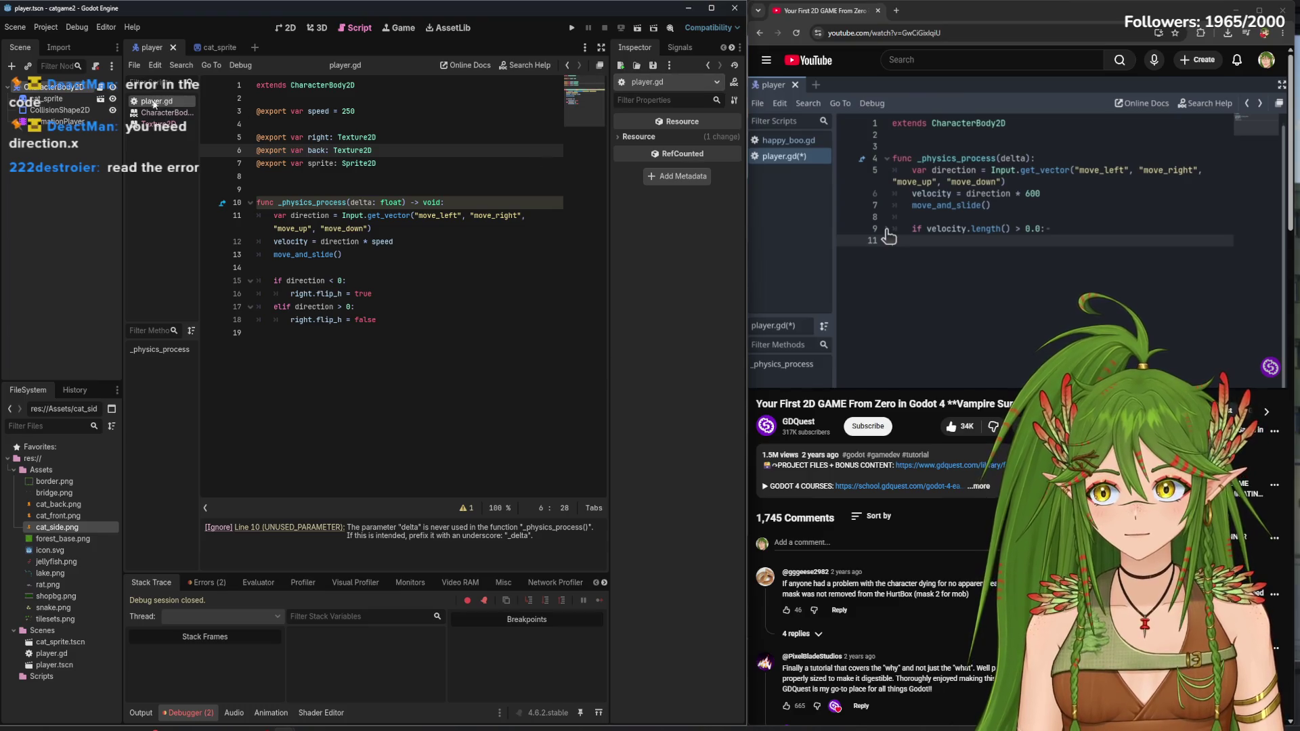
pyautogui.click(71, 88)
pyautogui.write('250')
pyautogui.press('Return')
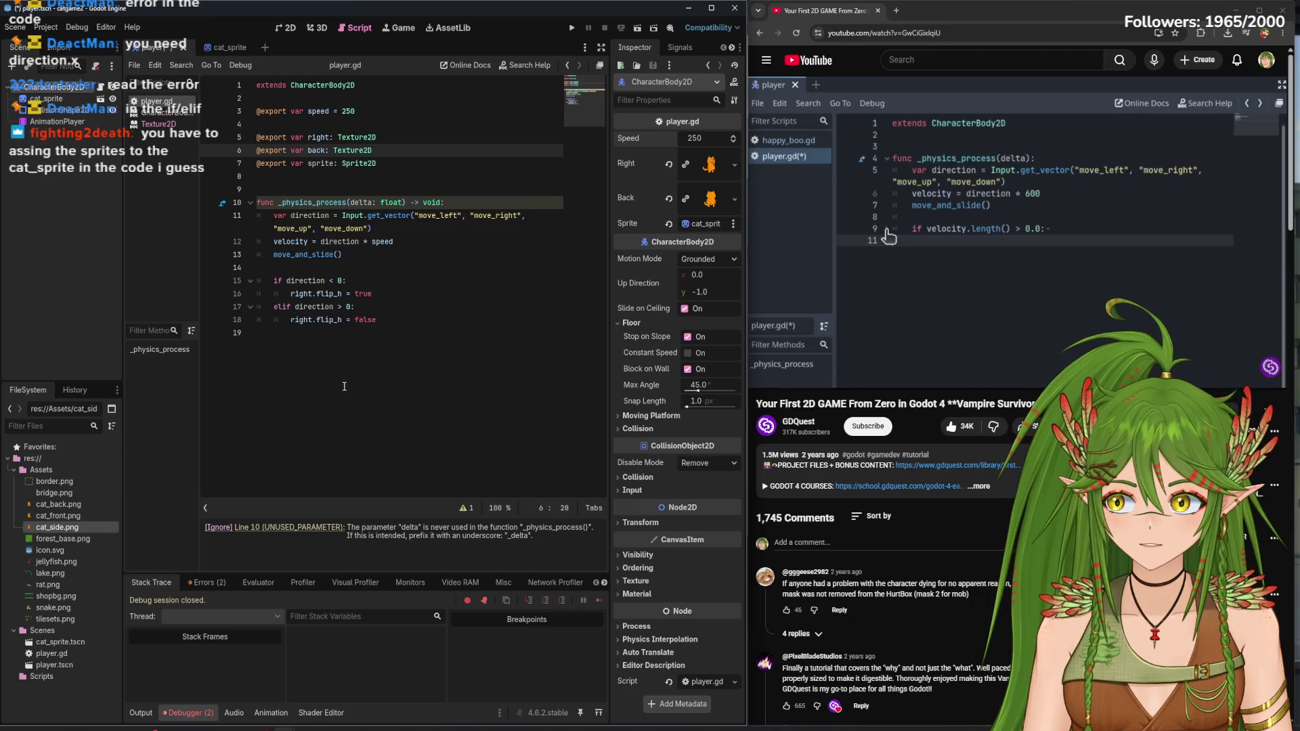
# List the last run's errors, including line 15's invalid Vector2-versus-int comparison
pyautogui.click(275, 281)
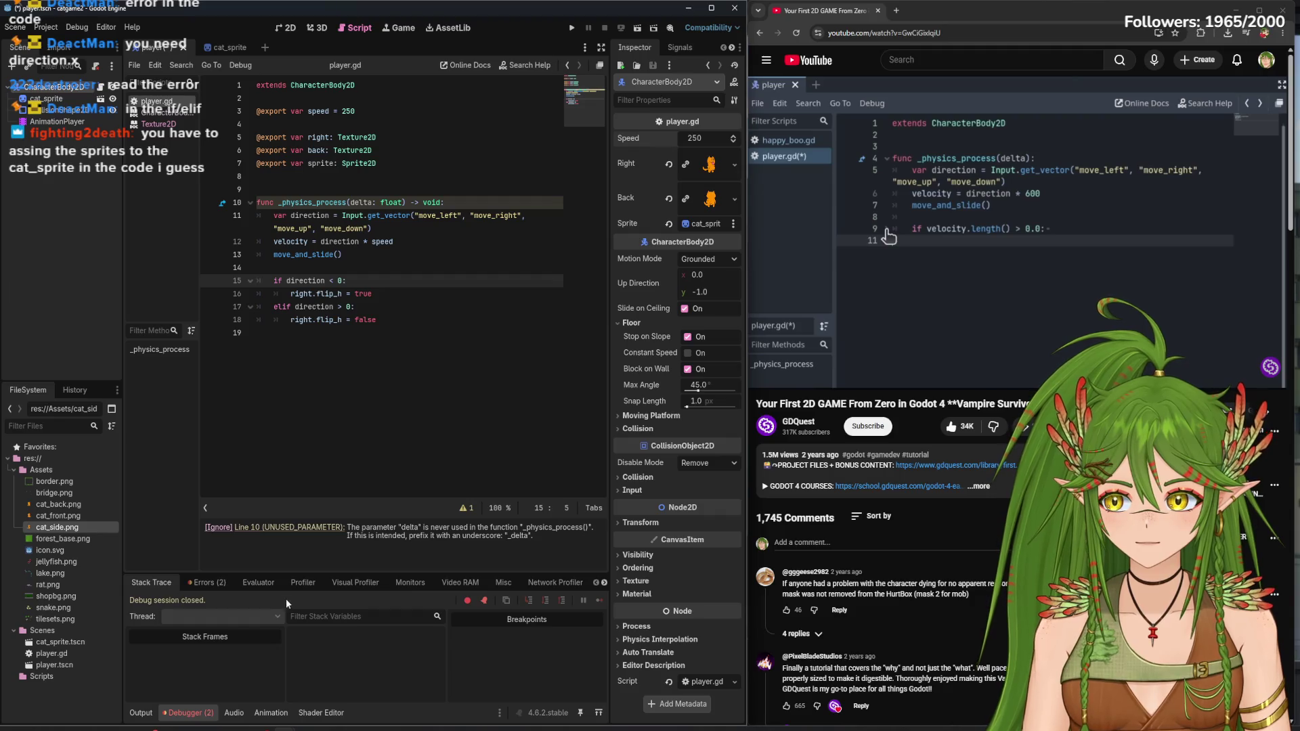
pyautogui.click(220, 583)
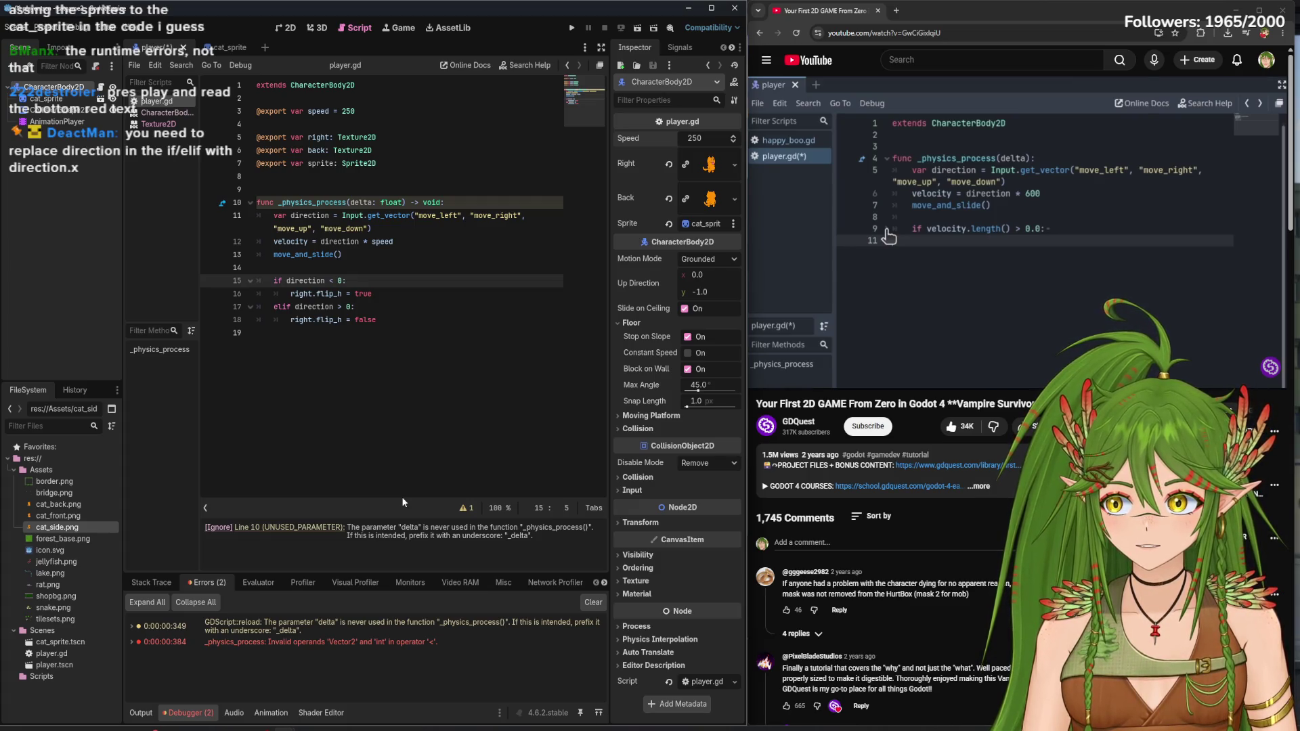
pyautogui.click(322, 280)
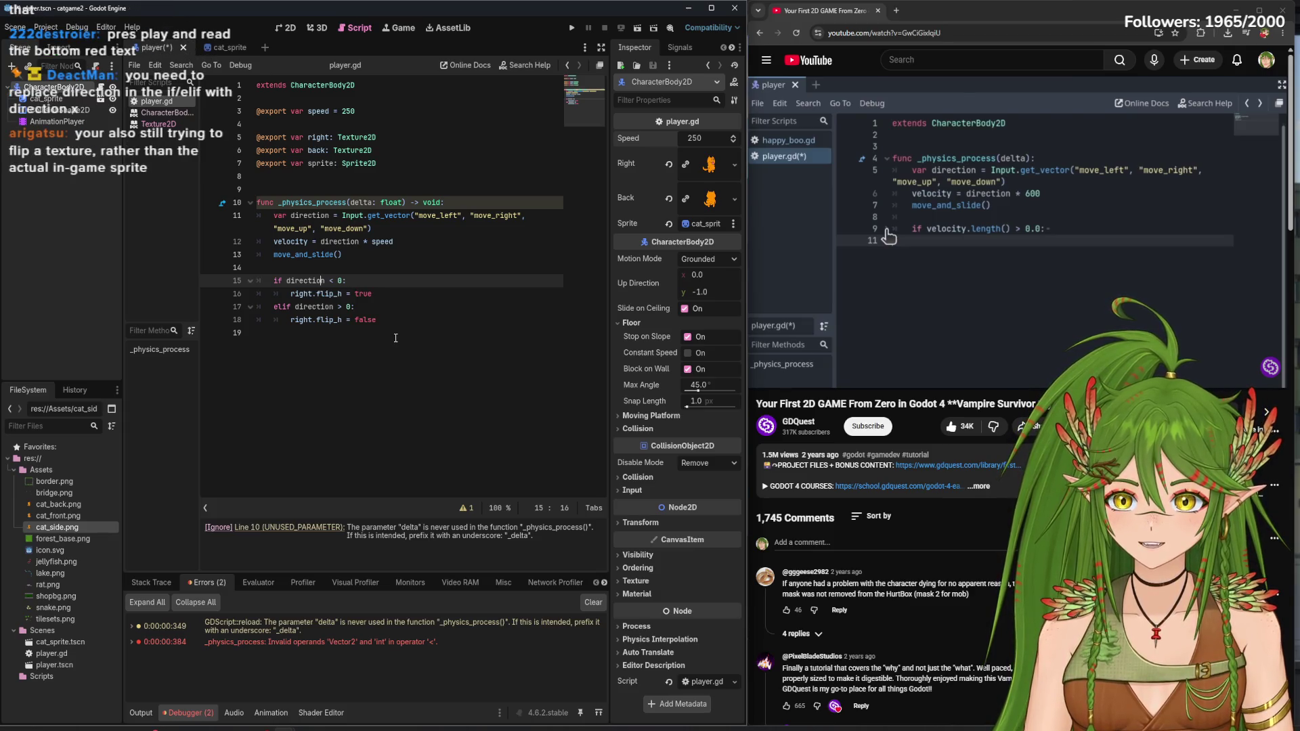
# Change the direction checks on lines 15 and 17 to test direction.x
pyautogui.write('.x')
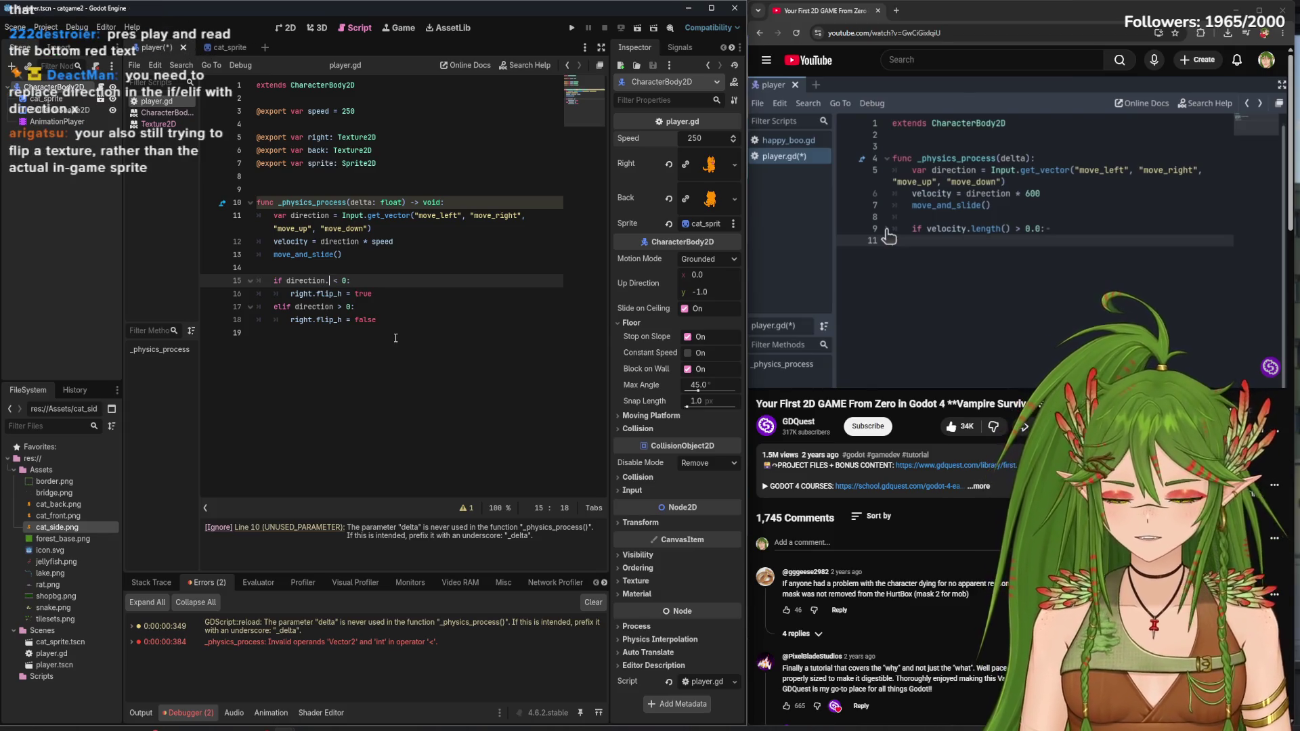
pyautogui.click(299, 306)
pyautogui.click(332, 307)
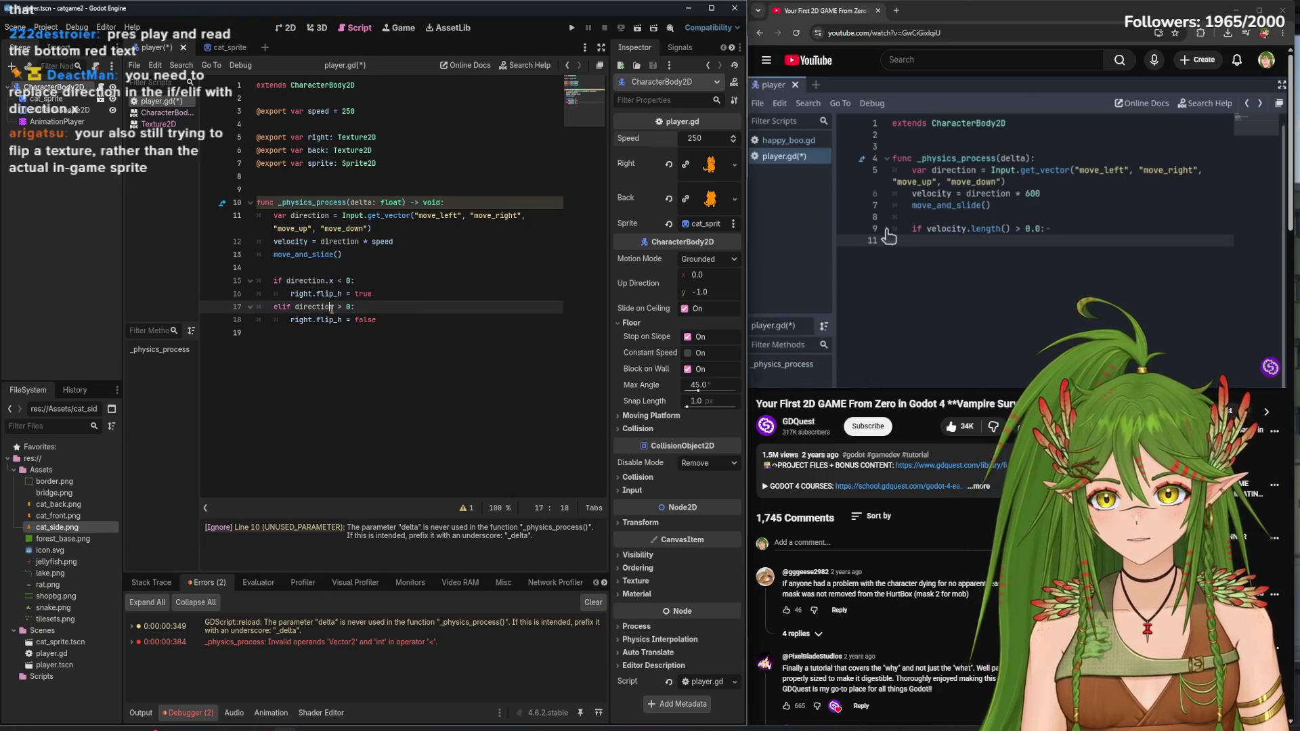
pyautogui.write('.x')
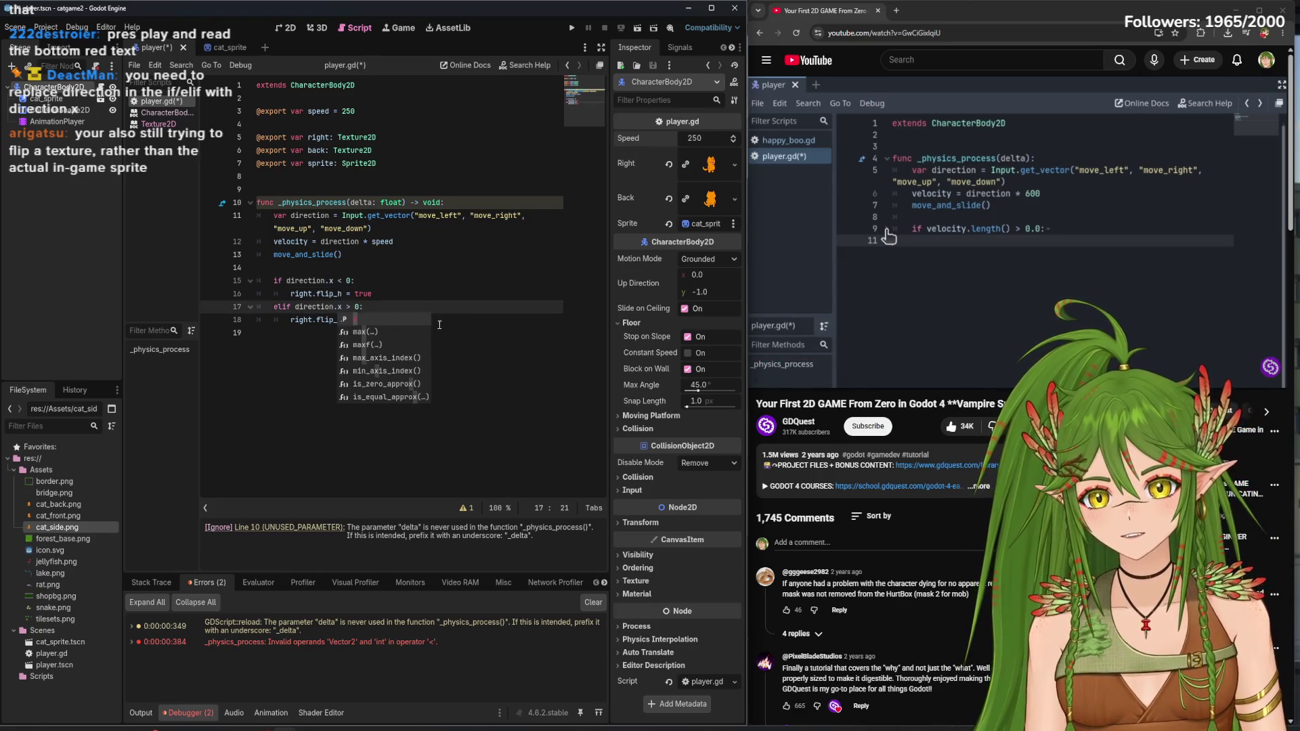
pyautogui.write('h = false')
pyautogui.press('Down')
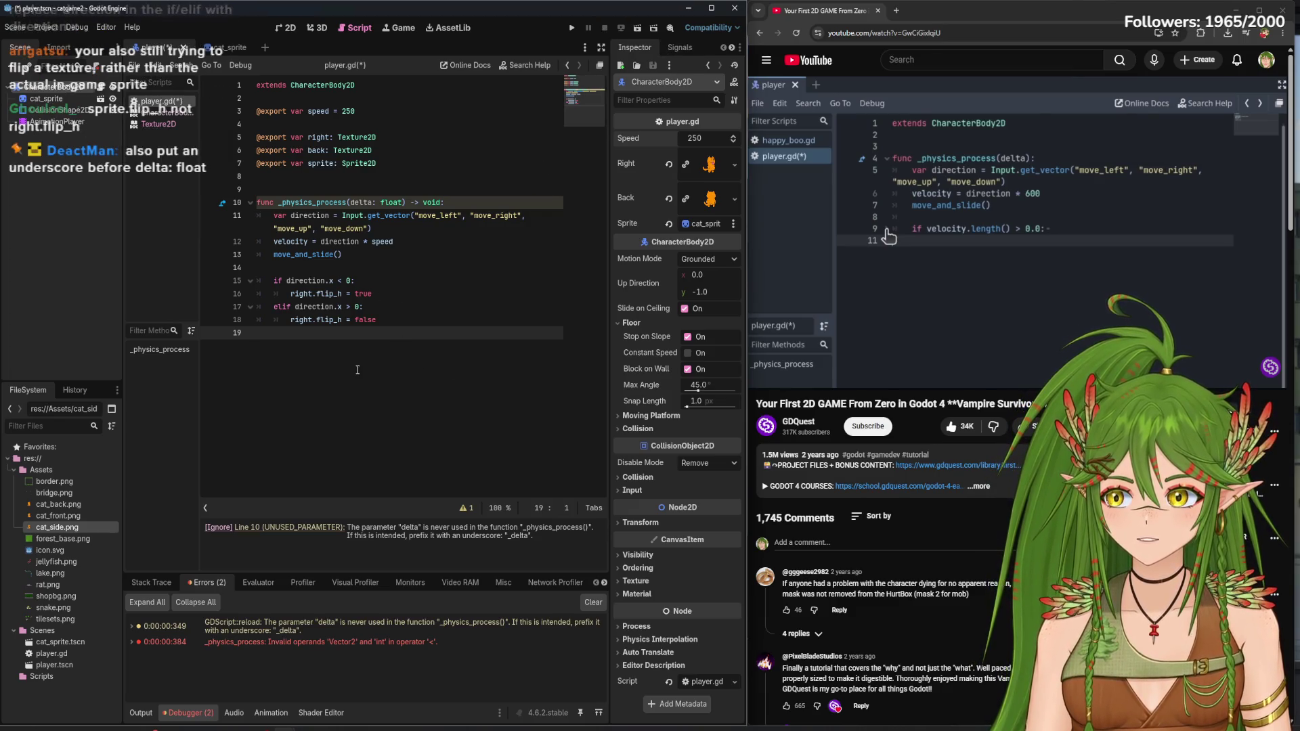
# Replace right with sprite in the flip_h assignments on lines 16 and 18
pyautogui.click(314, 294)
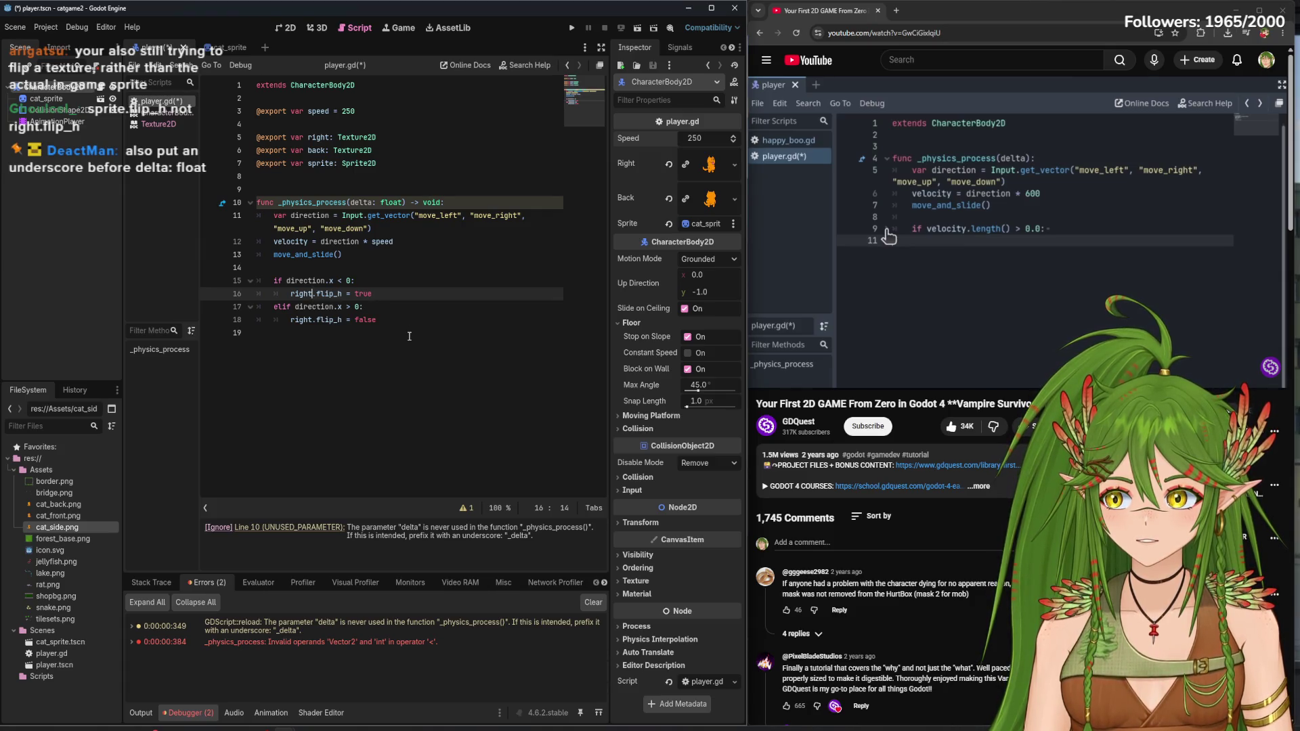
pyautogui.press('BackSpace')
pyautogui.press('BackSpace')
pyautogui.press('BackSpace')
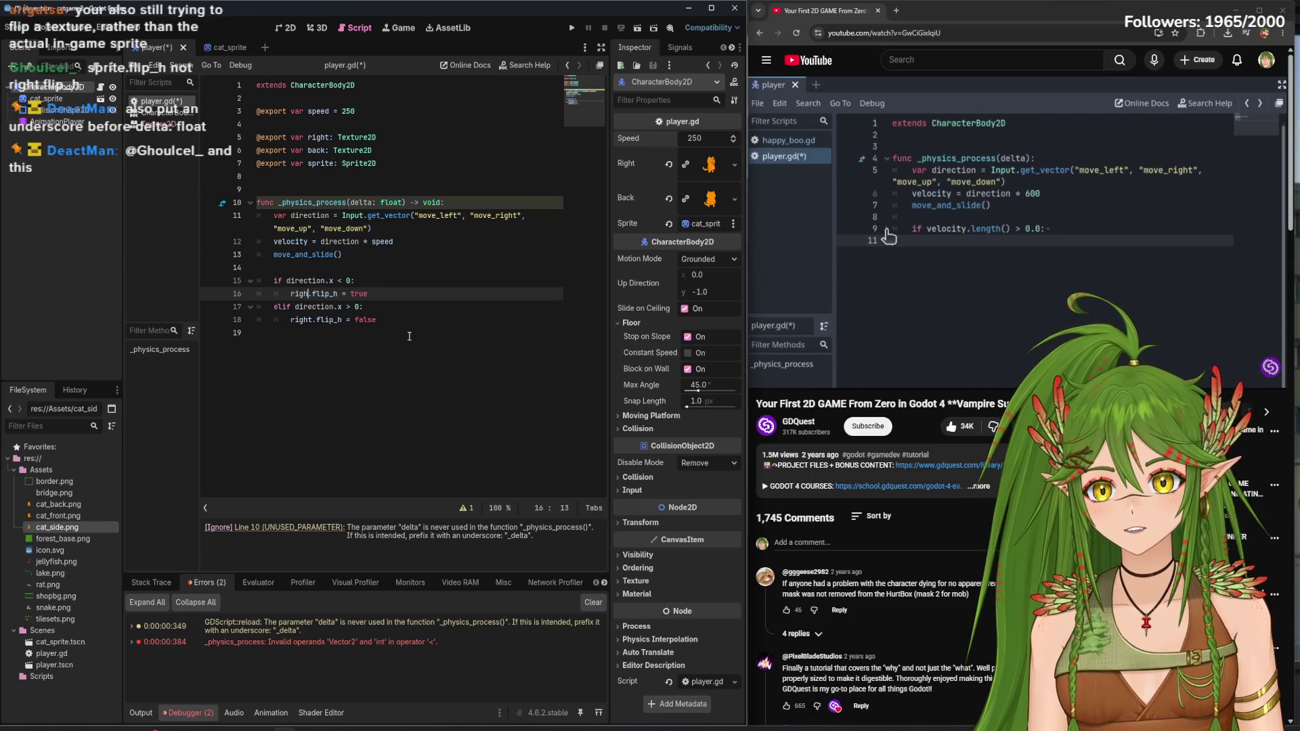
pyautogui.write('sprite')
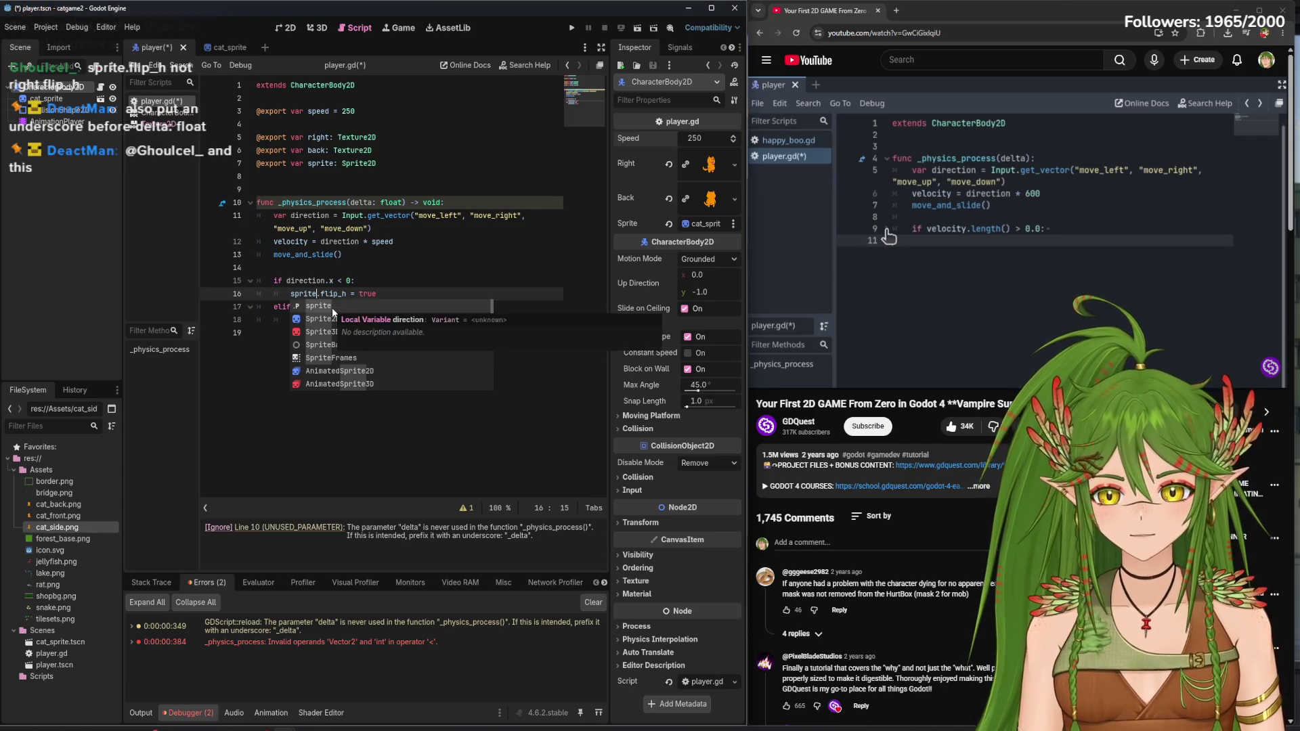
pyautogui.press('Escape')
pyautogui.press('Down')
pyautogui.press('Down')
pyautogui.press('BackSpace')
pyautogui.press('BackSpace')
pyautogui.press('BackSpace')
pyautogui.write('sprite')
pyautogui.press('Escape')
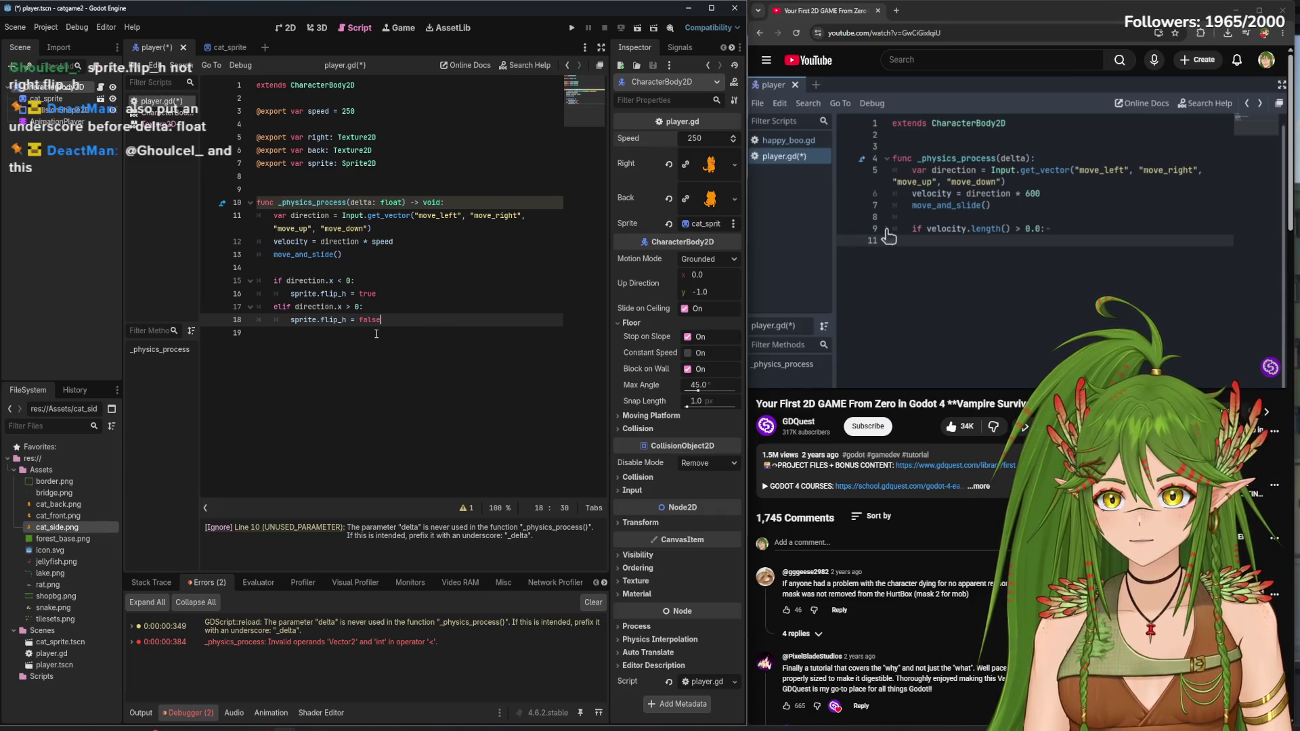
# Save and run the current scene, moving the cat toward the middle
pyautogui.click(372, 202)
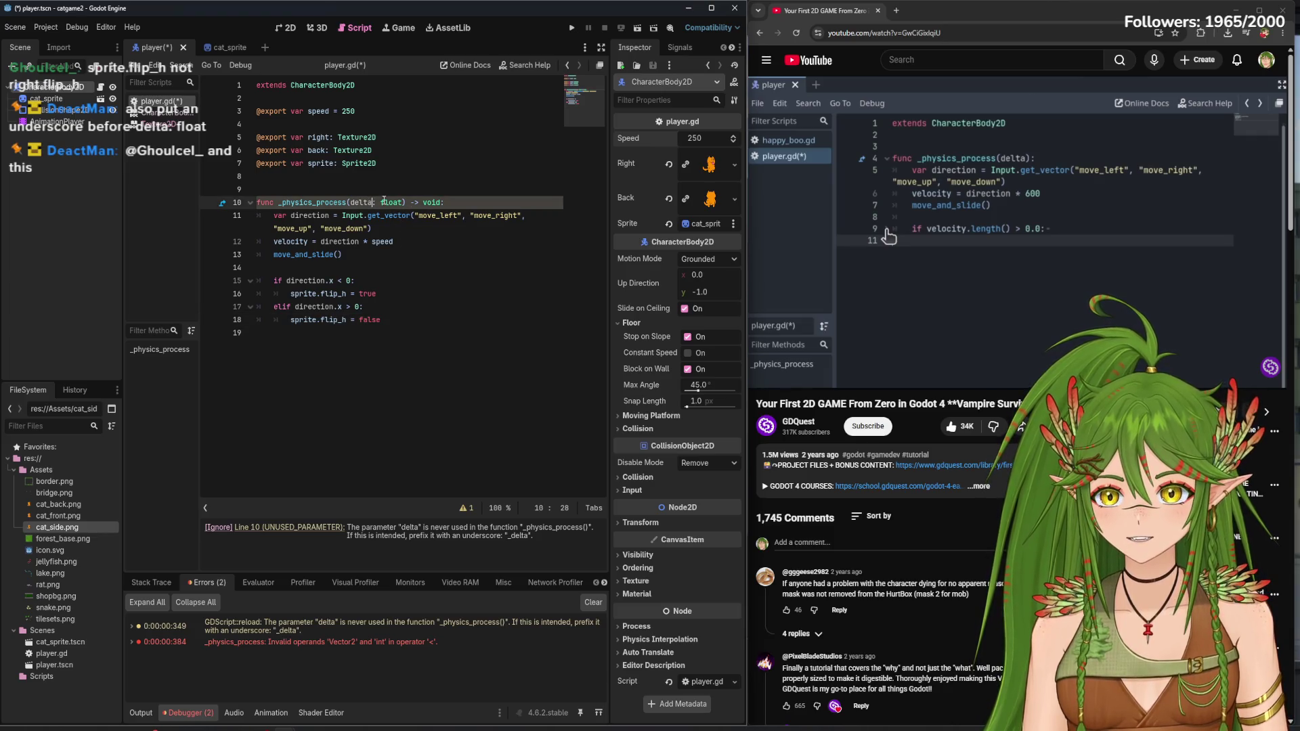
pyautogui.click(637, 28)
pyautogui.press('Right')
pyautogui.press('Down')
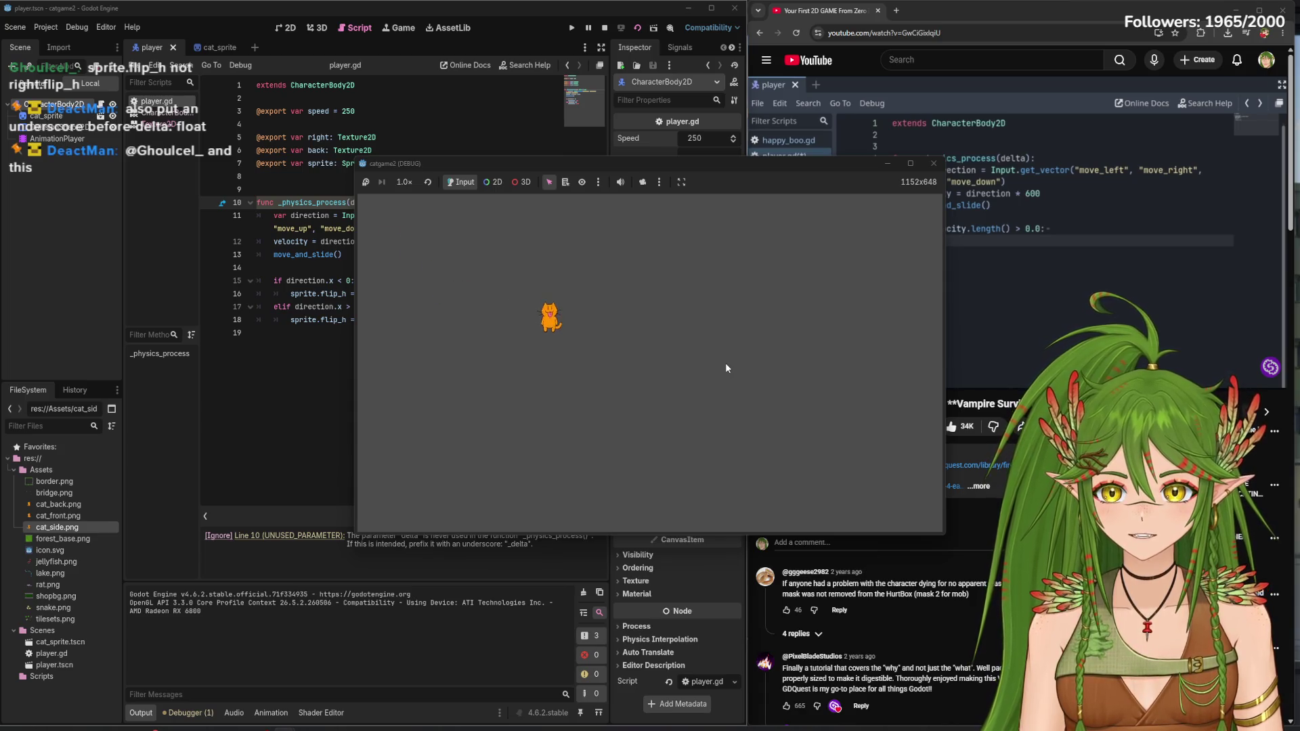
# Test the cat's flipping with left, right and down arrows, then close the game
pyautogui.press('Down')
pyautogui.press('Left')
pyautogui.press('Right')
pyautogui.press('Left')
pyautogui.press('Right')
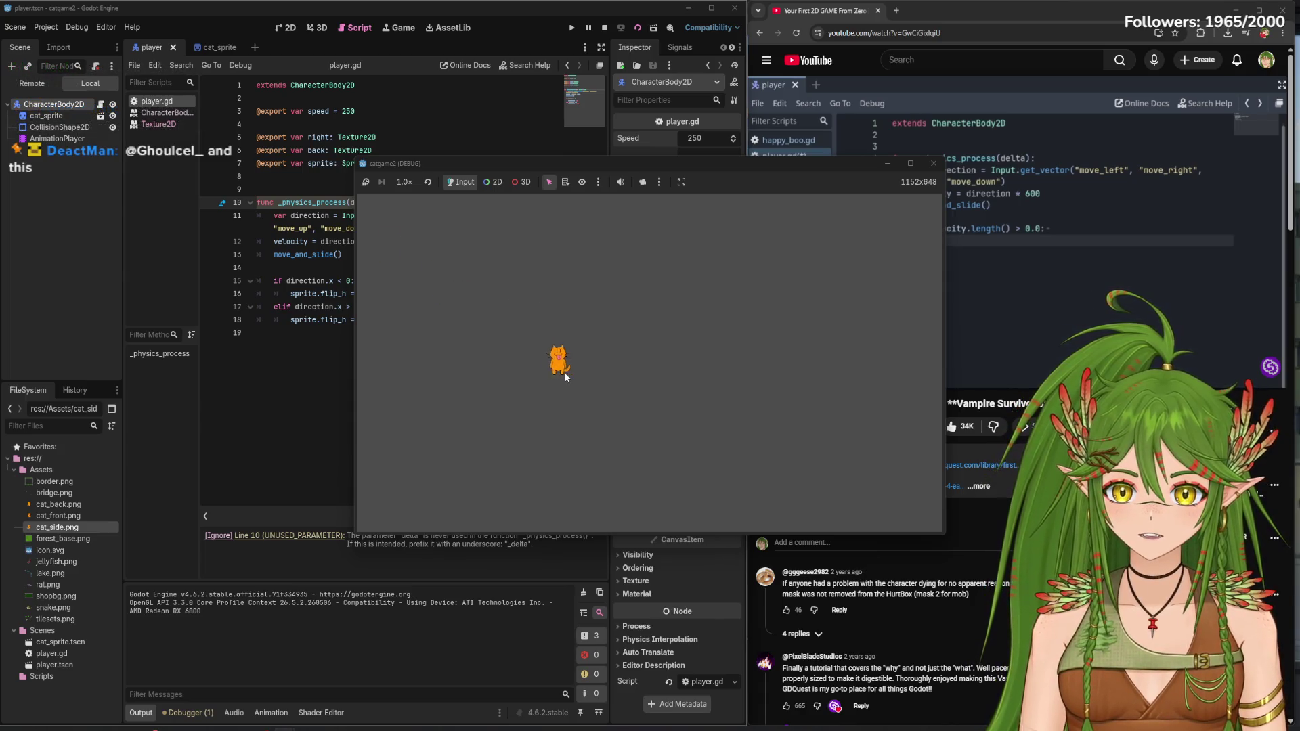
pyautogui.click(933, 163)
# Change sprite back to right on lines 16 and 18 and rerun the scene
pyautogui.click(325, 307)
pyautogui.click(318, 296)
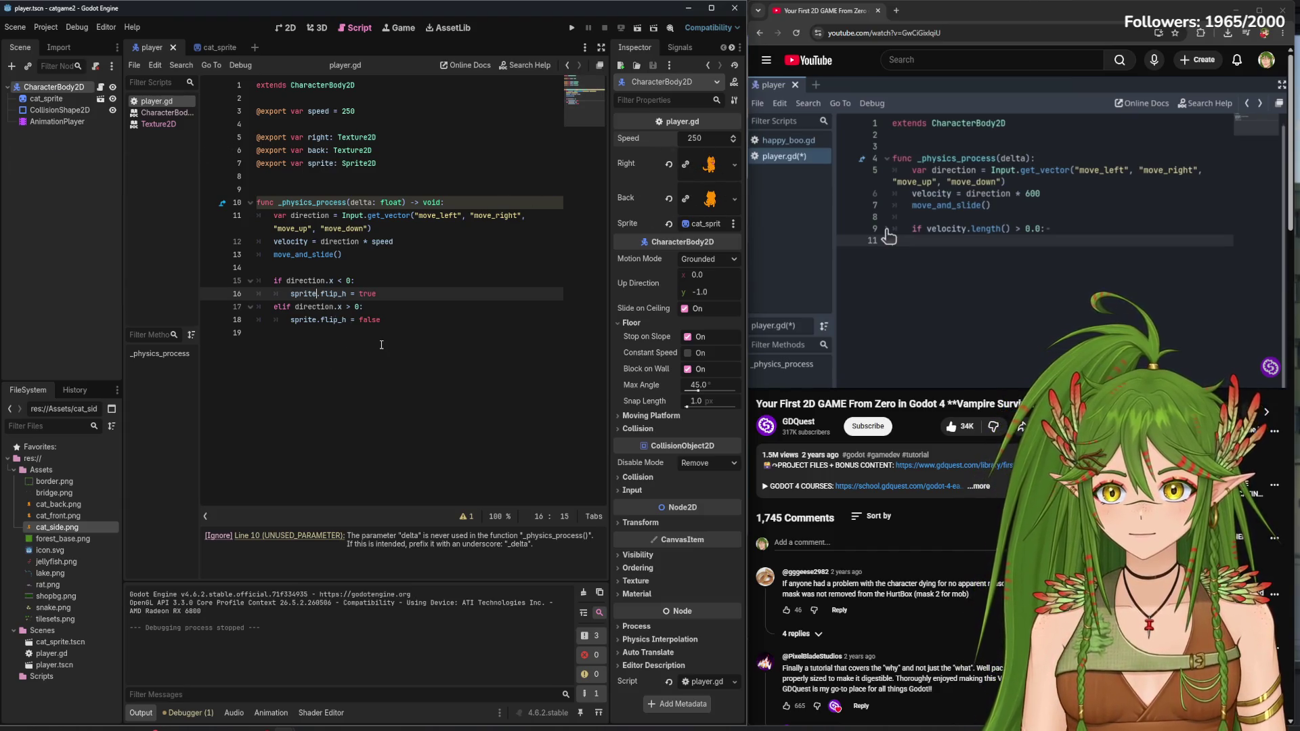
pyautogui.press('BackSpace')
pyautogui.press('BackSpace')
pyautogui.press('BackSpace')
pyautogui.press('BackSpace')
pyautogui.press('BackSpace')
pyautogui.write('right')
pyautogui.press('Escape')
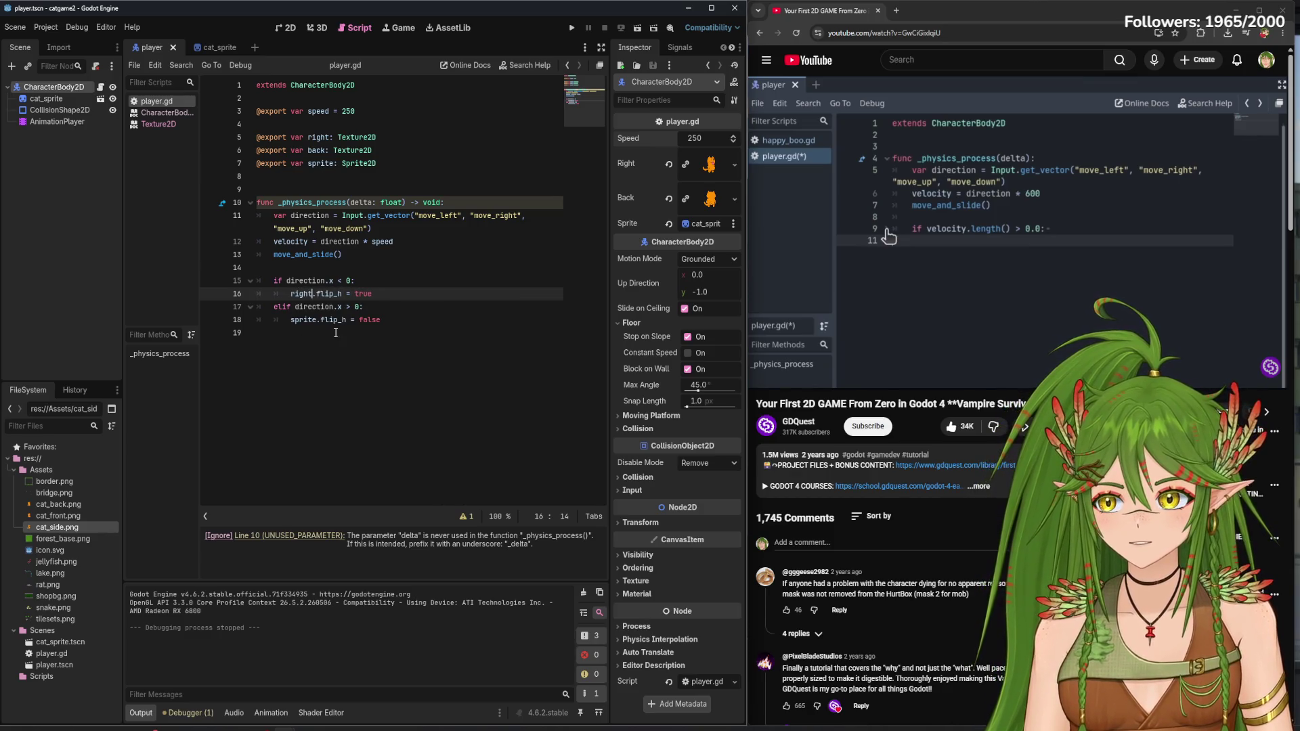
pyautogui.press('Down')
pyautogui.press('Down')
pyautogui.press('BackSpace')
pyautogui.press('BackSpace')
pyautogui.press('BackSpace')
pyautogui.write('right')
pyautogui.click(270, 388)
pyautogui.click(636, 28)
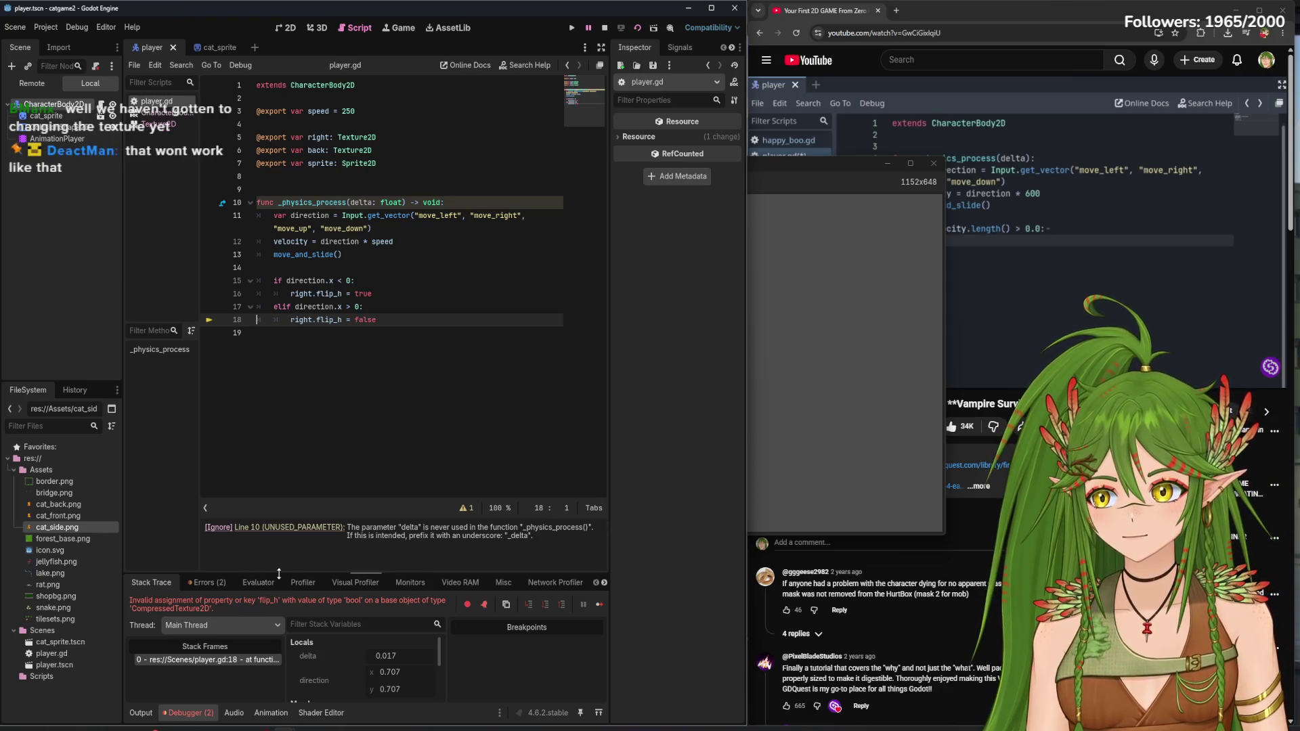
# Close the halted game and list the invalid flip_h-on-CompressedTexture2D error
pyautogui.click(802, 250)
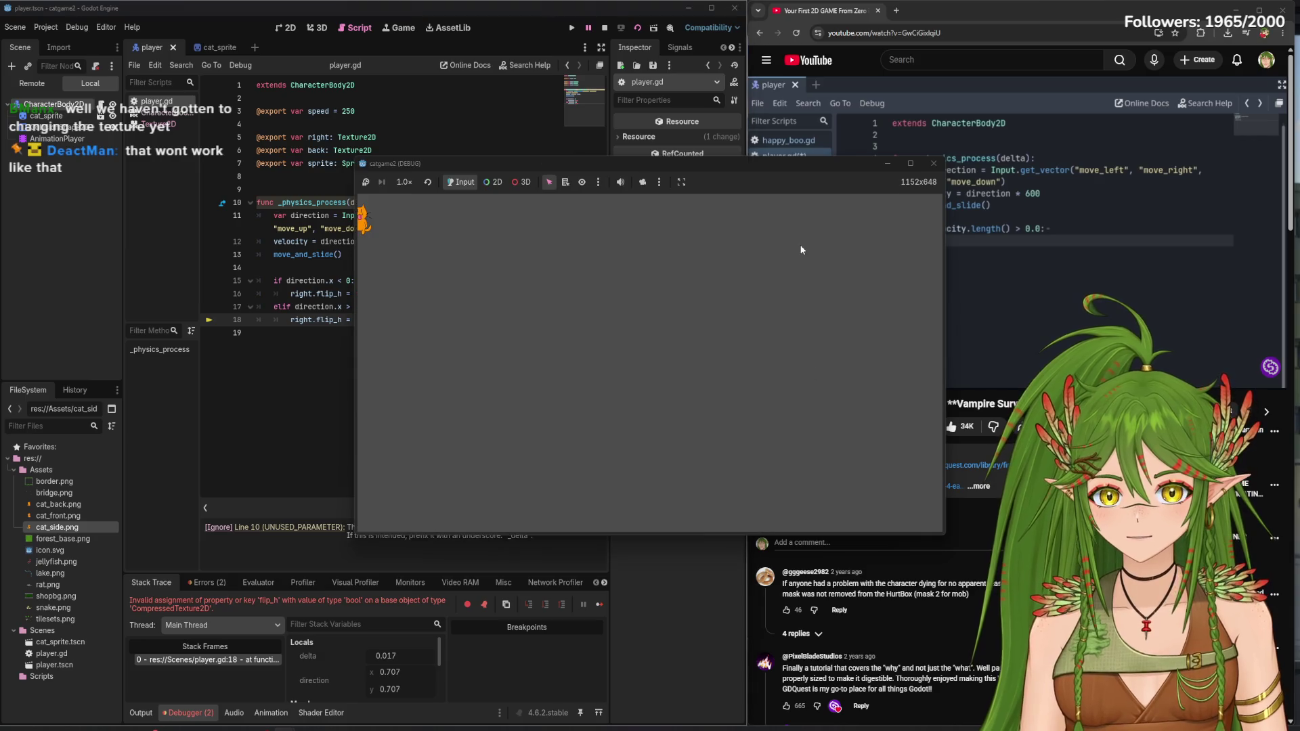
pyautogui.click(934, 164)
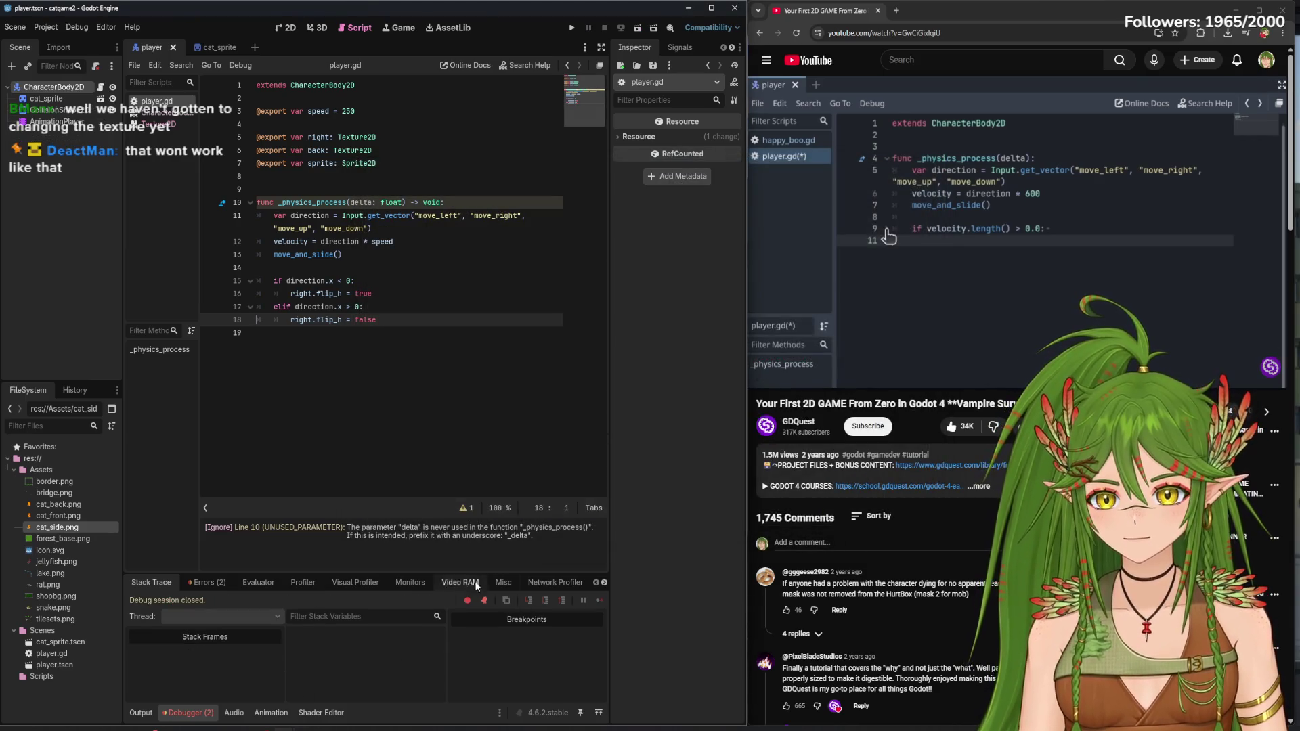
pyautogui.click(210, 582)
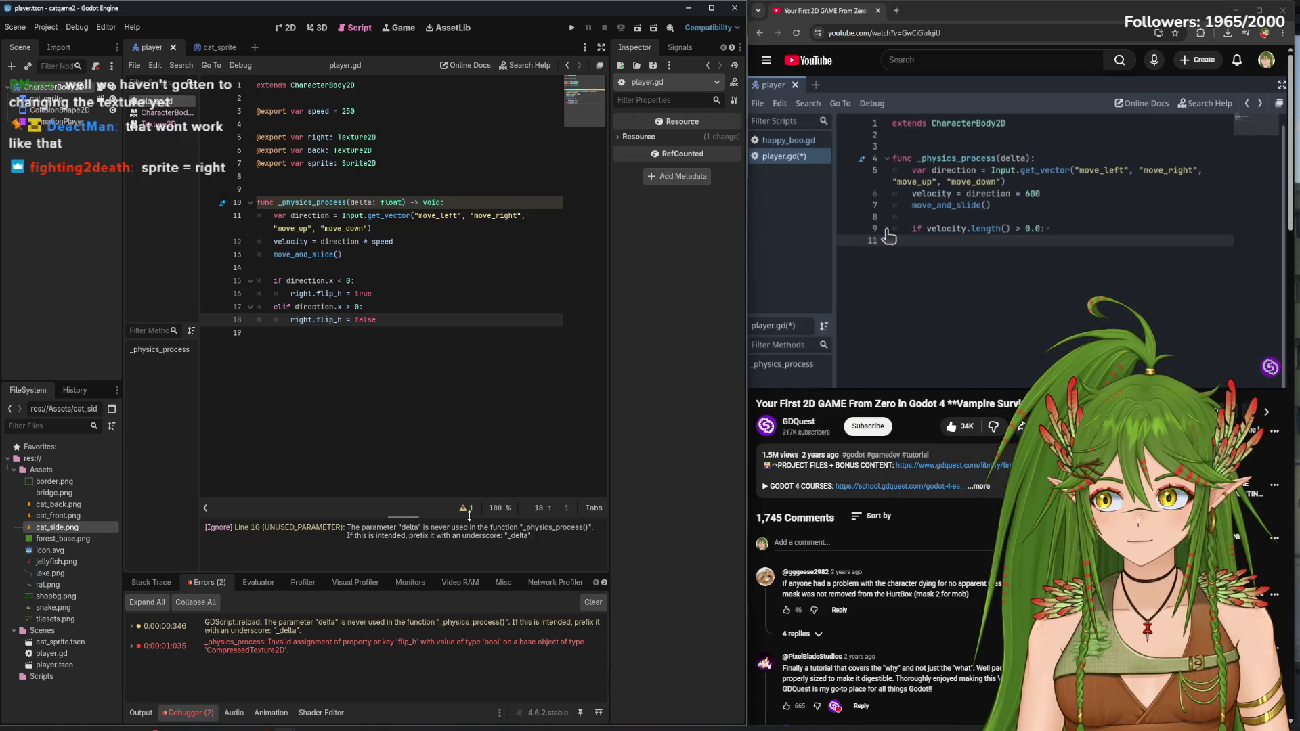
pyautogui.click(317, 294)
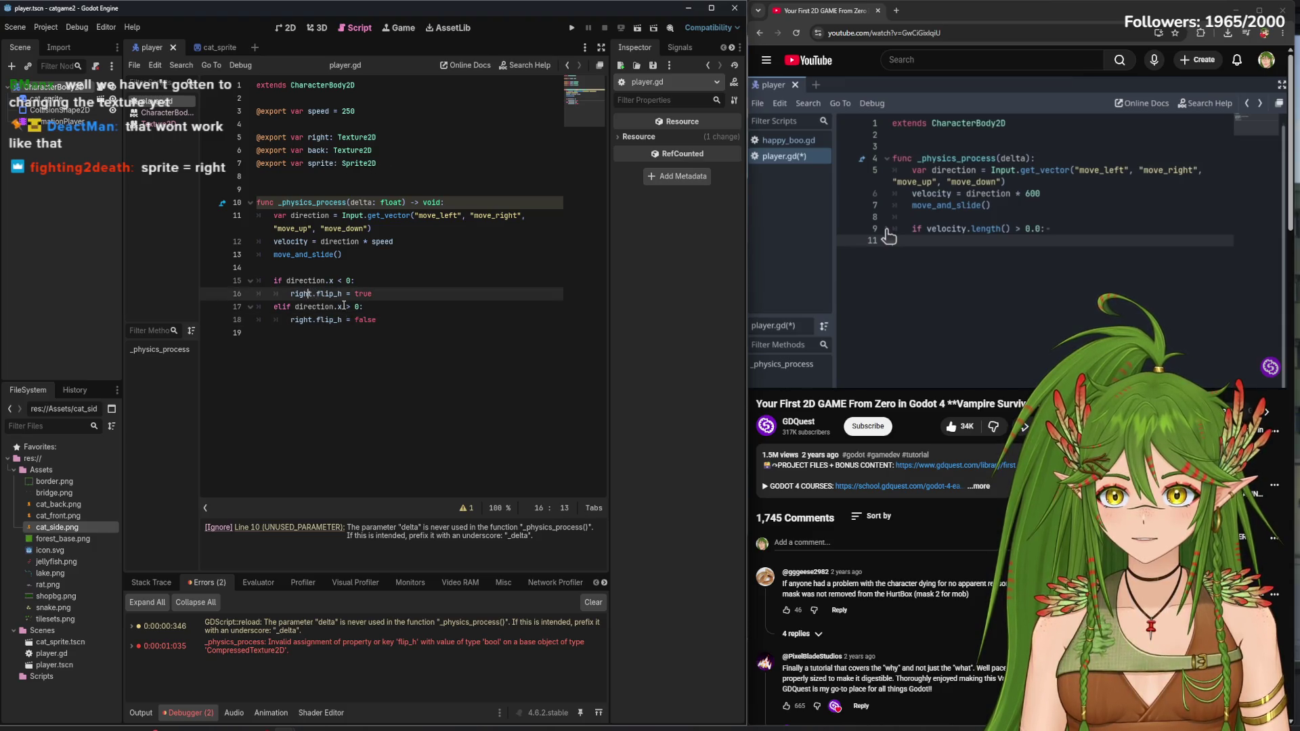
# Replace right with sprite on lines 16 and 18, then bring up the practice project's player.gd
pyautogui.press('BackSpace')
pyautogui.press('BackSpace')
pyautogui.press('BackSpace')
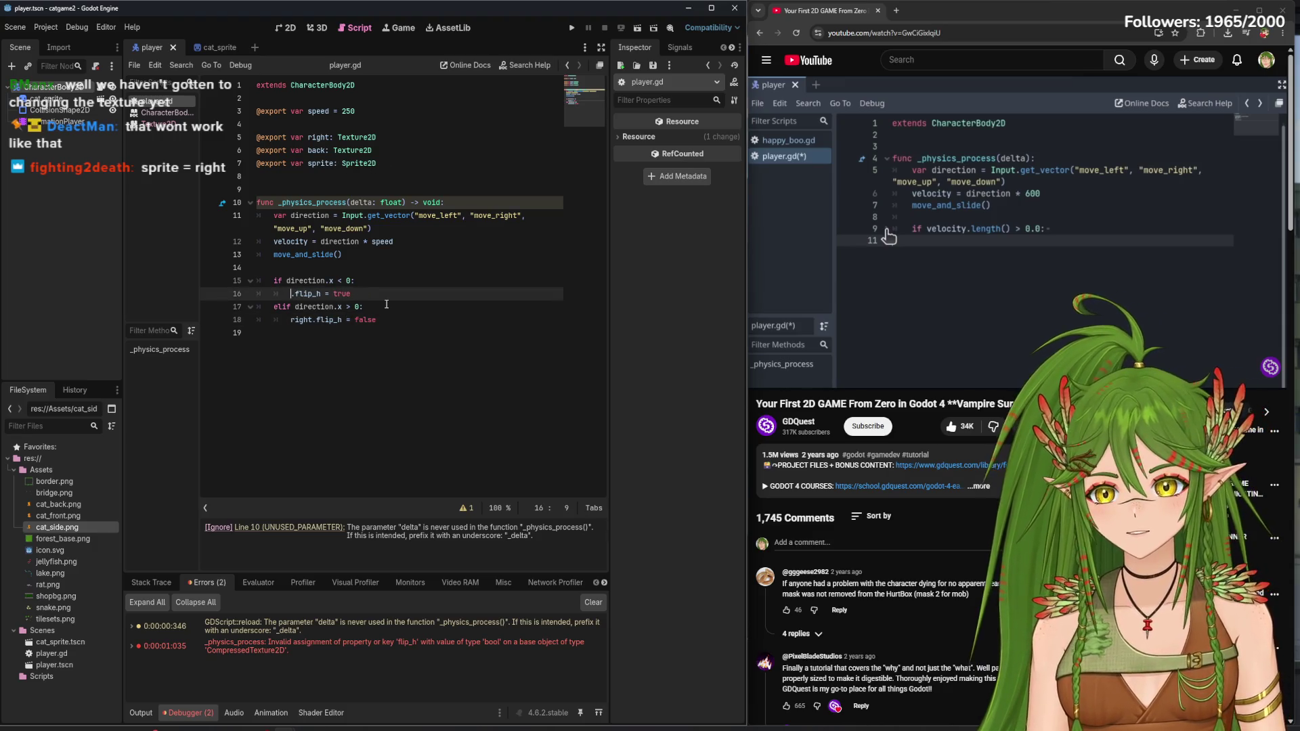
pyautogui.write('sprite')
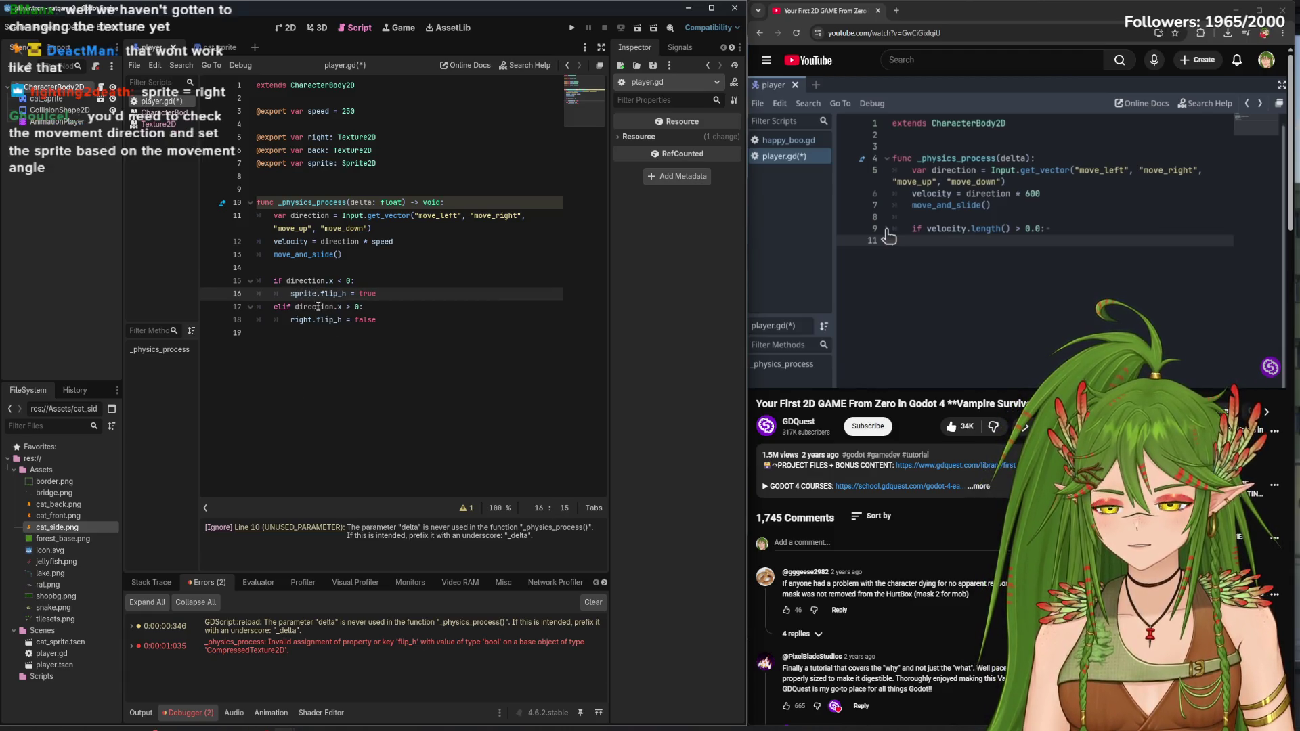
pyautogui.click(309, 319)
pyautogui.press('BackSpace')
pyautogui.press('BackSpace')
pyautogui.press('BackSpace')
pyautogui.write('sprite')
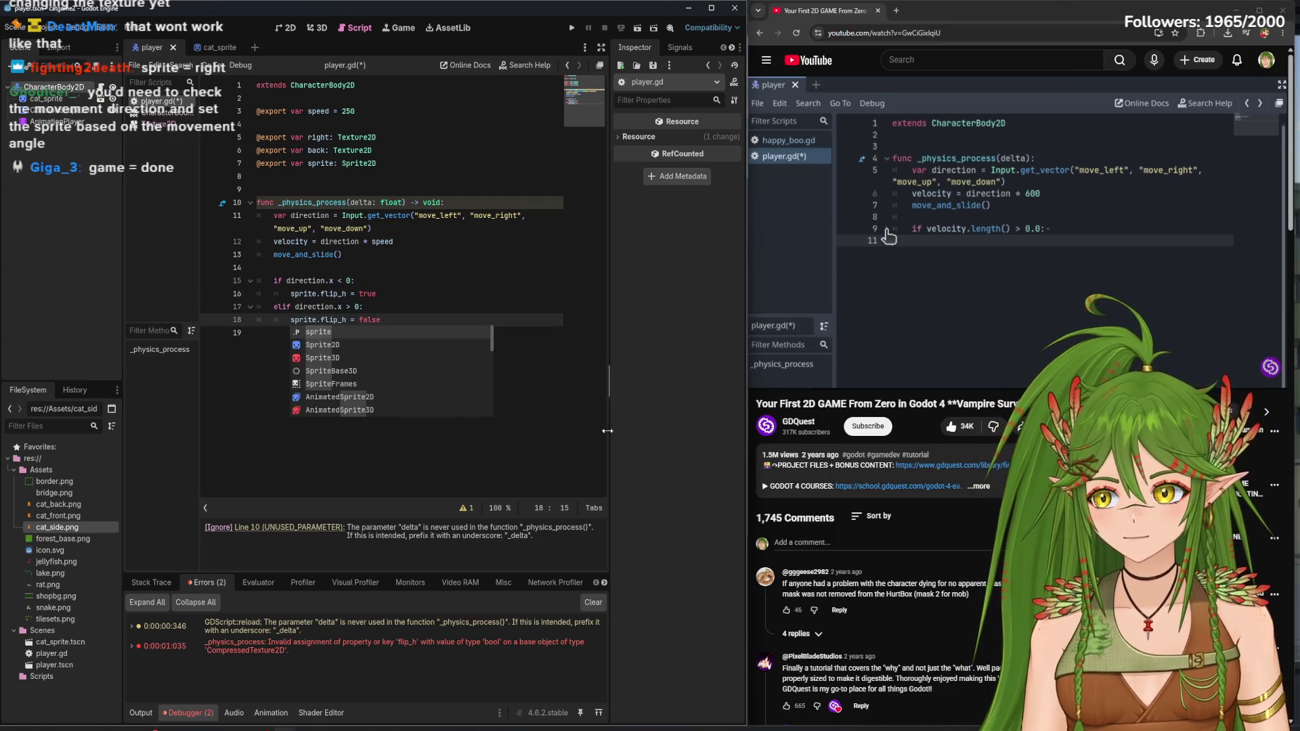
pyautogui.click(408, 706)
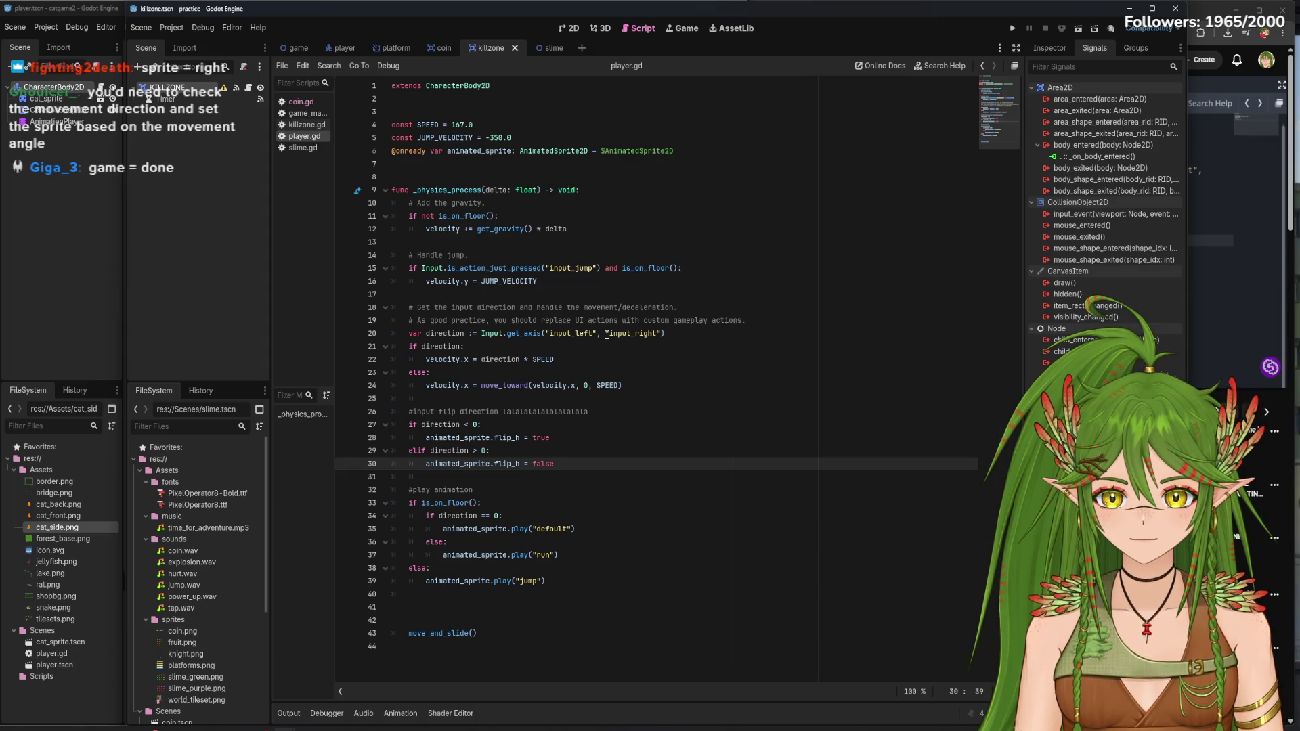
# Check the practice script's 'if direction == 0:' line, then move aside and minimize its window
pyautogui.moveTo(426, 516); pyautogui.dragTo(595, 521)
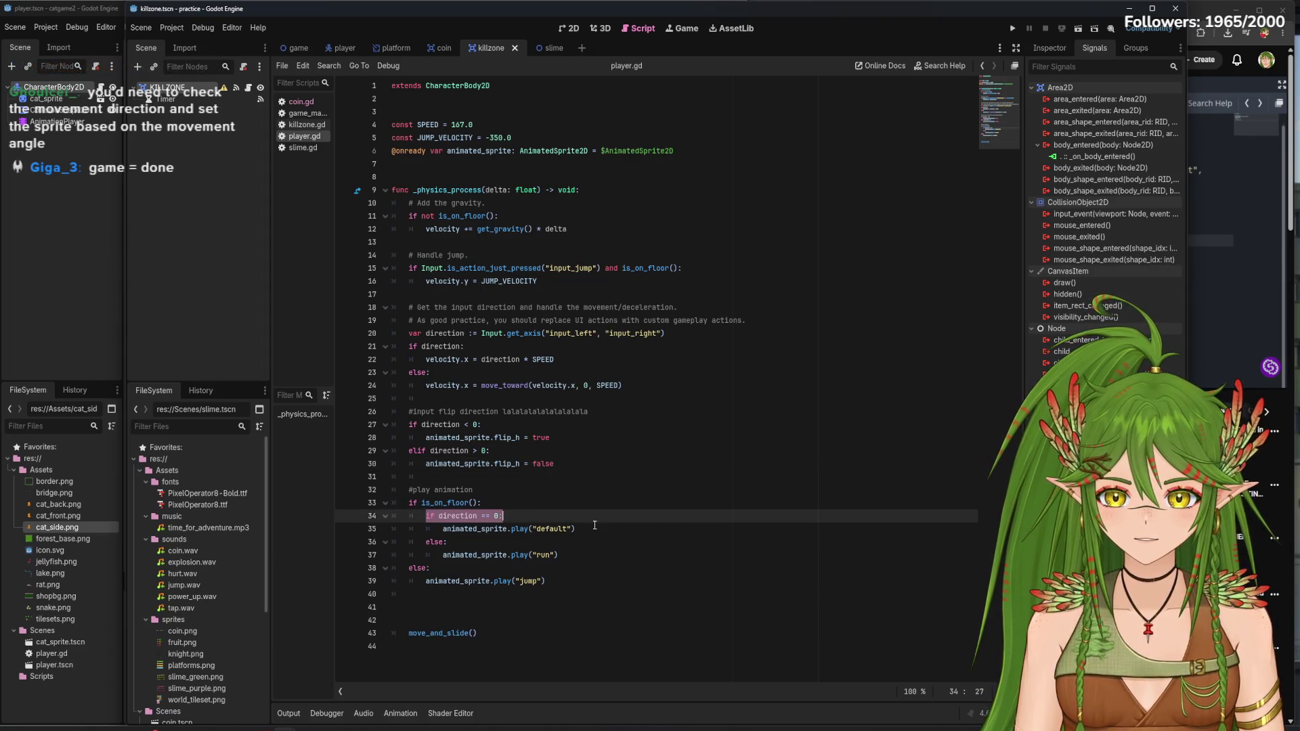
pyautogui.click(544, 519)
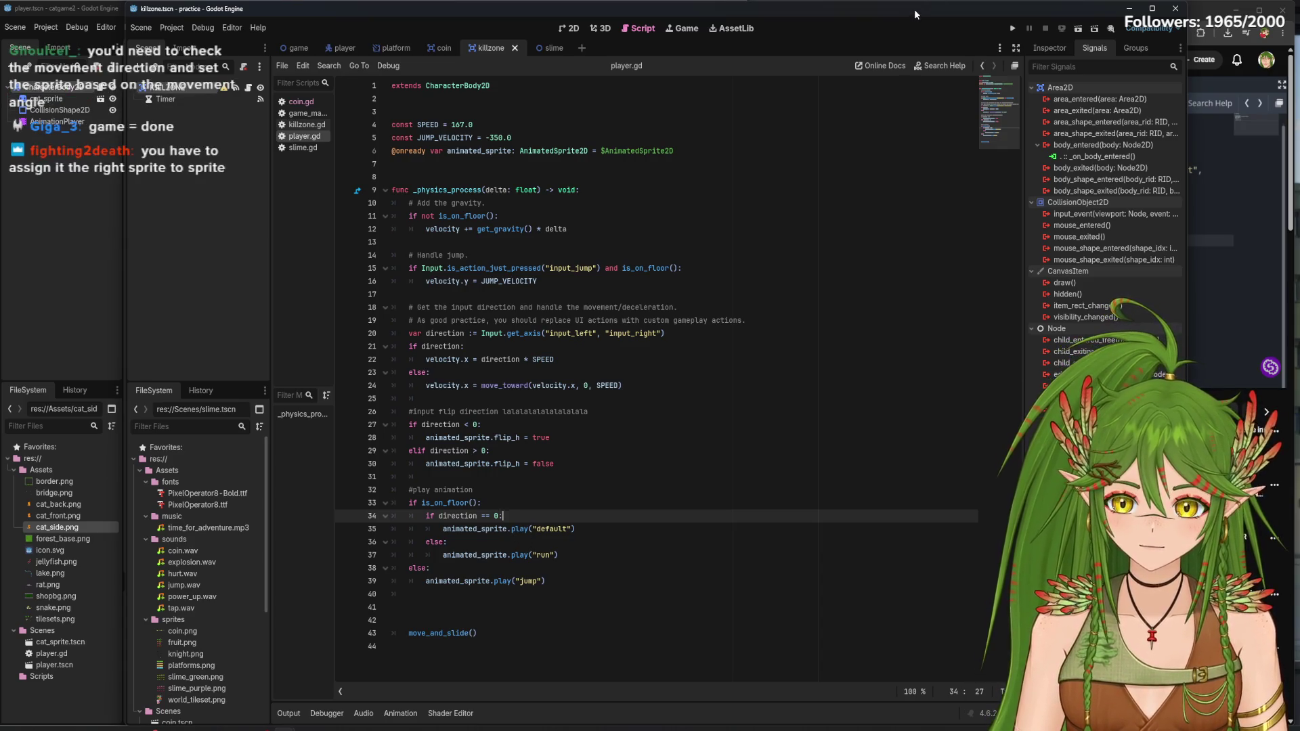
pyautogui.moveTo(916, 13)
pyautogui.mouseDown()
pyautogui.moveTo(1053, 370)
pyautogui.moveTo(974, 85)
pyautogui.moveTo(1020, 62)
pyautogui.moveTo(913, 43)
pyautogui.moveTo(909, 92)
pyautogui.mouseUp()
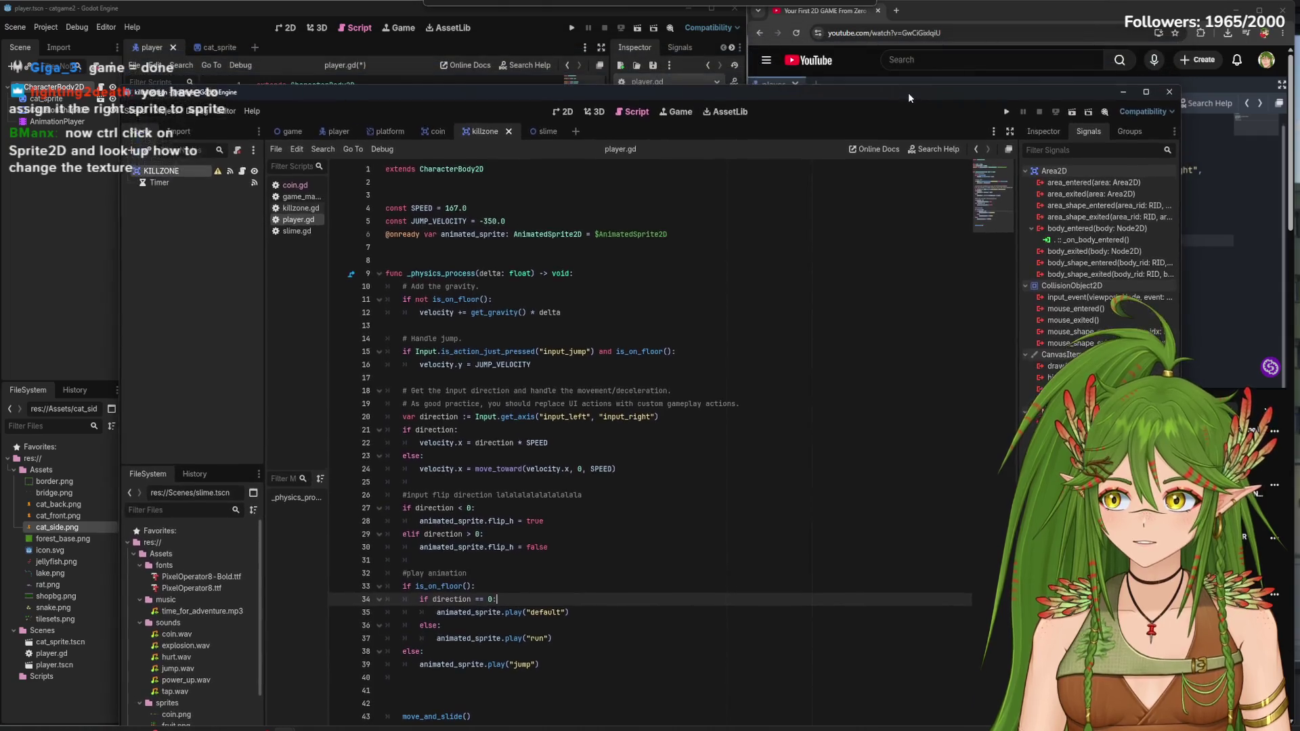
pyautogui.click(1122, 92)
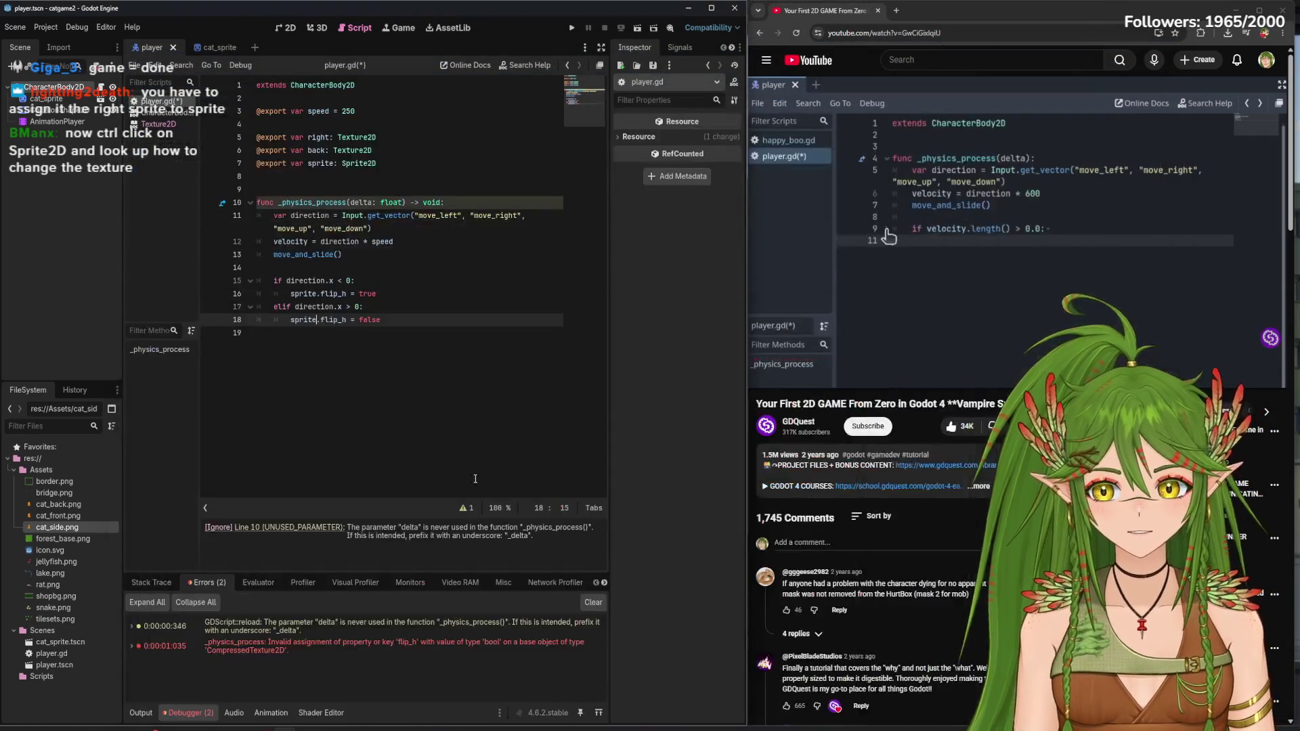
# Open Sprite2D's class reference from line 7 and browse its properties like flip_h and texture
pyautogui.click(357, 163)
pyautogui.keyDown('ctrl'); pyautogui.click(356, 164); pyautogui.keyUp('ctrl')
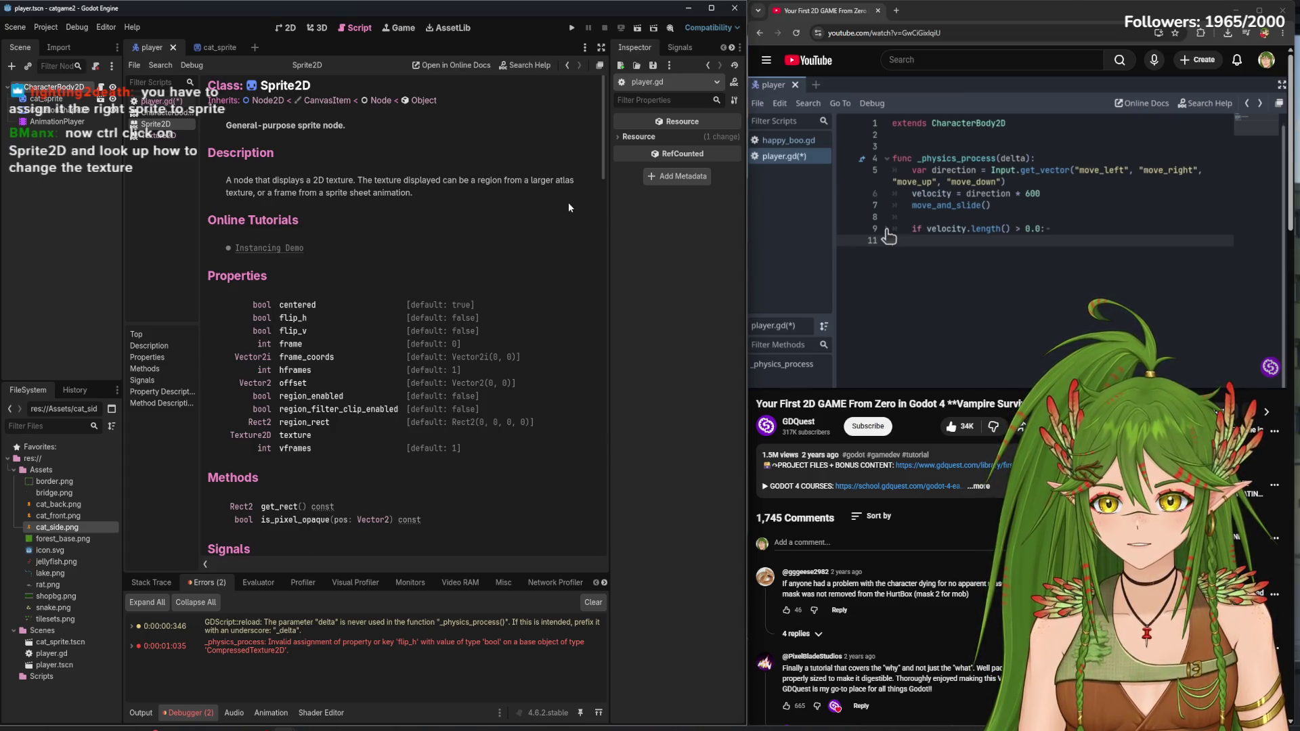
pyautogui.moveTo(607, 145); pyautogui.dragTo(606, 202)
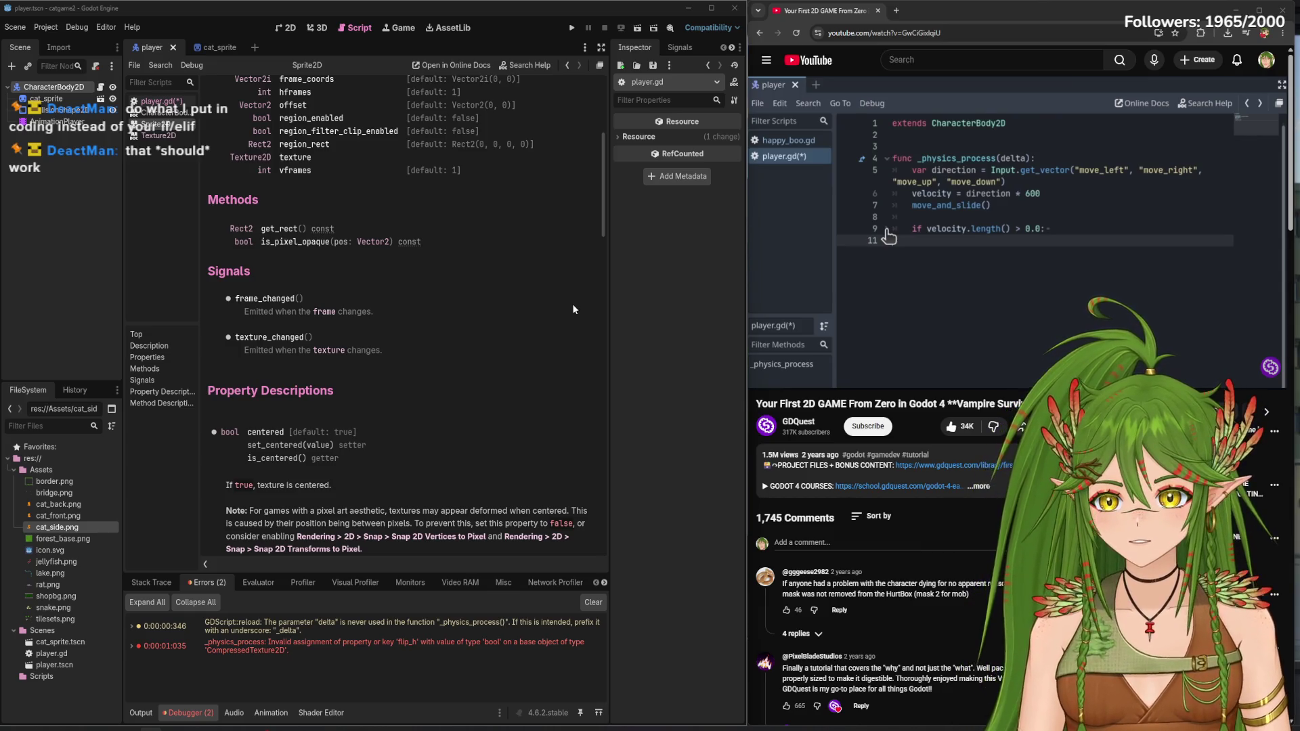
pyautogui.moveTo(603, 176); pyautogui.dragTo(619, 341)
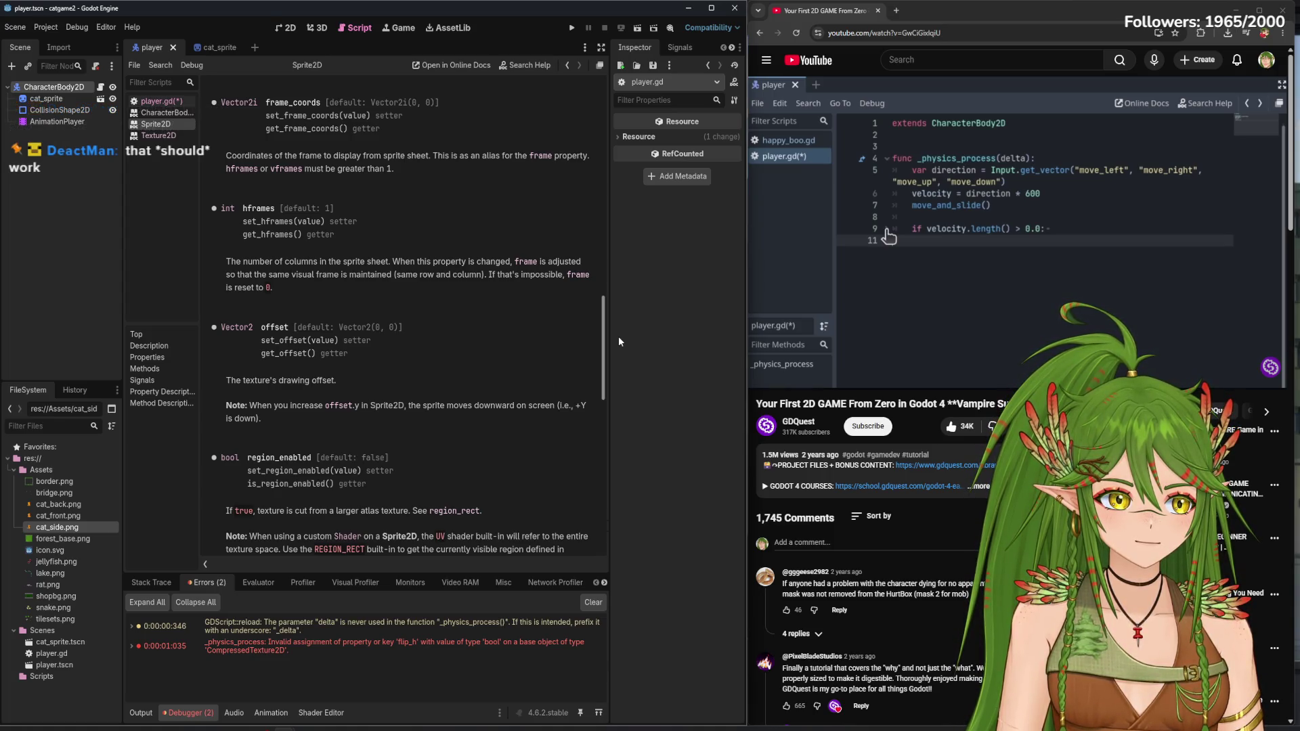
pyautogui.moveTo(619, 338)
pyautogui.mouseDown()
pyautogui.moveTo(603, 501)
pyautogui.moveTo(627, 118)
pyautogui.mouseUp()
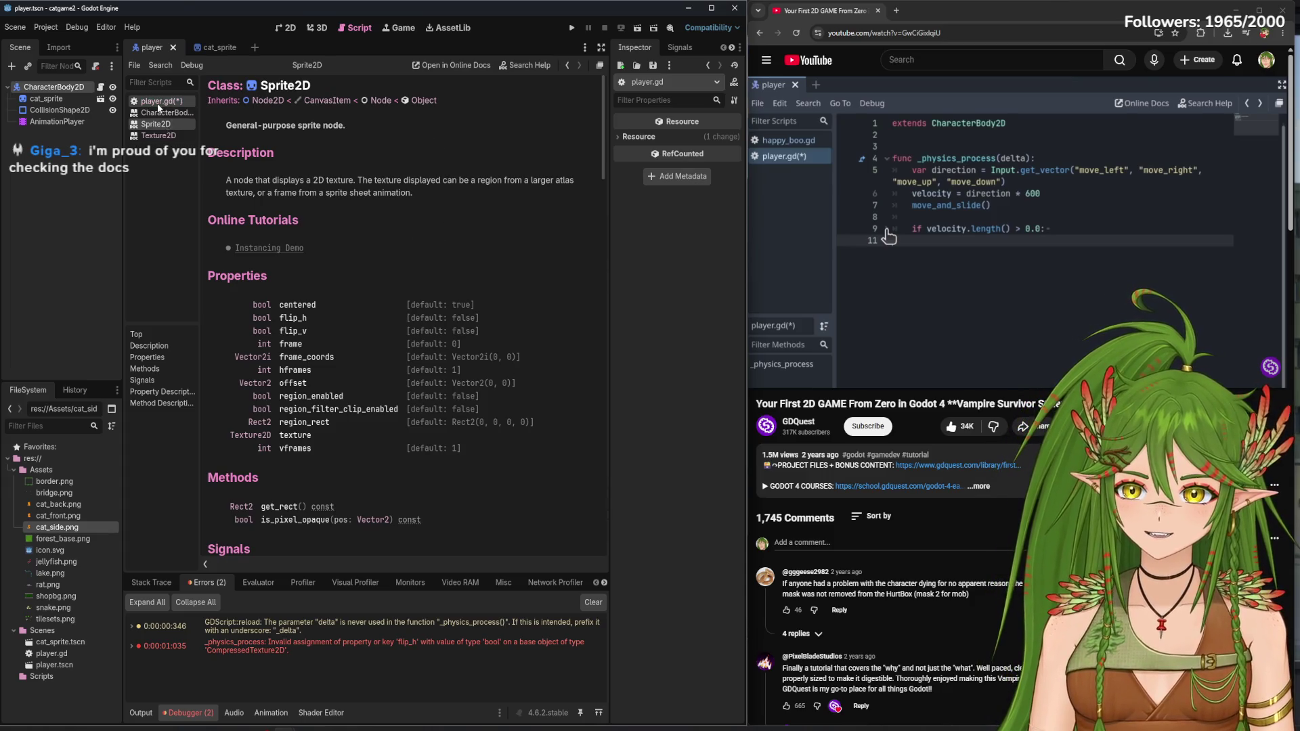
# Paste the copied sprite.texture check over lines 15–18 and indent its if and else lines
pyautogui.click(159, 101)
pyautogui.click(399, 321)
pyautogui.hotkey('shift', 'Up')
pyautogui.hotkey('shift', 'Up')
pyautogui.hotkey('shift', 'Up')
pyautogui.hotkey('shift', 'Home')
pyautogui.hotkey('shift', 'Home')
pyautogui.write('if sprite.texture == right:   sprite.flip_h = direction.x > 0 else:   sprite.flip_h = false')
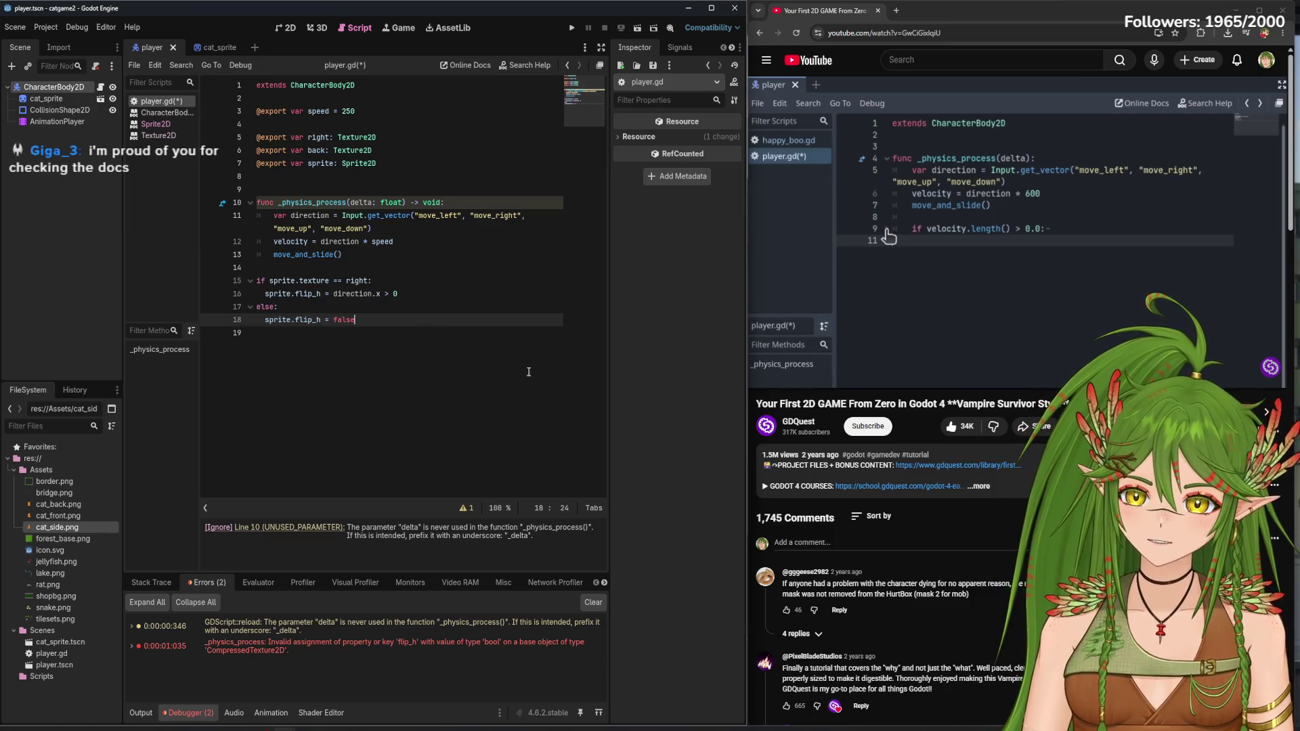
pyautogui.click(255, 279)
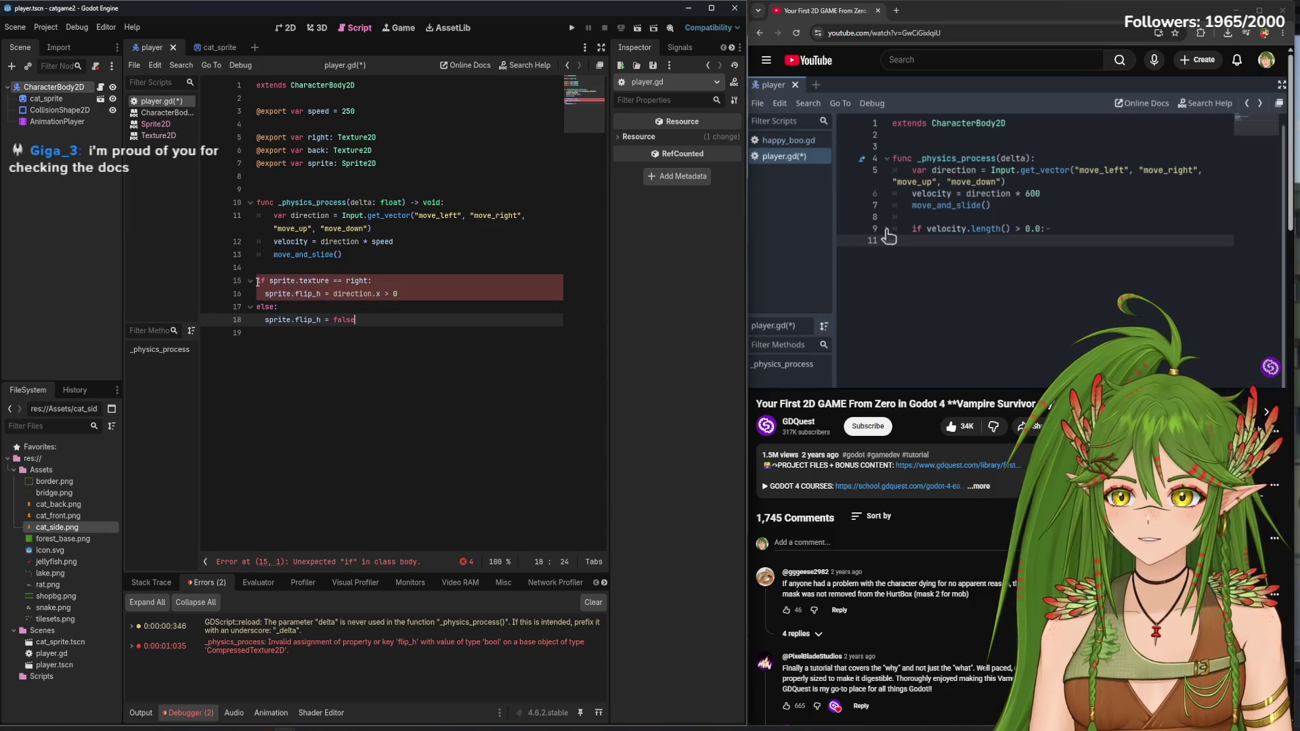
pyautogui.press('Tab')
pyautogui.click(257, 307)
pyautogui.press('Tab')
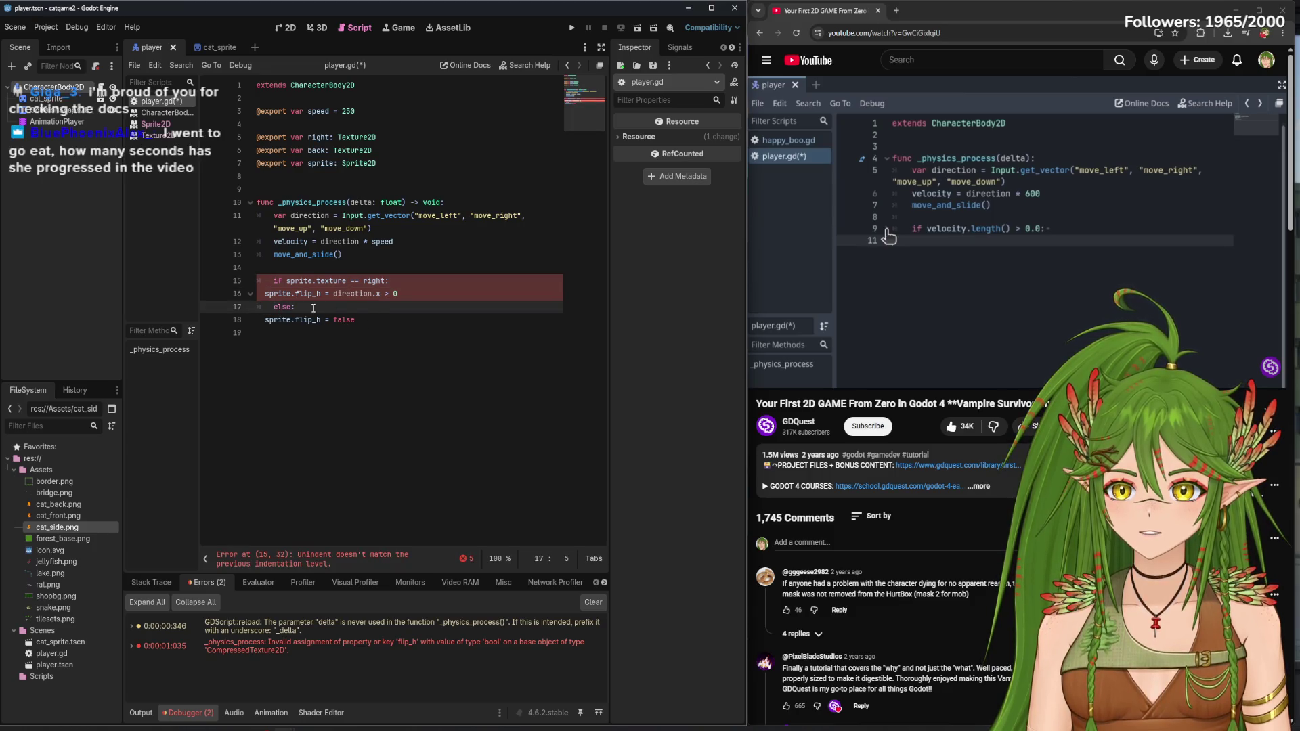
pyautogui.click(290, 307)
pyautogui.press('BackSpace')
pyautogui.press('BackSpace')
pyautogui.write('if')
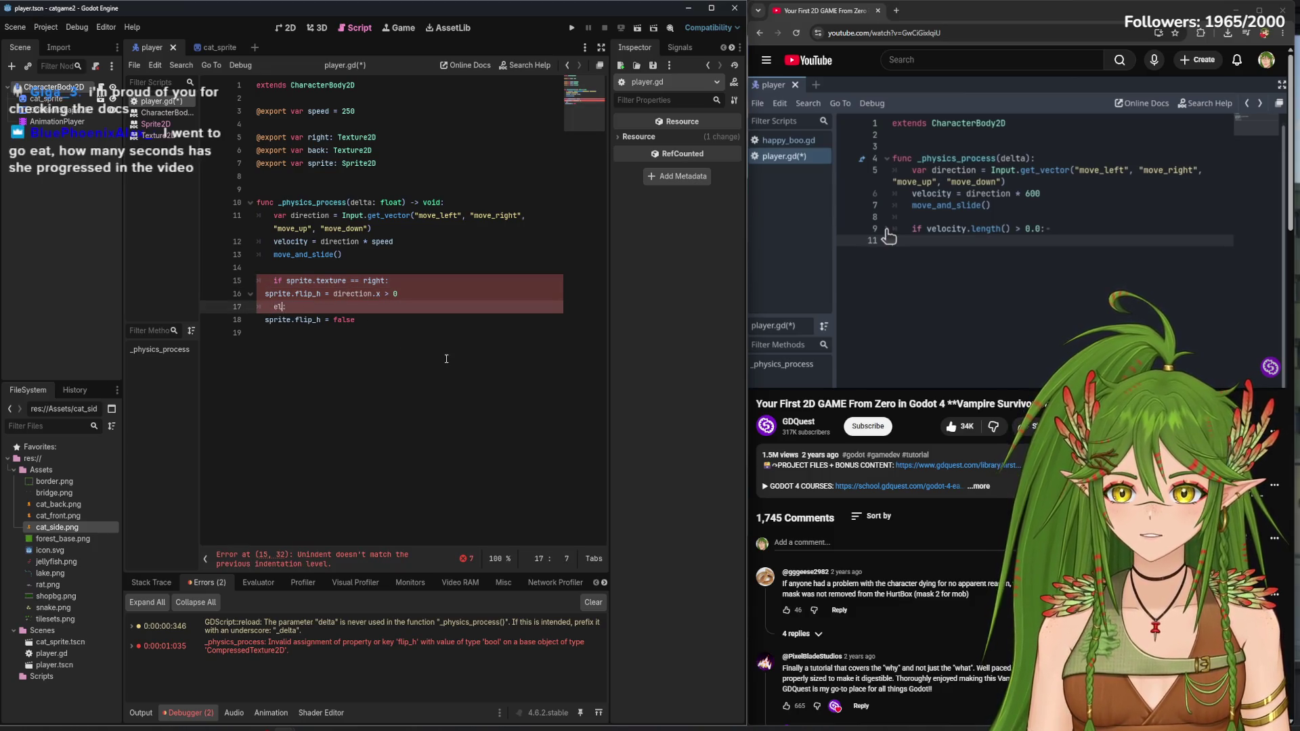
pyautogui.click(445, 356)
# Compare with the practice project and turn line 17's elif back into else:
pyautogui.hotkey('alt', 'Tab')
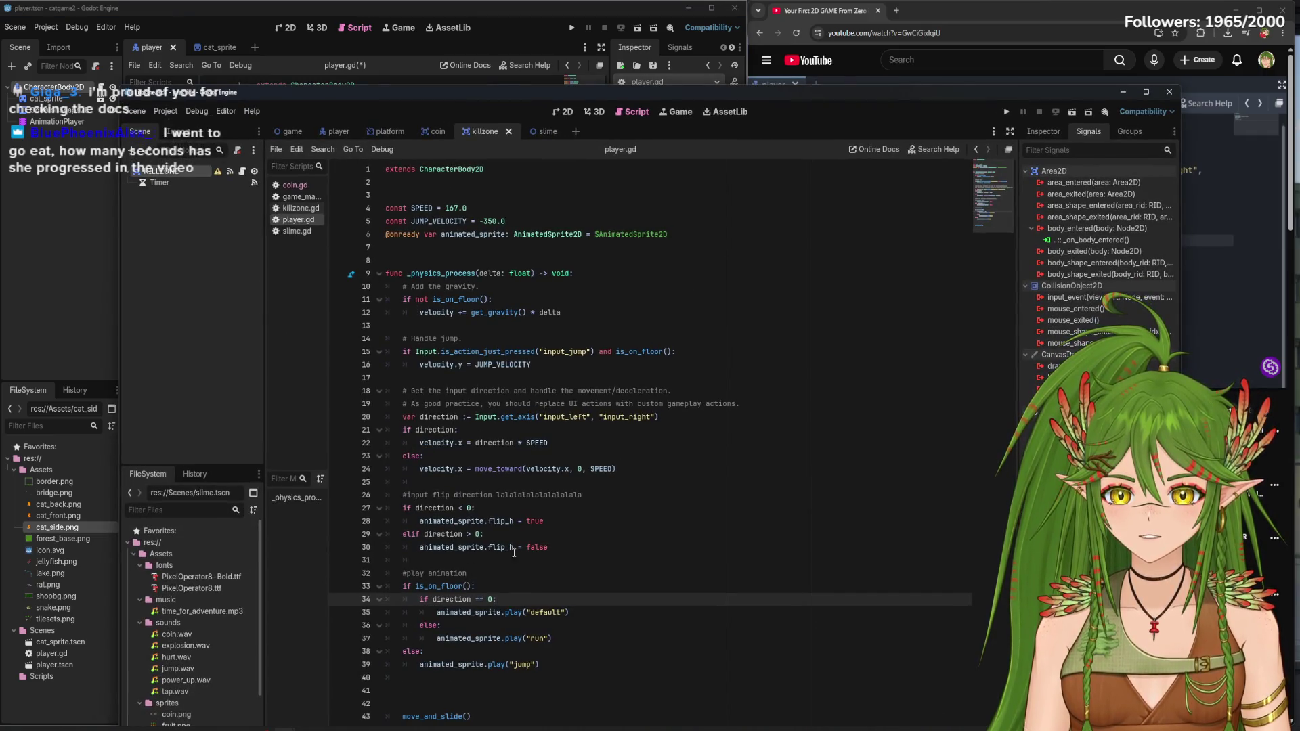
pyautogui.hotkey('alt', 'Tab')
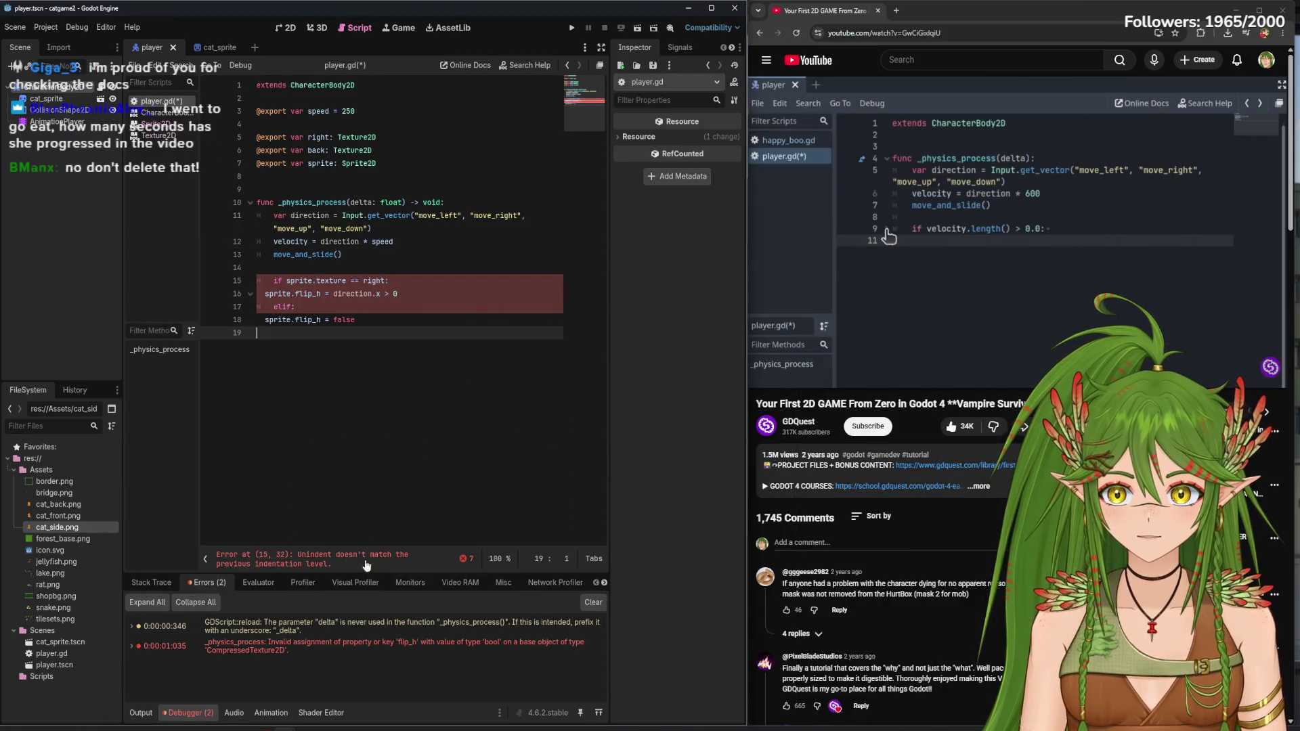
pyautogui.click(287, 306)
pyautogui.press('BackSpace')
pyautogui.press('BackSpace')
pyautogui.write('se:')
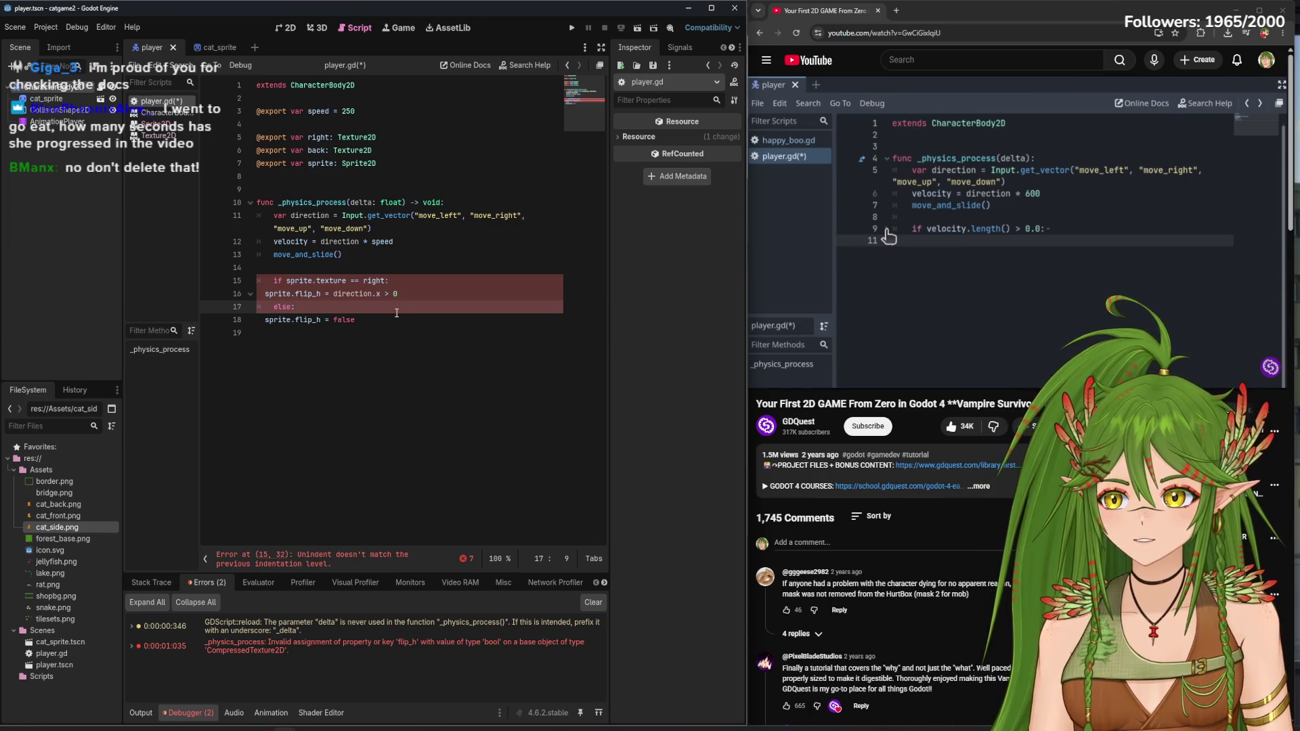
pyautogui.click(402, 324)
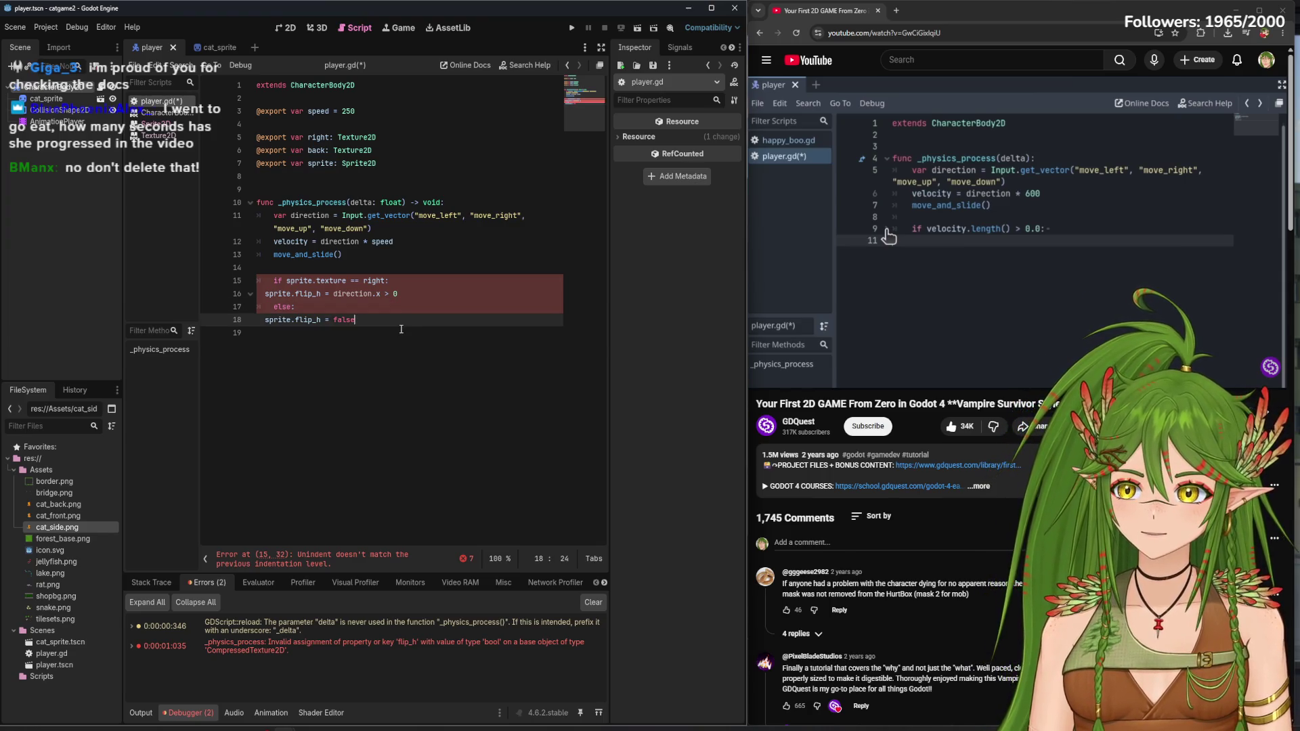
# Undo the paste to restore the direction.x flip branches and add blank lines below them
pyautogui.press('Up')
pyautogui.press('Home')
pyautogui.press('BackSpace')
pyautogui.hotkey('ctrl', 'z')
pyautogui.hotkey('ctrl', 'z')
pyautogui.hotkey('ctrl', 'z')
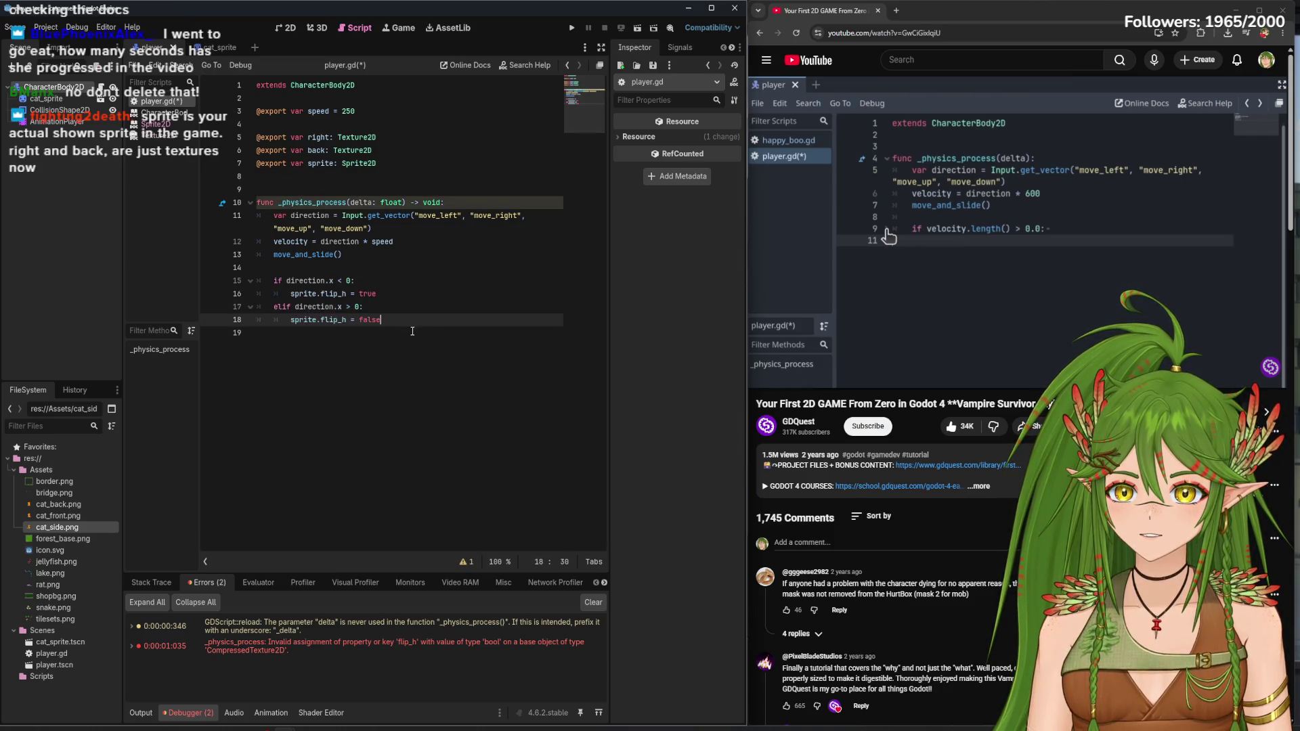
pyautogui.press('Return')
pyautogui.press('Return')
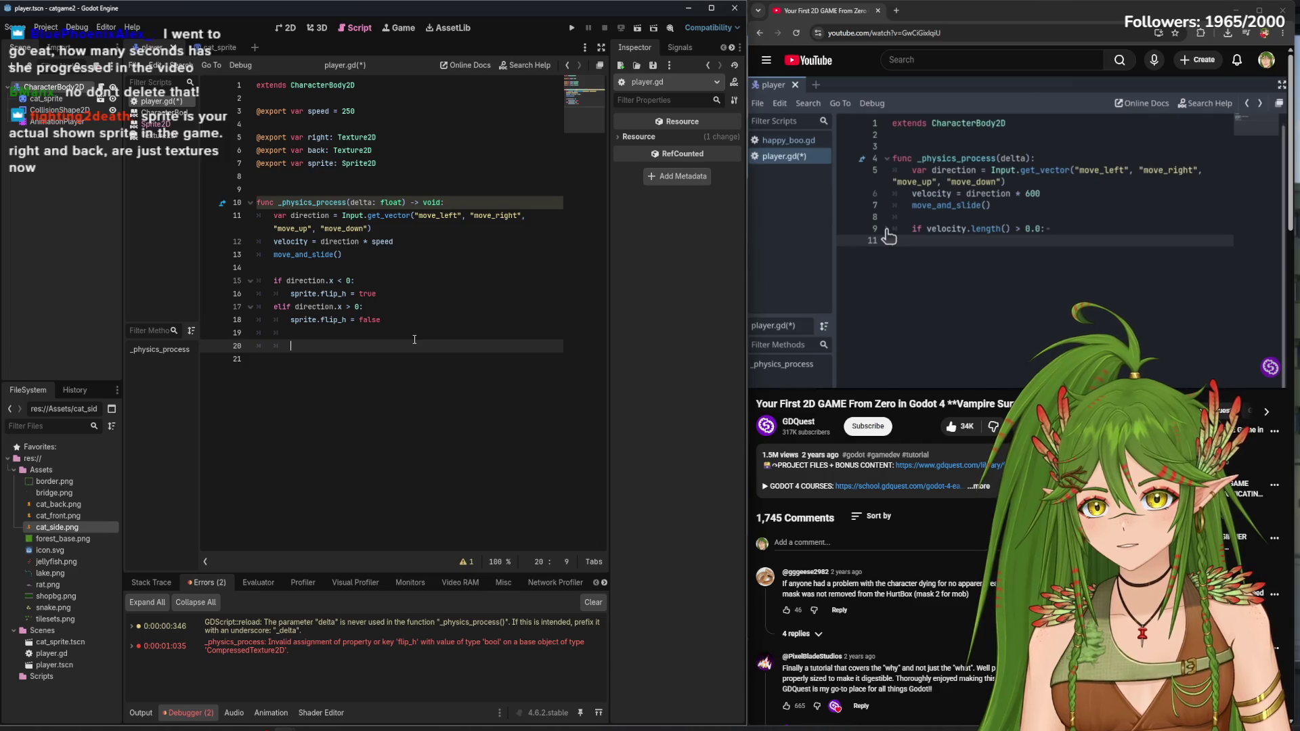
pyautogui.press('BackSpace')
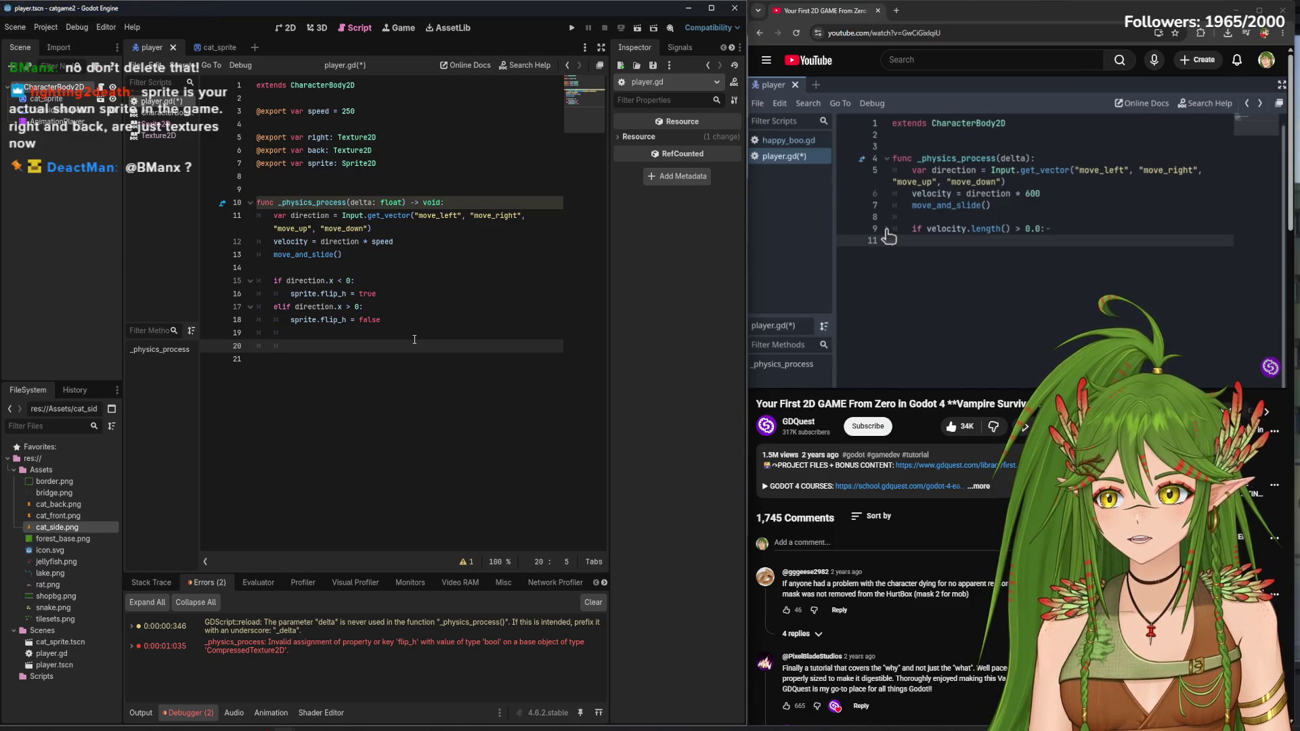
pyautogui.moveTo(1016, 261)
pyautogui.click(306, 350)
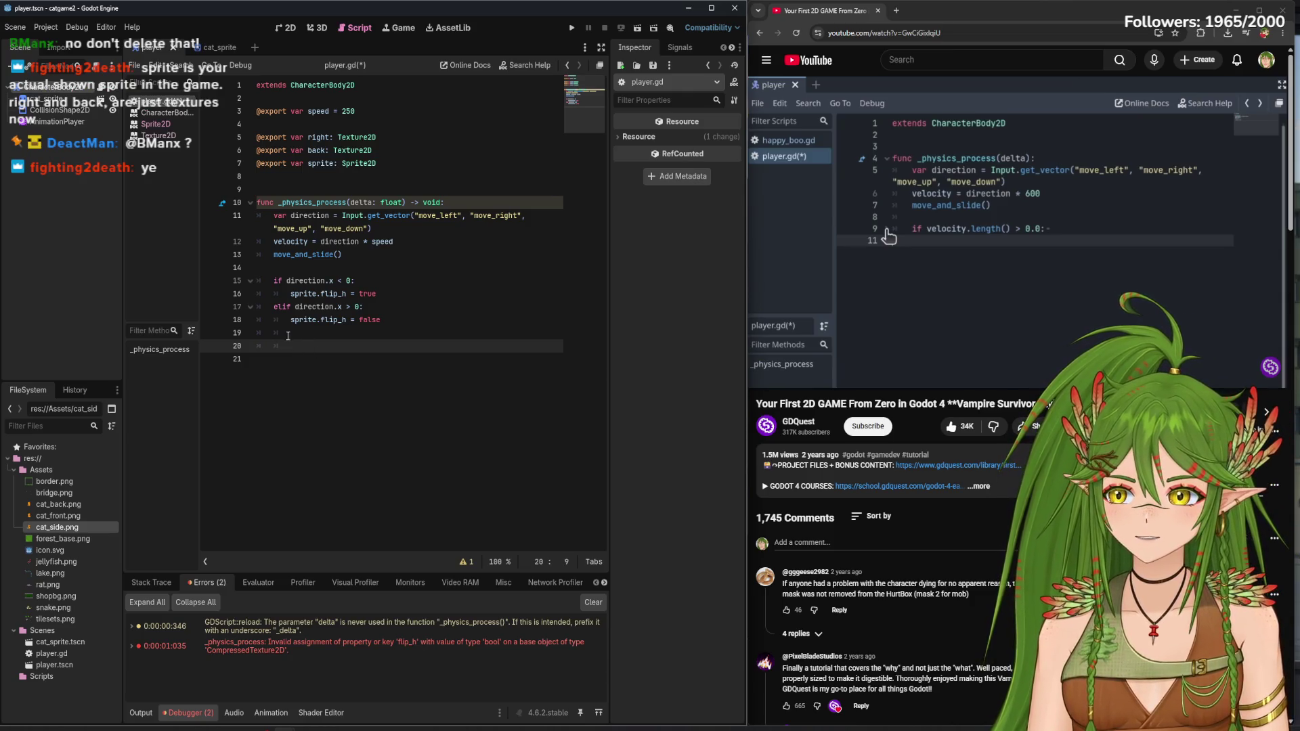
# Paste the sprite.texture == right flip check at line 20 and align its if and else lines
pyautogui.write('if sprite.texture == right:   sprite.flip_h = direction.x > 0 else:   sprite.flip_h = false')
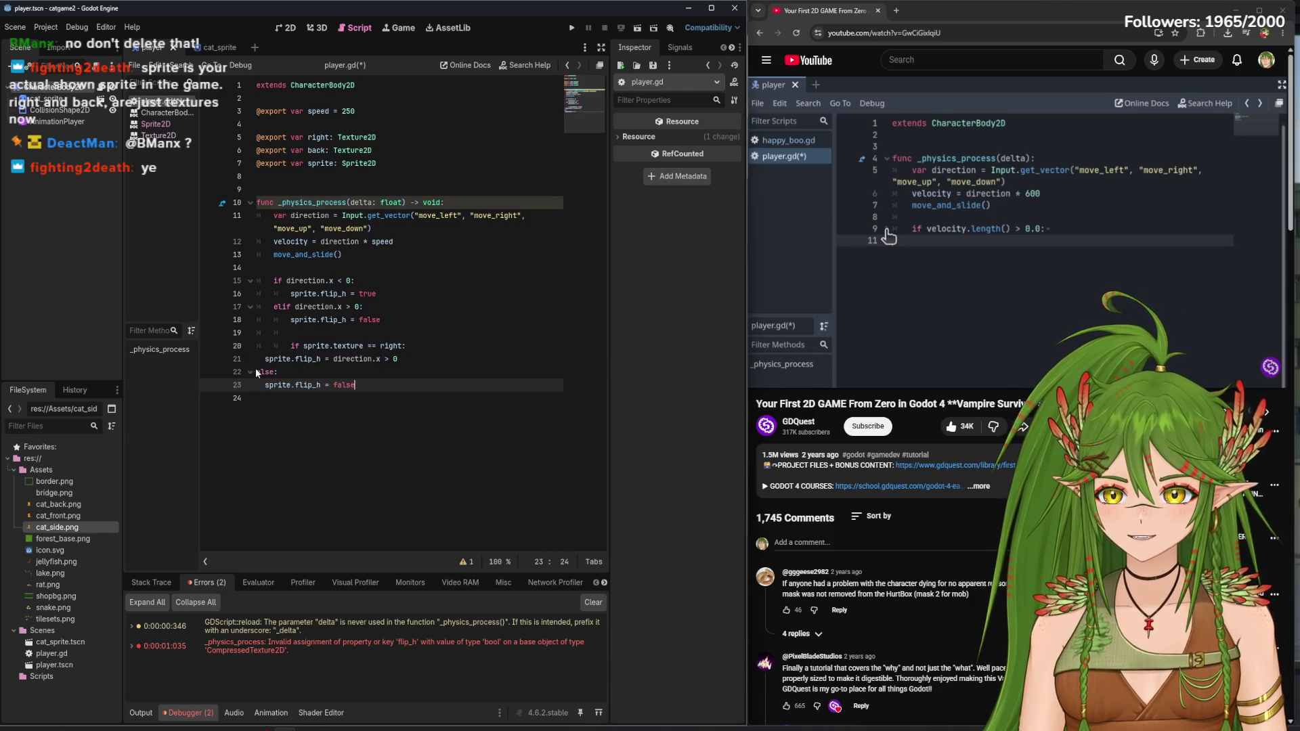
pyautogui.click(256, 375)
pyautogui.press('Tab')
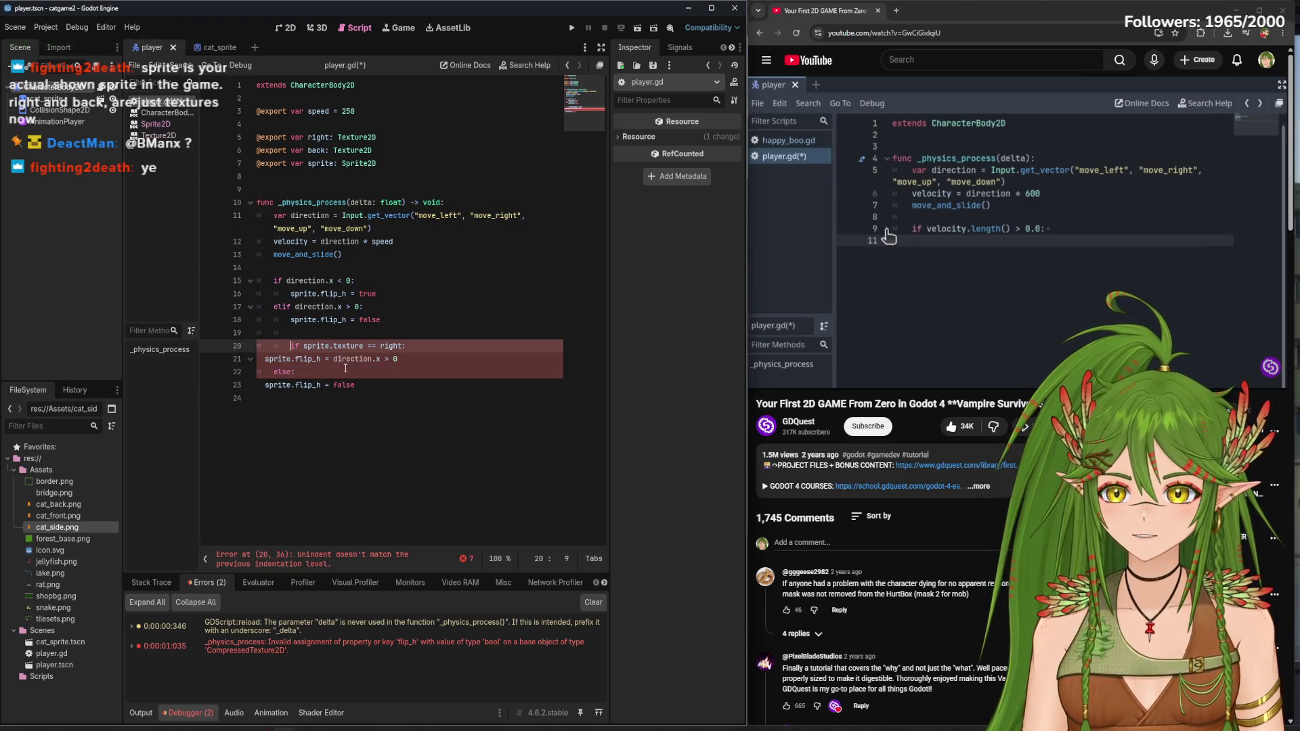
pyautogui.press('BackSpace')
pyautogui.click(400, 424)
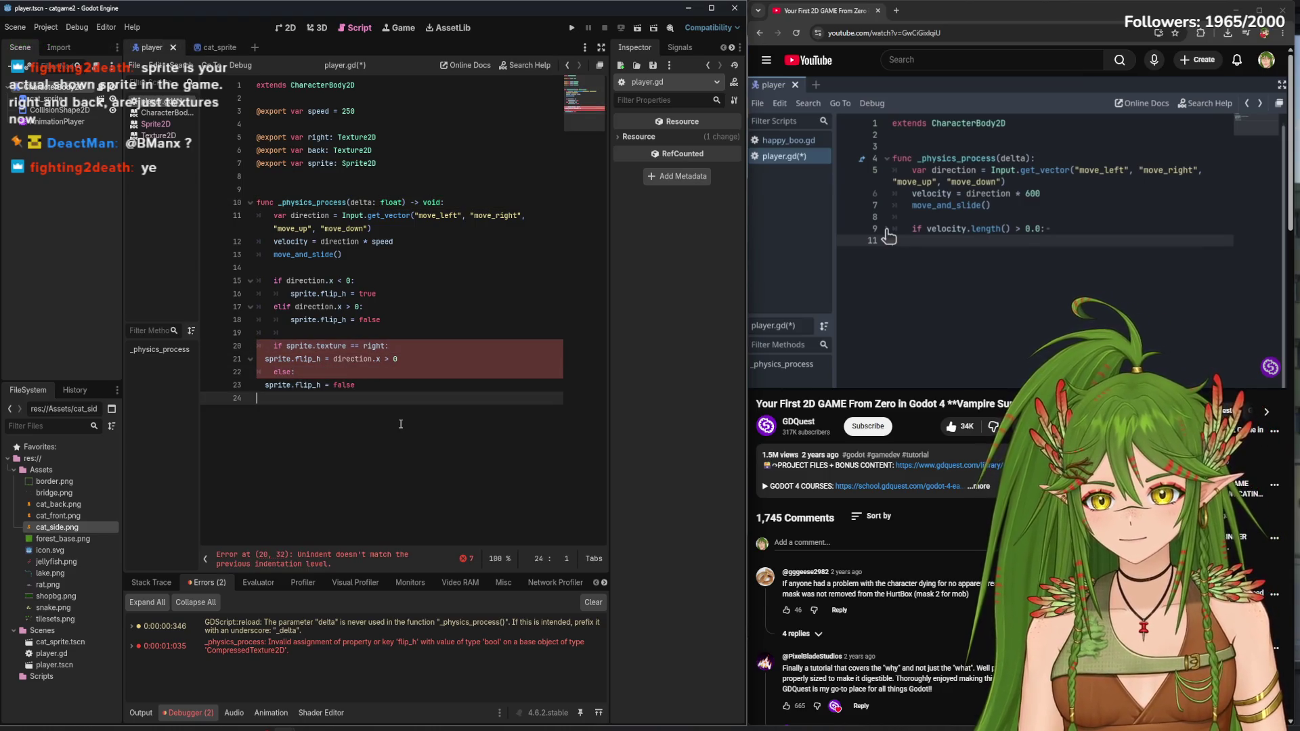
pyautogui.click(273, 346)
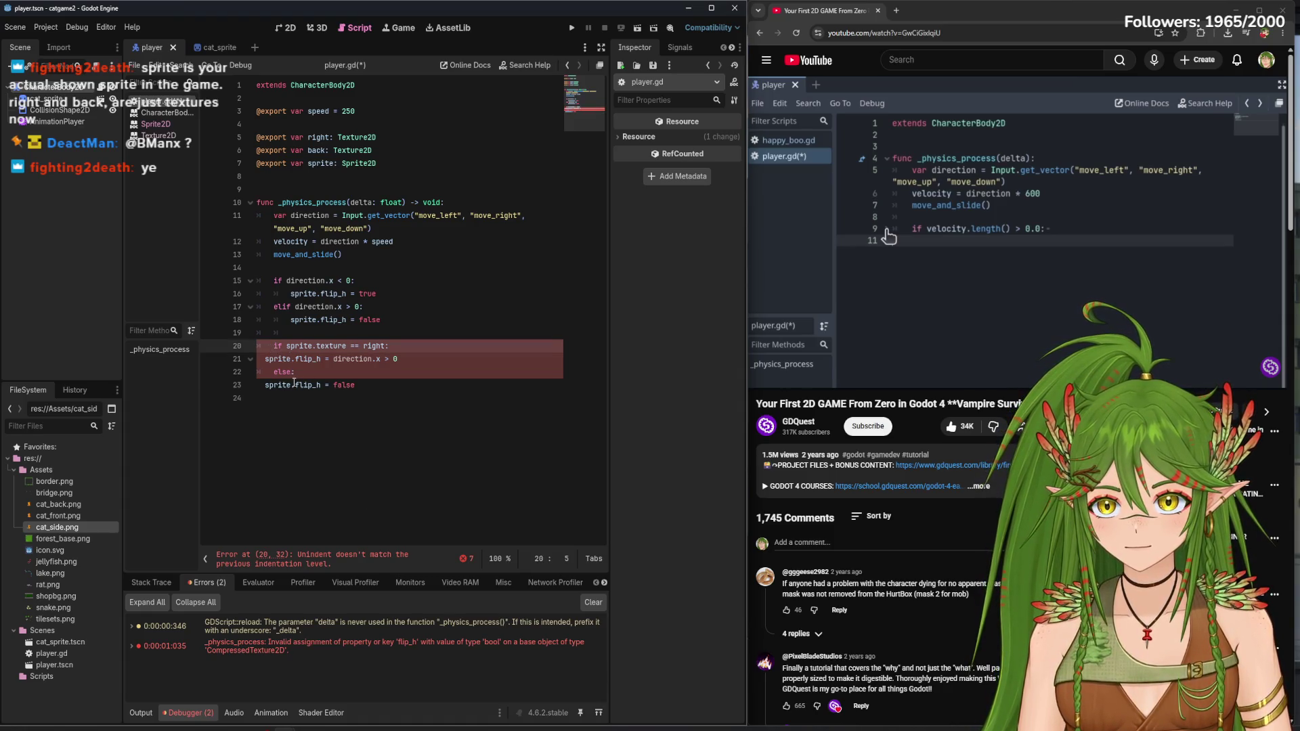
pyautogui.press('BackSpace')
pyautogui.click(274, 374)
pyautogui.press('BackSpace')
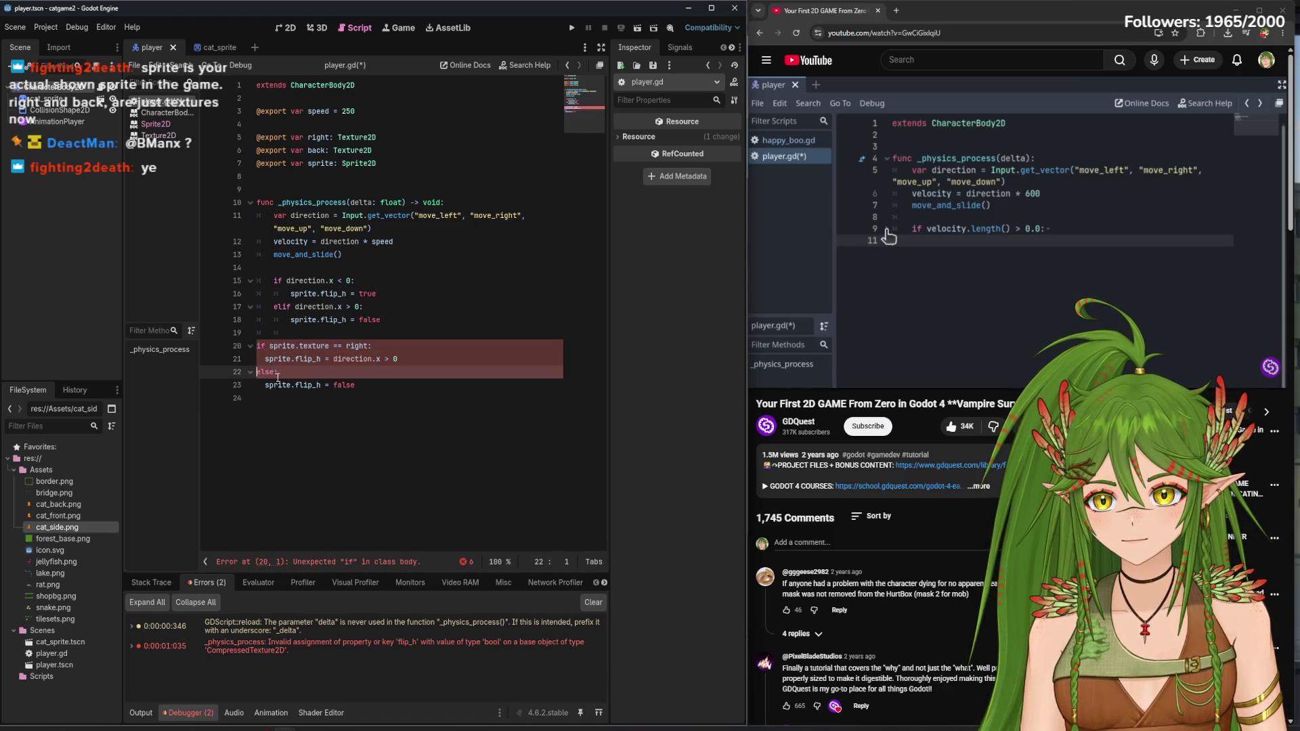
pyautogui.click(265, 359)
pyautogui.press('Tab')
pyautogui.click(257, 346)
pyautogui.press('Tab')
# Comment out the old direction.x branches on lines 15–18 with #
pyautogui.click(275, 282)
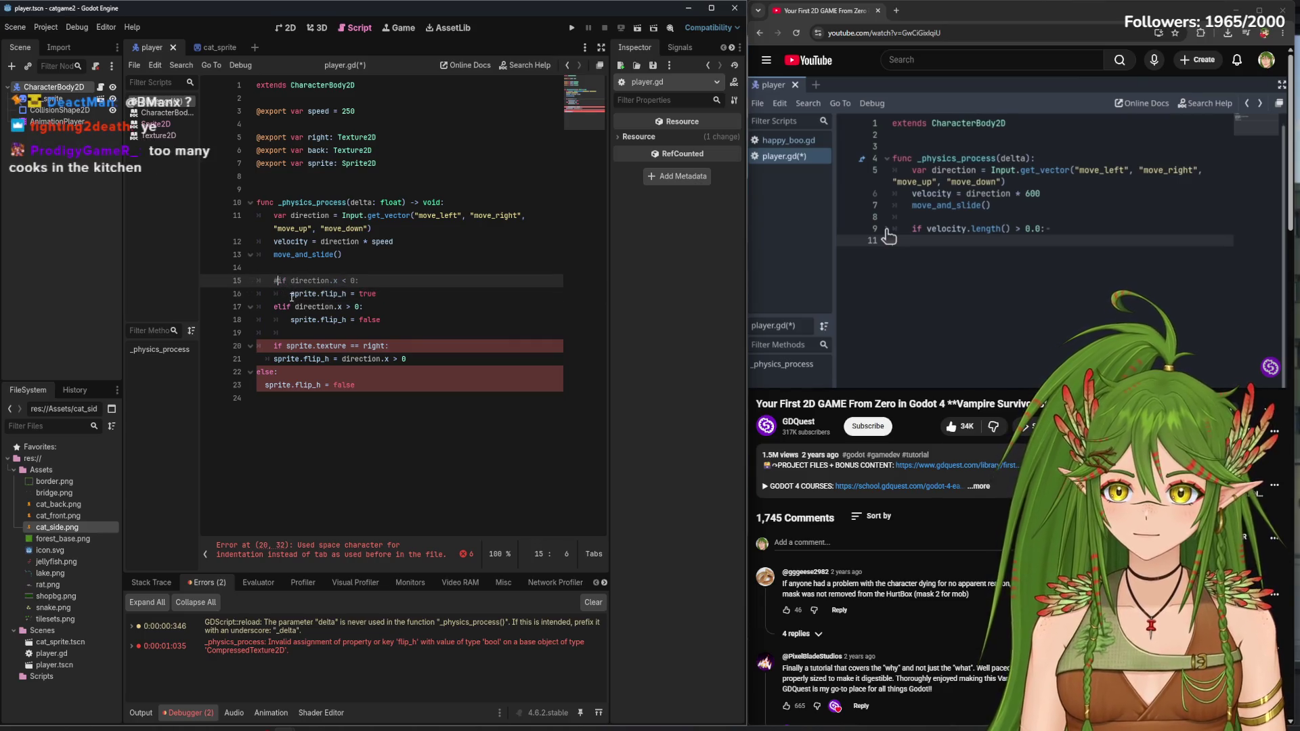
pyautogui.write('#')
pyautogui.click(291, 293)
pyautogui.write('#')
pyautogui.click(274, 307)
pyautogui.write('#')
pyautogui.click(287, 319)
pyautogui.write('#')
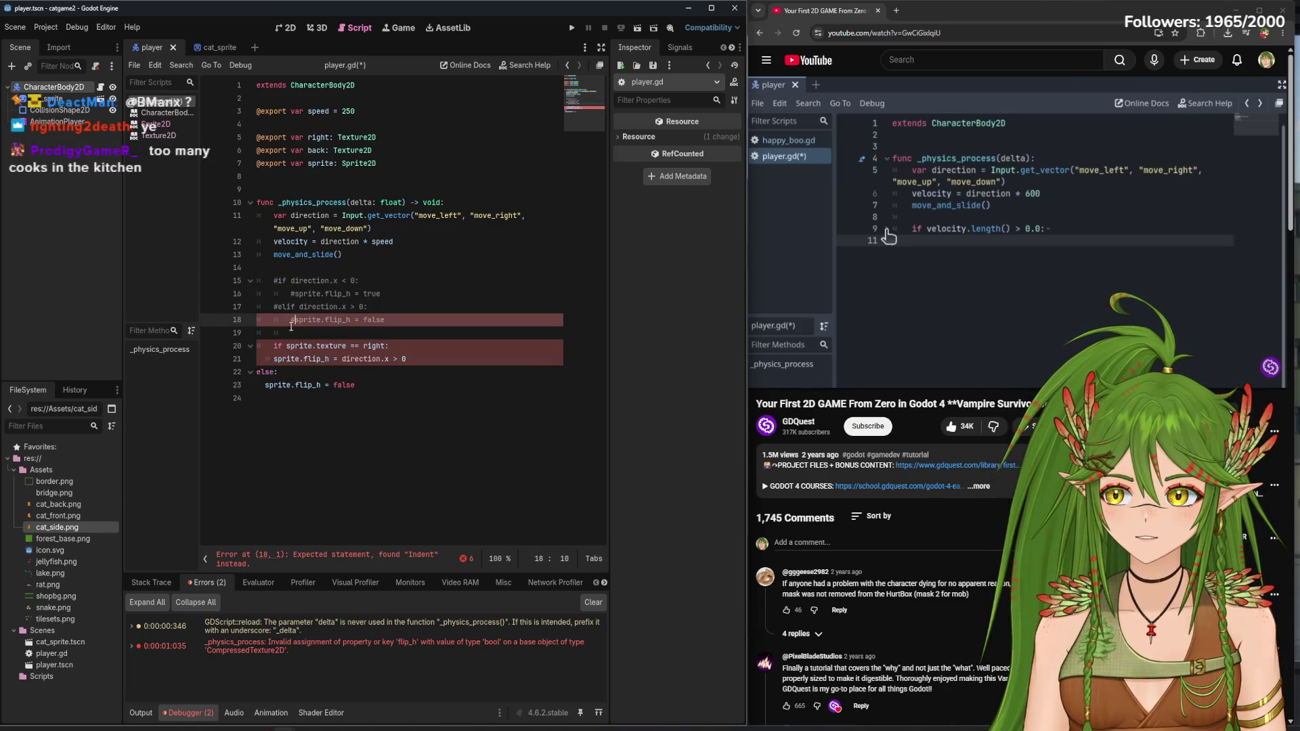
# Indent the else line and both flip_h lines of the texture check
pyautogui.click(328, 376)
pyautogui.click(258, 372)
pyautogui.press('Tab')
pyautogui.press('Down')
pyautogui.press('Tab')
pyautogui.press('Up')
pyautogui.press('Up')
pyautogui.press('Tab')
pyautogui.press('Down')
pyautogui.press('Down')
pyautogui.press('Down')
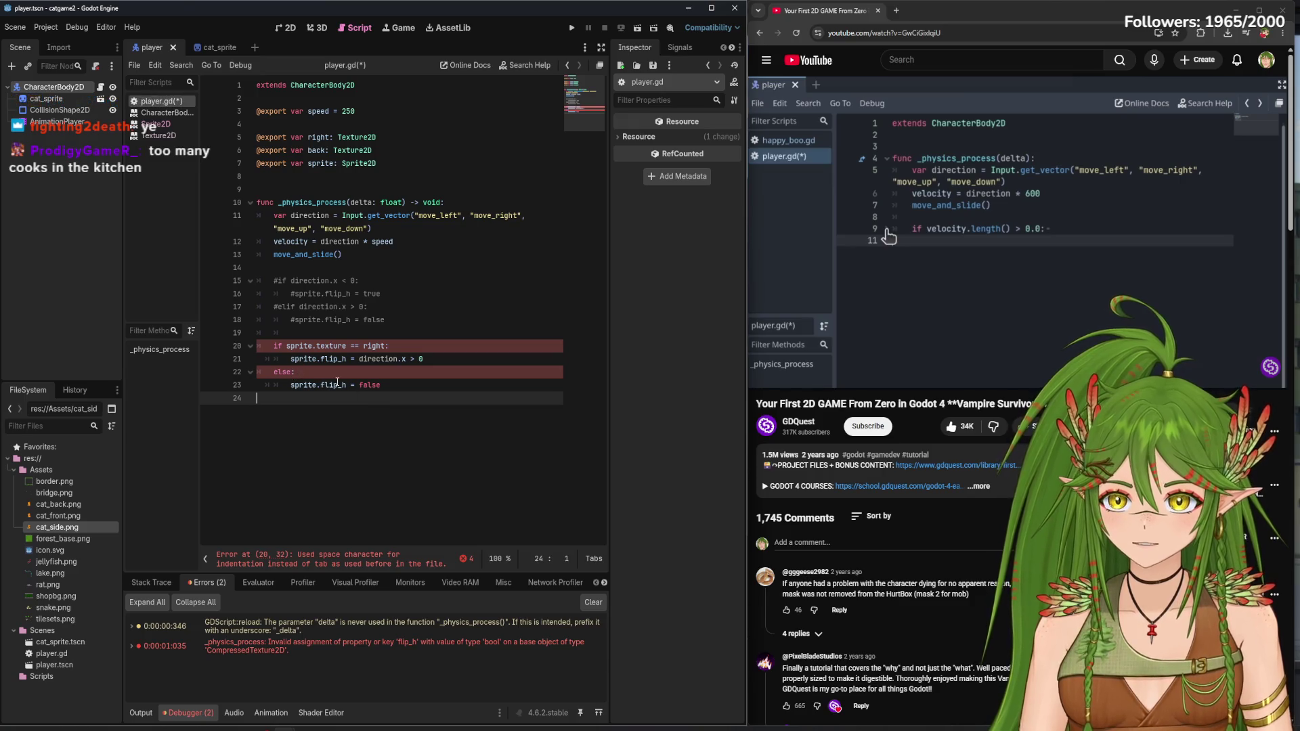
# Replace the space indentation on lines 21 and 23 with tabs and run the project
pyautogui.click(291, 359)
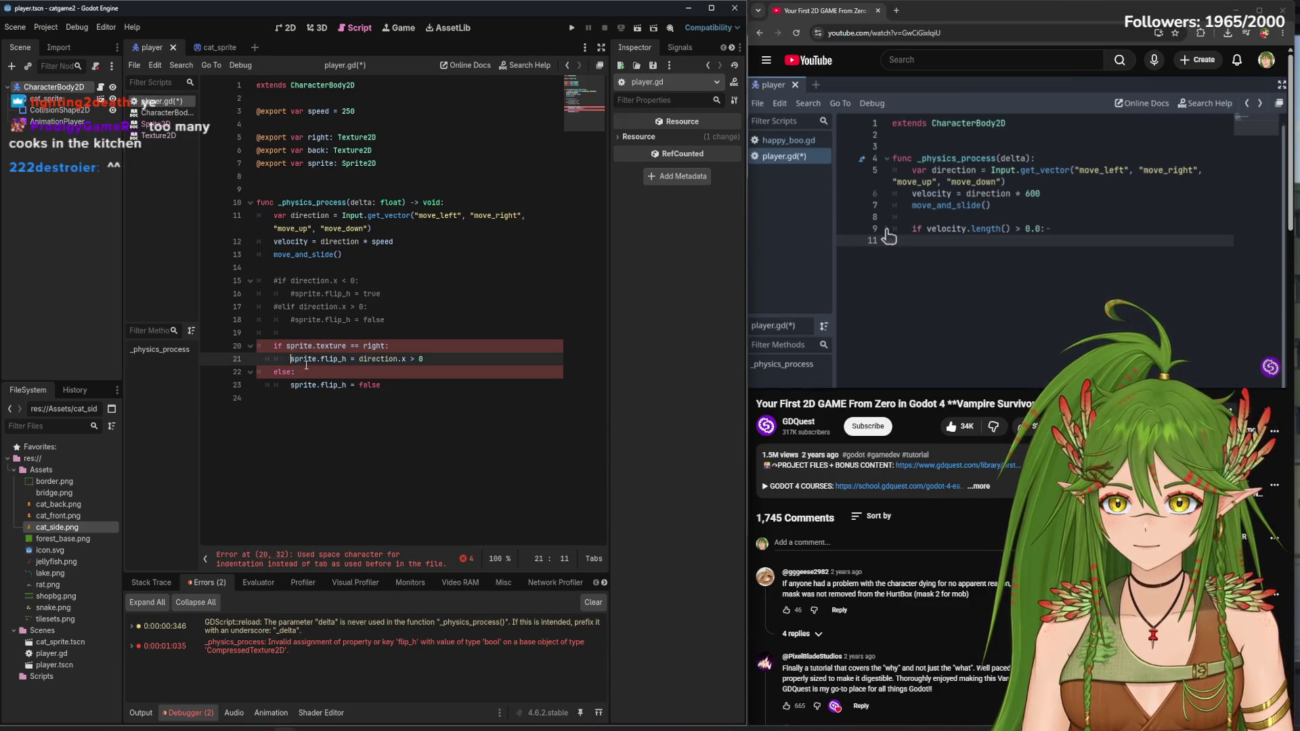
pyautogui.press('BackSpace')
pyautogui.press('BackSpace')
pyautogui.press('BackSpace')
pyautogui.click(291, 385)
pyautogui.press('BackSpace')
pyautogui.press('BackSpace')
pyautogui.press('BackSpace')
pyautogui.press('Tab')
pyautogui.press('Tab')
pyautogui.click(261, 359)
pyautogui.press('Tab')
pyautogui.press('Tab')
pyautogui.click(354, 442)
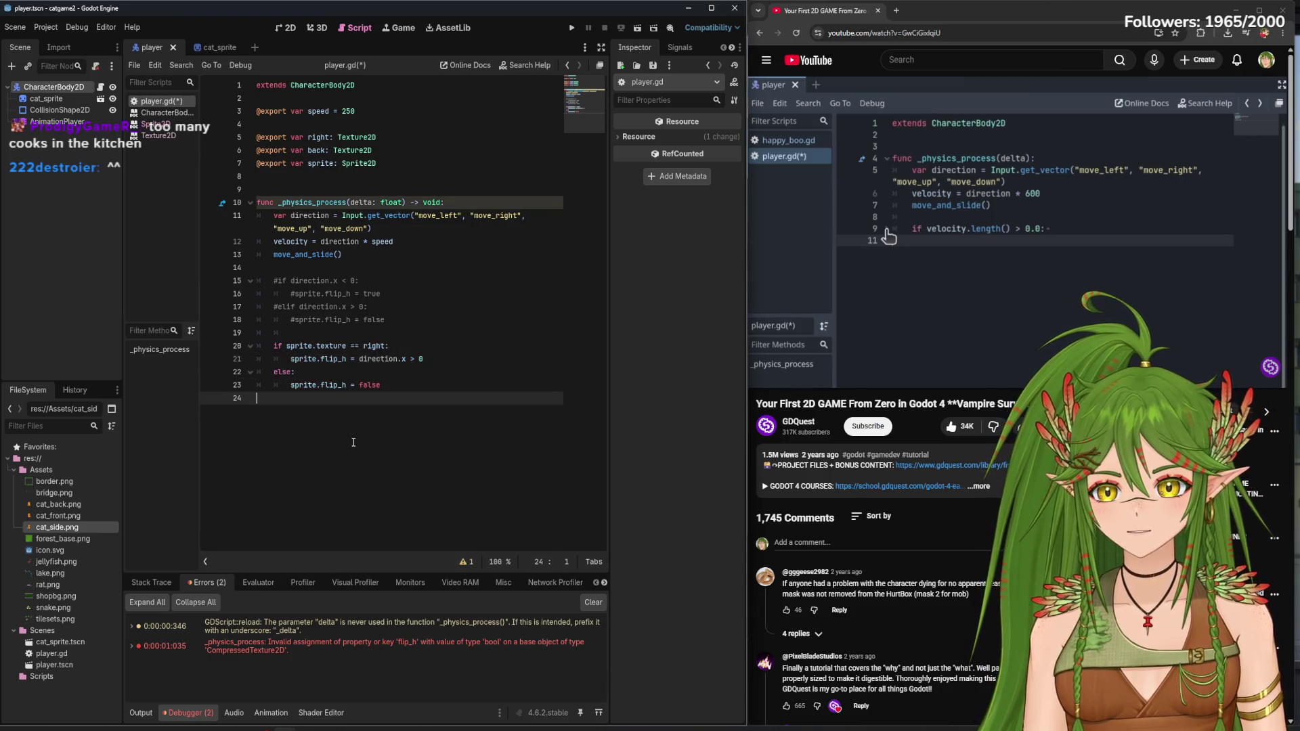
pyautogui.click(572, 28)
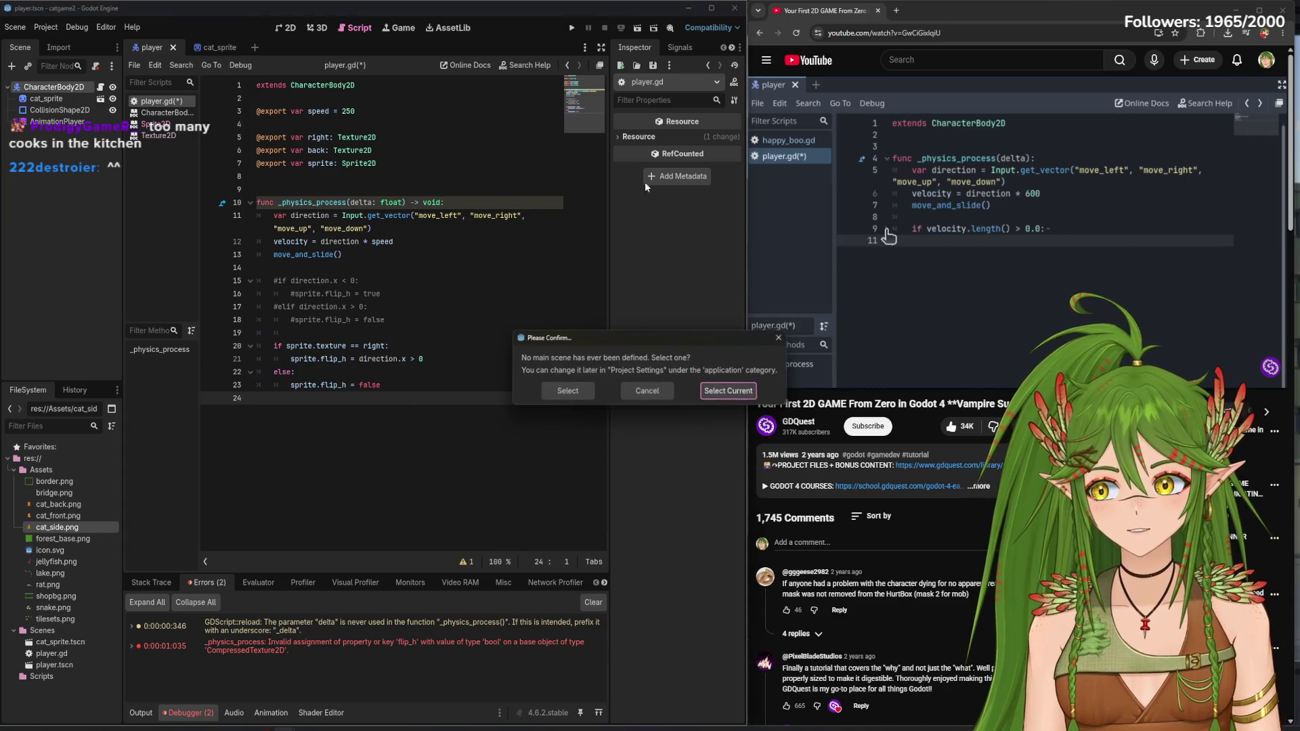
# Use the current scene as main scene, move the cat with d and s, then stop the game
pyautogui.click(729, 391)
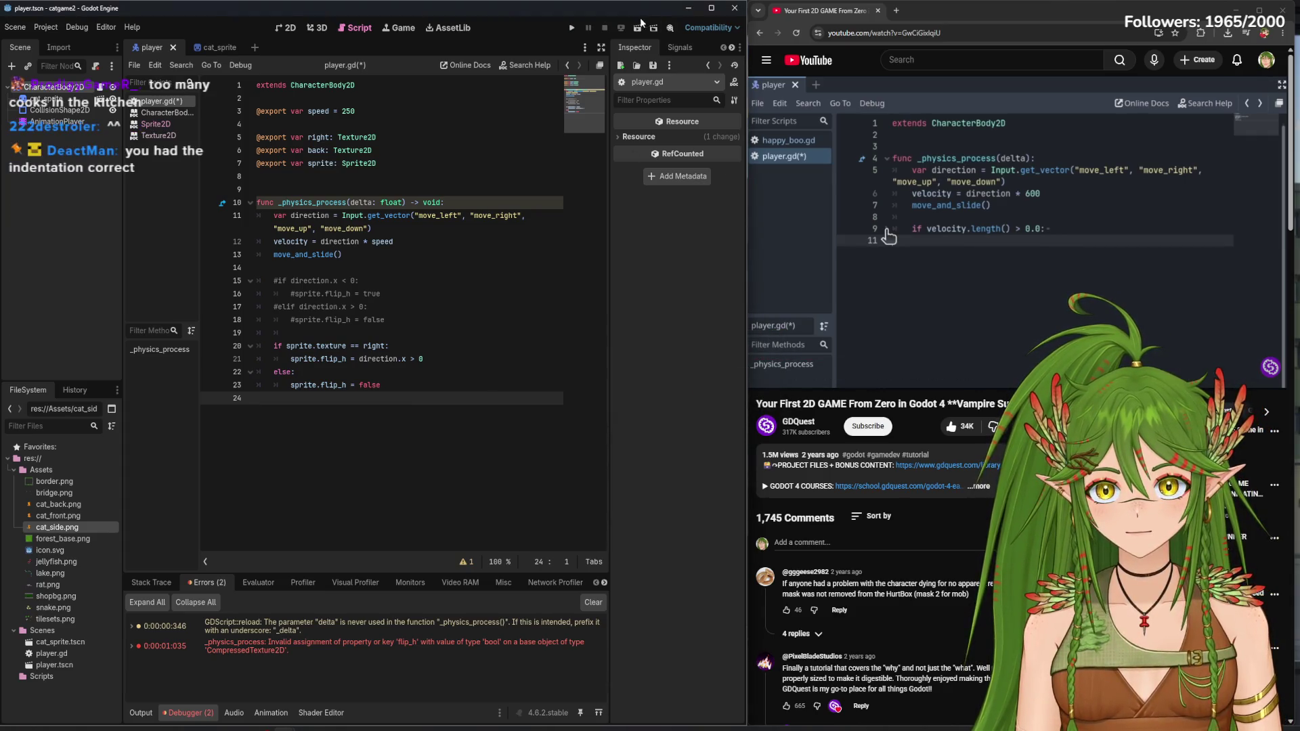
pyautogui.press('d')
pyautogui.press('s')
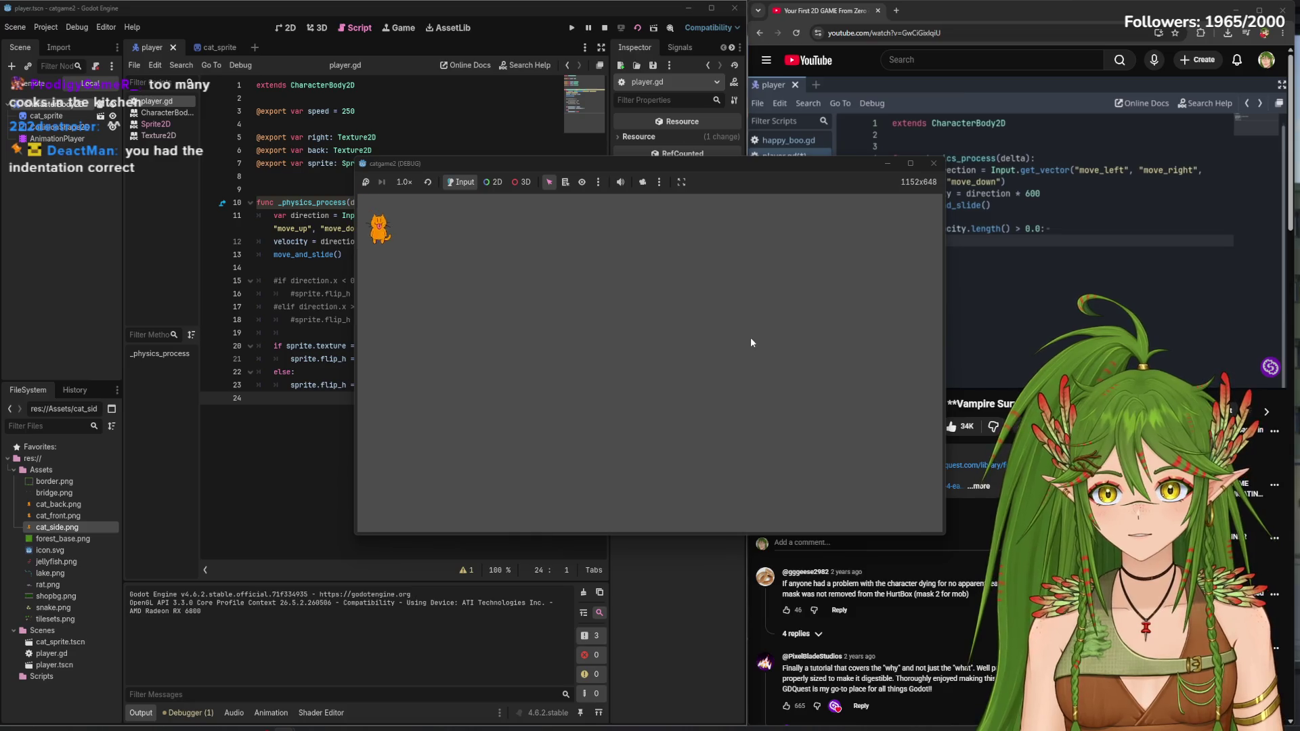
pyautogui.press('s')
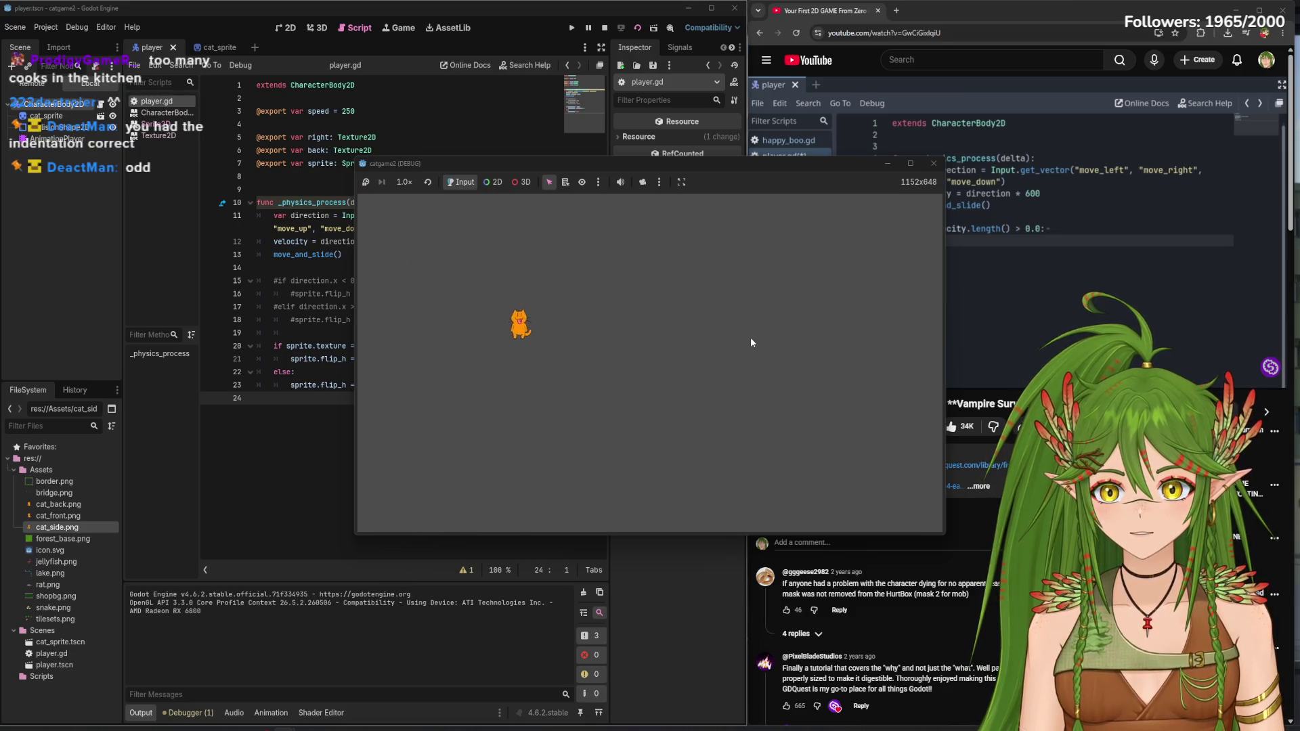
pyautogui.click(934, 163)
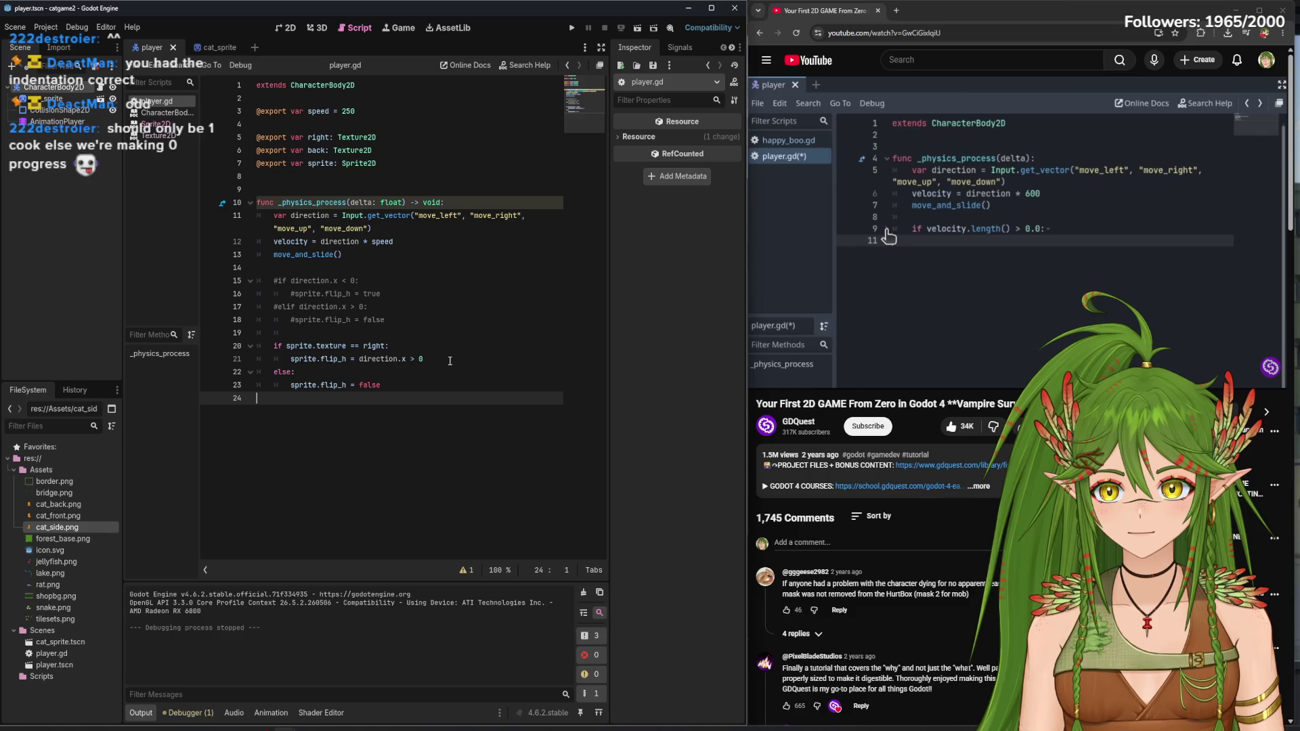
# Start a 'dire' line after line 18, compare with the practice project's script, then remove it
pyautogui.click(277, 280)
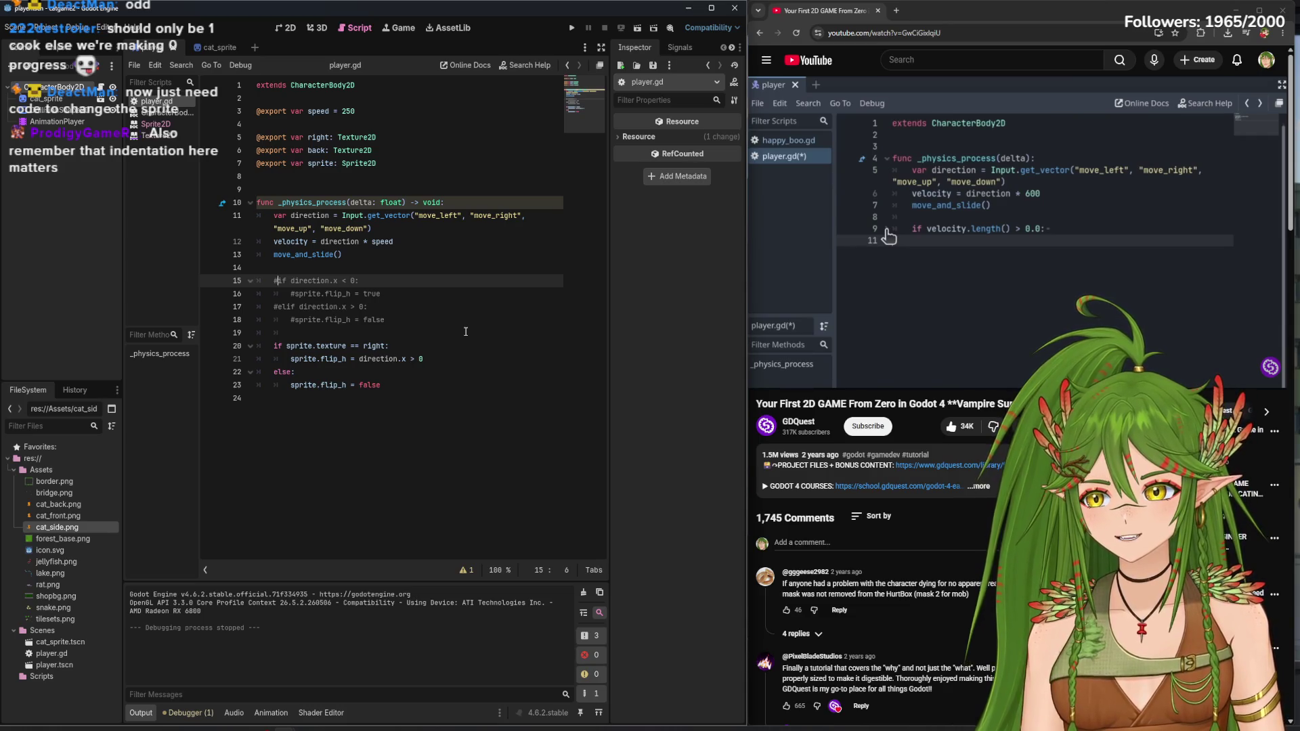
pyautogui.click(387, 324)
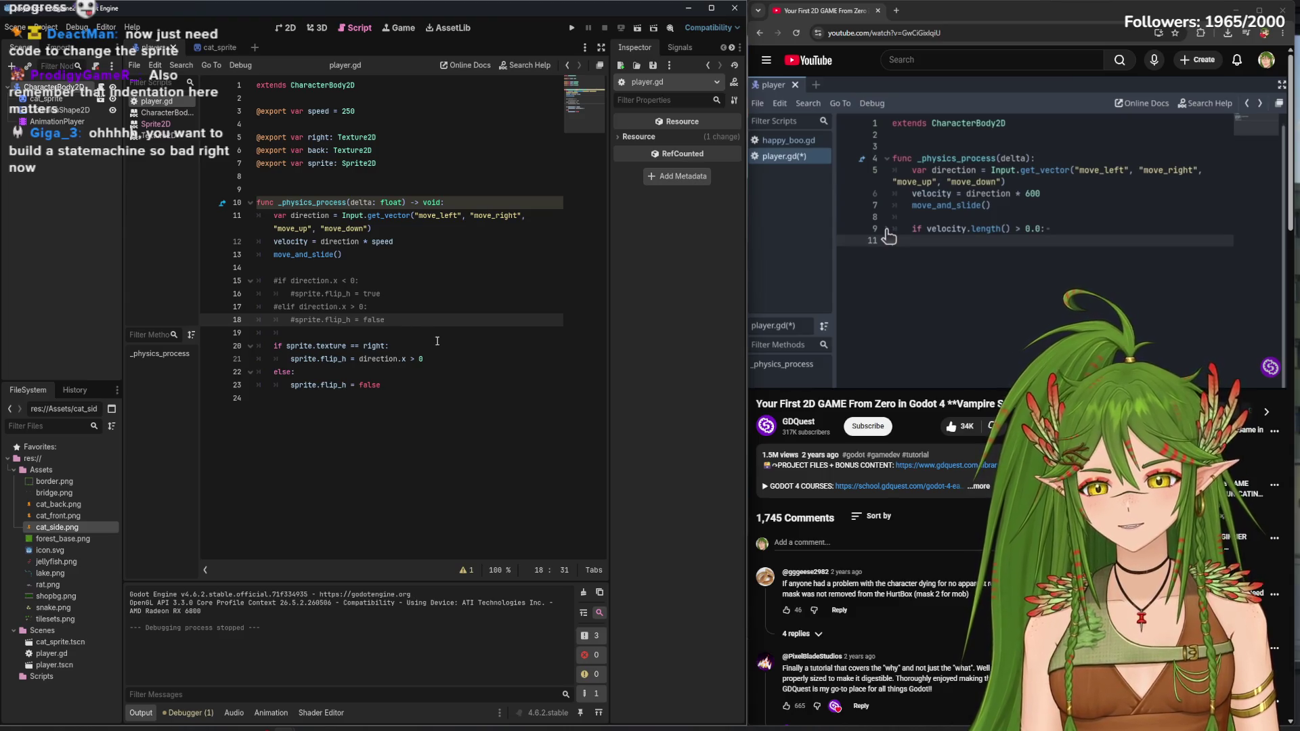
pyautogui.press('Return')
pyautogui.write('dire')
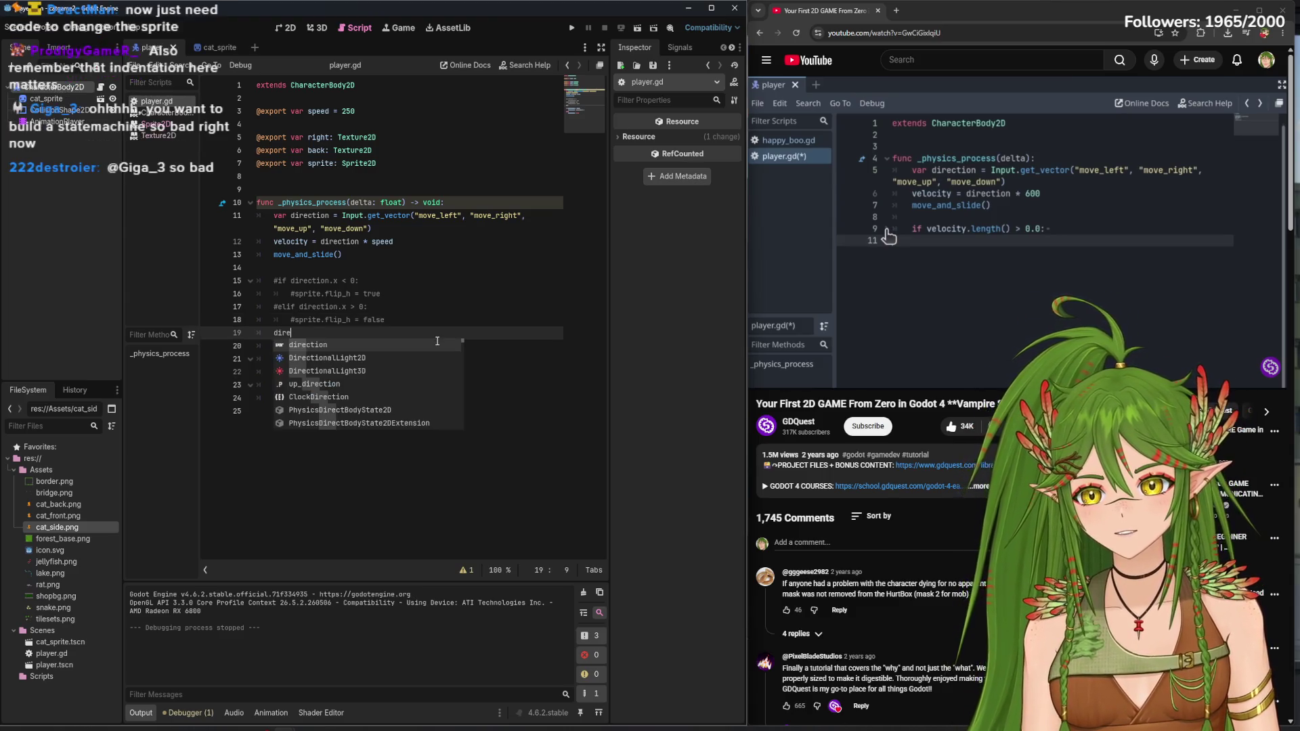
pyautogui.click(359, 680)
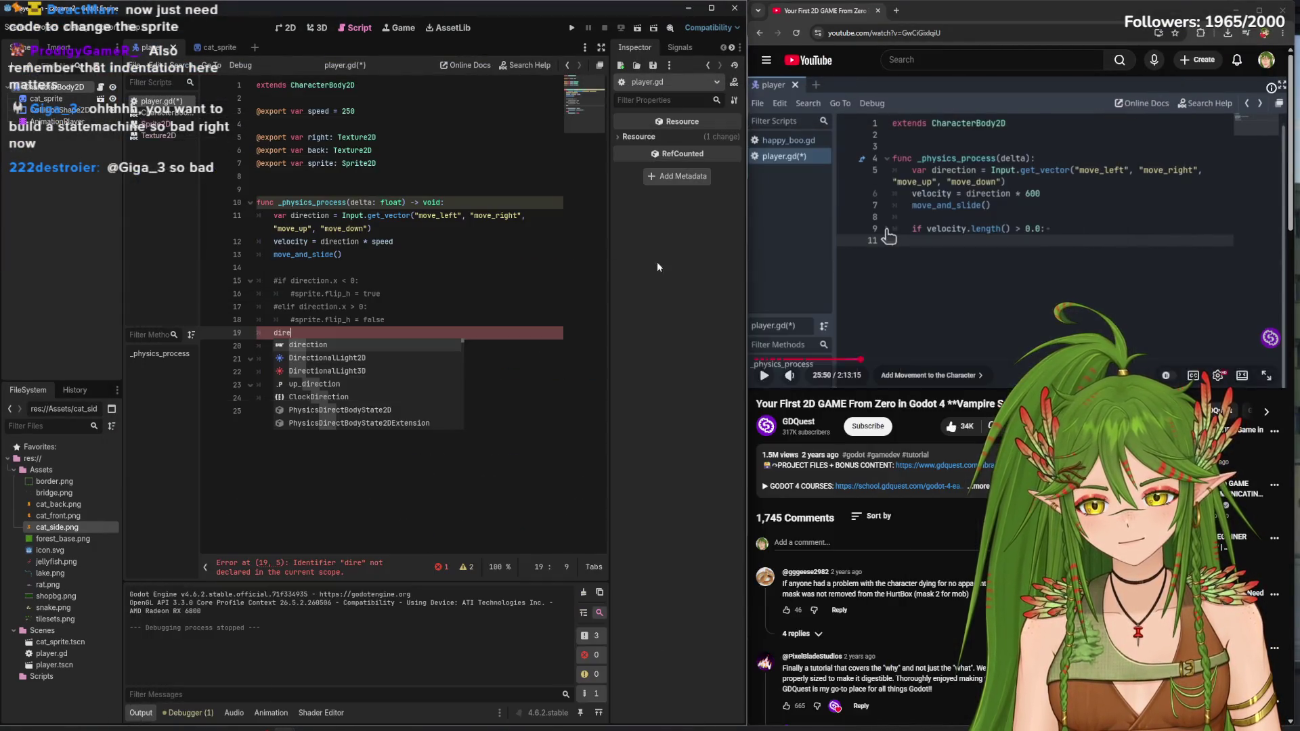
pyautogui.click(1123, 93)
pyautogui.click(307, 332)
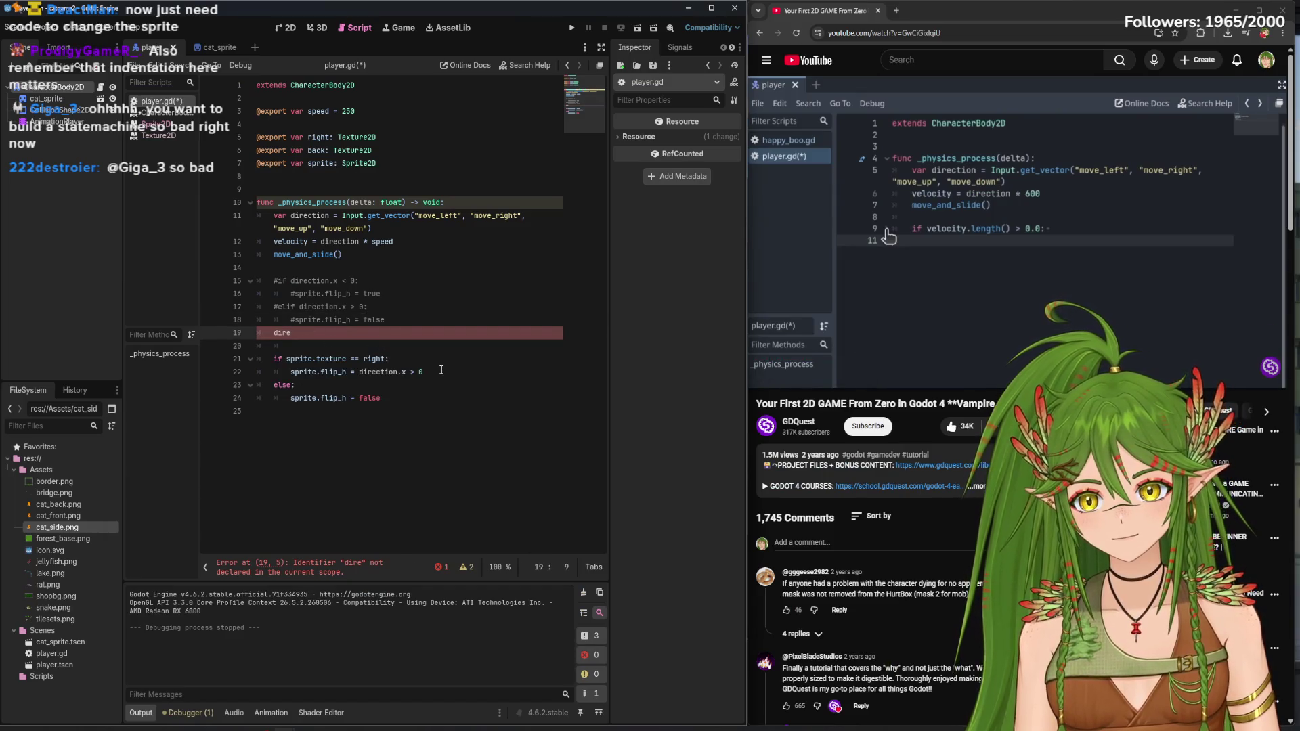
pyautogui.press('BackSpace')
pyautogui.press('BackSpace')
pyautogui.press('BackSpace')
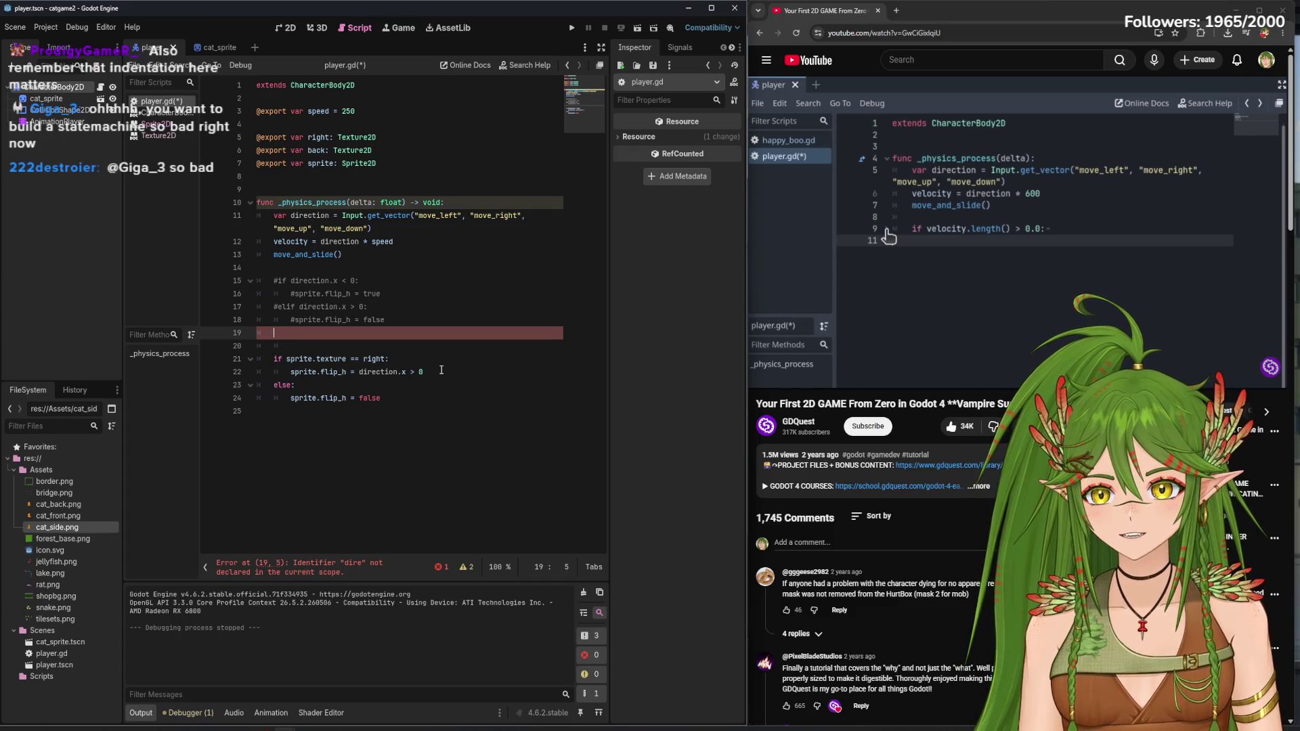
pyautogui.press('BackSpace')
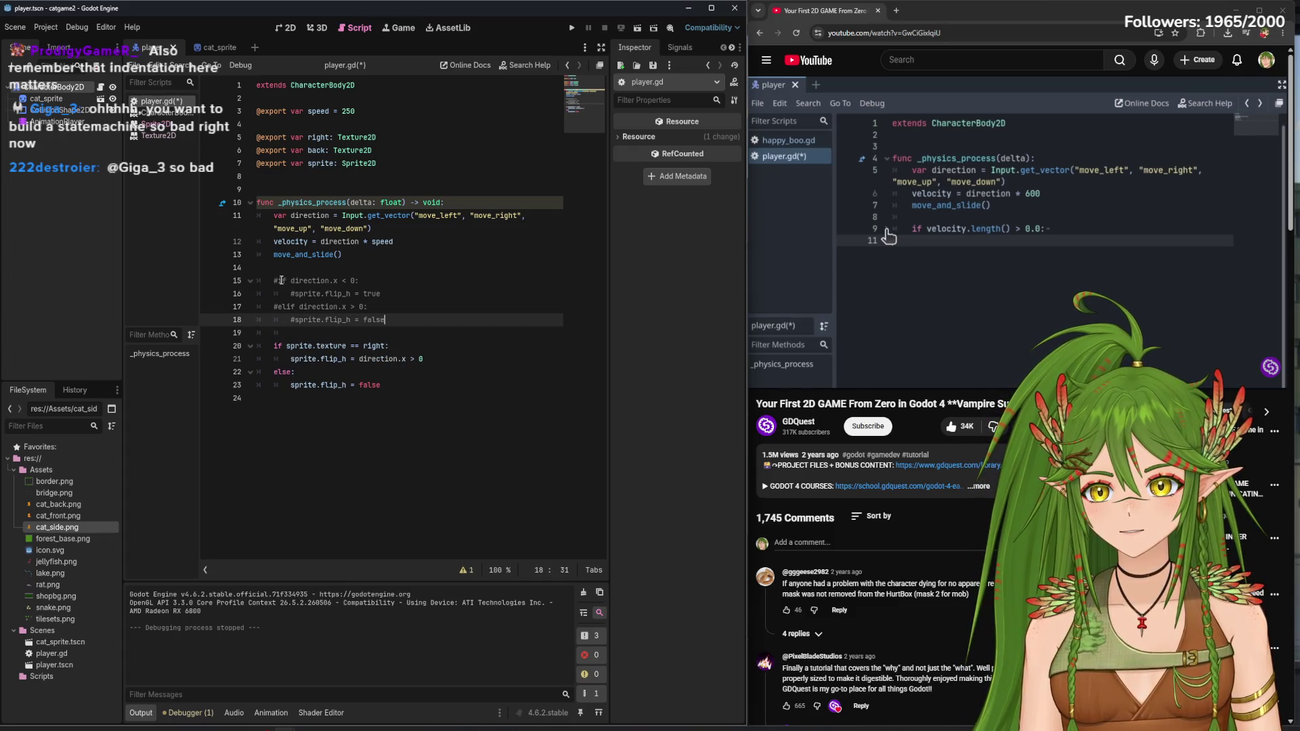
# Uncomment the if direction.x < 0 and elif direction.x > 0 lines, then open the Sprite2D docs
pyautogui.click(287, 280)
pyautogui.press('BackSpace')
pyautogui.moveTo(391, 293); pyautogui.dragTo(288, 296)
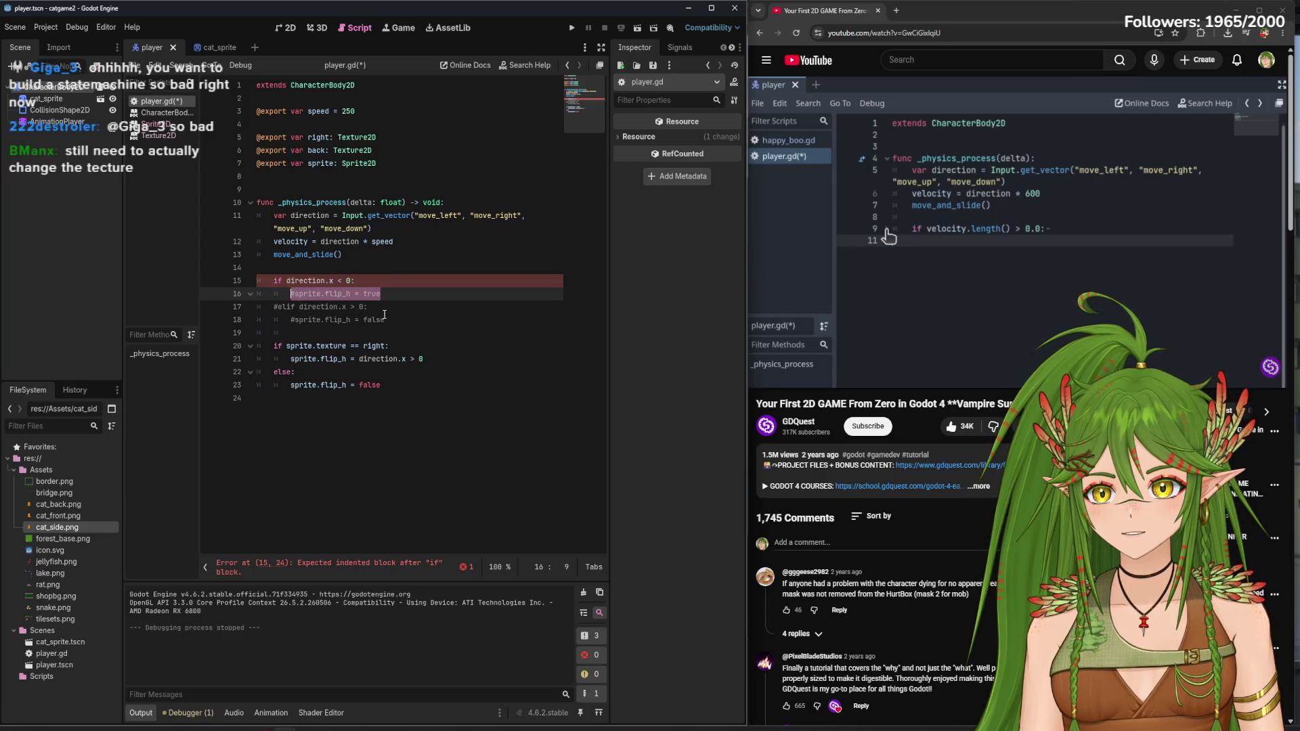
pyautogui.click(383, 294)
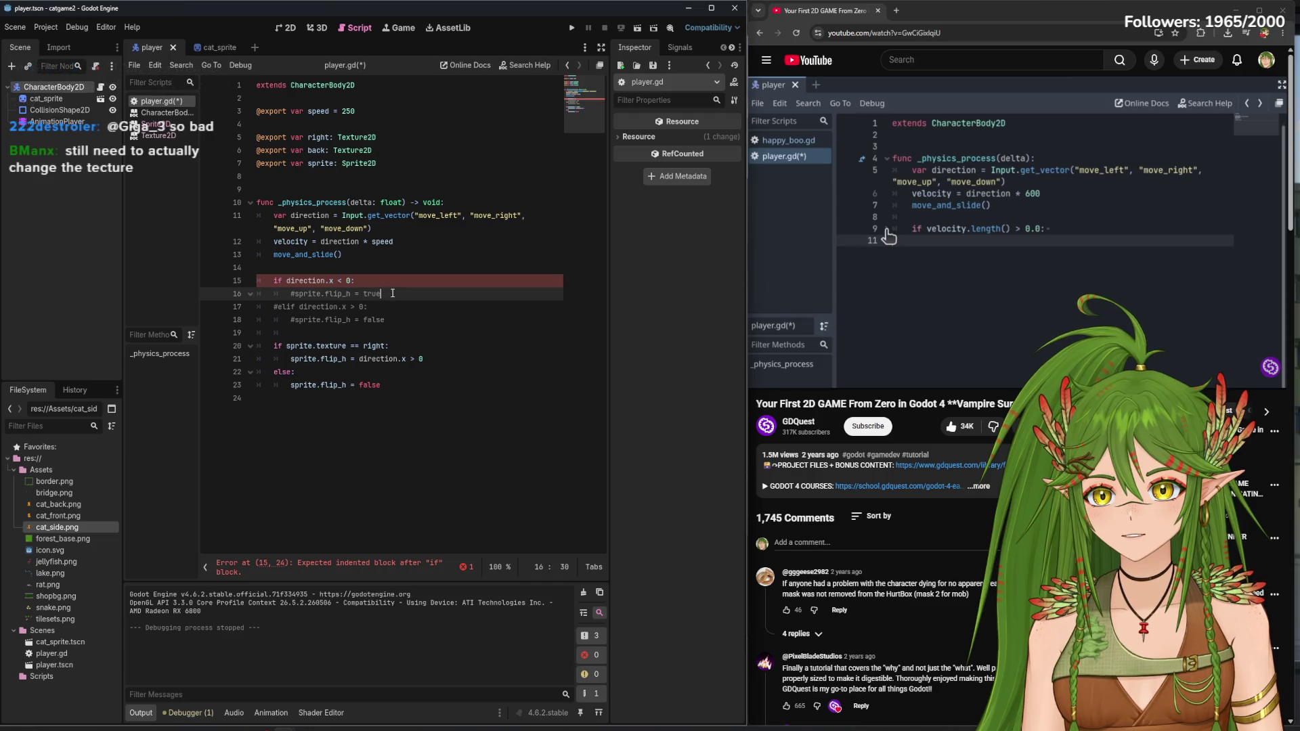
pyautogui.click(277, 306)
pyautogui.press('BackSpace')
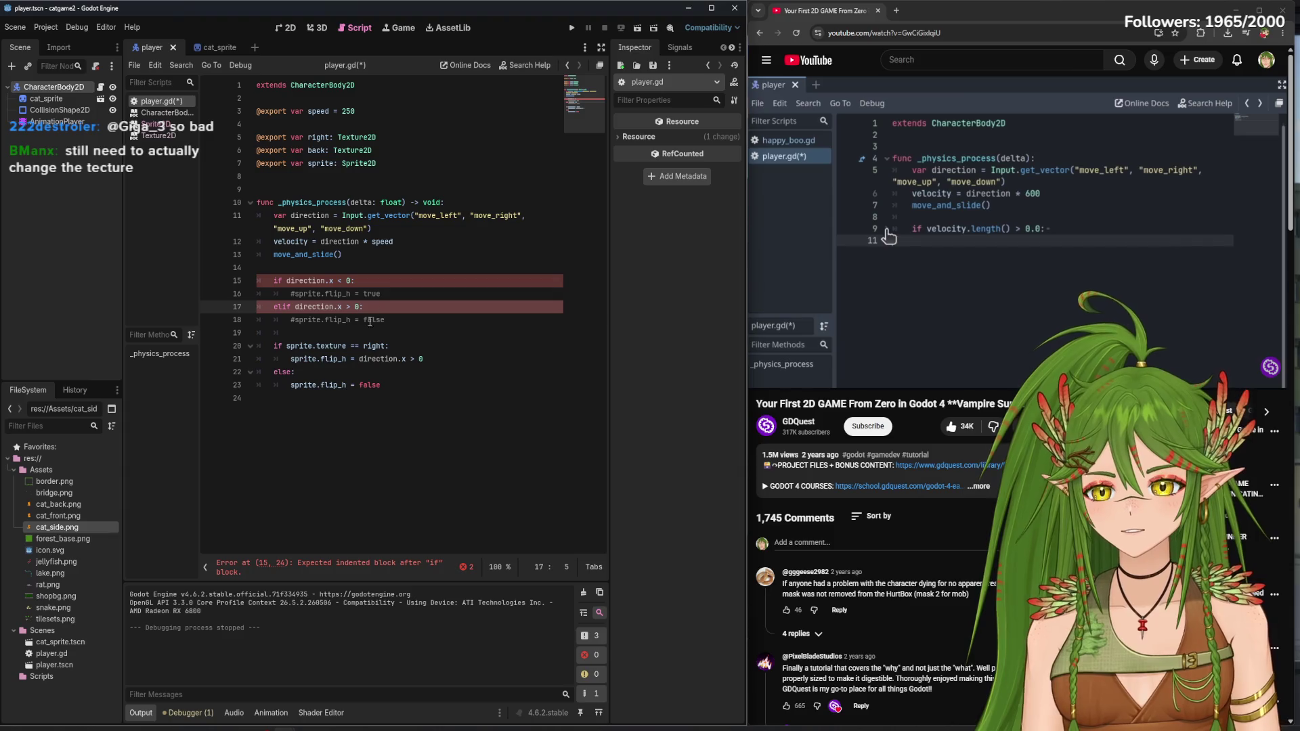
pyautogui.keyDown('ctrl'); pyautogui.click(366, 163); pyautogui.keyUp('ctrl')
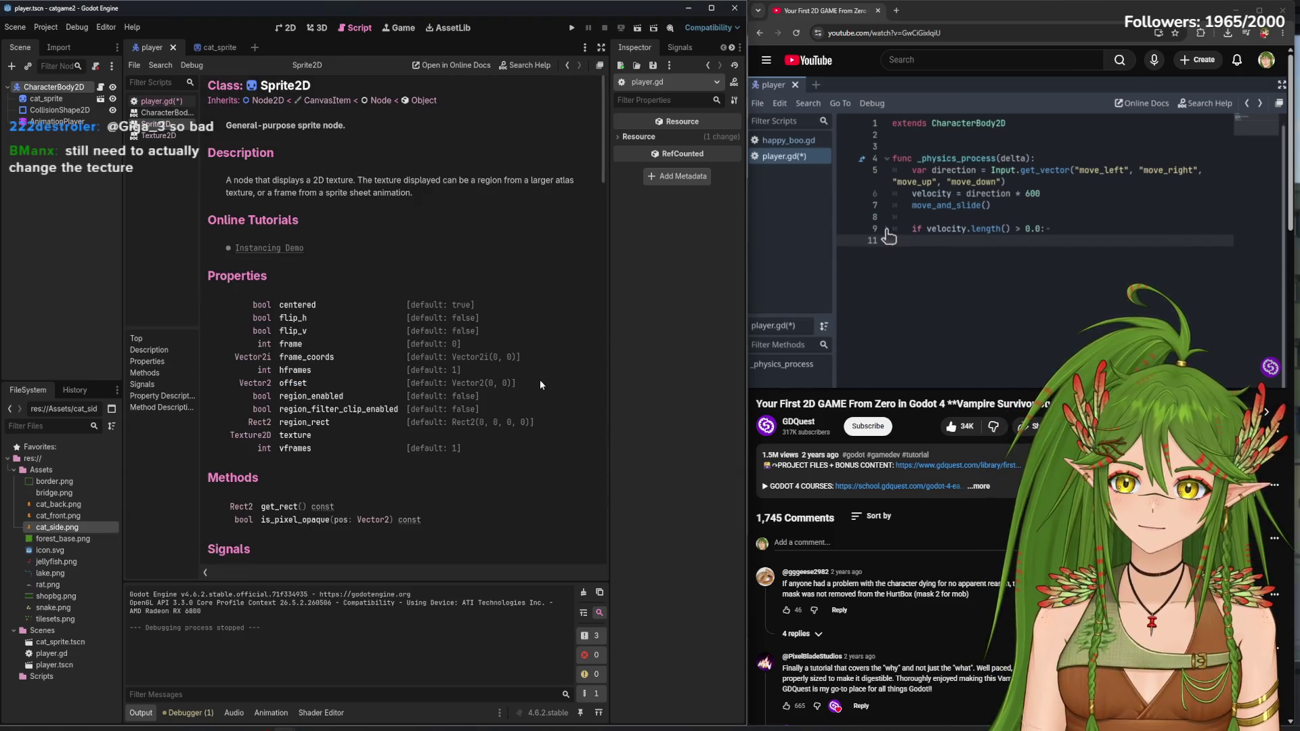
# Scroll the Sprite2D reference to the texture property and highlight its set_texture(value) setter
pyautogui.scroll(-5, 425, 429)
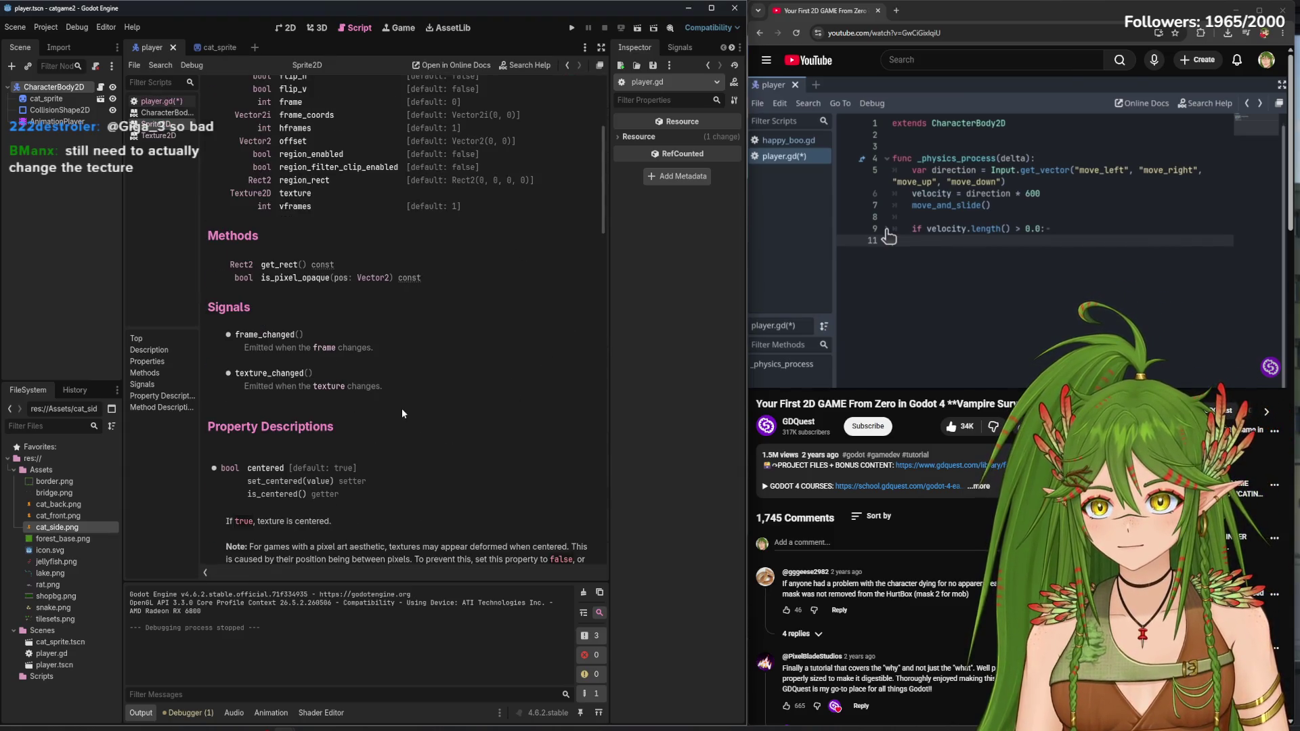
pyautogui.scroll(-1, 401, 409)
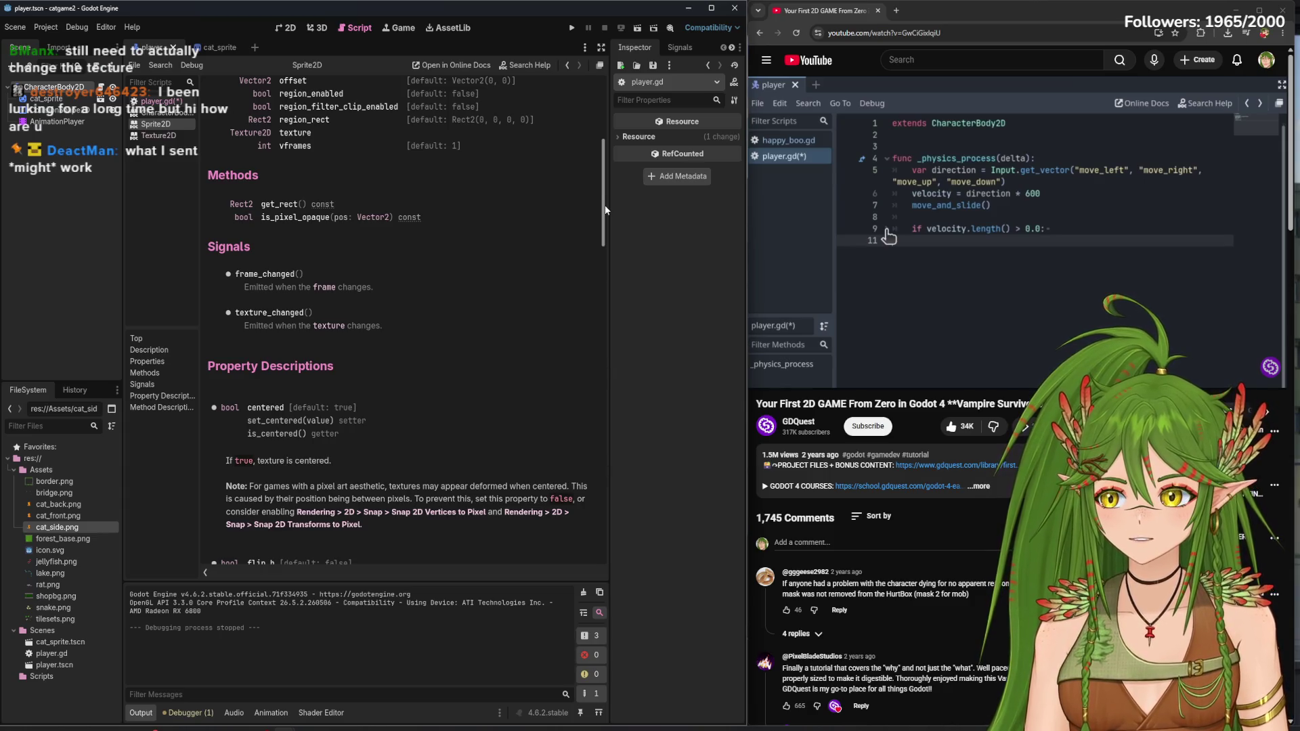
pyautogui.moveTo(605, 206)
pyautogui.mouseDown()
pyautogui.moveTo(611, 335)
pyautogui.moveTo(647, 437)
pyautogui.moveTo(636, 517)
pyautogui.moveTo(628, 482)
pyautogui.moveTo(526, 443)
pyautogui.mouseUp()
pyautogui.scroll(1, 518, 438)
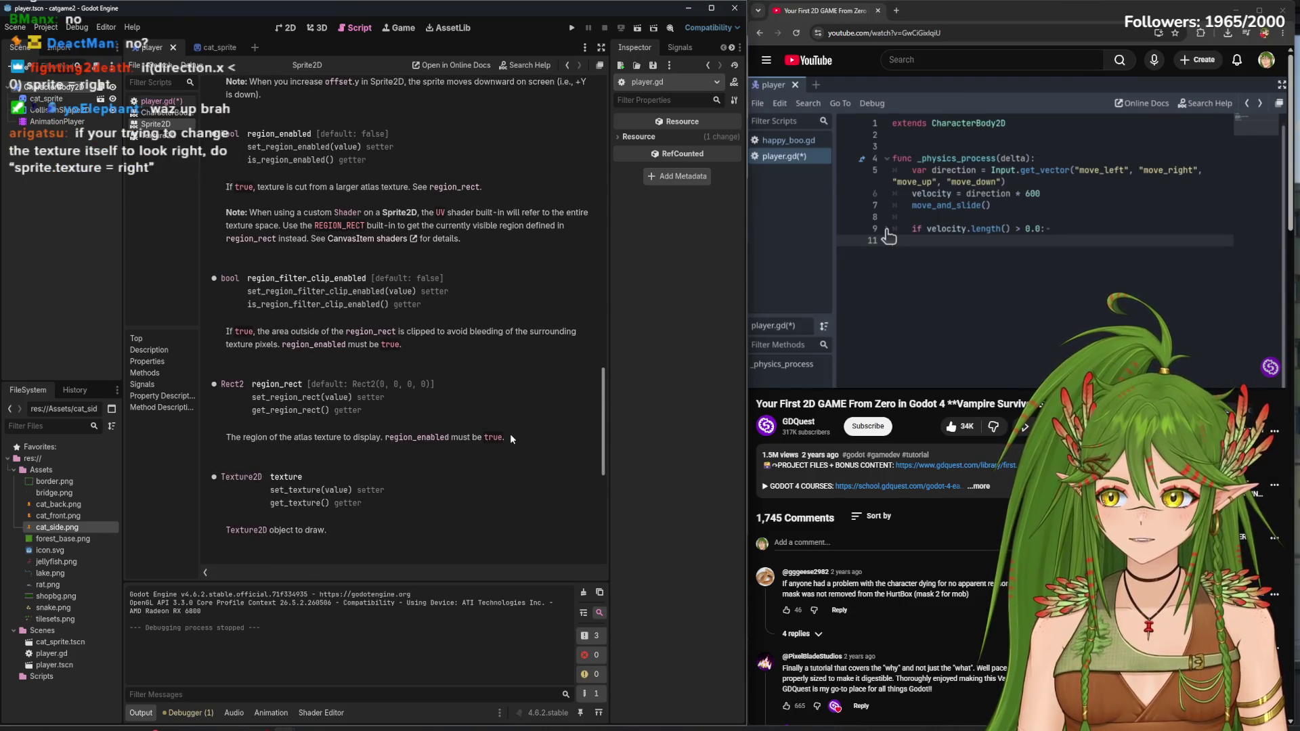
pyautogui.scroll(-2, 511, 444)
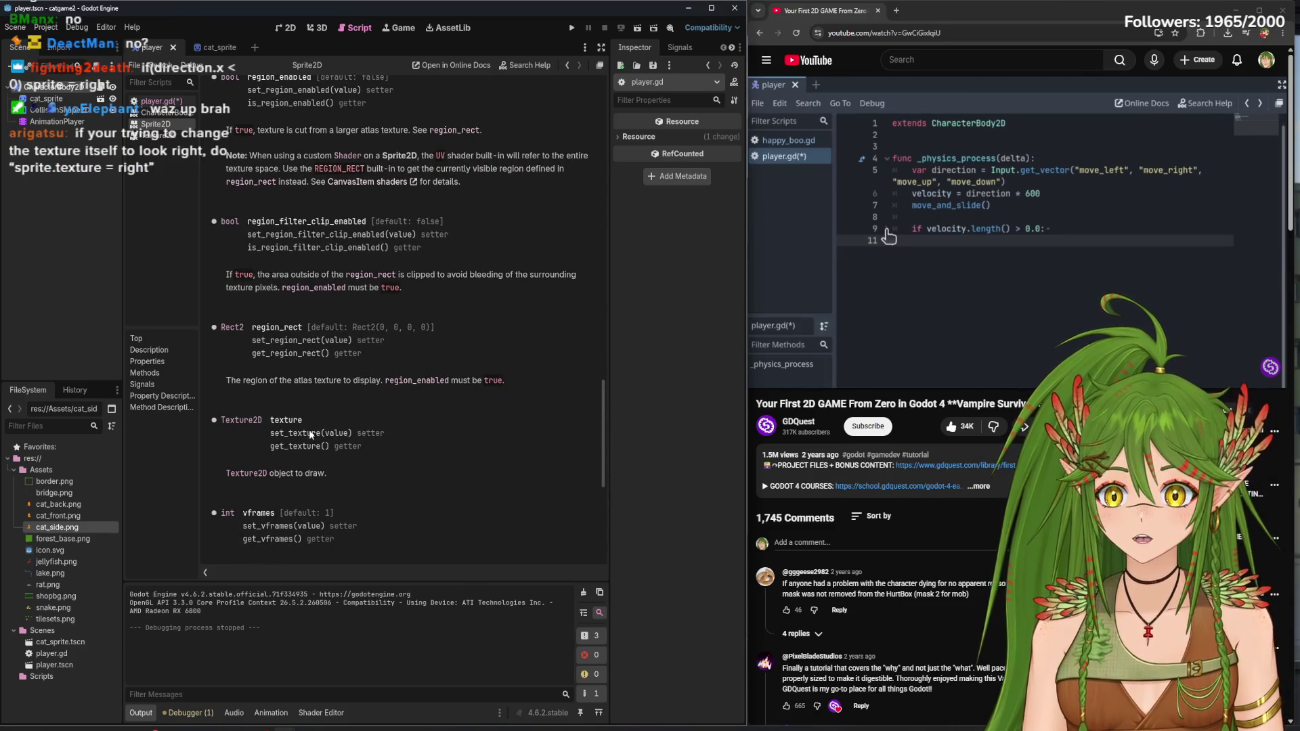
pyautogui.moveTo(289, 433)
pyautogui.mouseDown()
pyautogui.moveTo(375, 448)
pyautogui.moveTo(284, 432)
pyautogui.moveTo(355, 434)
pyautogui.mouseUp()
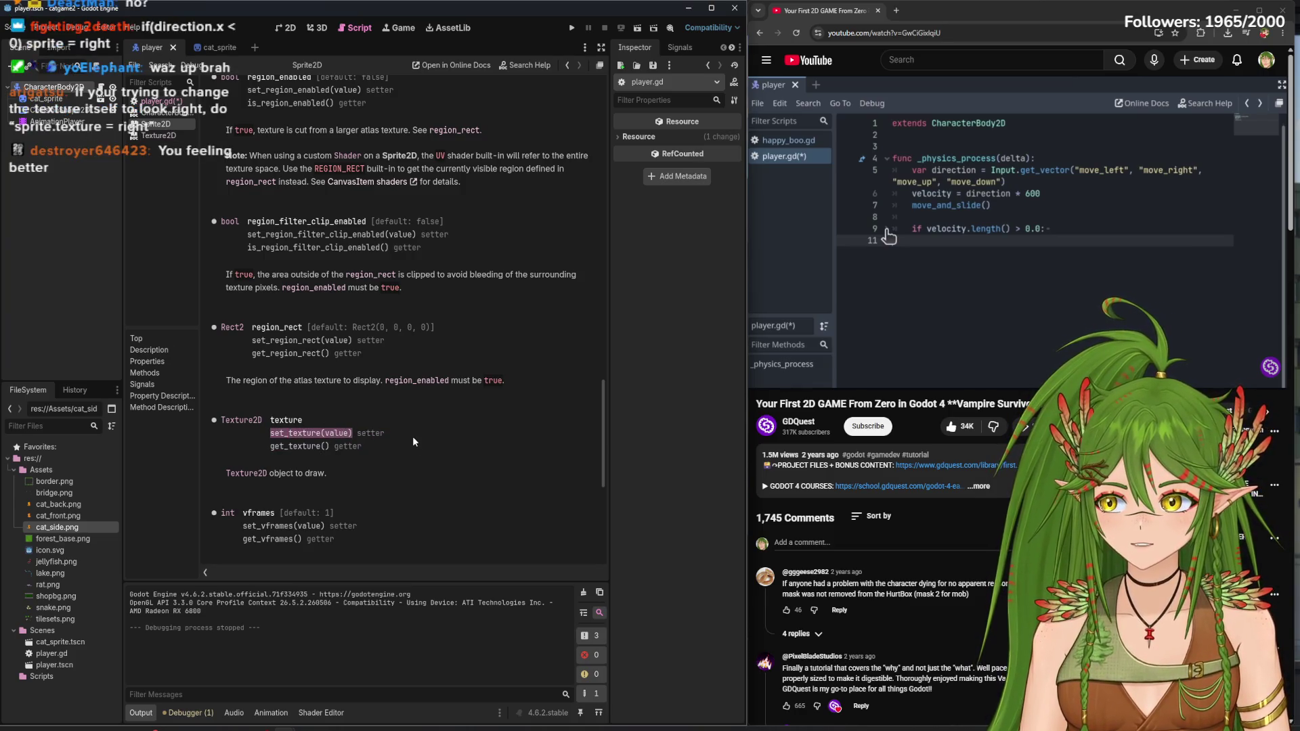
pyautogui.click(280, 477)
pyautogui.moveTo(271, 433); pyautogui.dragTo(351, 432)
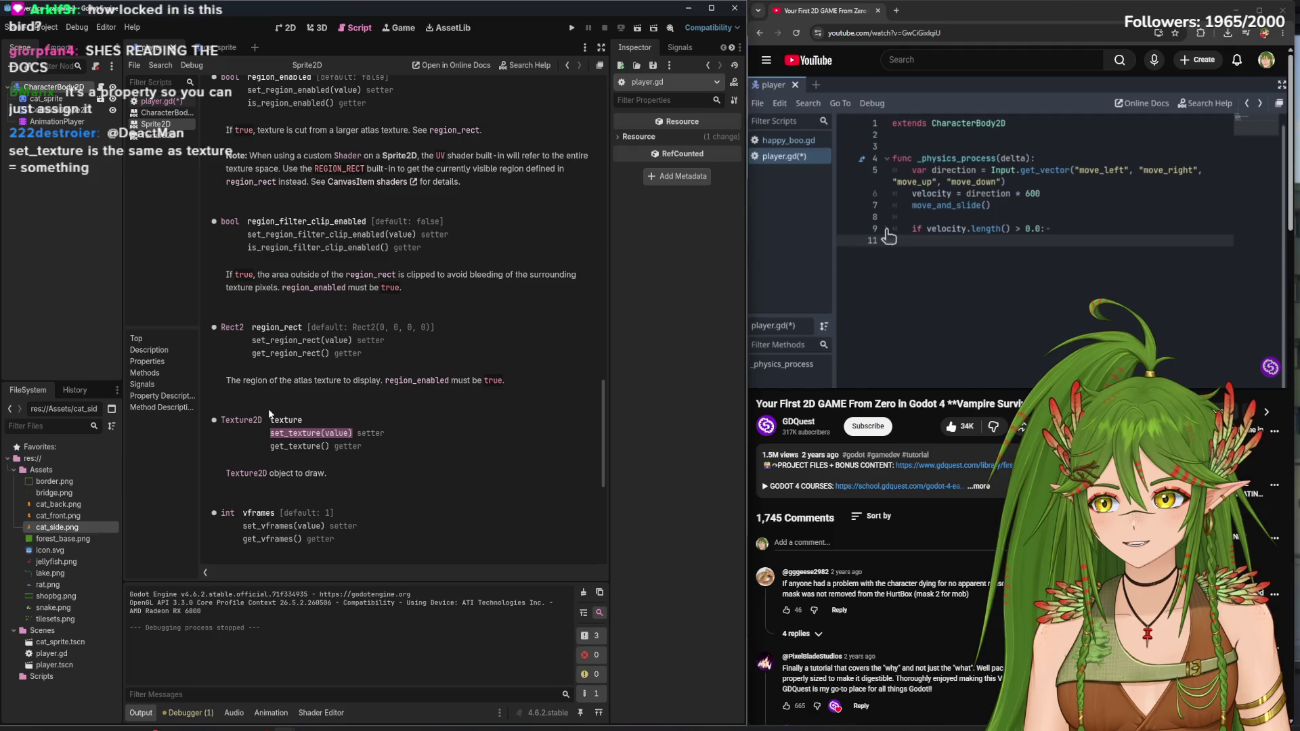
pyautogui.click(309, 434)
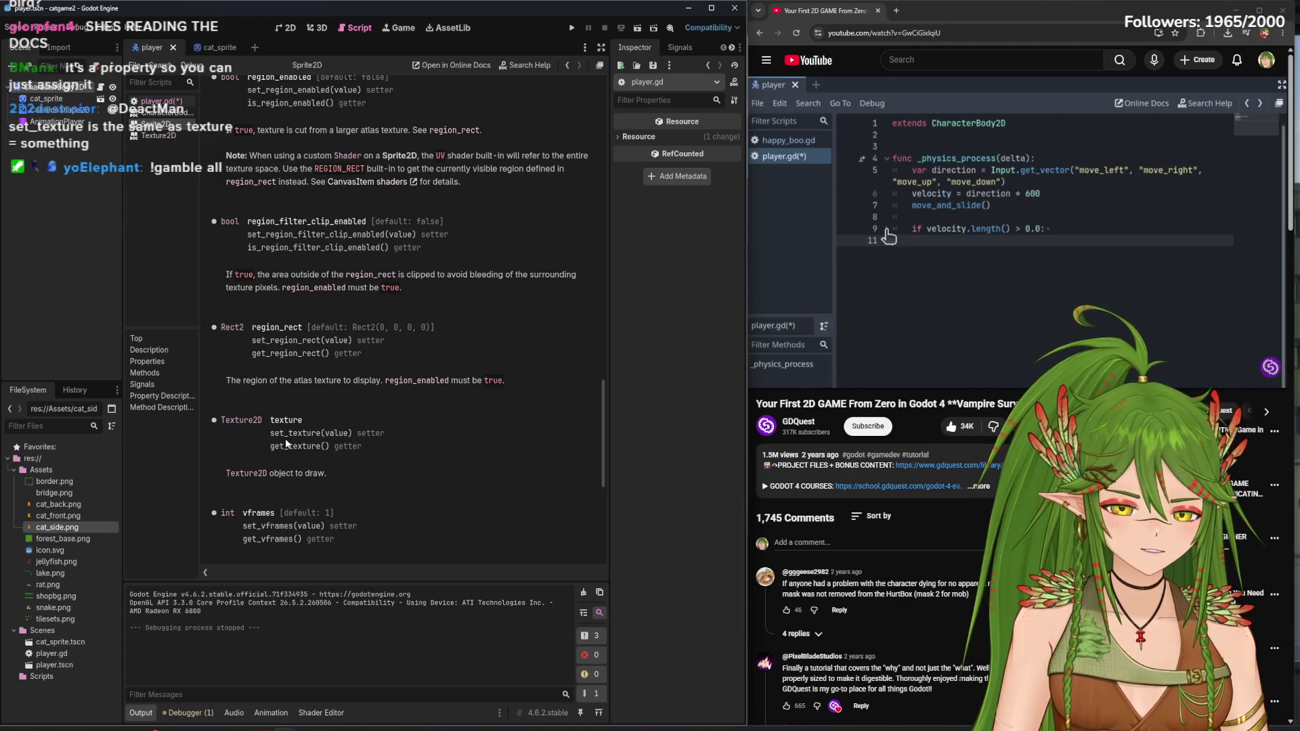
pyautogui.moveTo(271, 431); pyautogui.dragTo(342, 447)
pyautogui.click(355, 434)
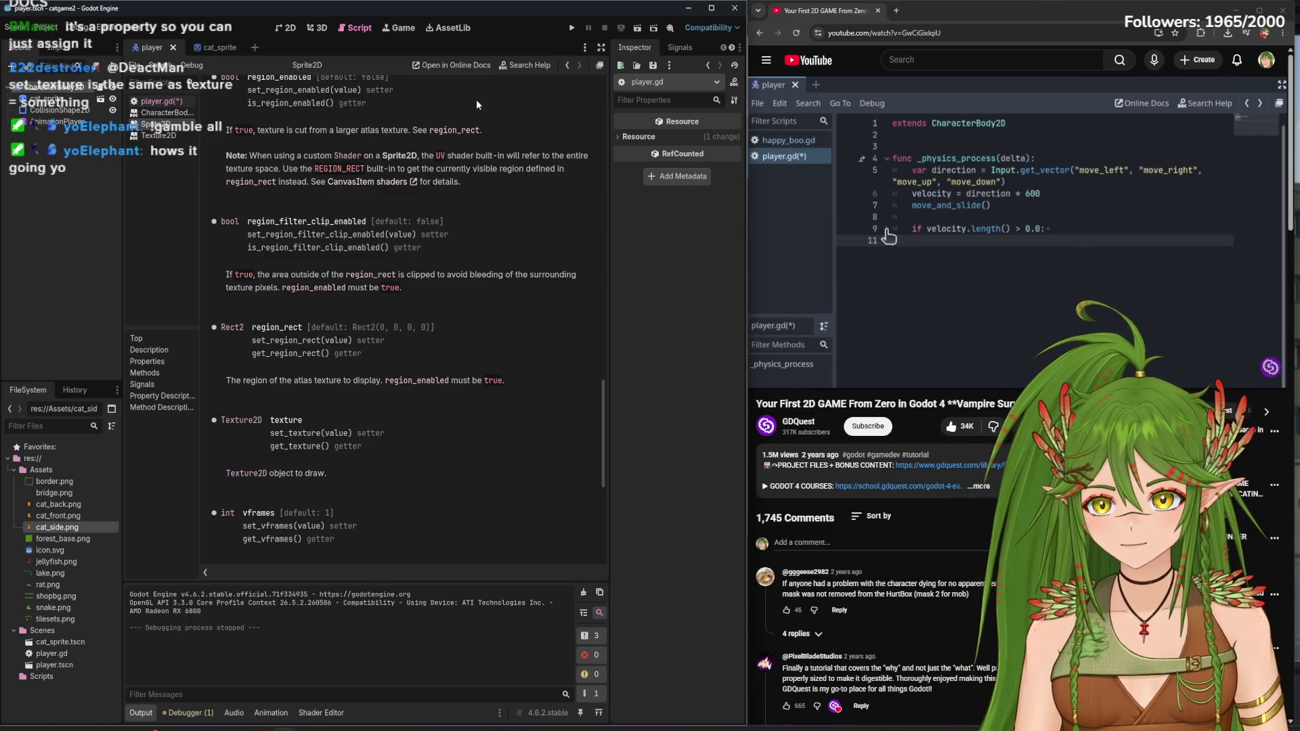
pyautogui.click(318, 25)
# Delete the commented flip_h = true line under the if check and review the Sprite2D docs
pyautogui.click(356, 27)
pyautogui.click(159, 100)
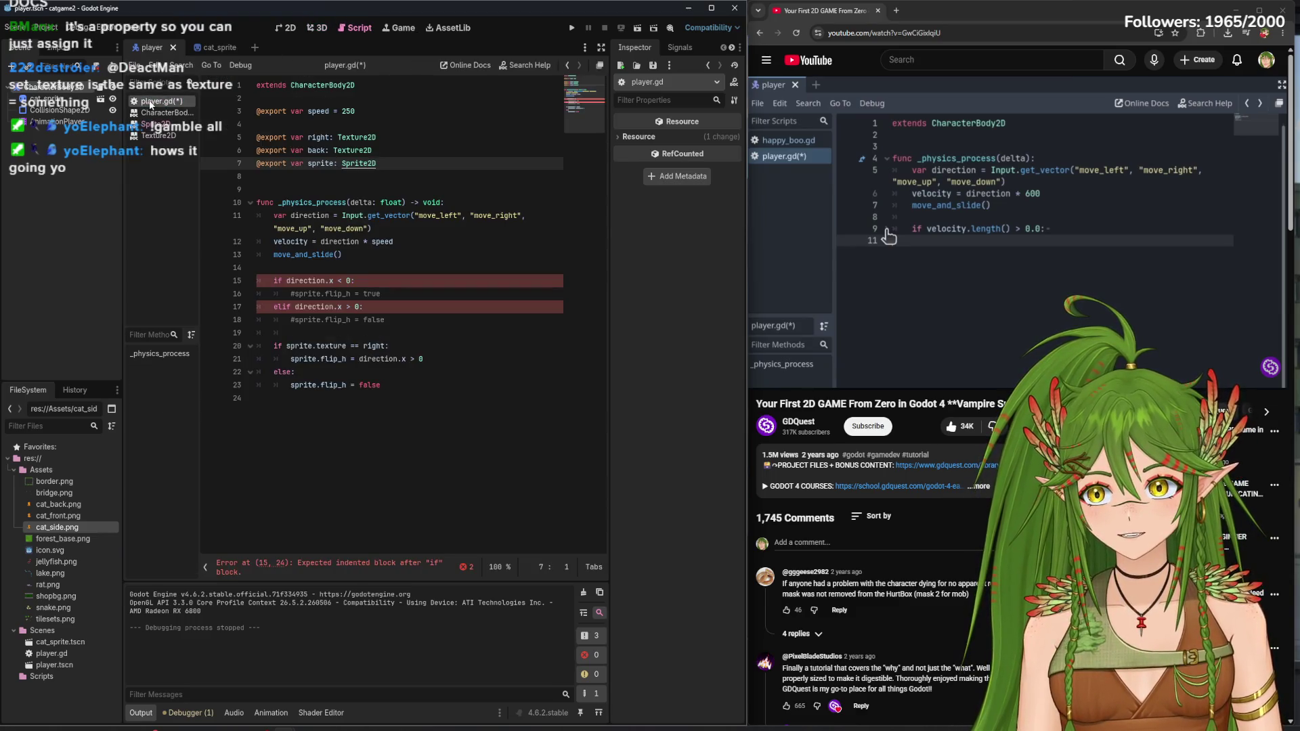
pyautogui.click(385, 297)
pyautogui.hotkey('shift', 'Home')
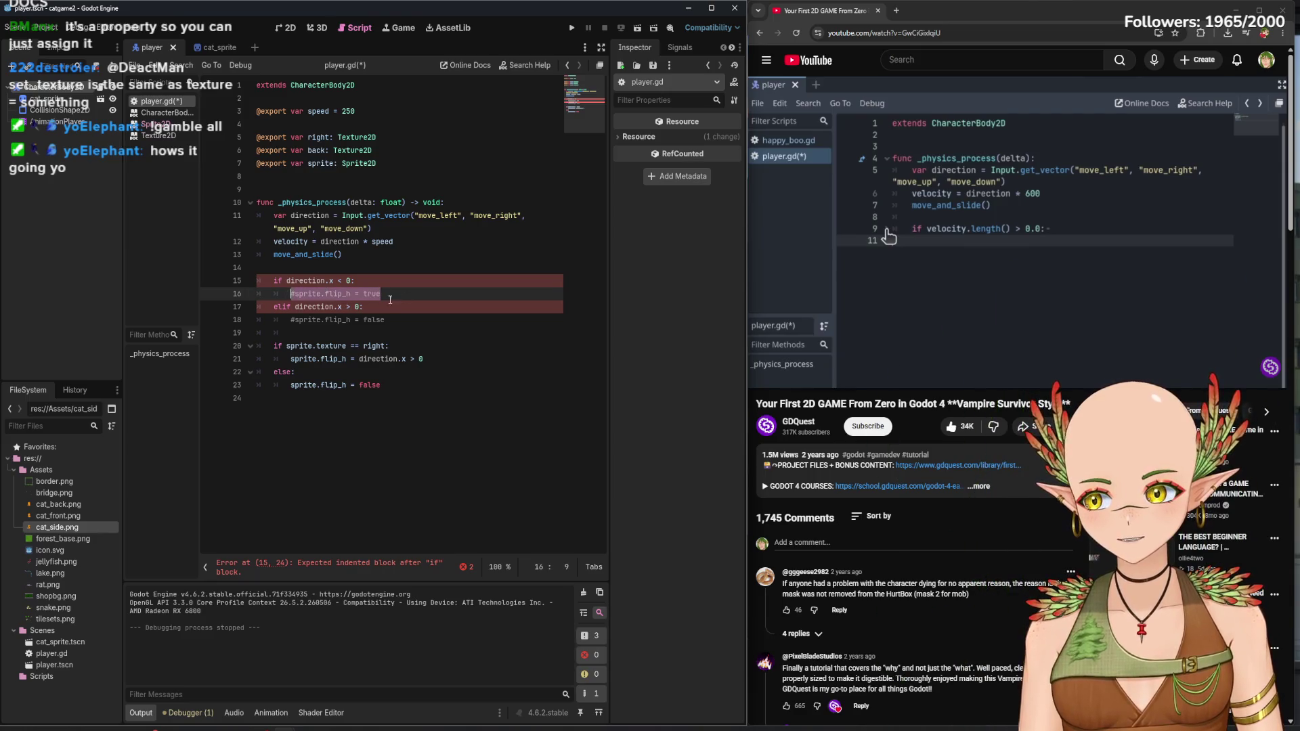
pyautogui.press('BackSpace')
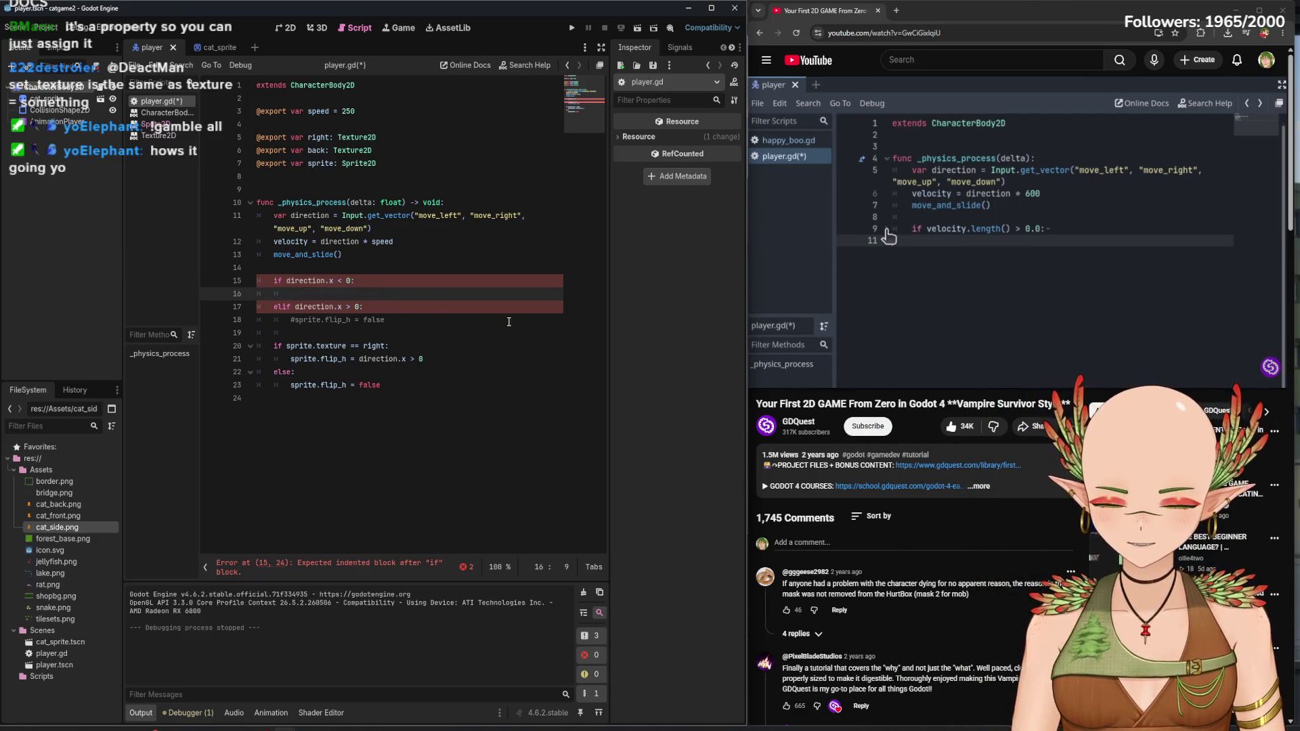
pyautogui.keyDown('ctrl'); pyautogui.click(365, 163); pyautogui.keyUp('ctrl')
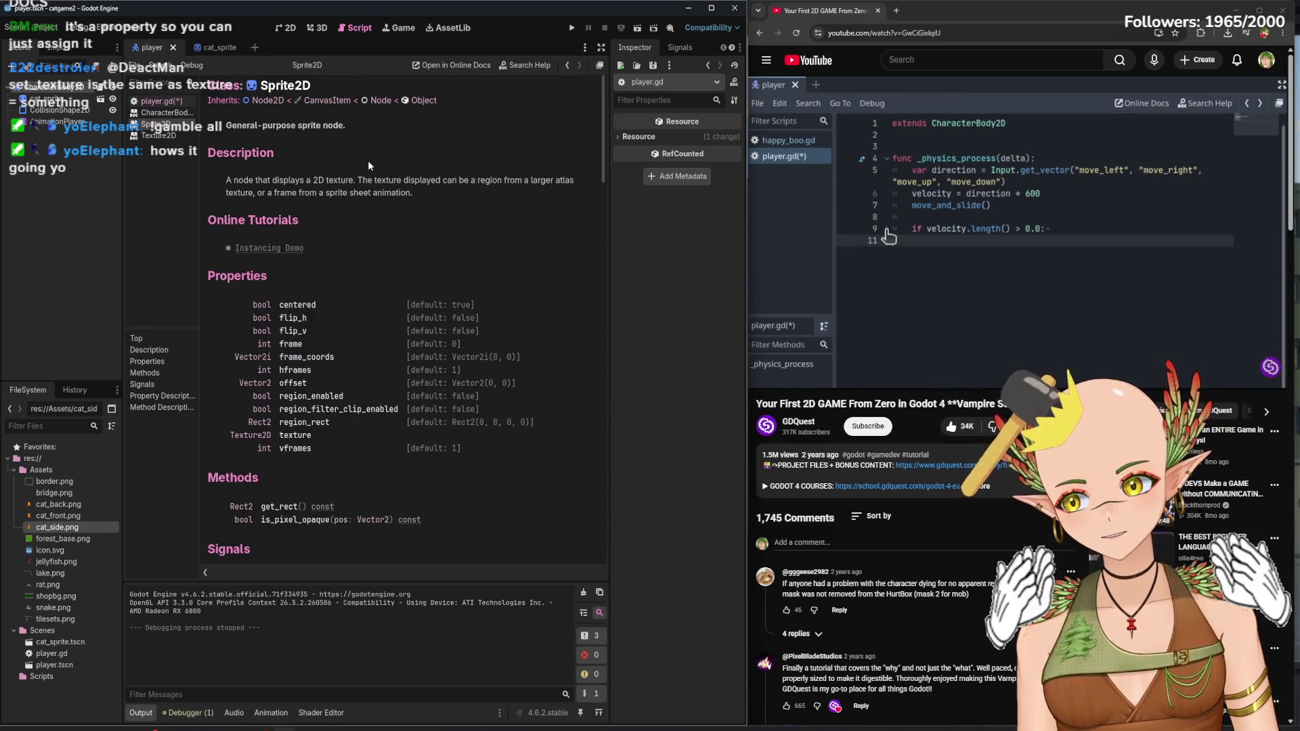
pyautogui.scroll(-10, 475, 416)
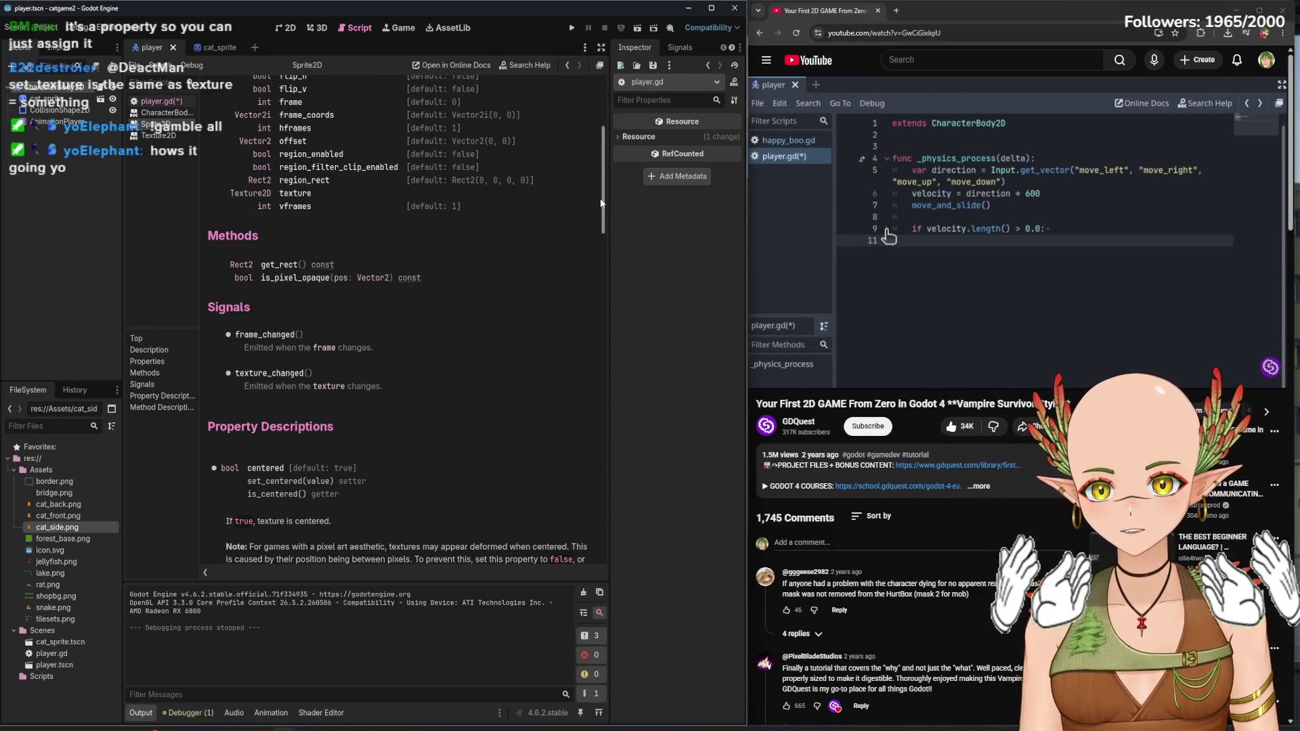
pyautogui.scroll(-15, 607, 504)
pyautogui.scroll(1, 607, 506)
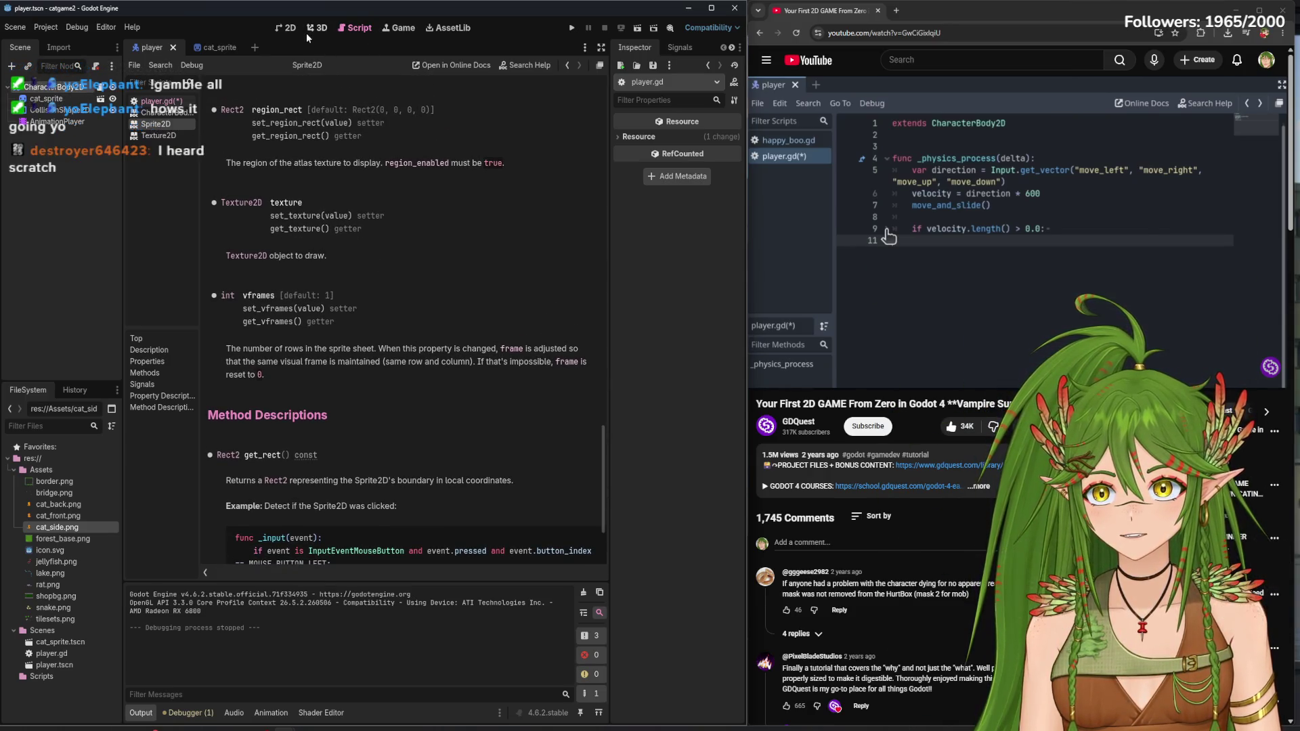
# Add a line under the if direction.x check and type 'set_textu', consulting the Sprite2D texture docs
pyautogui.click(161, 101)
pyautogui.press('Return')
pyautogui.write('set')
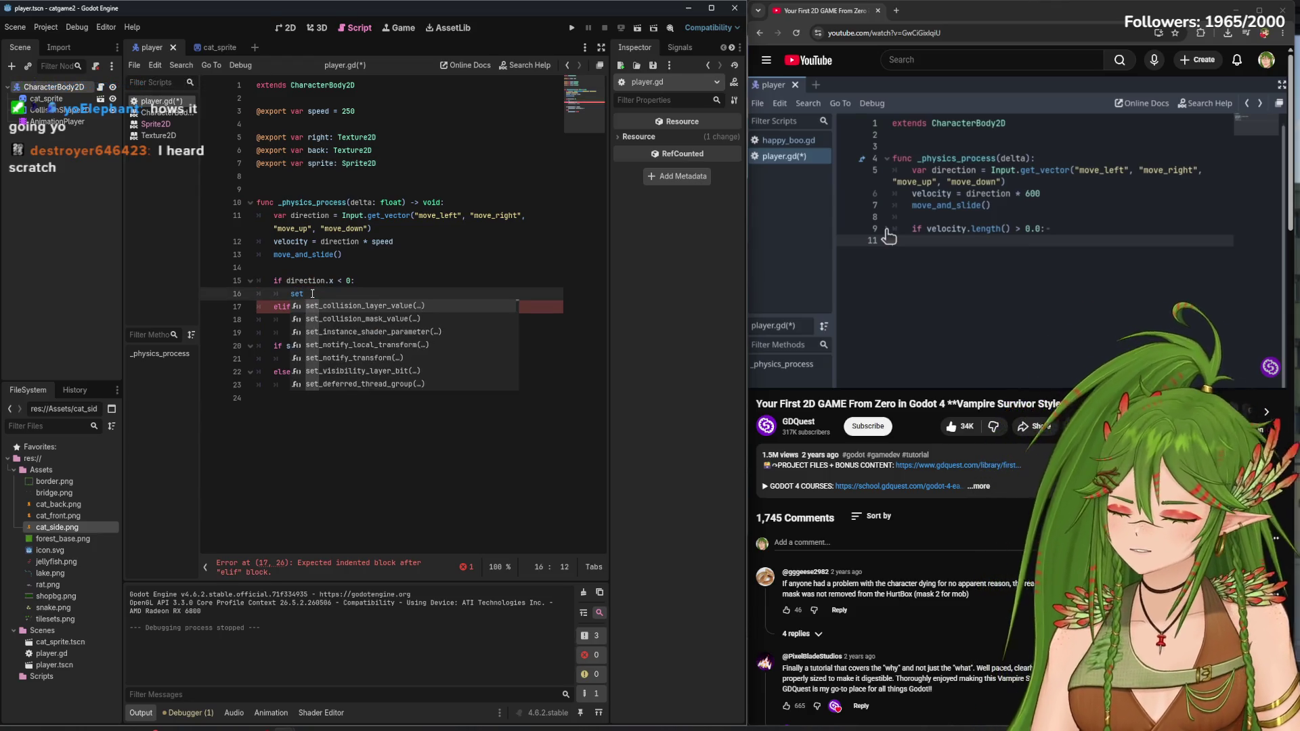
pyautogui.write('_tr')
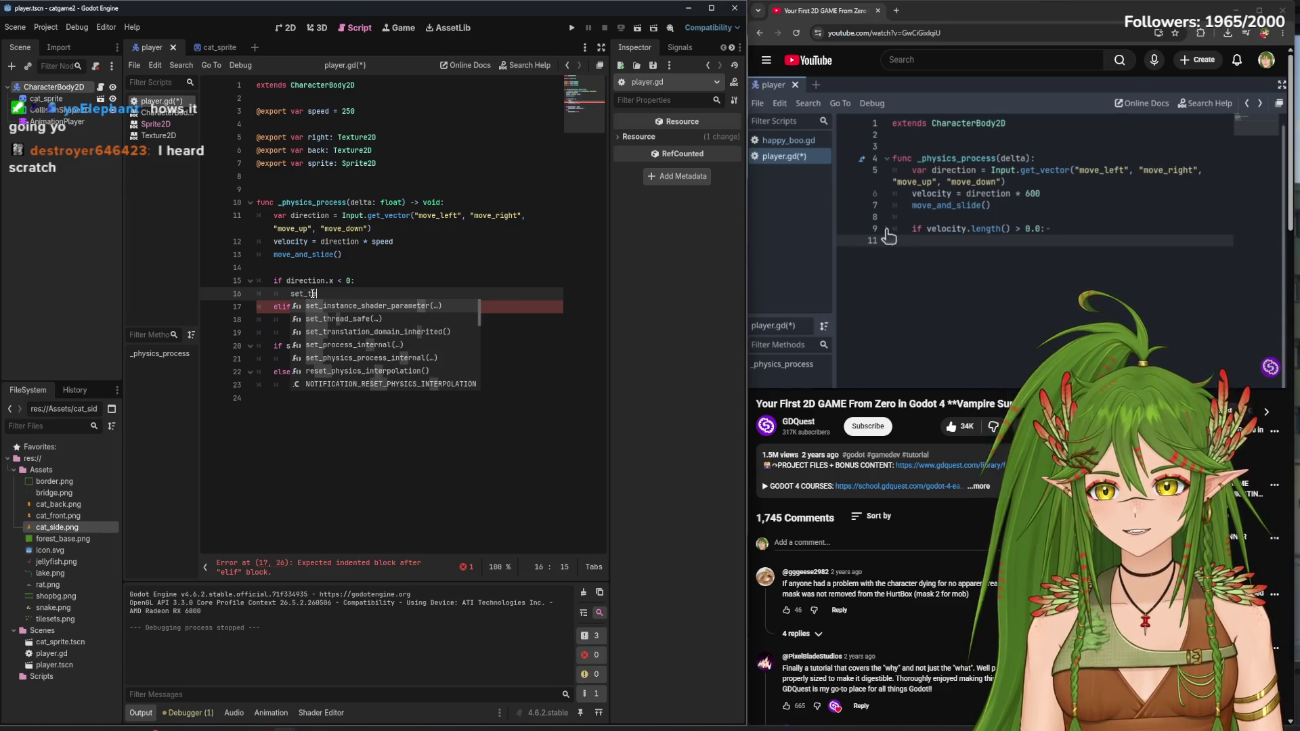
pyautogui.press('Escape')
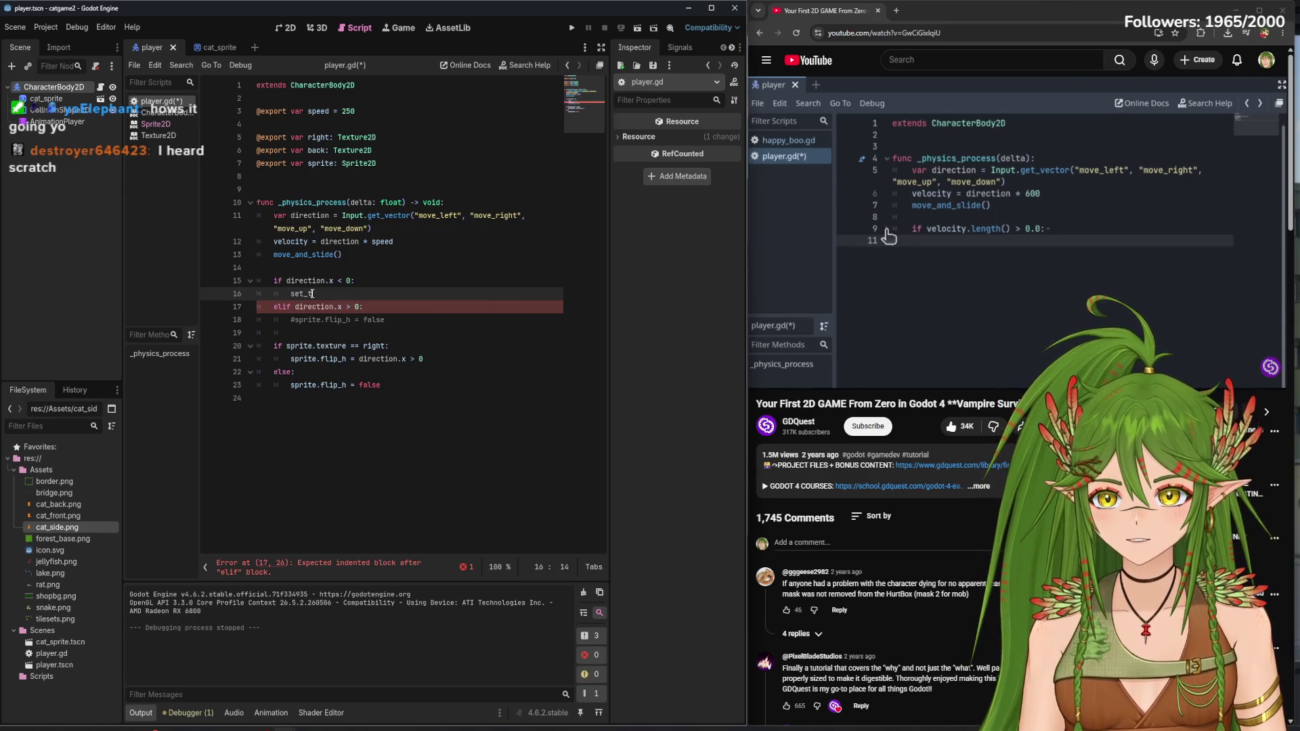
pyautogui.keyDown('ctrl'); pyautogui.click(357, 164); pyautogui.keyUp('ctrl')
pyautogui.scroll(-10, 586, 472)
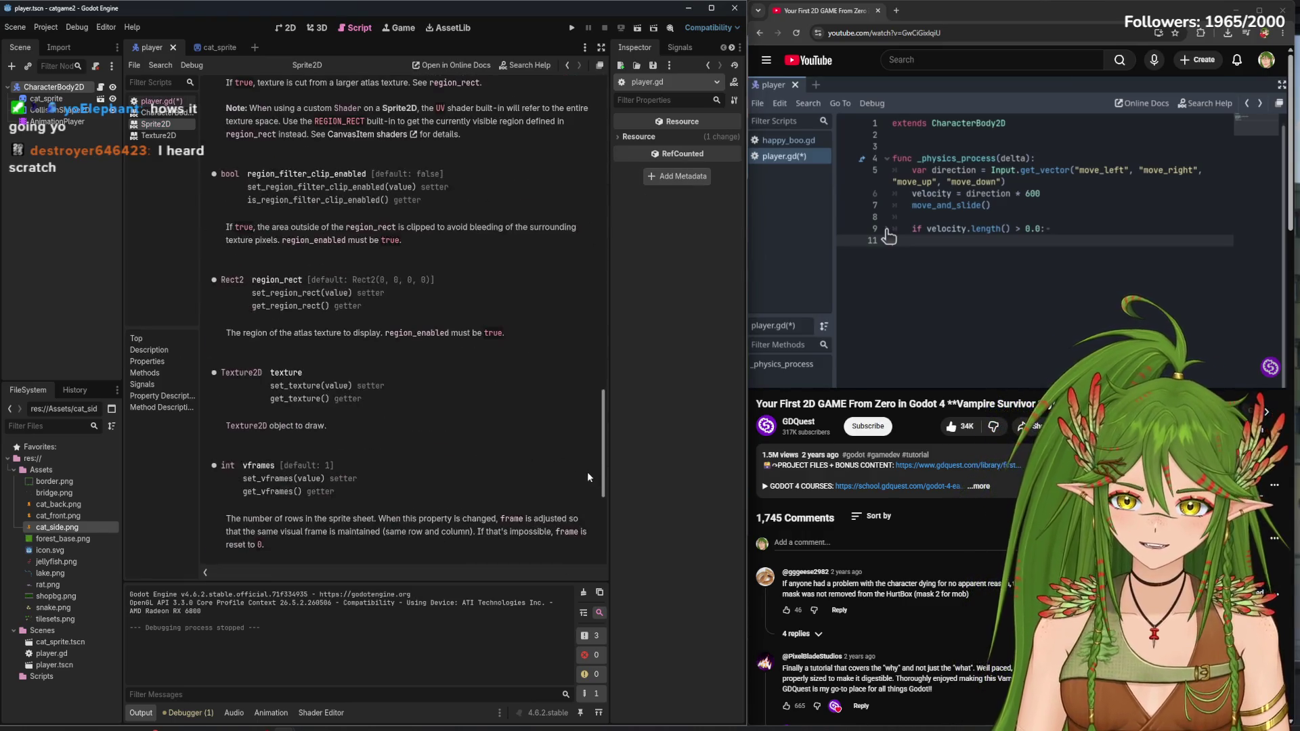
pyautogui.scroll(-5, 587, 472)
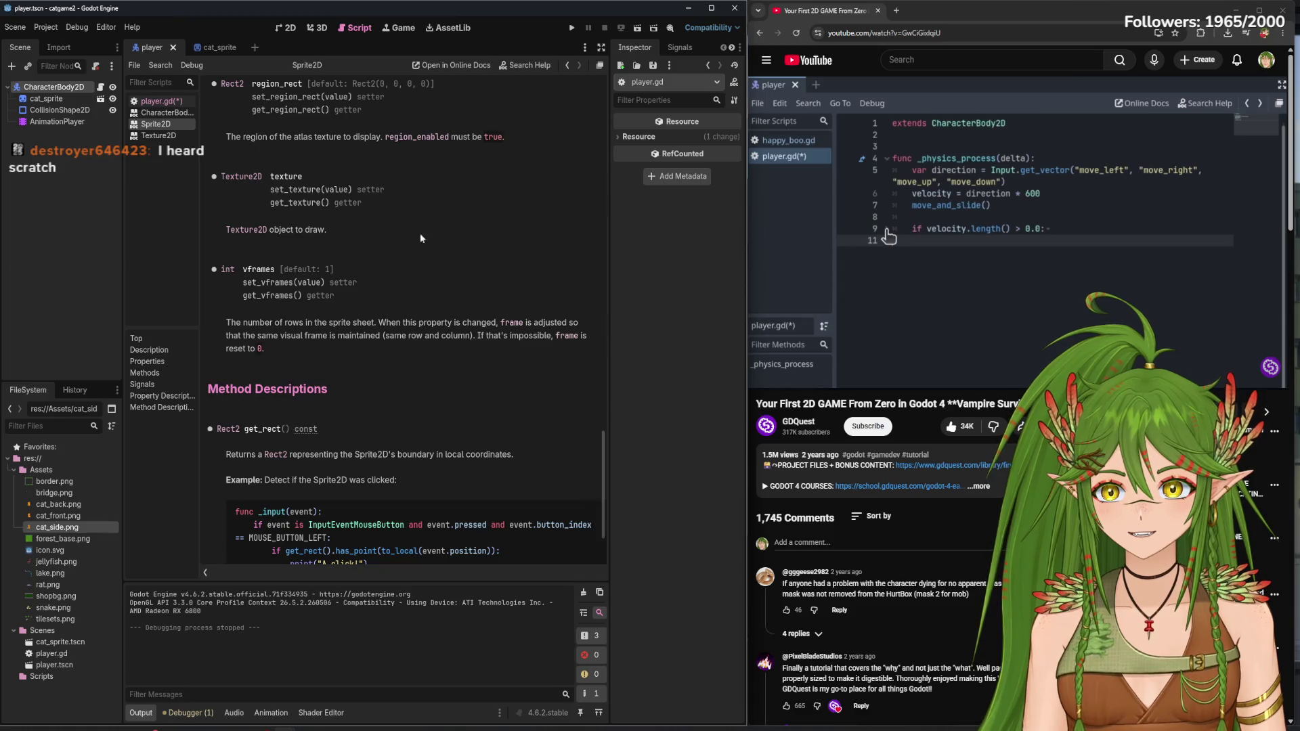
pyautogui.click(161, 101)
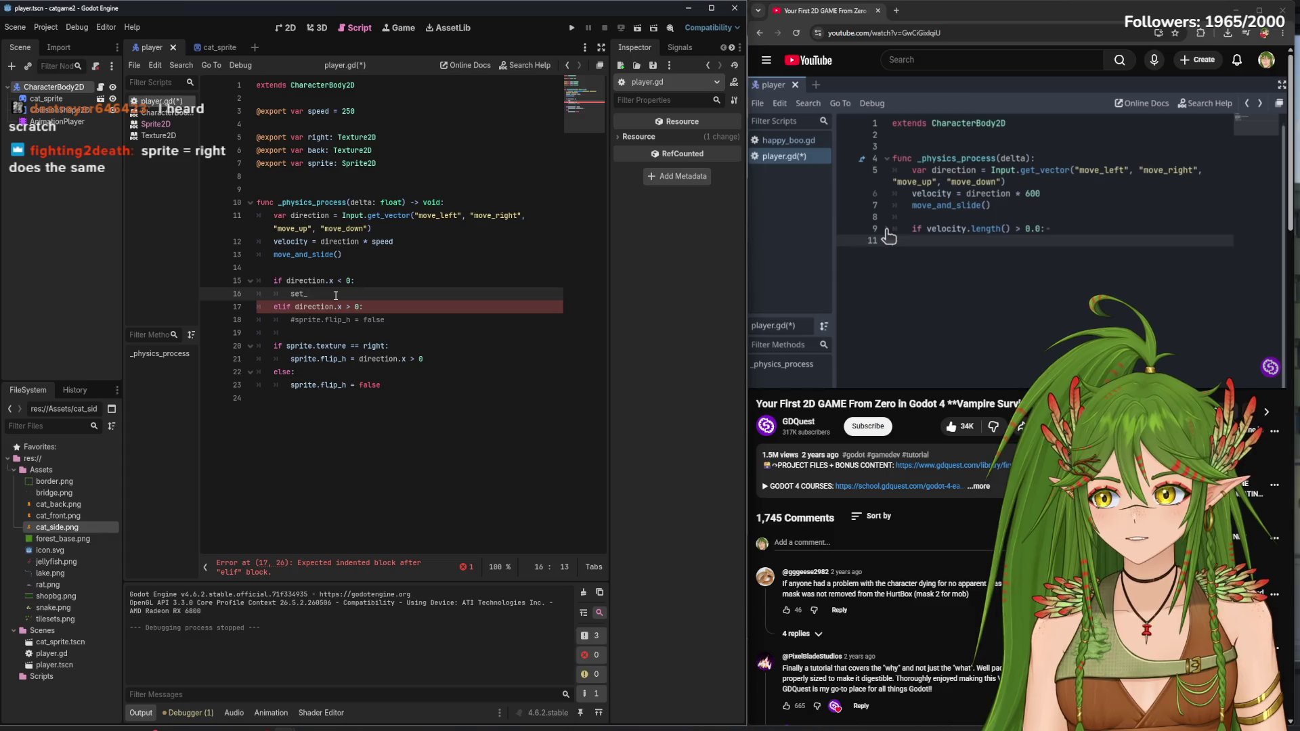
pyautogui.write('texture')
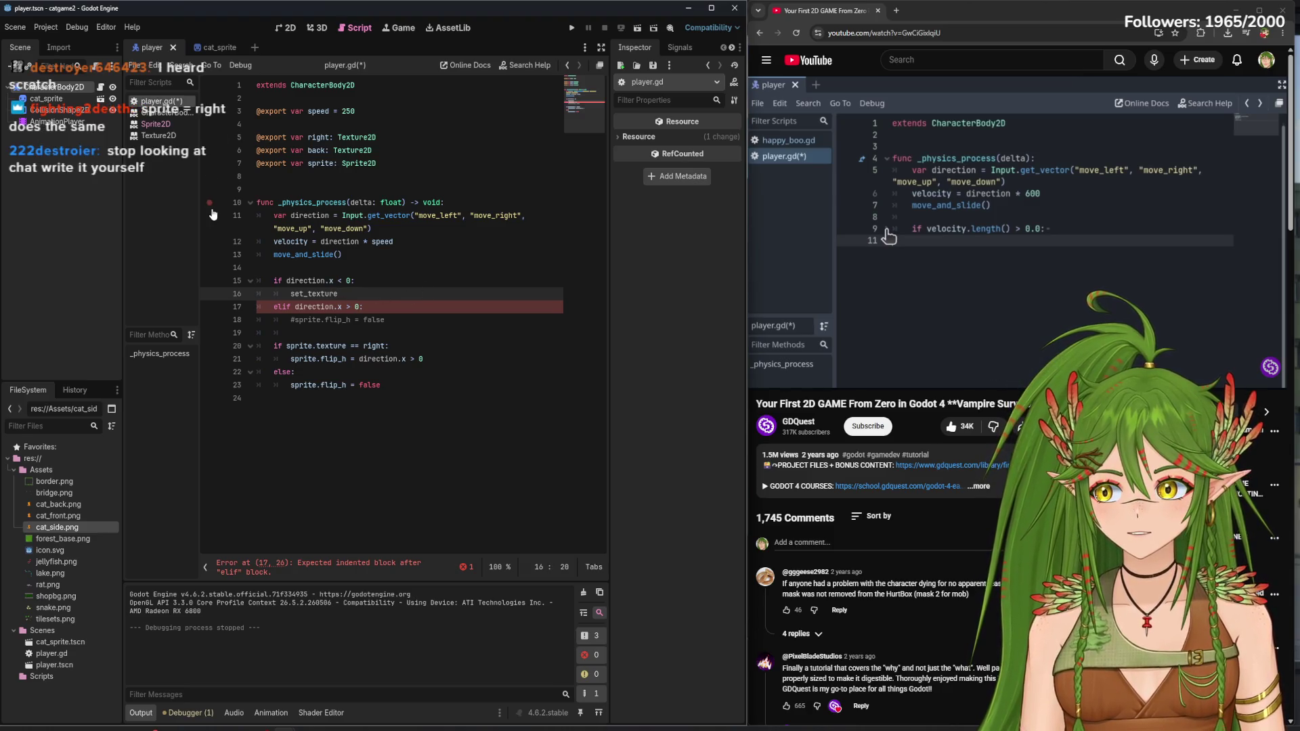
pyautogui.click(155, 124)
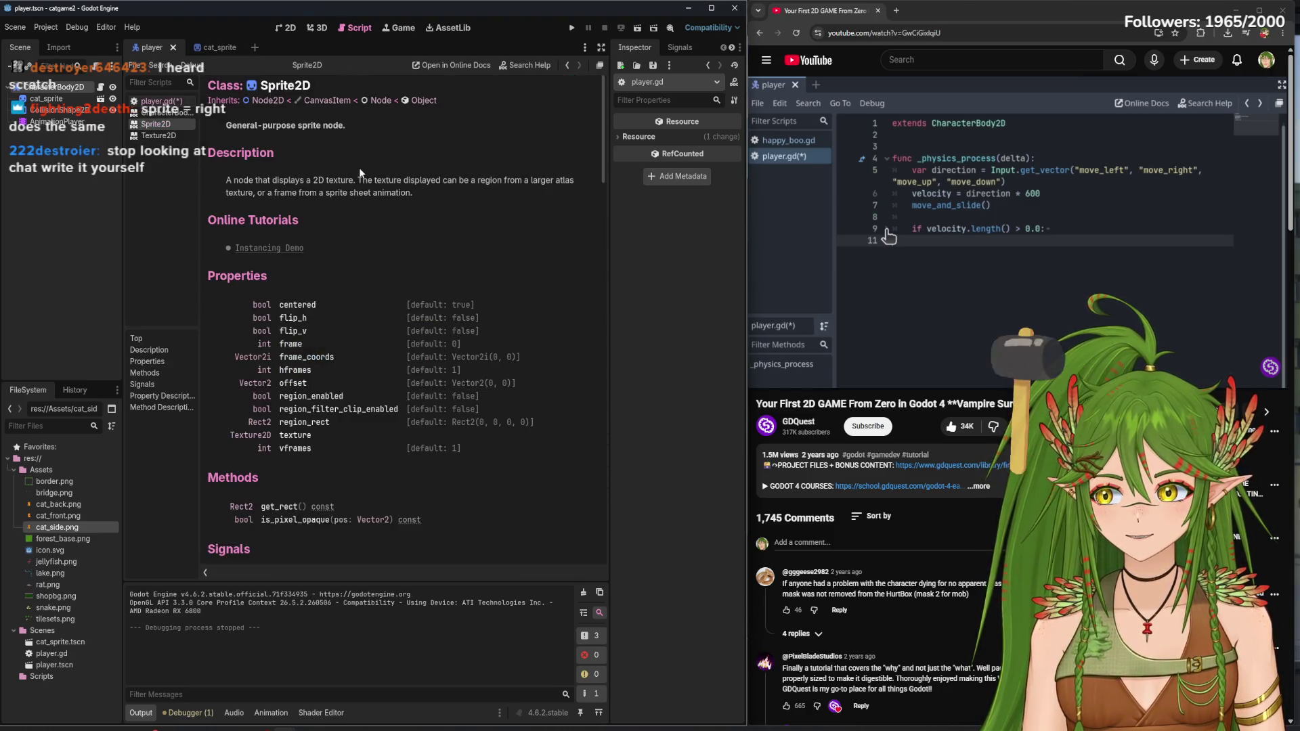
pyautogui.scroll(-15, 566, 417)
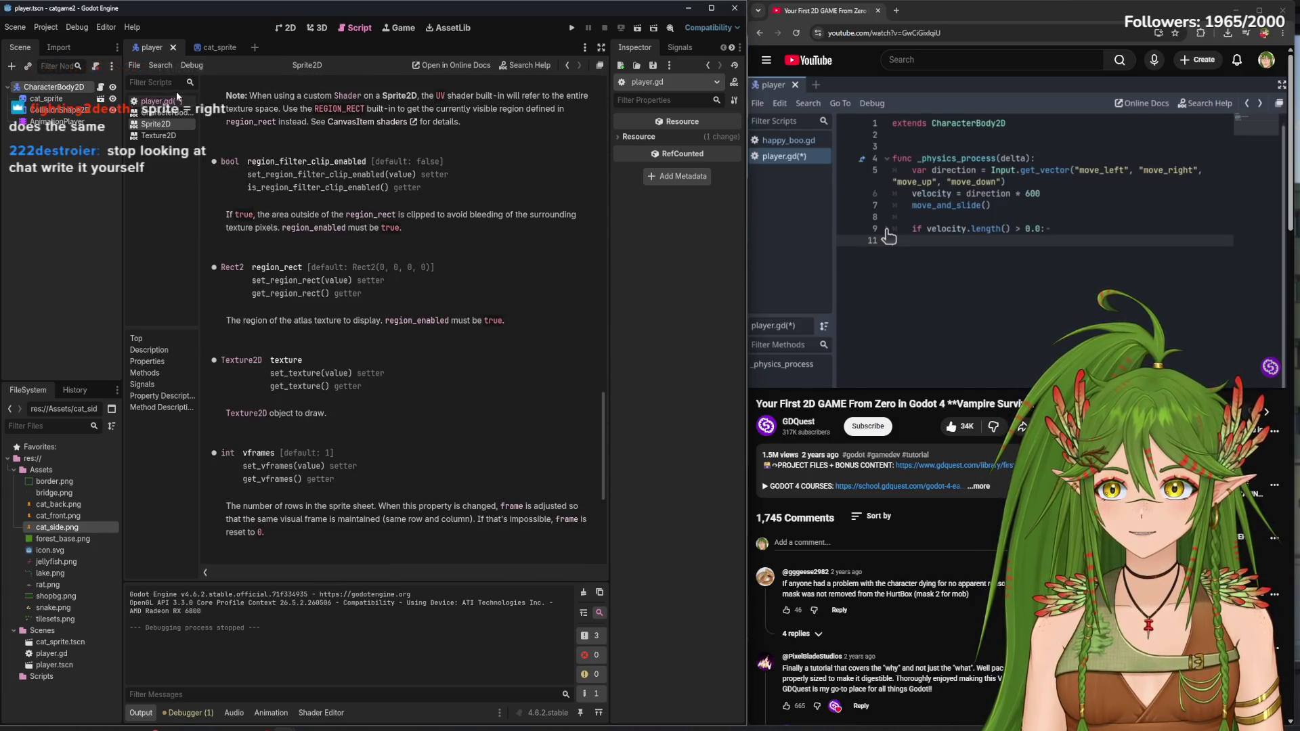
pyautogui.click(160, 101)
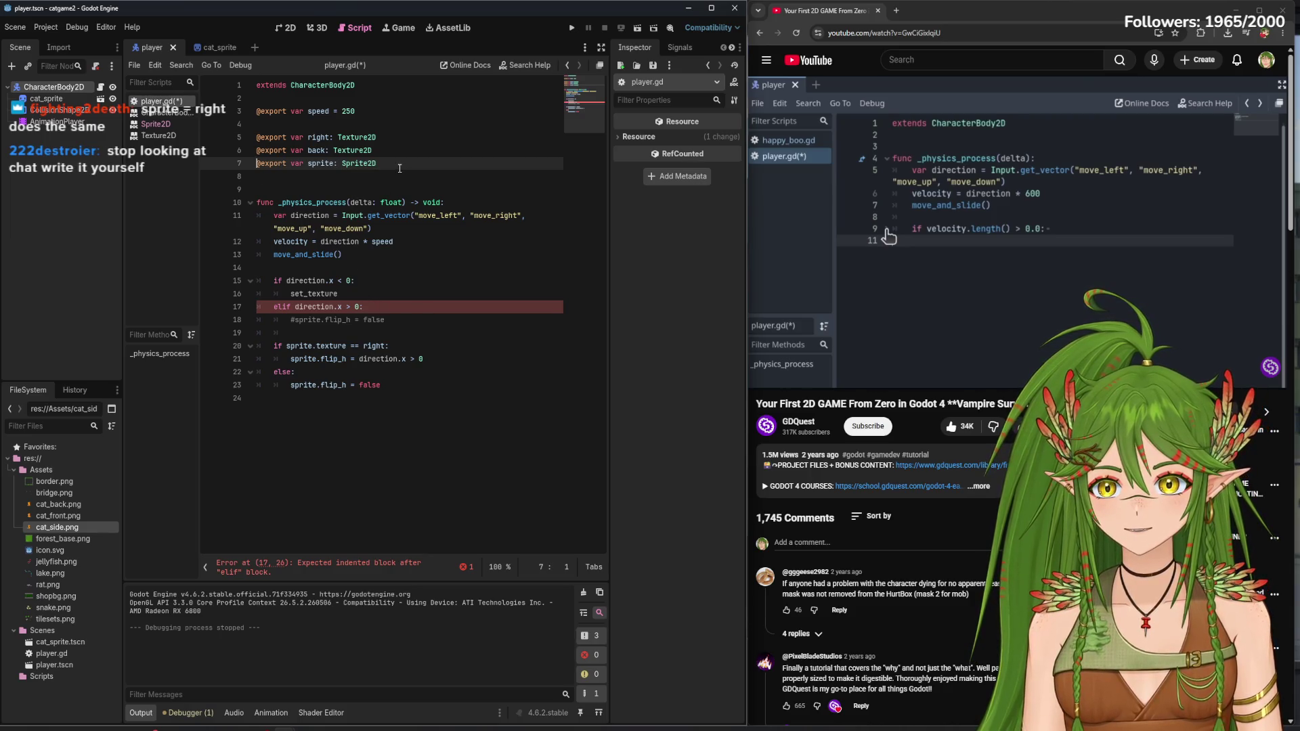
# Complete line 16 as sprite.set_texture(right) and fix the direction.x < 0 comparison on line 15
pyautogui.click(355, 293)
pyautogui.write('(')
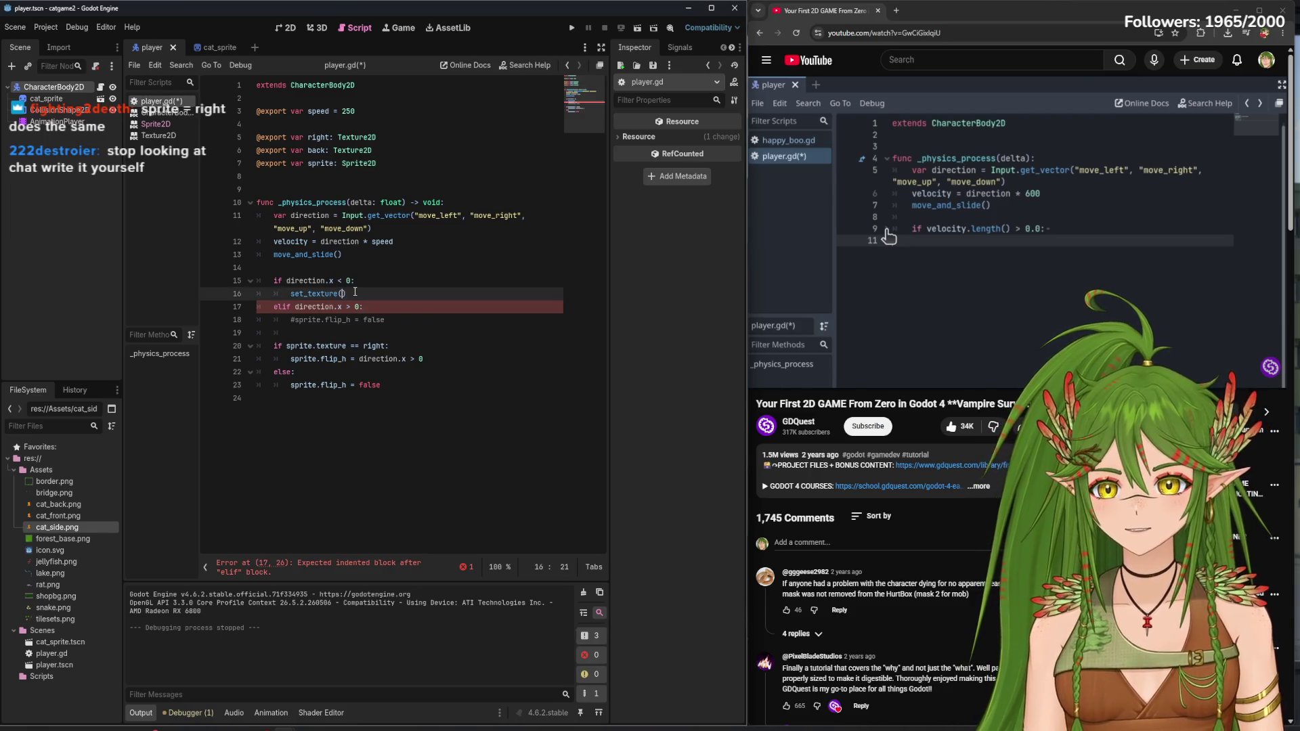
pyautogui.write('right)')
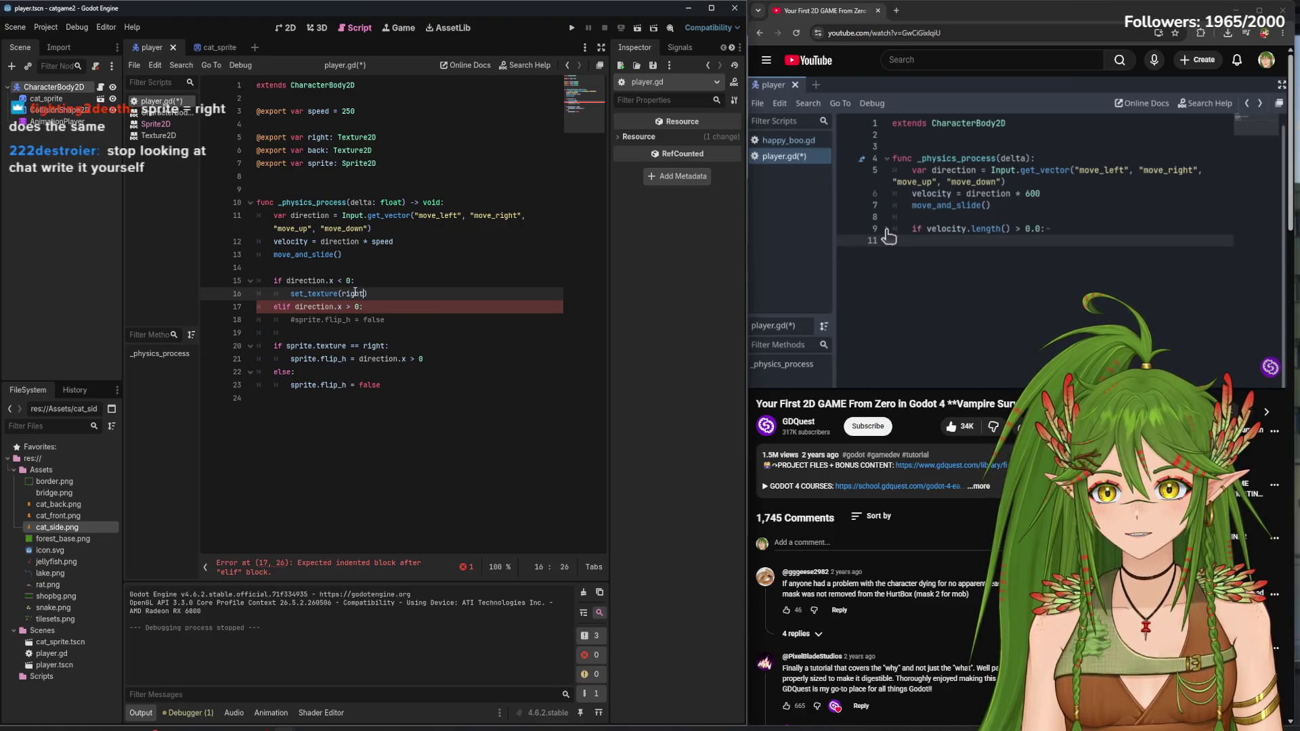
pyautogui.click(363, 285)
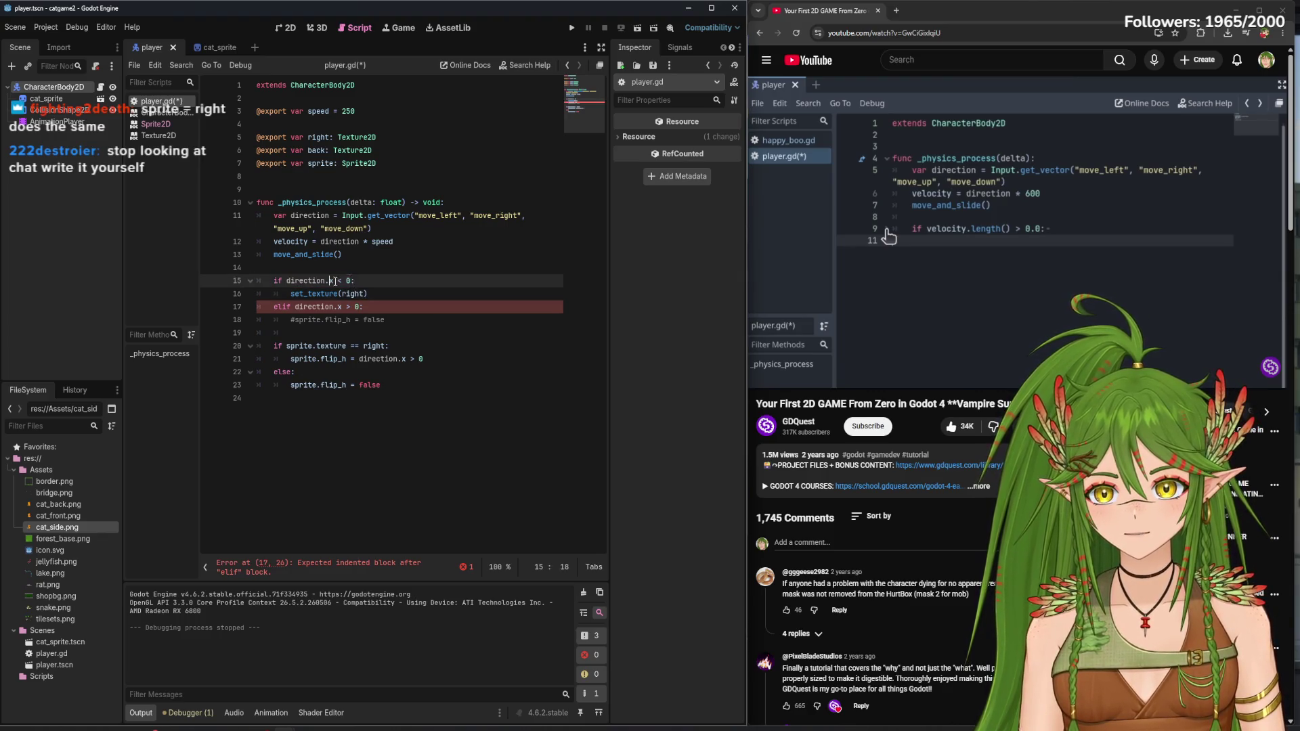
pyautogui.click(347, 281)
pyautogui.write('<')
pyautogui.click(351, 280)
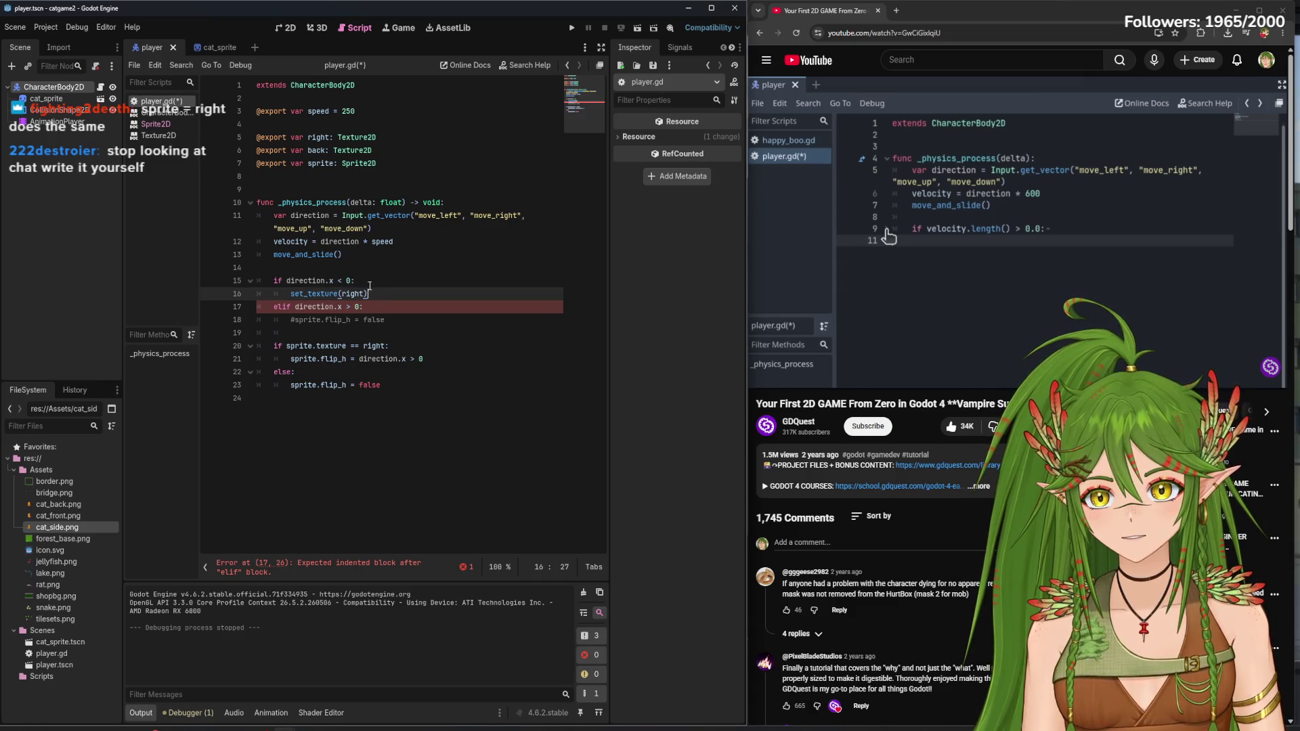
pyautogui.click(345, 280)
pyautogui.click(365, 286)
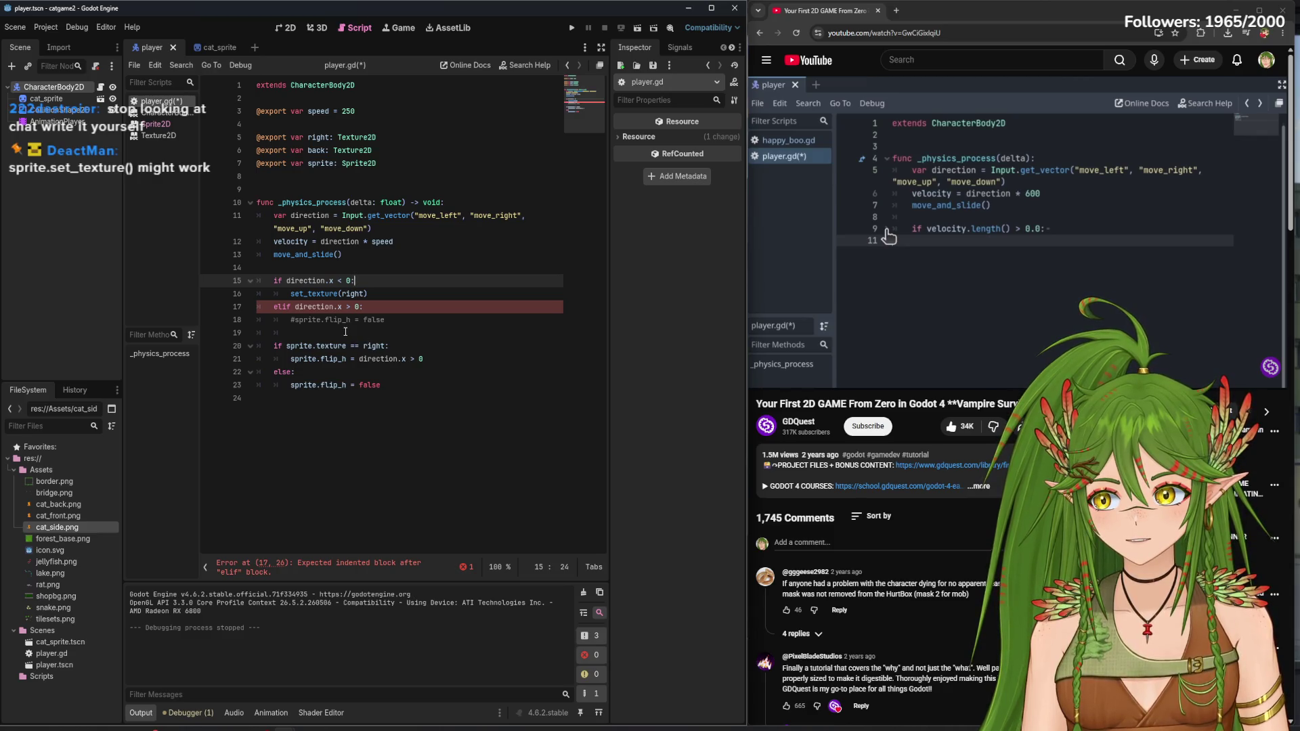
pyautogui.press('Down')
pyautogui.press('Home')
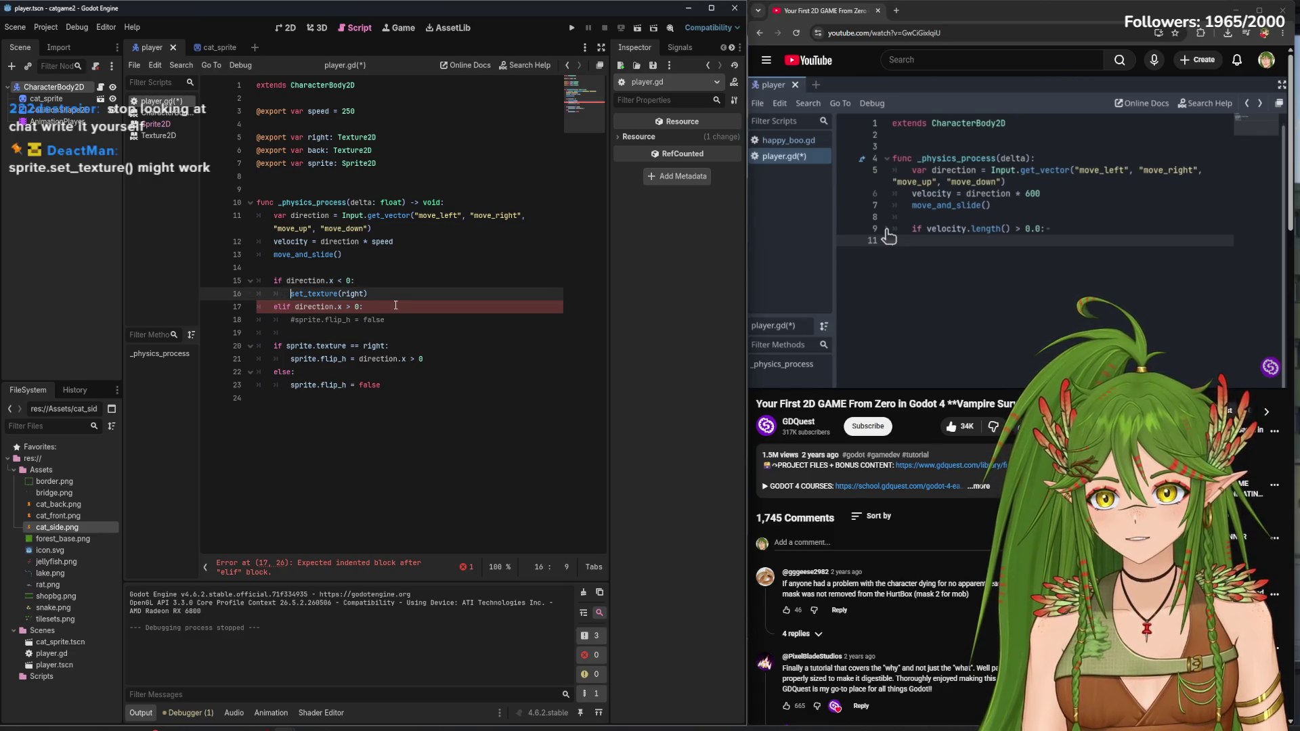
pyautogui.write('sprite.')
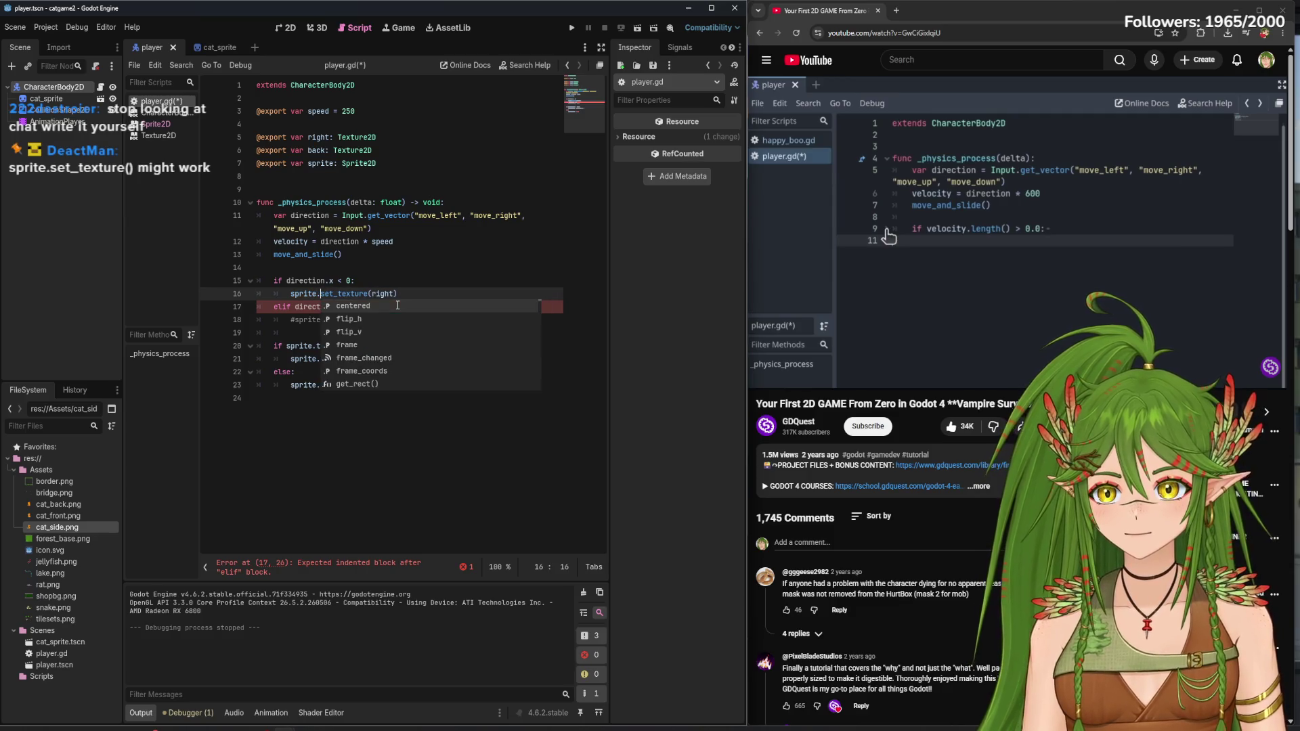
pyautogui.click(413, 294)
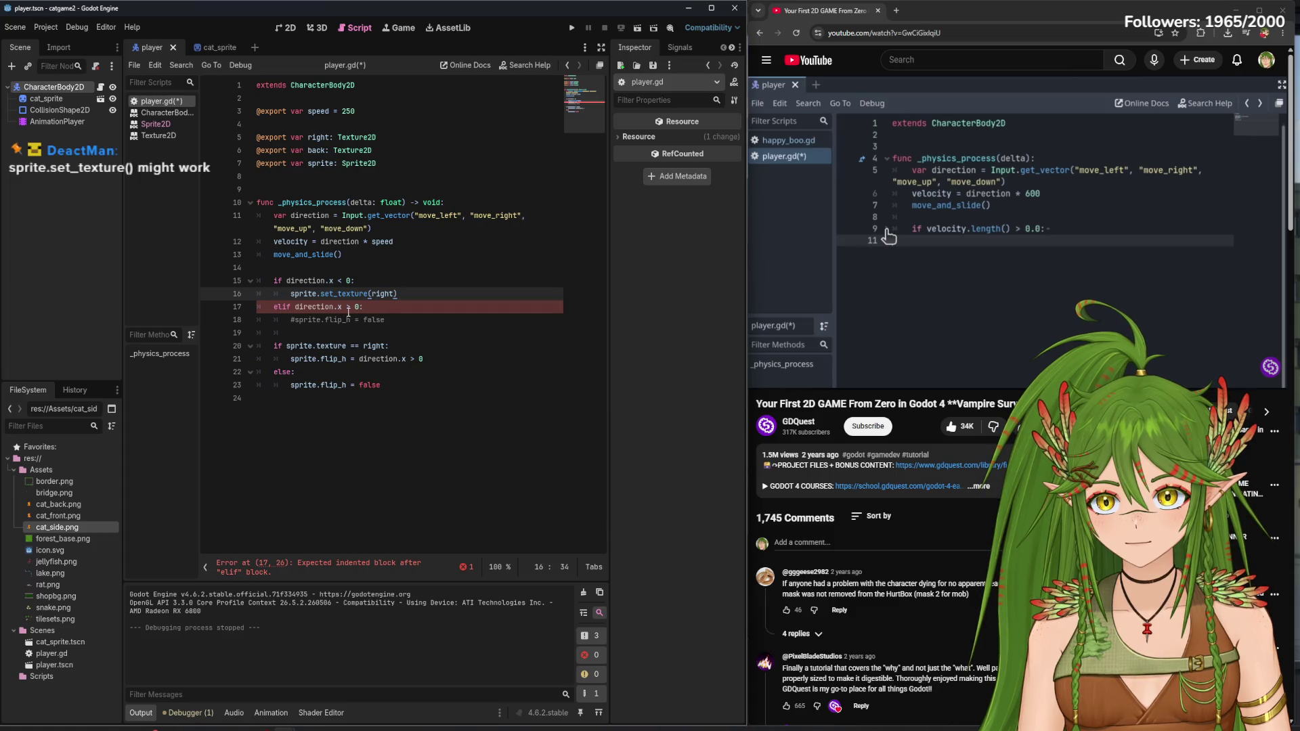
# Replace the commented flip_h line in the elif branch with the copied sprite.set_texture(right) call
pyautogui.moveTo(398, 296); pyautogui.dragTo(291, 298)
pyautogui.hotkey('ctrl', 'c')
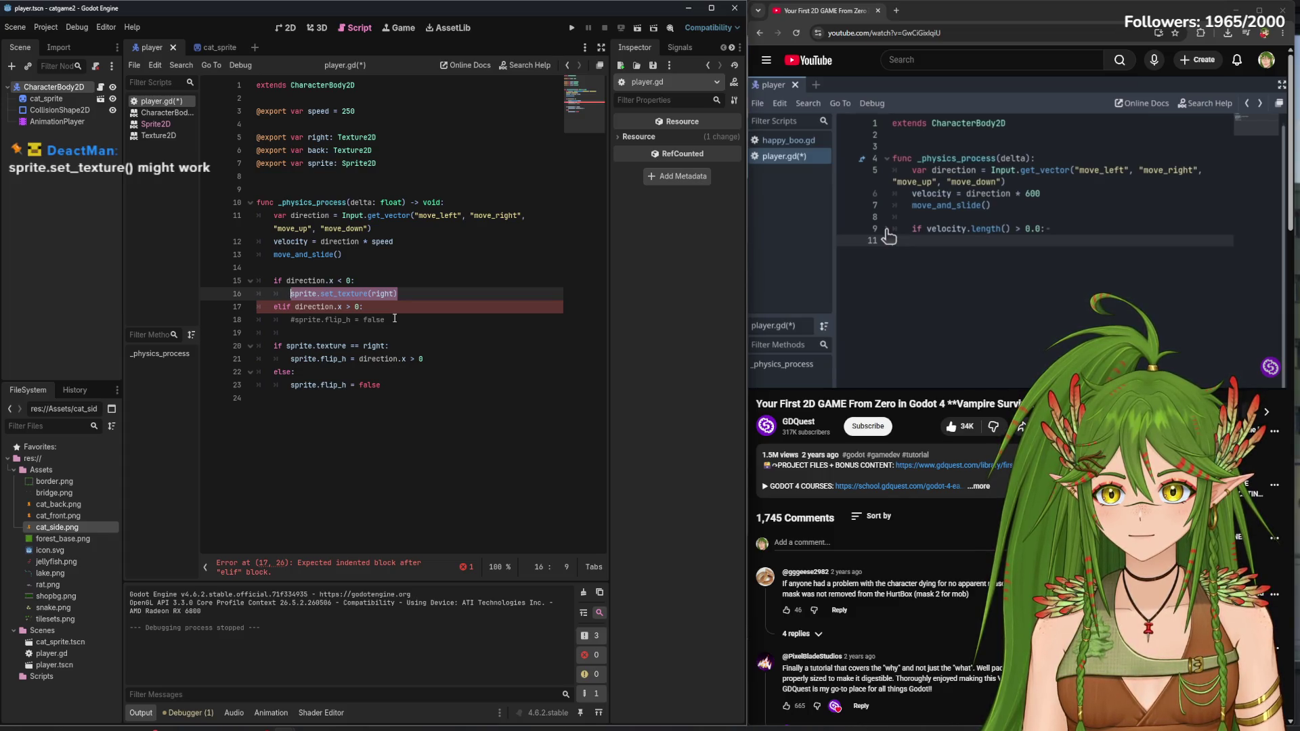
pyautogui.moveTo(400, 320); pyautogui.dragTo(294, 329)
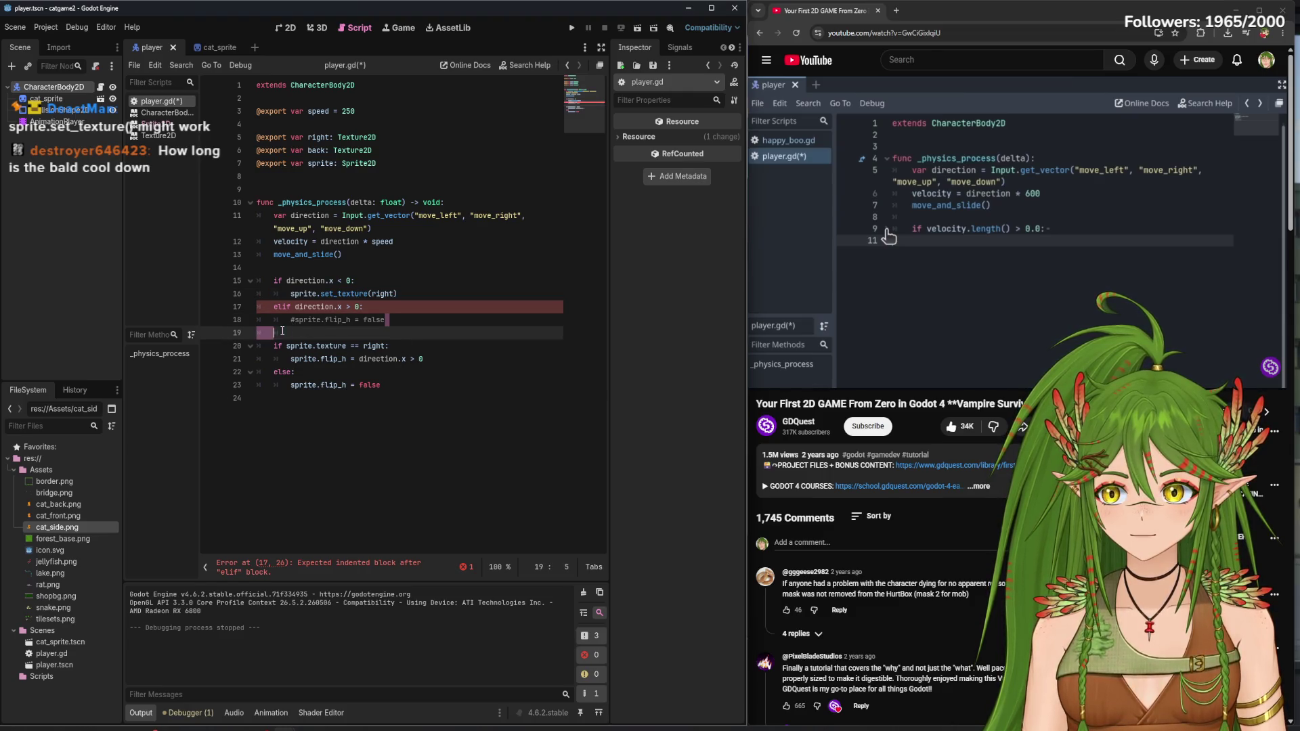
pyautogui.hotkey('ctrl', 'v')
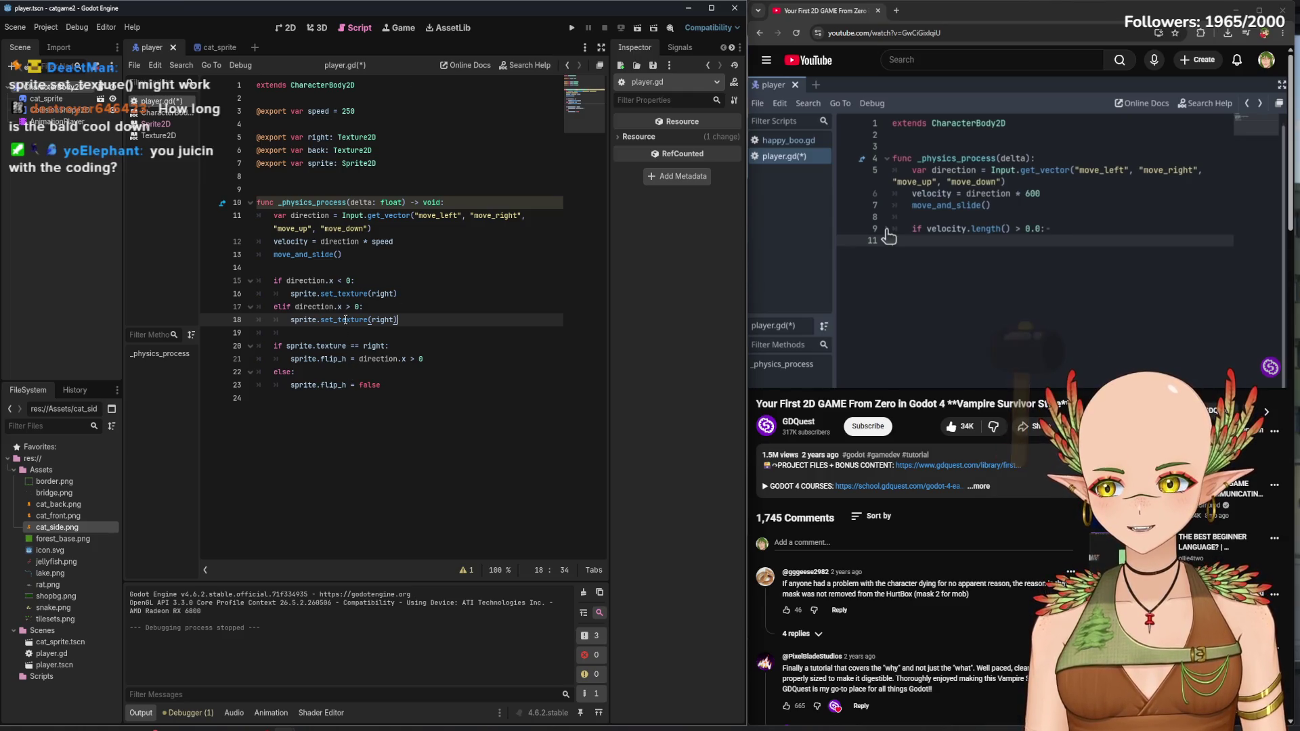
pyautogui.keyDown('ctrl'); pyautogui.click(359, 164); pyautogui.keyUp('ctrl')
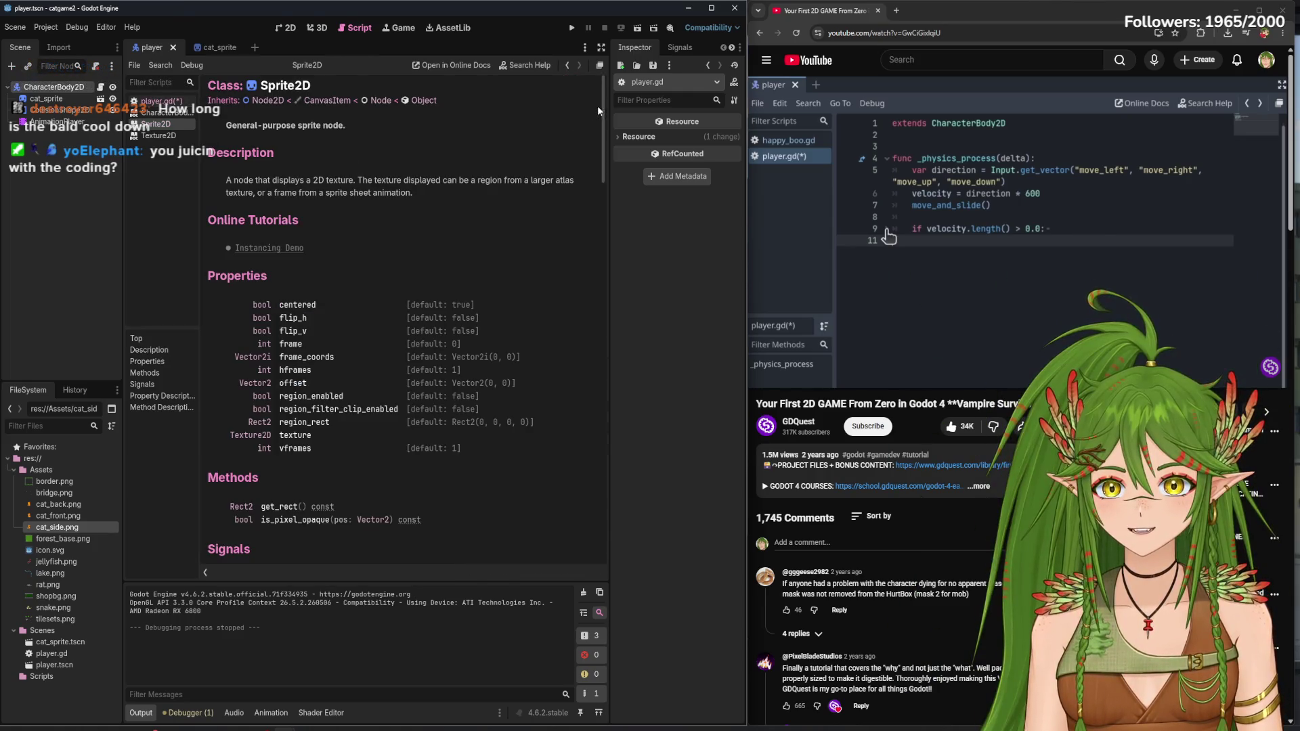
pyautogui.scroll(-15, 598, 110)
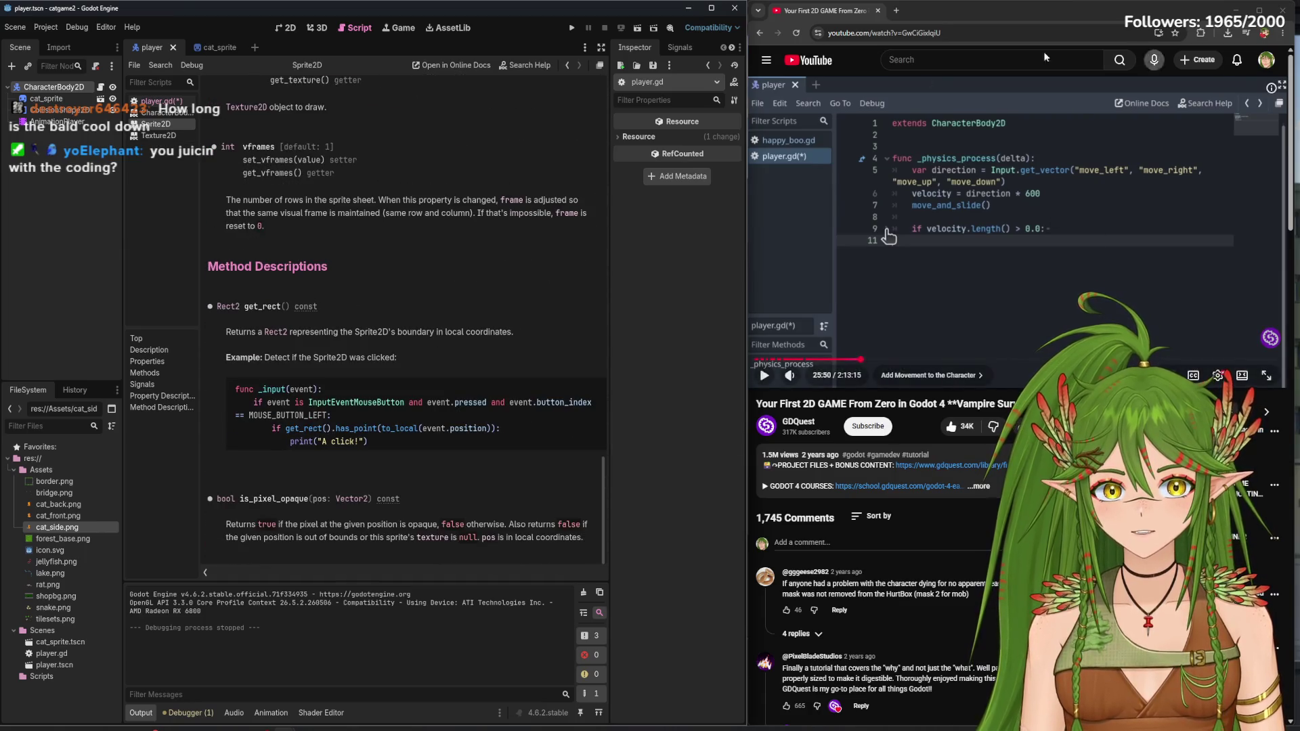
pyautogui.click(157, 101)
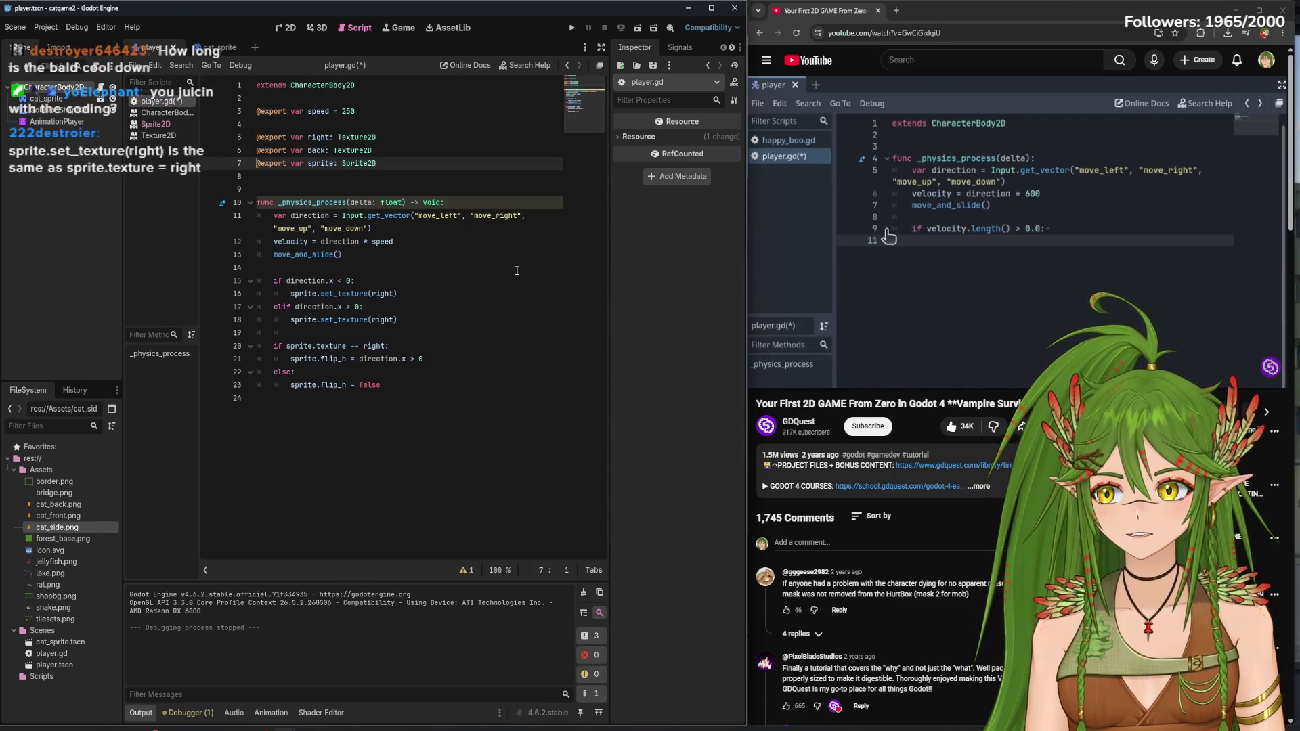
pyautogui.moveTo(1033, 165)
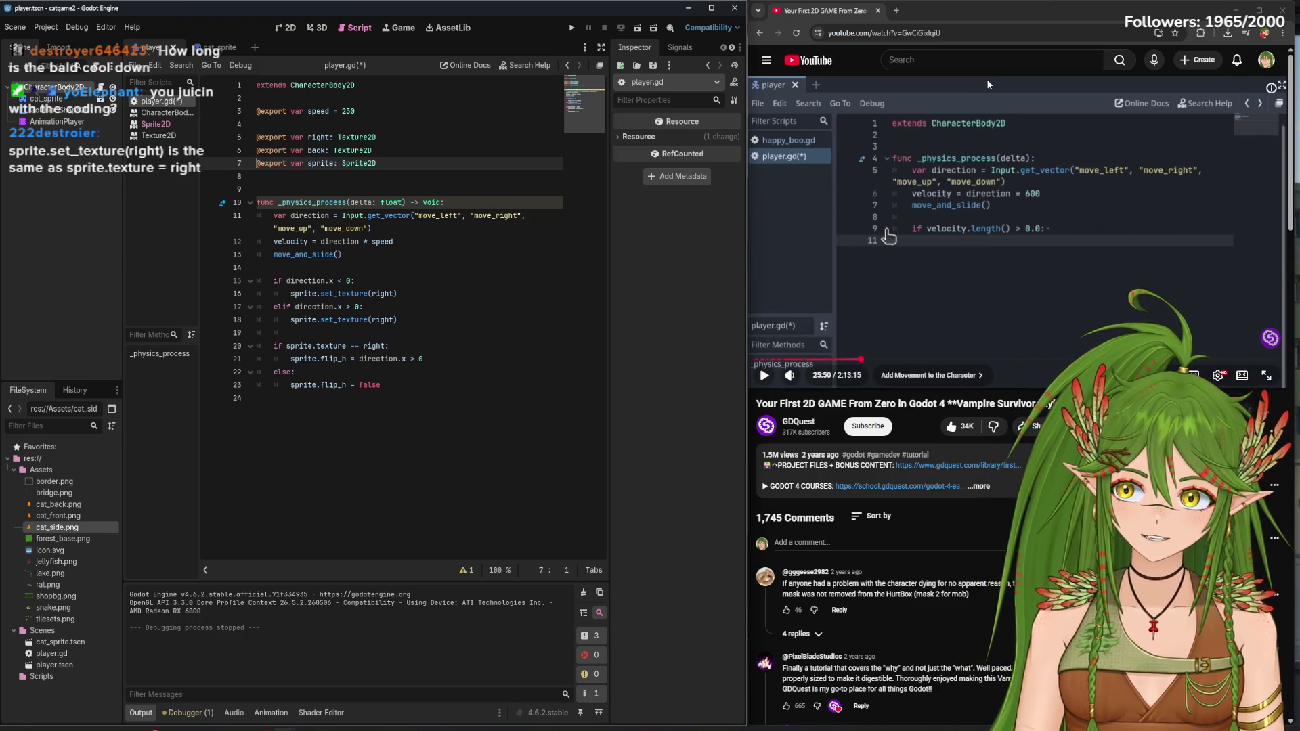
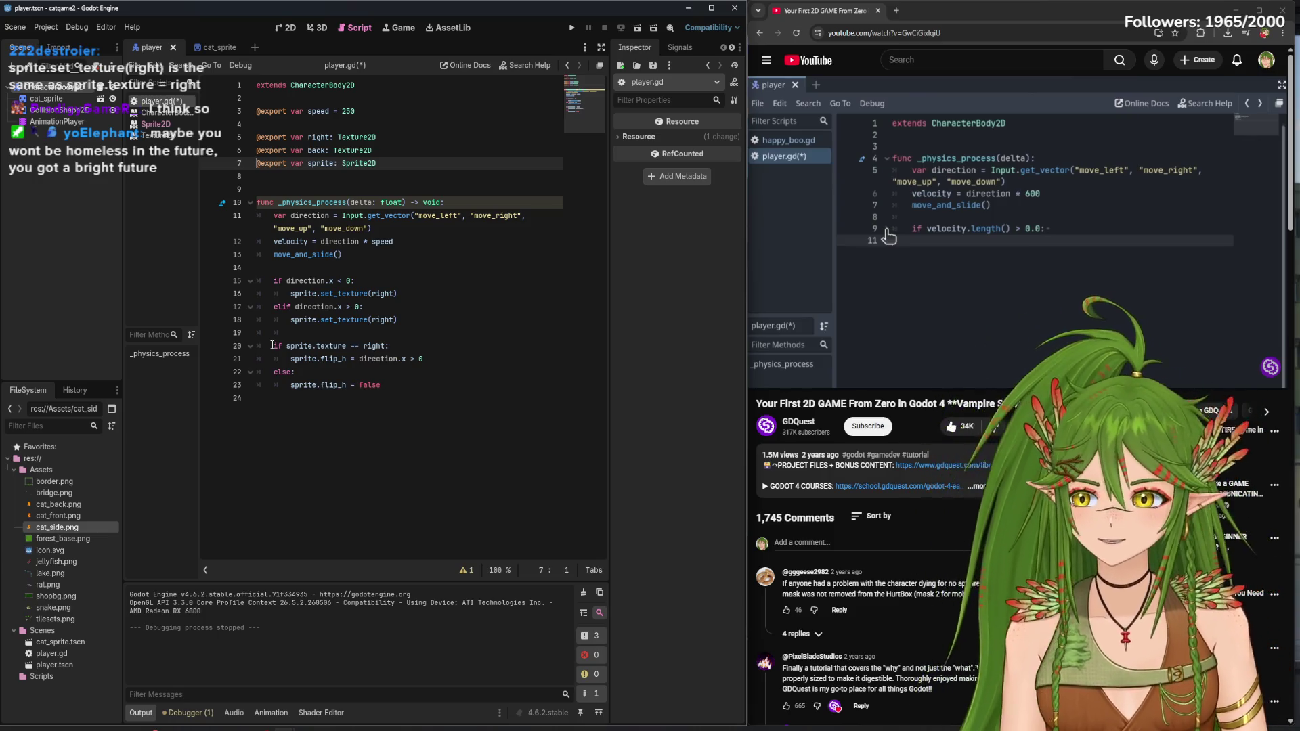
# Comment out the flip_h if/else lines 20–23 with Ctrl+K
pyautogui.click(271, 346)
pyautogui.hotkey('ctrl', 'k')
pyautogui.press('Down')
pyautogui.hotkey('ctrl', 'k')
pyautogui.press('Down')
pyautogui.hotkey('ctrl', 'k')
pyautogui.press('Down')
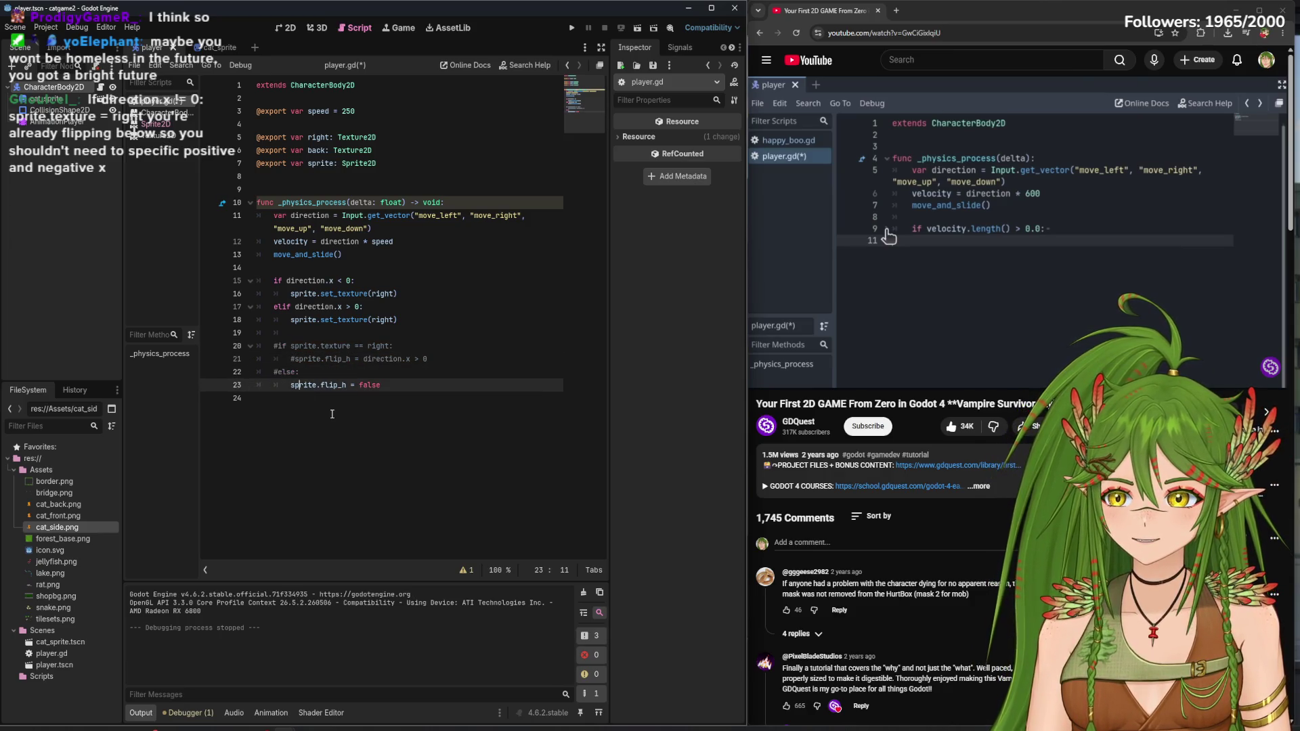
pyautogui.hotkey('ctrl', 'k')
pyautogui.press('Down')
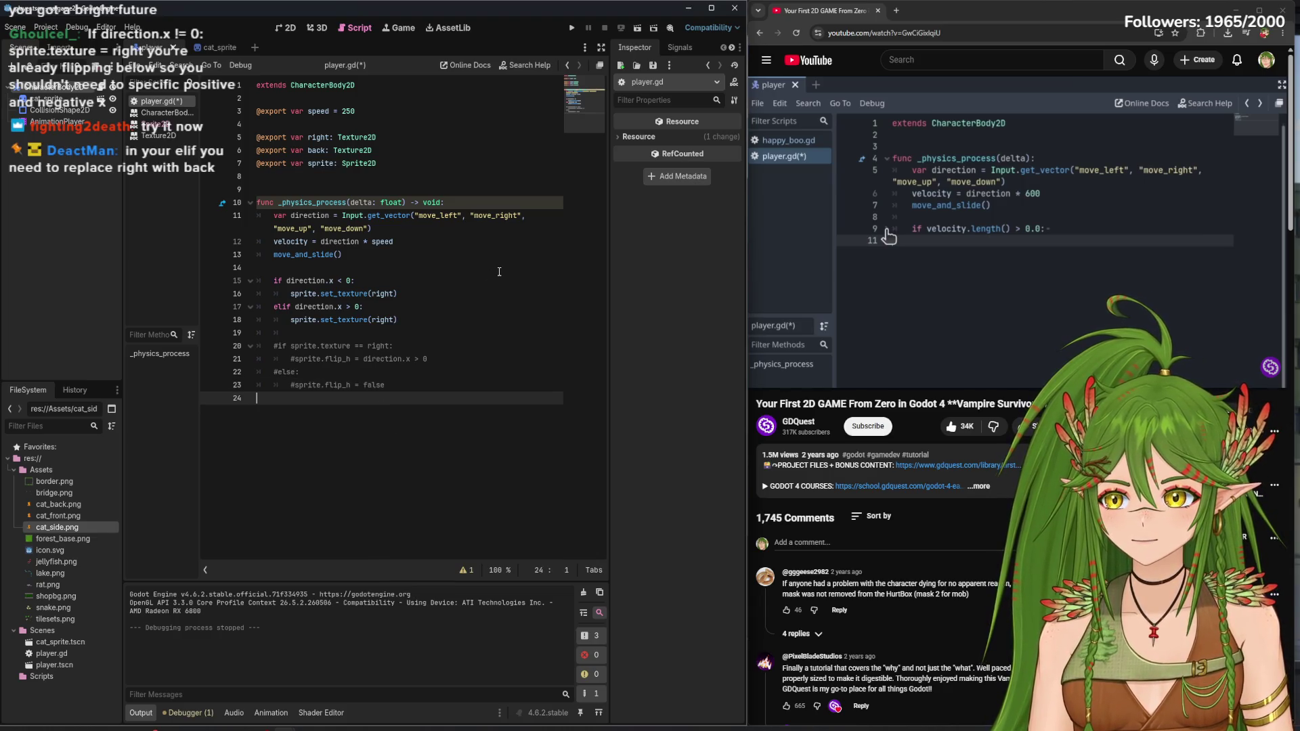
# Uncomment the if sprite.texture, flip_h and else lines to restore them
pyautogui.click(351, 347)
pyautogui.hotkey('ctrl', 'k')
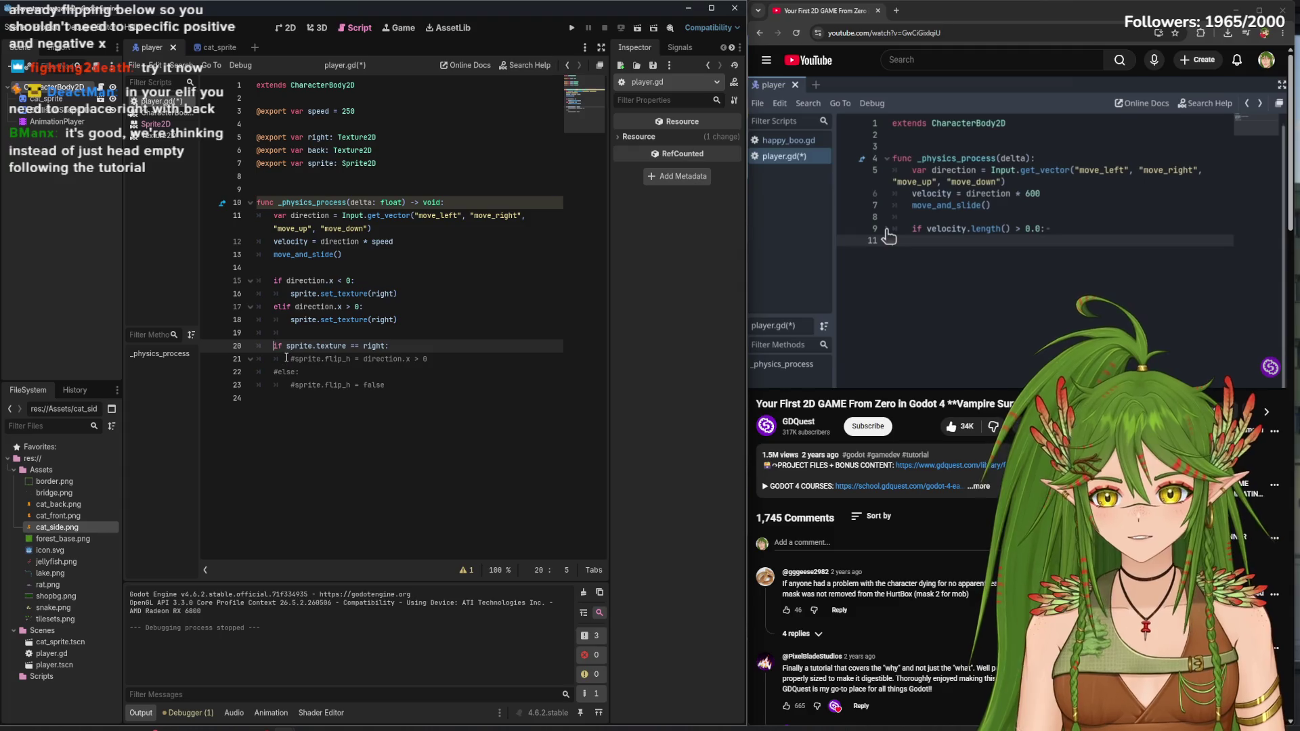
pyautogui.click(293, 359)
pyautogui.moveTo(292, 359); pyautogui.dragTo(298, 372)
pyautogui.hotkey('ctrl', 'k')
pyautogui.click(296, 385)
pyautogui.hotkey('ctrl', 'k')
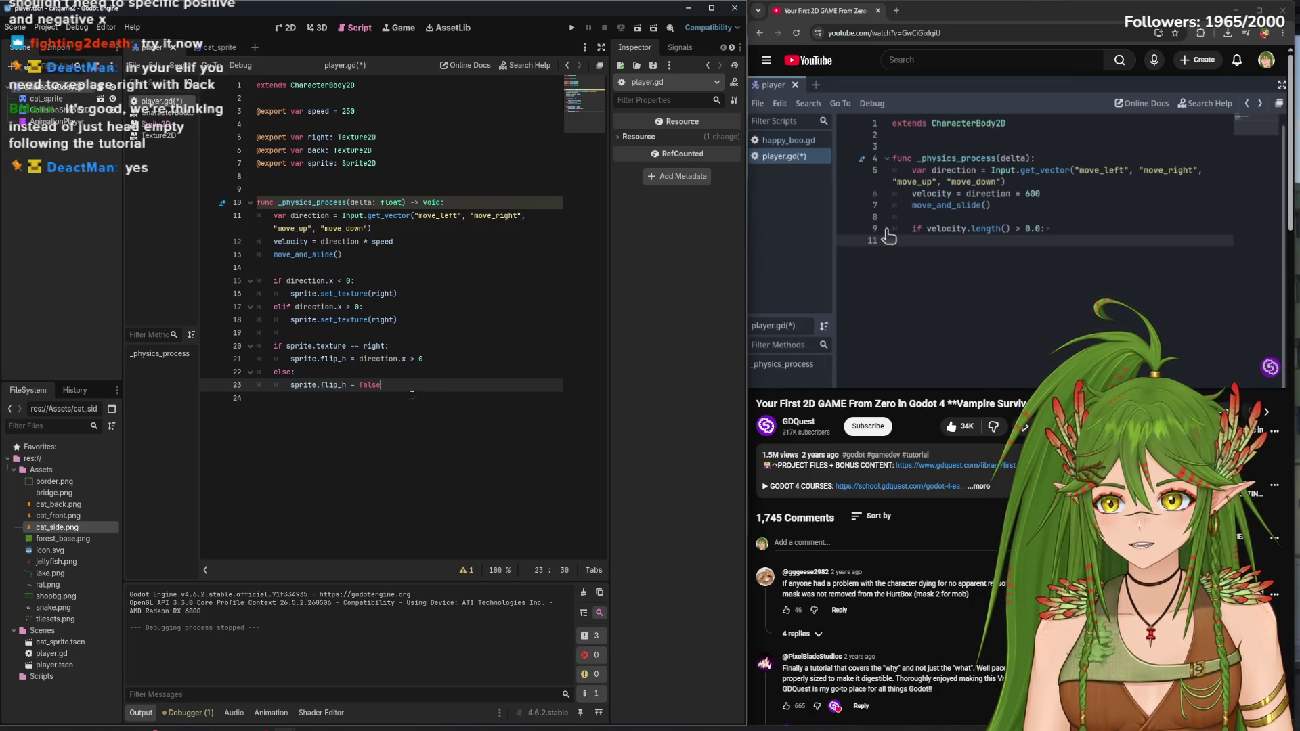
pyautogui.doubleClick(389, 320)
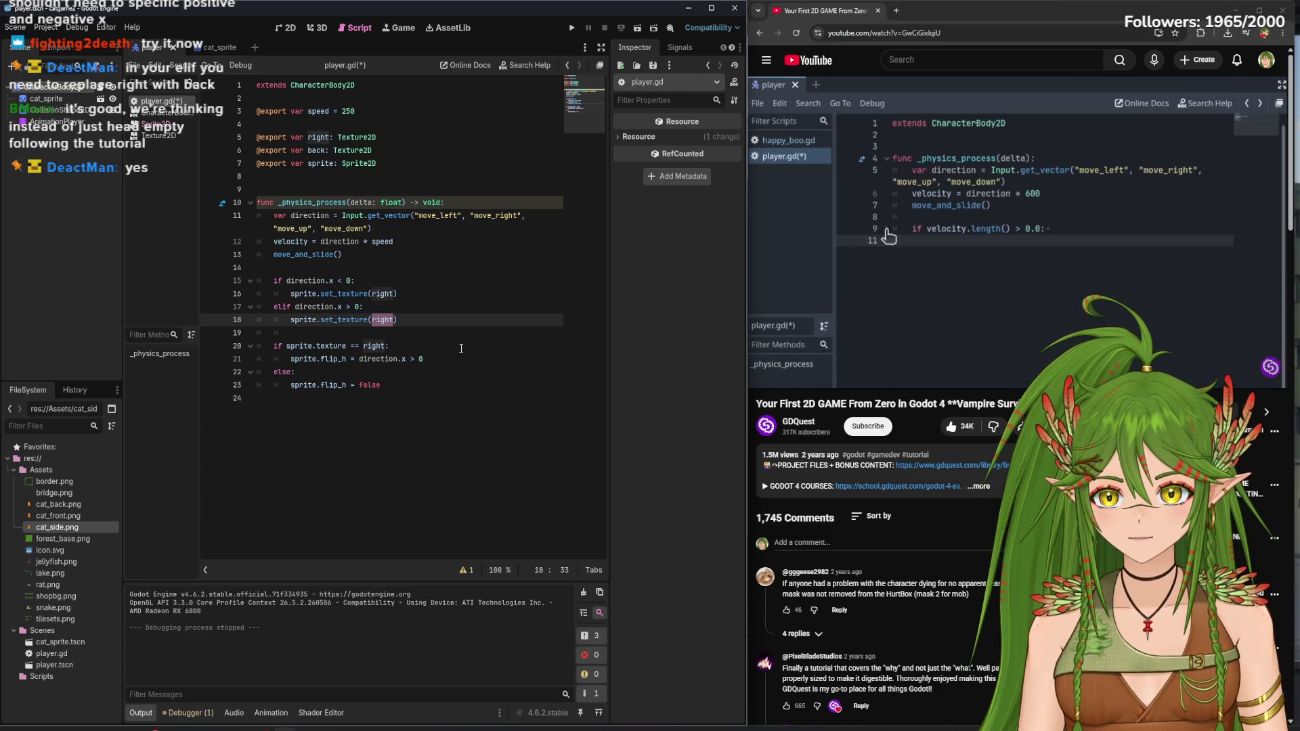
pyautogui.press('Down')
pyautogui.press('Down')
pyautogui.press('Down')
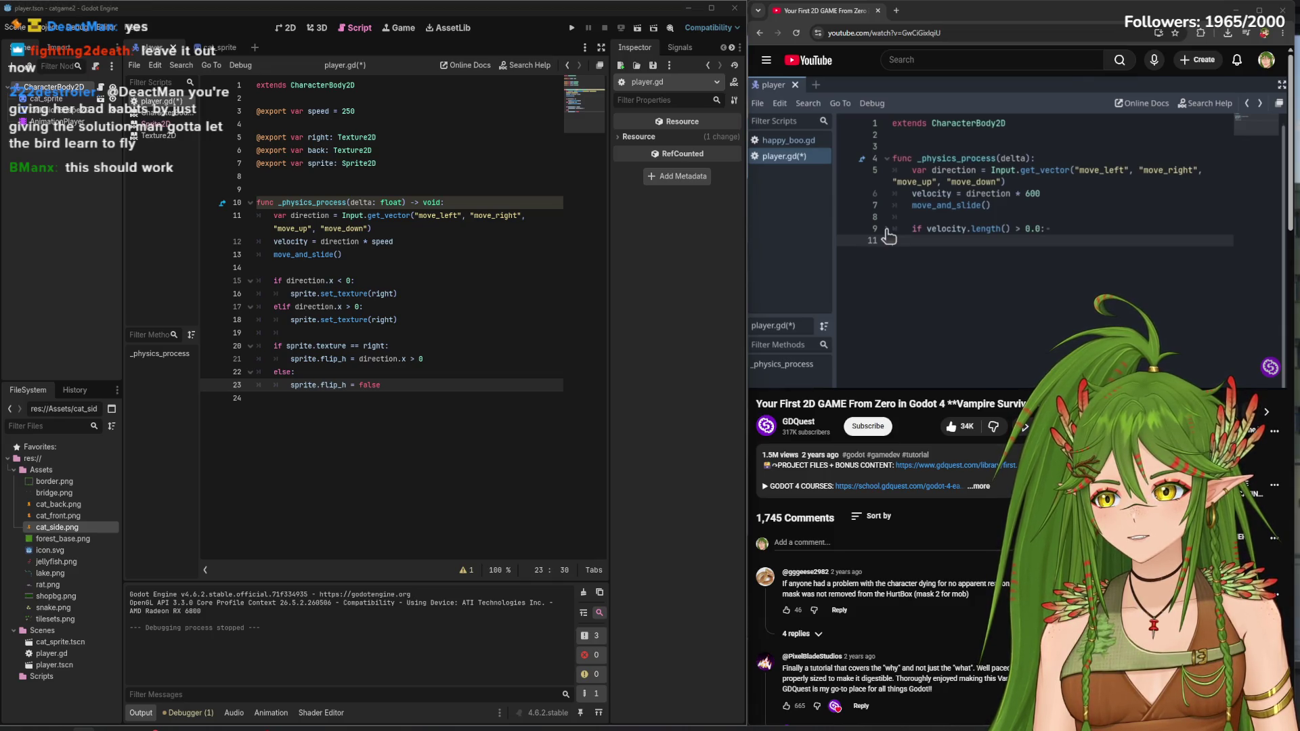
# Save and run the scene twice, moving the cat down, right and up to check facing
pyautogui.click(637, 29)
pyautogui.press('Down')
pyautogui.press('Right')
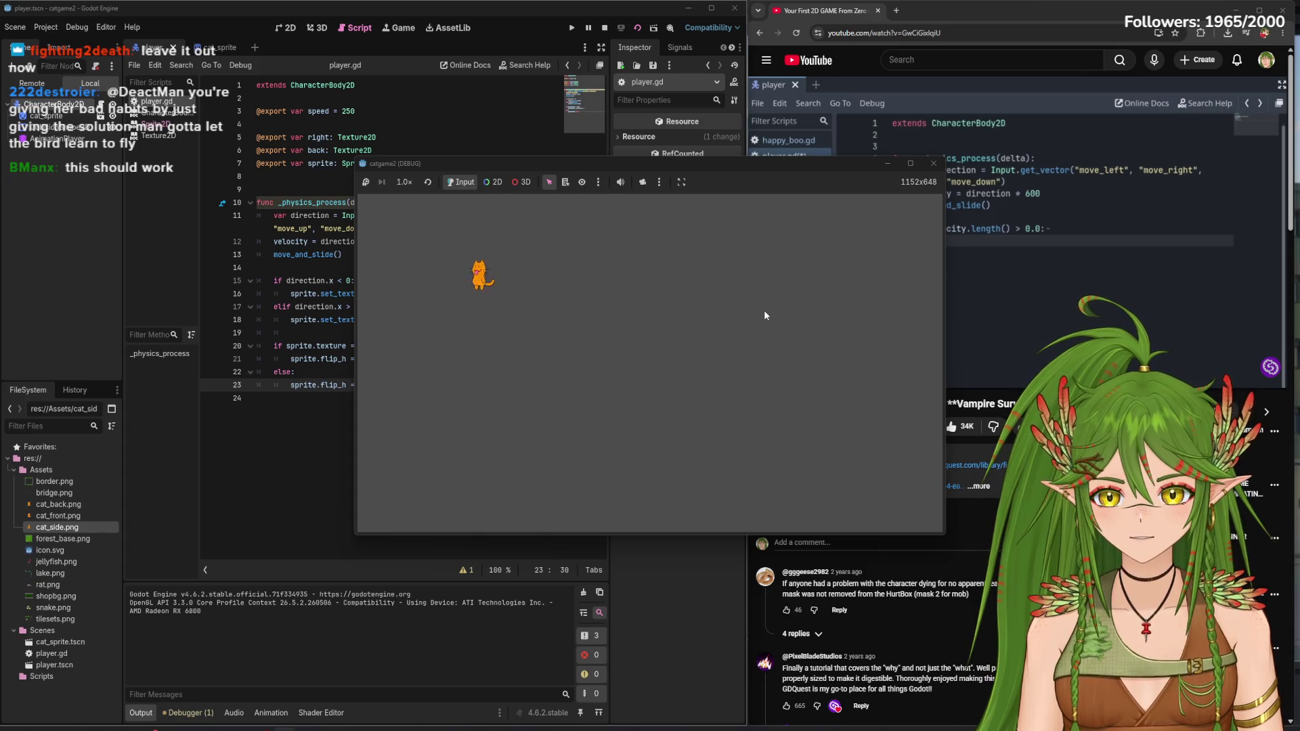
pyautogui.click(934, 164)
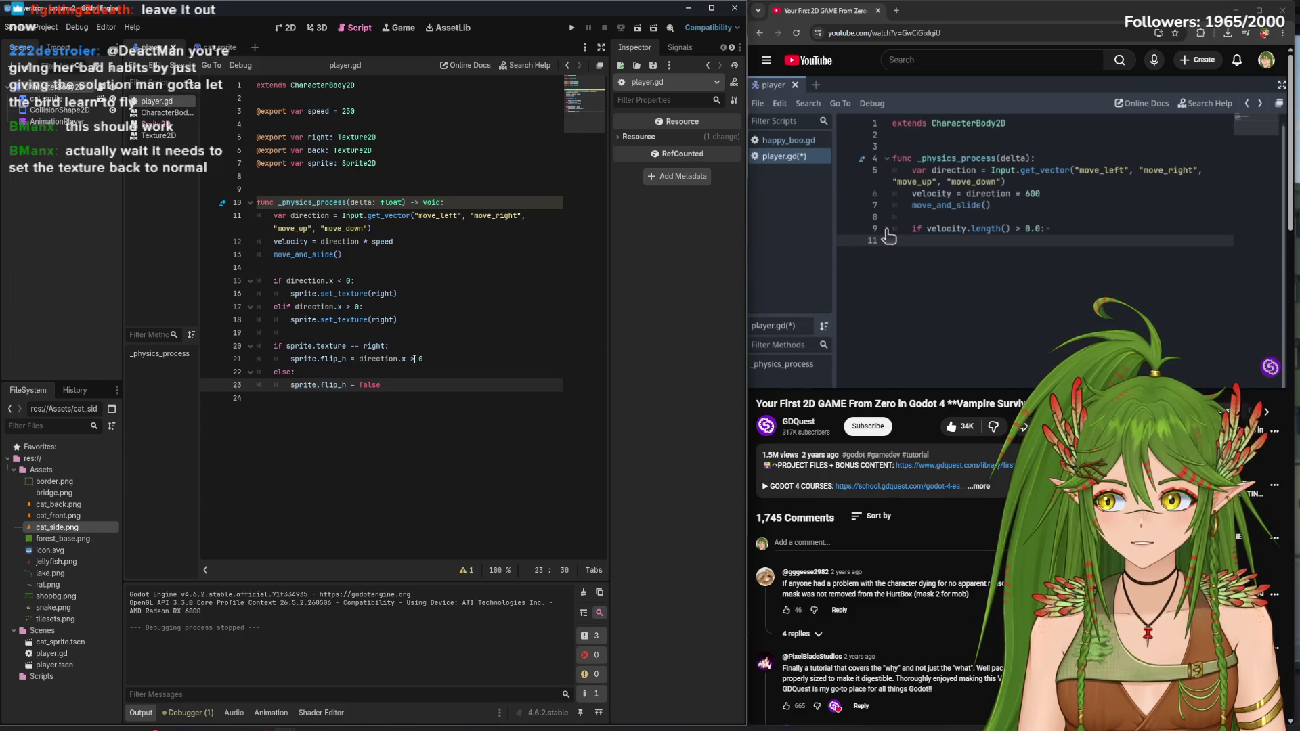
pyautogui.click(638, 28)
pyautogui.press('Down')
pyautogui.press('Right')
pyautogui.press('Up')
pyautogui.press('Right')
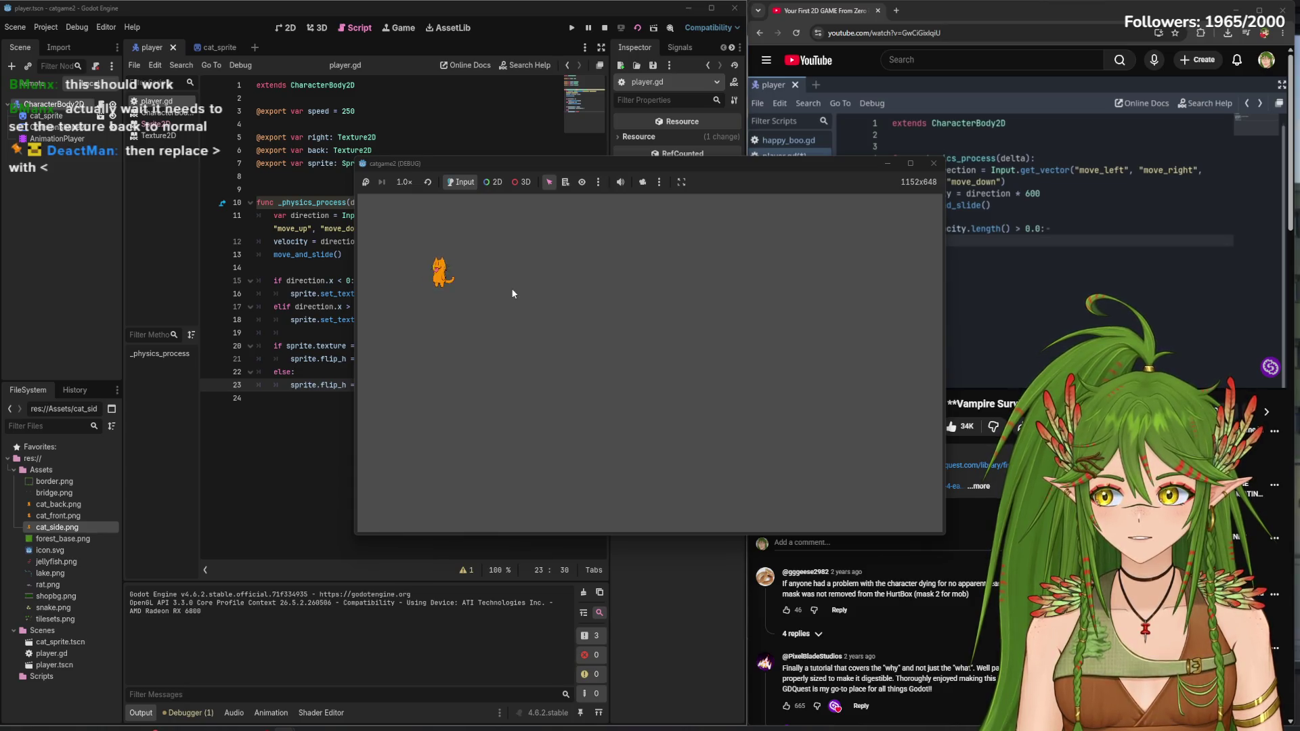
pyautogui.press('F8')
# Change line 21's flip_h condition from direction.x > 0 to < 0 and rerun
pyautogui.click(415, 359)
pyautogui.press('BackSpace')
pyautogui.write('< 0')
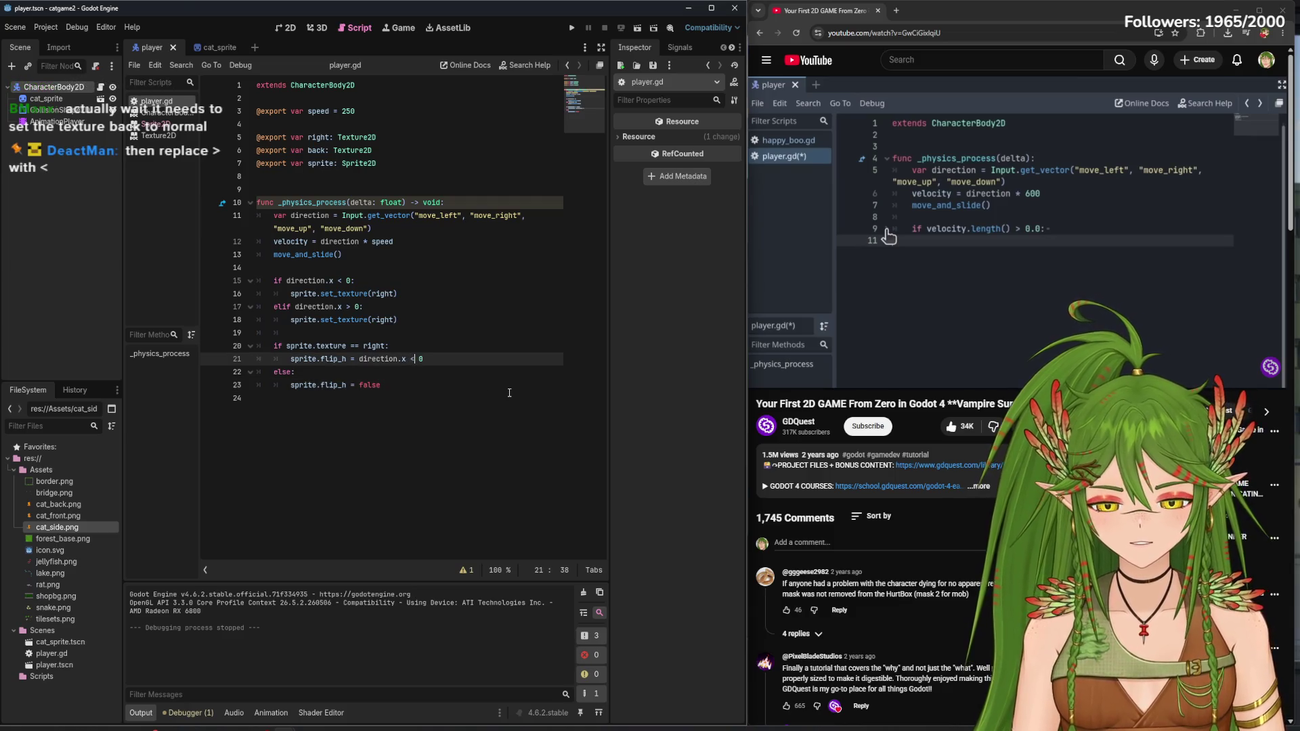
pyautogui.press('F5')
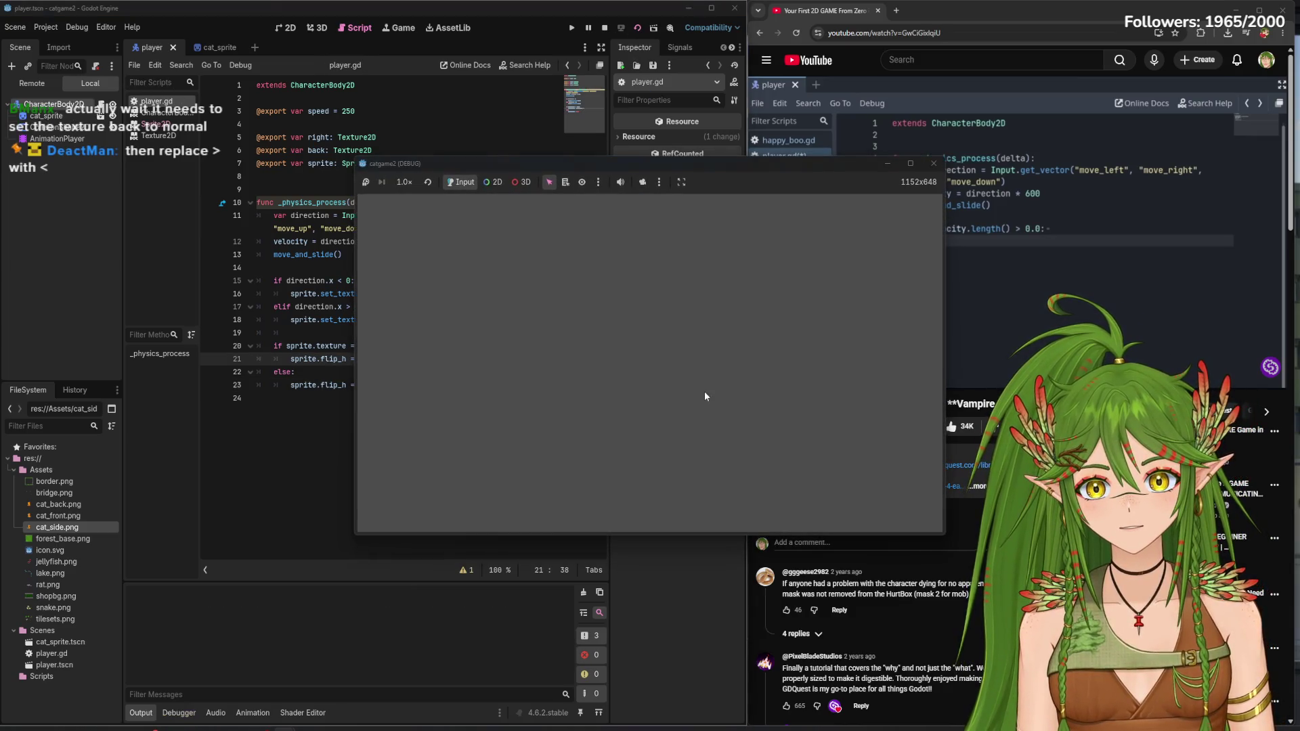
# Walk the cat down, left and right to check flipping, then close the game
pyautogui.press('Down')
pyautogui.press('Right')
pyautogui.press('Down')
pyautogui.press('Left')
pyautogui.press('Right')
pyautogui.press('Left')
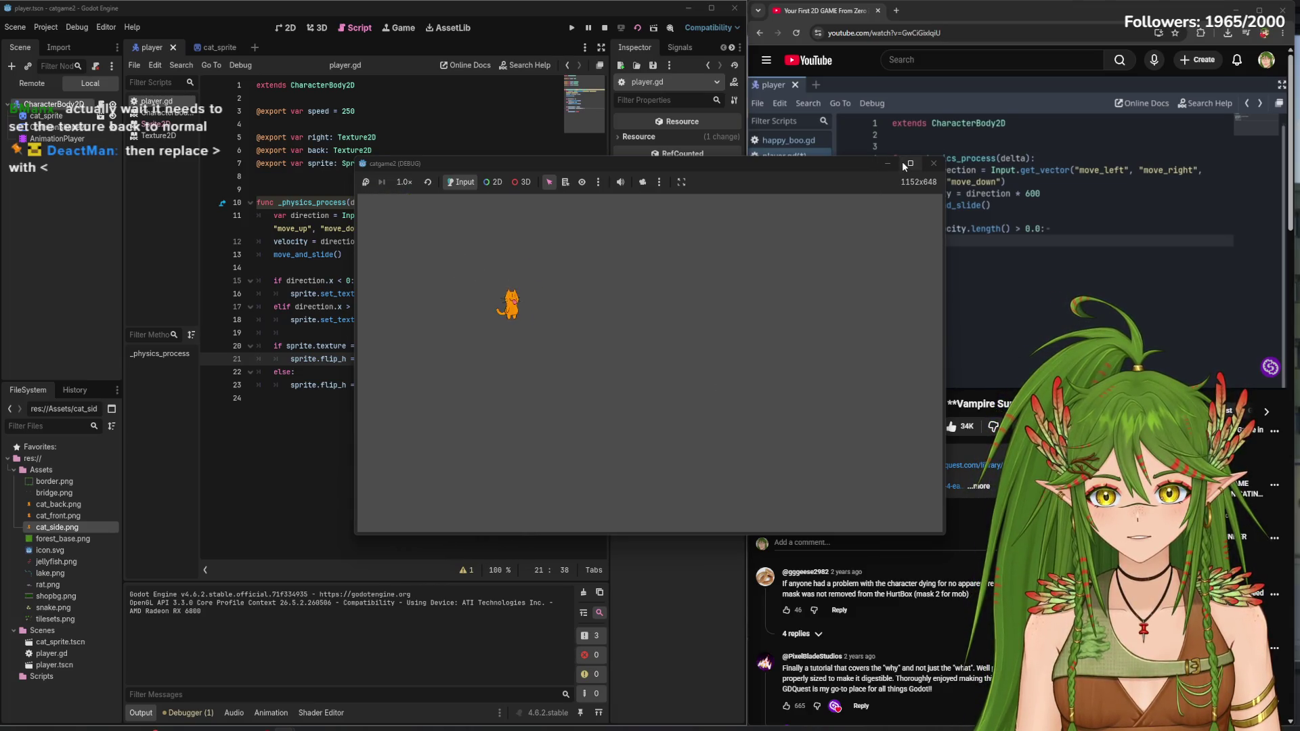
pyautogui.press('Right')
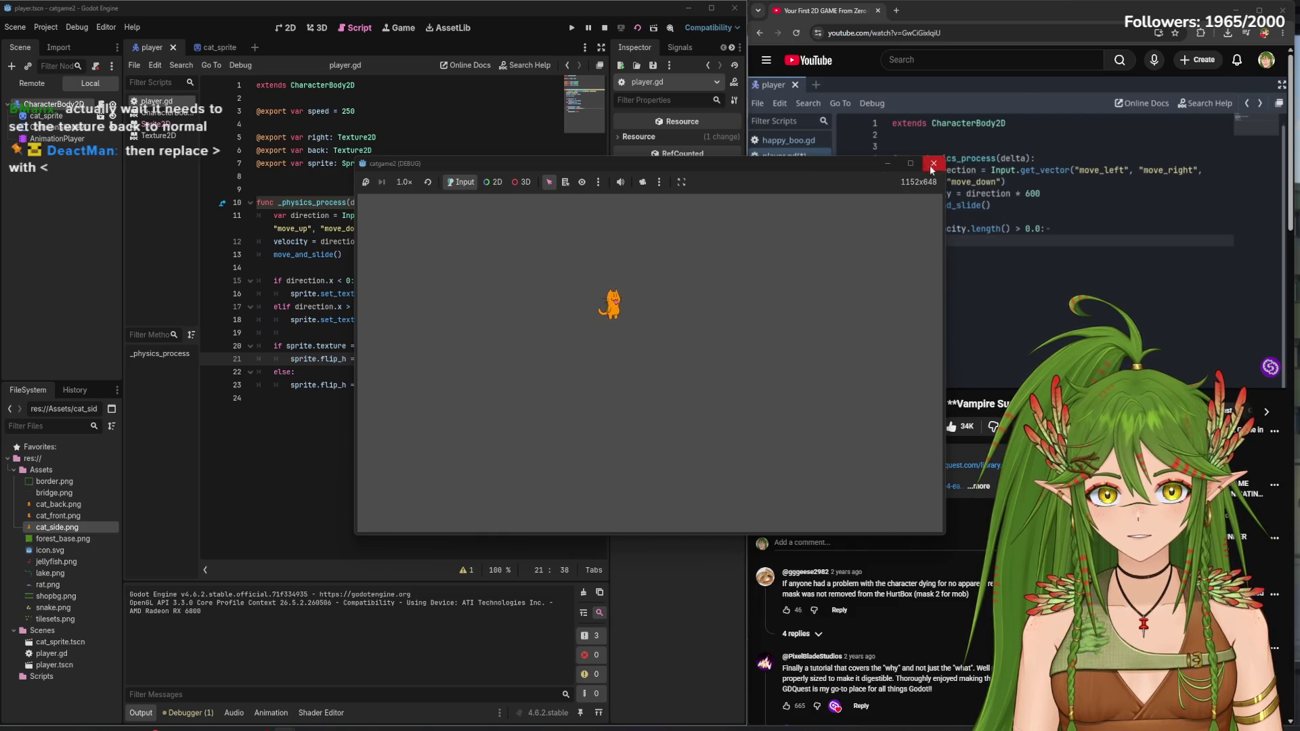
pyautogui.click(933, 166)
pyautogui.click(455, 413)
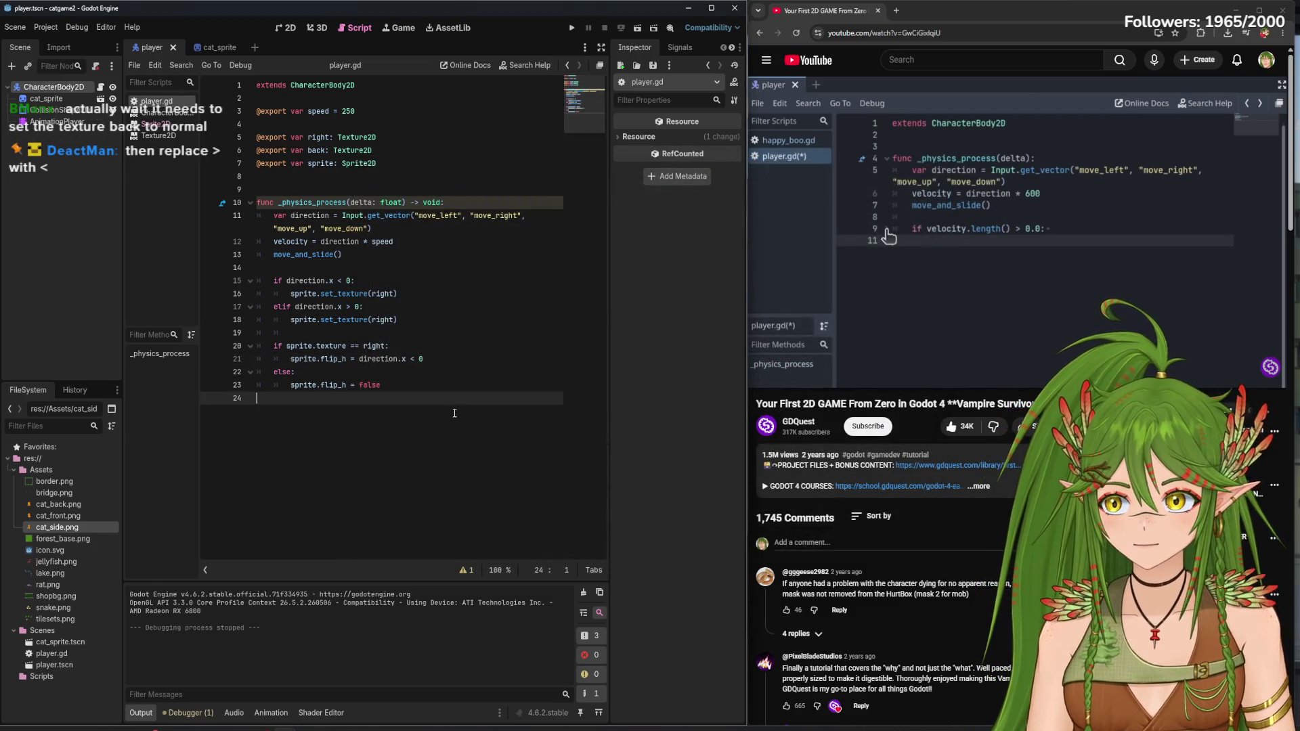
# Insert 'if direction.y <' after line 18 with an indented sprite.set_texture line beneath
pyautogui.click(380, 293)
pyautogui.click(413, 319)
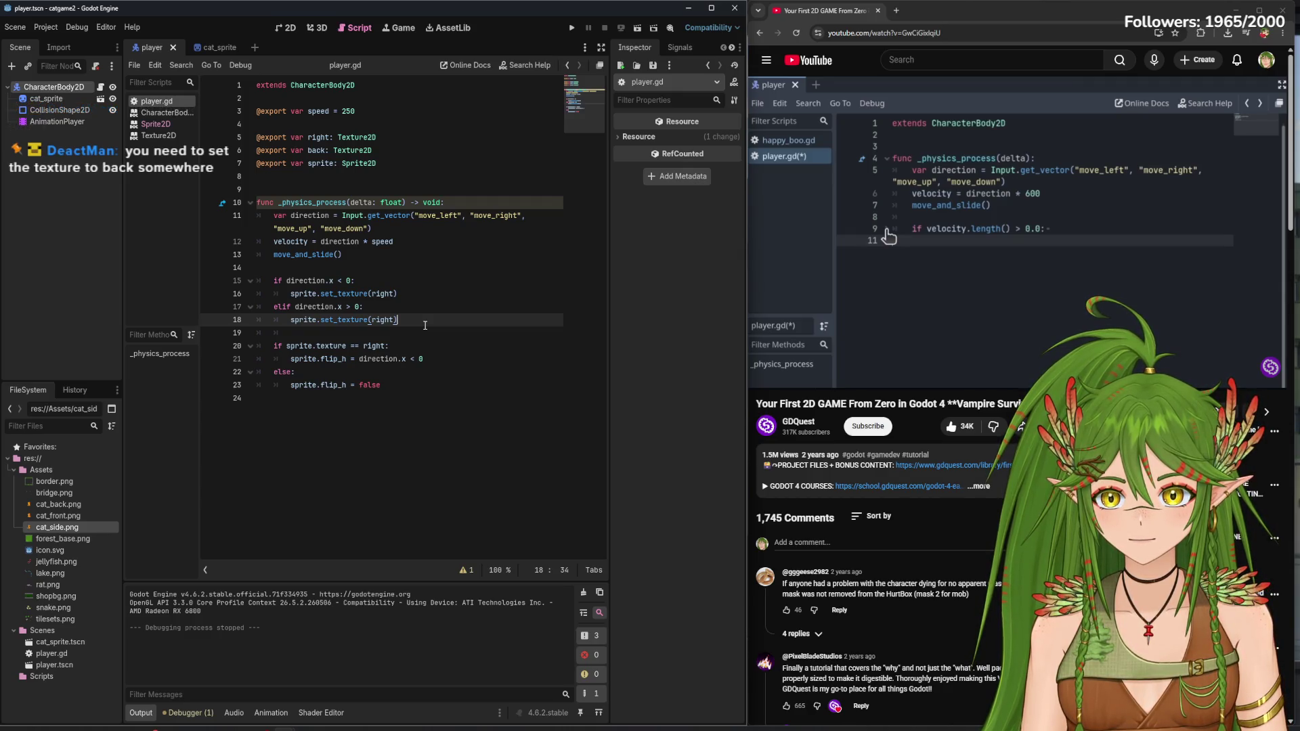
pyautogui.press('Return')
pyautogui.press('Return')
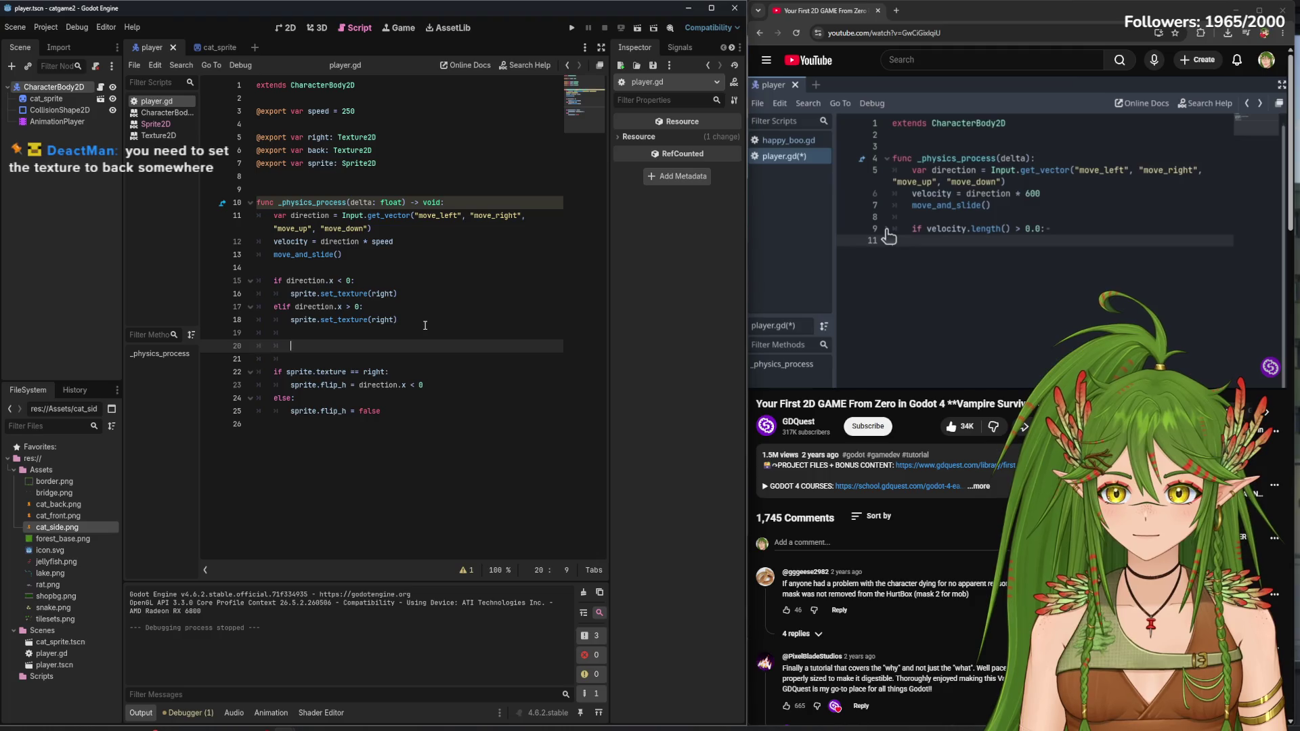
pyautogui.write('if di')
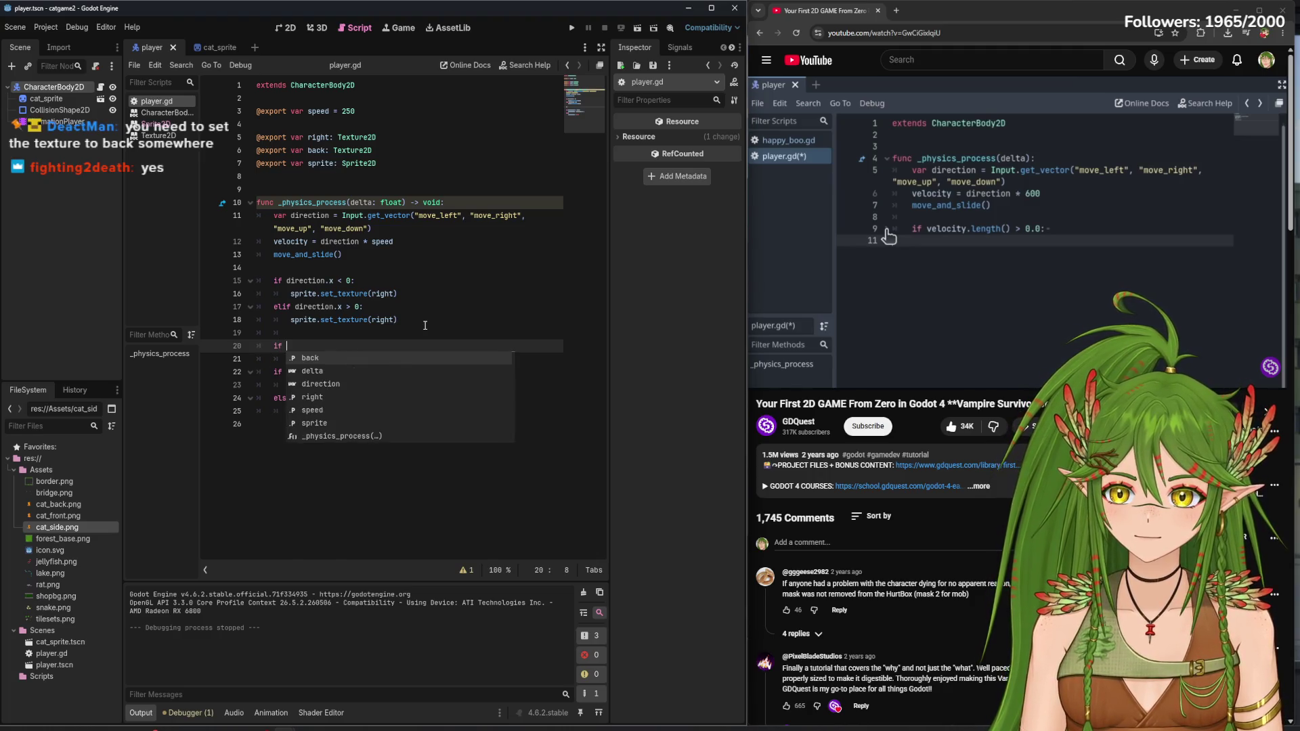
pyautogui.write('rection')
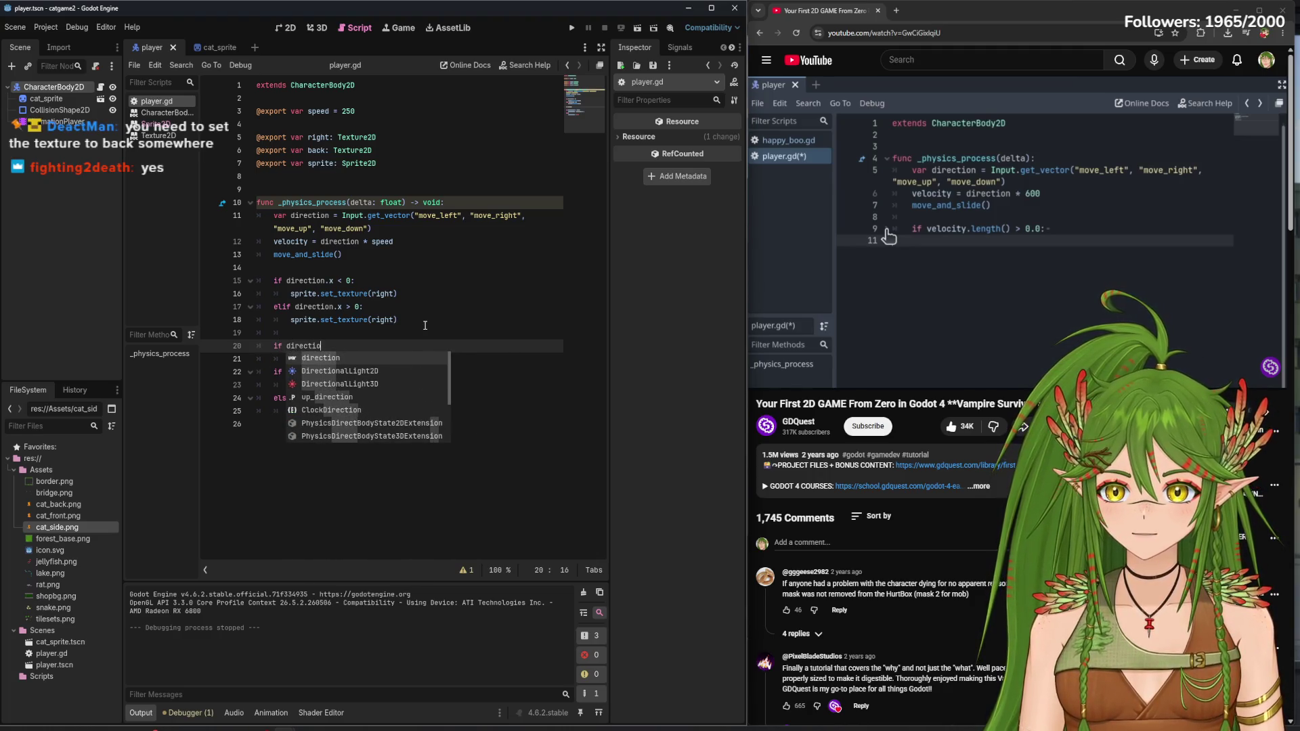
pyautogui.write('.y ')
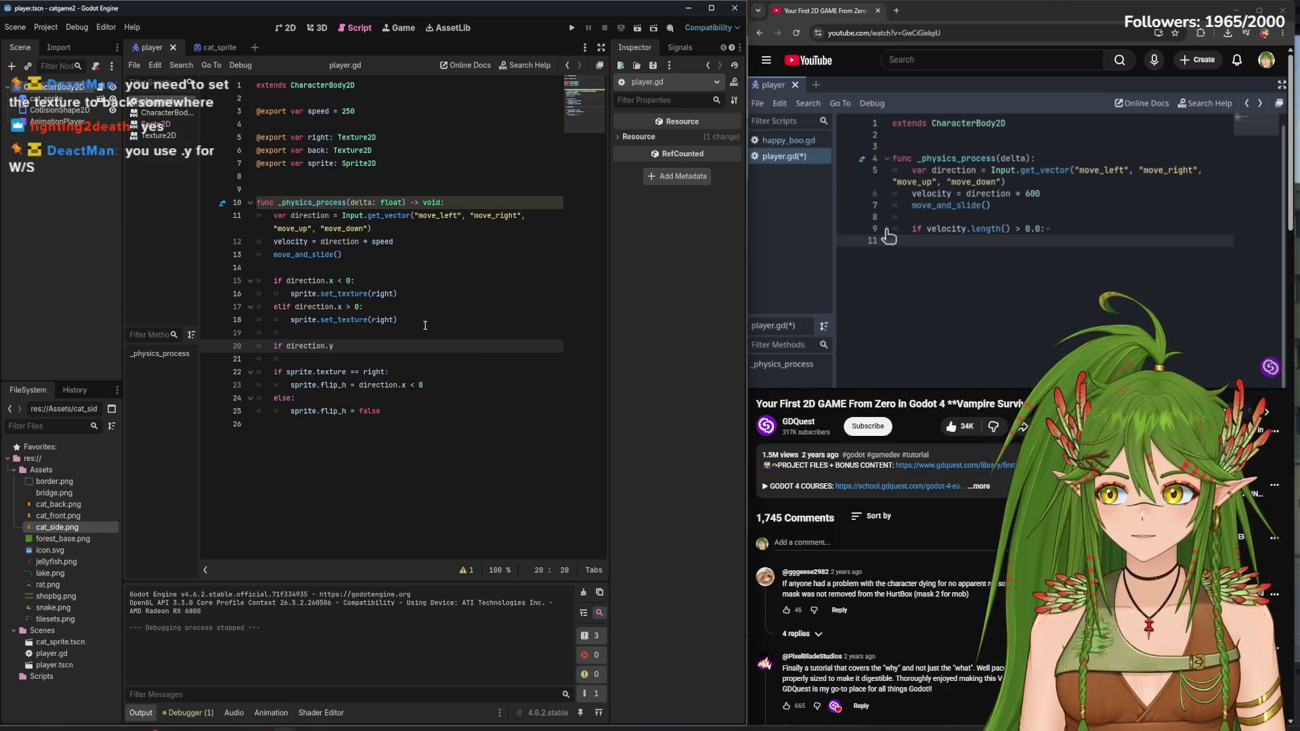
pyautogui.write('< 0:')
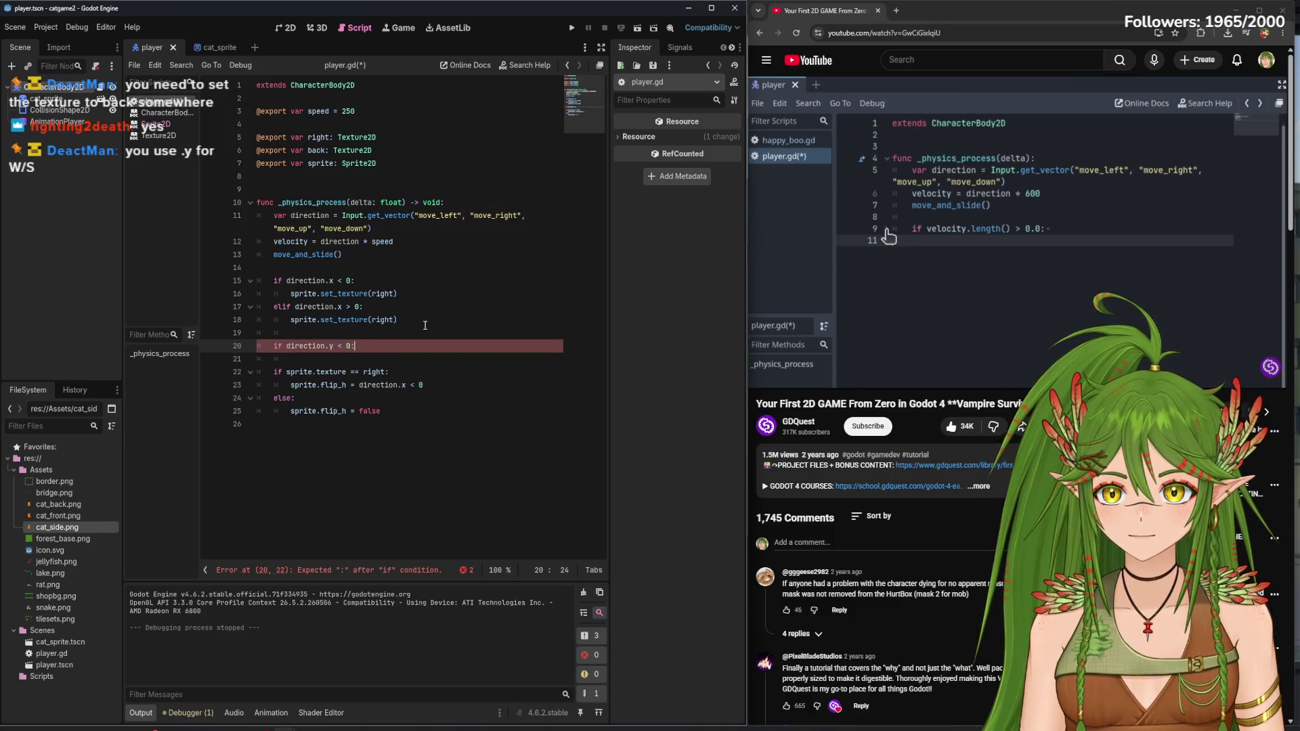
pyautogui.press('Return')
pyautogui.write('sprite.set_texture')
pyautogui.click(388, 151)
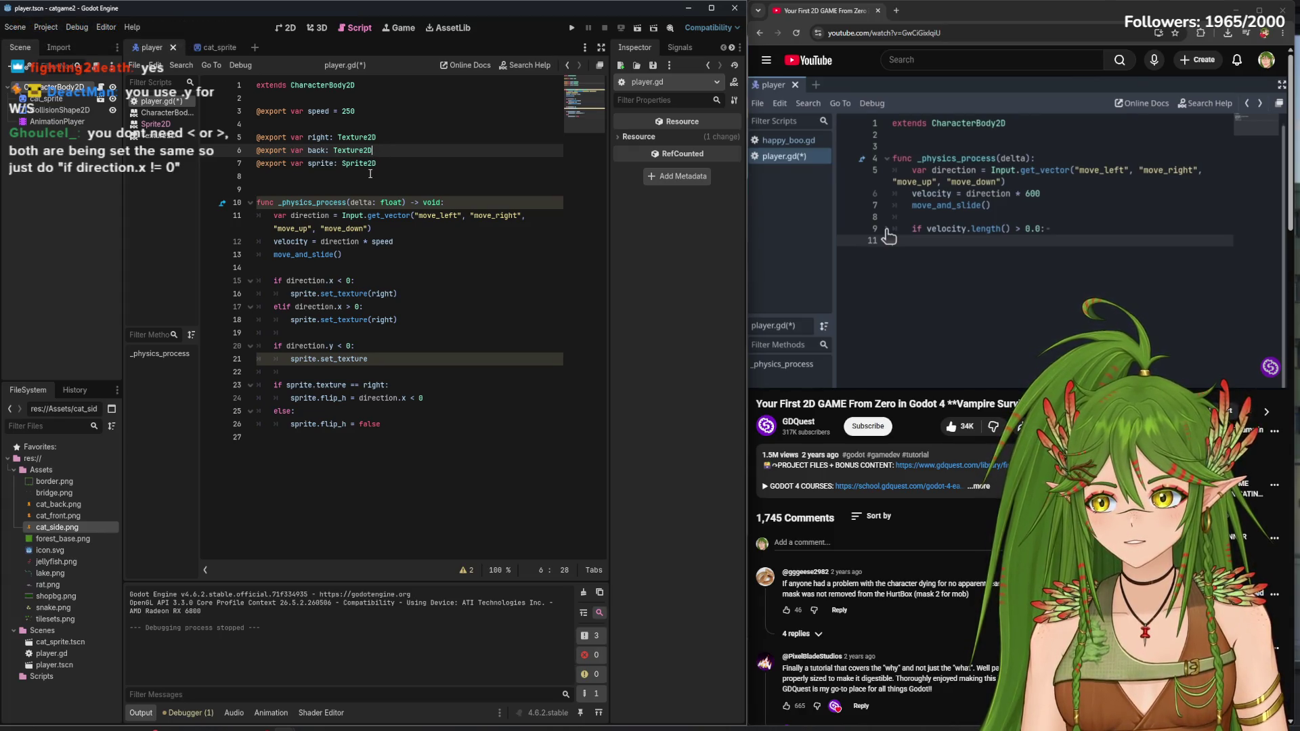
# Change line 15's comparison to direction.x != 0
pyautogui.click(338, 278)
pyautogui.press('BackSpace')
pyautogui.write('!=')
pyautogui.press('Escape')
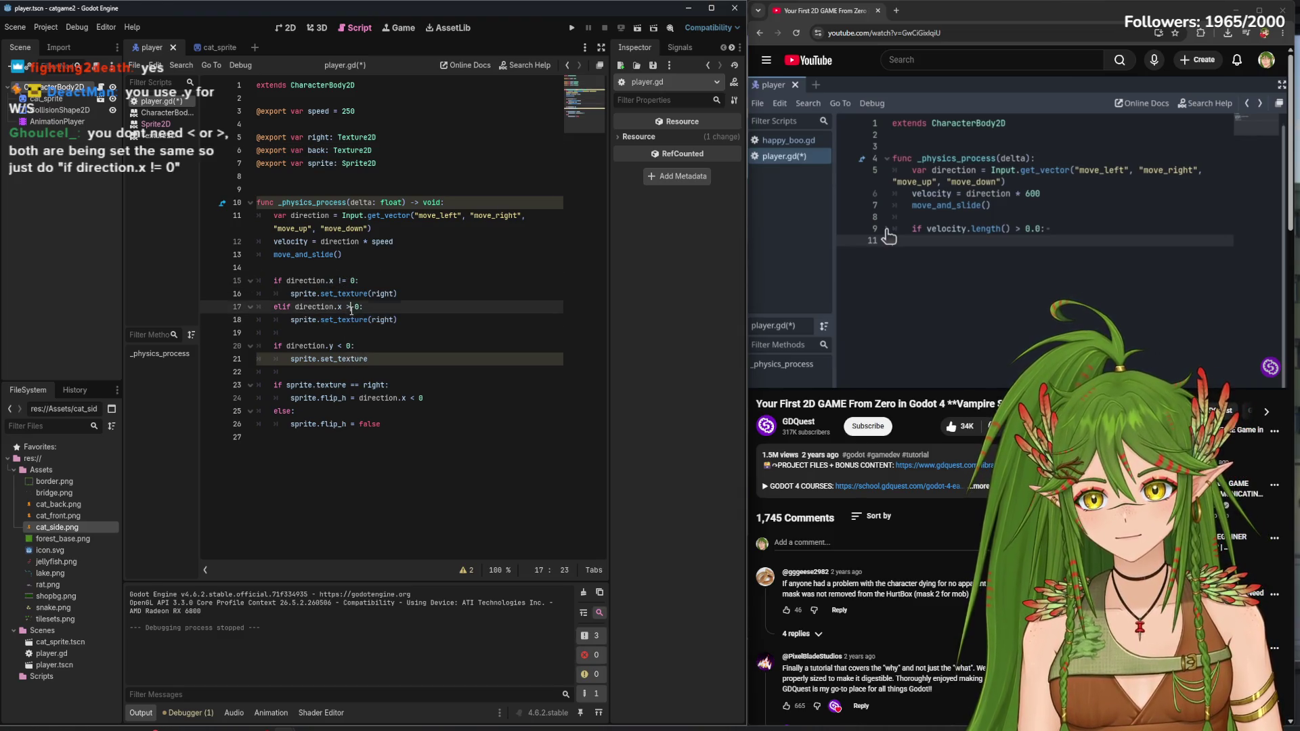
# Try '!=' on line 17's elif direction.x check, then revert it to '>'
pyautogui.moveTo(424, 398); pyautogui.dragTo(390, 399)
pyautogui.click(352, 307)
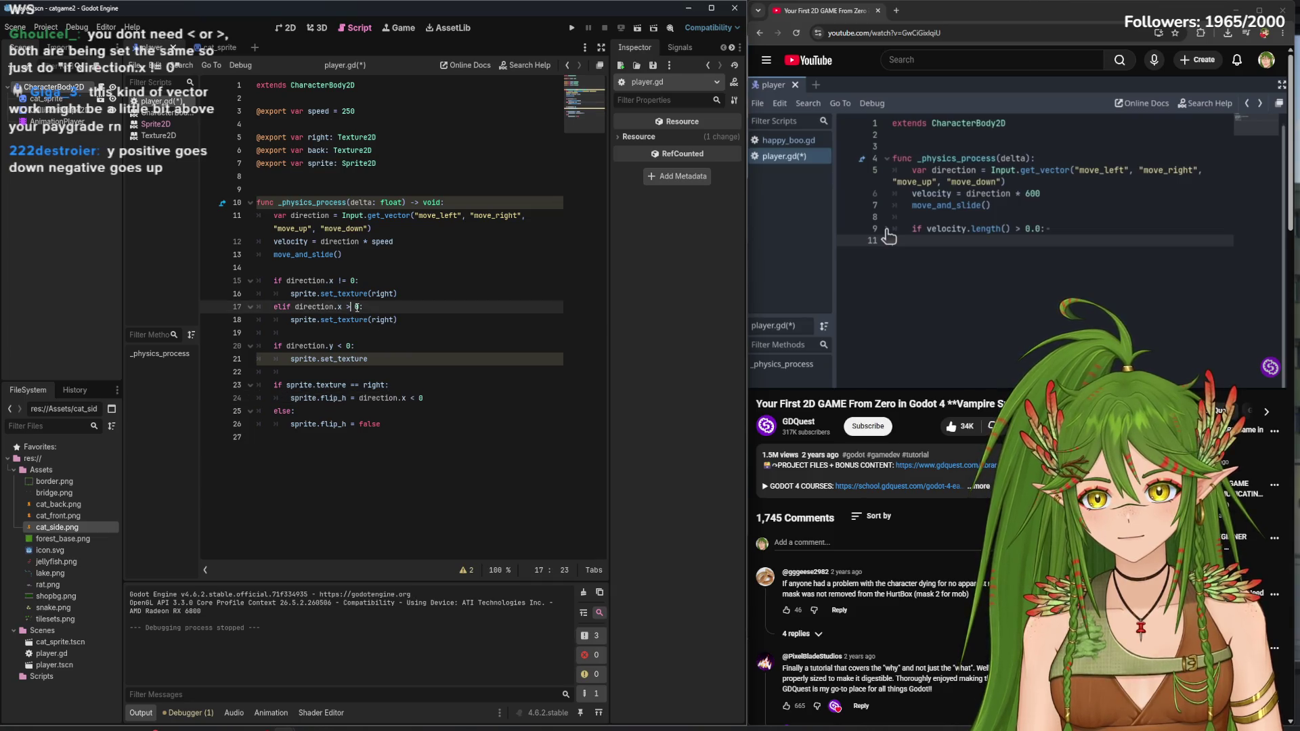
pyautogui.press('BackSpace')
pyautogui.write('!=')
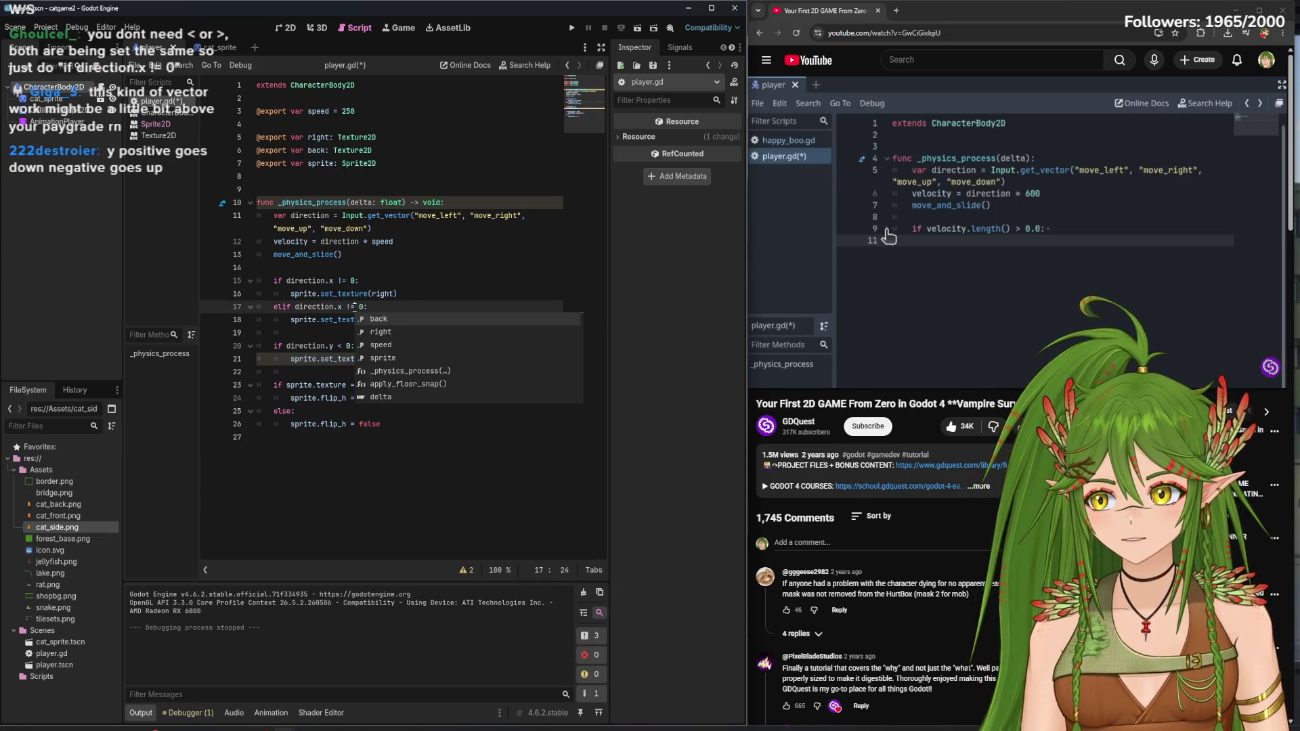
pyautogui.press('Escape')
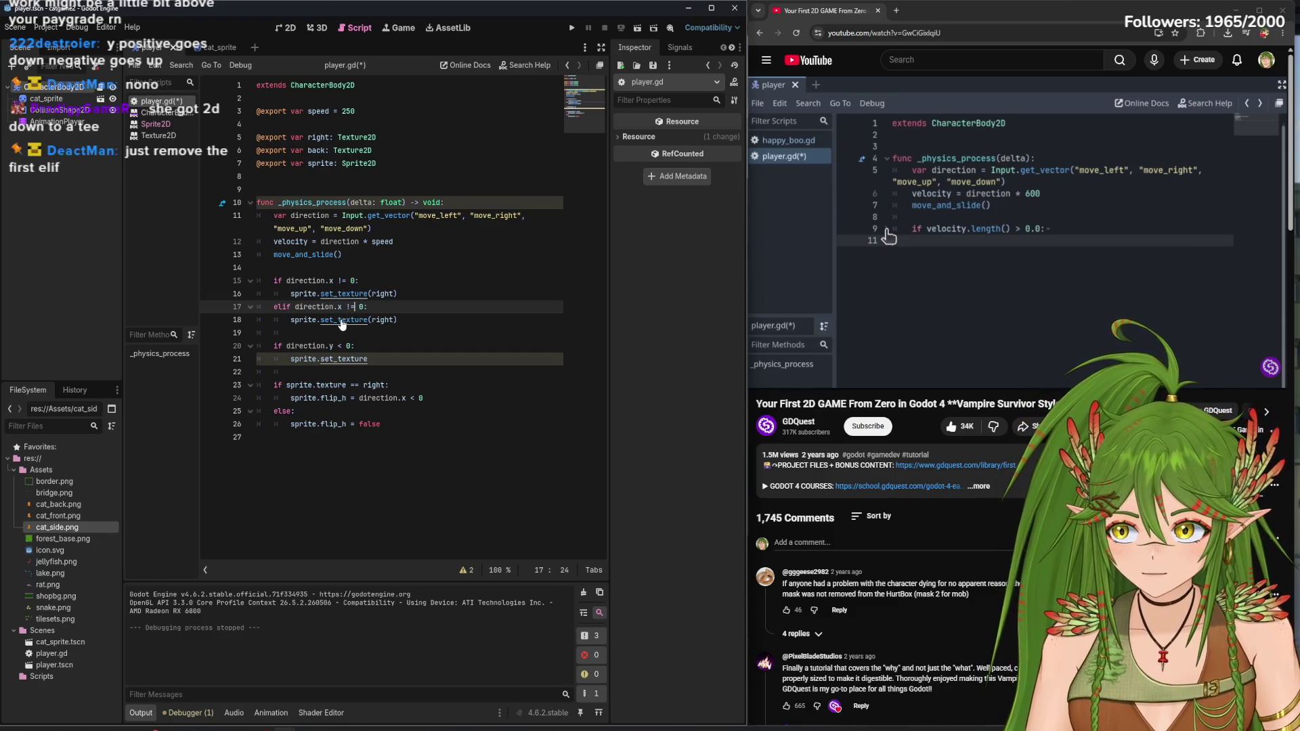
pyautogui.press('BackSpace')
pyautogui.press('BackSpace')
pyautogui.write('>')
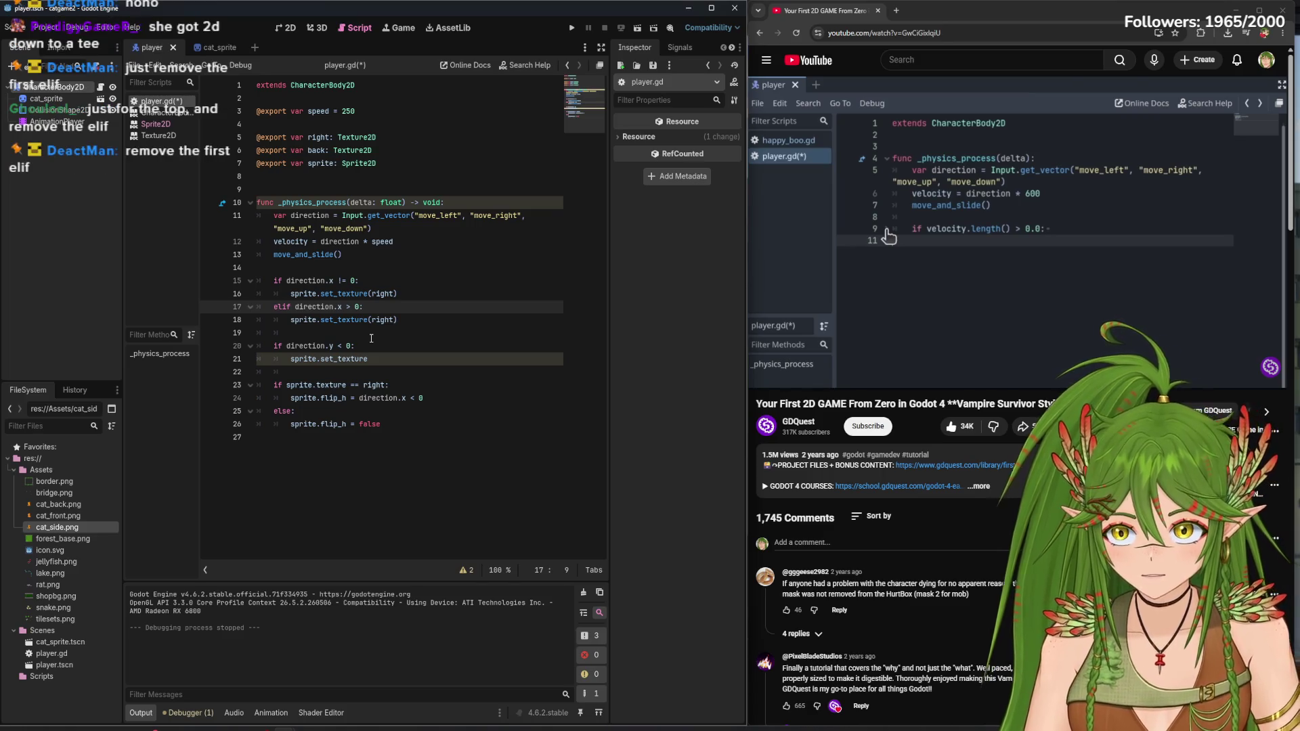
pyautogui.press('BackSpace')
pyautogui.press('BackSpace')
pyautogui.press('BackSpace')
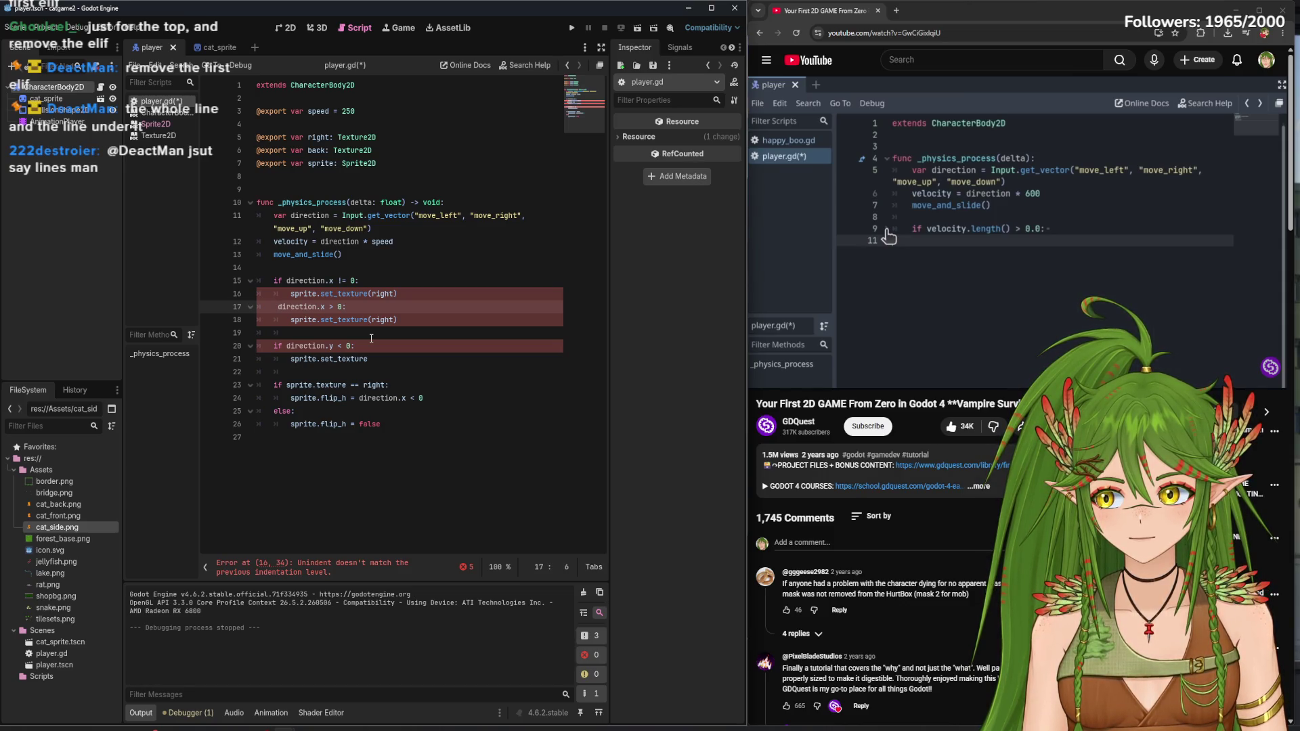
pyautogui.hotkey('ctrl', 'z')
# Make the direction.y check use '!=' and delete the elif direction.x > 0 block
pyautogui.click(385, 355)
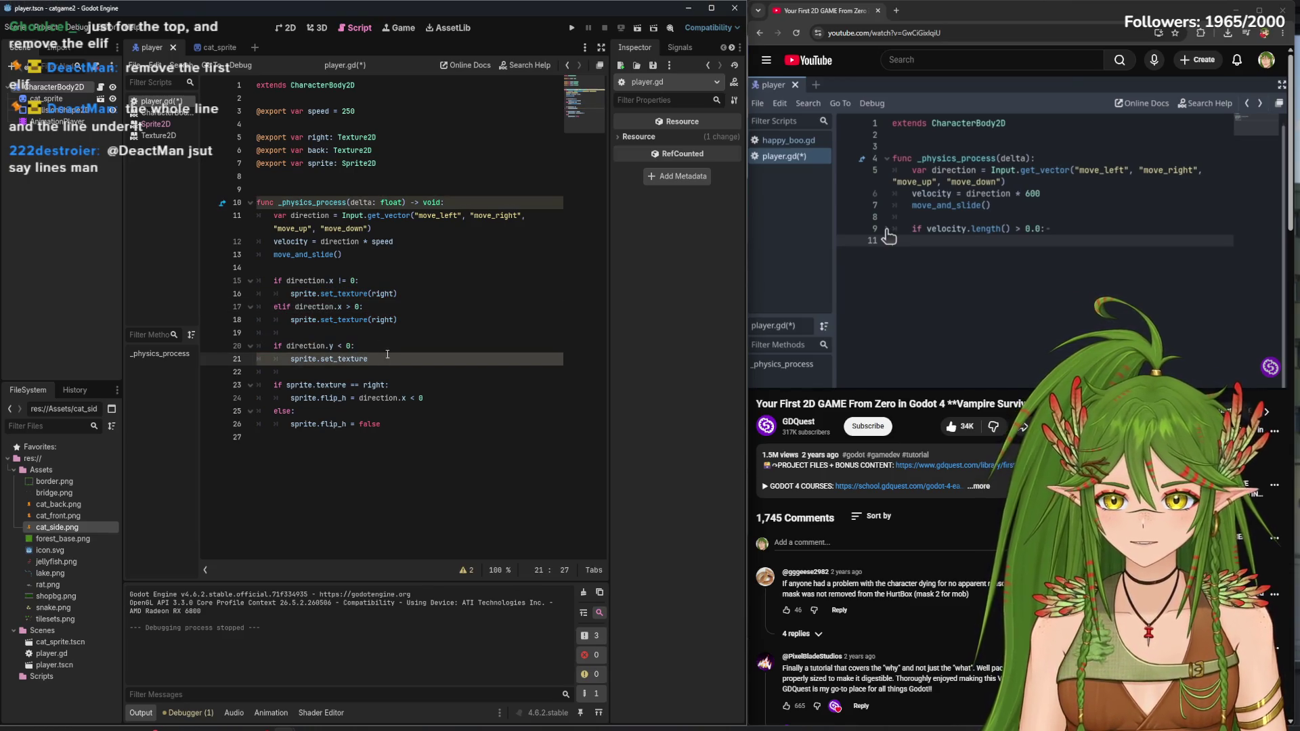
pyautogui.click(341, 346)
pyautogui.press('BackSpace')
pyautogui.write('!')
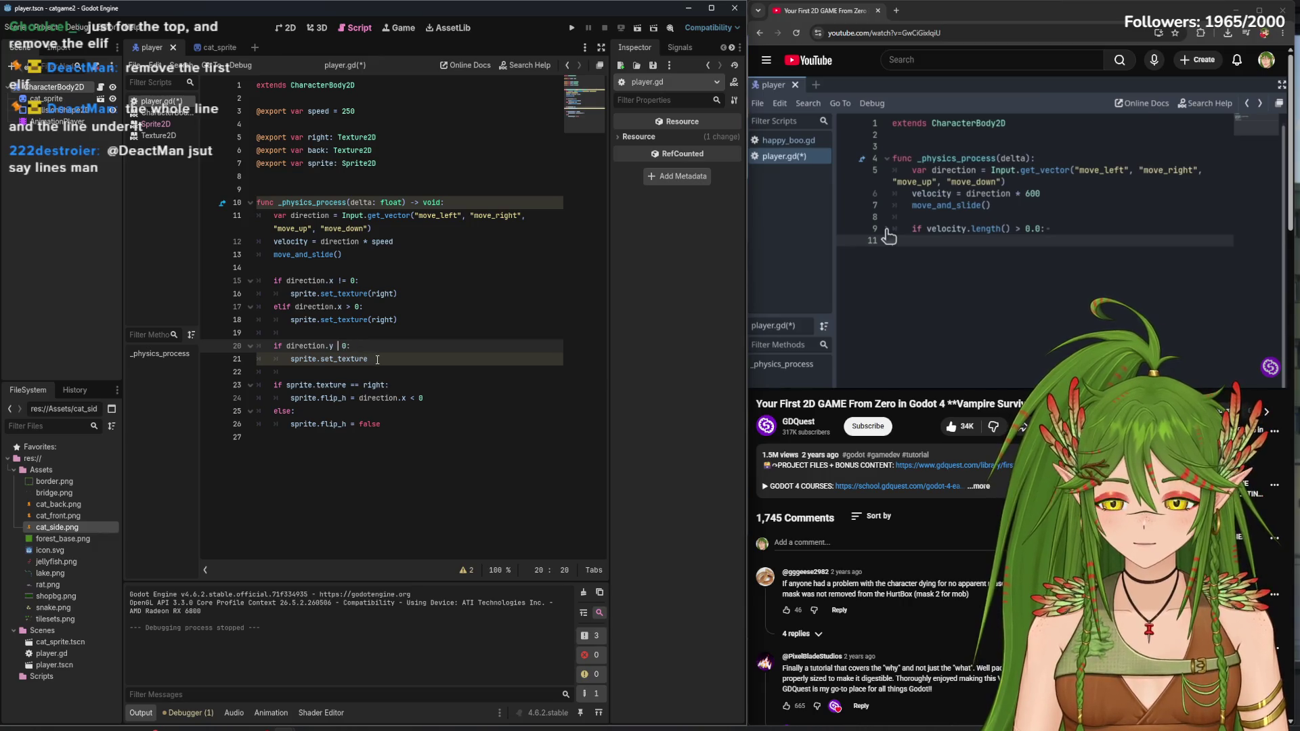
pyautogui.write('=')
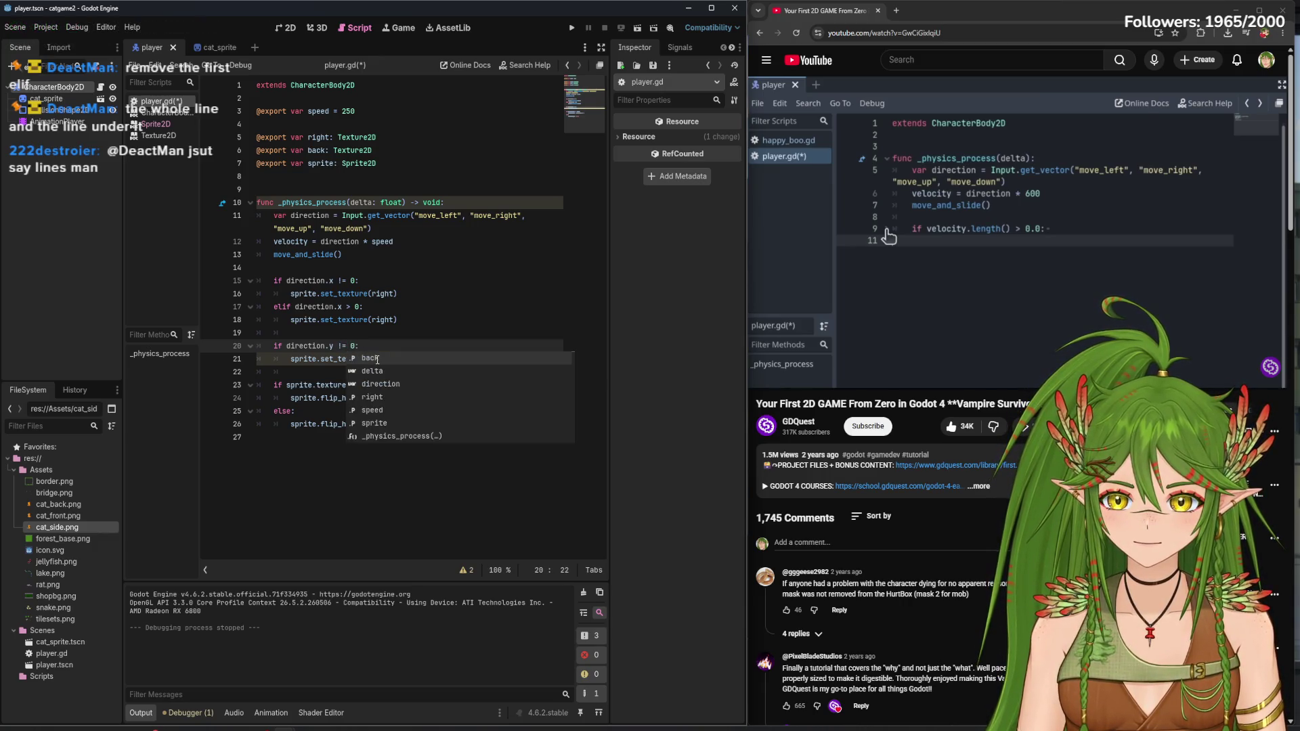
pyautogui.press('Escape')
pyautogui.click(368, 359)
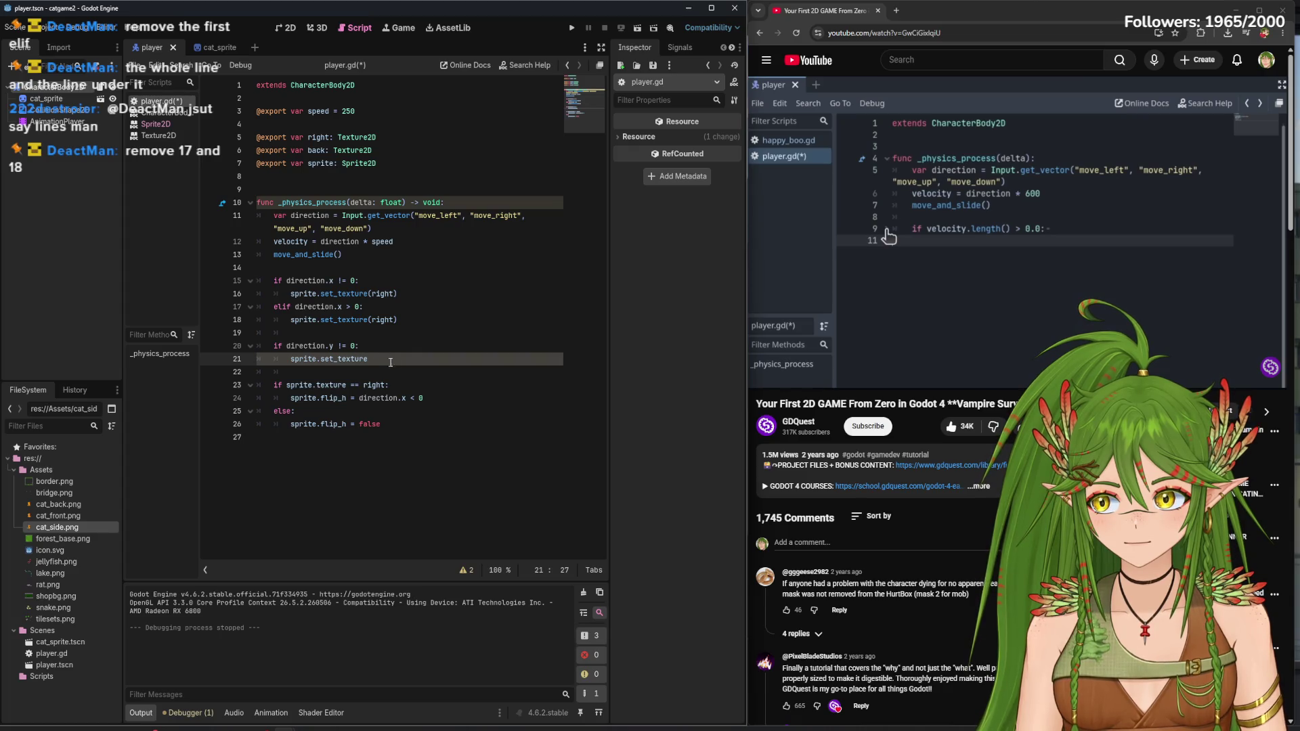
pyautogui.moveTo(398, 320)
pyautogui.mouseDown()
pyautogui.moveTo(245, 318)
pyautogui.moveTo(250, 308)
pyautogui.mouseUp()
pyautogui.hotkey('ctrl', 'c')
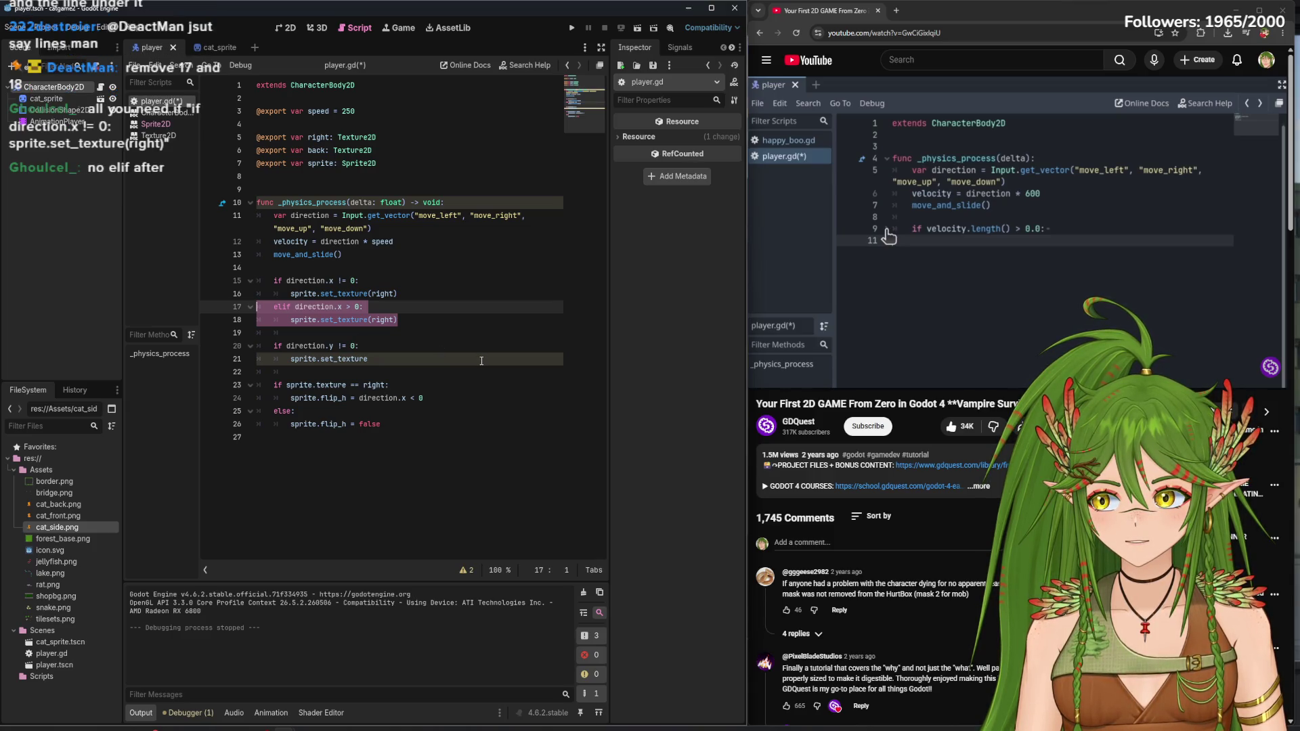
pyautogui.press('BackSpace')
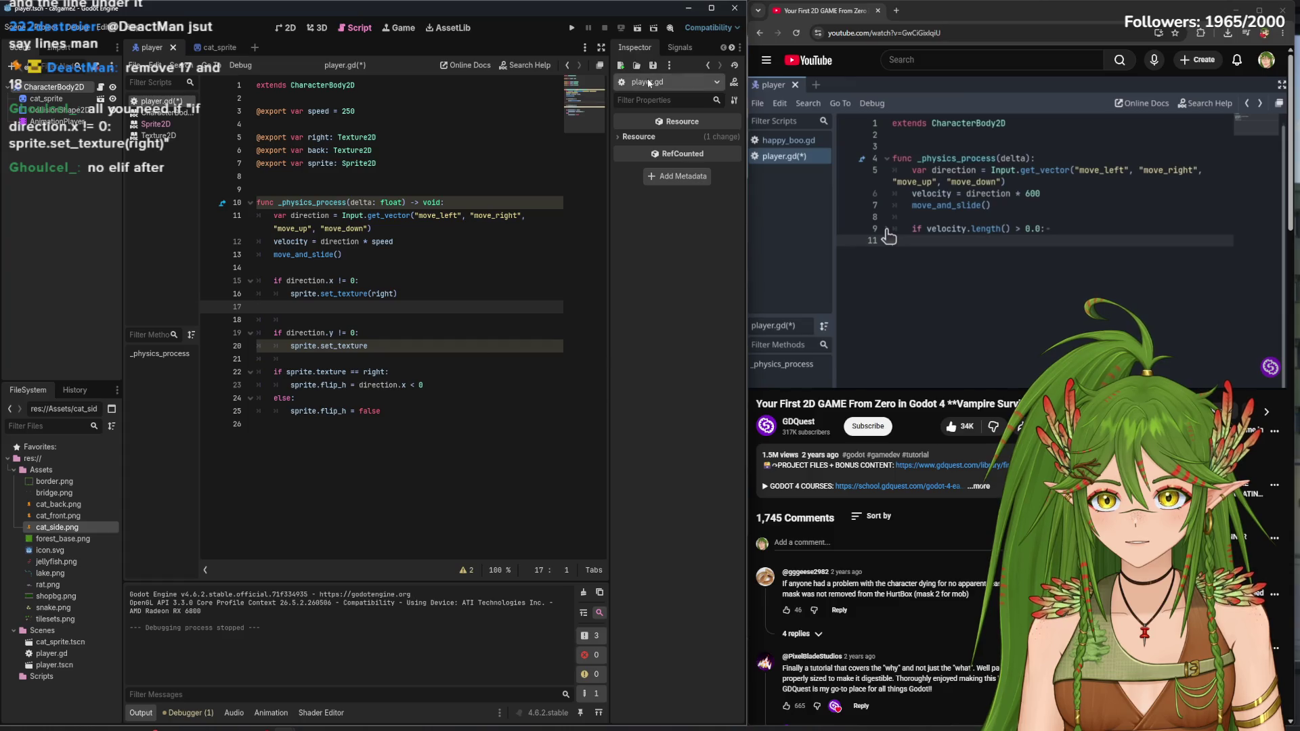
# Save and run the scene, walking the cat repeatedly left and right to check flipping, then close it
pyautogui.click(628, 30)
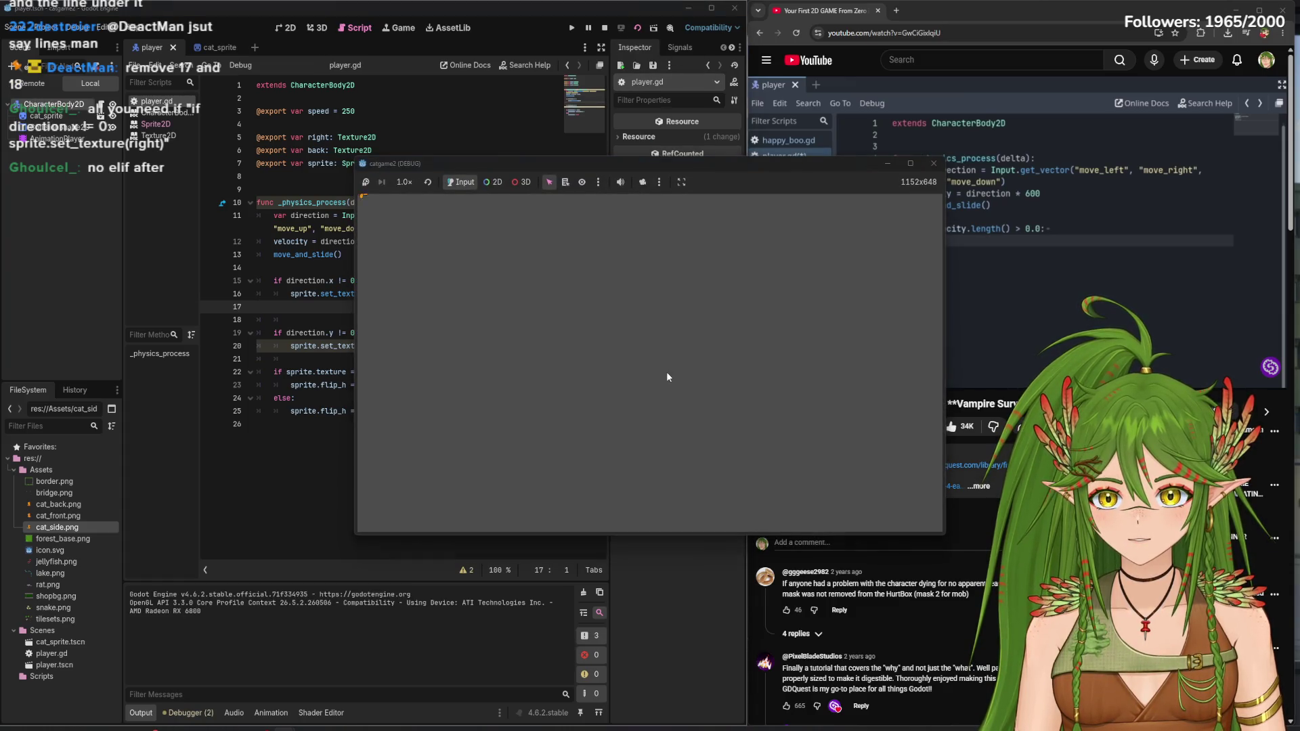
pyautogui.press('Left')
pyautogui.press('Right')
pyautogui.press('Left')
pyautogui.press('Right')
pyautogui.press('Left')
pyautogui.press('Right')
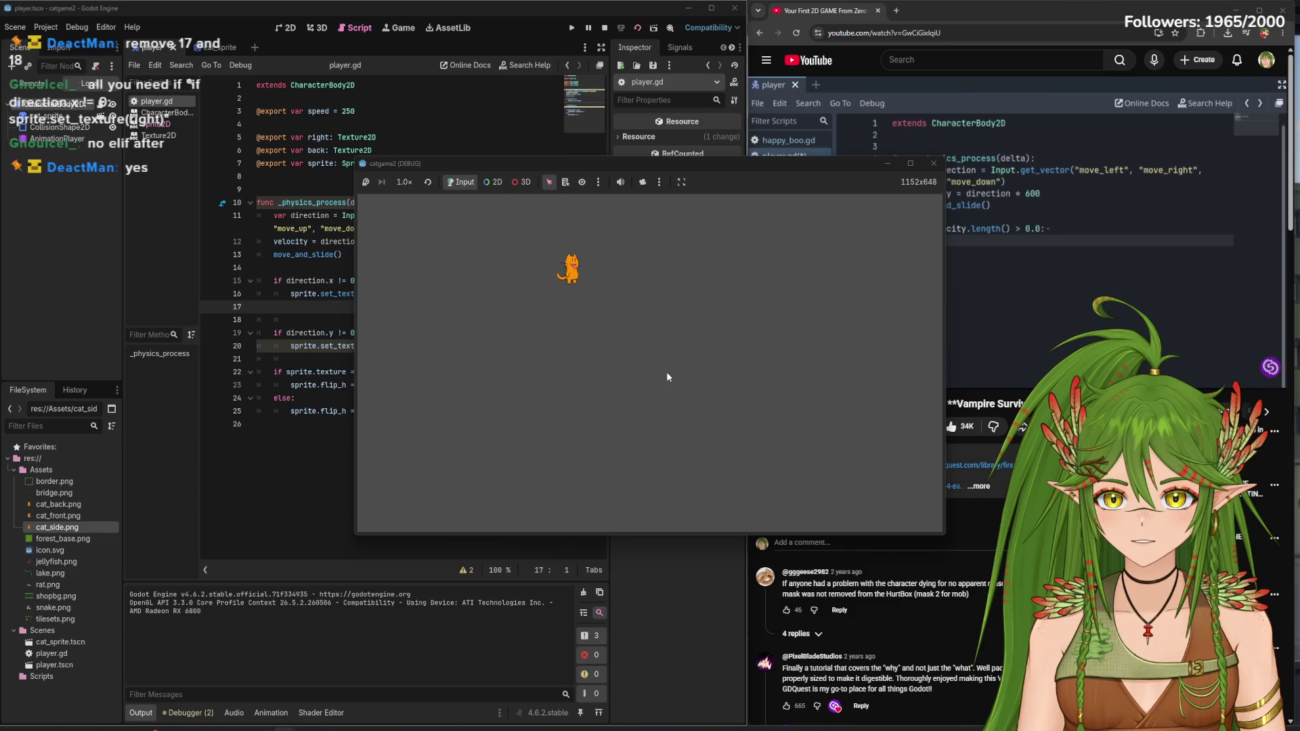
pyautogui.press('Left')
pyautogui.press('Right')
pyautogui.press('Left')
pyautogui.press('Right')
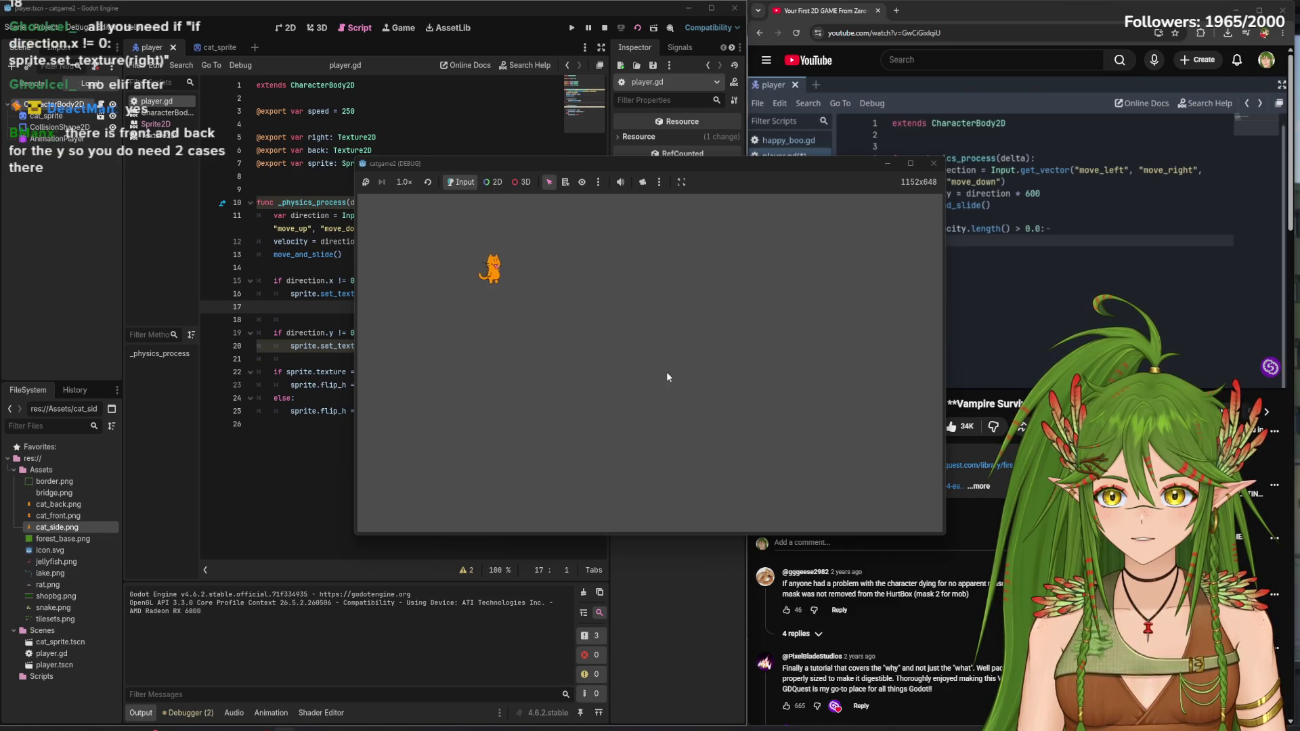
pyautogui.press('Left')
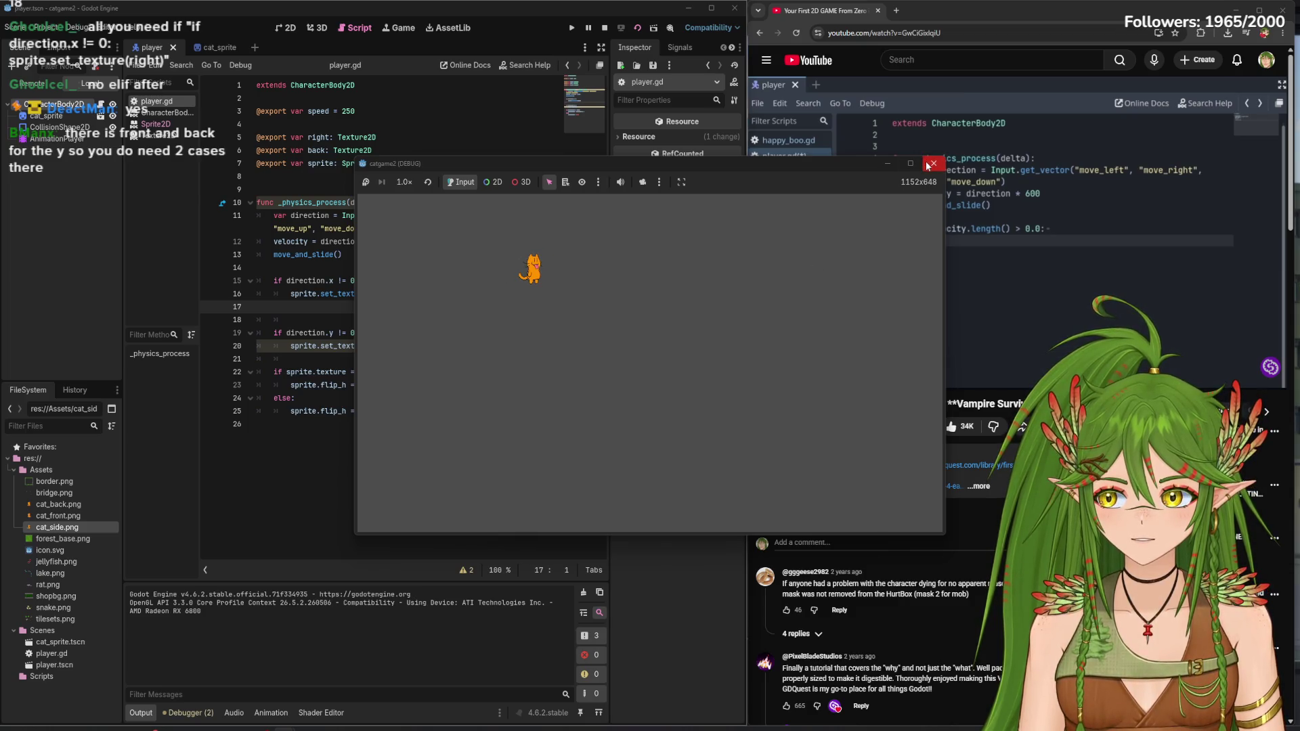
pyautogui.press('Left')
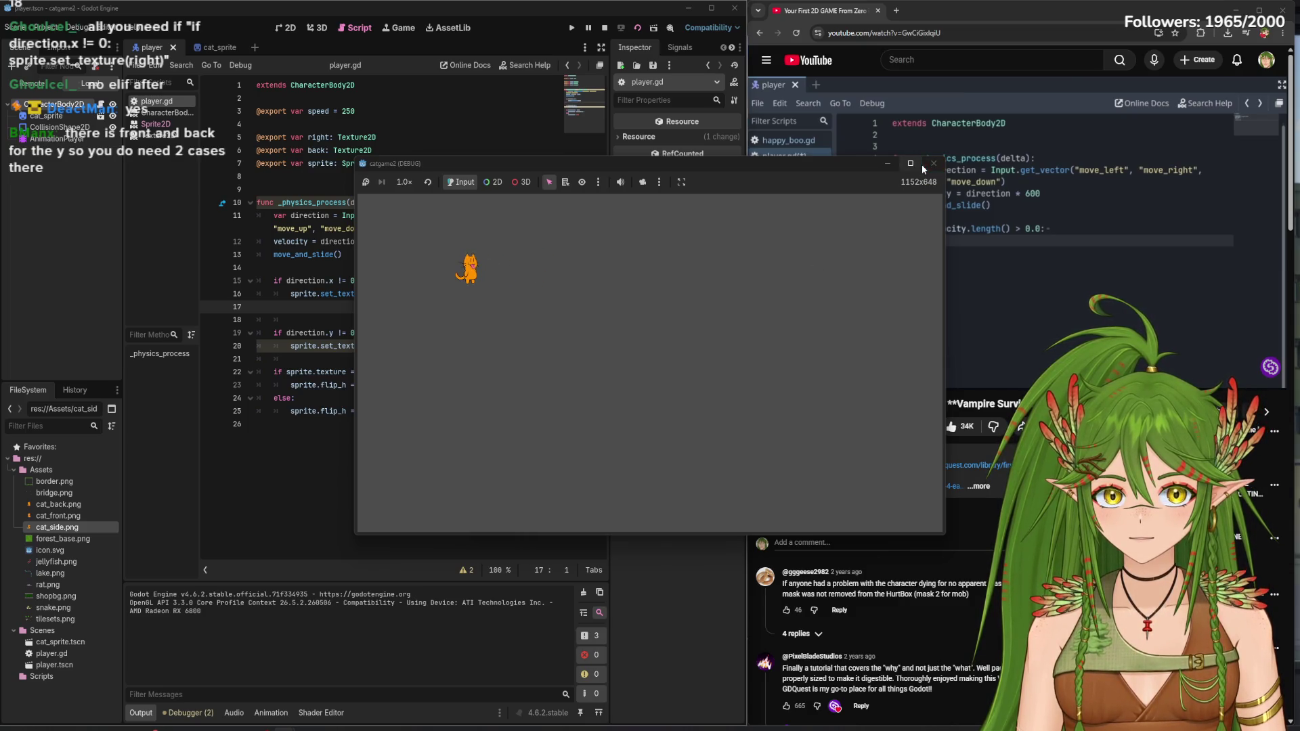
pyautogui.click(932, 165)
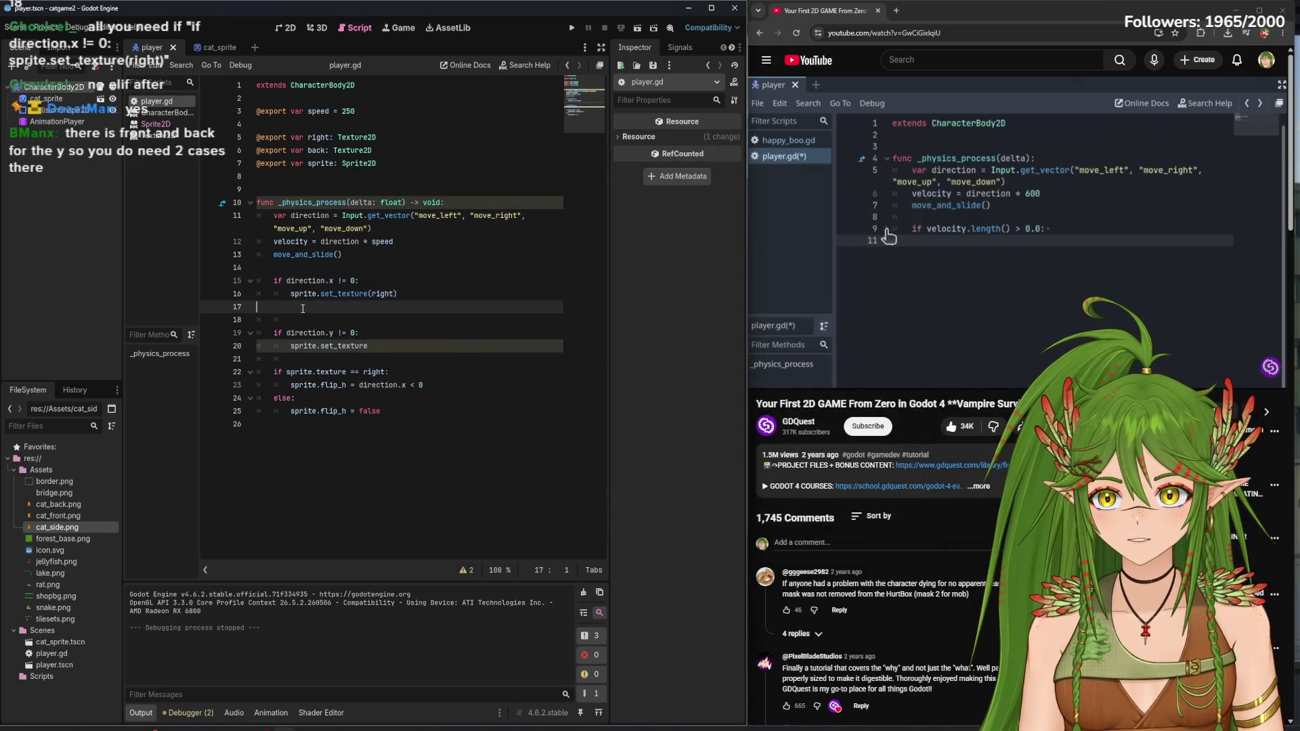
# Paste back the elif block, then test-run the cat down-right and left and close
pyautogui.hotkey('ctrl', 'v')
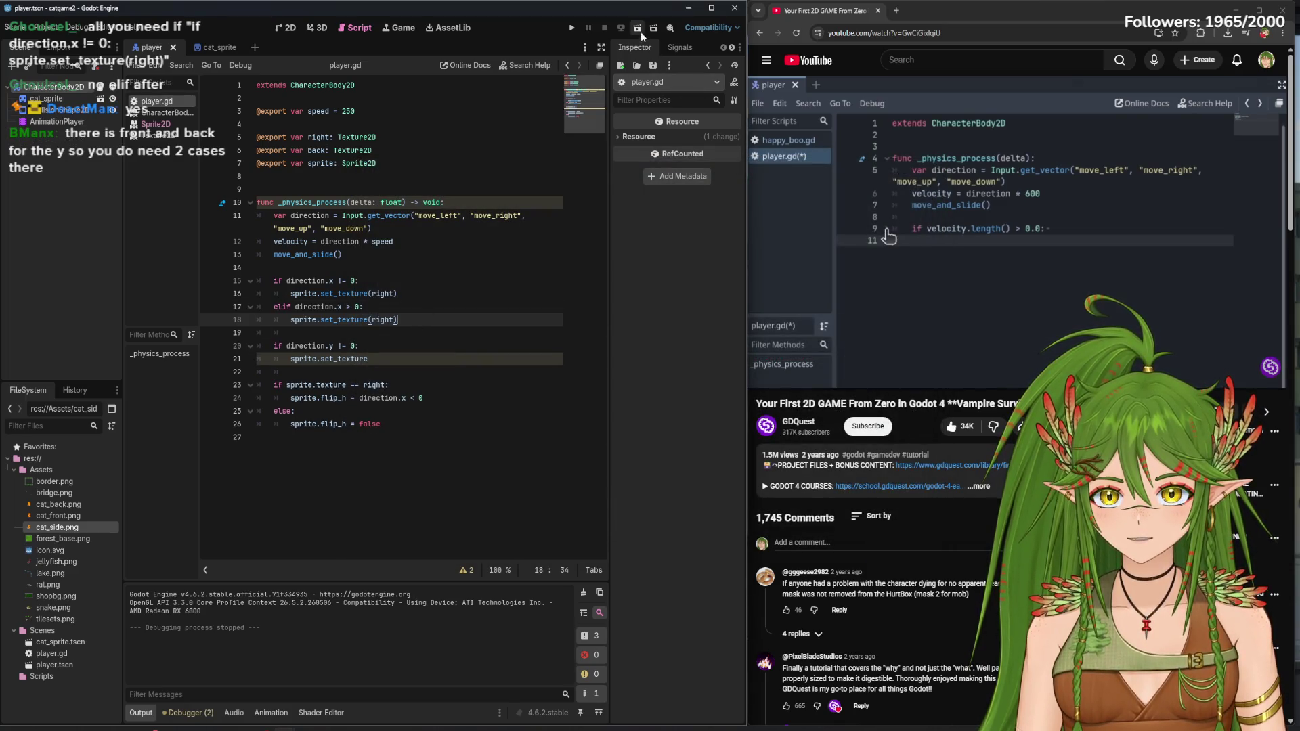
pyautogui.click(638, 29)
pyautogui.press('Down')
pyautogui.press('Right')
pyautogui.press('Left')
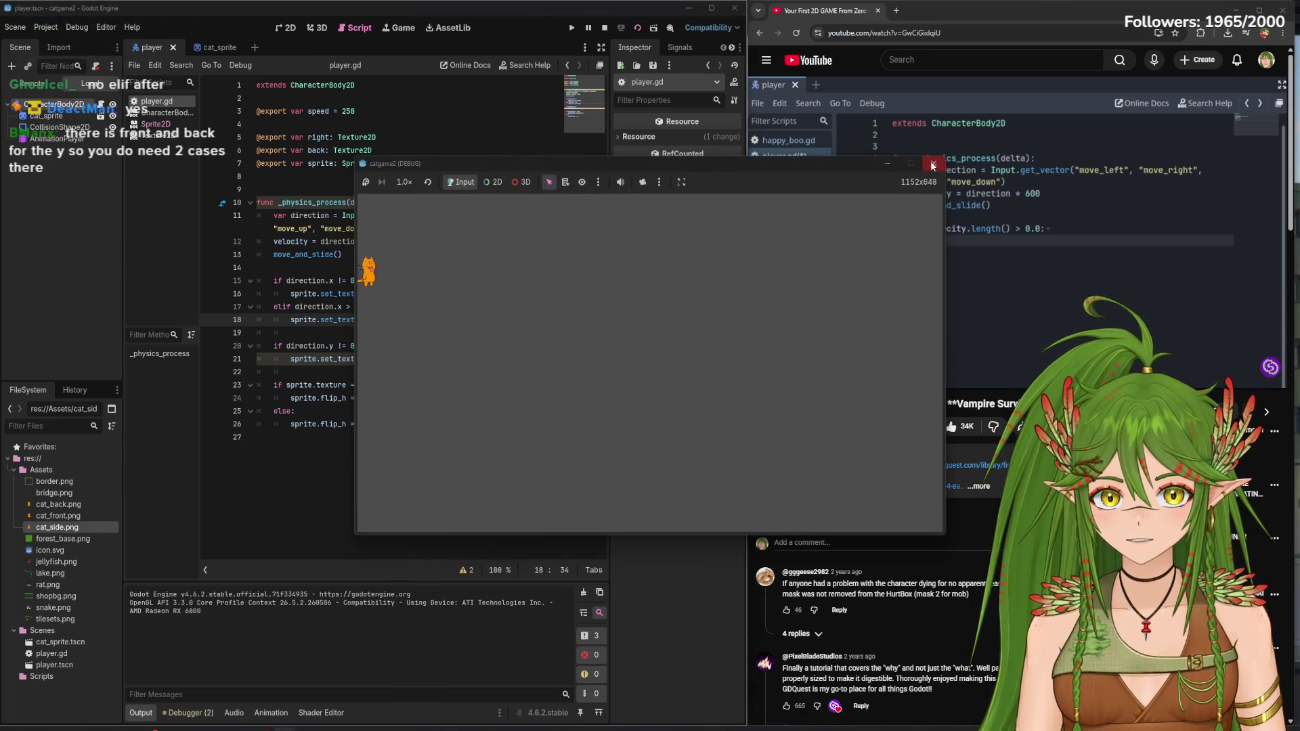
pyautogui.click(933, 164)
# Dismiss the main-scene prompt from Run Project, then run the current scene and move the cat down
pyautogui.click(573, 29)
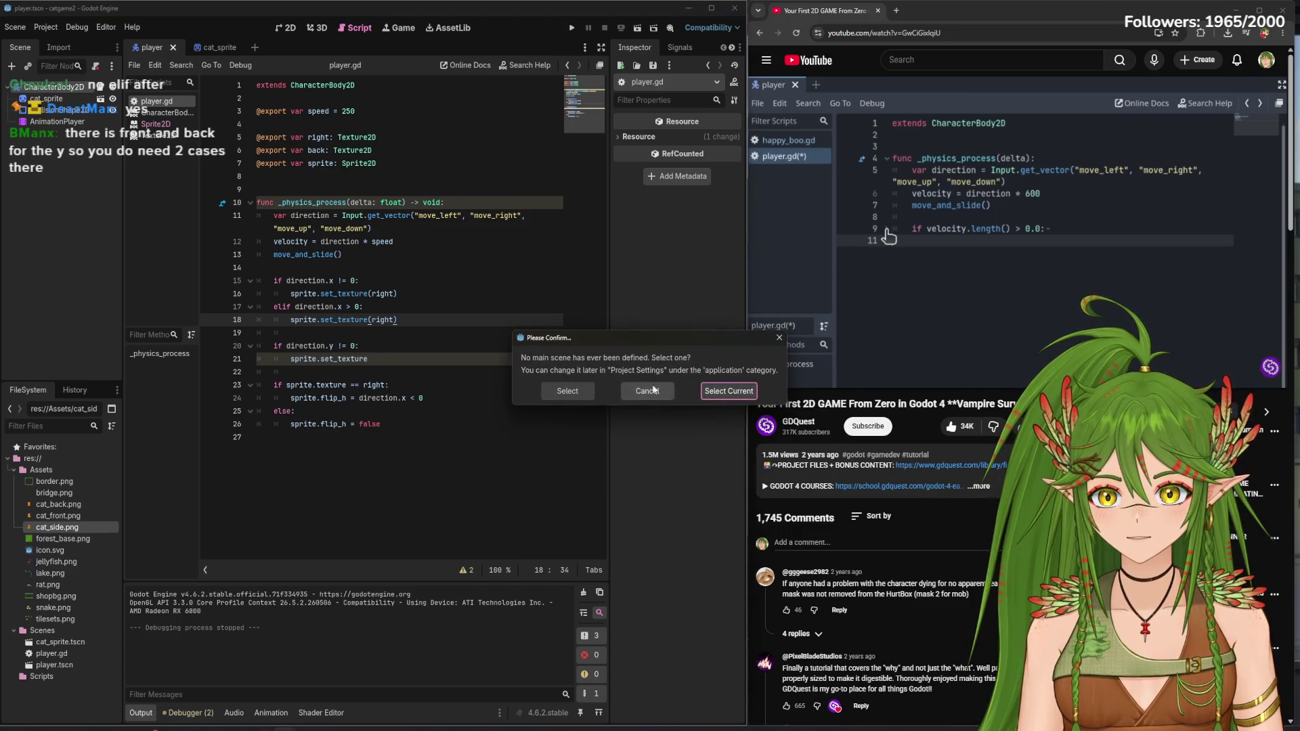
pyautogui.click(779, 338)
pyautogui.click(638, 30)
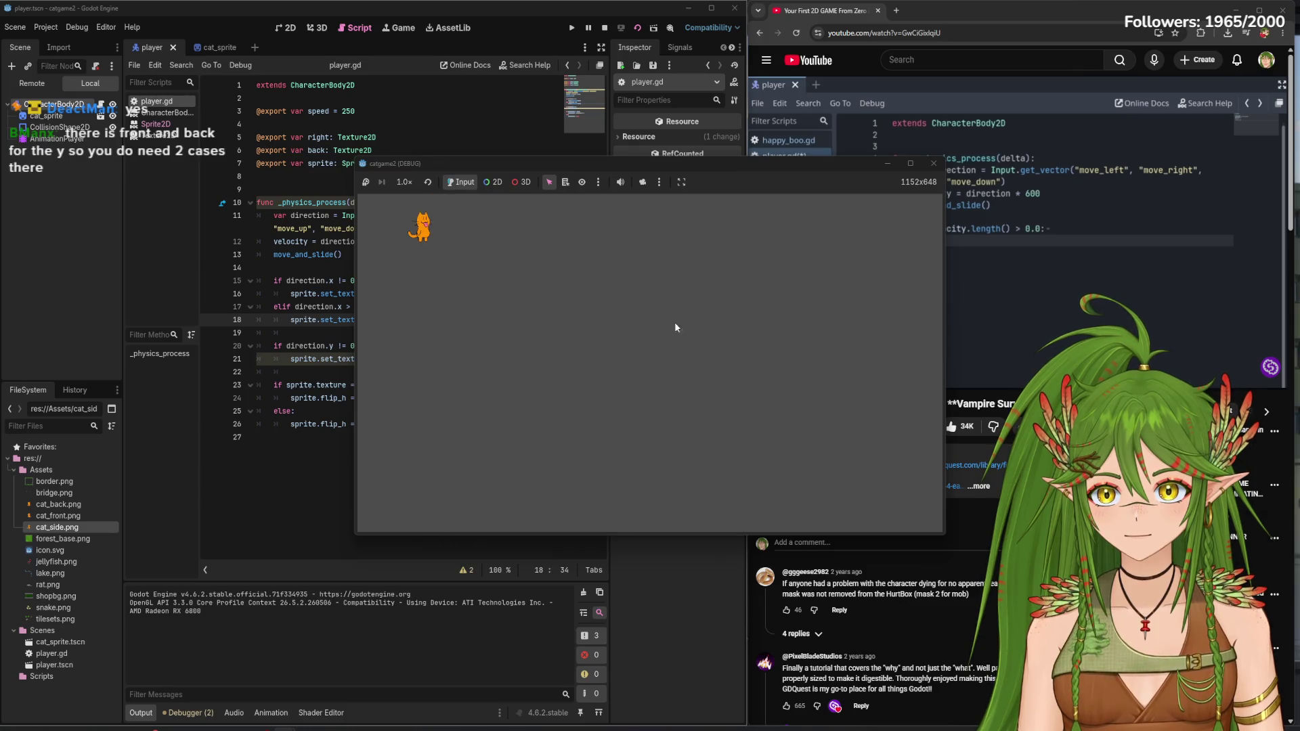
pyautogui.press('Down')
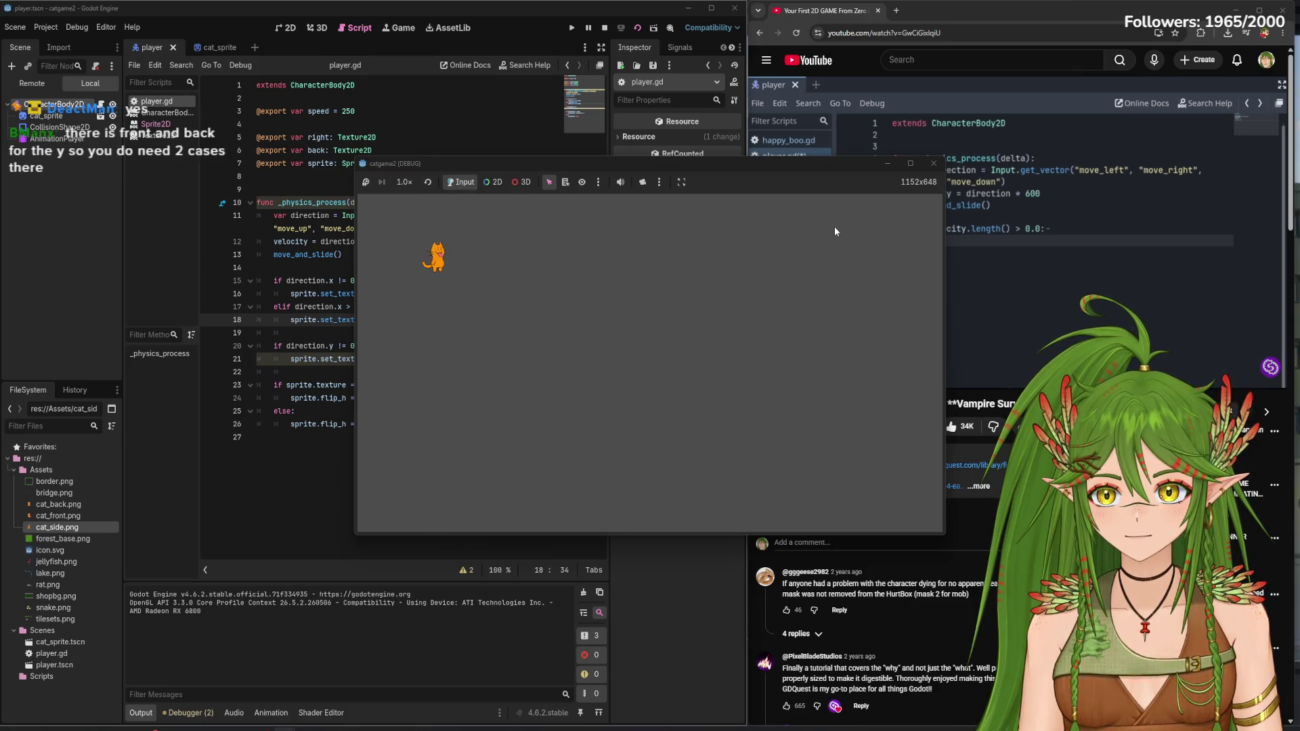
pyautogui.click(933, 168)
# Change line 15's operator from '!=' to '<'
pyautogui.moveTo(410, 321); pyautogui.dragTo(267, 314)
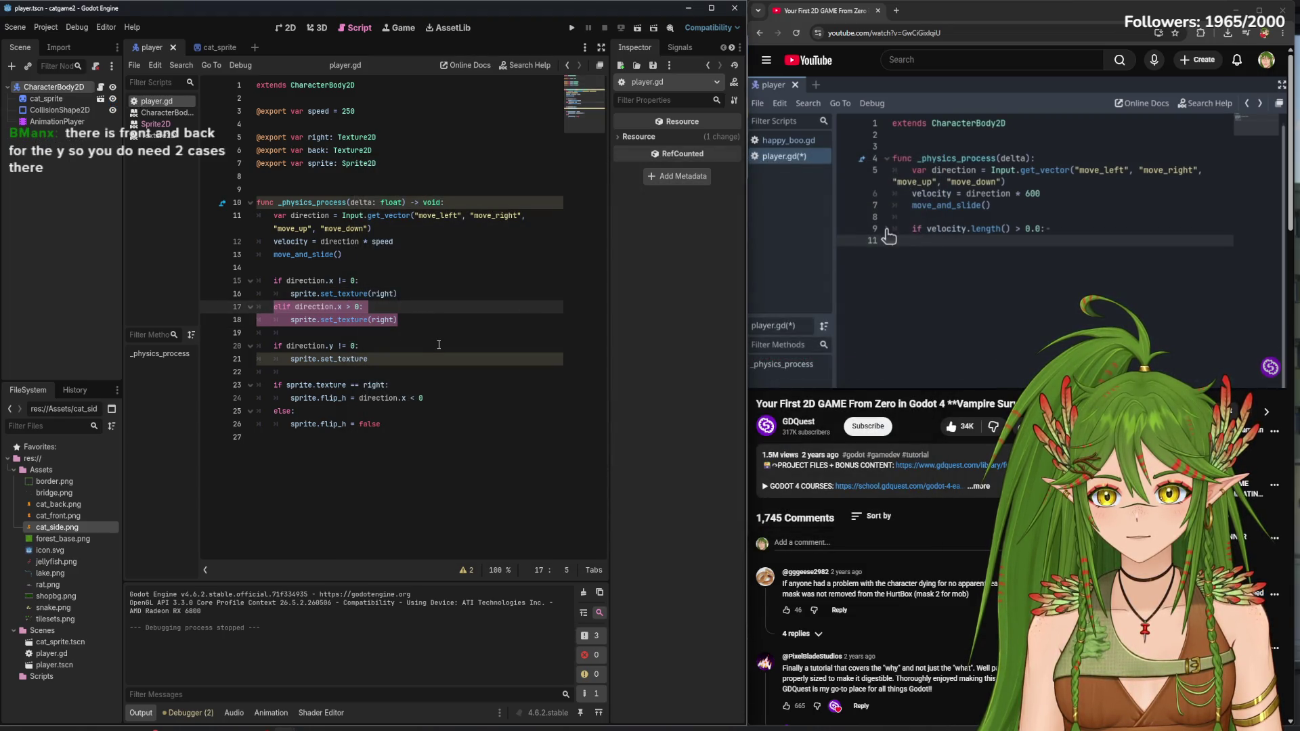
pyautogui.doubleClick(347, 280)
pyautogui.write('<')
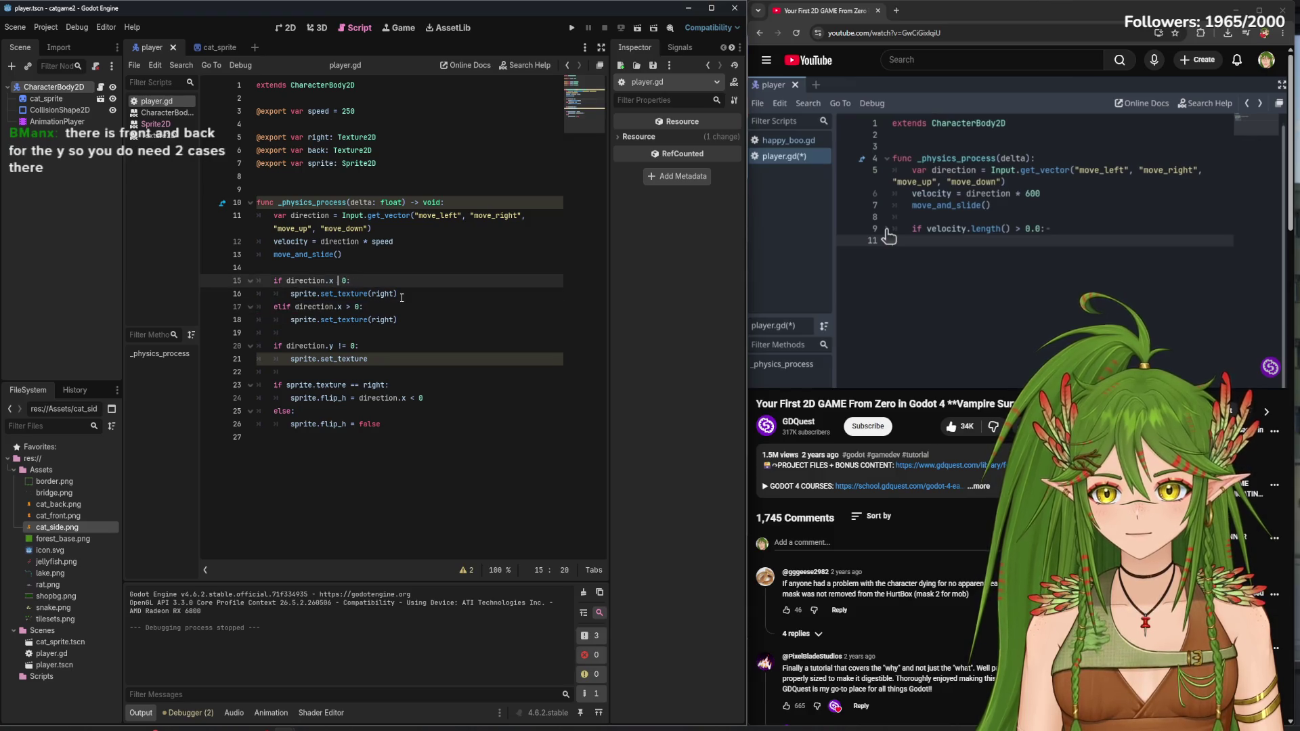
# Run the scene and walk the cat left, right and down to test facing, then close it
pyautogui.click(636, 30)
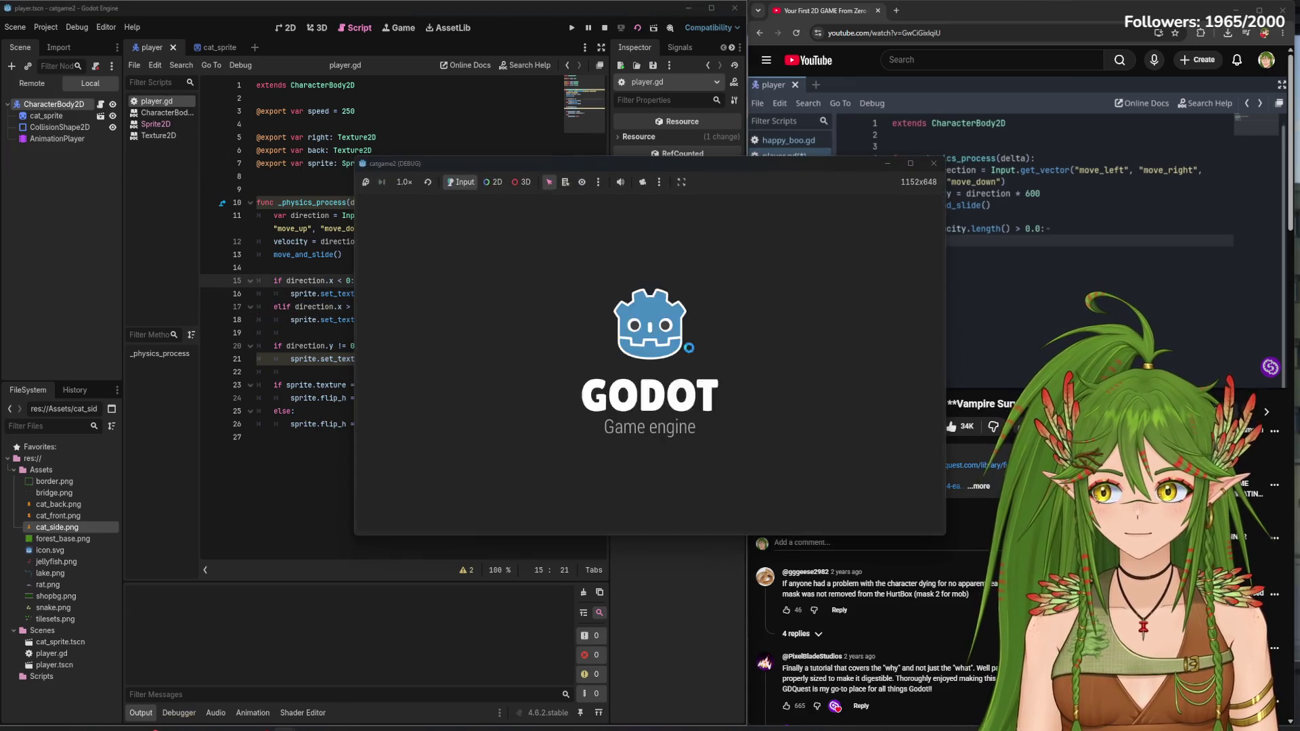
pyautogui.press('Right')
pyautogui.press('Down')
pyautogui.press('Left')
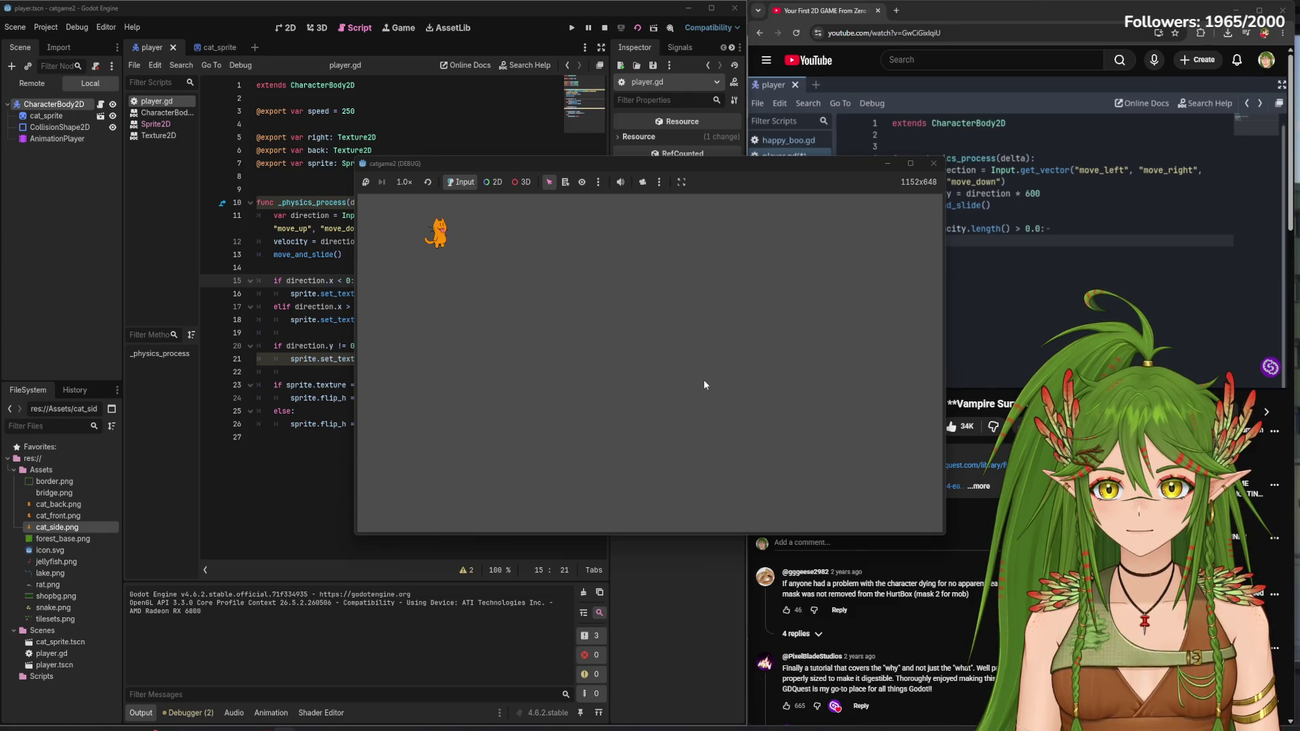
pyautogui.press('Down')
pyautogui.press('Left')
pyautogui.press('Right')
pyautogui.press('Down')
pyautogui.press('Right')
pyautogui.press('Left')
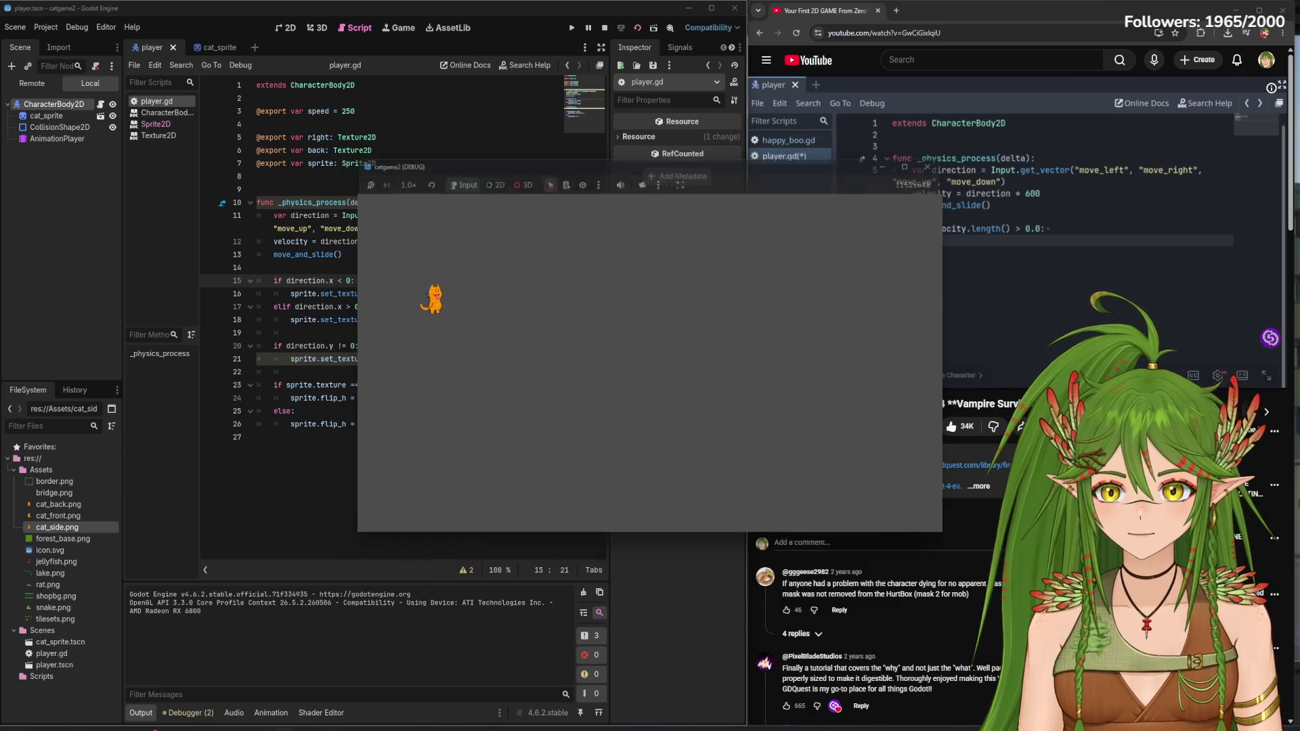
pyautogui.click(935, 164)
# Comment out the direction.y check on lines 20–21
pyautogui.click(370, 359)
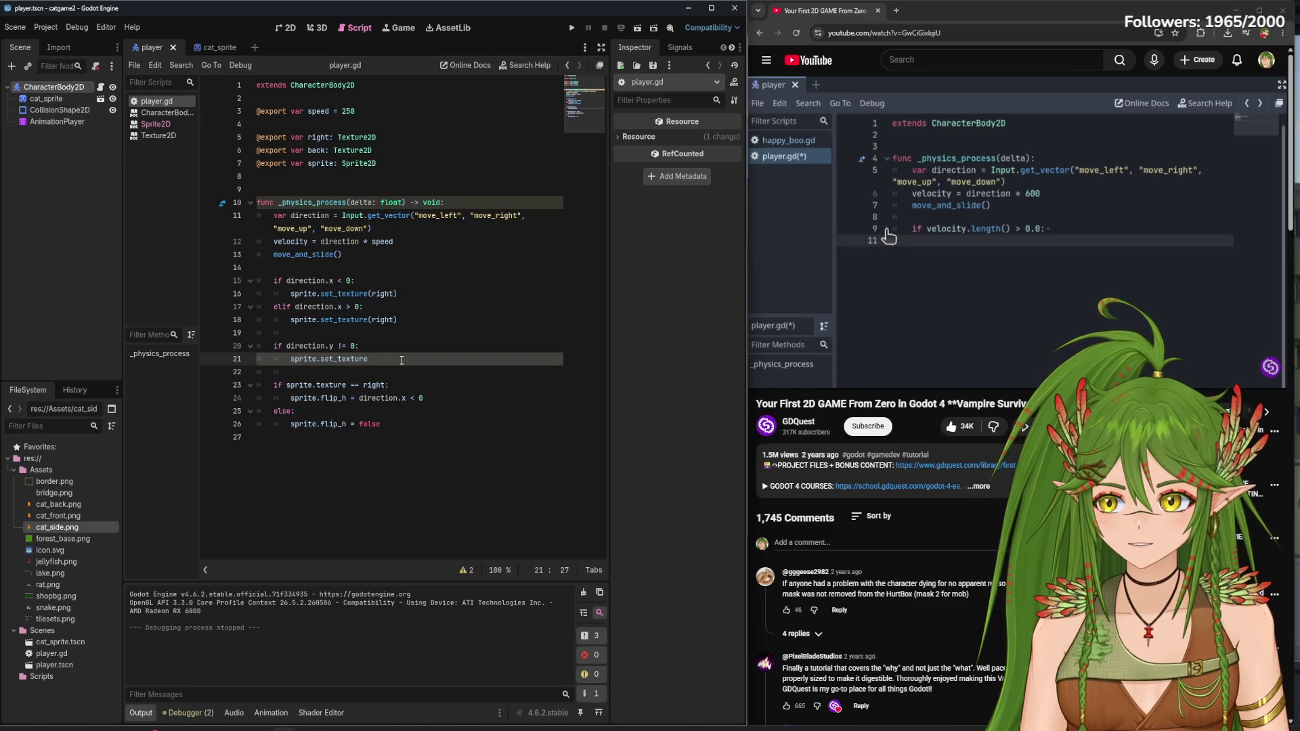
pyautogui.click(373, 150)
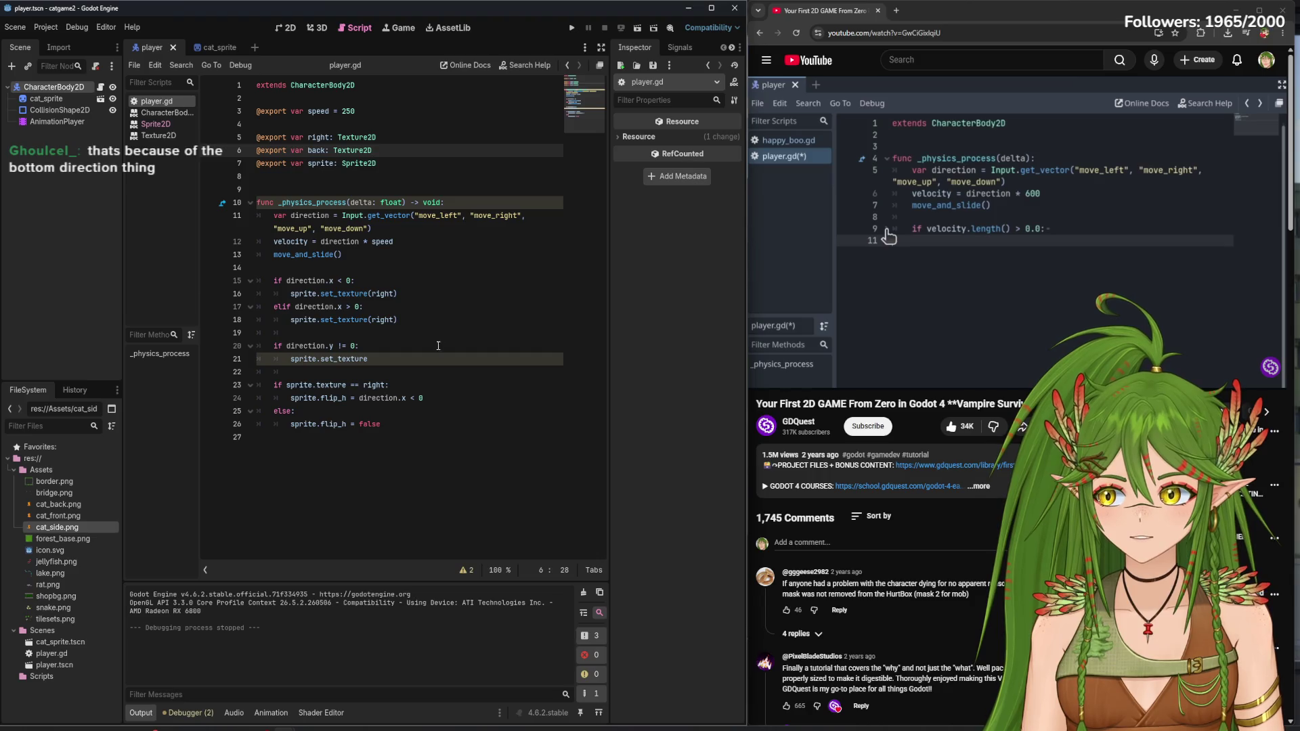
pyautogui.click(274, 347)
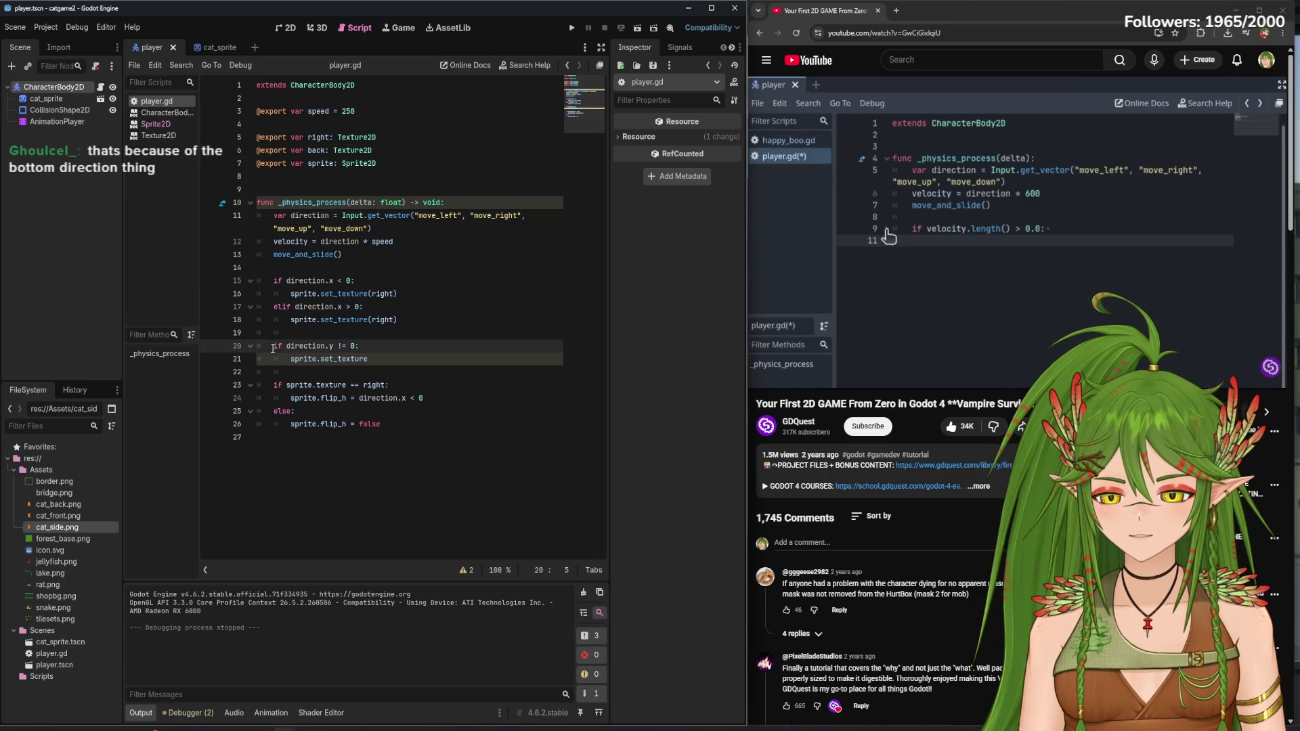
pyautogui.moveTo(273, 349); pyautogui.dragTo(320, 358)
pyautogui.hotkey('ctrl', 'k')
# Rerun the scene, moving the cat left, right and down-right, then close it
pyautogui.click(637, 30)
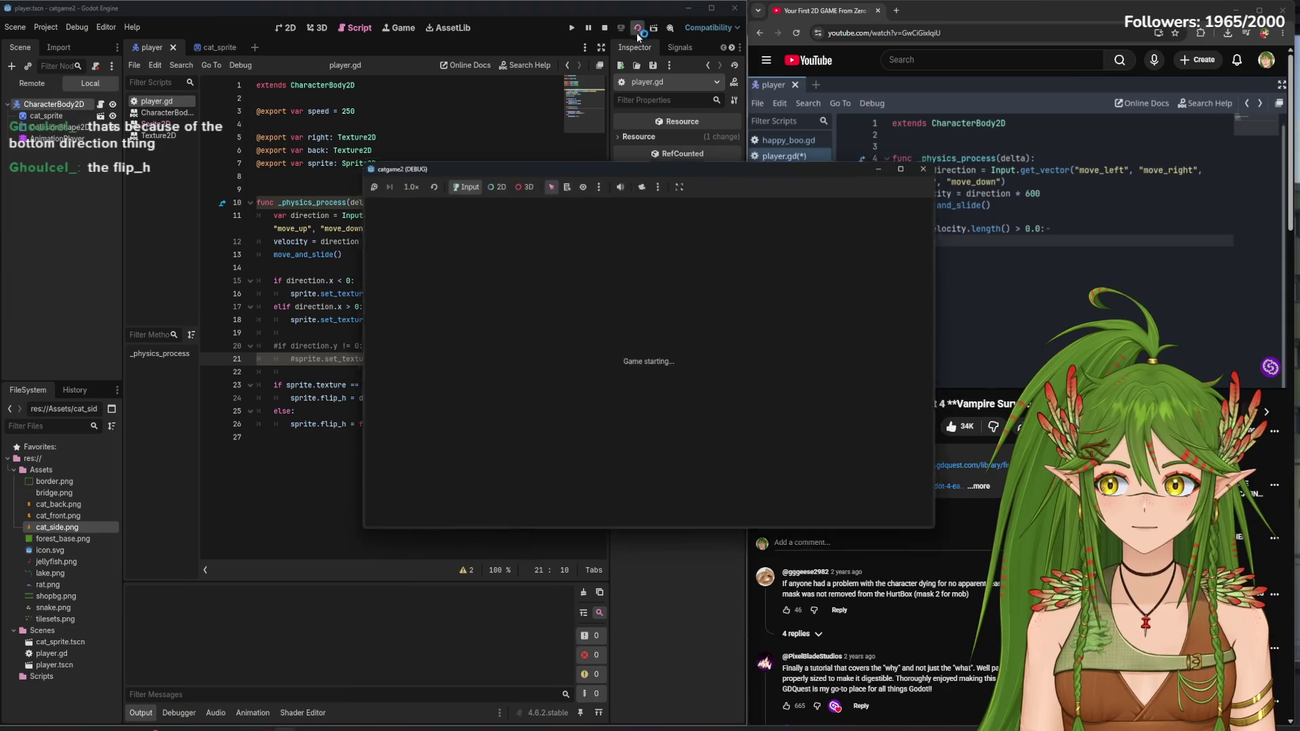
pyautogui.press('Left')
pyautogui.press('Right')
pyautogui.press('Down')
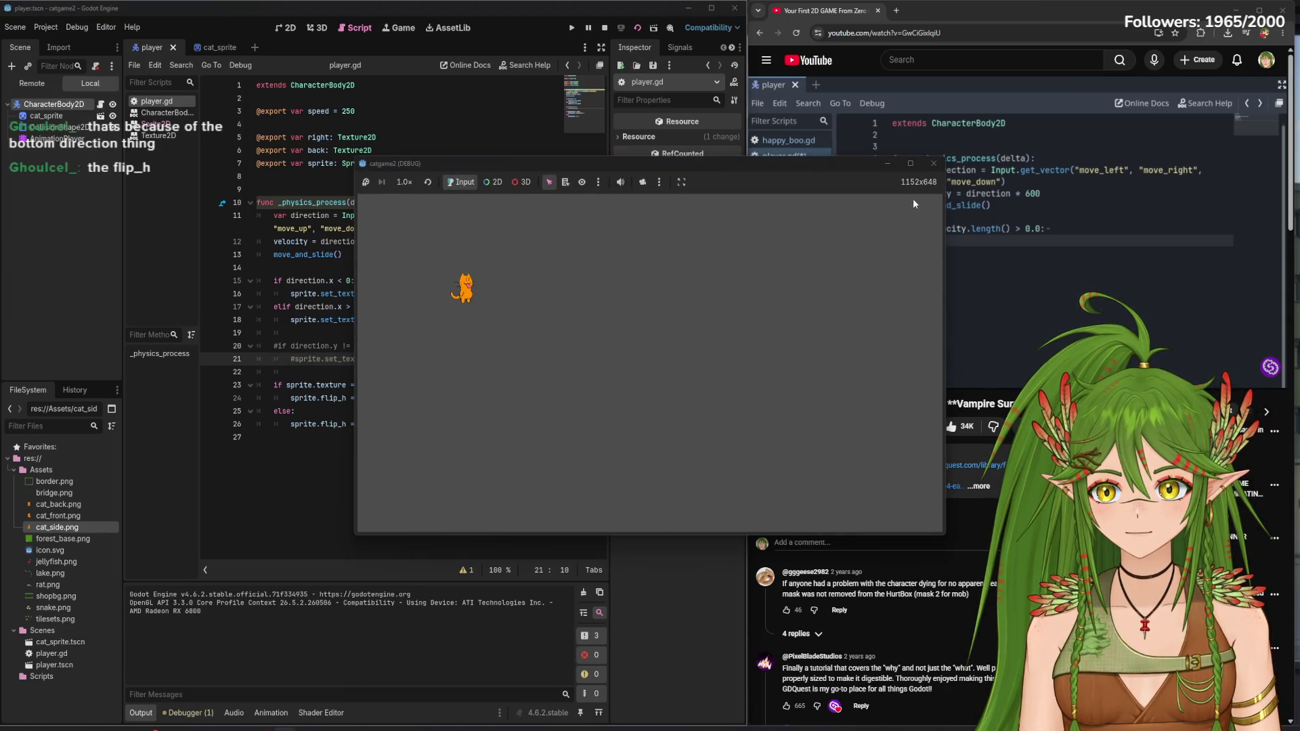
pyautogui.click(934, 163)
# Comment out the else branch on lines 25–26 by adding '#' to each
pyautogui.click(411, 428)
pyautogui.hotkey('shift', 'Up')
pyautogui.hotkey('shift', 'Up')
pyautogui.hotkey('shift', 'Up')
pyautogui.hotkey('shift', 'Home')
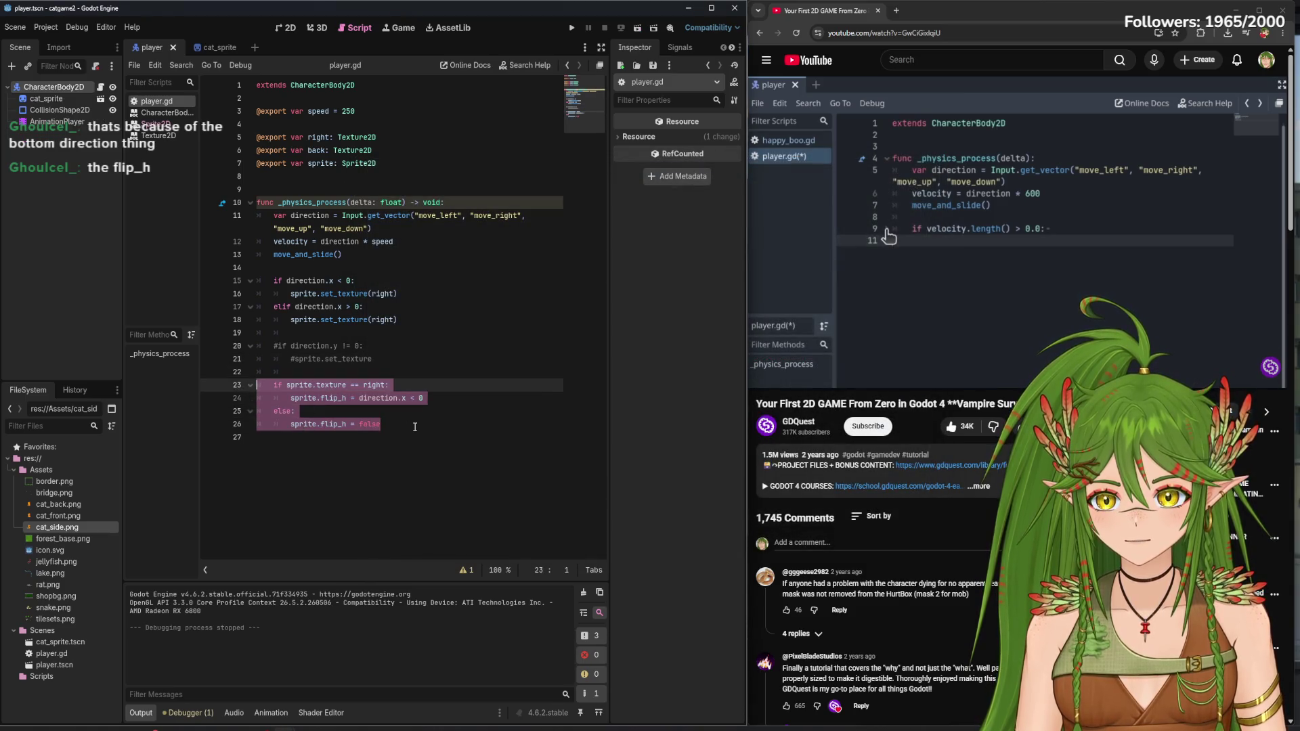
pyautogui.click(353, 398)
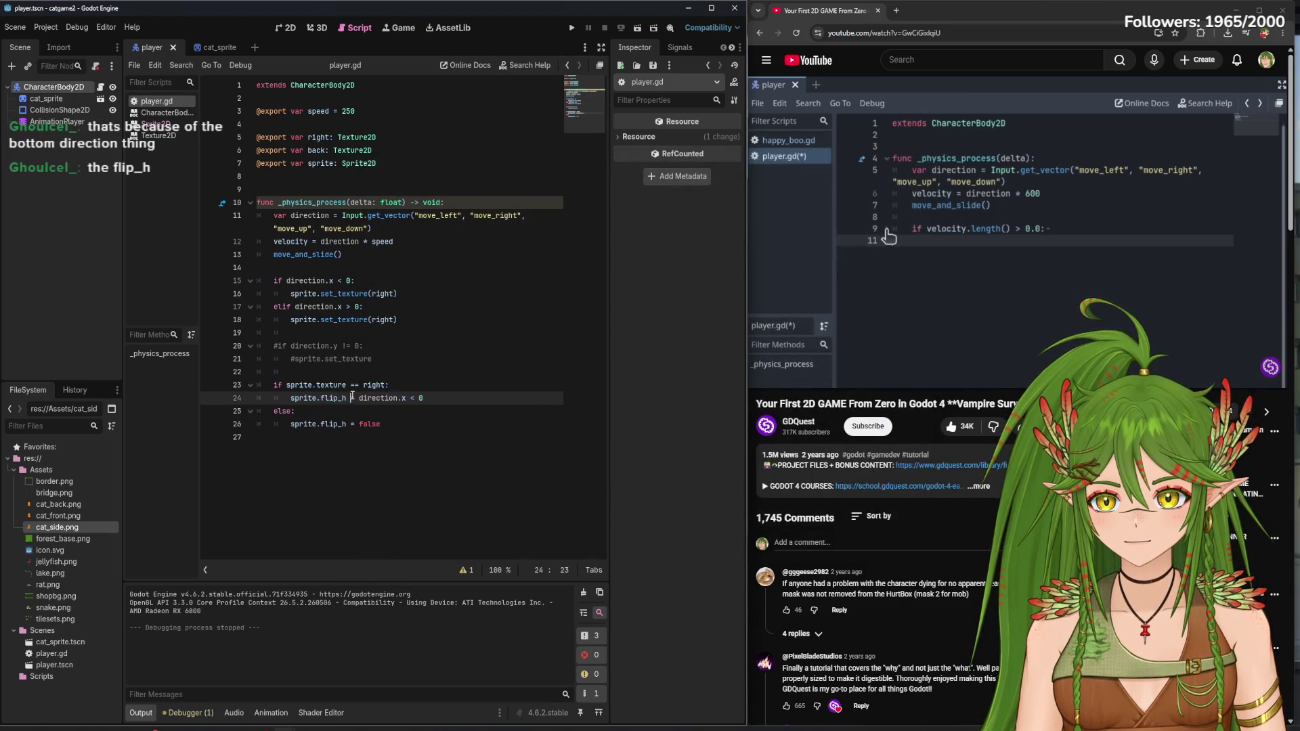
pyautogui.moveTo(399, 422); pyautogui.dragTo(255, 411)
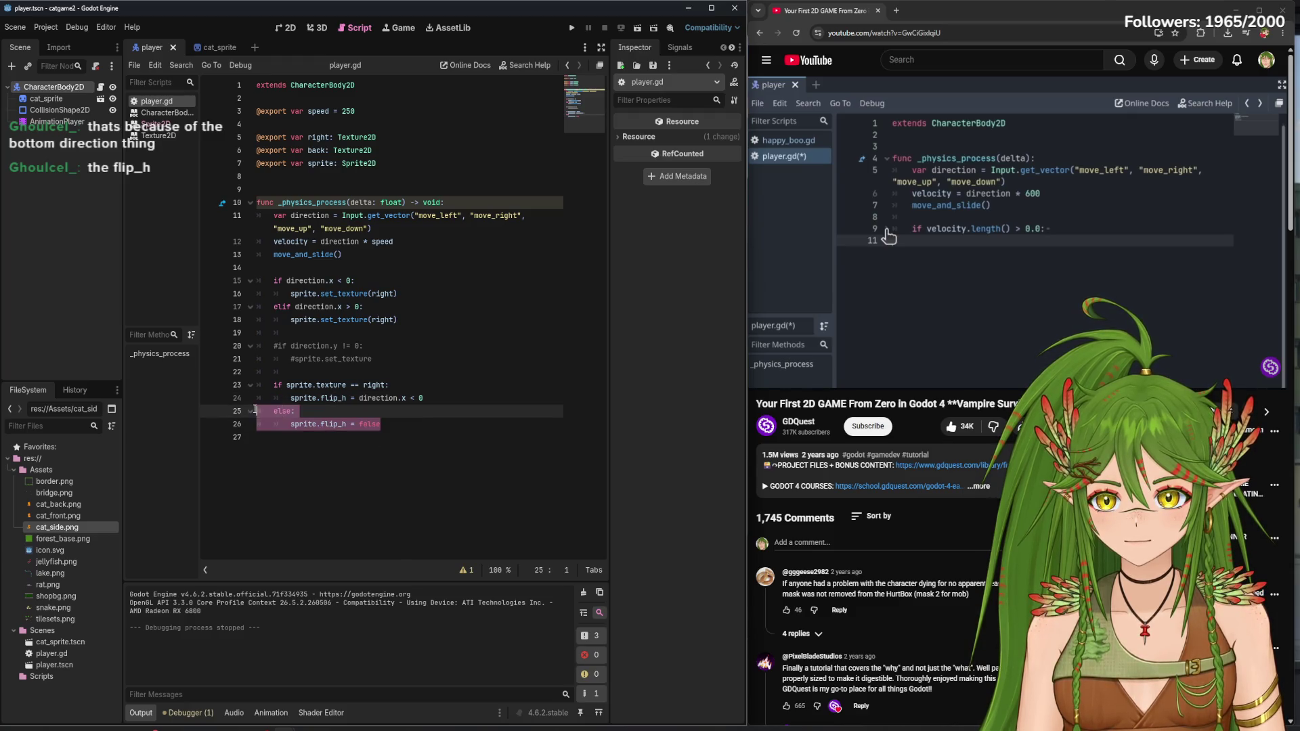
pyautogui.click(271, 411)
pyautogui.write('#')
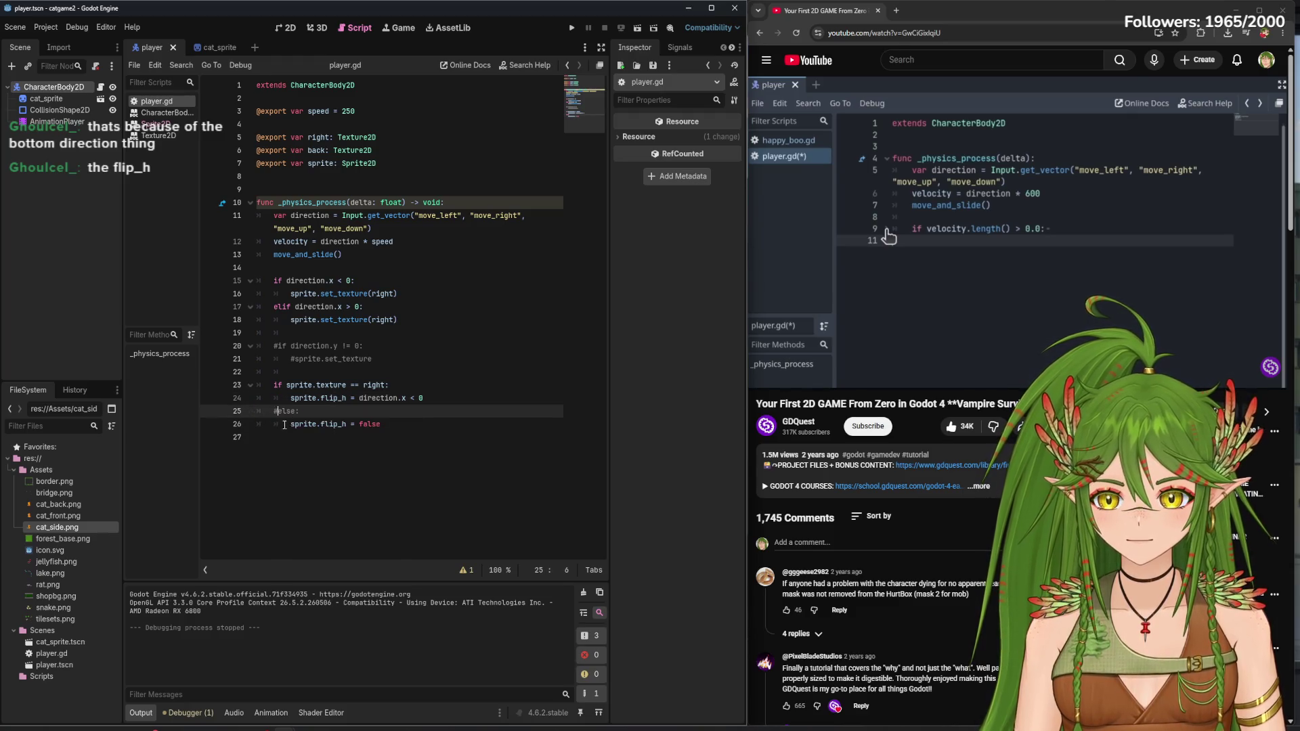
pyautogui.press('Down')
pyautogui.write('#')
# Test-run the game, walking the cat down, right and left, then close it
pyautogui.click(572, 28)
pyautogui.click(582, 392)
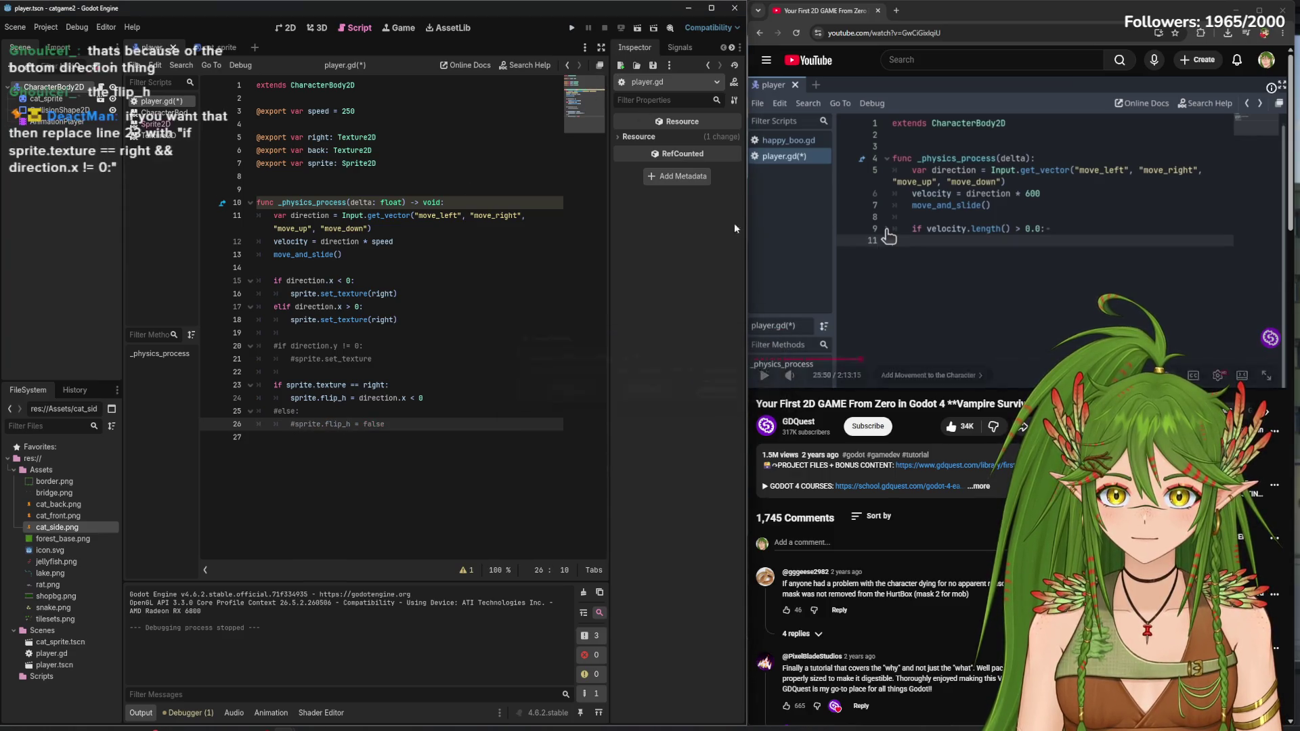
pyautogui.press('Down')
pyautogui.press('Right')
pyautogui.press('Left')
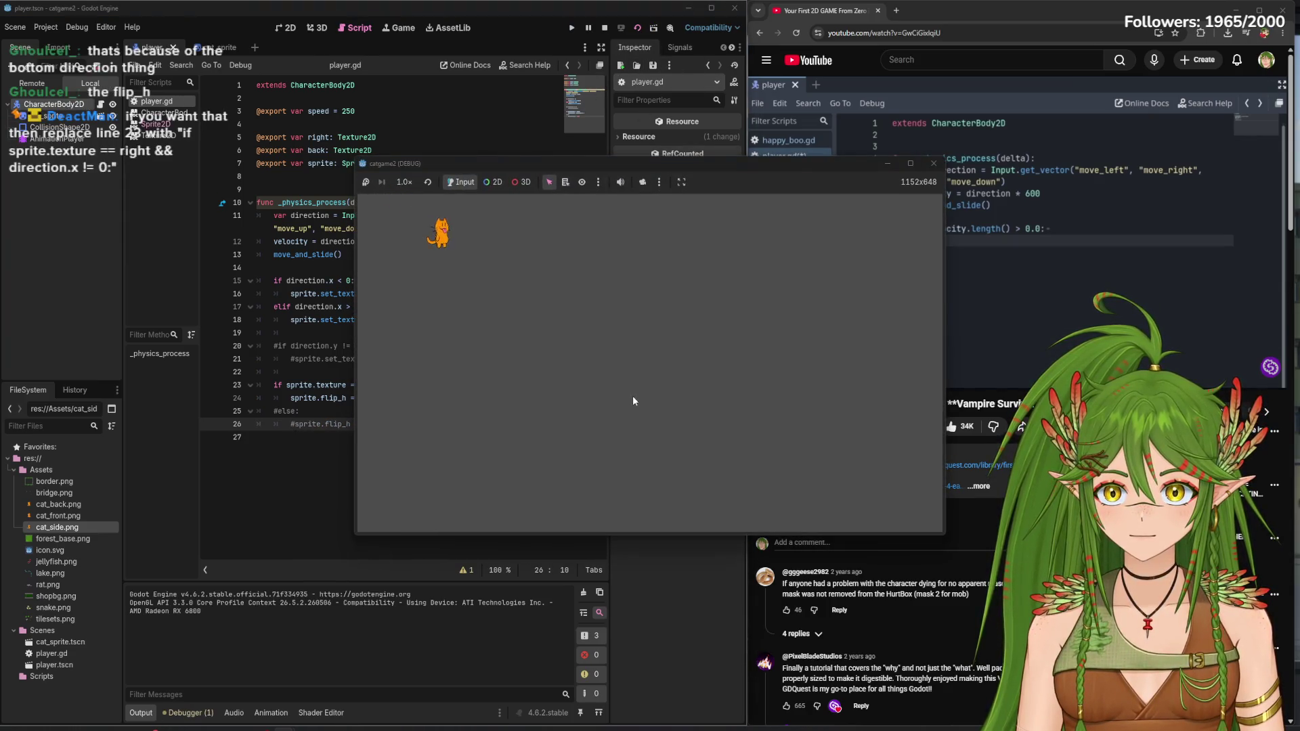
pyautogui.press('Down')
pyautogui.press('Right')
pyautogui.press('Left')
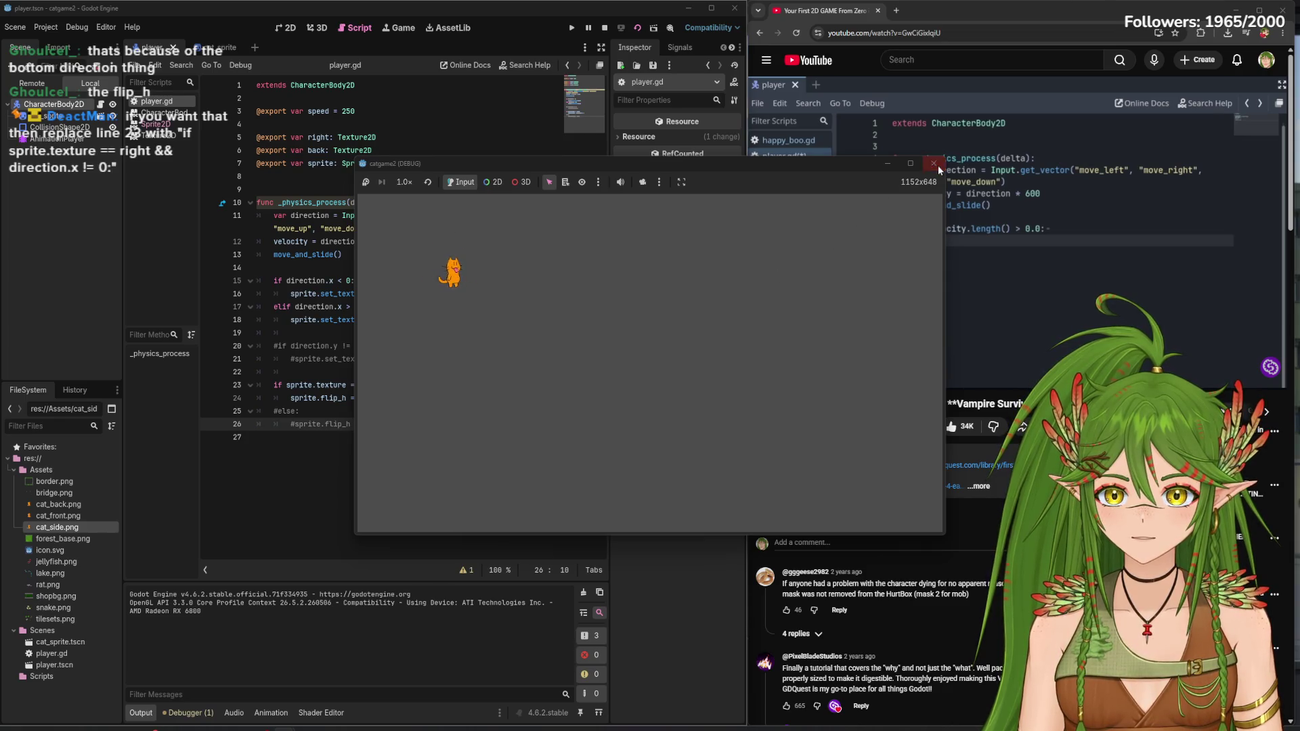
pyautogui.click(934, 163)
pyautogui.click(421, 401)
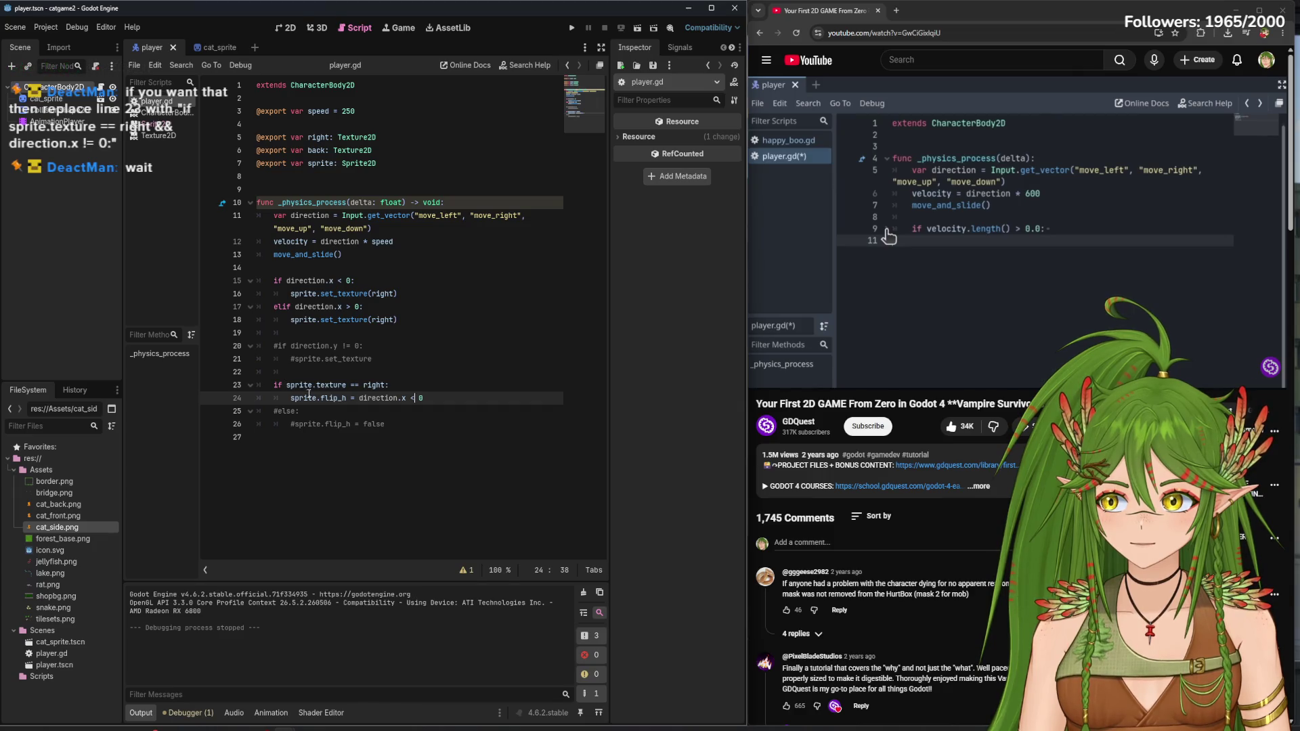
# Uncomment the direction.y != 0 check and its set_texture line on lines 20–21
pyautogui.click(277, 340)
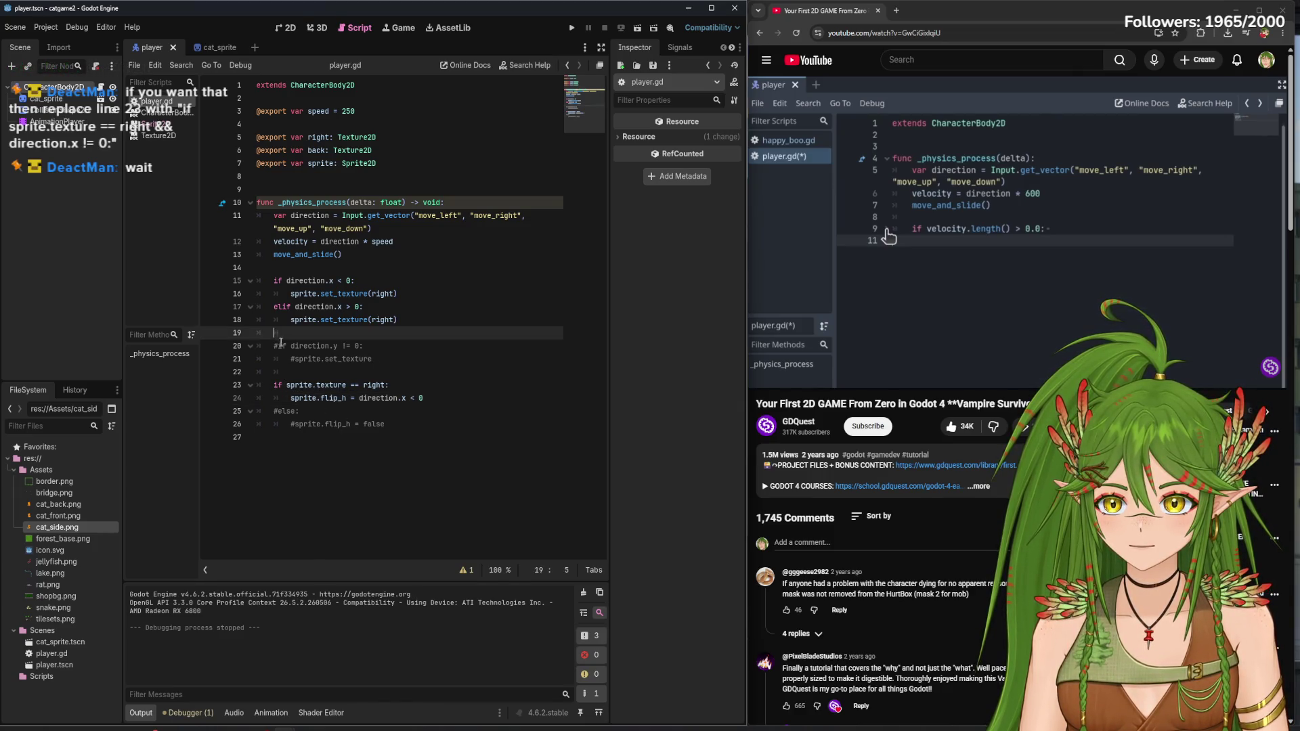
pyautogui.press('Delete')
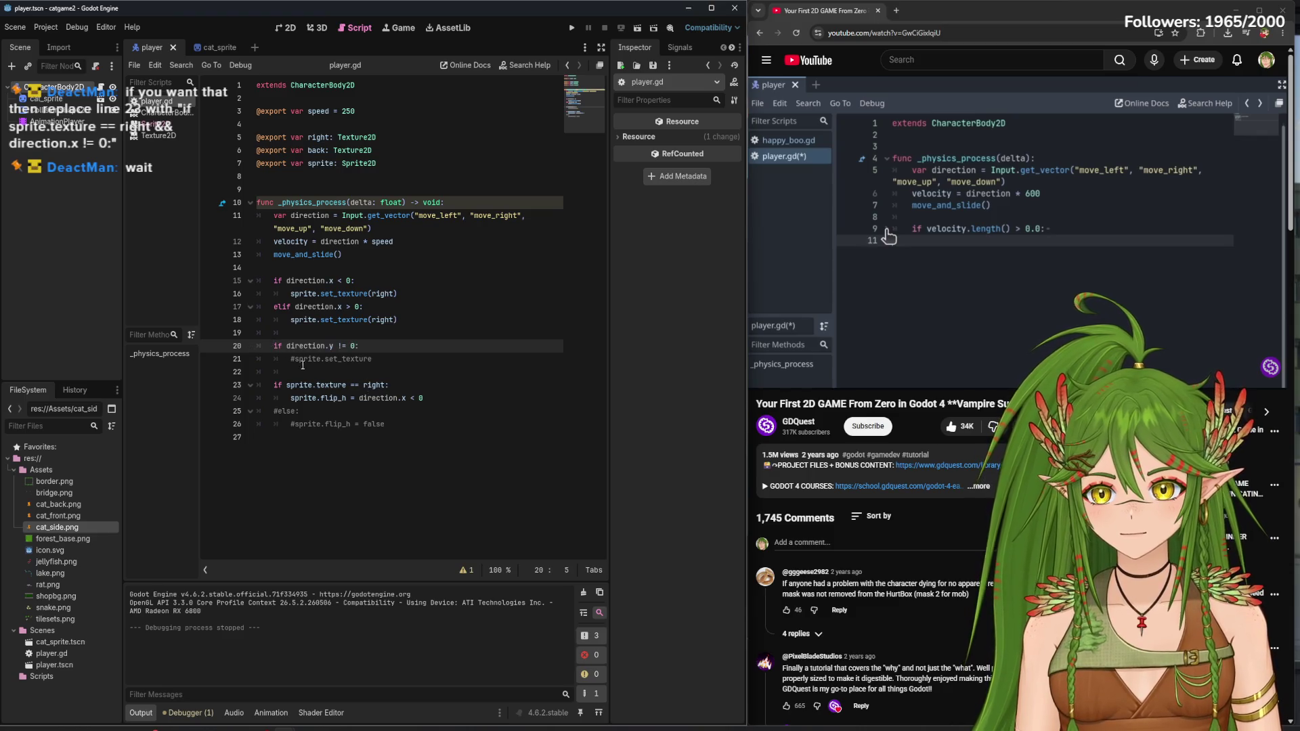
pyautogui.click(291, 362)
pyautogui.press('Delete')
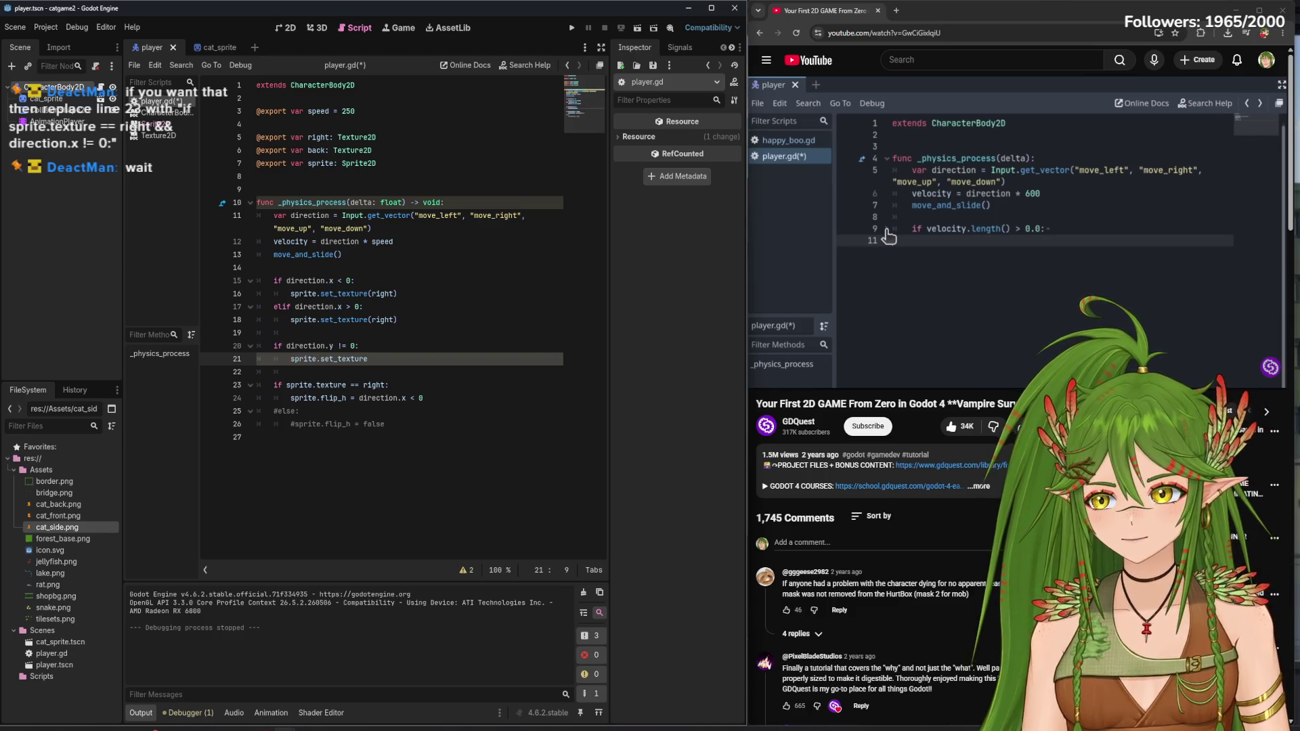
pyautogui.scroll(2, 890, 416)
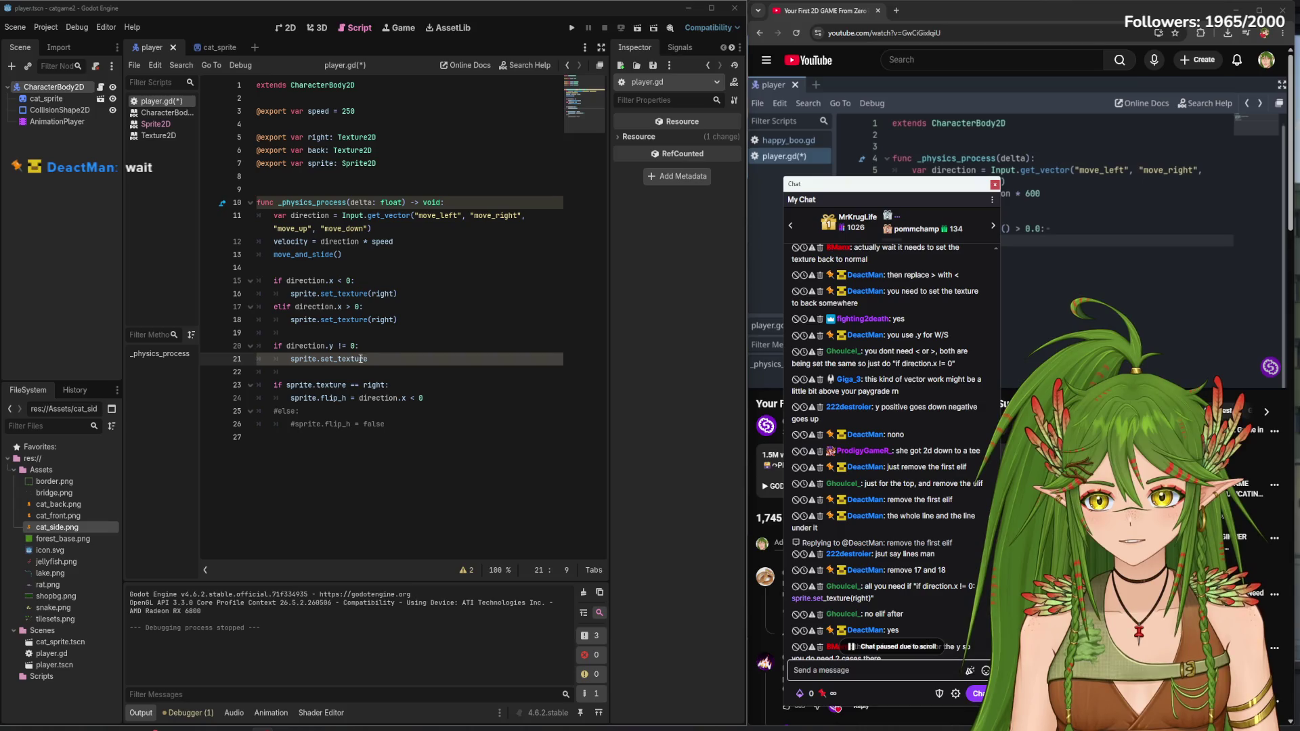
# Complete line 21 as sprite.set_texture(back) and run the game
pyautogui.click(393, 358)
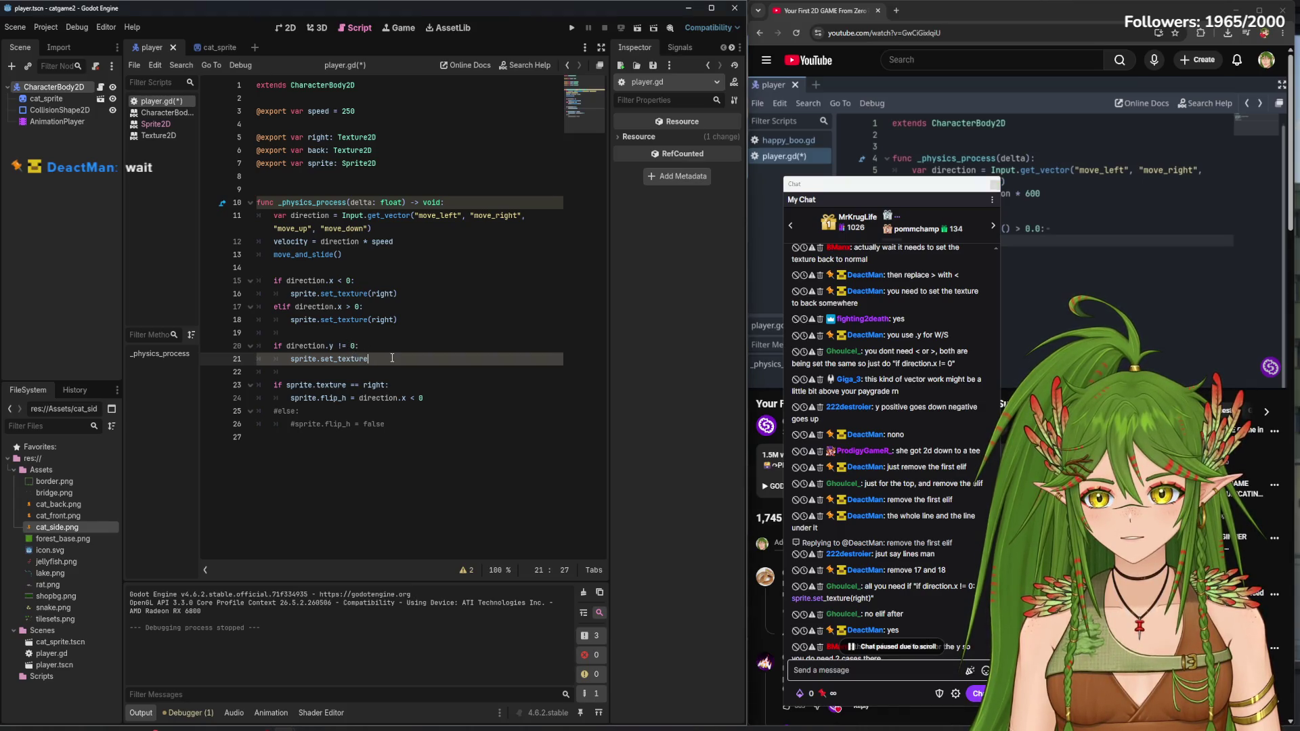
pyautogui.write('(b')
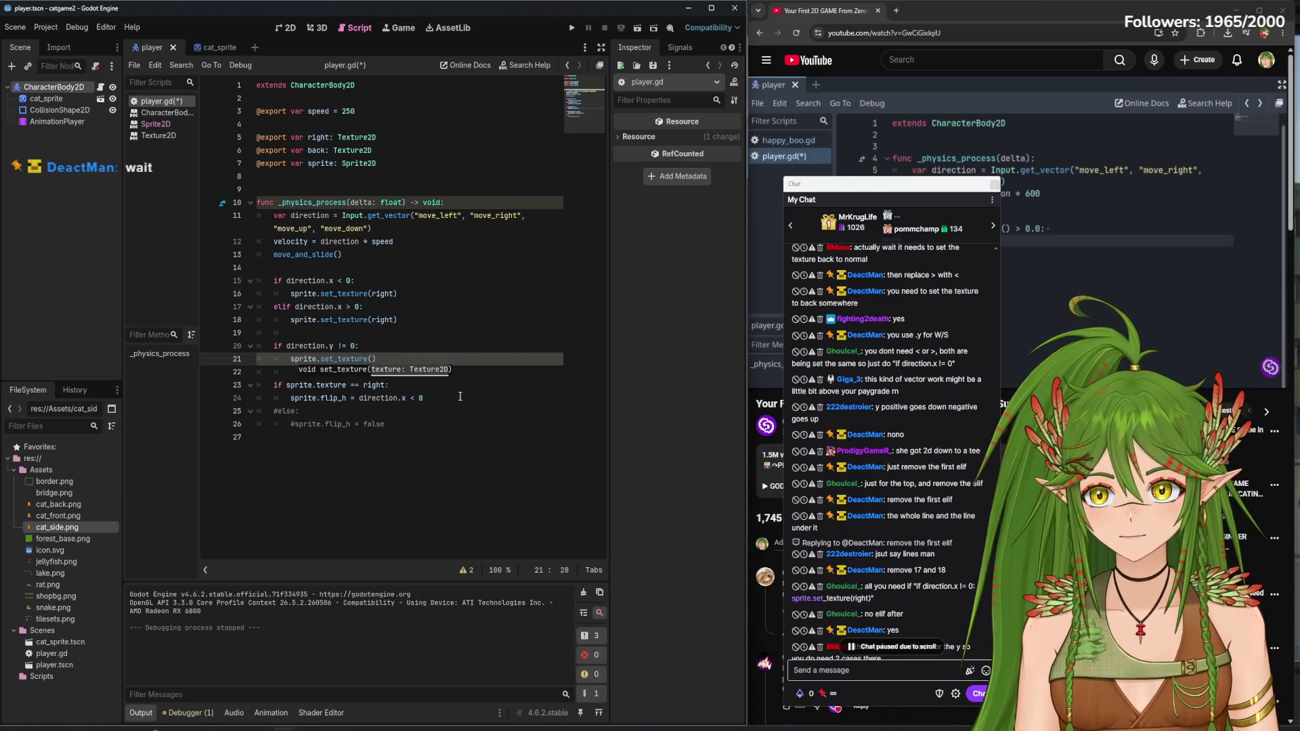
pyautogui.write('ack')
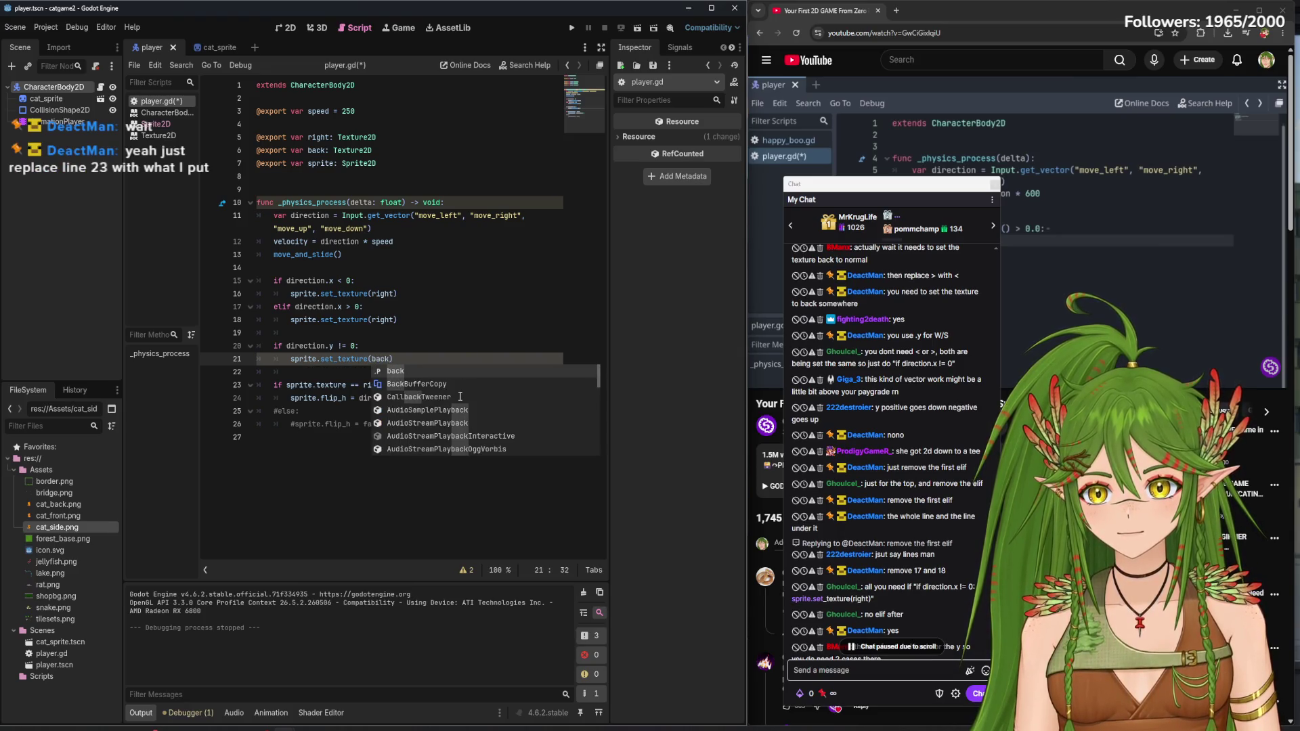
pyautogui.write(')')
pyautogui.click(572, 27)
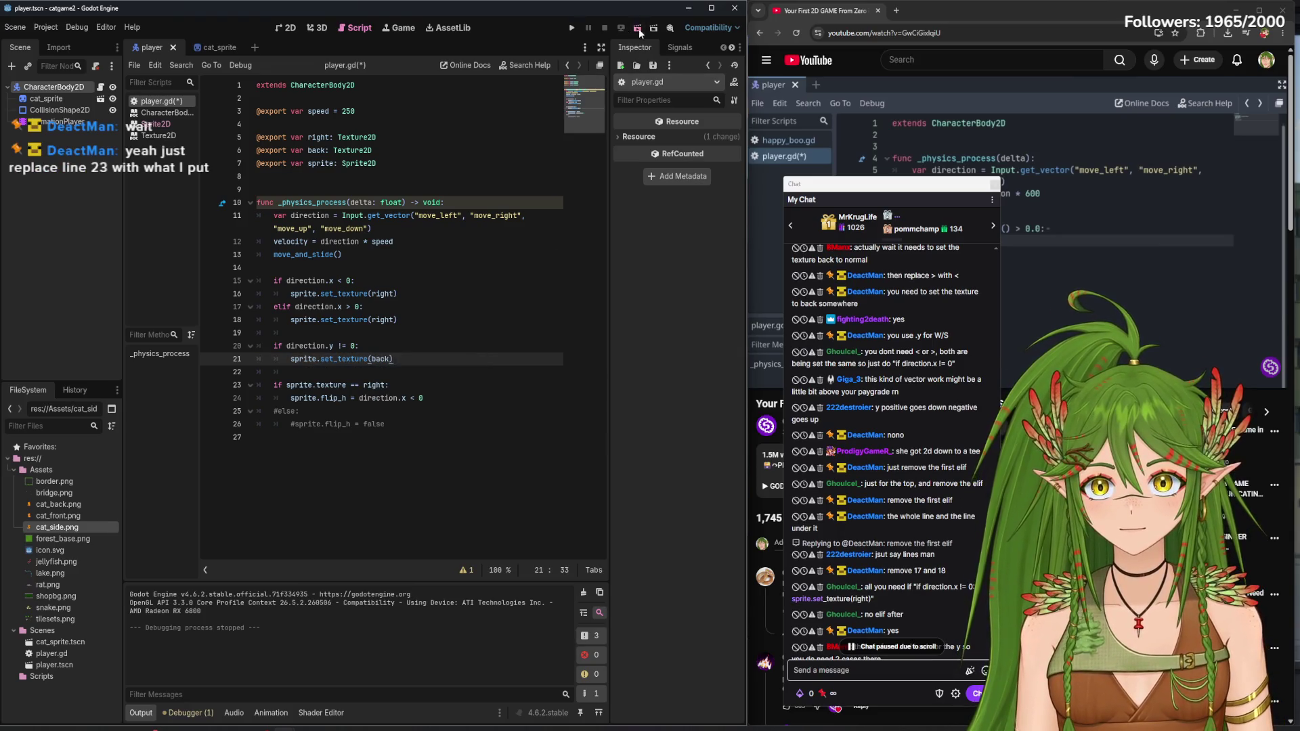
# Test the back texture by walking the cat up, down, left and right, then close the game
pyautogui.press('Down')
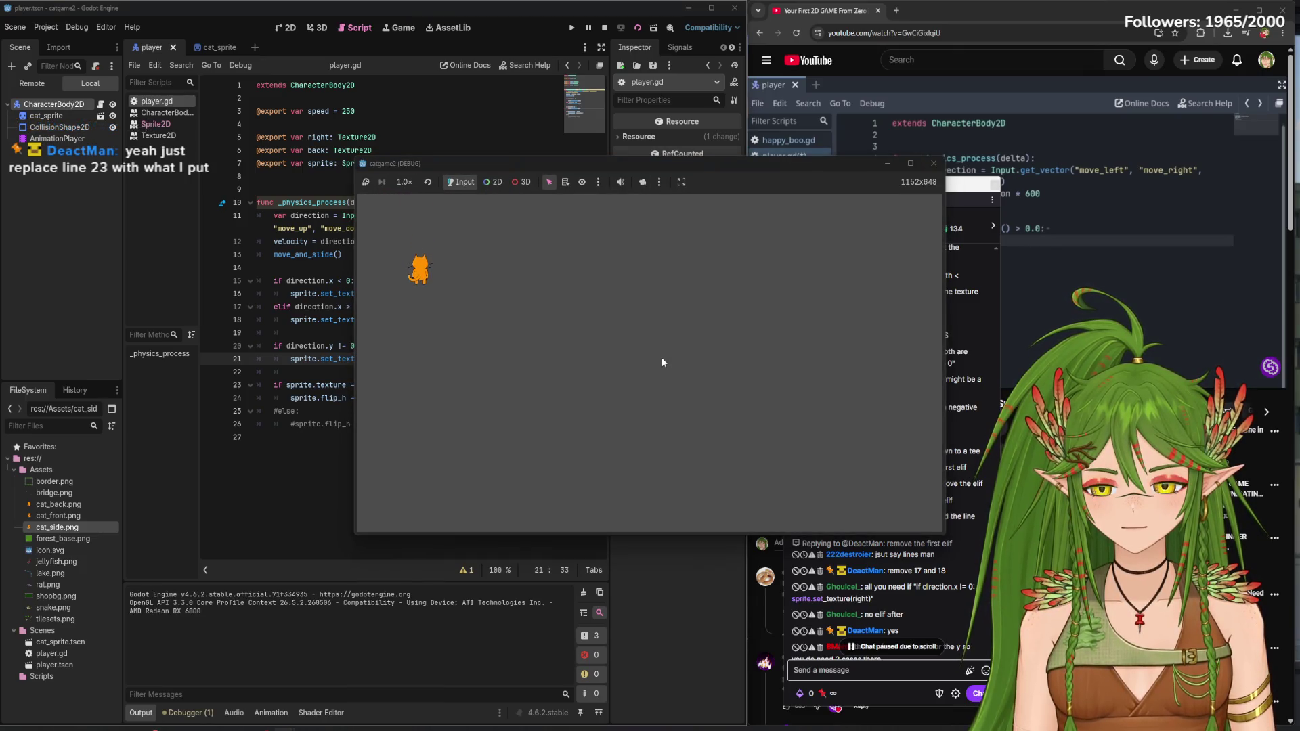
pyautogui.press('Up')
pyautogui.press('Right')
pyautogui.press('Up')
pyautogui.press('Down')
pyautogui.press('Down')
pyautogui.press('Left')
pyautogui.press('Right')
pyautogui.press('Up')
pyautogui.press('Down')
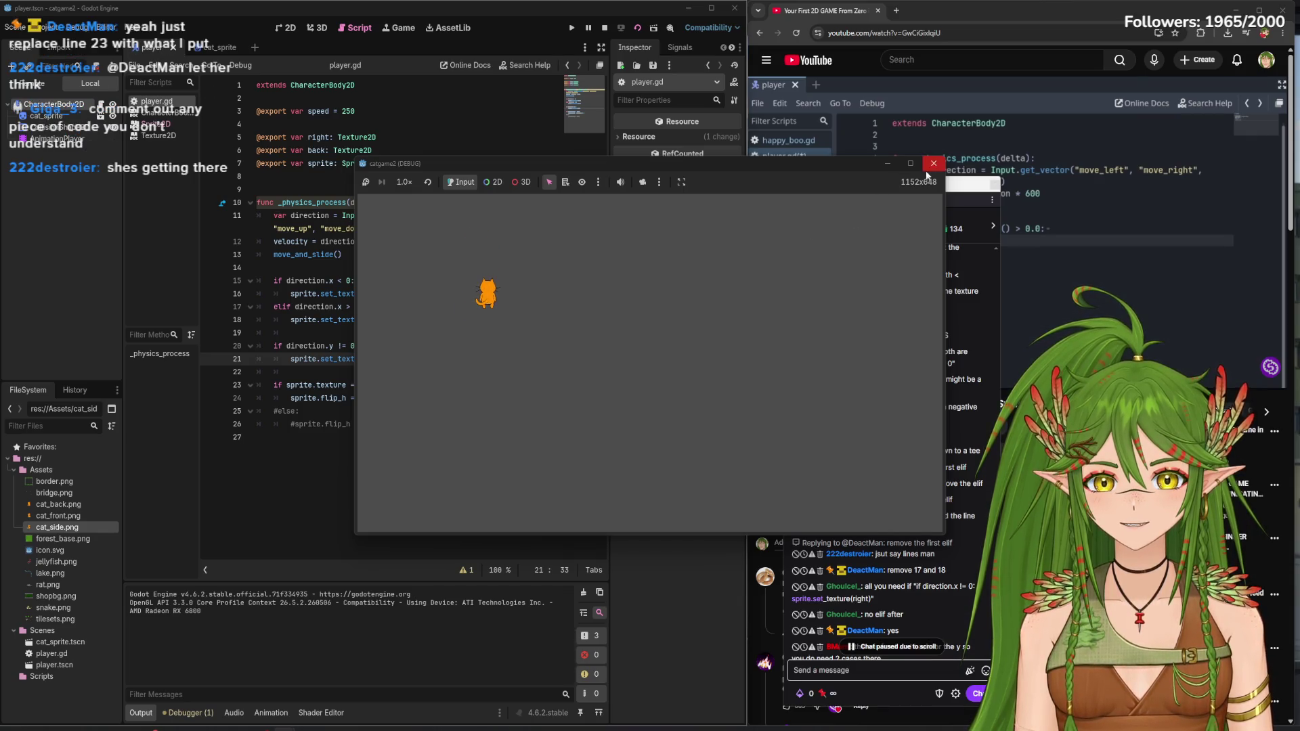
pyautogui.click(934, 163)
# Comment out the sprite.texture == right check and the flip_h line on lines 23–24
pyautogui.scroll(-3, 948, 406)
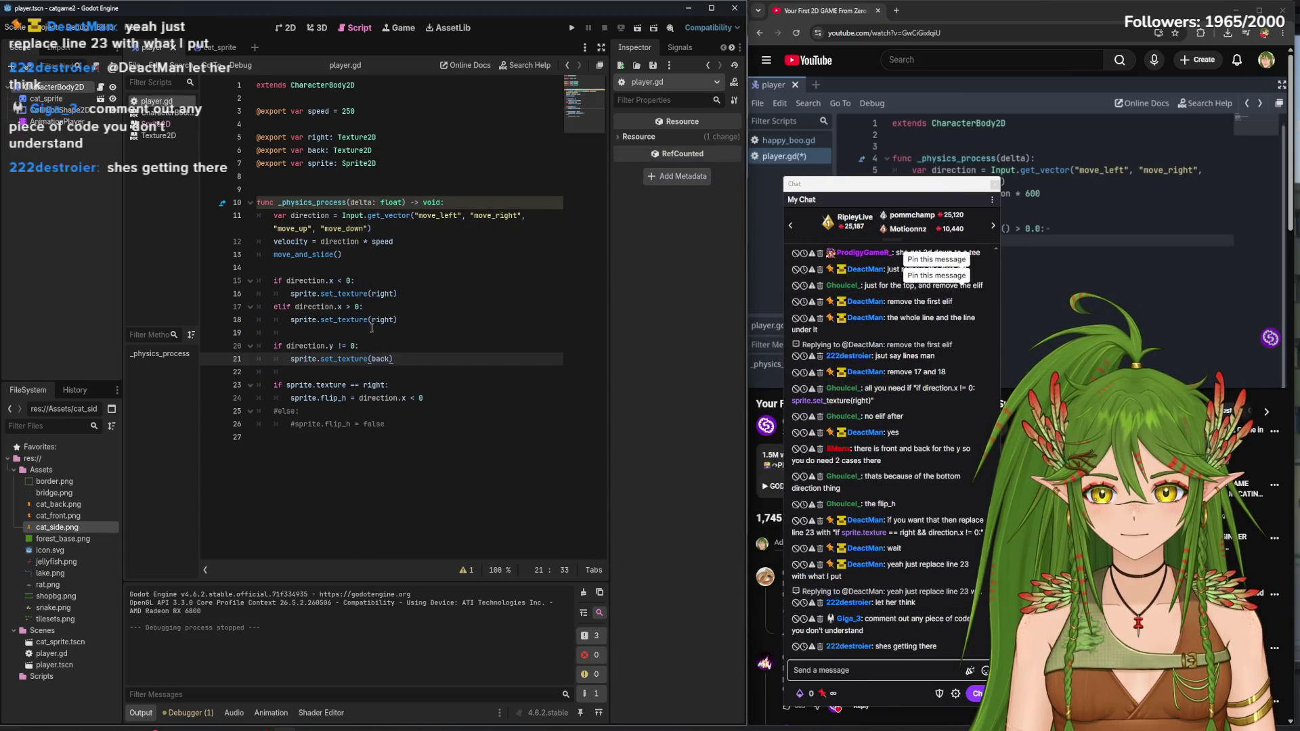
pyautogui.click(269, 385)
pyautogui.write('#')
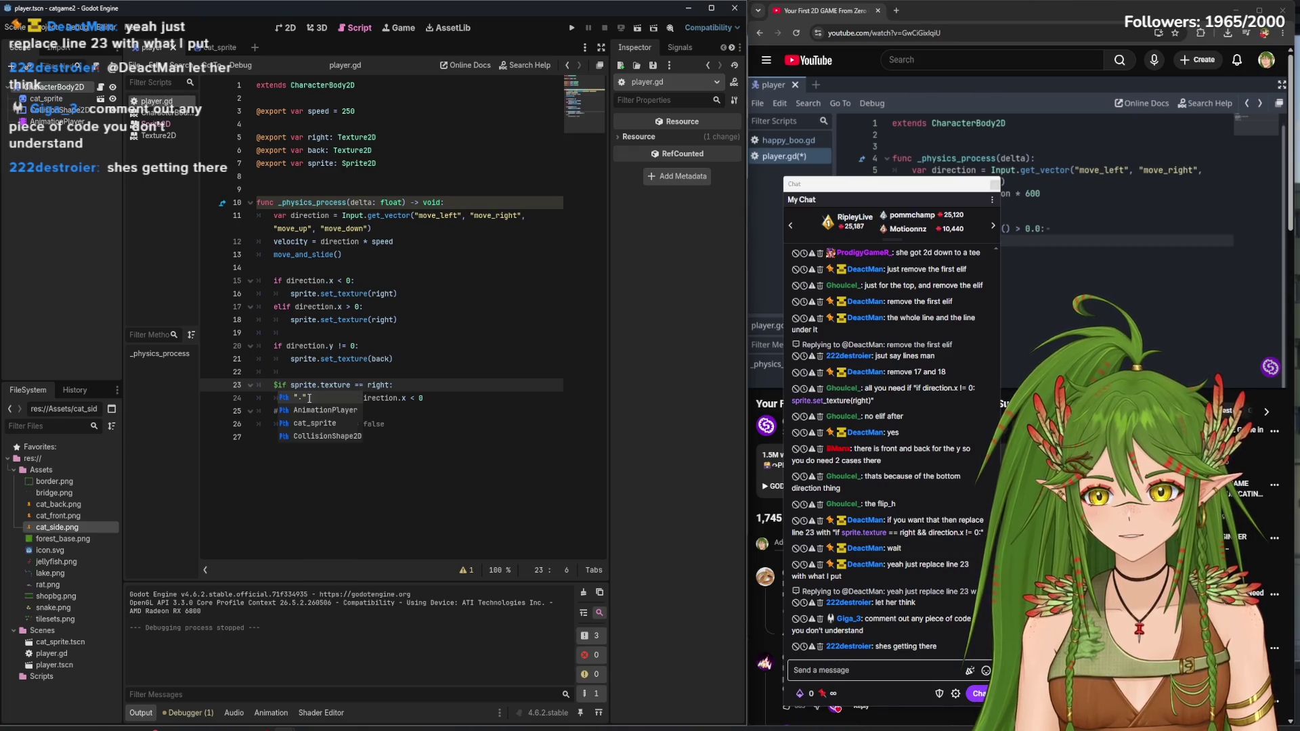
pyautogui.click(290, 397)
pyautogui.write('#')
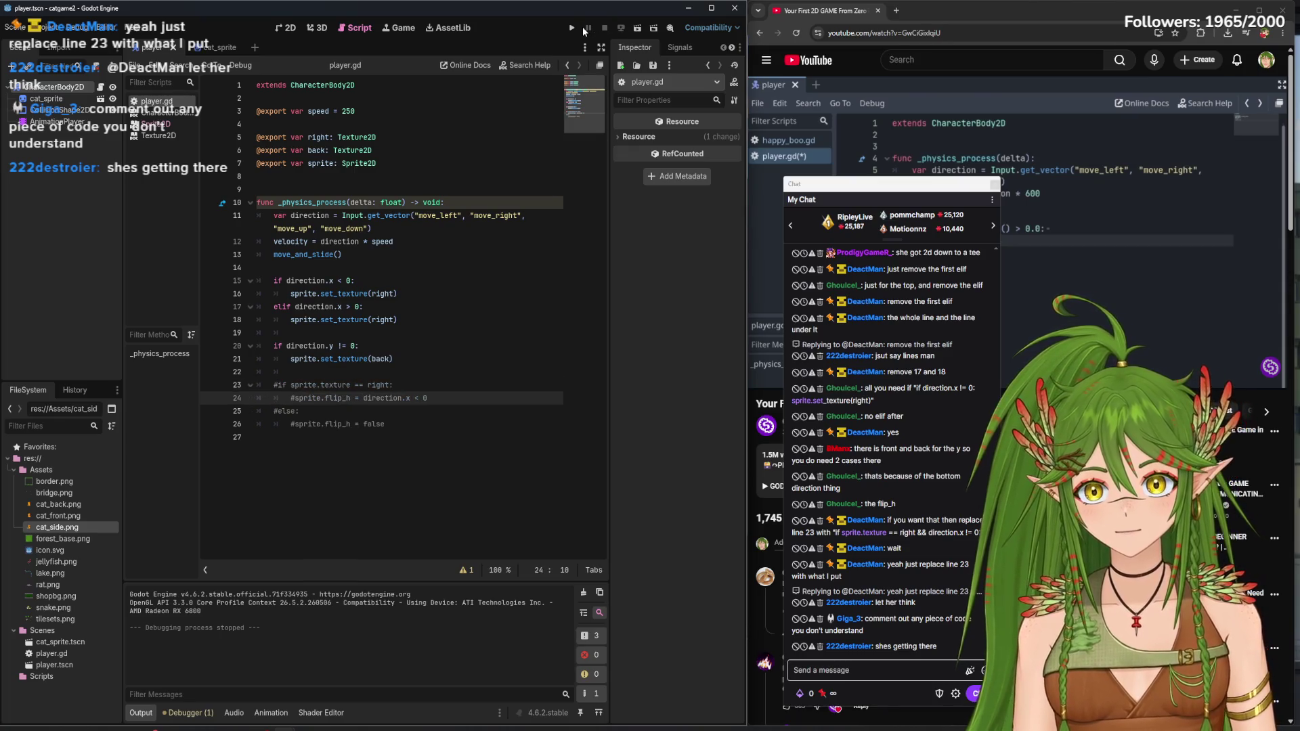
# Run the game with the flip block commented out, walk the cat around, then close it
pyautogui.click(573, 28)
pyautogui.click(779, 337)
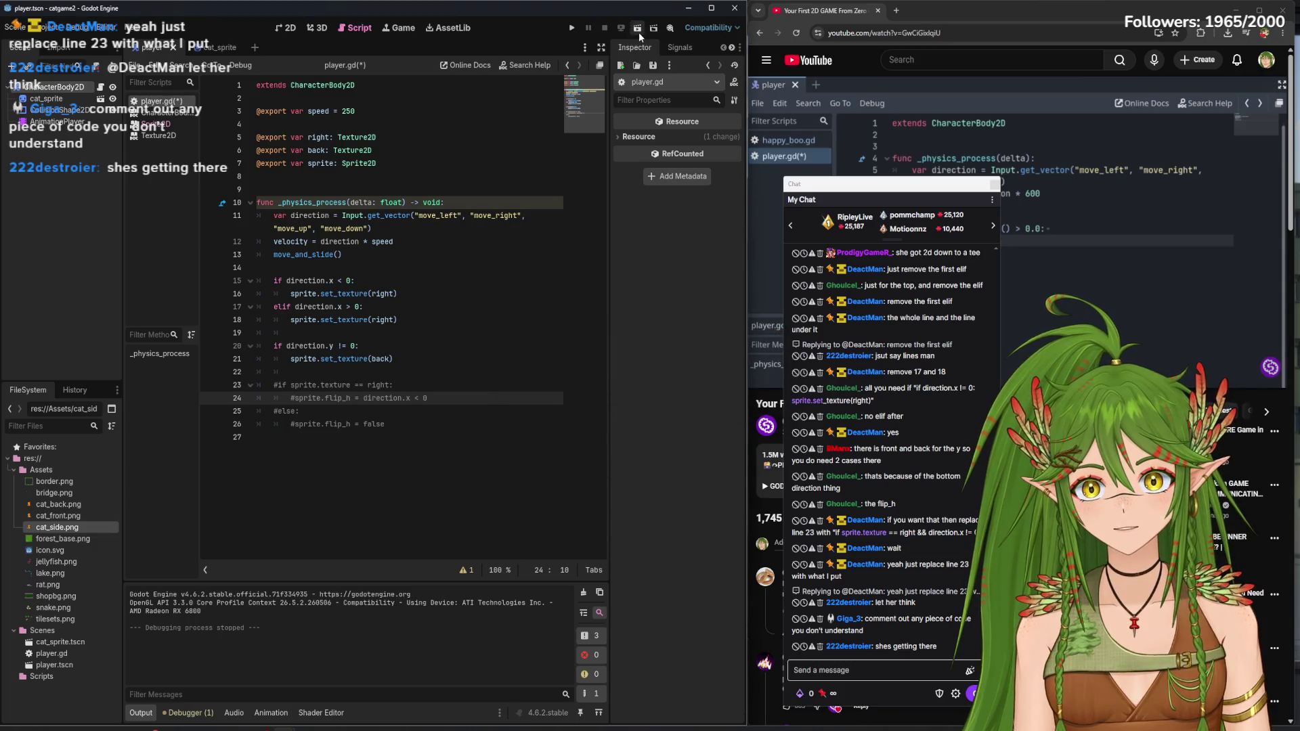
pyautogui.click(637, 30)
pyautogui.press('Right')
pyautogui.press('Left')
pyautogui.press('Right')
pyautogui.press('Right')
pyautogui.press('Up')
pyautogui.press('Down')
pyautogui.press('Right')
pyautogui.press('Down')
pyautogui.click(932, 165)
# Uncomment the sprite.texture check, flip_h condition, else and flip_h = false lines
pyautogui.click(283, 384)
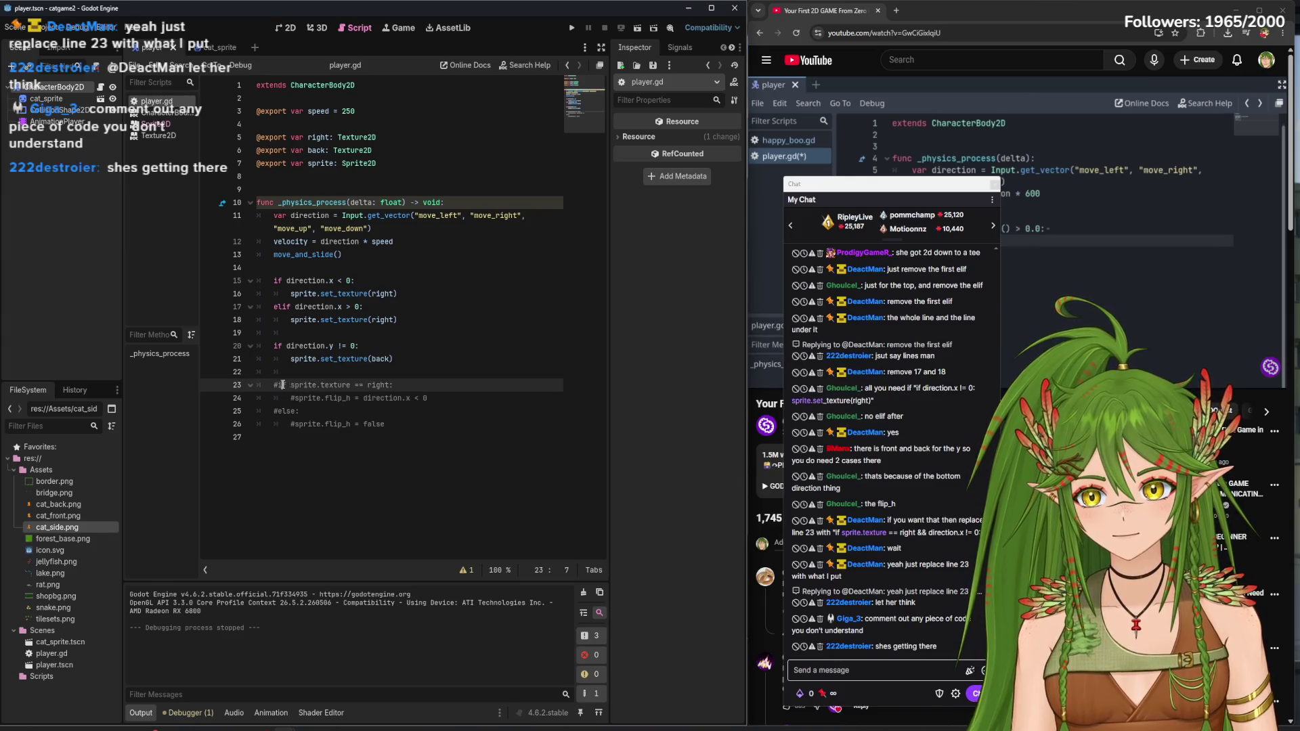
pyautogui.click(279, 385)
pyautogui.press('BackSpace')
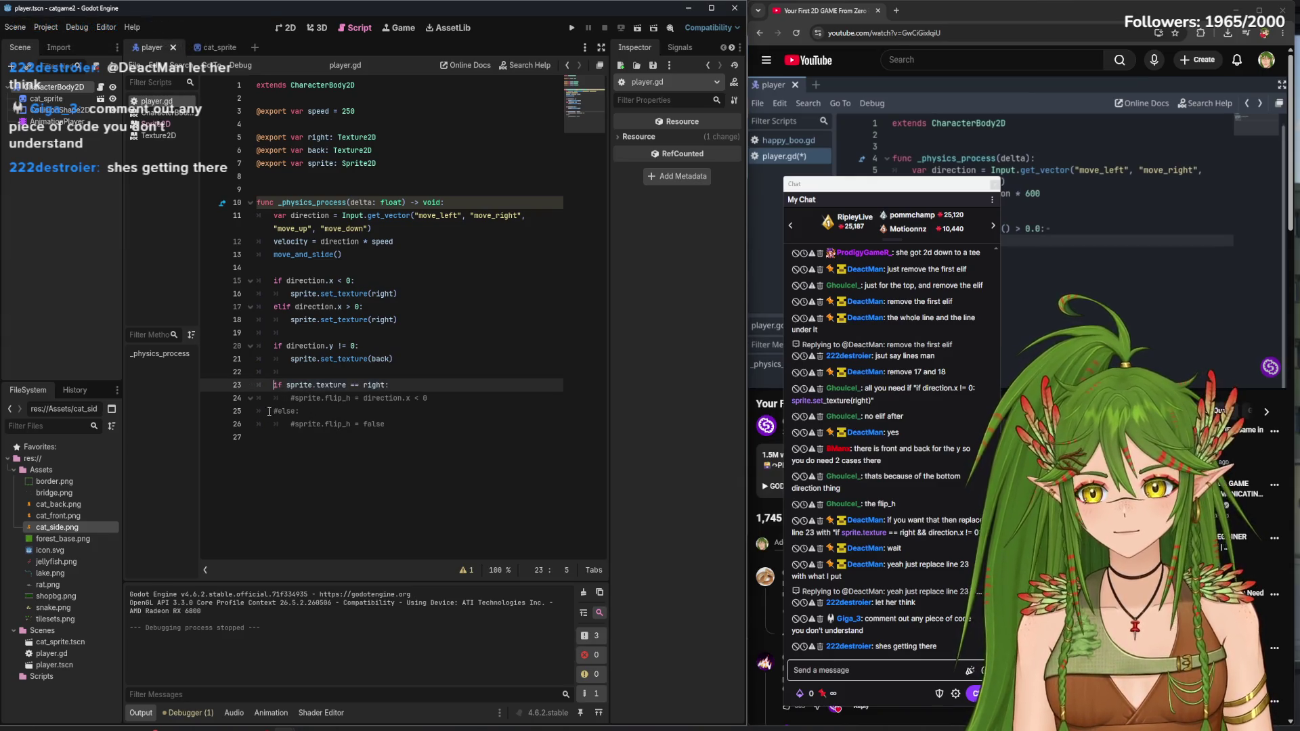
pyautogui.click(279, 411)
pyautogui.press('BackSpace')
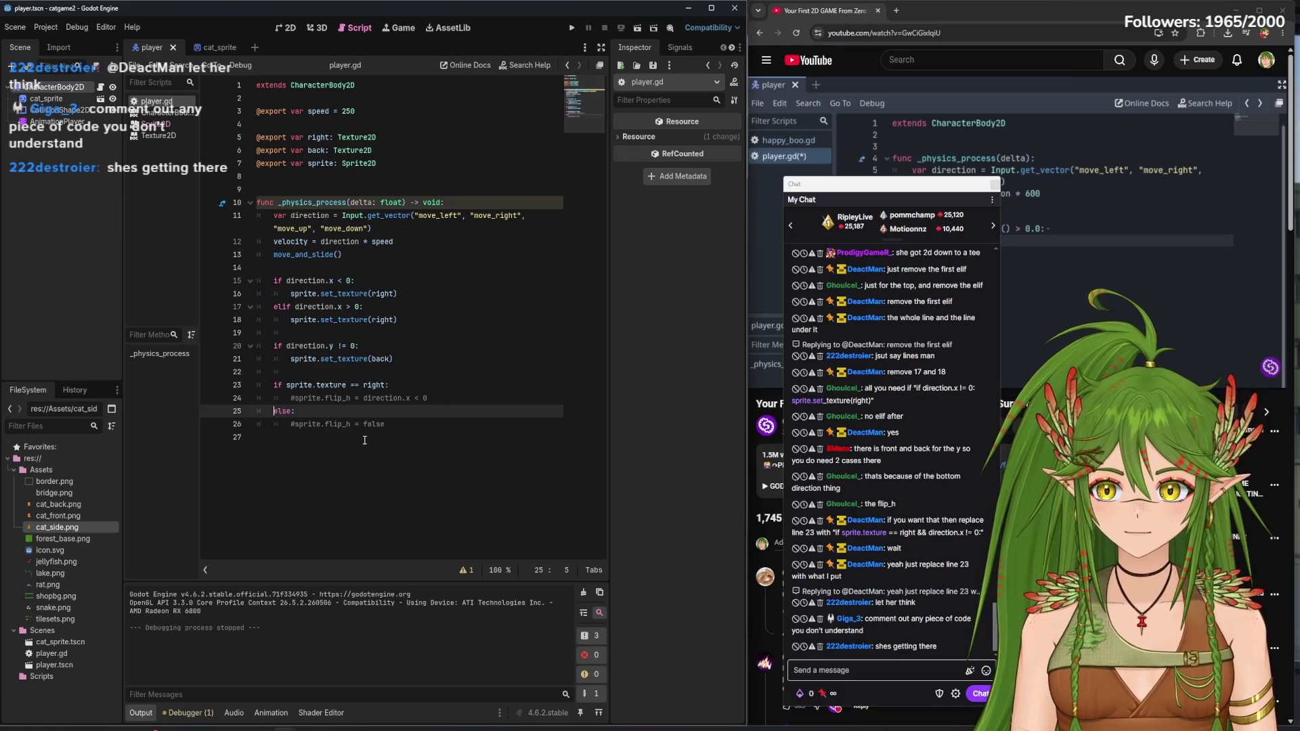
pyautogui.click(296, 424)
pyautogui.press('BackSpace')
pyautogui.click(296, 398)
pyautogui.press('BackSpace')
pyautogui.press('End')
# Save and rerun the game, walk the cat right and down, then close it
pyautogui.click(622, 28)
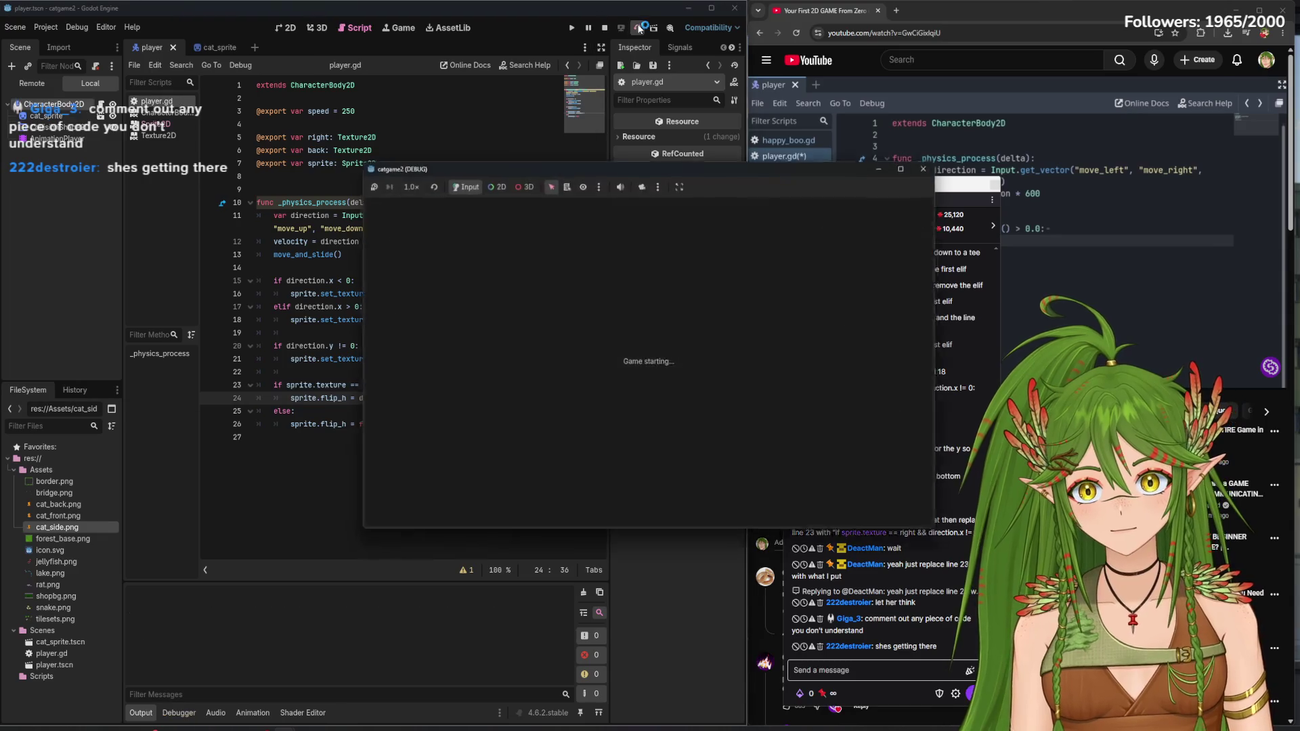
pyautogui.press('Right')
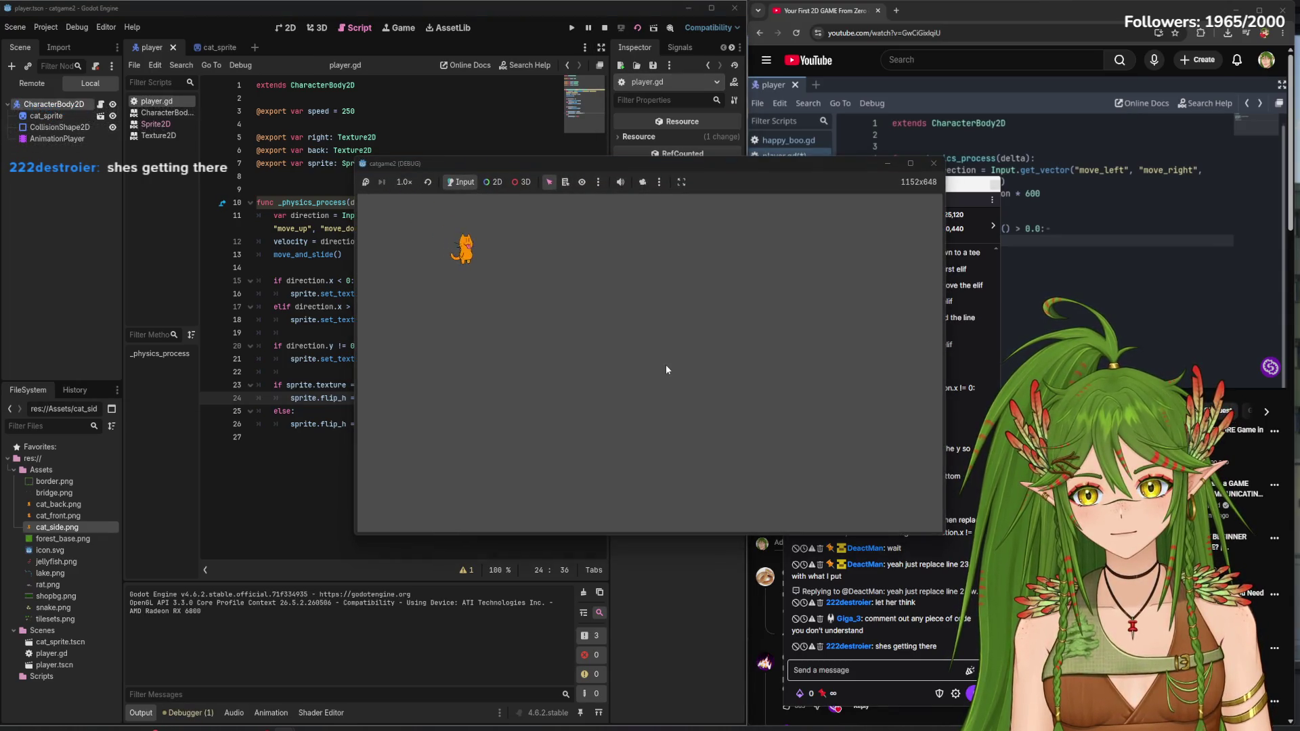
pyautogui.press('Down')
pyautogui.press('Right')
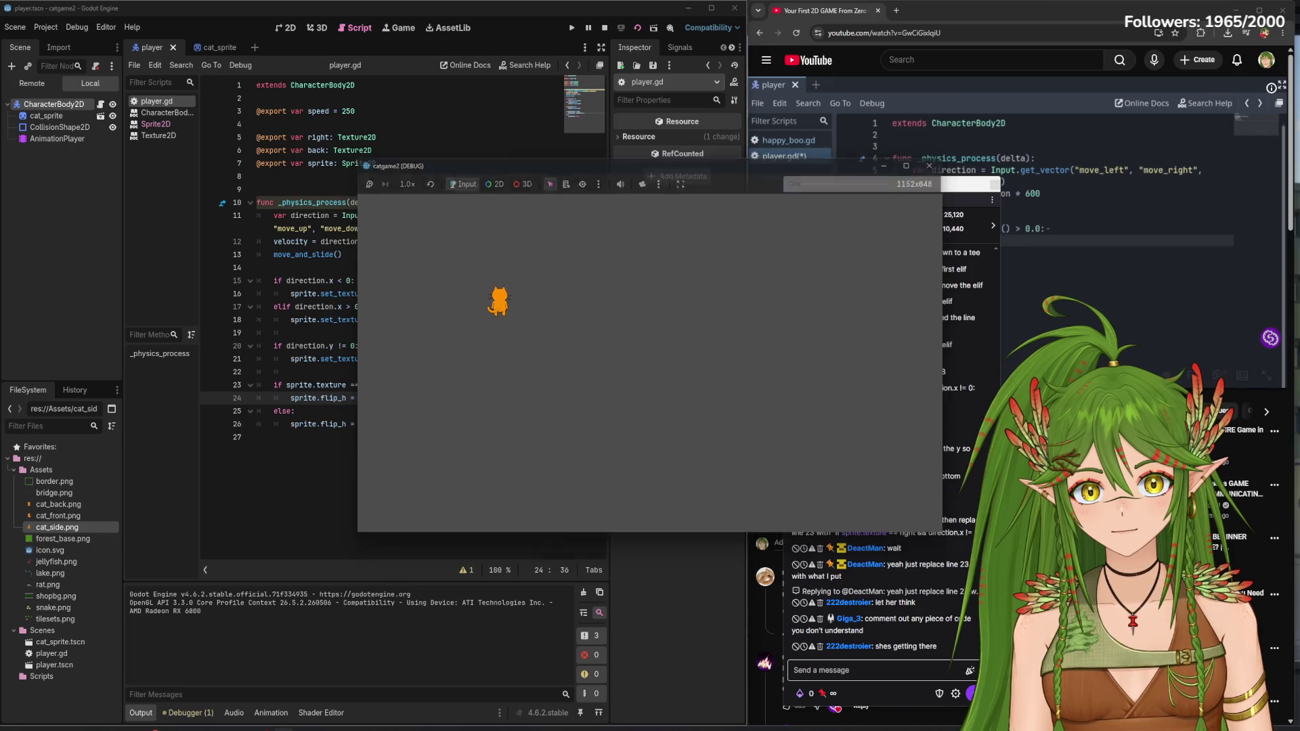
pyautogui.click(934, 164)
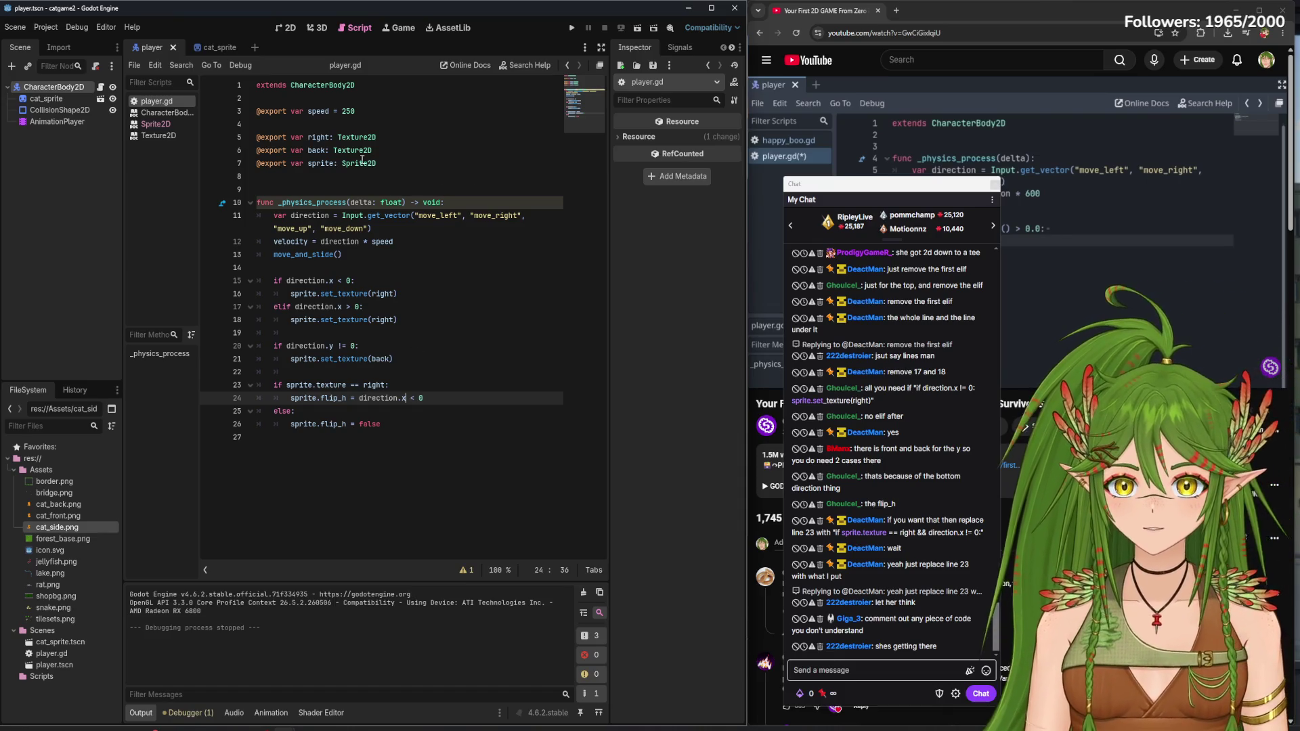
pyautogui.click(383, 163)
pyautogui.click(66, 88)
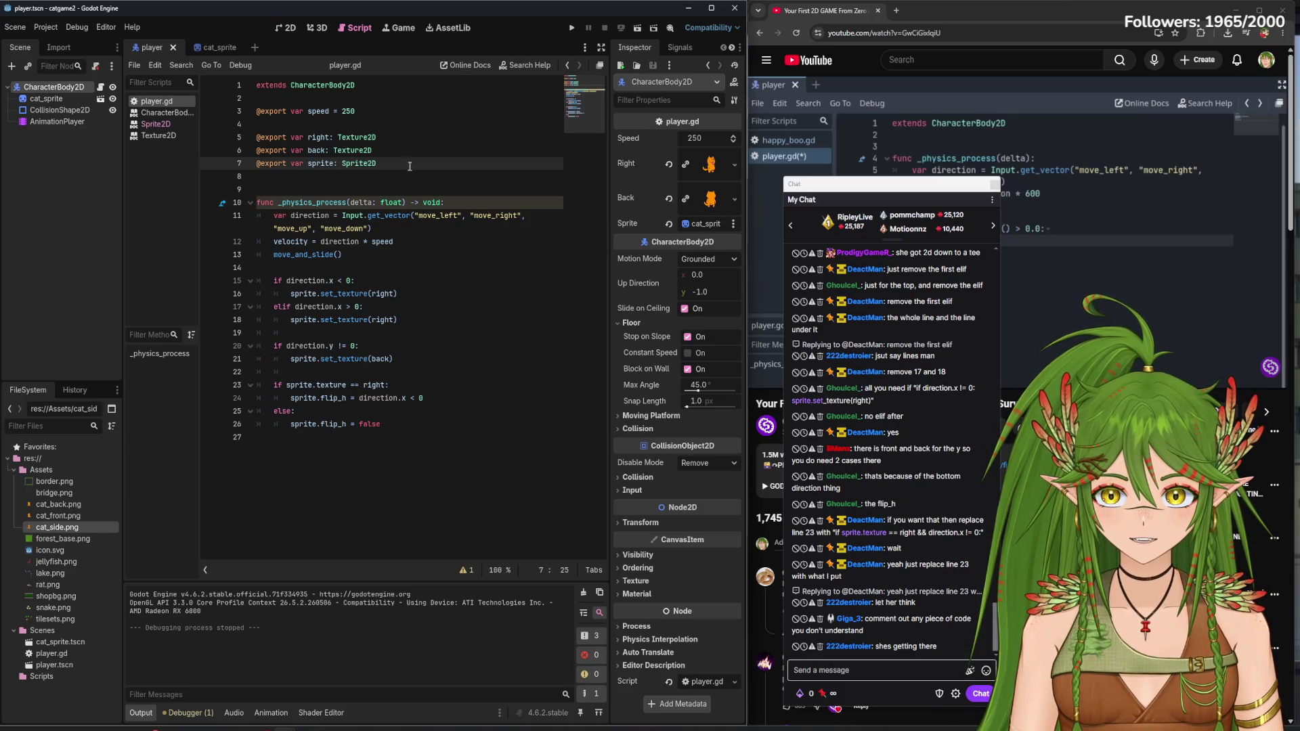
pyautogui.click(457, 156)
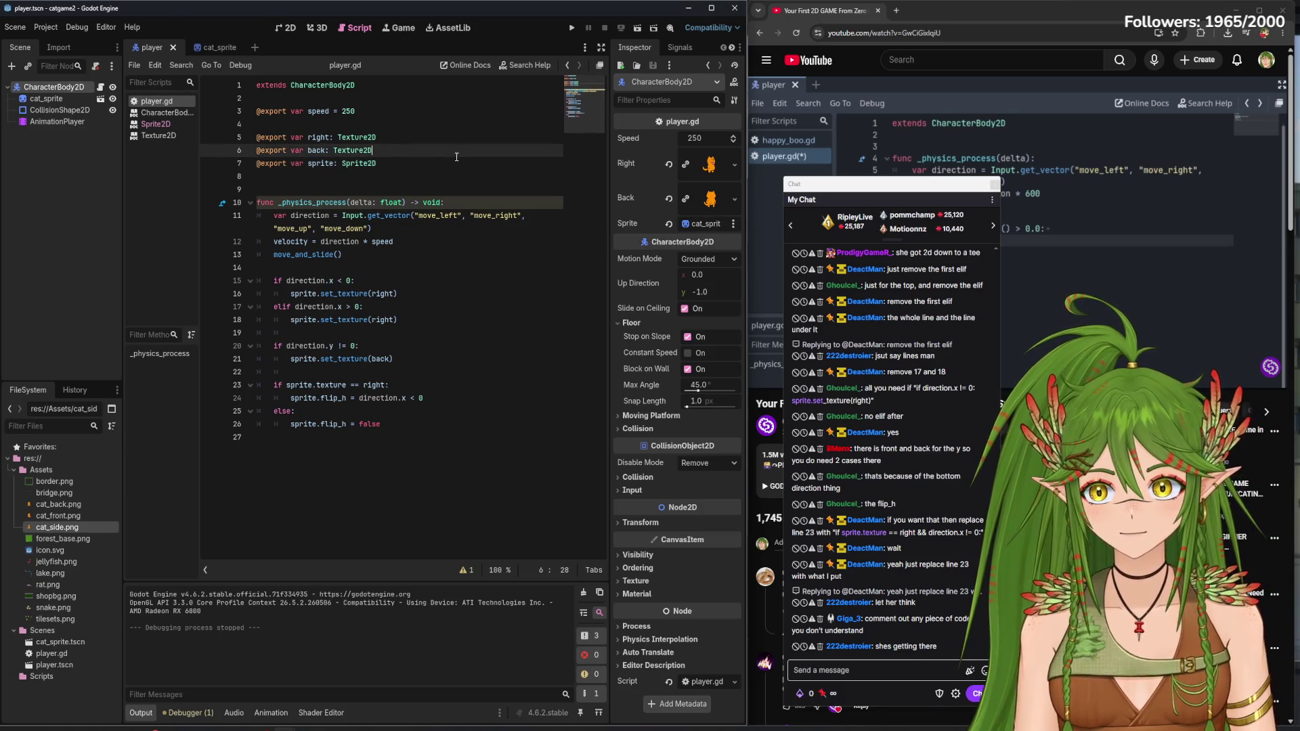
pyautogui.press('Return')
pyautogui.write('export v')
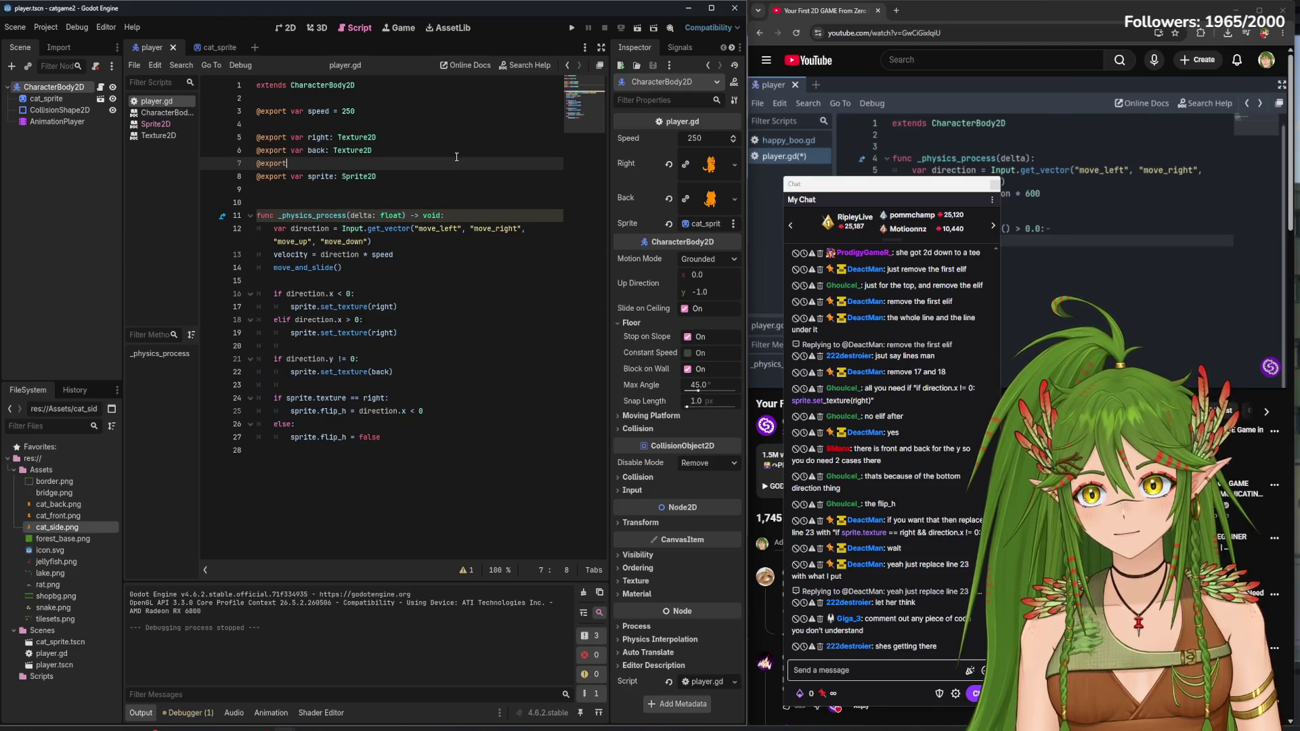
pyautogui.write('ar front: Te')
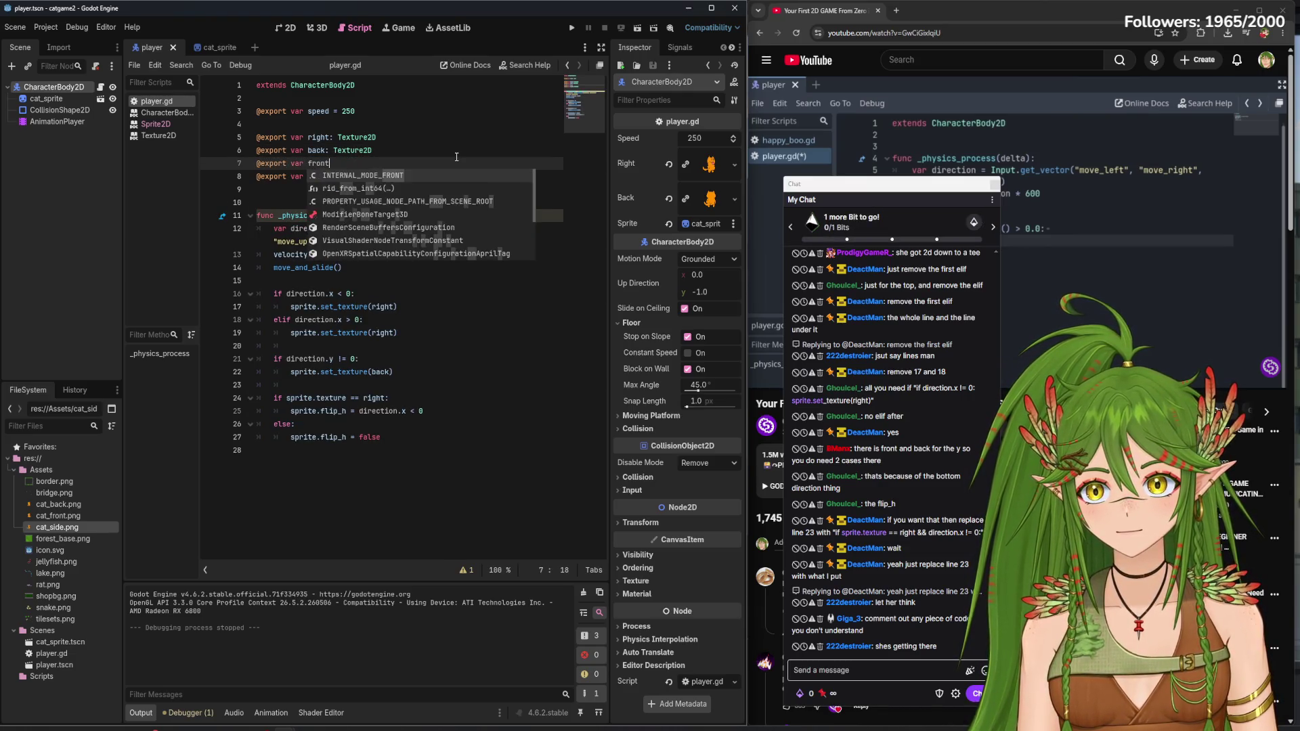
pyautogui.write('xture2D')
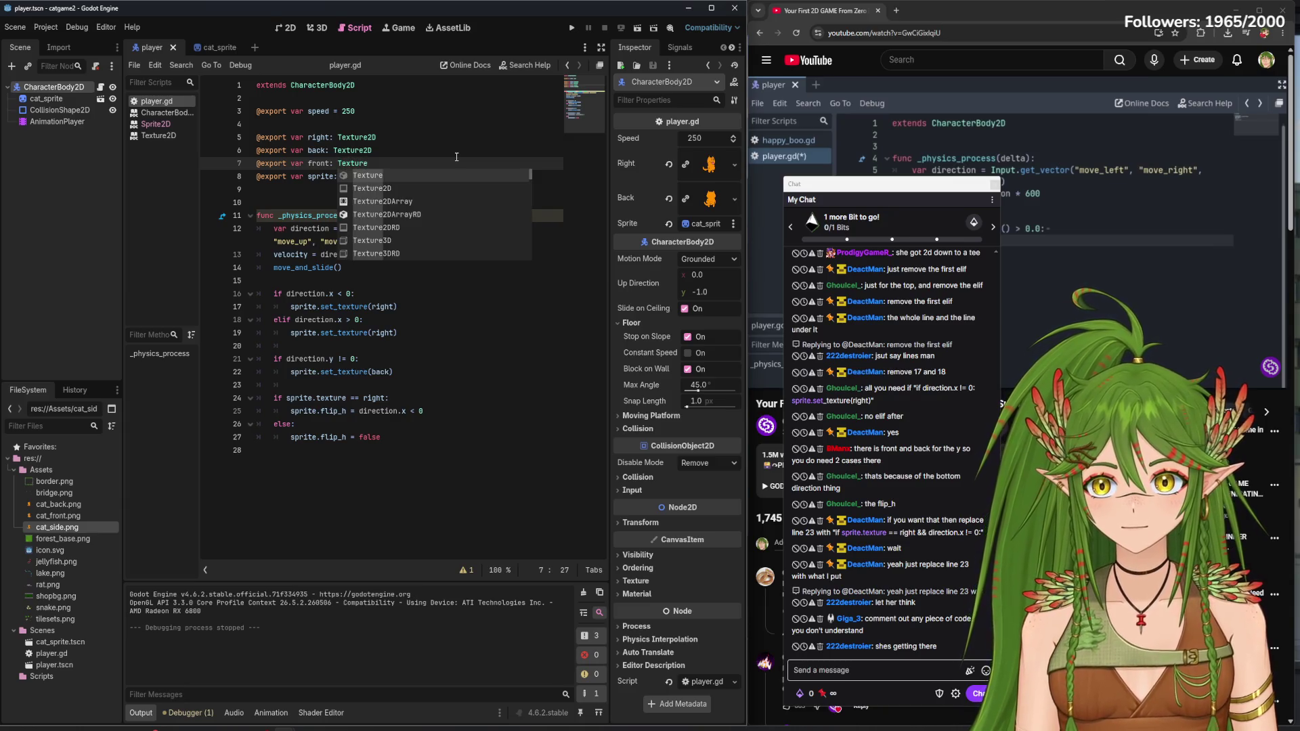
pyautogui.click(406, 372)
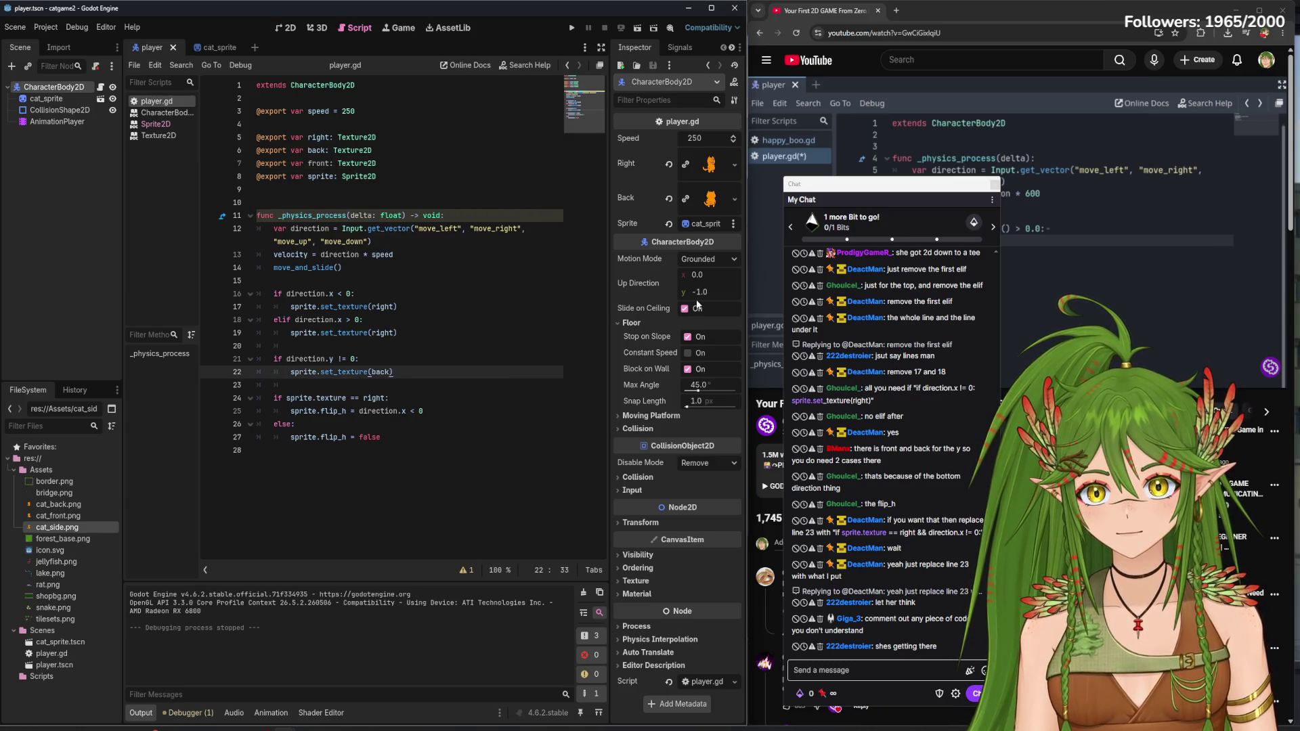
pyautogui.moveTo(58, 516)
pyautogui.mouseDown()
pyautogui.moveTo(81, 518)
pyautogui.moveTo(693, 230)
pyautogui.mouseUp()
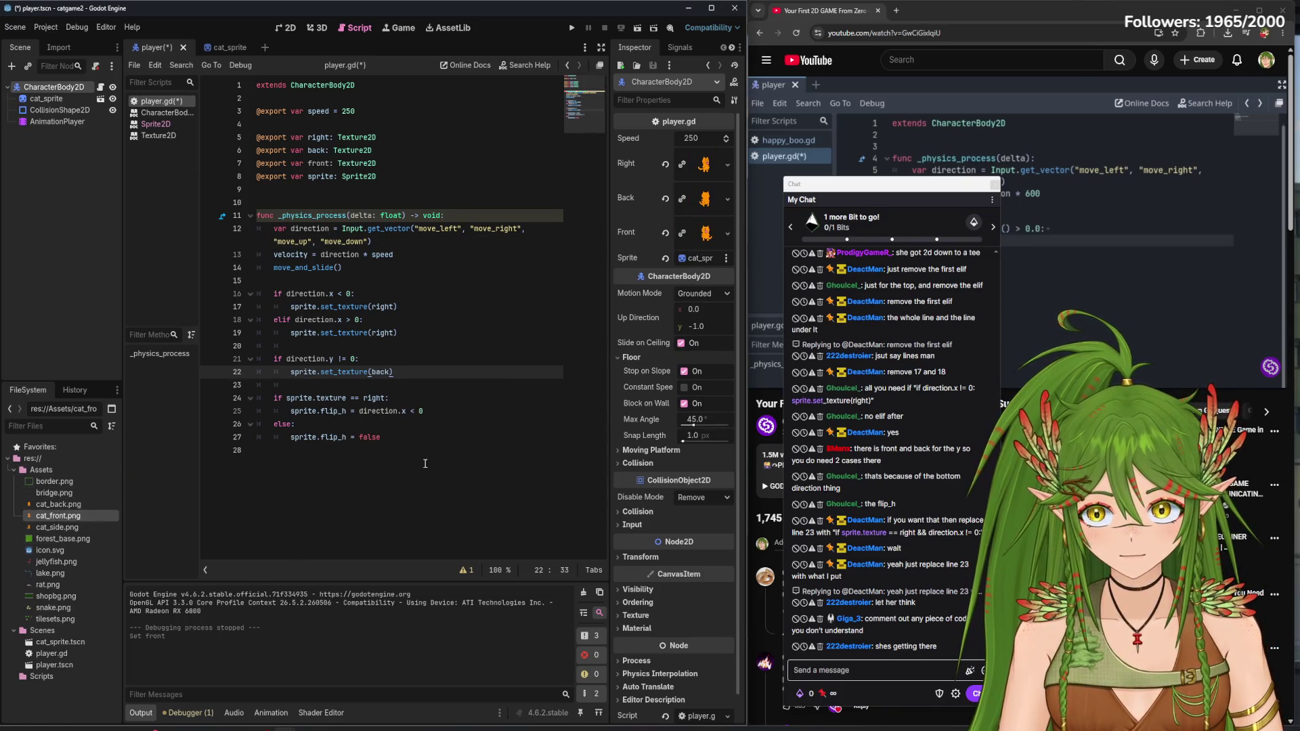
# Rework the right-movement condition on lines 18–19, replacing elif with if
pyautogui.press('Return')
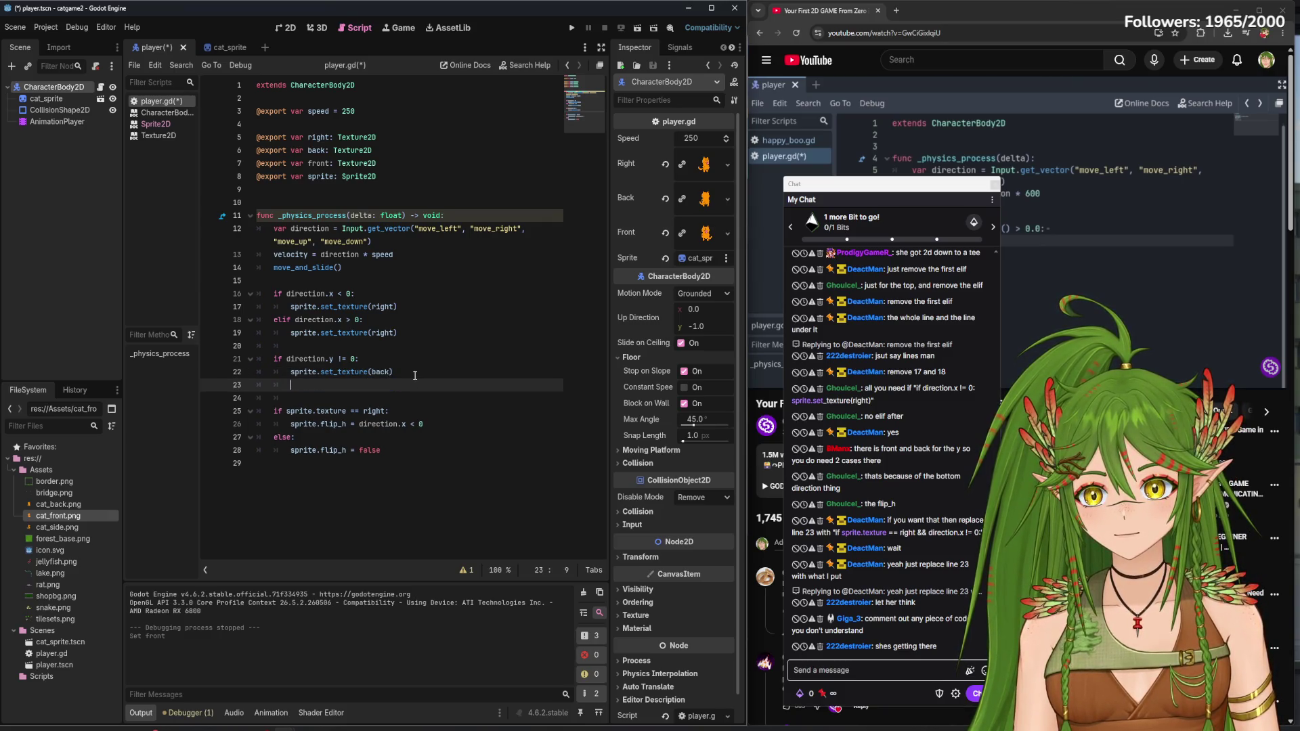
pyautogui.click(294, 319)
pyautogui.press('Left')
pyautogui.press('BackSpace')
pyautogui.press('BackSpace')
pyautogui.press('BackSpace')
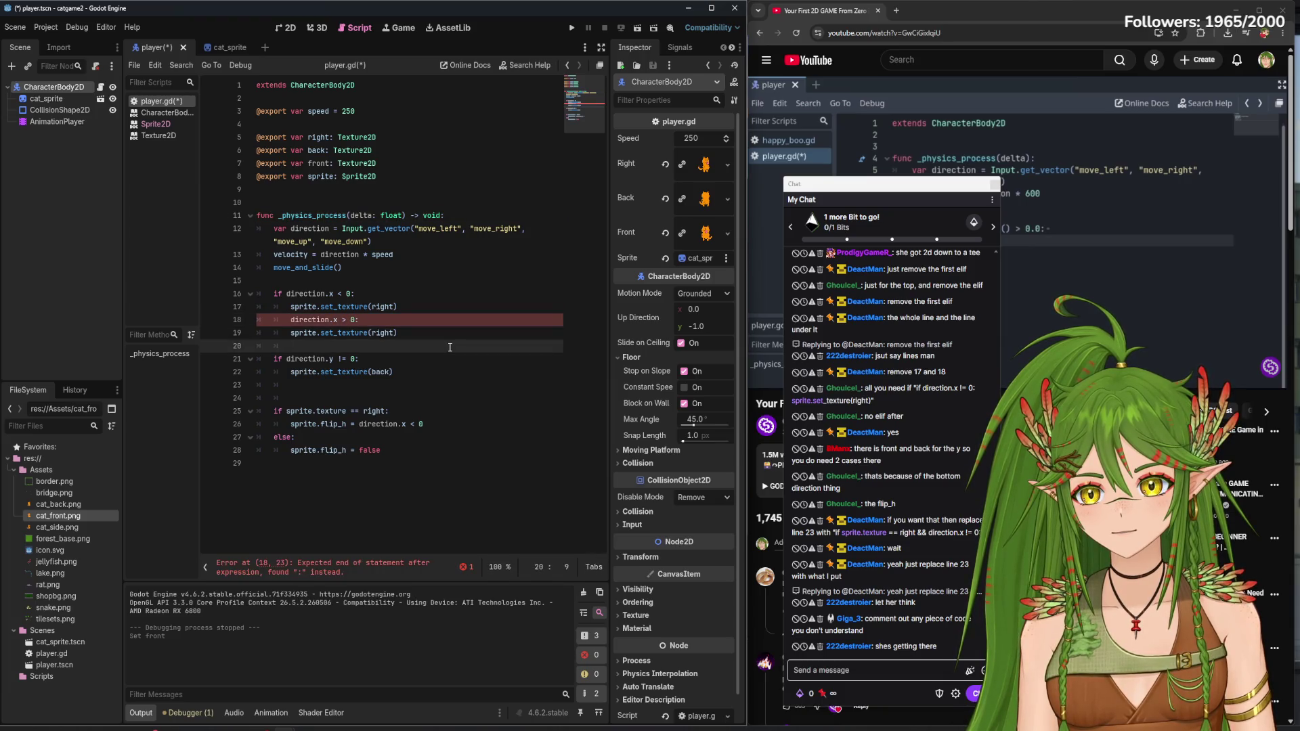
pyautogui.press('BackSpace')
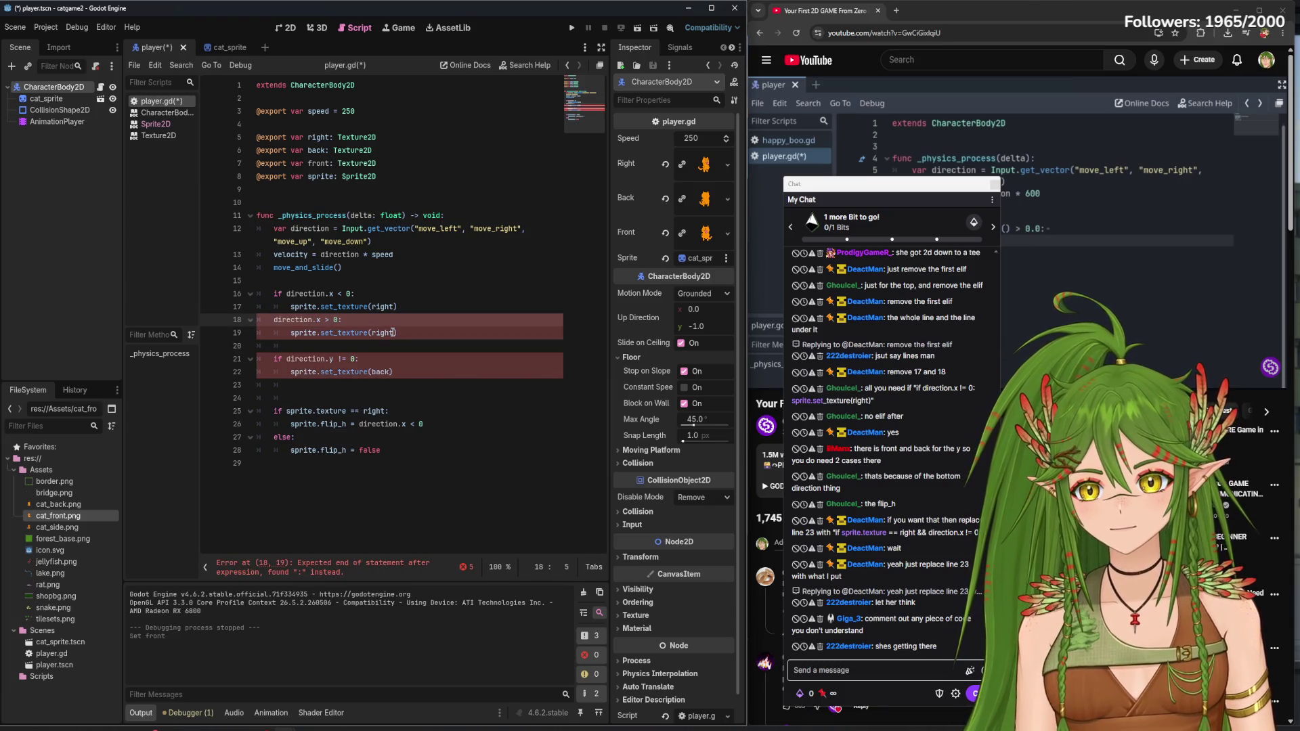
pyautogui.write('elif')
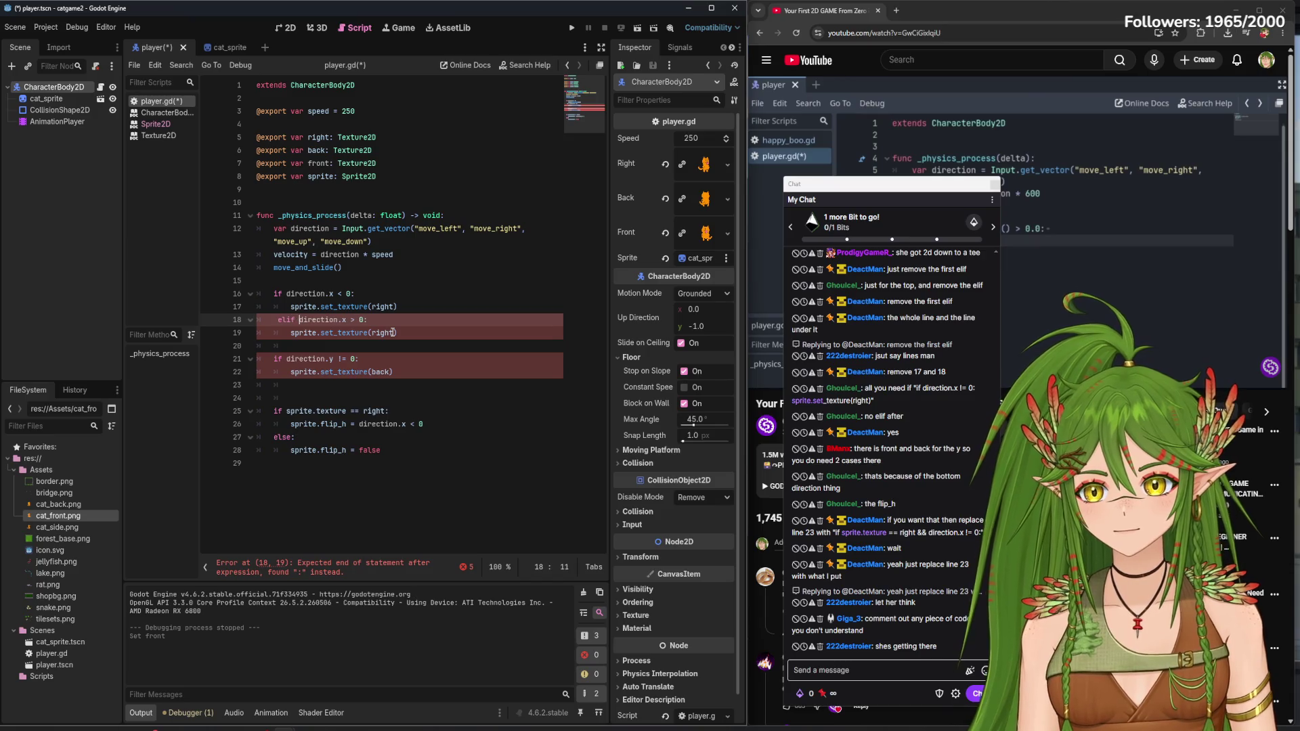
pyautogui.click(415, 344)
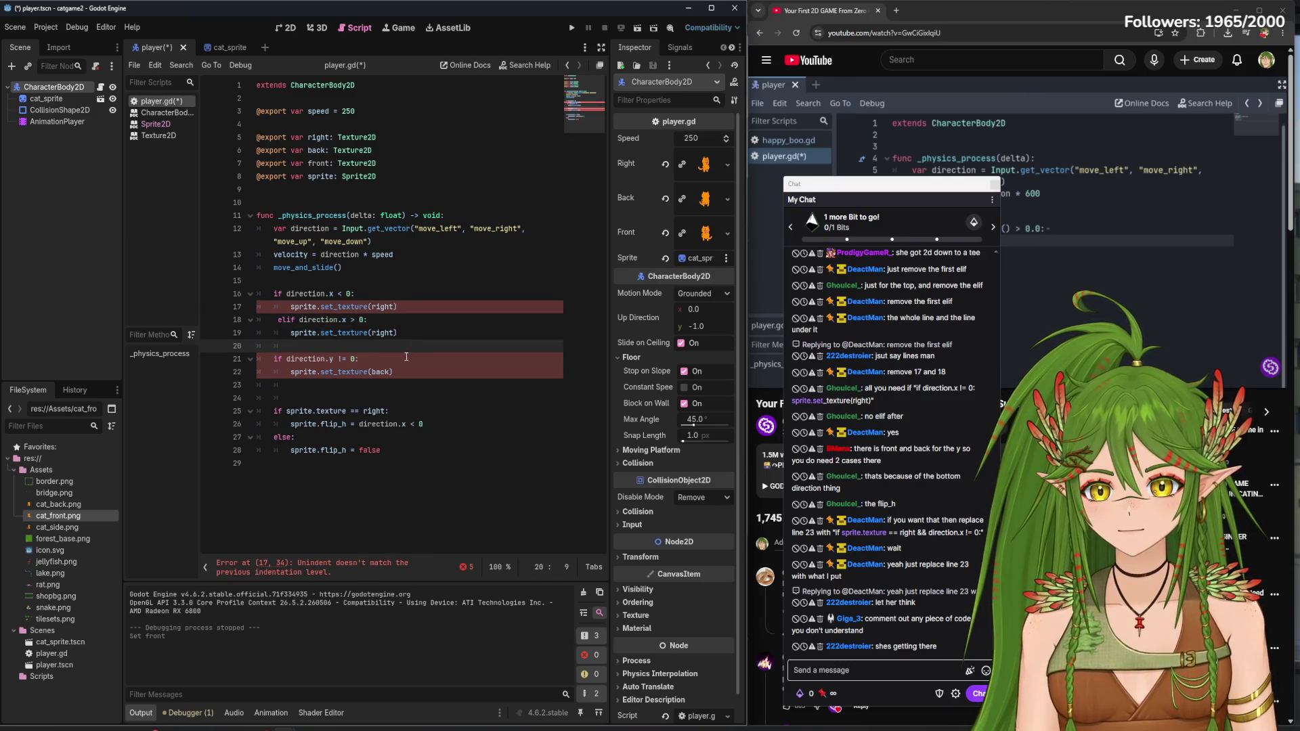
pyautogui.click(303, 321)
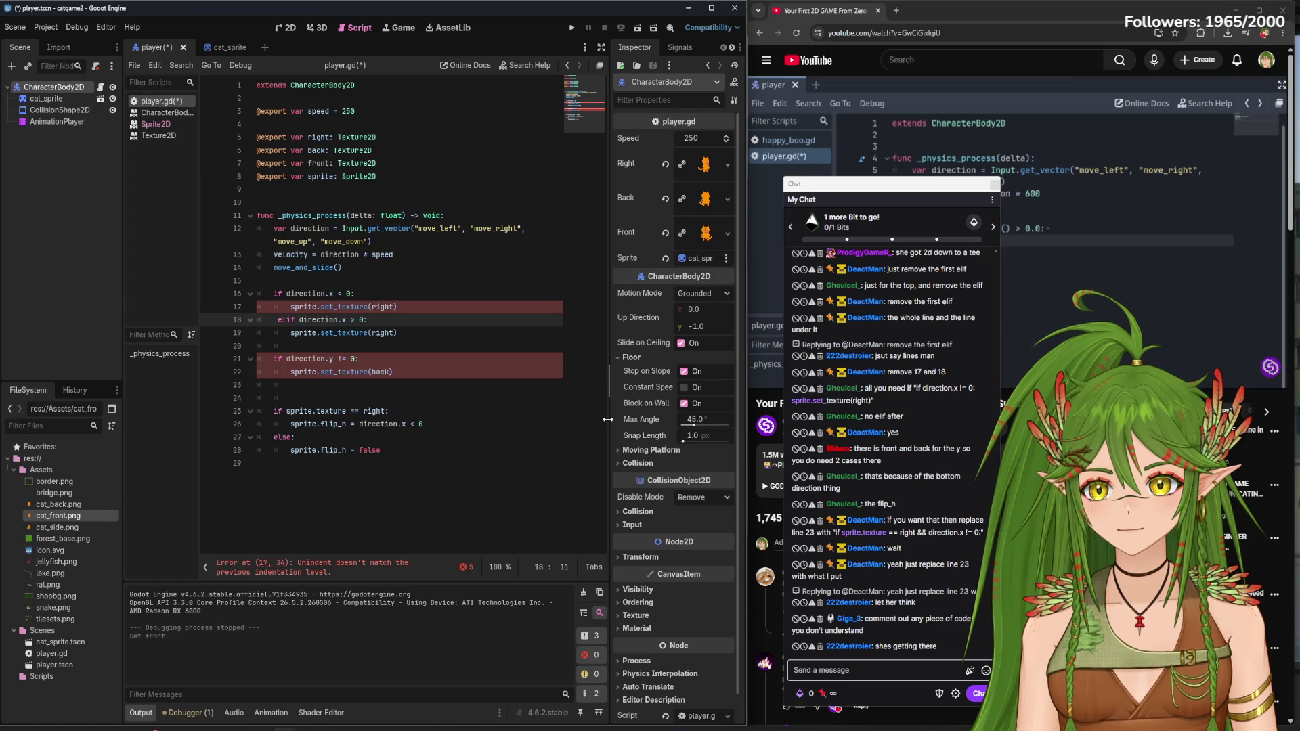
pyautogui.press('BackSpace')
pyautogui.press('BackSpace')
pyautogui.press('BackSpace')
pyautogui.press('BackSpace')
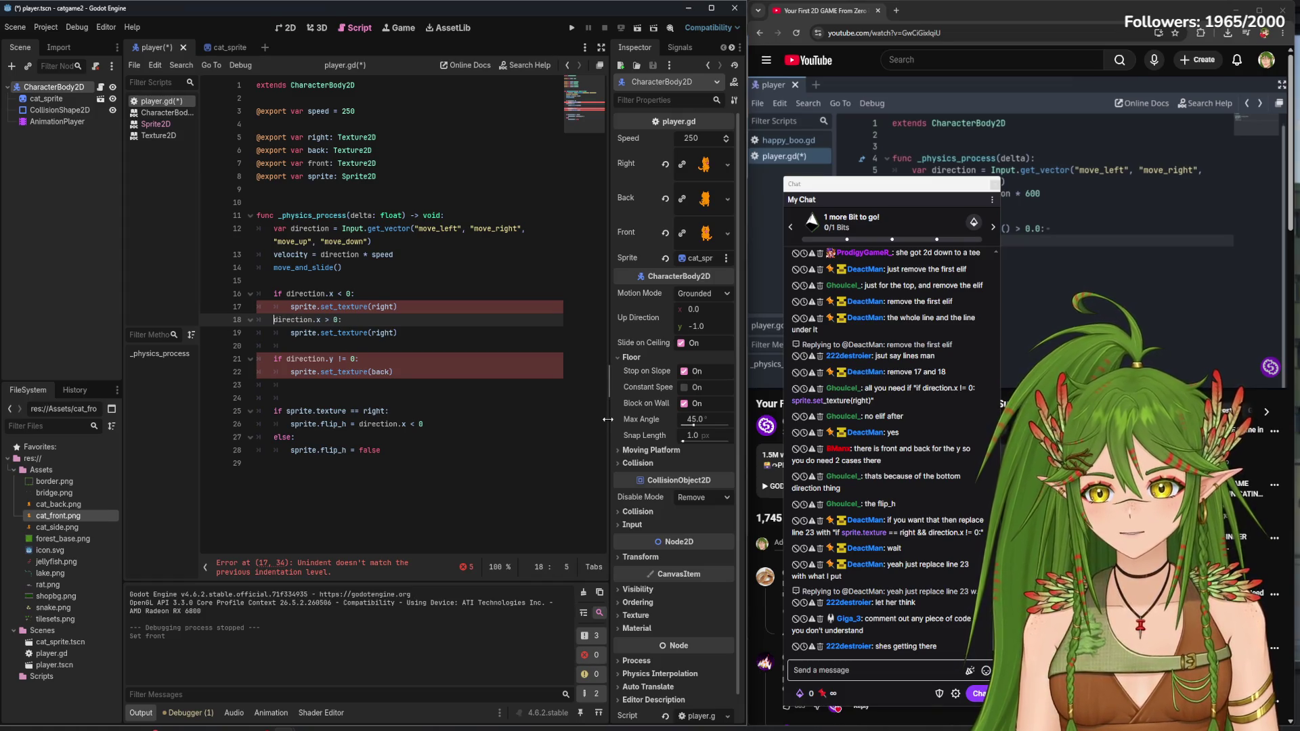
pyautogui.press('Return')
pyautogui.write('if')
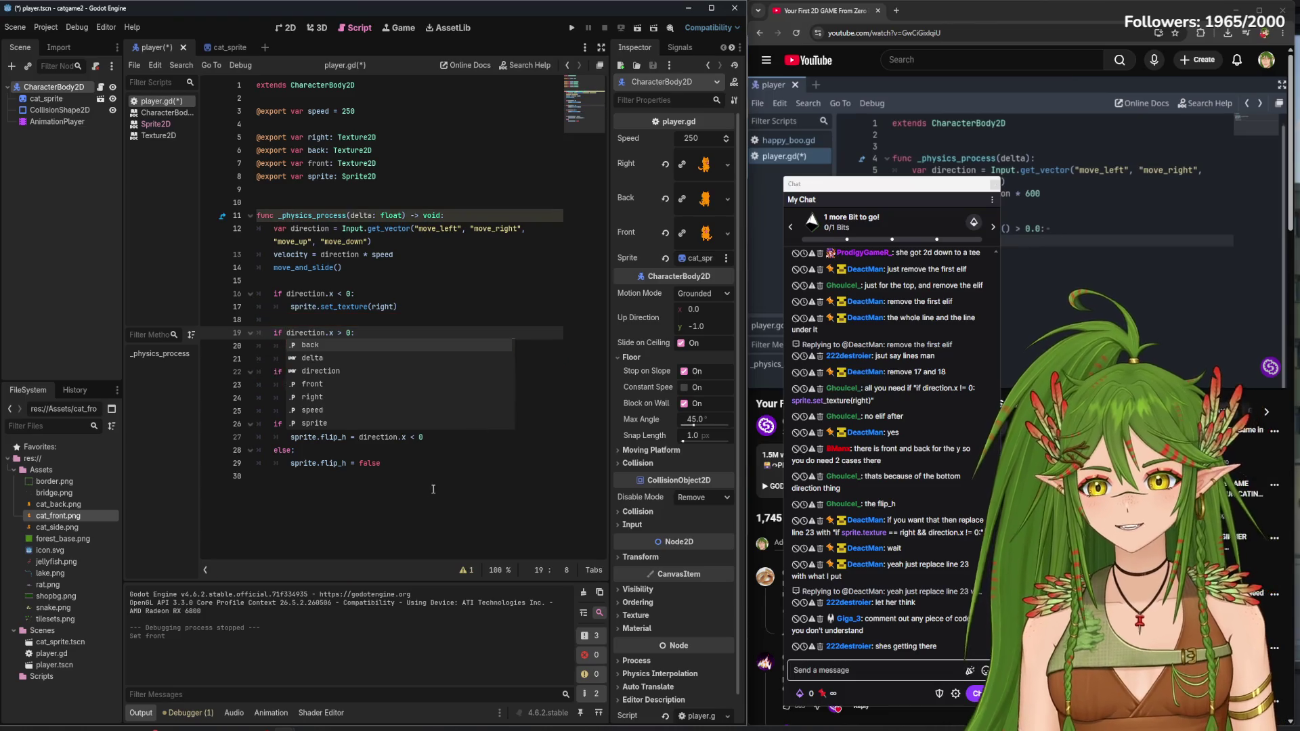
pyautogui.hotkey('ctrl', 'End')
# Save and run the game, move the cat left, right and down, then close it
pyautogui.click(625, 31)
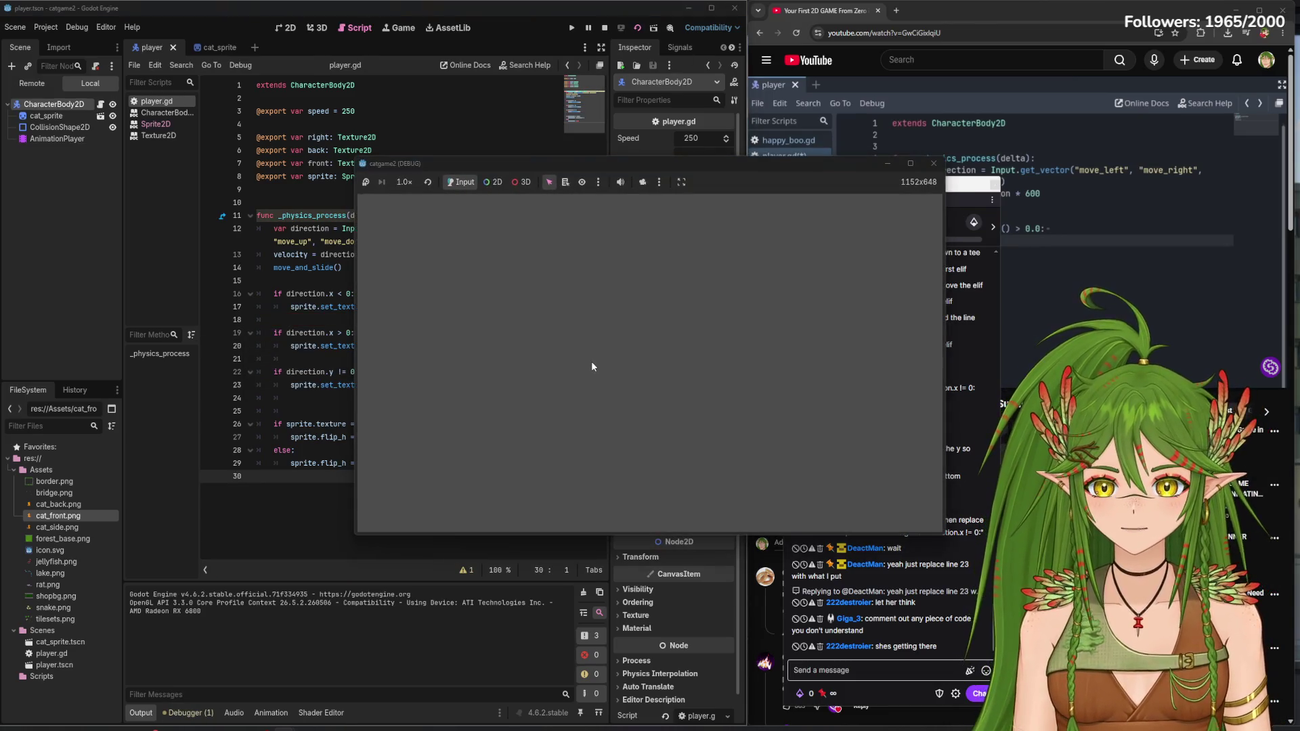
pyautogui.press('Left')
pyautogui.press('Right')
pyautogui.press('Down')
pyautogui.press('Left')
pyautogui.press('Right')
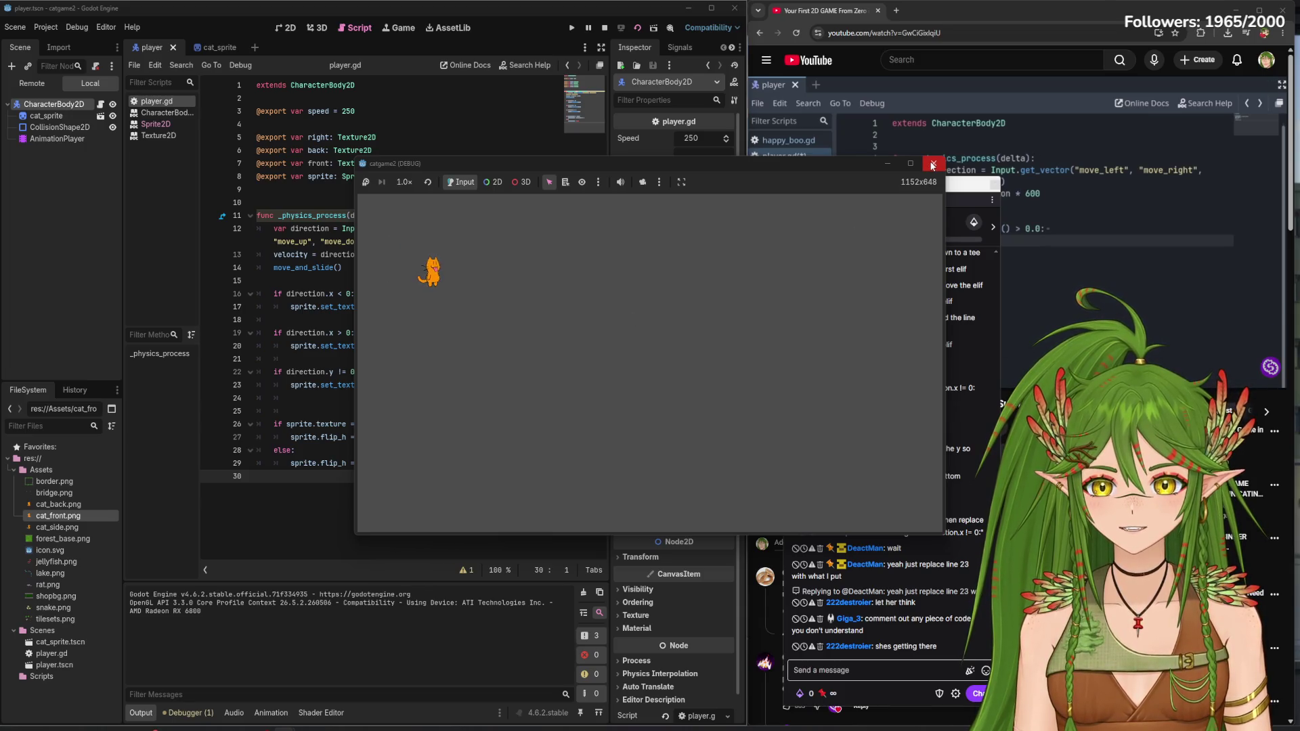
pyautogui.click(932, 165)
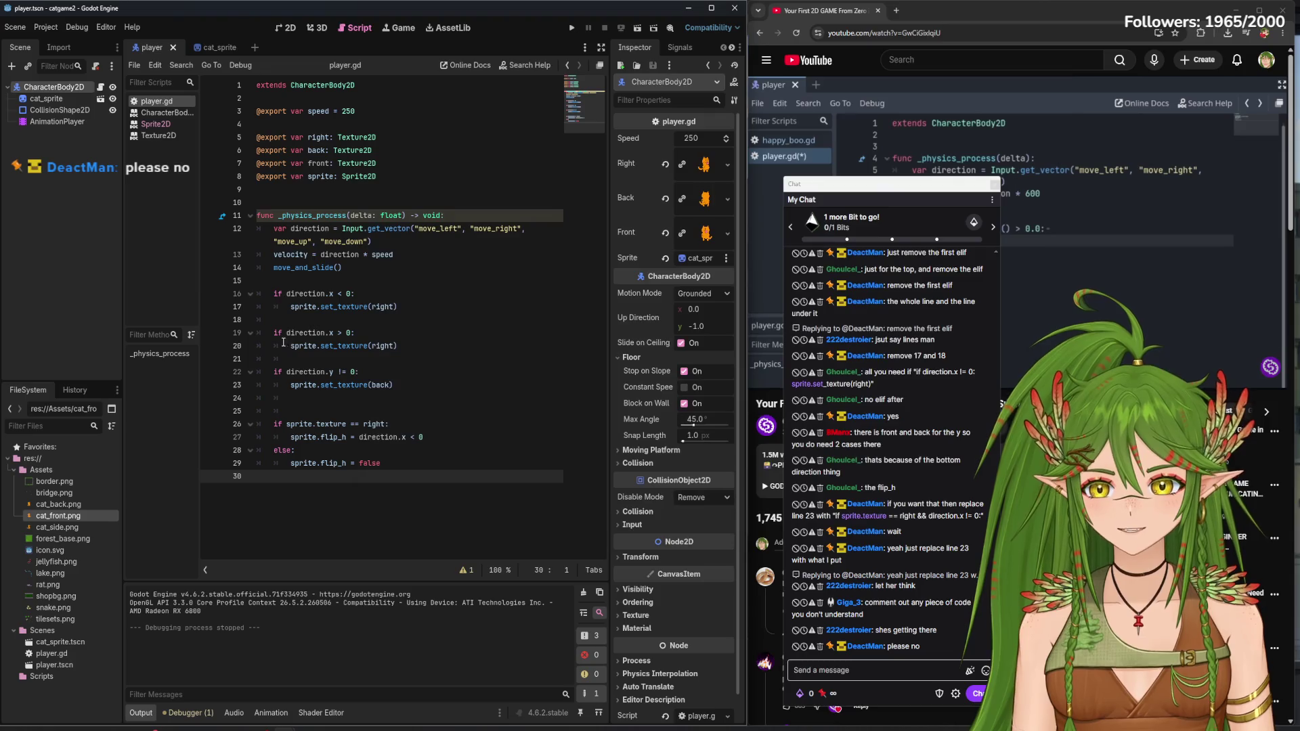
# Restore elif on the direction.x > 0 check and add a blank line after set_texture(back)
pyautogui.click(287, 333)
pyautogui.press('BackSpace')
pyautogui.press('BackSpace')
pyautogui.press('BackSpace')
pyautogui.write('elif')
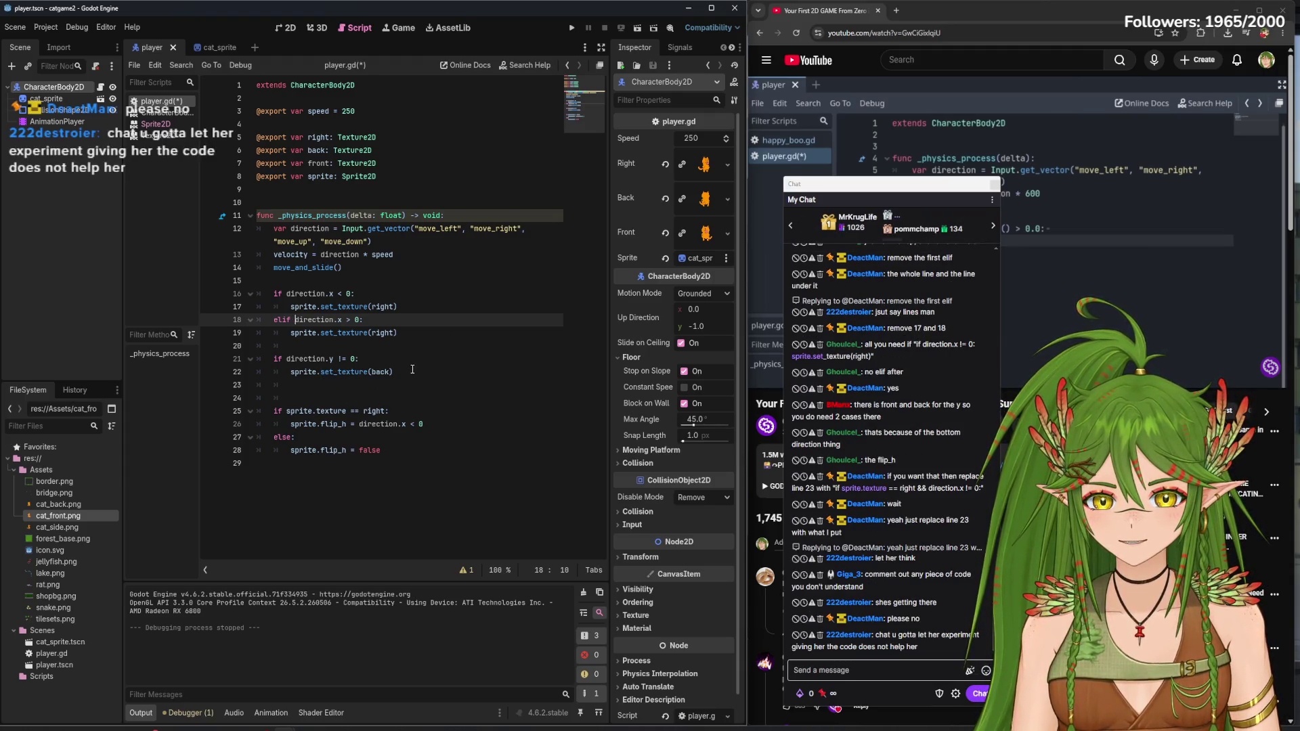
pyautogui.click(412, 370)
pyautogui.press('Return')
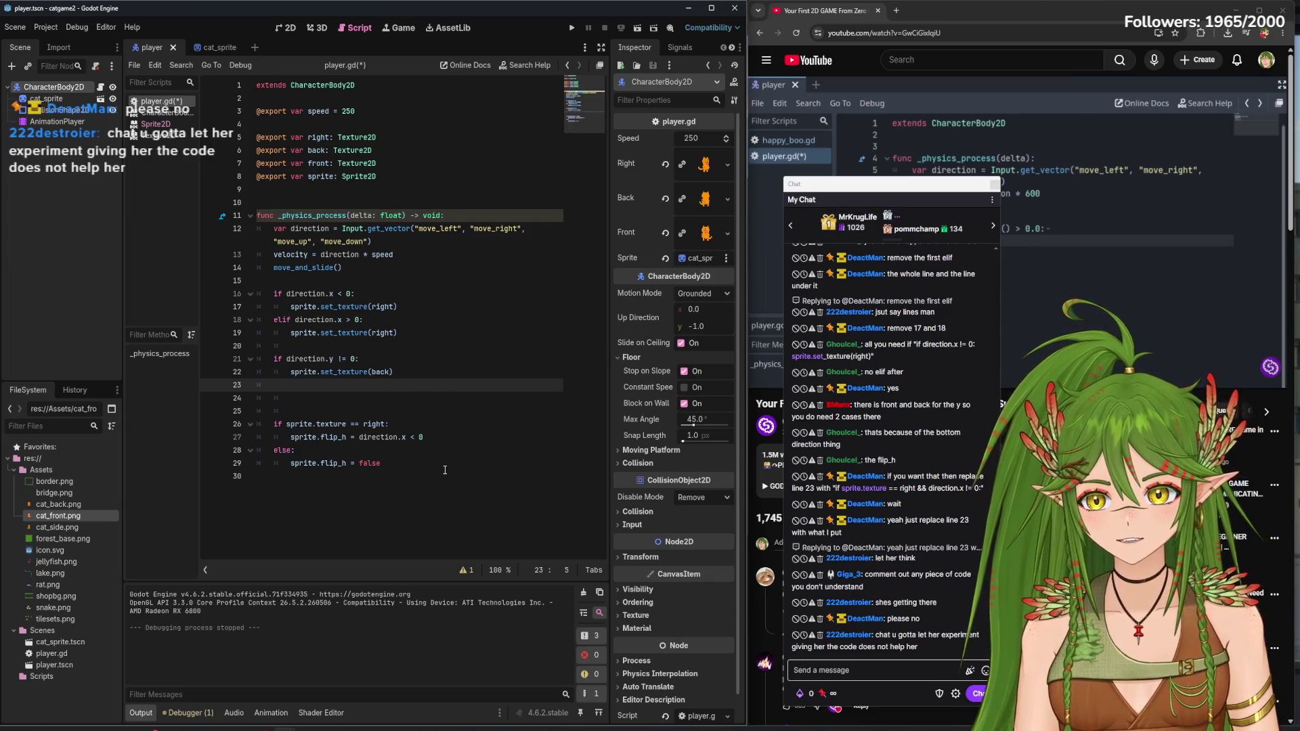
# Add an elif direction.y < 0: branch whose body calls sprite.set_texture(front)
pyautogui.write('elif')
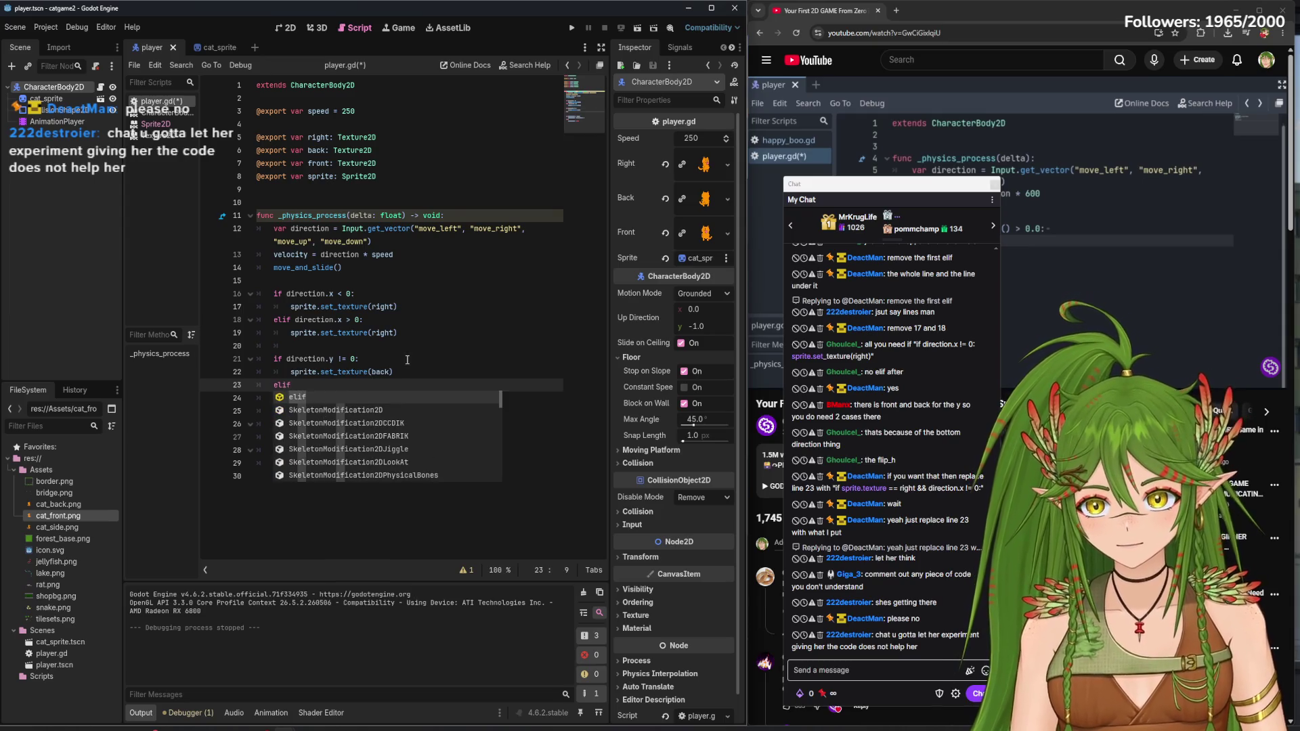
pyautogui.click(403, 361)
pyautogui.click(344, 385)
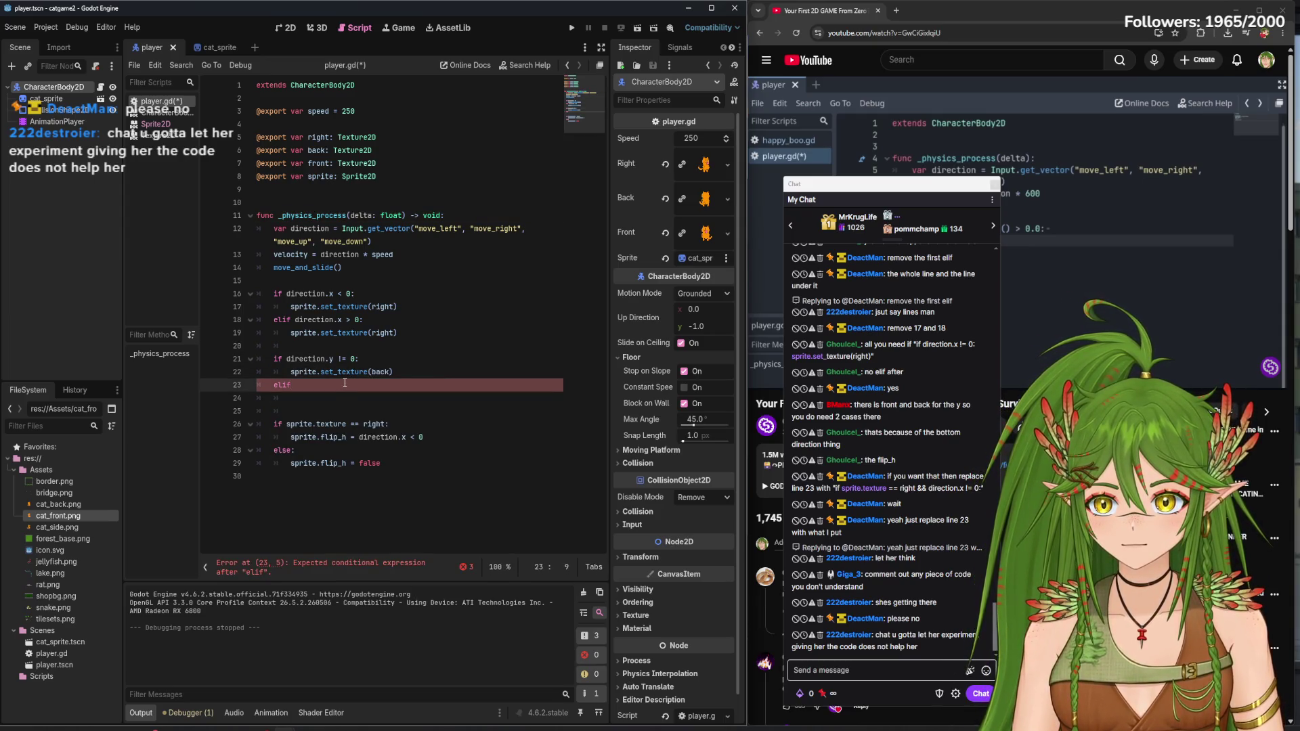
pyautogui.click(337, 410)
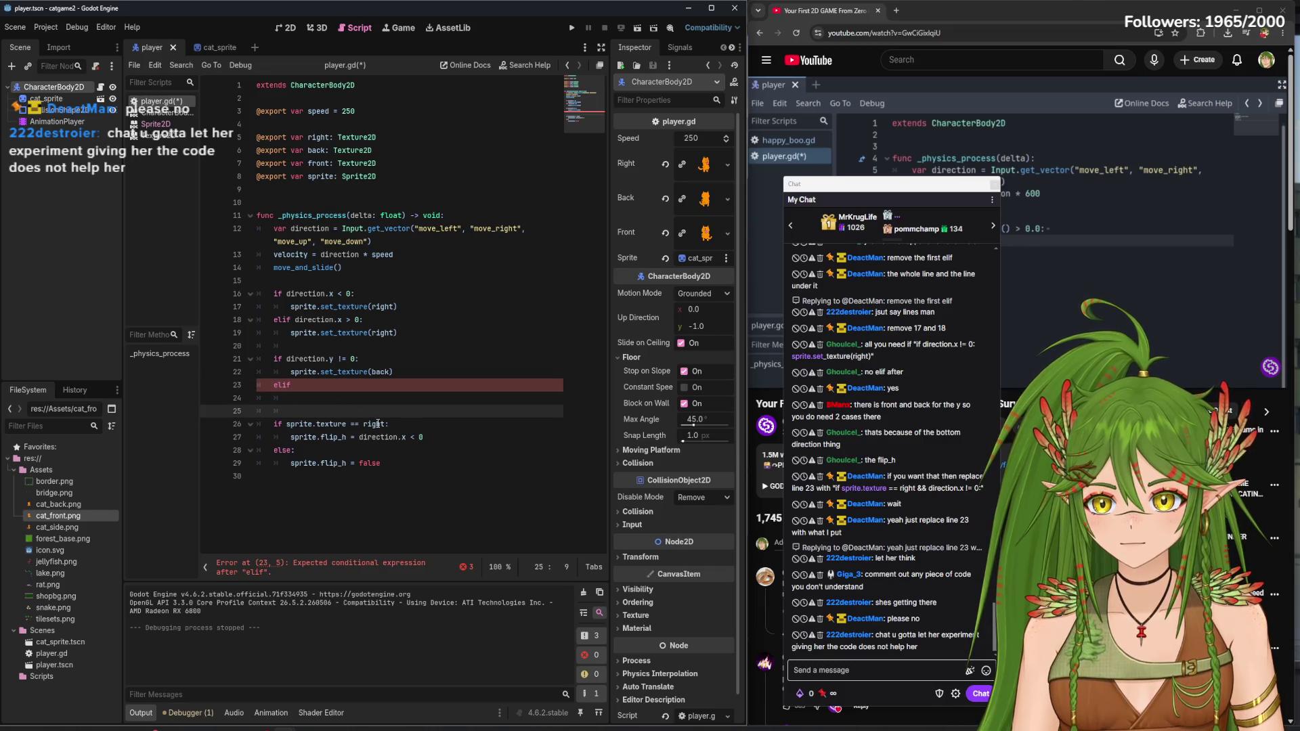
pyautogui.click(288, 437)
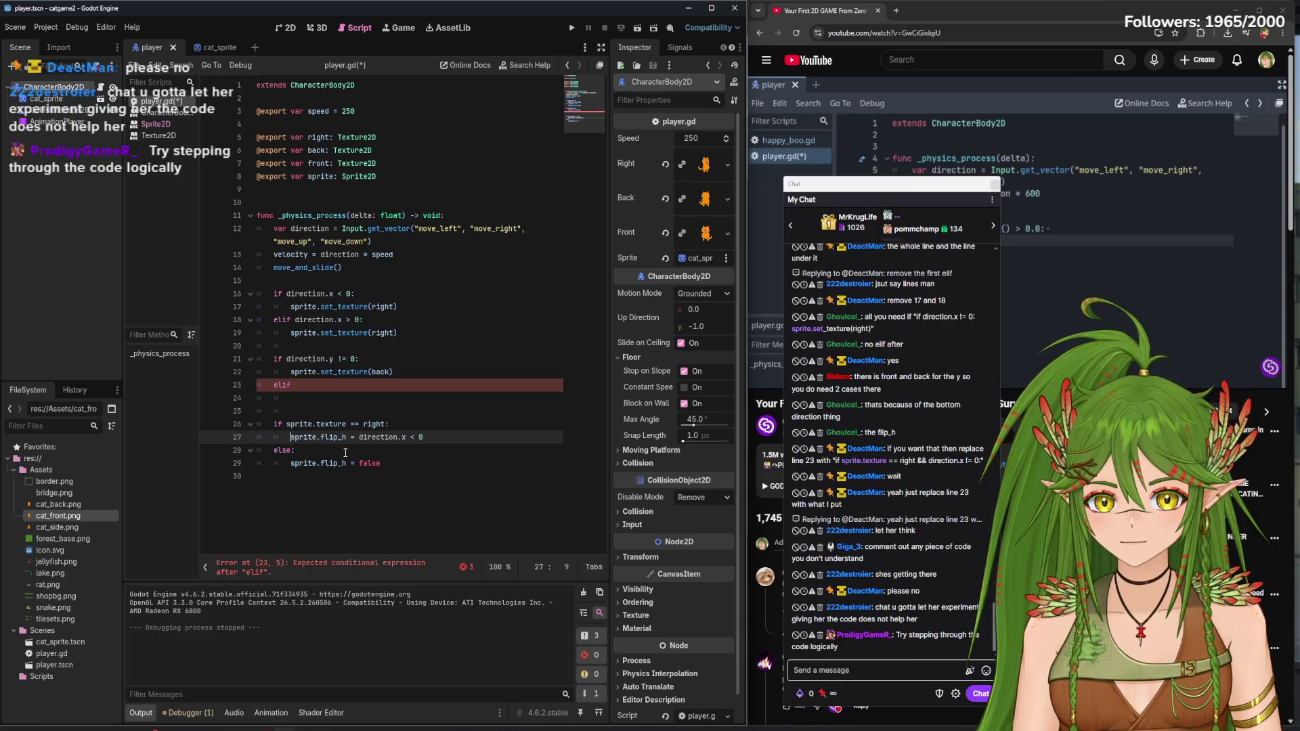
pyautogui.click(324, 386)
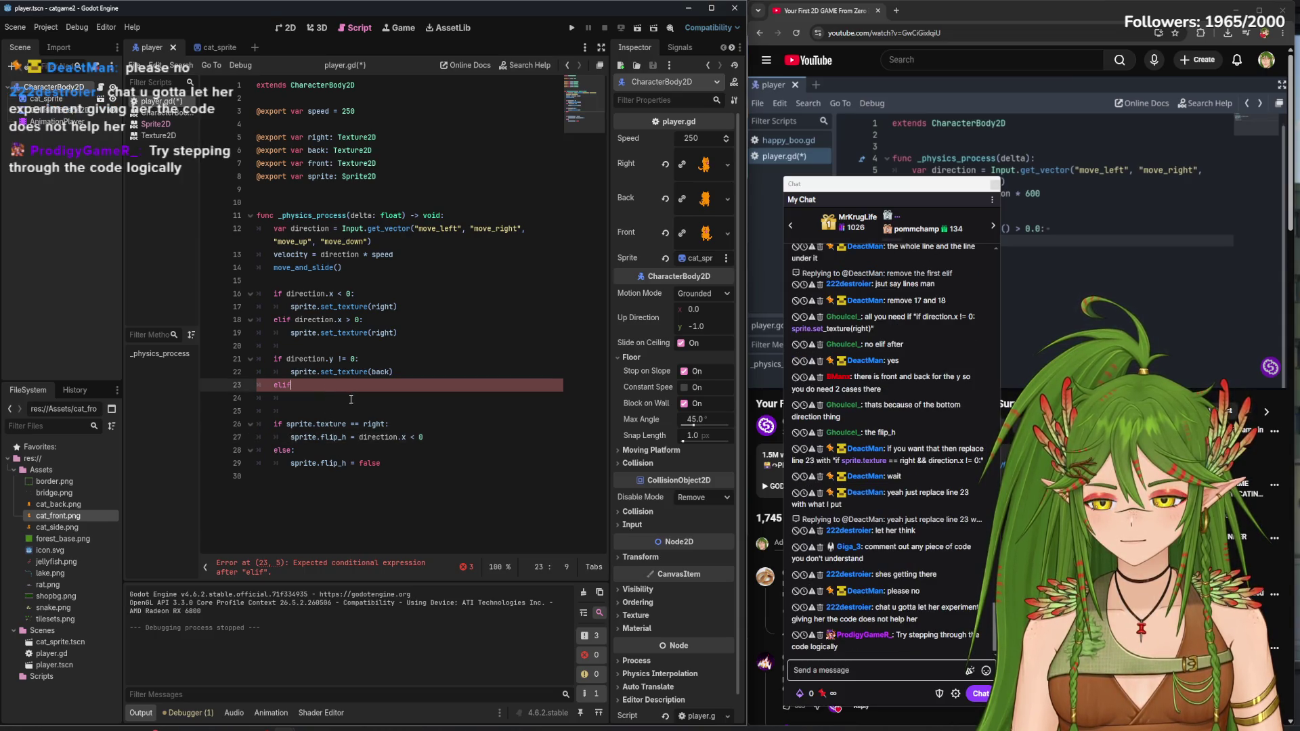
pyautogui.write('direction')
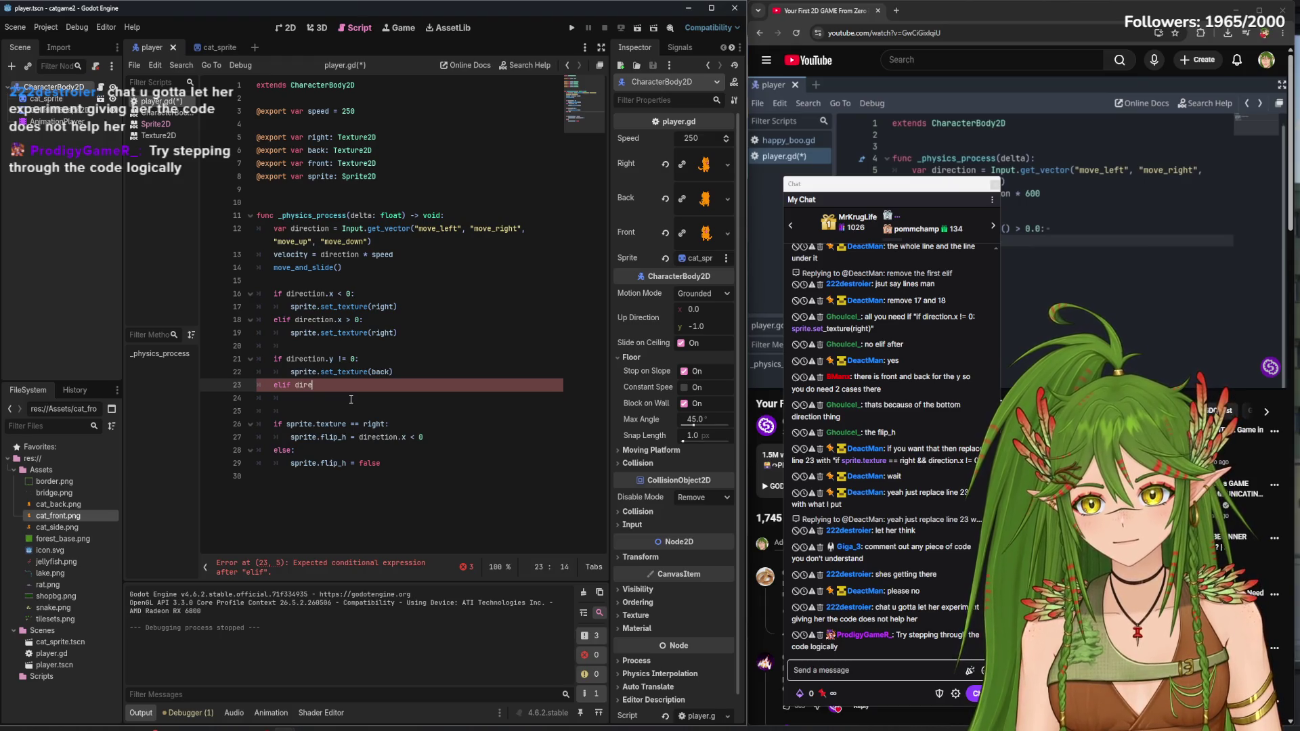
pyautogui.write('.y < 0:')
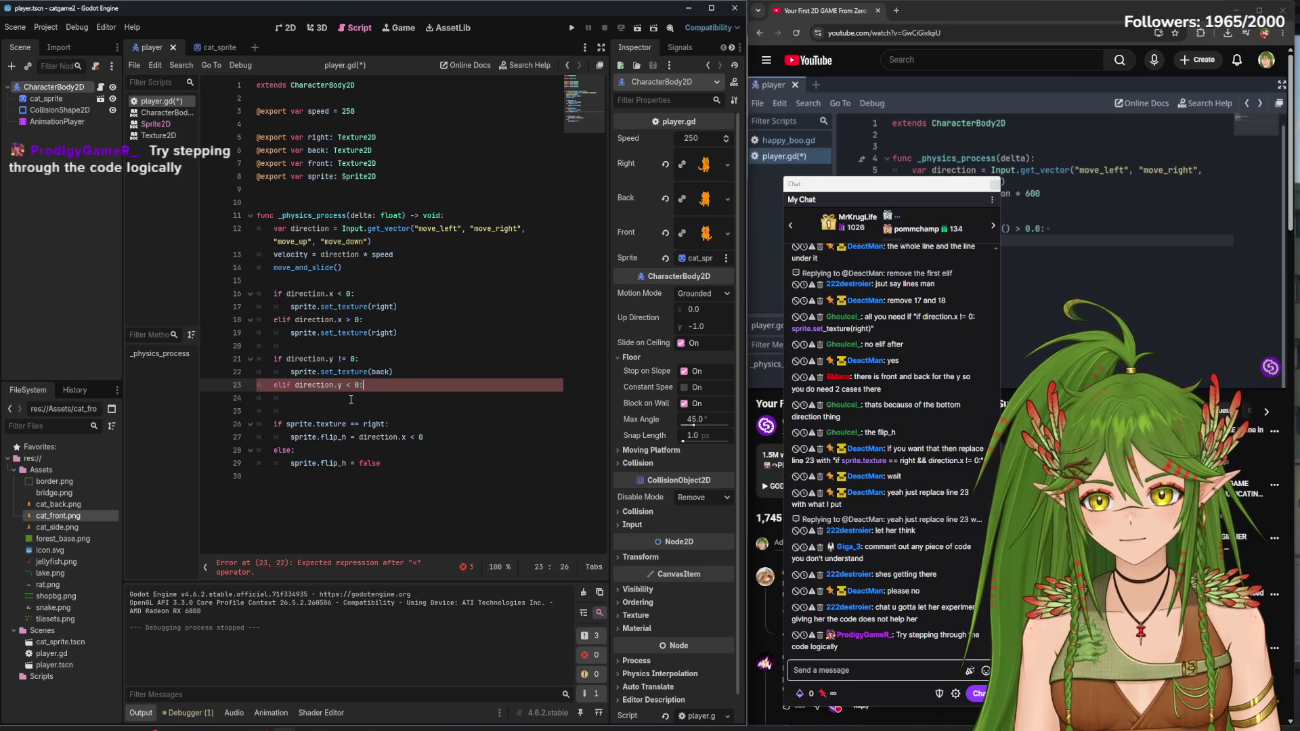
pyautogui.press('Return')
pyautogui.write('sprite.set_te')
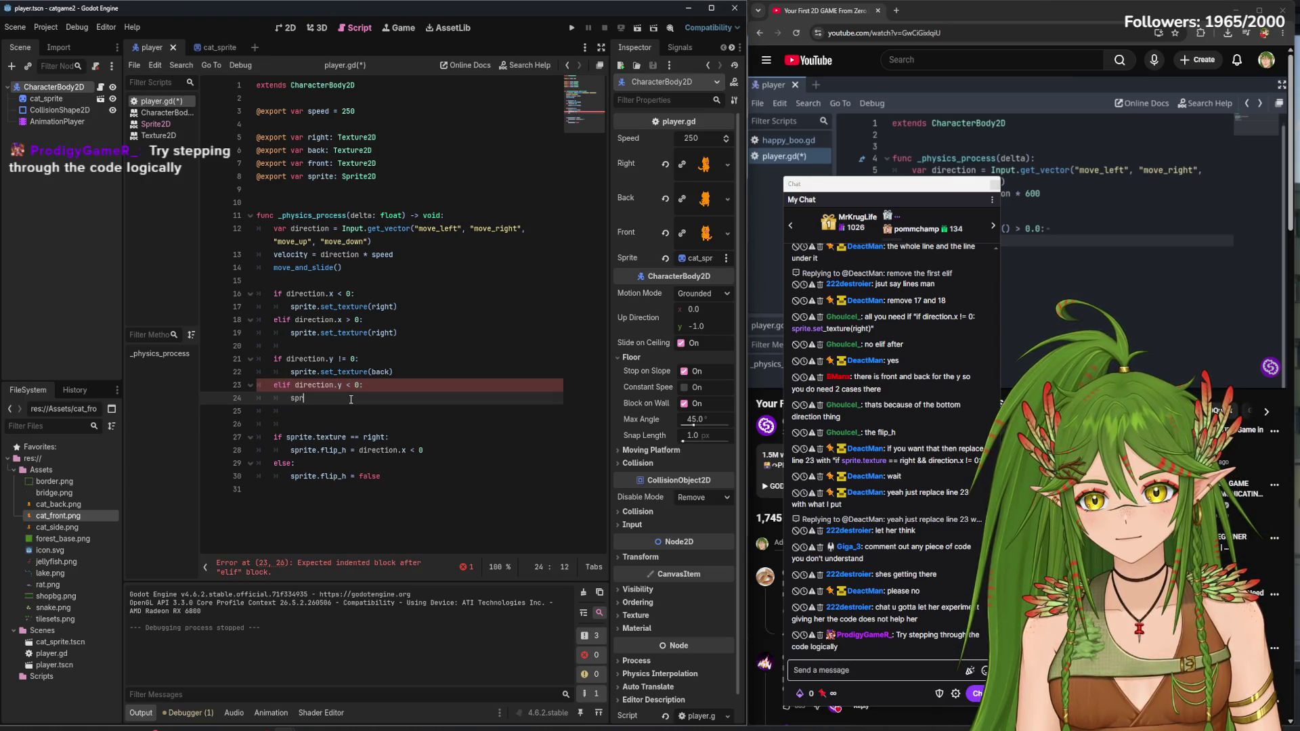
pyautogui.write('x')
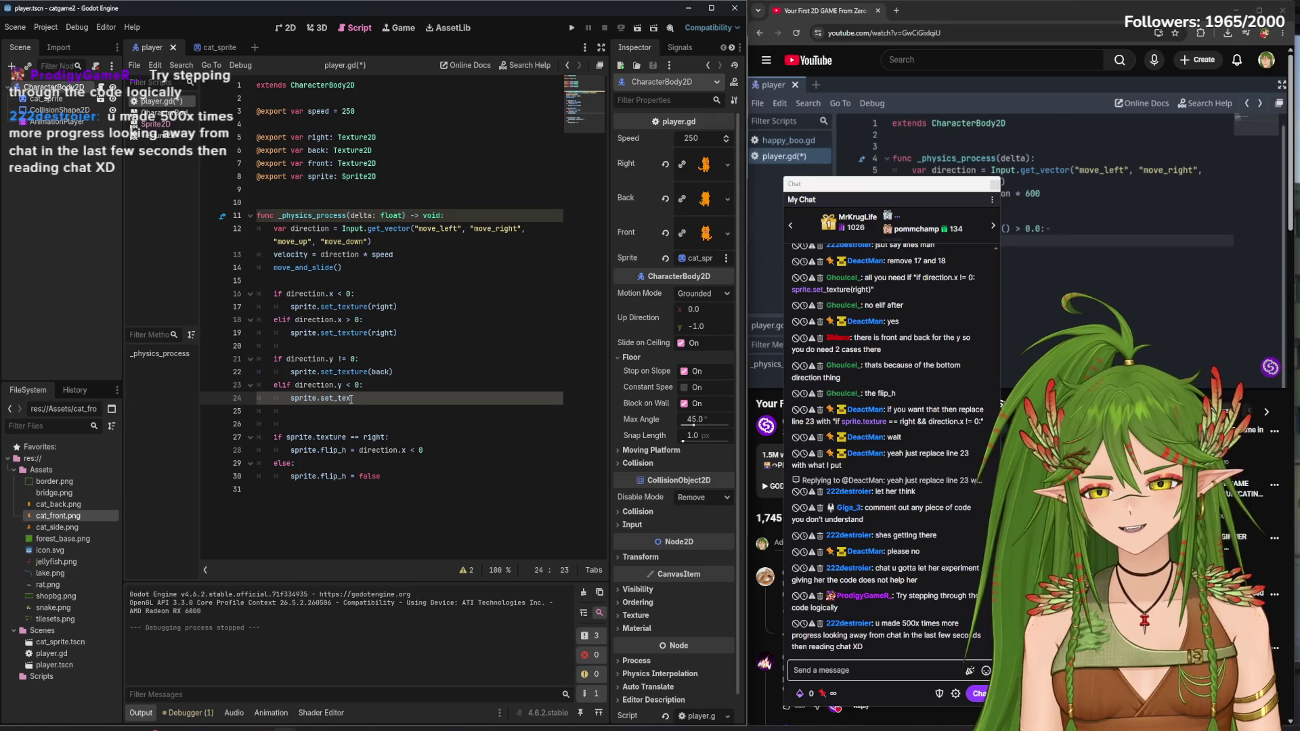
pyautogui.write('ture')
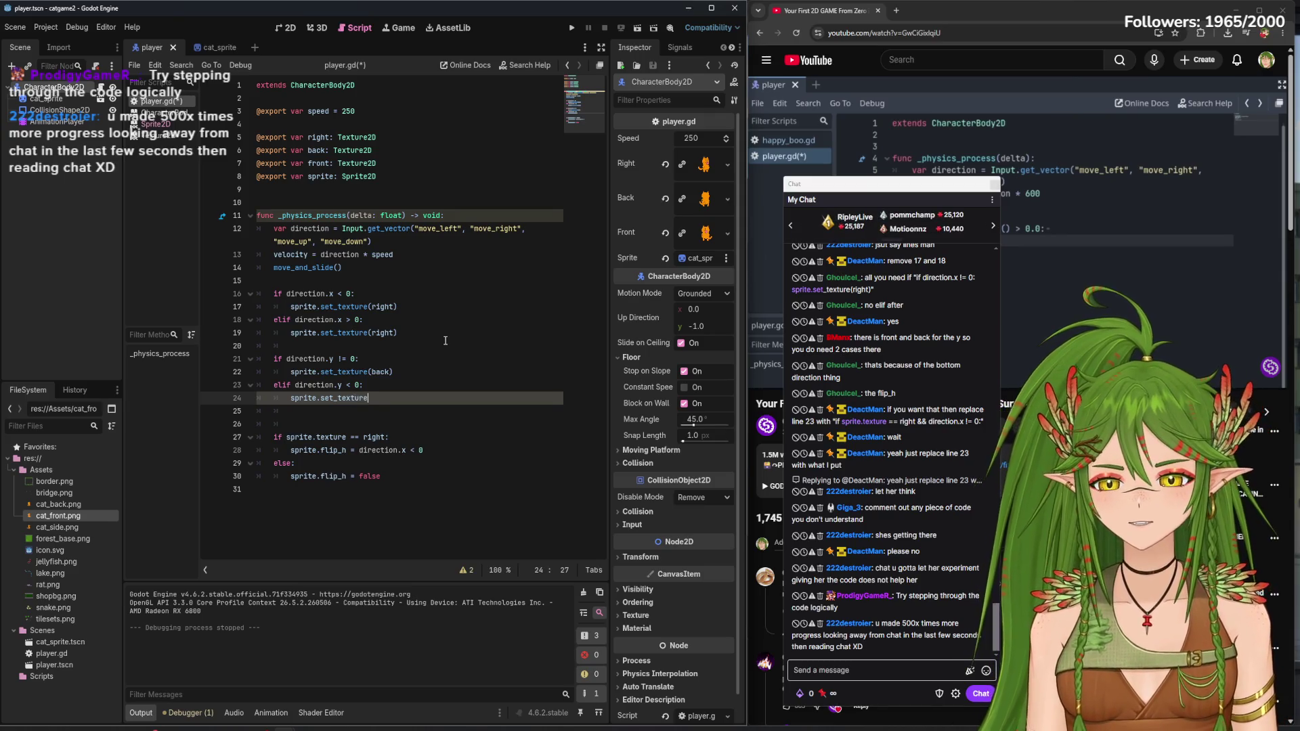
pyautogui.write('(')
pyautogui.write('front')
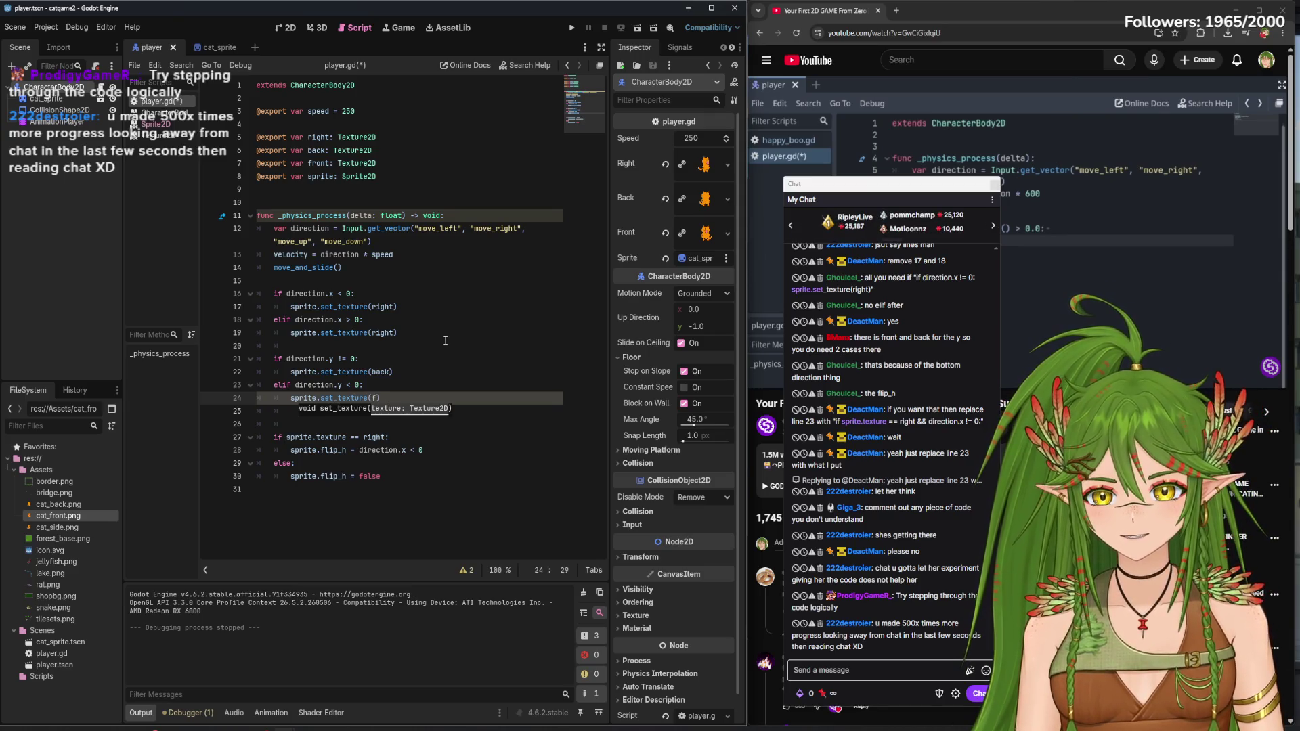
pyautogui.click(455, 364)
# Save and run the game with F5, moving the cat right and down
pyautogui.press('F5')
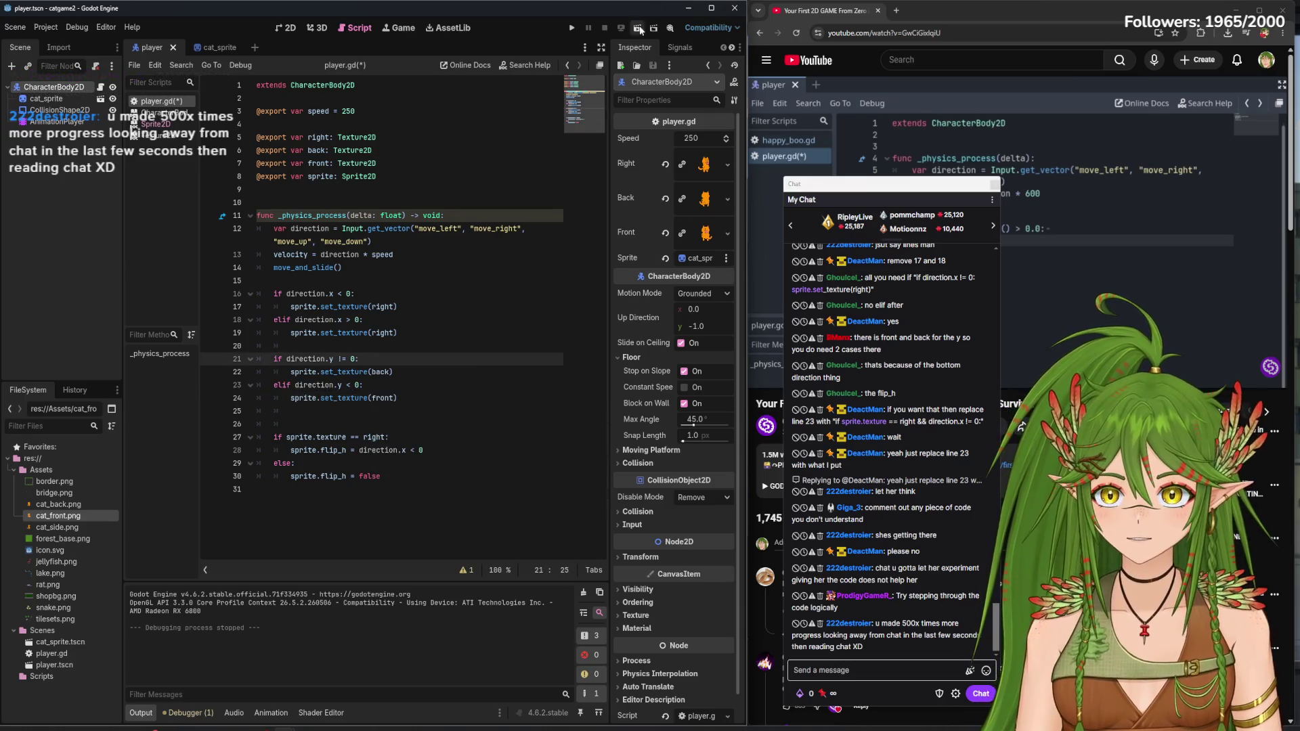
pyautogui.press('Right')
pyautogui.press('Down')
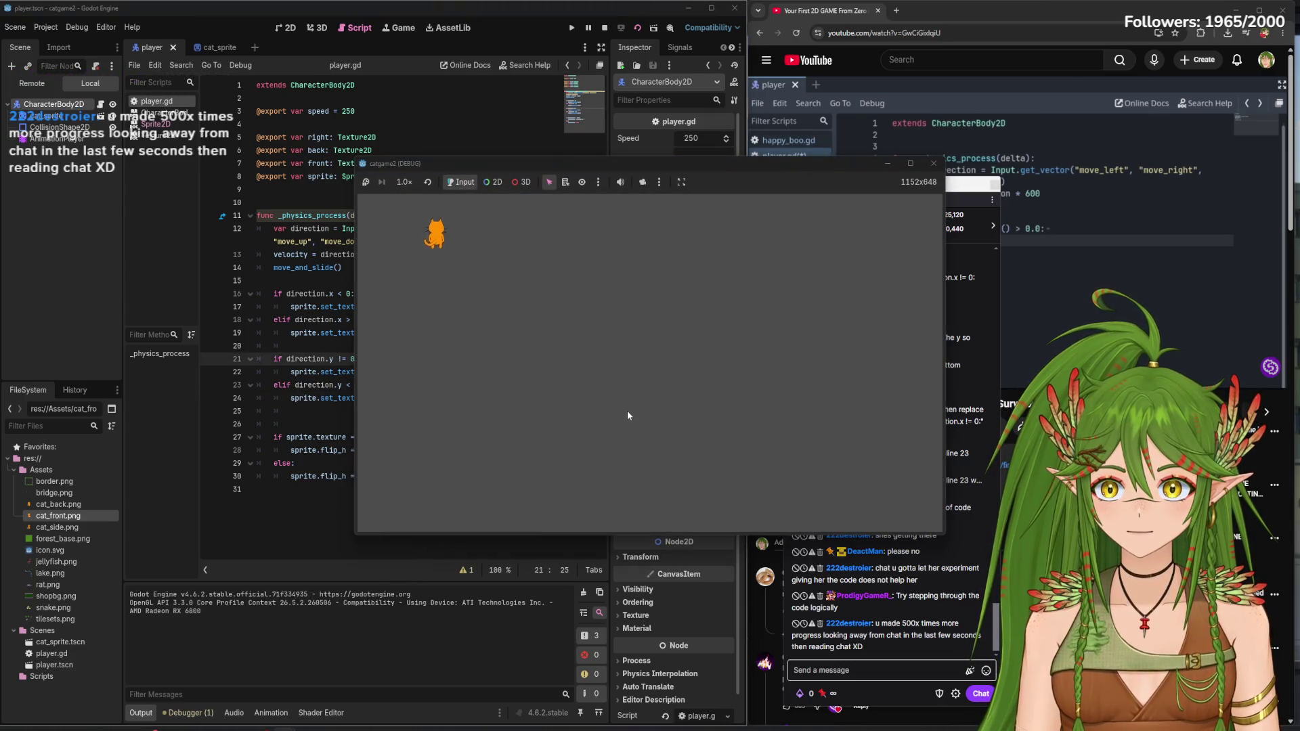
# Close the catgame2 (DEBUG) window to stop the test run
pyautogui.click(934, 164)
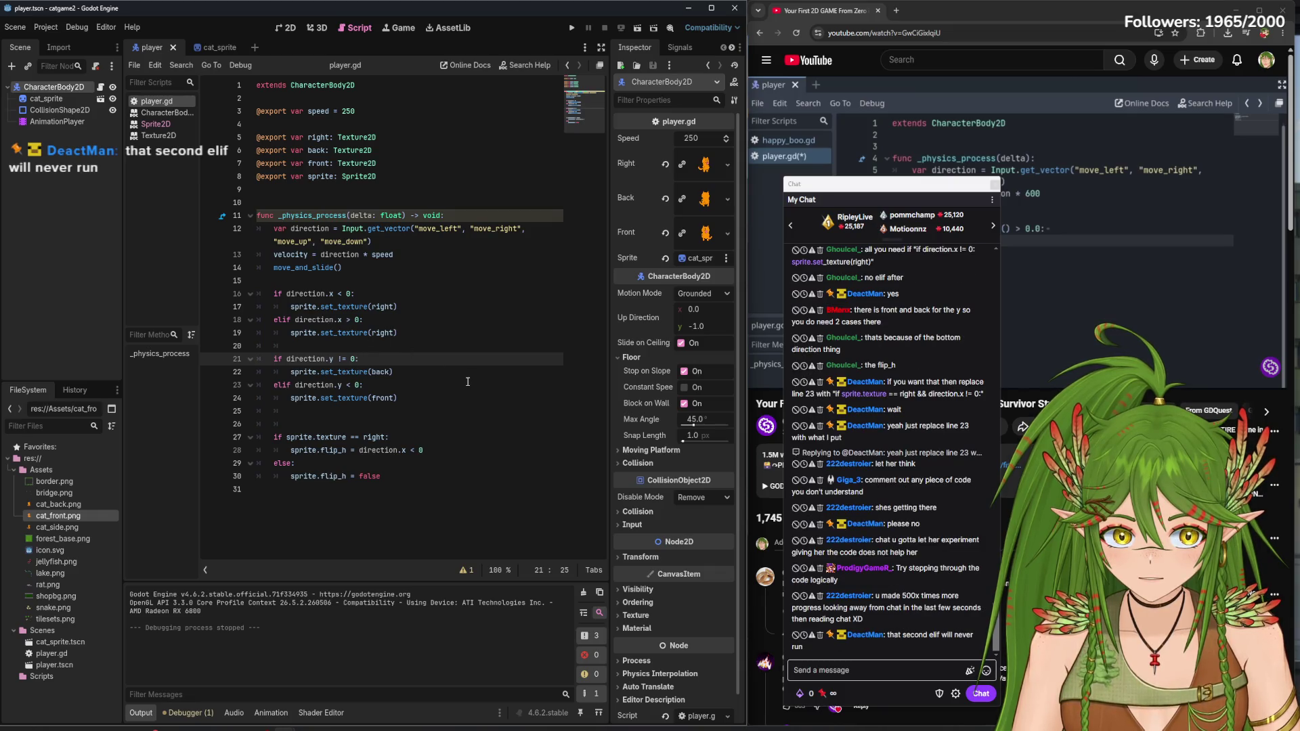
# Turn line 23's elif into if, insert a blank line, then run and close the game
pyautogui.click(287, 385)
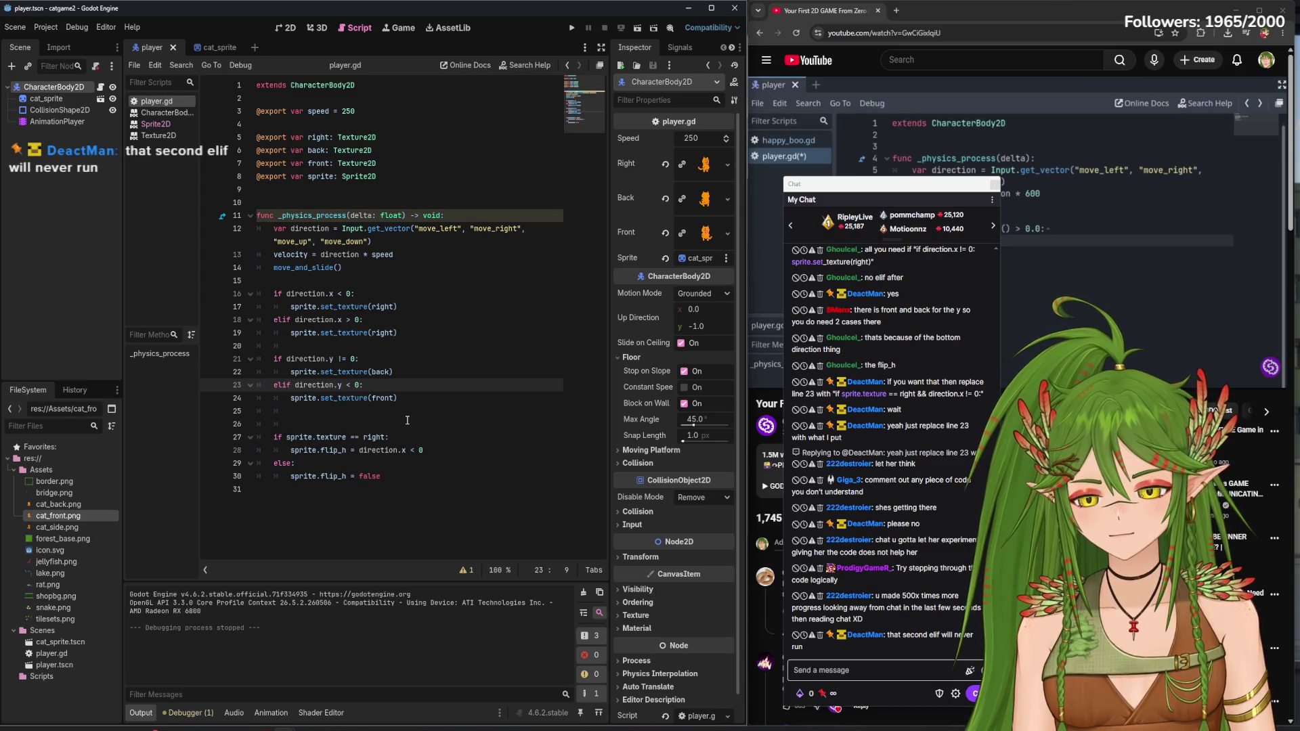
pyautogui.press('Left')
pyautogui.press('Left')
pyautogui.press('BackSpace')
pyautogui.press('BackSpace')
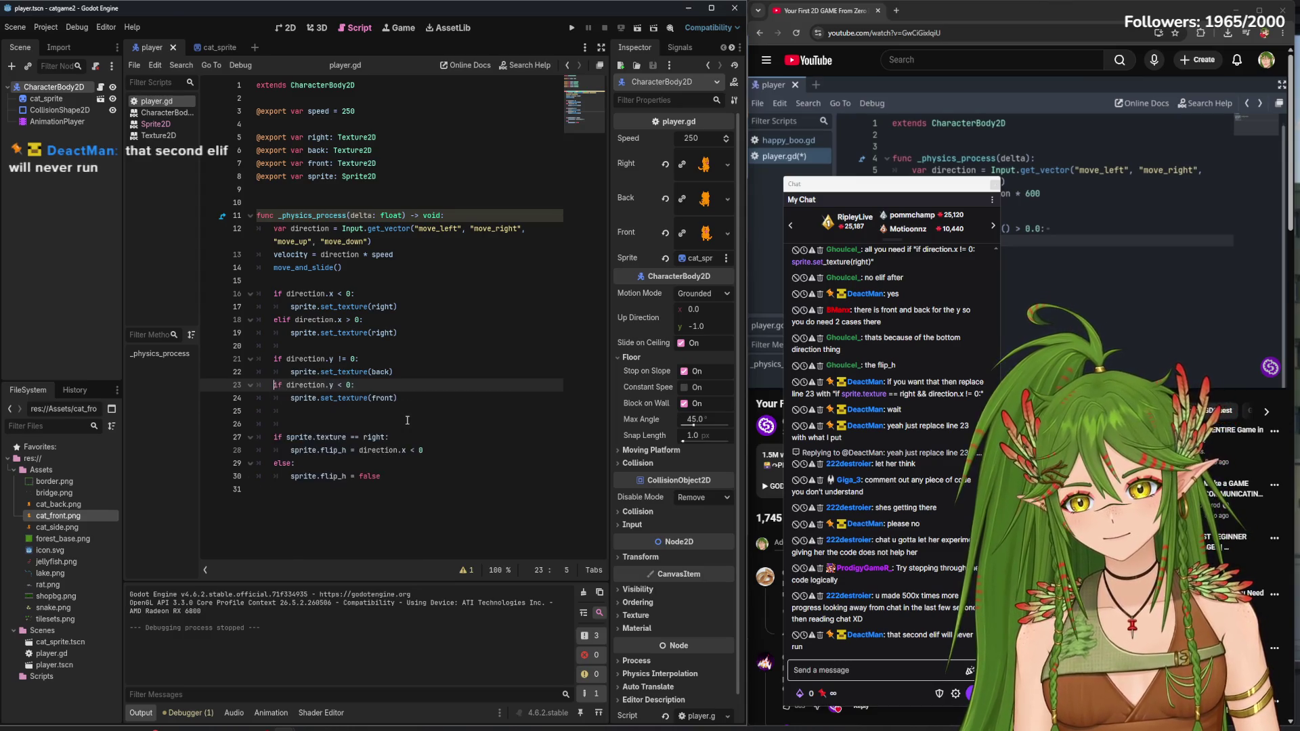
pyautogui.press('Return')
pyautogui.press('F5')
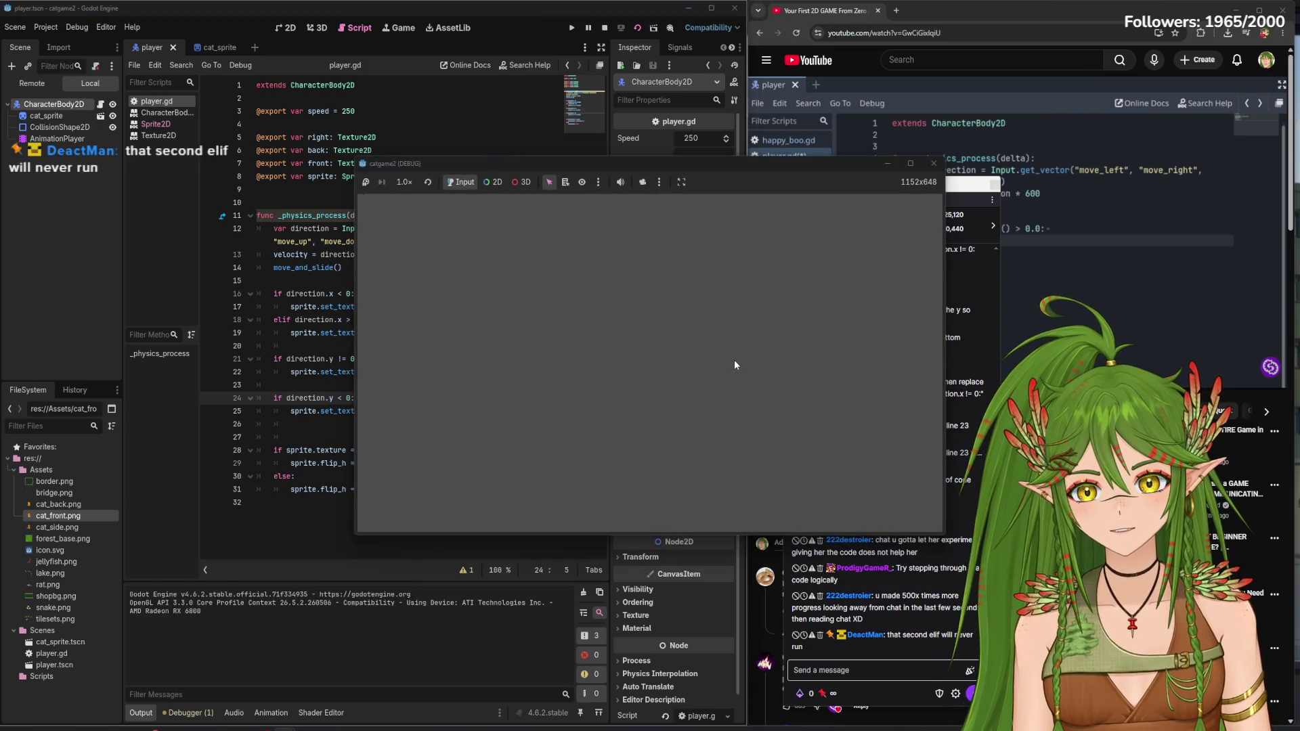
pyautogui.click(934, 163)
# Delete the if on line 24 and the != operator from line 21's condition
pyautogui.click(284, 398)
pyautogui.press('BackSpace')
pyautogui.press('BackSpace')
pyautogui.press('BackSpace')
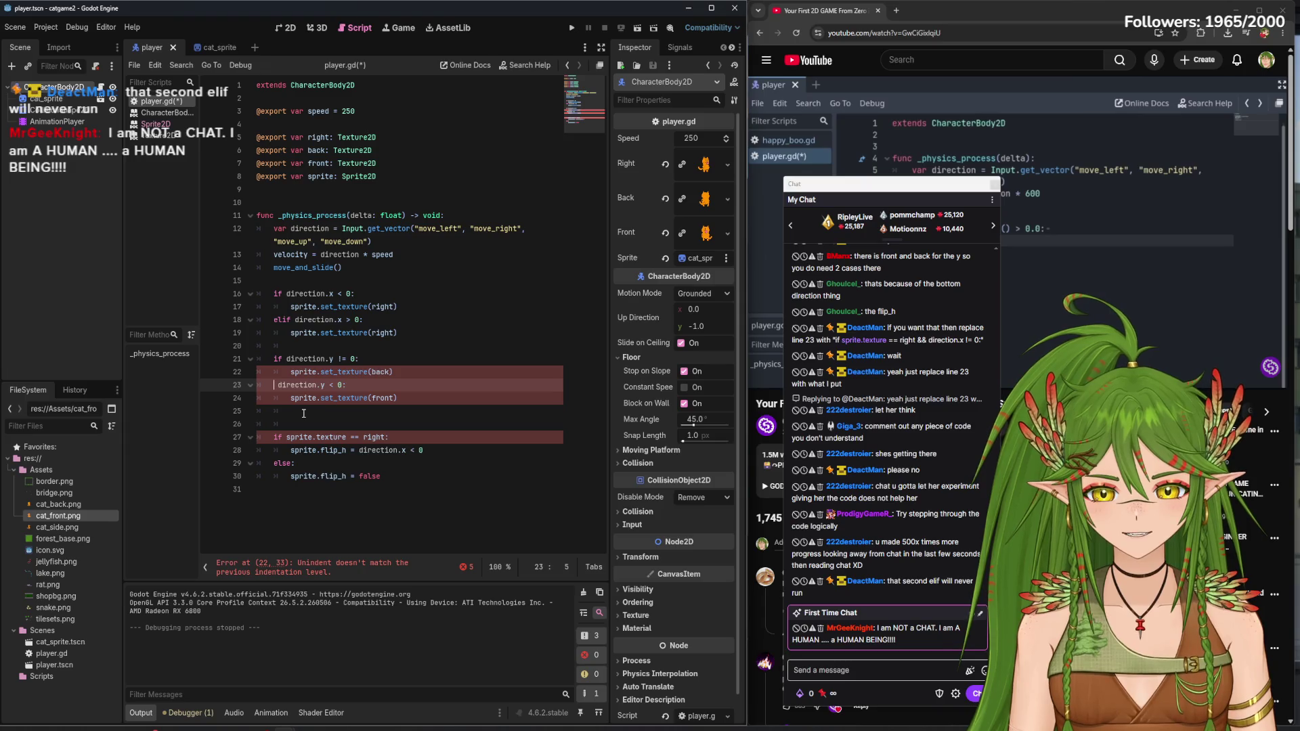
pyautogui.moveTo(904, 192); pyautogui.dragTo(877, 117)
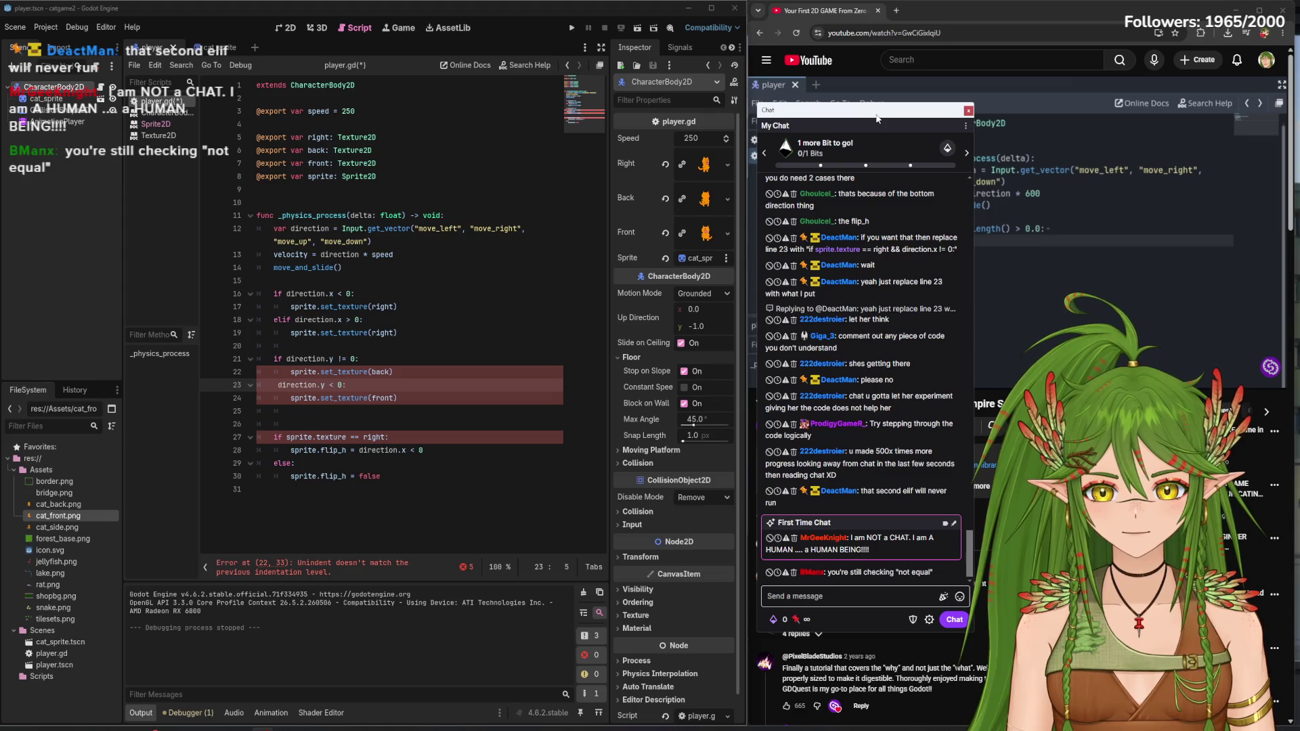
pyautogui.click(347, 360)
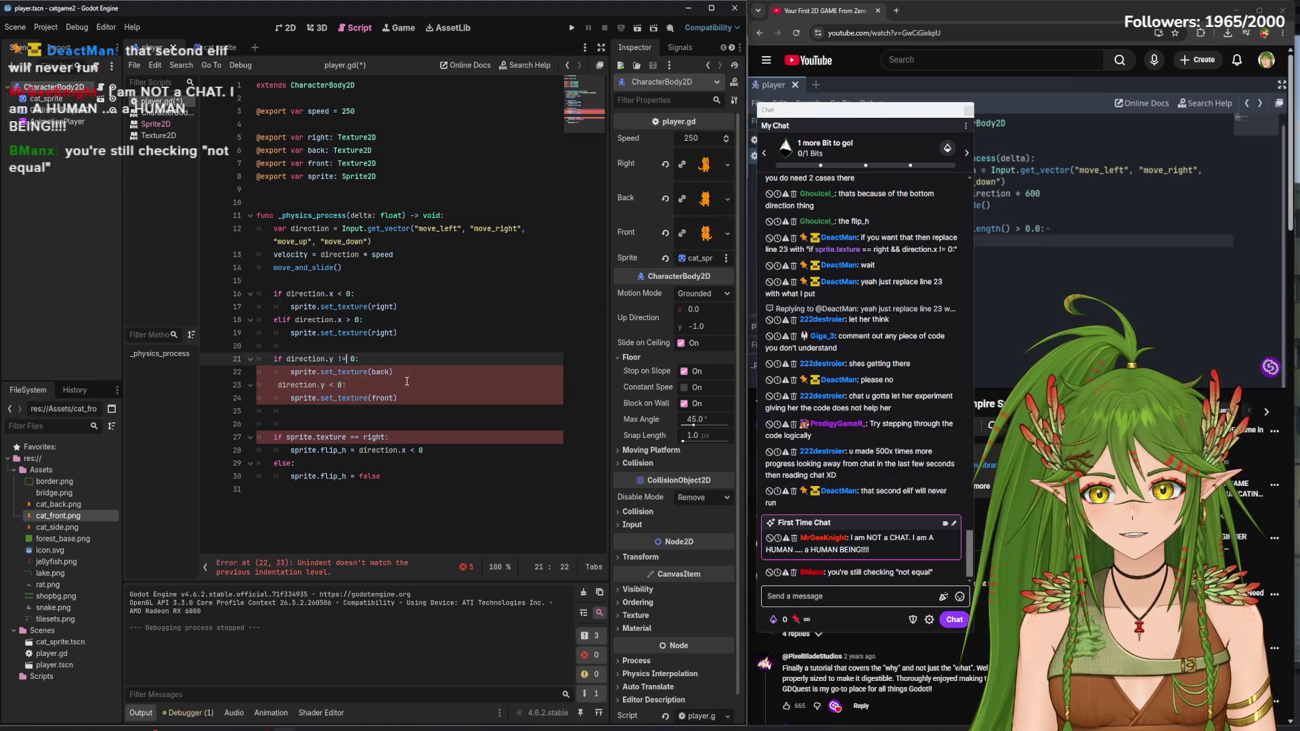
pyautogui.press('BackSpace')
pyautogui.press('BackSpace')
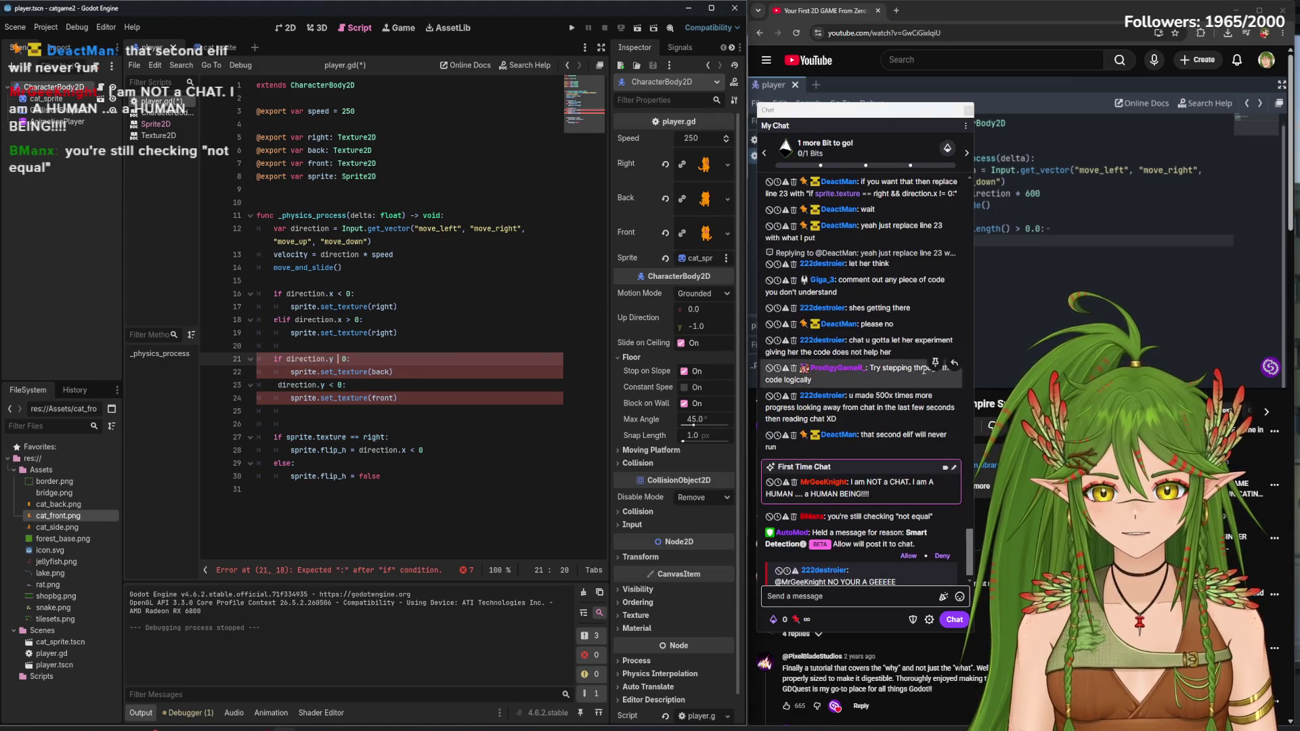
# Move the chat window aside, read the newest messages and allow a held message to post
pyautogui.scroll(1, 862, 576)
pyautogui.moveTo(862, 587); pyautogui.dragTo(674, 569)
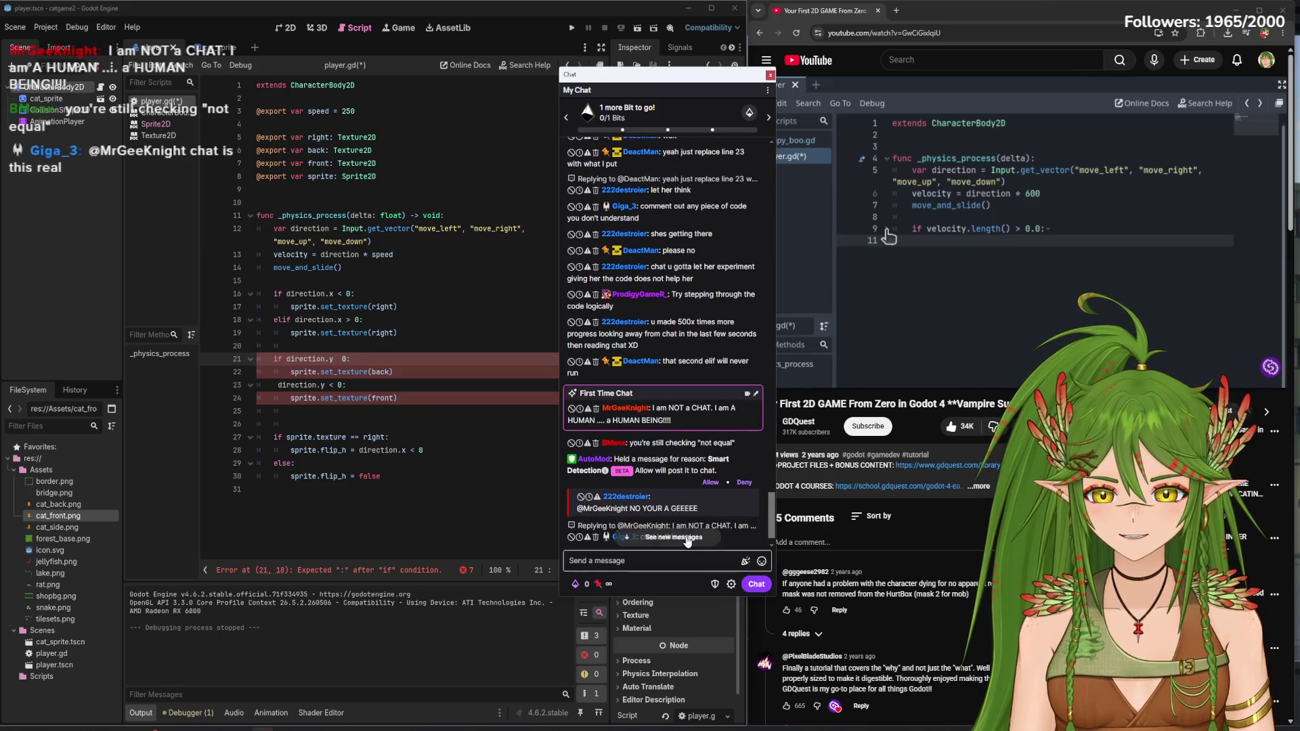
pyautogui.click(662, 538)
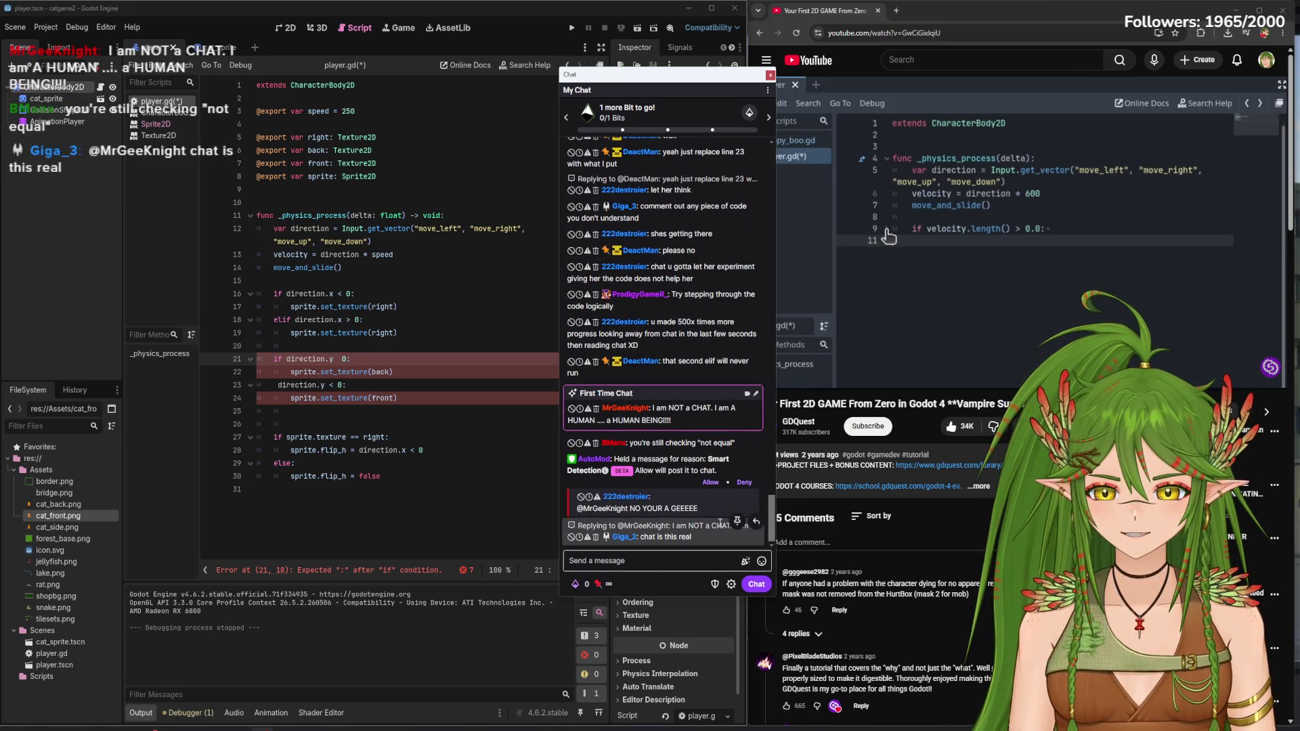
pyautogui.click(710, 483)
pyautogui.moveTo(678, 74); pyautogui.dragTo(873, 63)
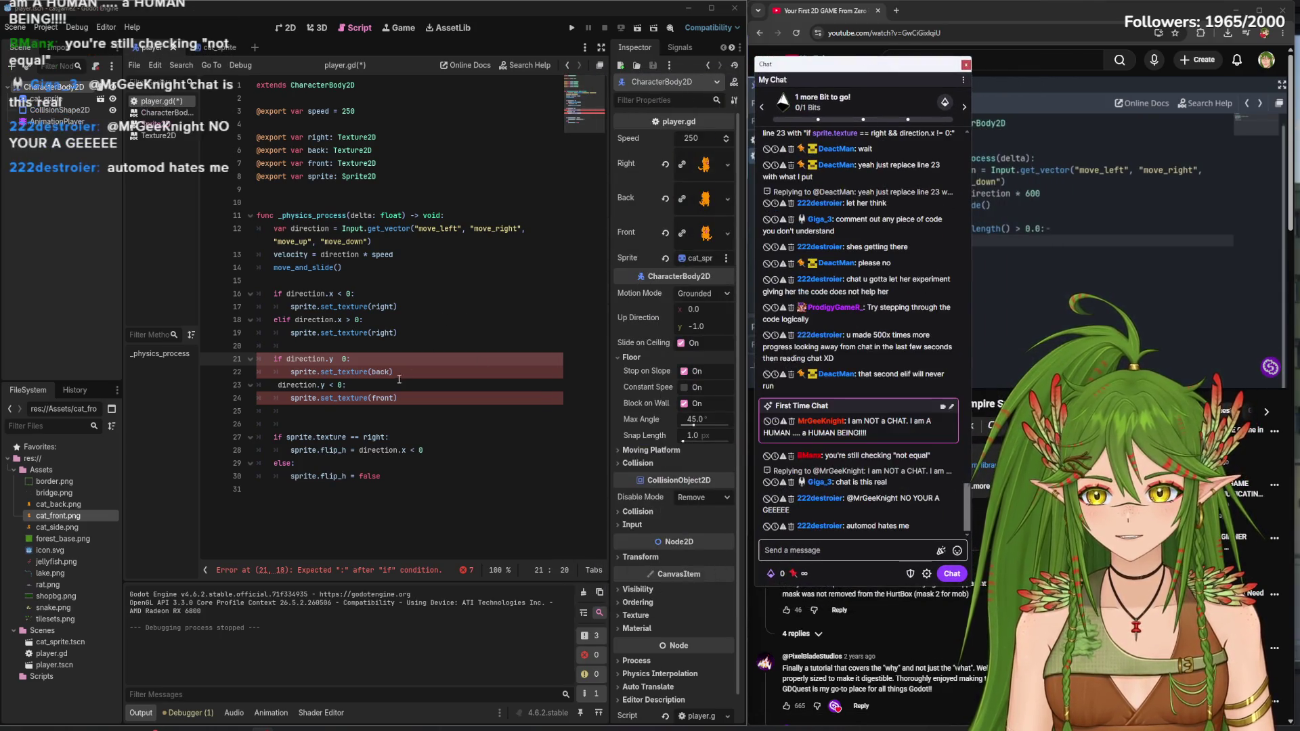
# Make line 21 read if direction.y > 0: and line 23 elif direction.y < 0:, fixing indentation
pyautogui.press('Left')
pyautogui.press('Right')
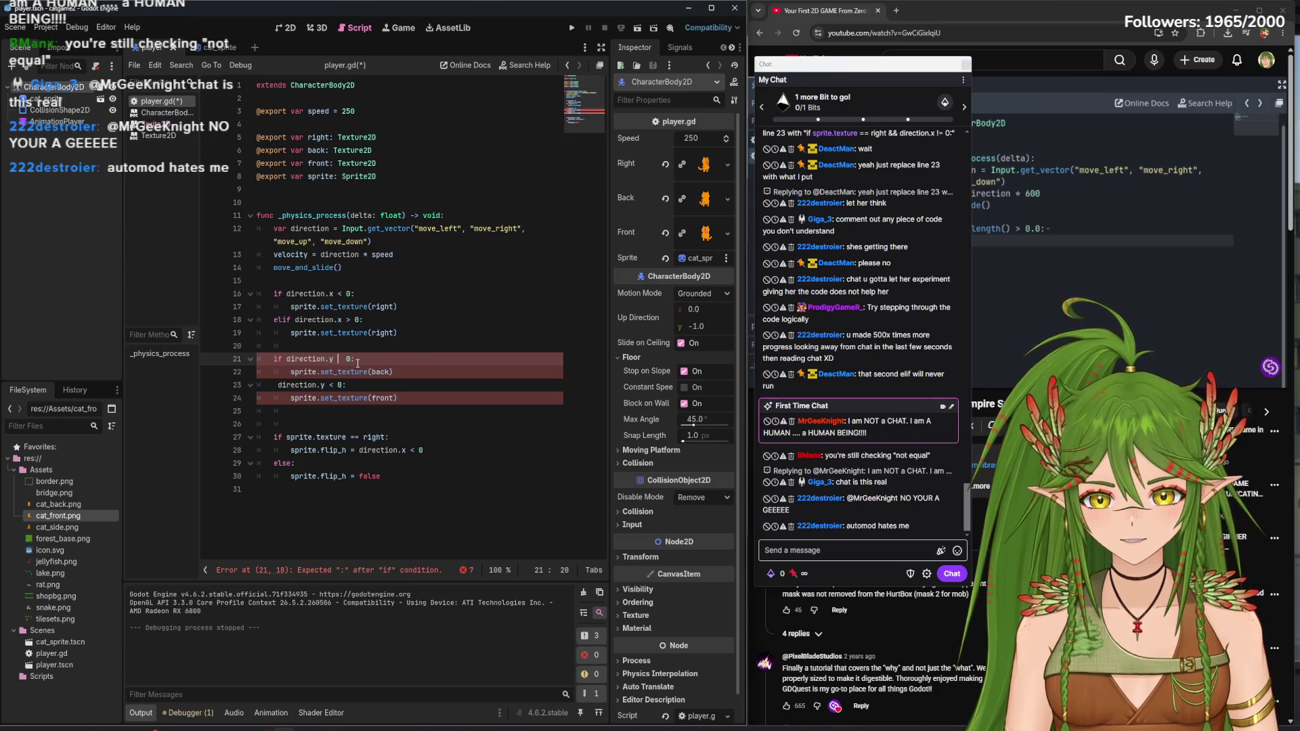
pyautogui.write('>')
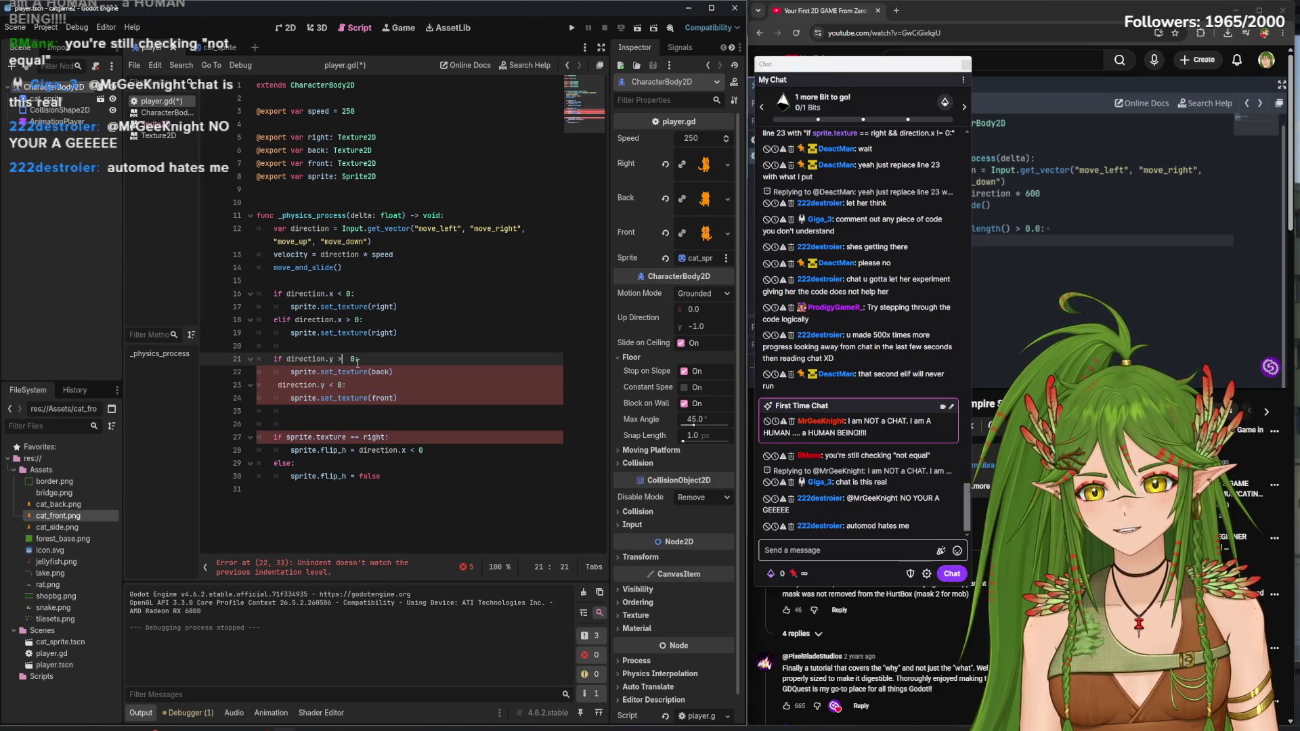
pyautogui.click(391, 448)
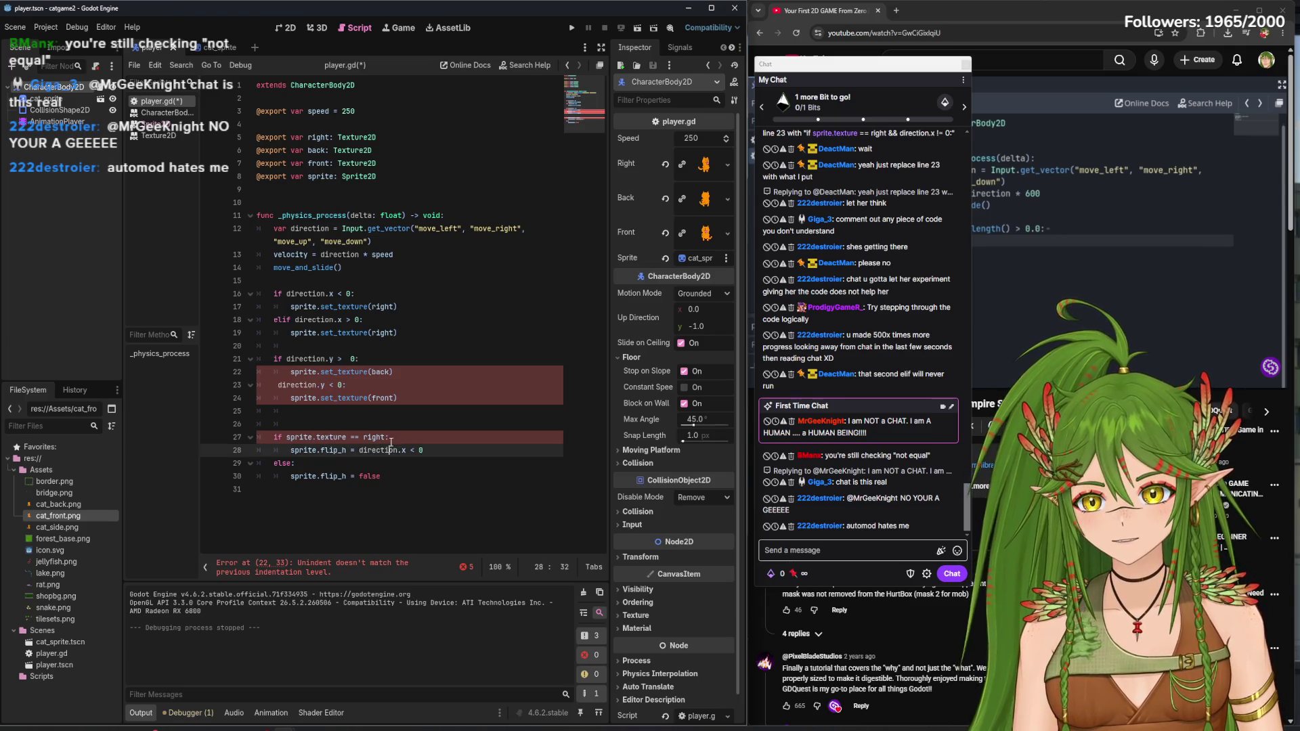
pyautogui.click(347, 360)
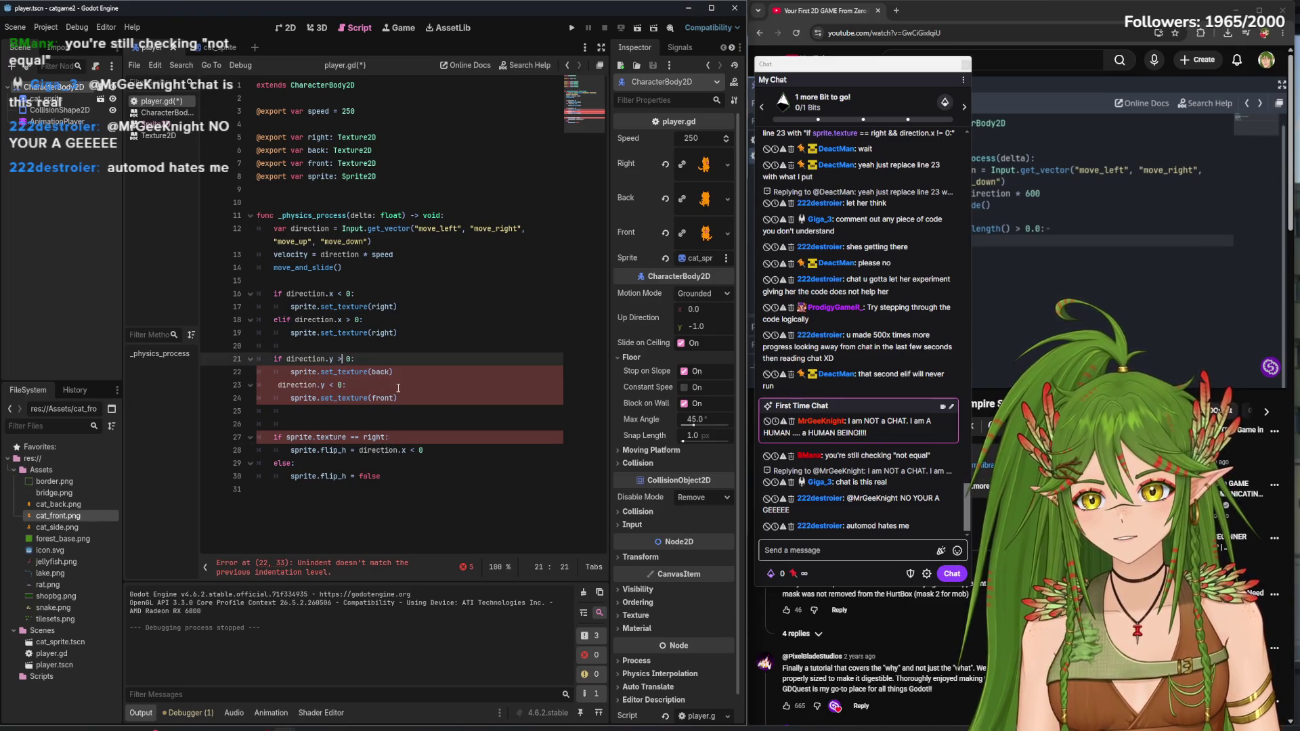
pyautogui.click(403, 413)
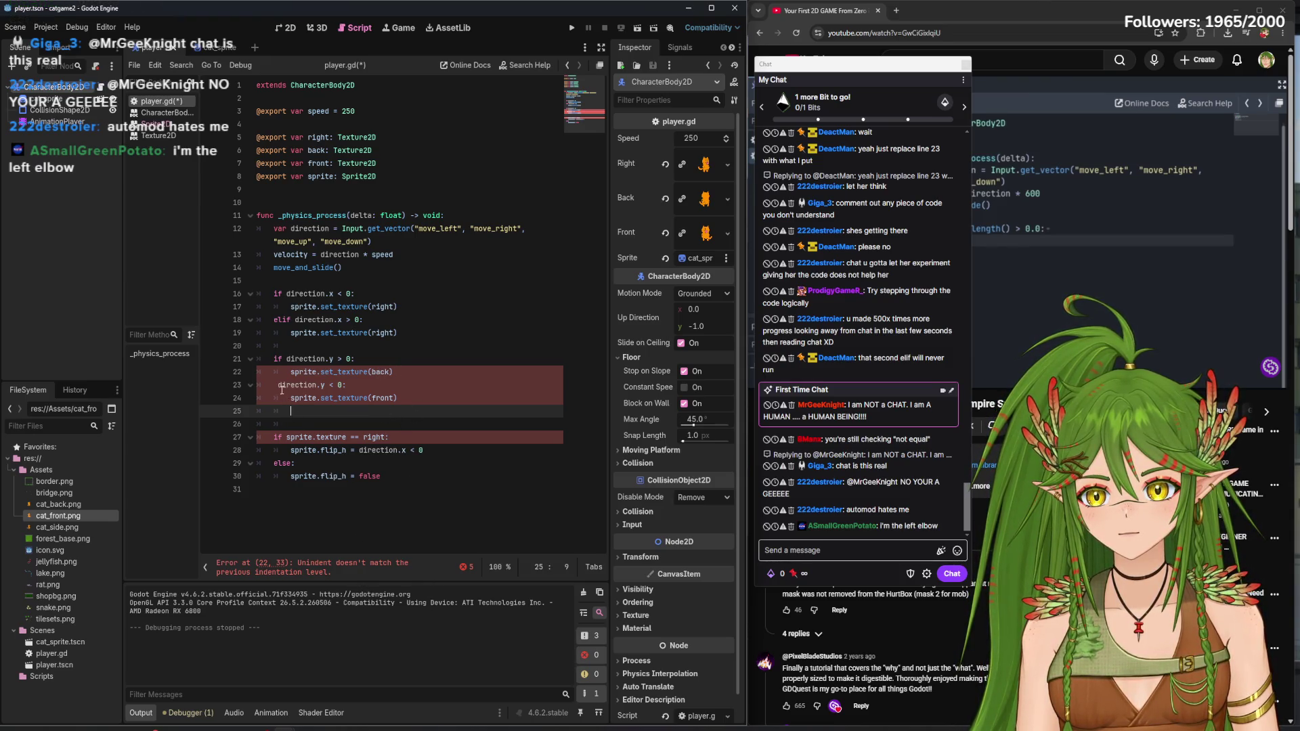
pyautogui.press('Up')
pyautogui.press('Up')
pyautogui.press('Home')
pyautogui.write('elif')
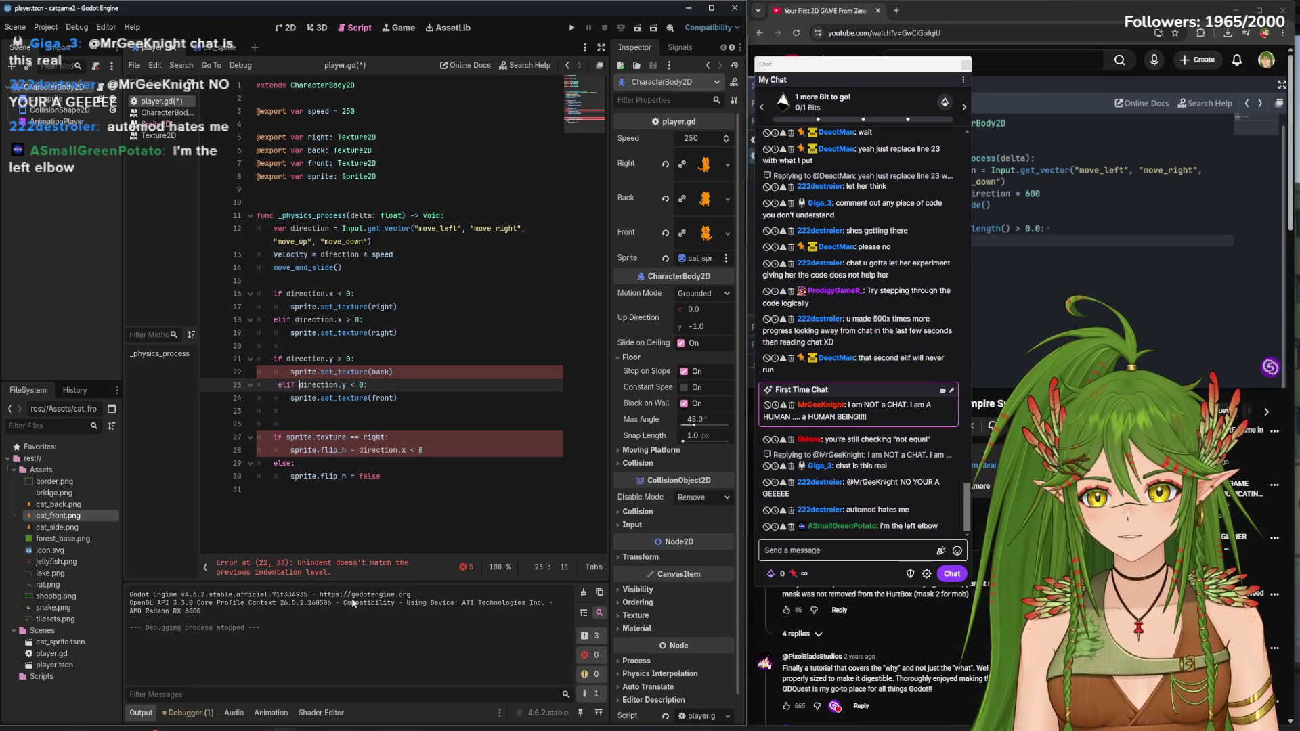
pyautogui.press('Home')
pyautogui.press('BackSpace')
pyautogui.click(430, 409)
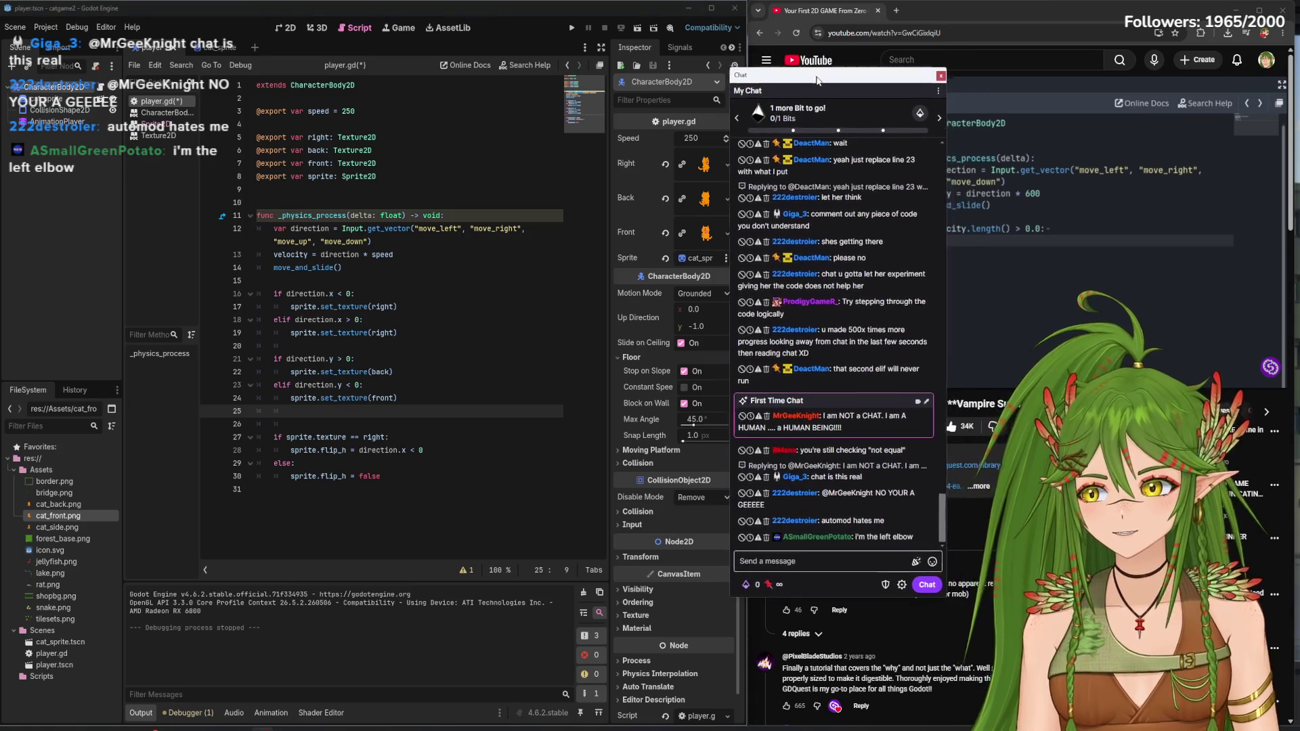
# Run the game, walk the cat down, right and left to test textures and flipping, then close
pyautogui.click(637, 28)
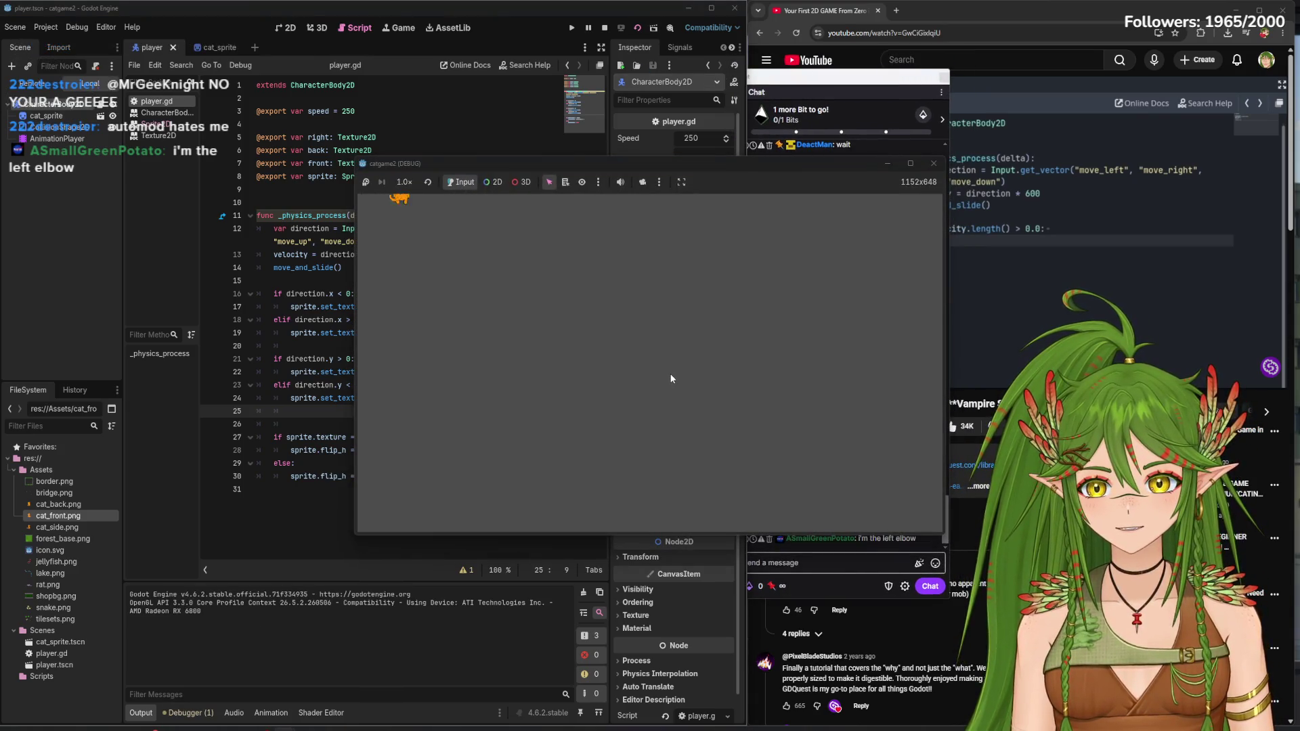
pyautogui.press('Down')
pyautogui.press('Right')
pyautogui.press('Down')
pyautogui.press('Left')
pyautogui.press('Right')
pyautogui.press('Left')
pyautogui.press('Right')
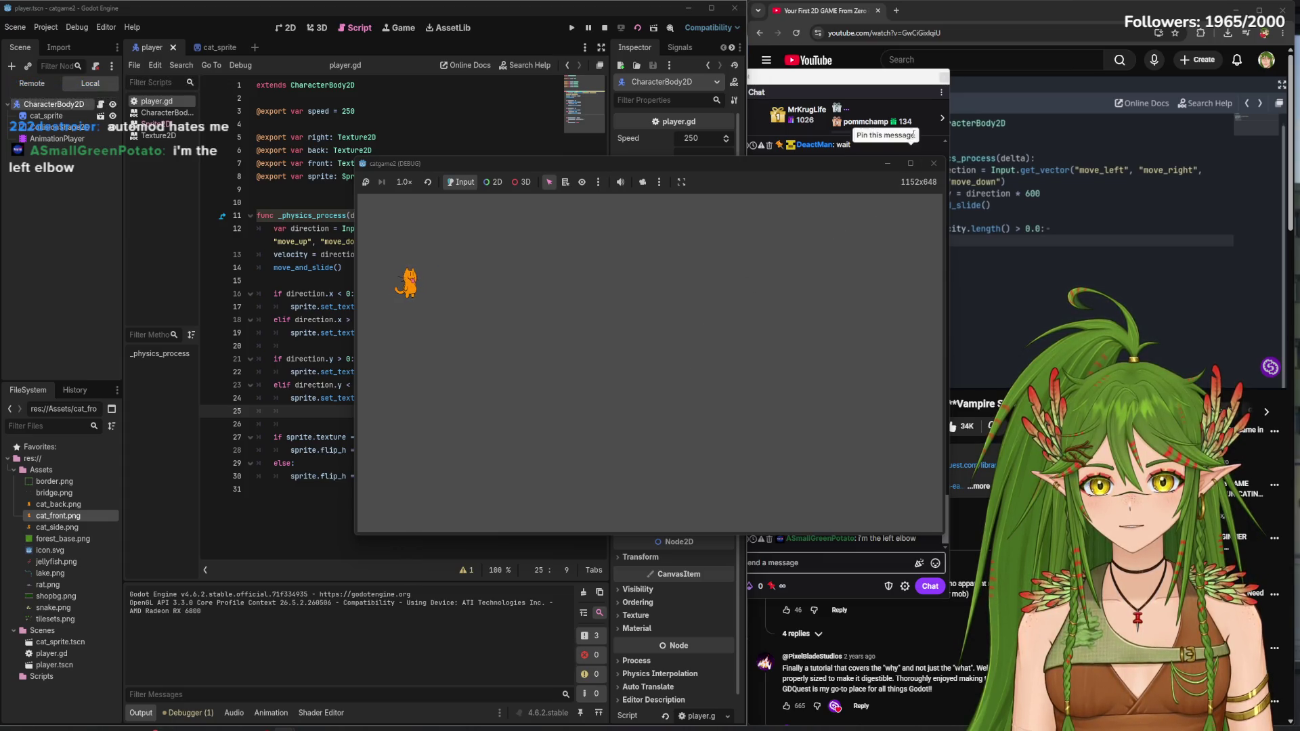
pyautogui.click(933, 165)
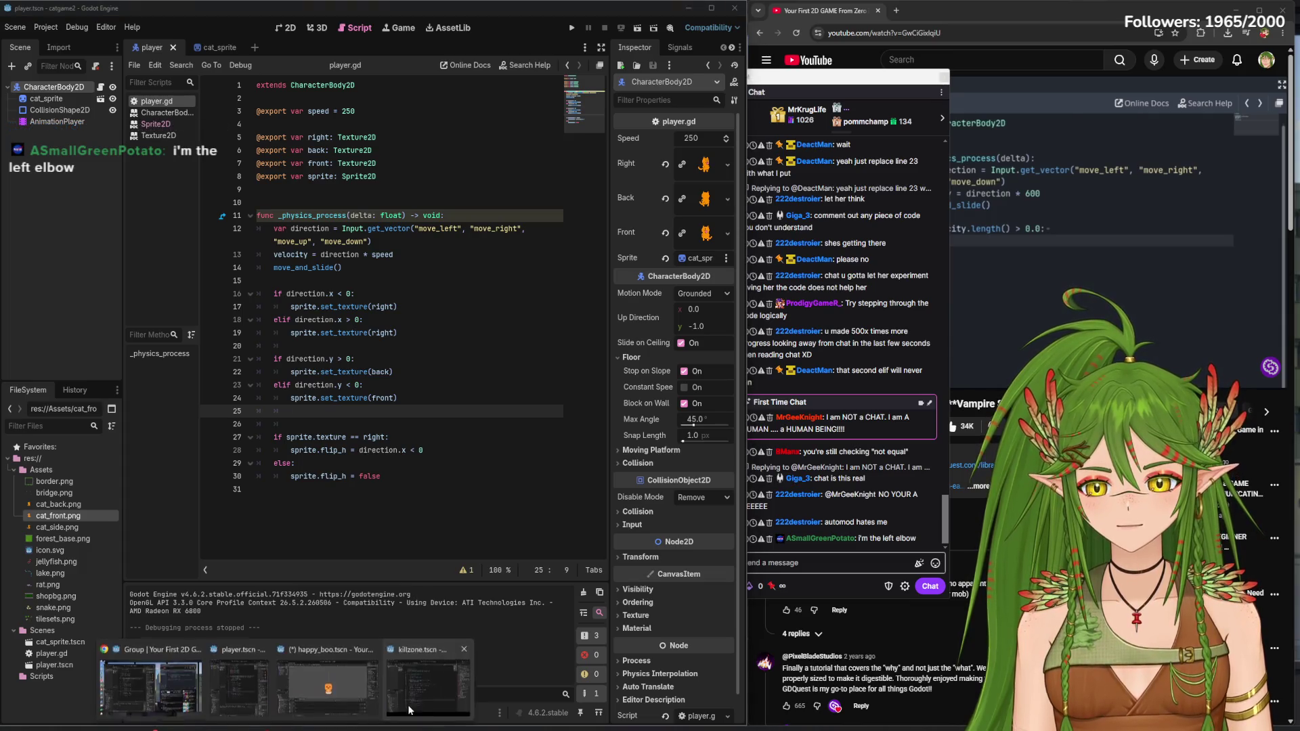
pyautogui.hotkey('alt', 'Tab')
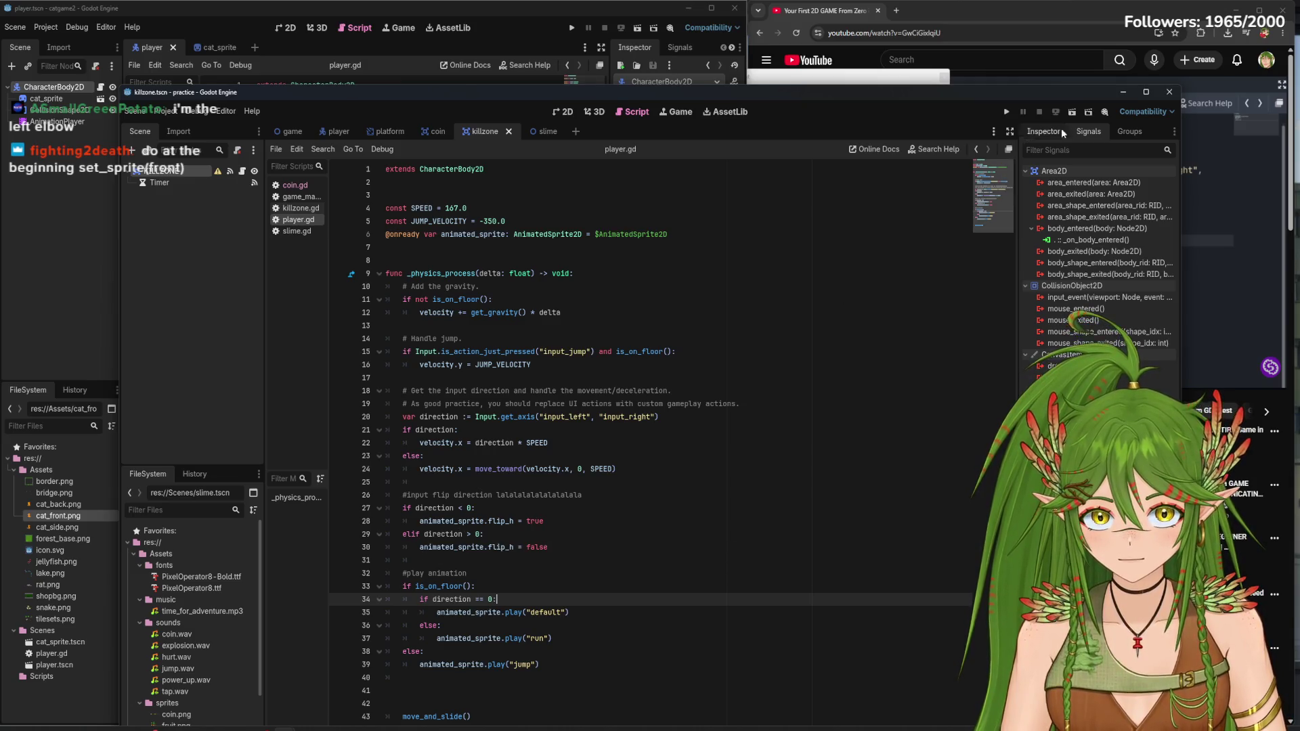
pyautogui.click(1007, 111)
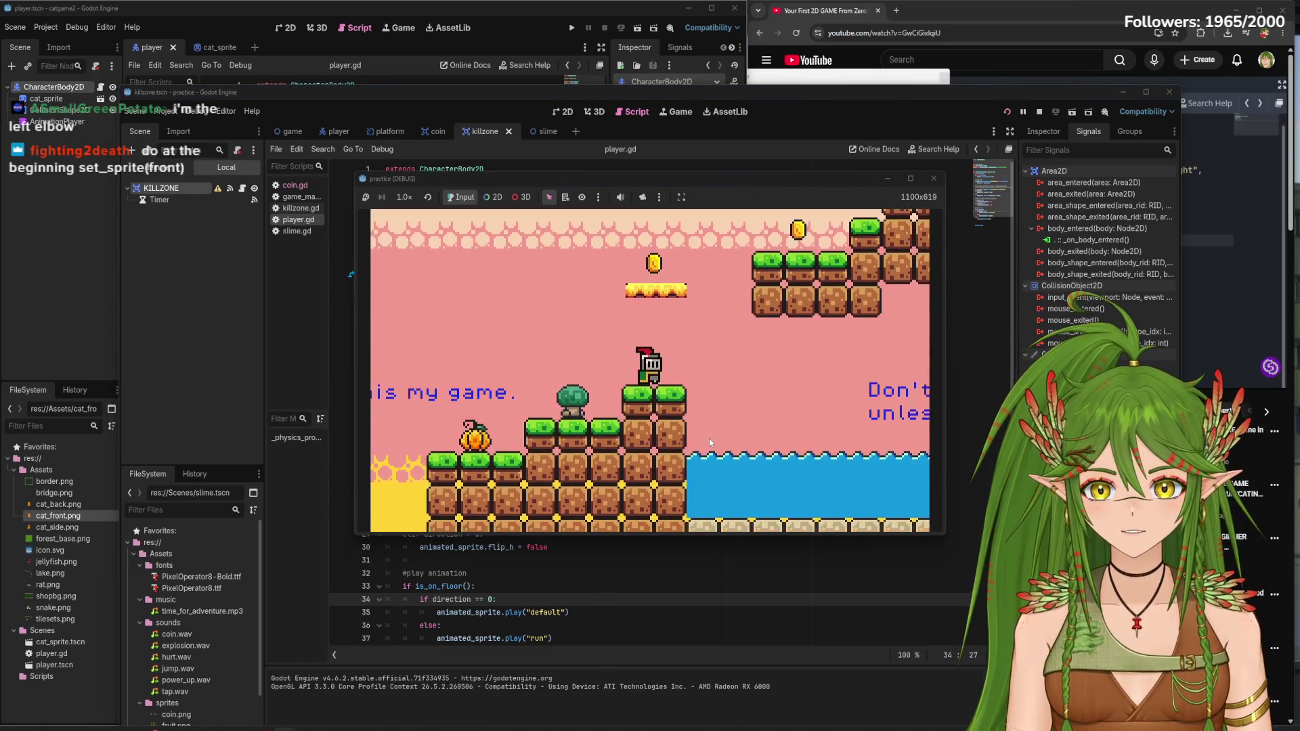
pyautogui.press('Left')
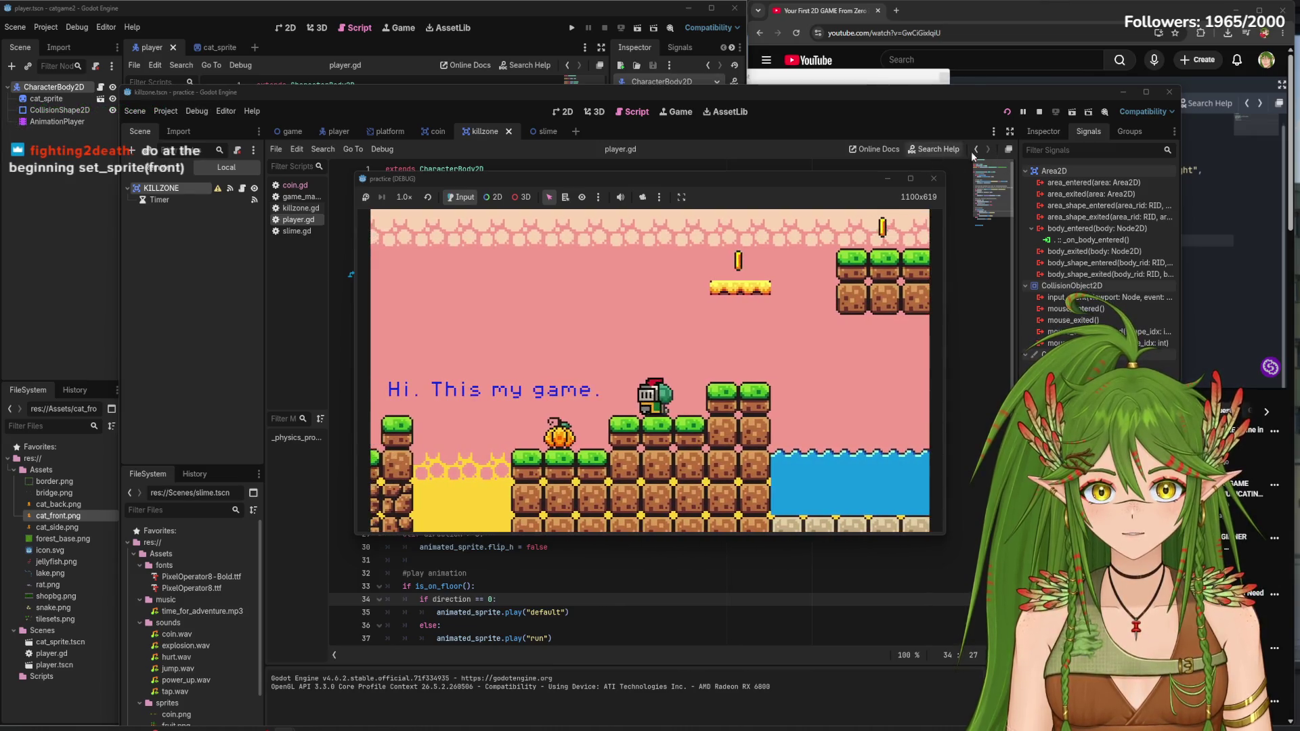
pyautogui.click(934, 178)
pyautogui.scroll(-2, 616, 556)
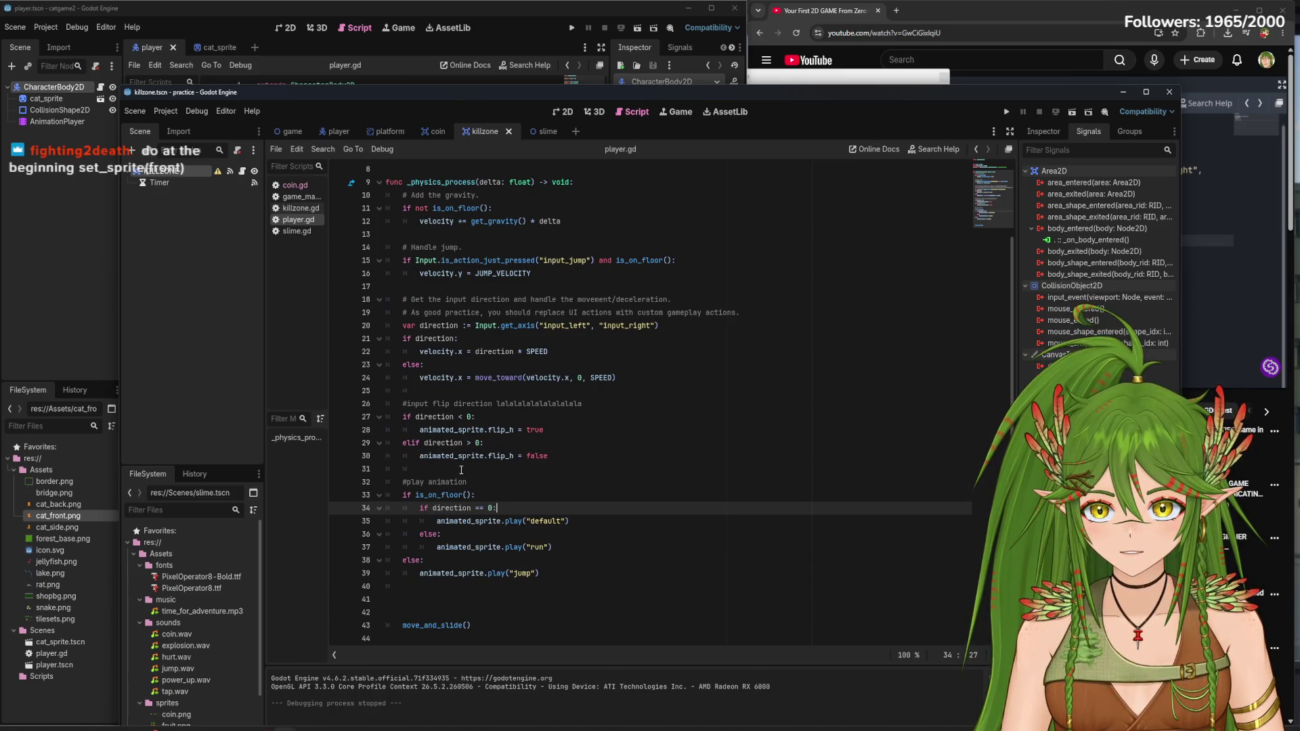
pyautogui.moveTo(1127, 93); pyautogui.dragTo(1120, 119)
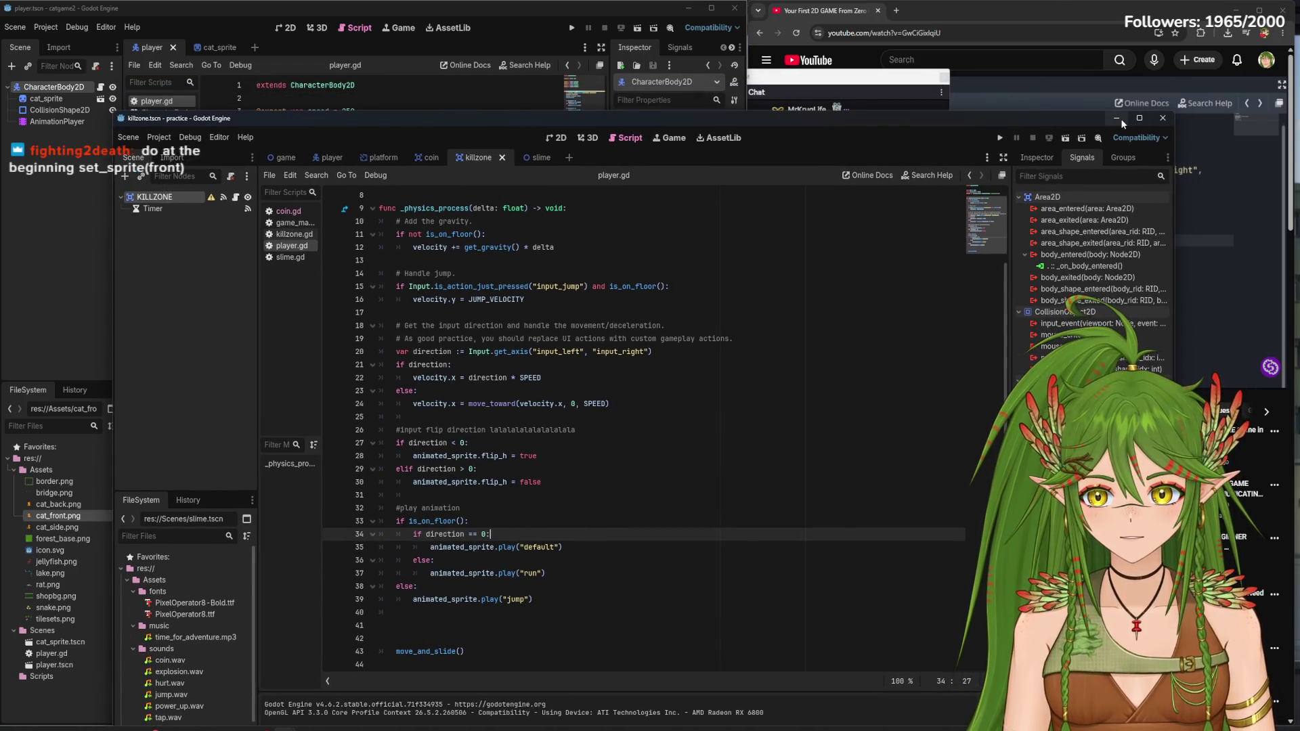
pyautogui.click(1121, 120)
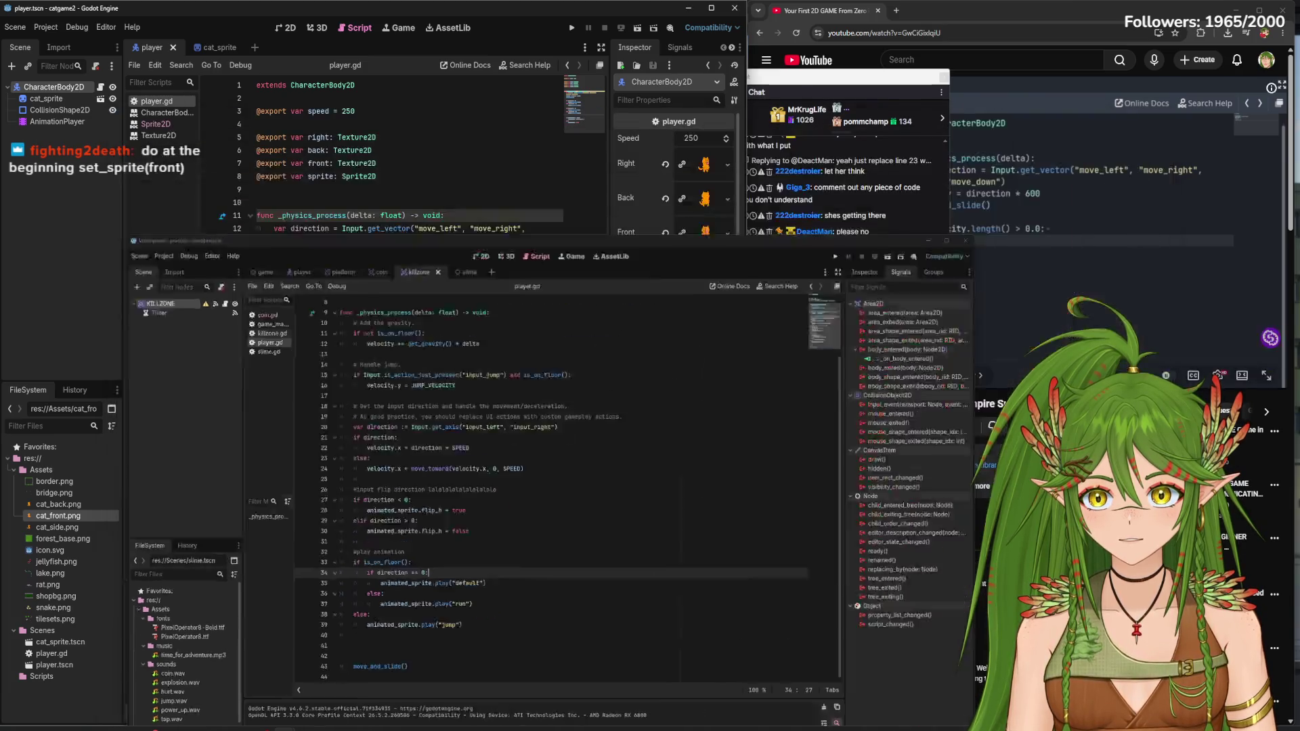
pyautogui.moveTo(846, 76); pyautogui.dragTo(887, 74)
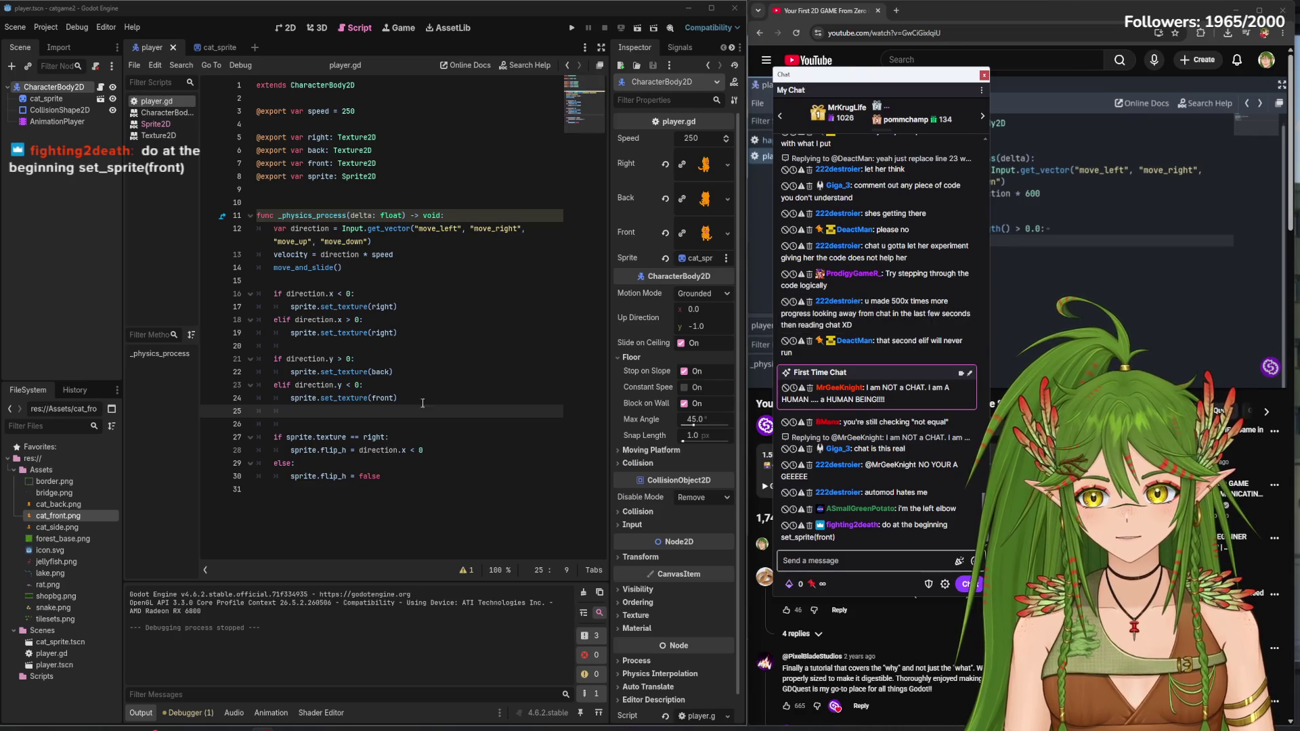
pyautogui.click(280, 150)
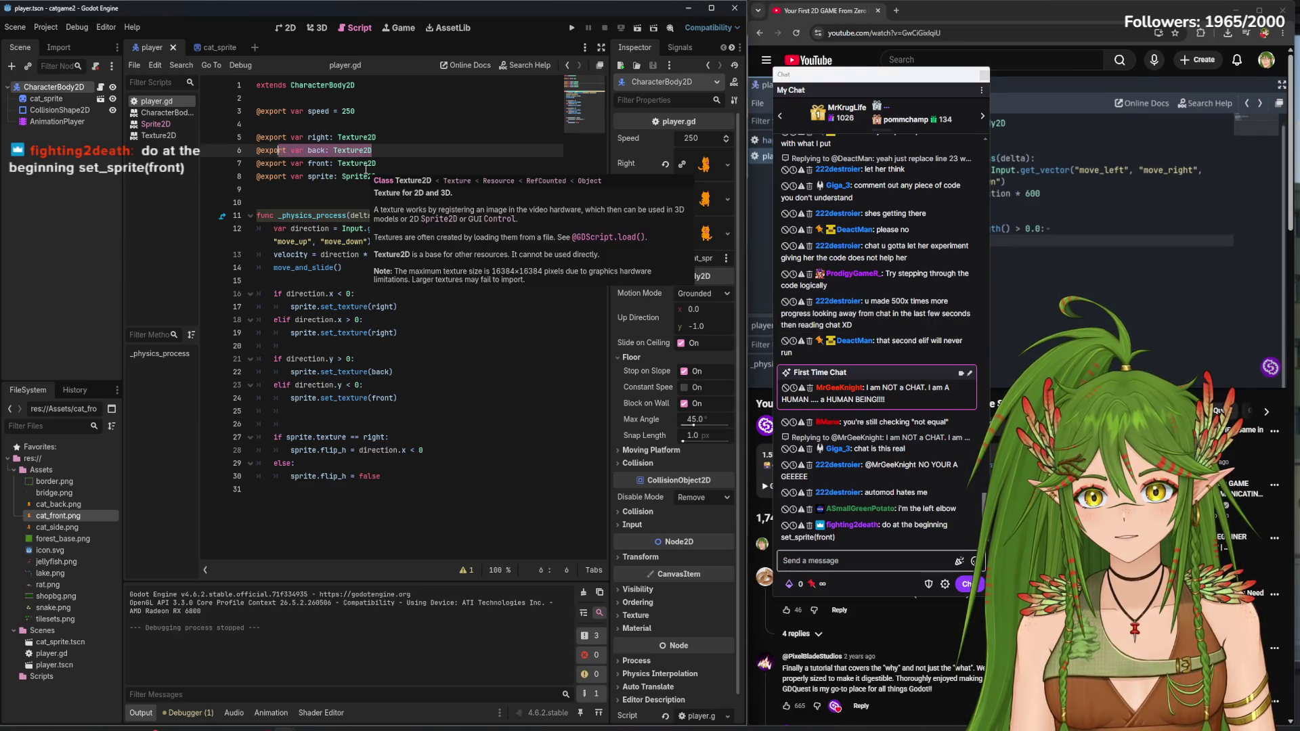
pyautogui.click(366, 151)
pyautogui.hotkey('shift', 'Down')
pyautogui.hotkey('shift', 'Down')
pyautogui.hotkey('shift', 'Down')
pyautogui.press('Down')
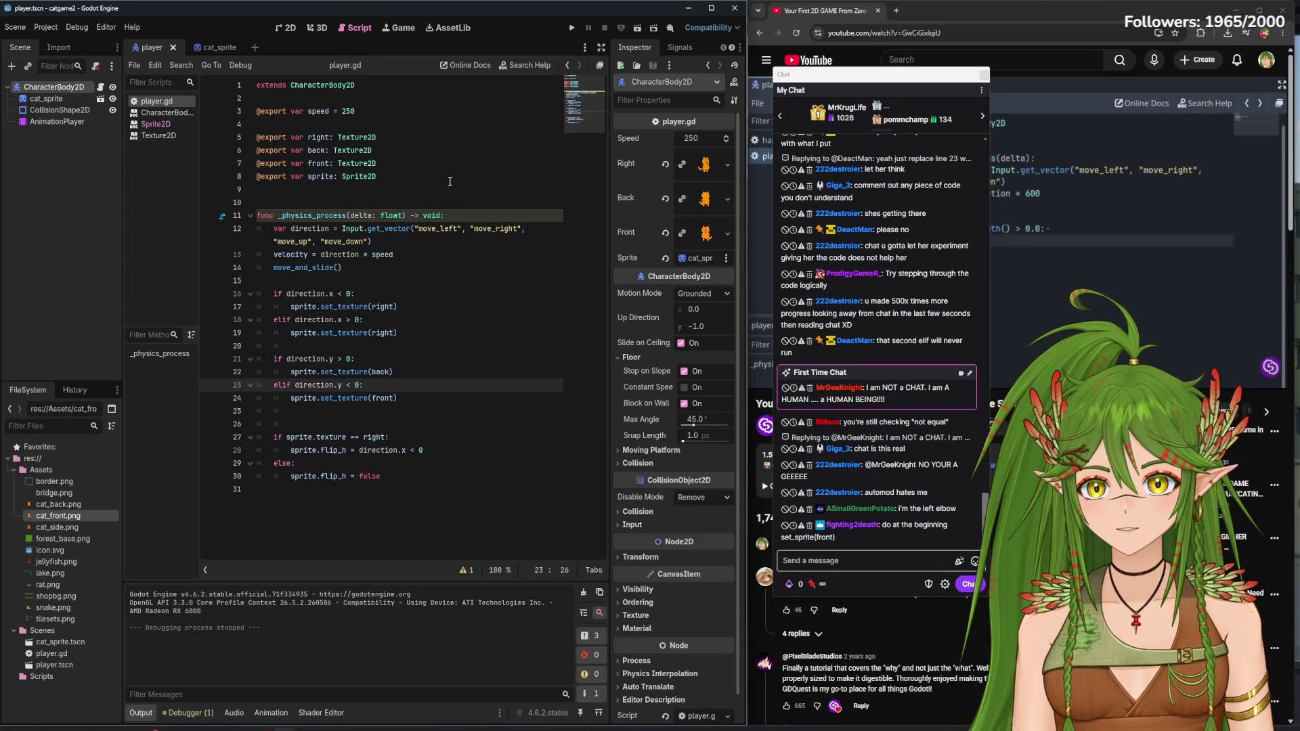
pyautogui.click(207, 47)
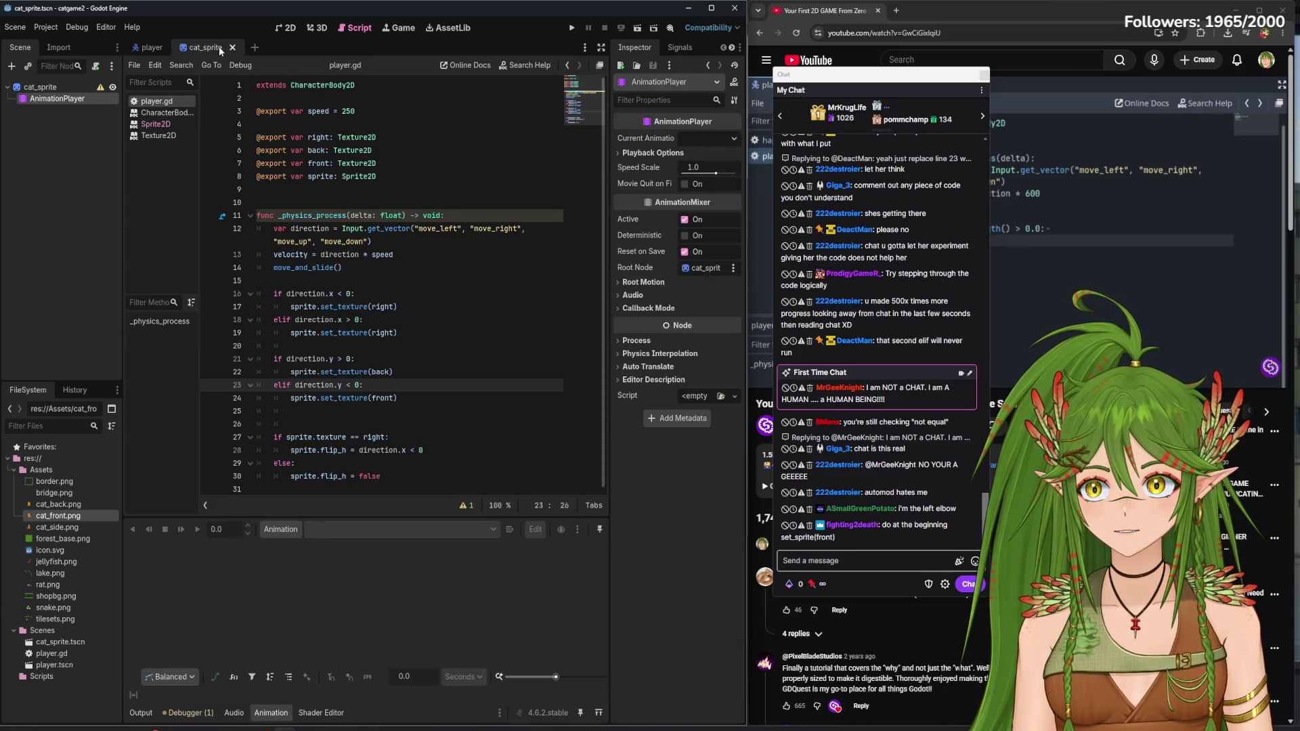
pyautogui.click(142, 47)
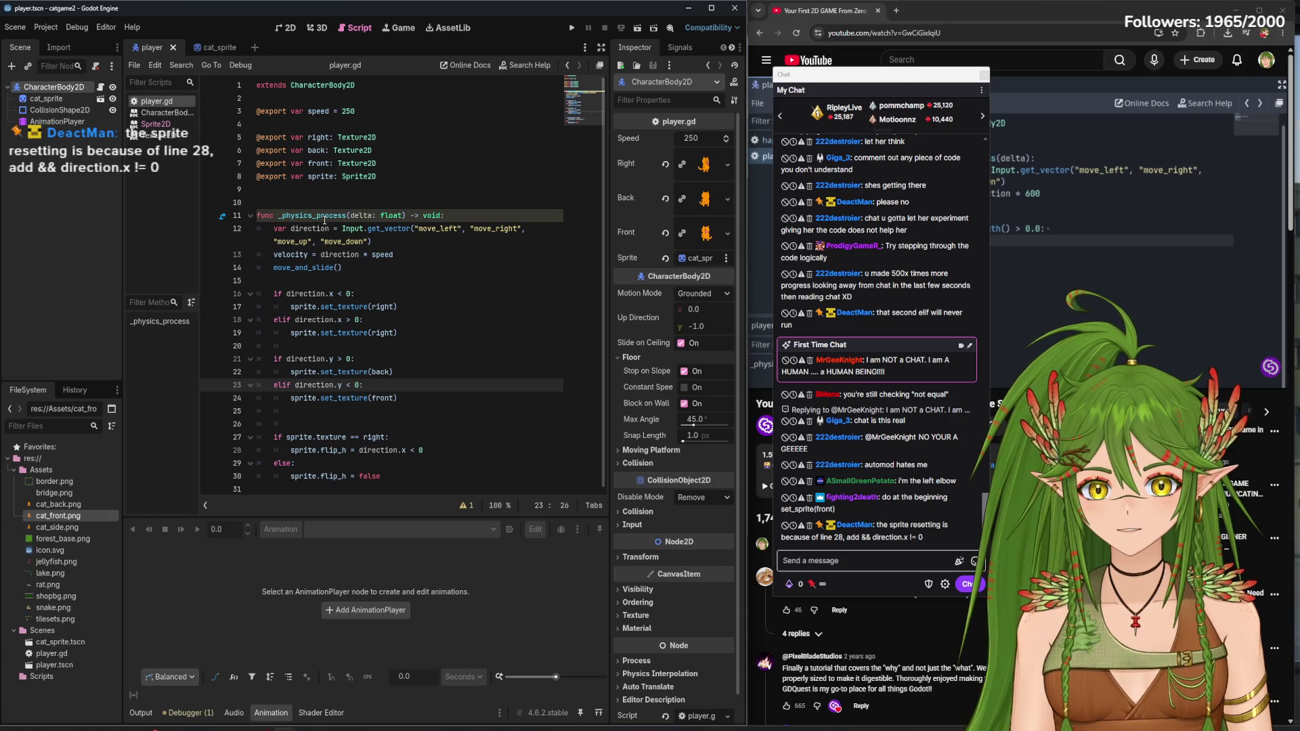
# Make both the flip_h condition and the first direction check use direction.x != 0
pyautogui.moveTo(324, 220)
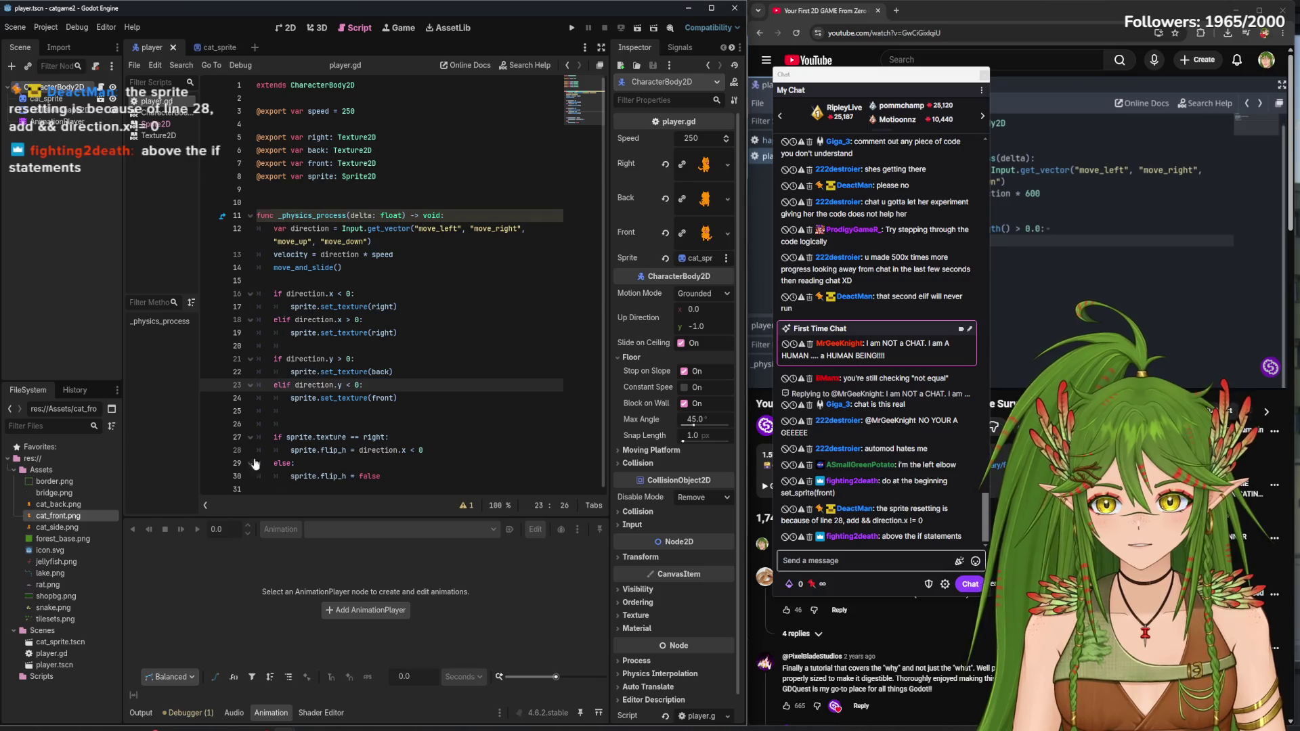
pyautogui.click(413, 452)
pyautogui.write('!=')
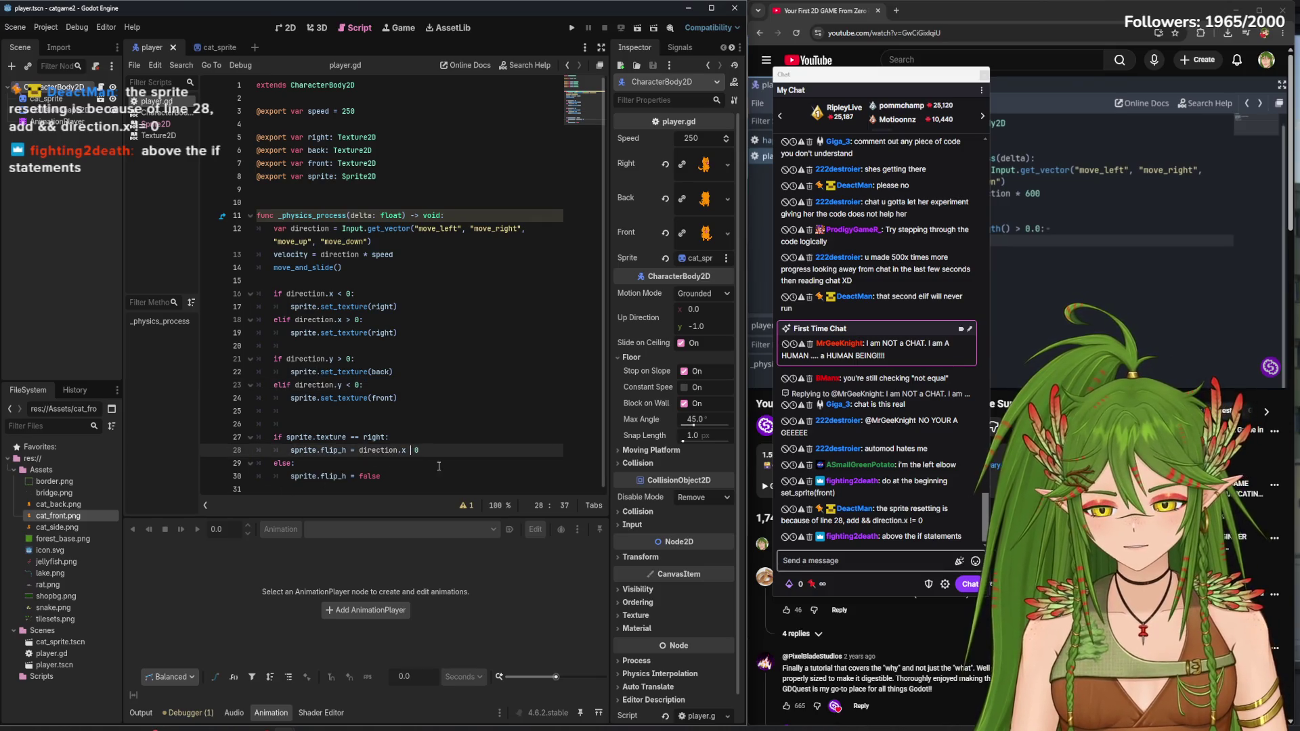
pyautogui.click(342, 293)
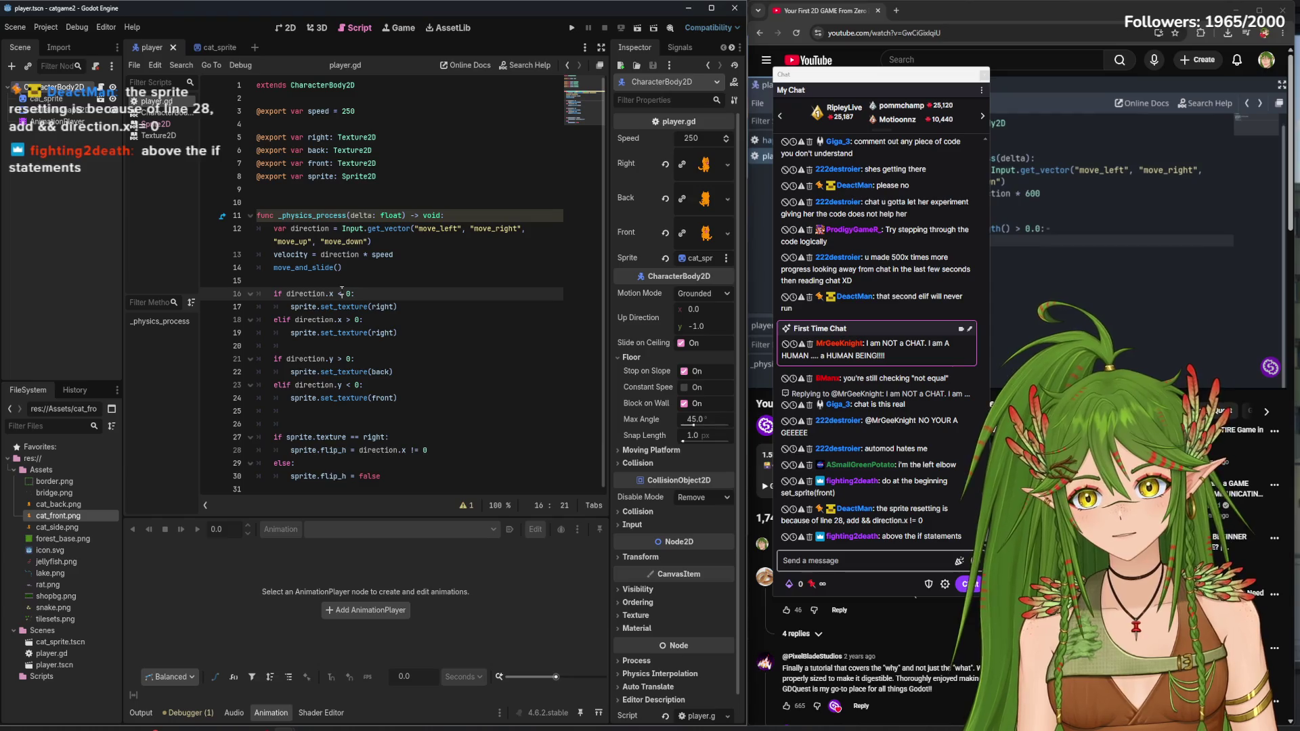
pyautogui.press('BackSpace')
pyautogui.write('!=')
pyautogui.click(346, 424)
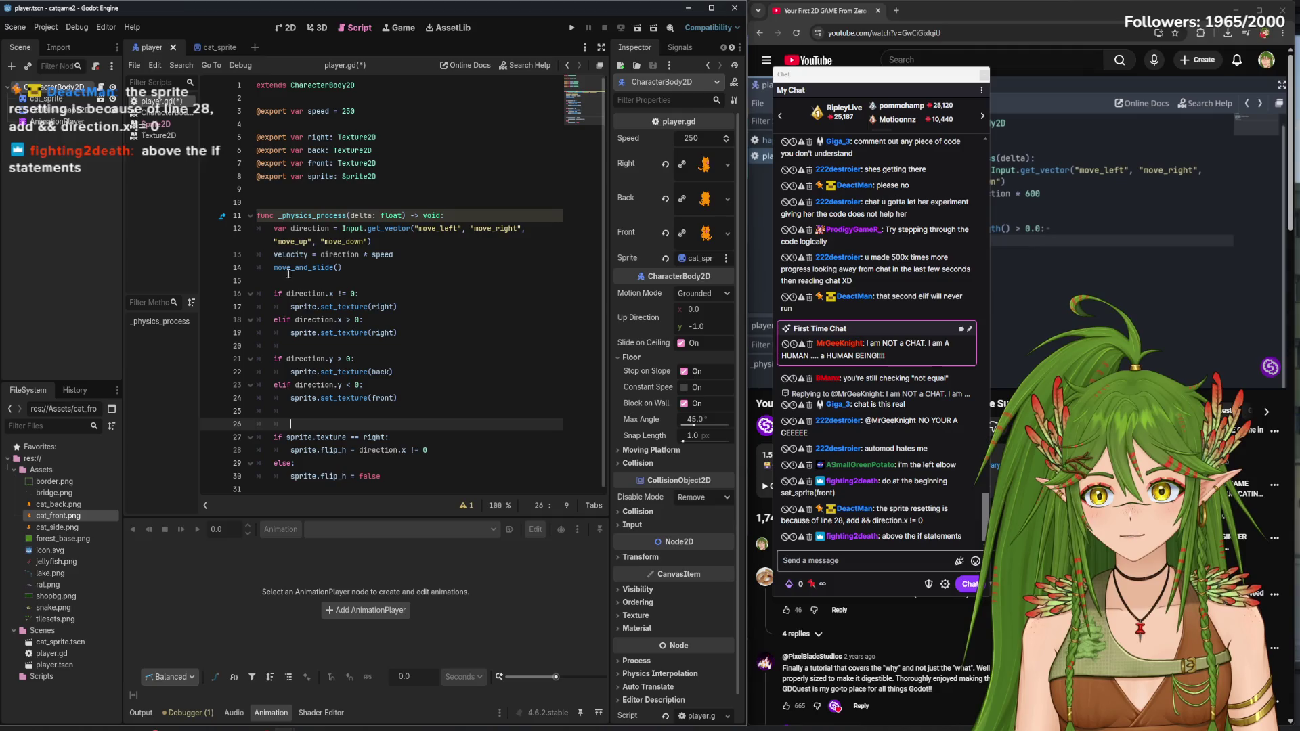
# Add blank lines after move_and_slide(), above the direction checks
pyautogui.click(302, 277)
pyautogui.press('Return')
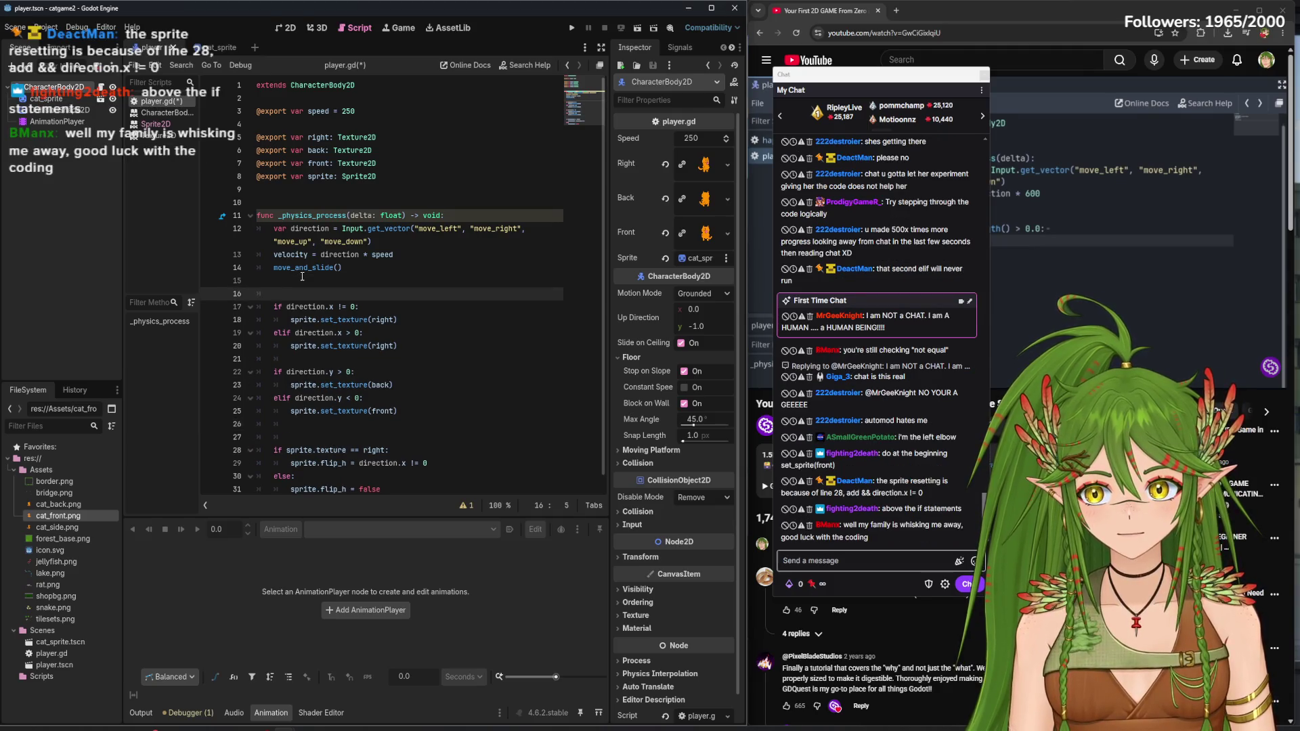
pyautogui.press('Return')
pyautogui.press('Up')
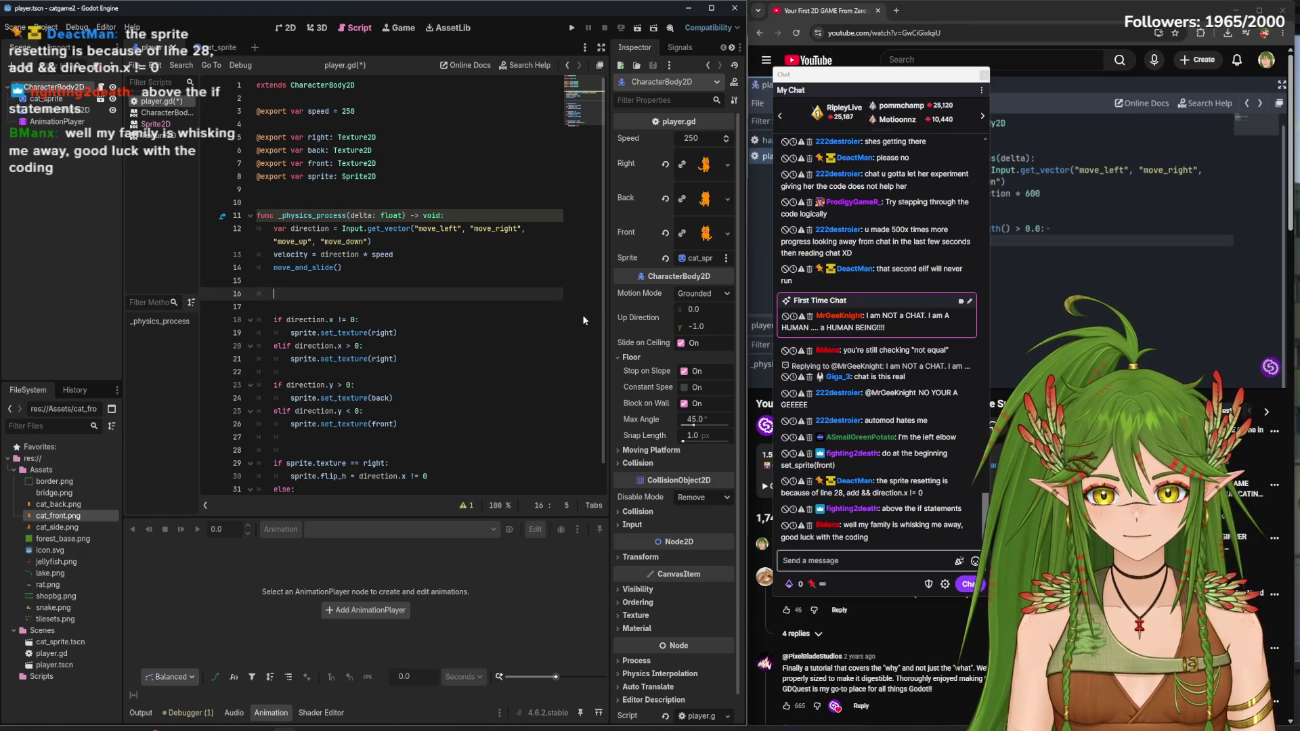
# Write the set_sprite(front) call on the new line after move_and_slide()
pyautogui.write('et_sprite')
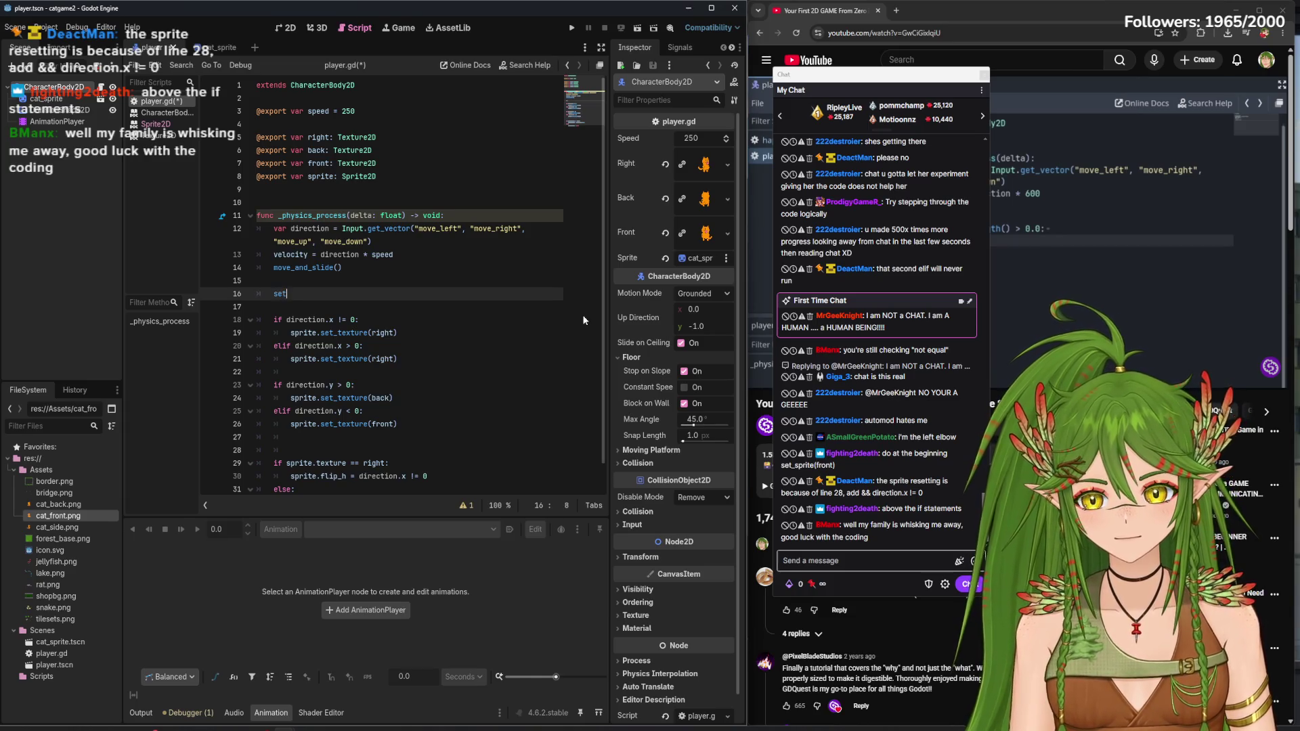
pyautogui.write('(front')
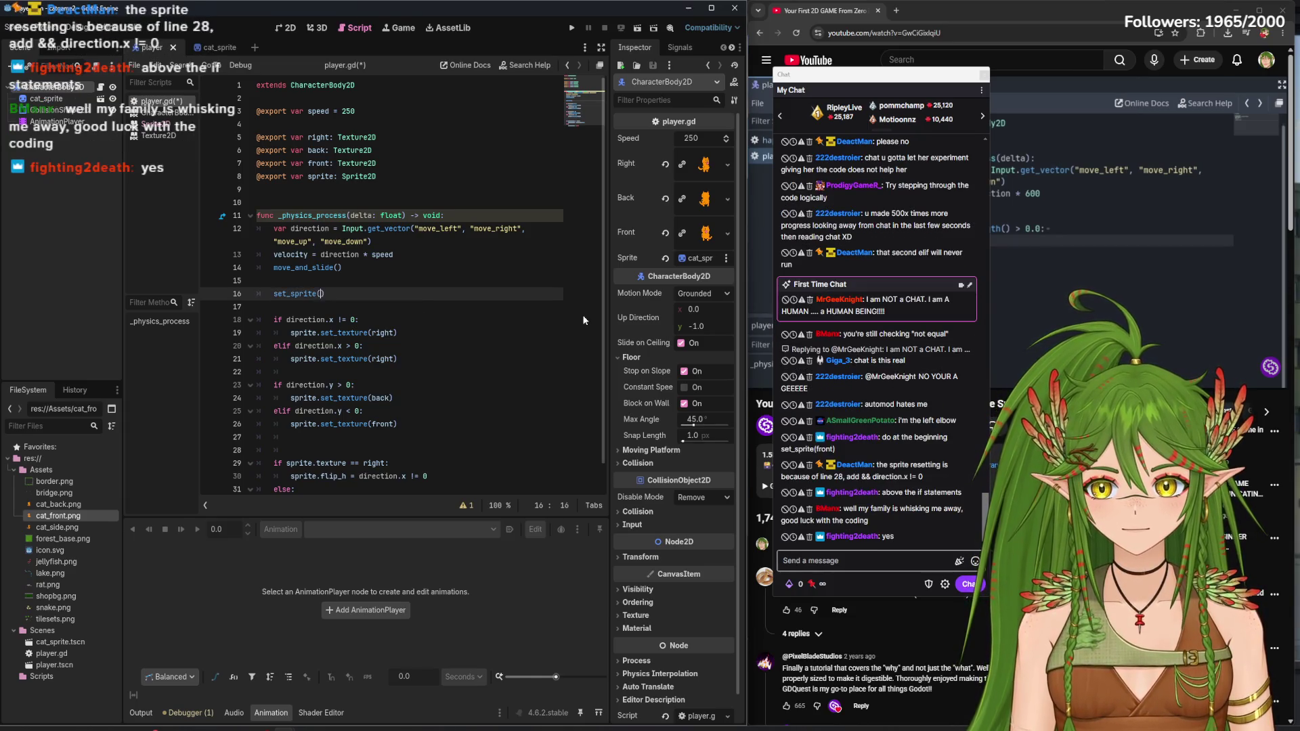
pyautogui.click(440, 437)
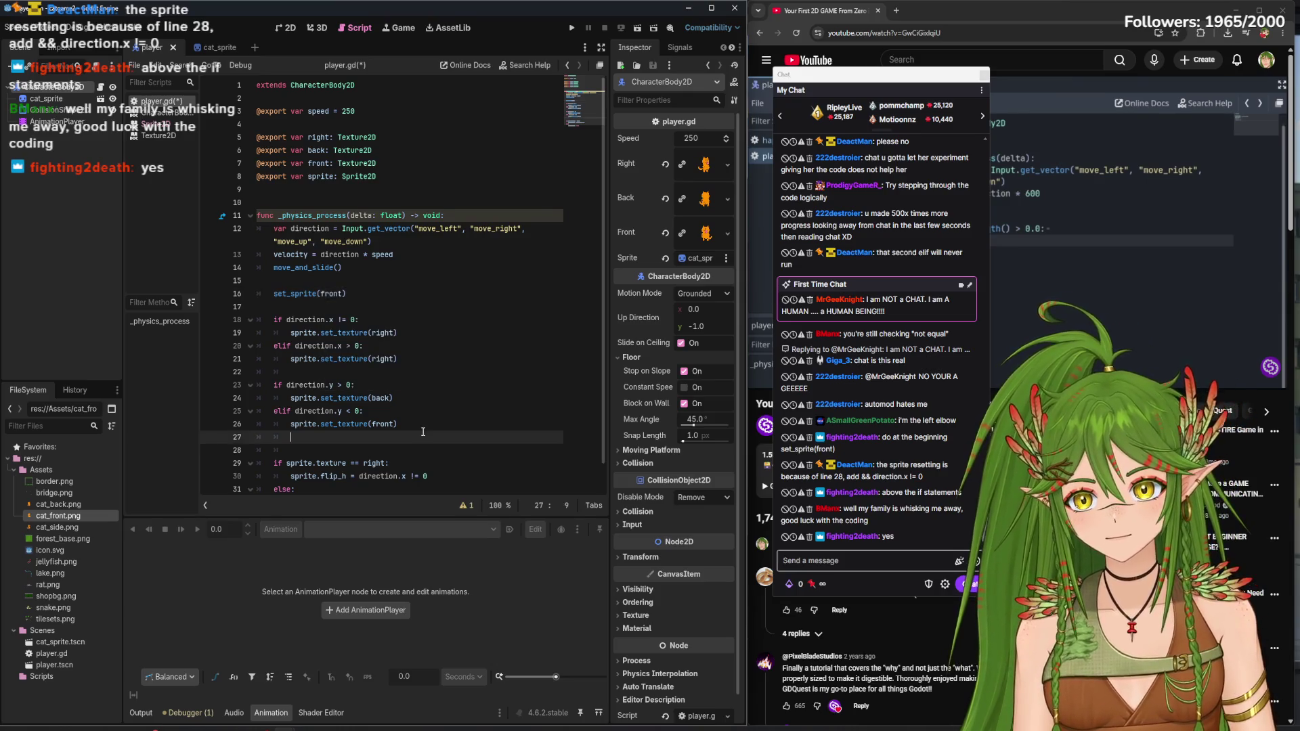
pyautogui.click(377, 291)
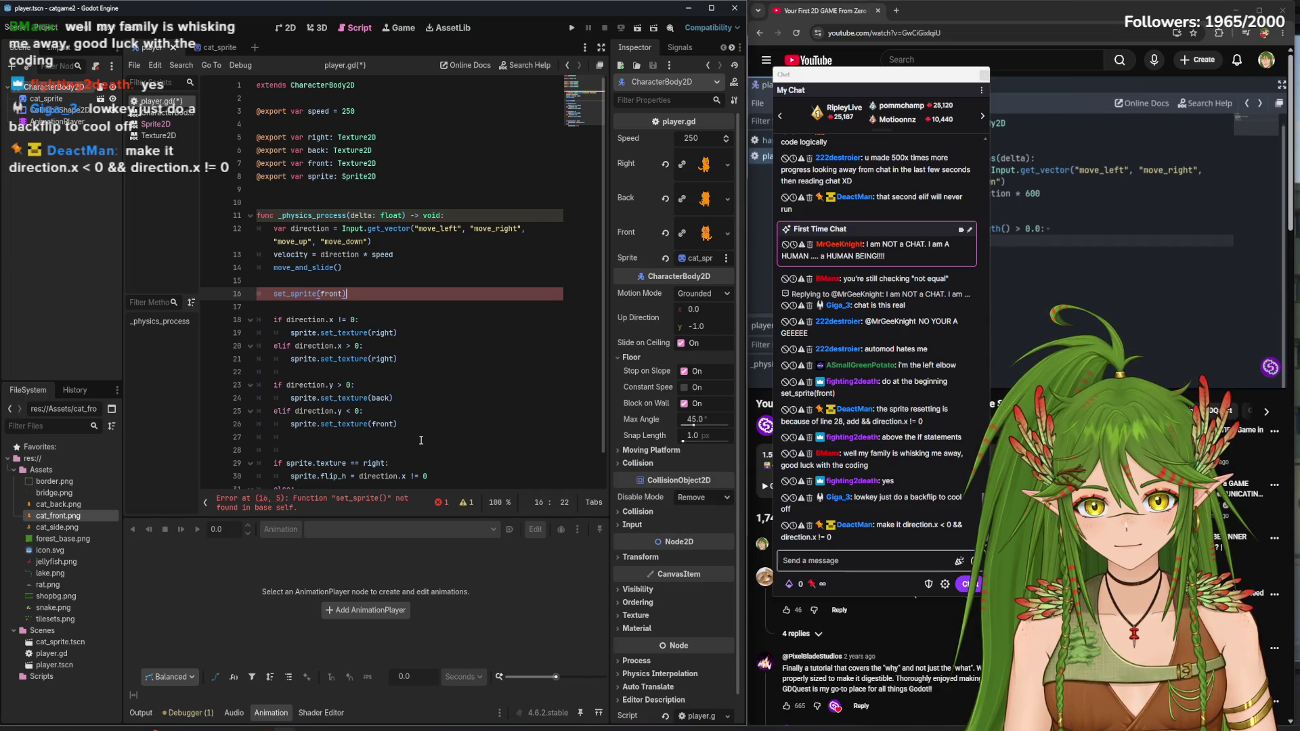
# Try editing the != on line 18, then undo to restore it
pyautogui.click(338, 319)
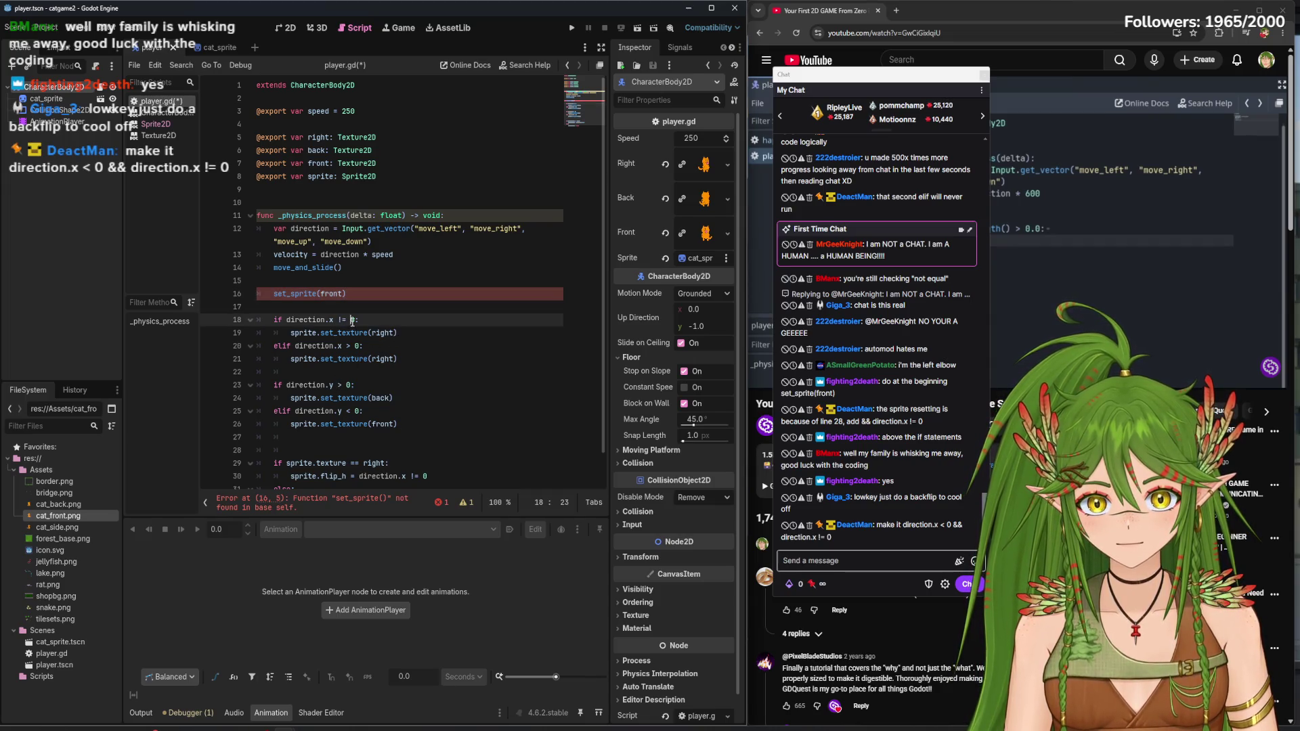
pyautogui.click(352, 346)
pyautogui.click(346, 323)
pyautogui.press('BackSpace')
pyautogui.press('BackSpace')
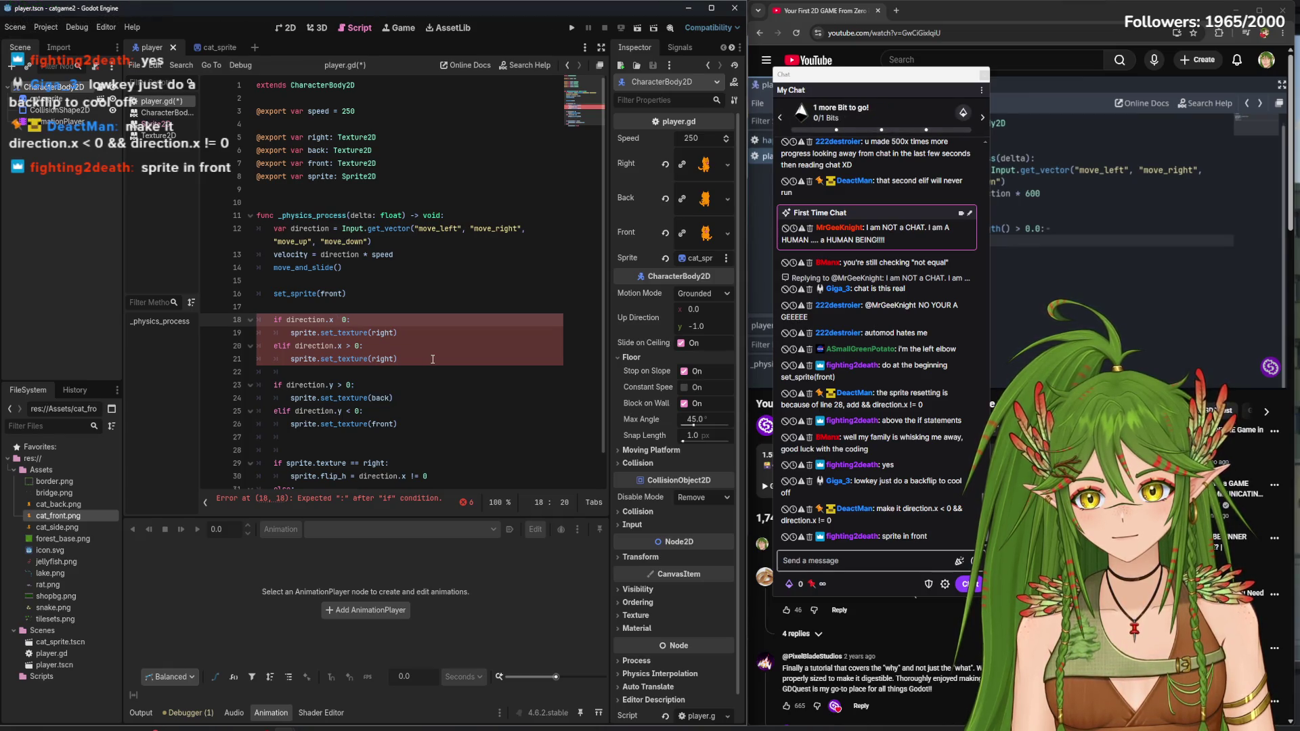
pyautogui.write('!')
pyautogui.press('BackSpace')
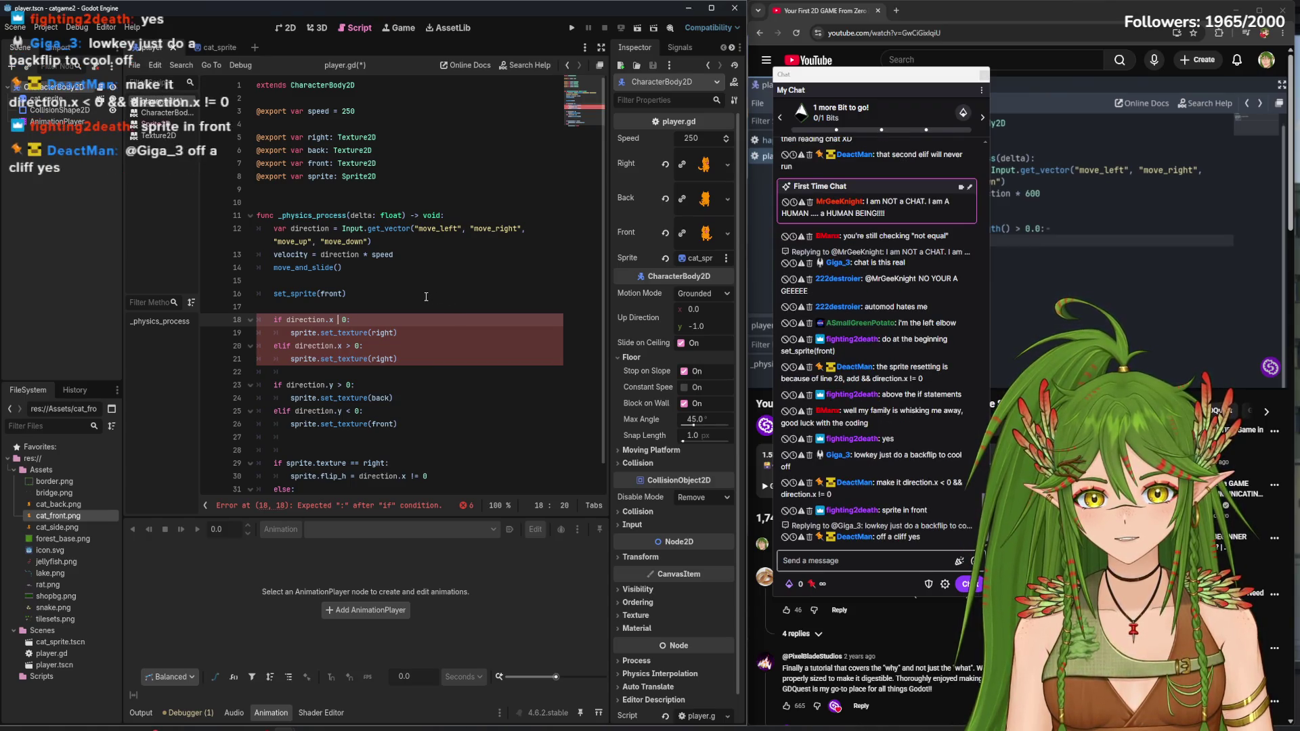
pyautogui.press('Up')
pyautogui.press('Up')
pyautogui.press('Home')
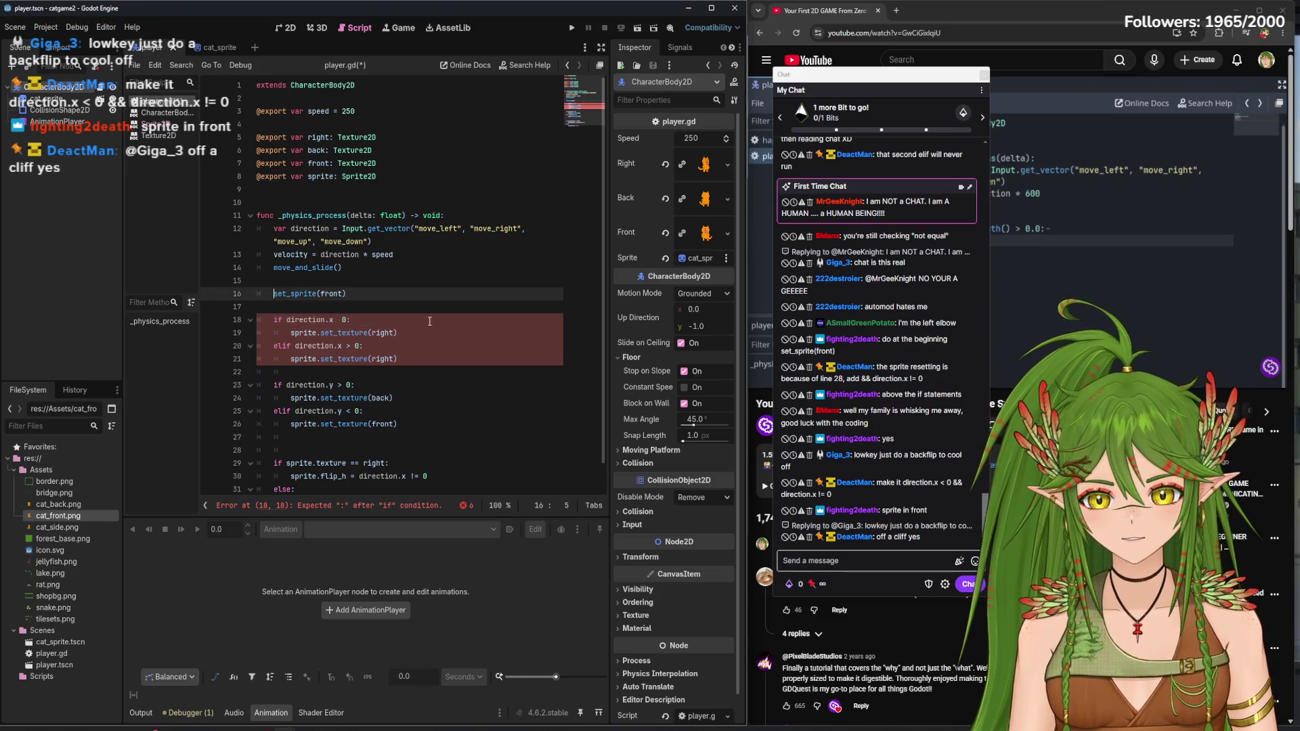
pyautogui.hotkey('ctrl', 'z')
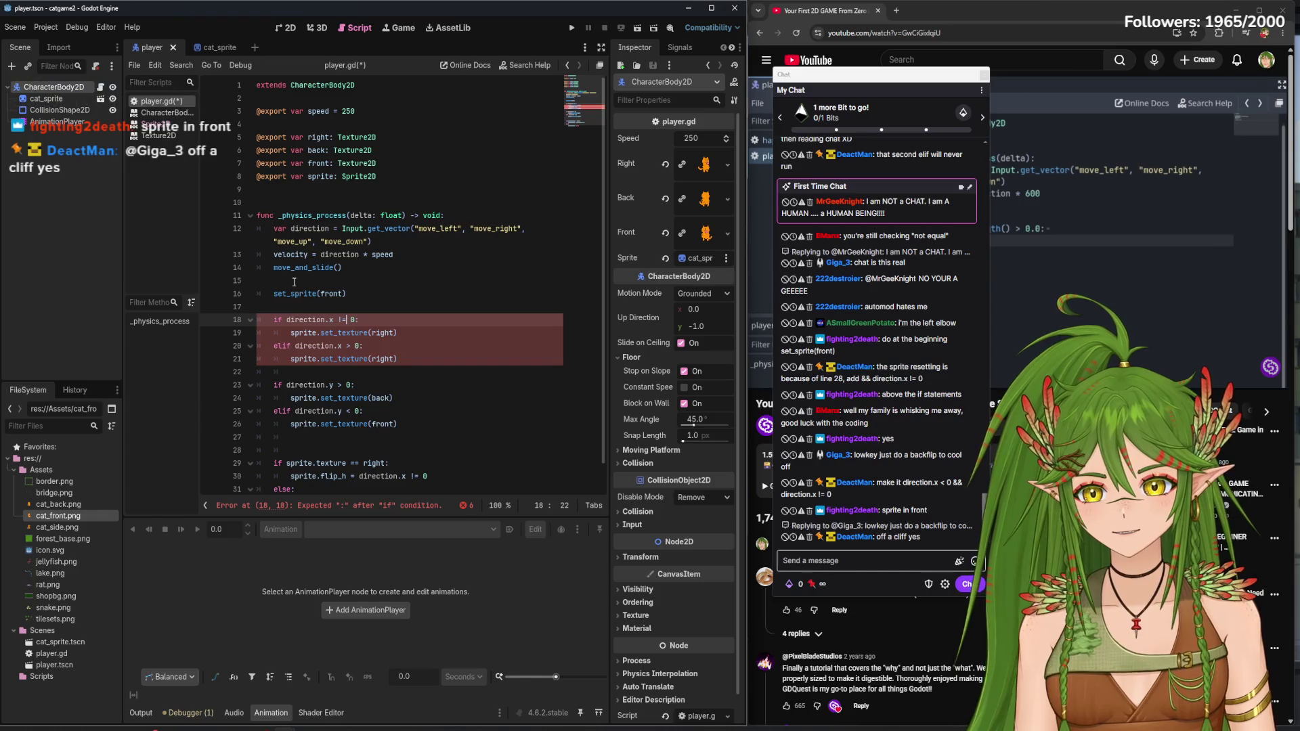
# Prefix the call with 'sprite.' so line 16 reads sprite.set_sprite(front)
pyautogui.click(271, 285)
pyautogui.click(278, 293)
pyautogui.write('sprite.')
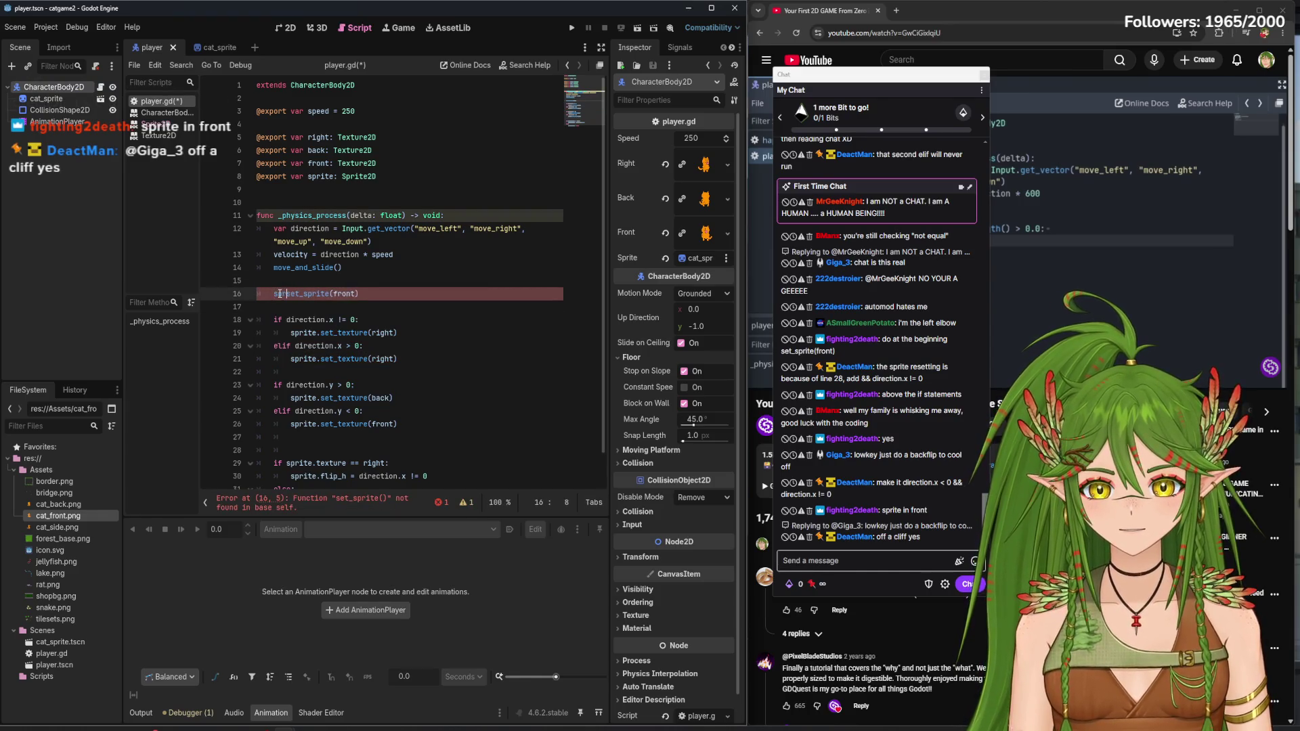
pyautogui.click(346, 425)
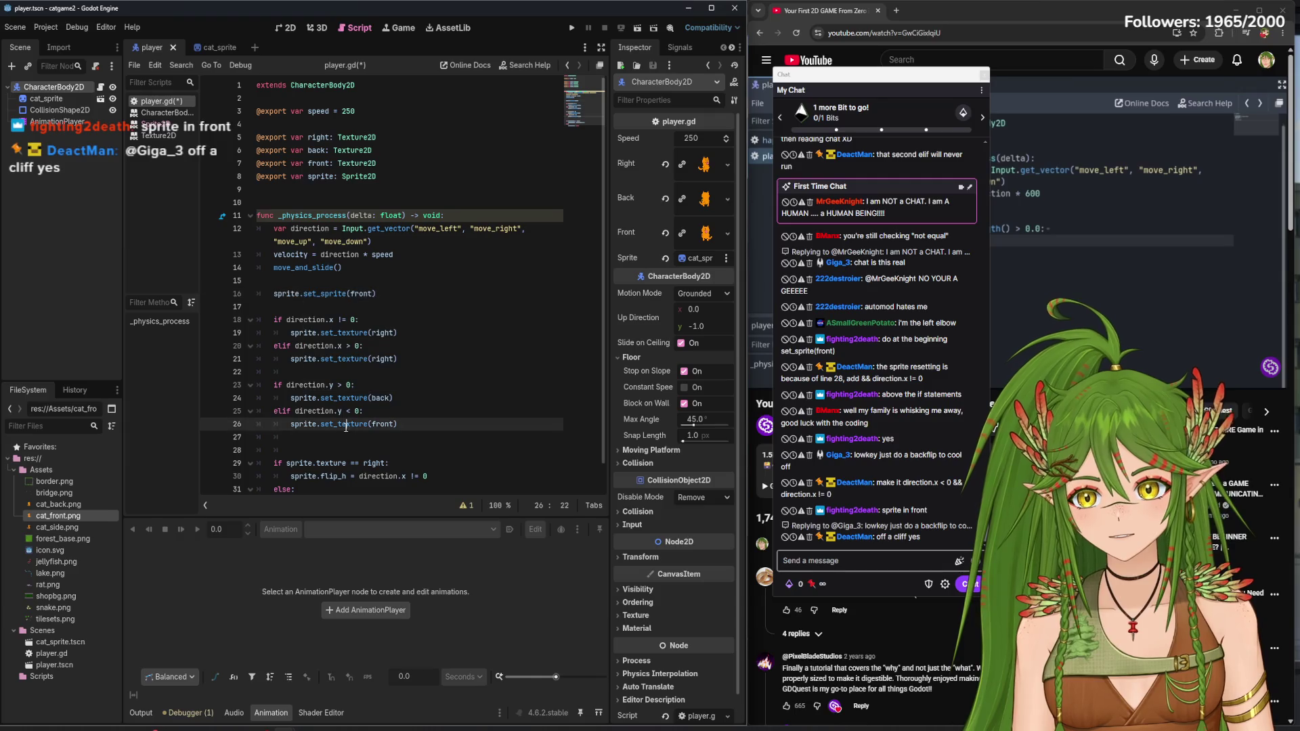
# Check the operators on lines 18 and 20, then run the game, which halts on set_sprite
pyautogui.click(344, 319)
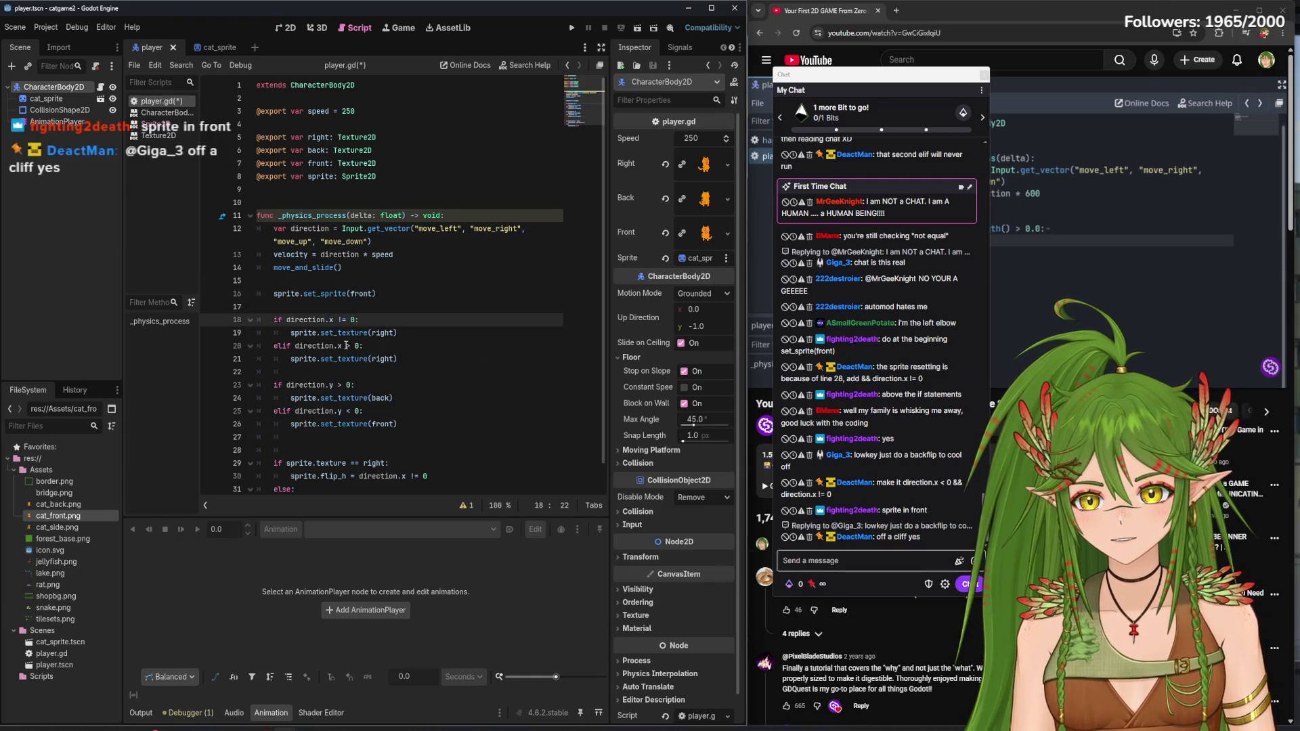
pyautogui.click(347, 345)
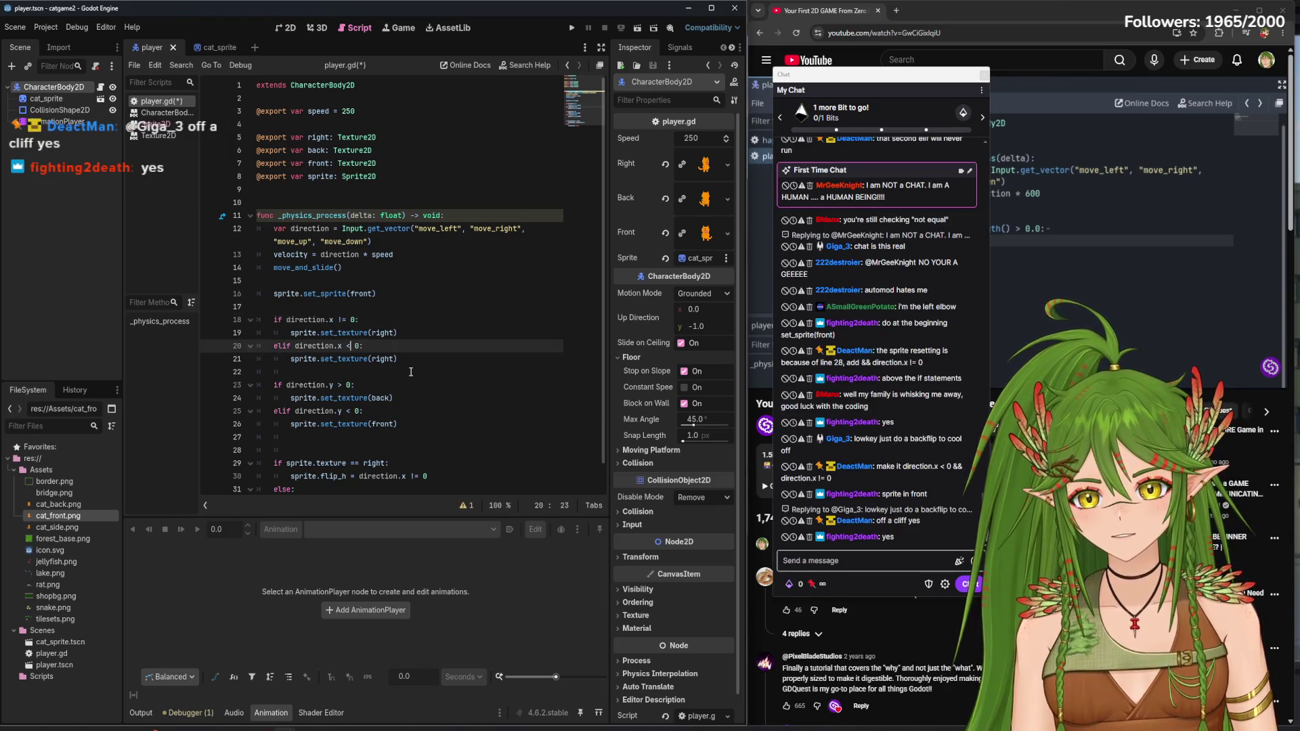
pyautogui.click(624, 27)
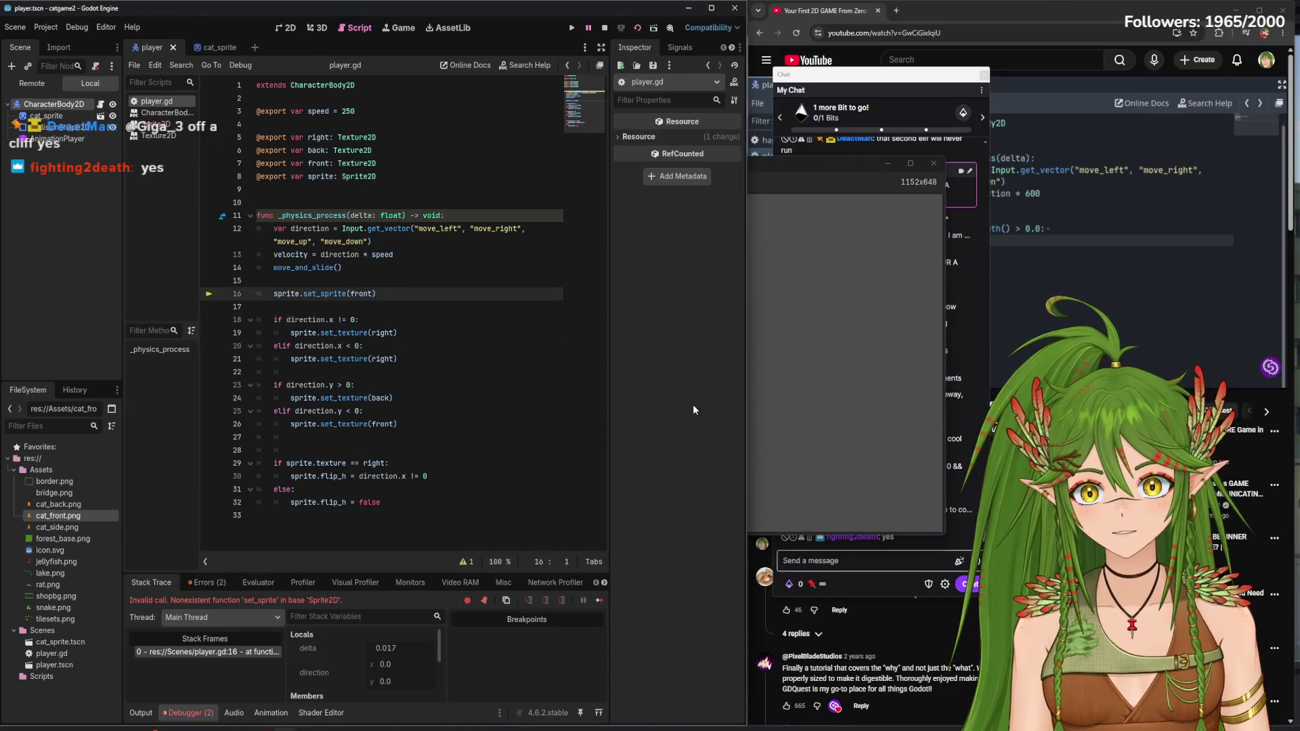
# Close the crashed game and comment out the sprite.set_sprite(front) line
pyautogui.click(934, 163)
pyautogui.click(366, 357)
pyautogui.press('Up')
pyautogui.press('Up')
pyautogui.press('Up')
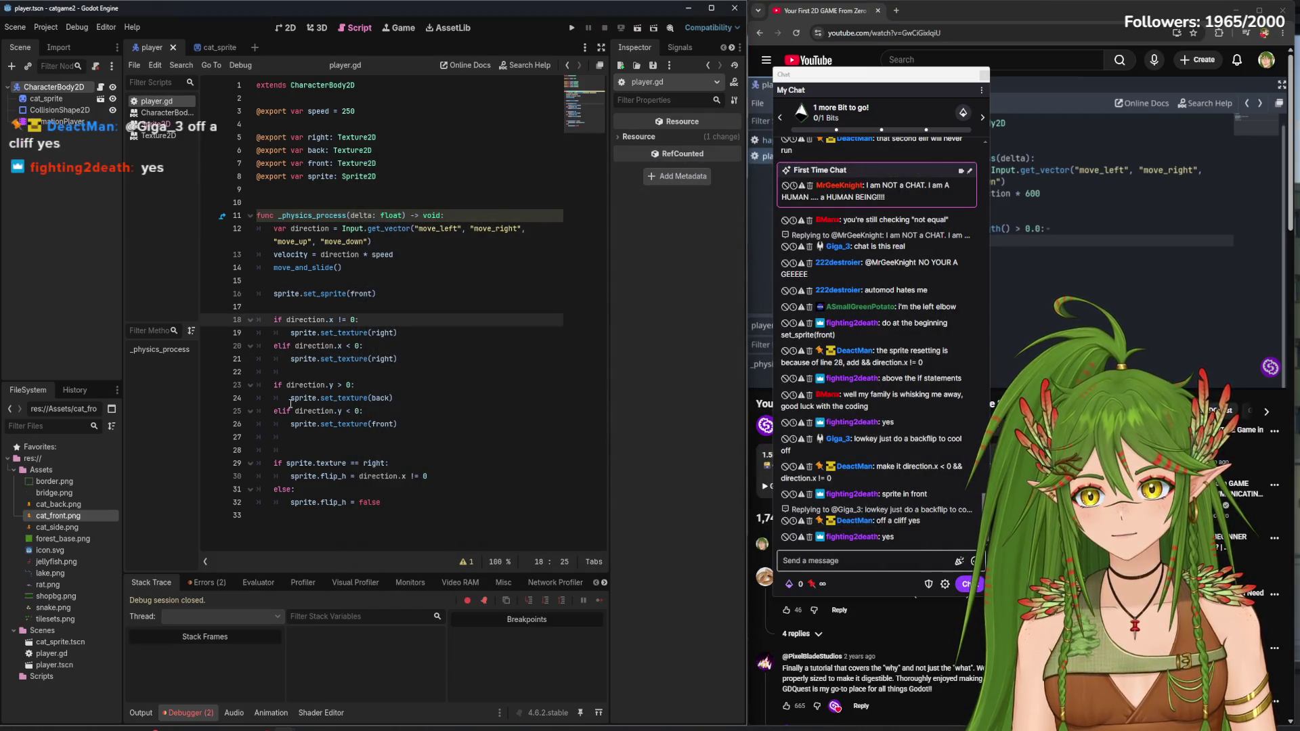
pyautogui.click(271, 293)
pyautogui.write('#')
# Rerun the game, move the cat down and right, then close it
pyautogui.click(637, 27)
pyautogui.press('Down')
pyautogui.press('Right')
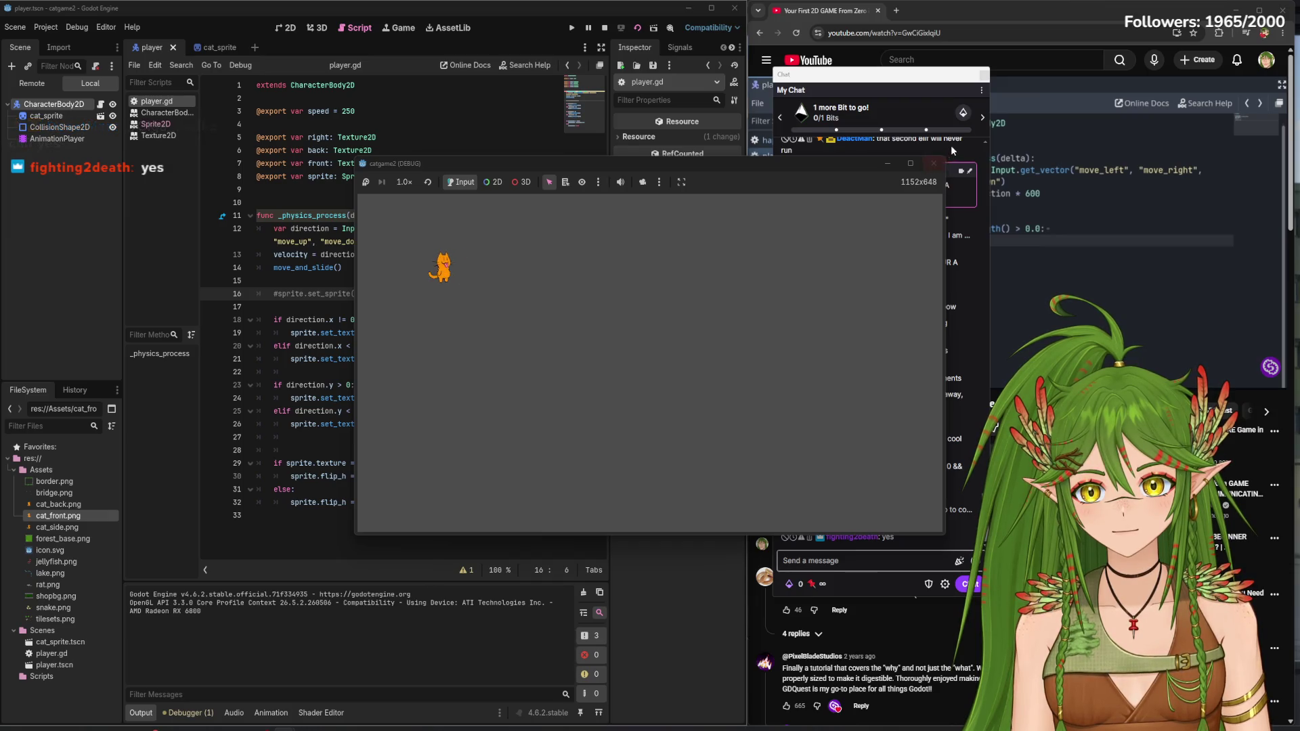
pyautogui.click(934, 163)
pyautogui.click(343, 321)
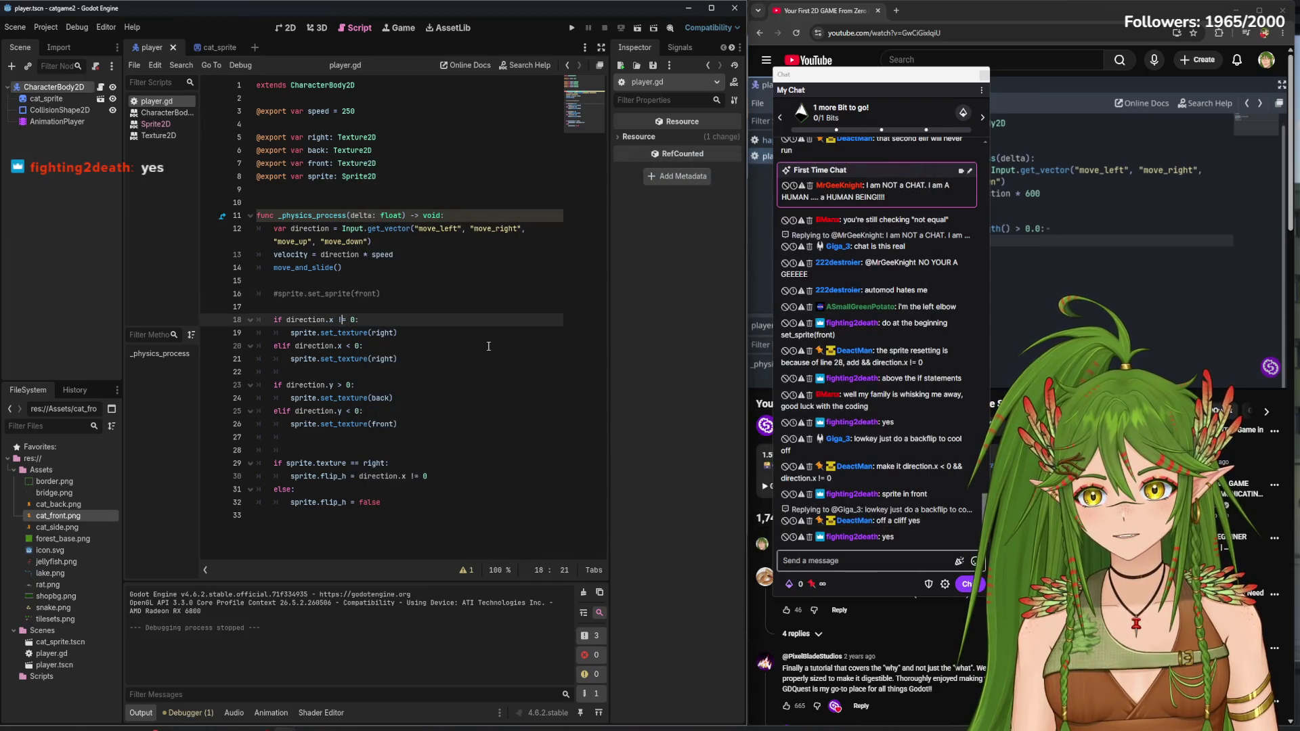
# Swap the operators so line 18 uses '<' and line 20's elif uses '!='
pyautogui.press('BackSpace')
pyautogui.press('BackSpace')
pyautogui.write('<')
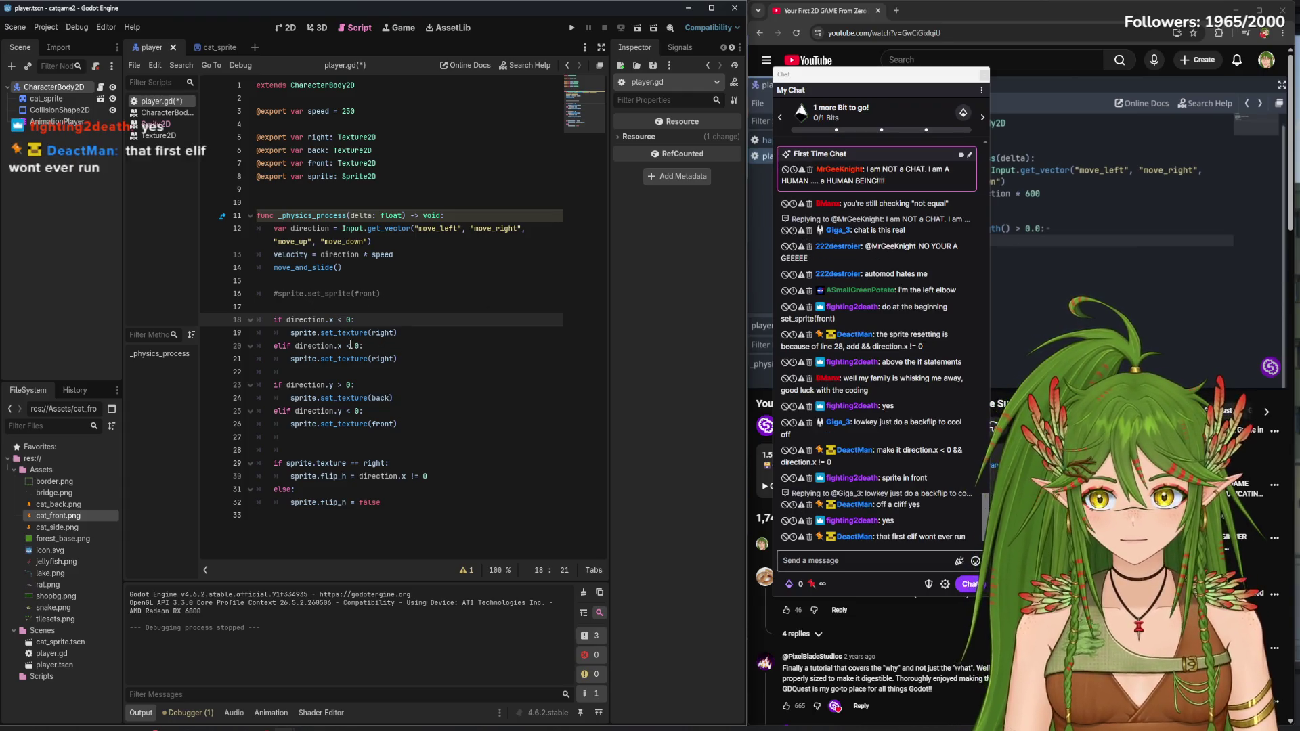
pyautogui.click(394, 344)
pyautogui.press('Left')
pyautogui.press('Left')
pyautogui.press('Left')
pyautogui.press('BackSpace')
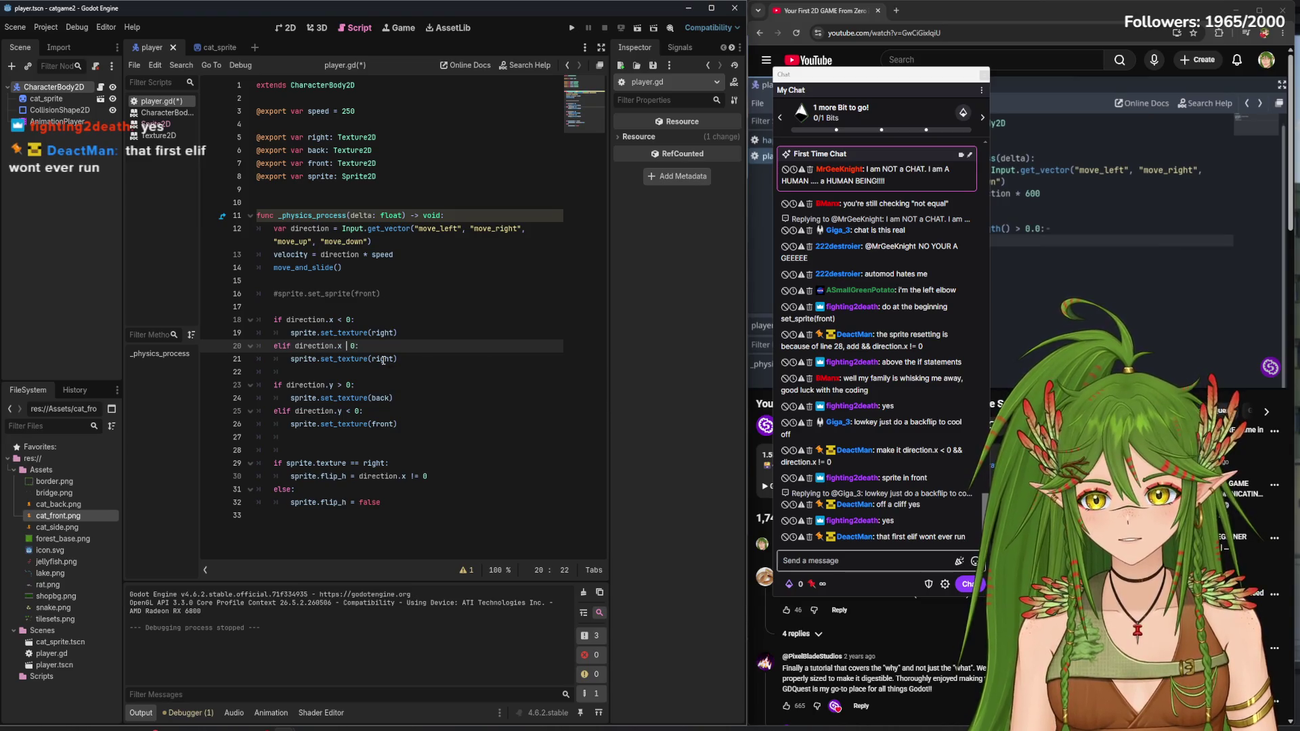
pyautogui.hotkey('ctrl', 'space')
pyautogui.write('!=')
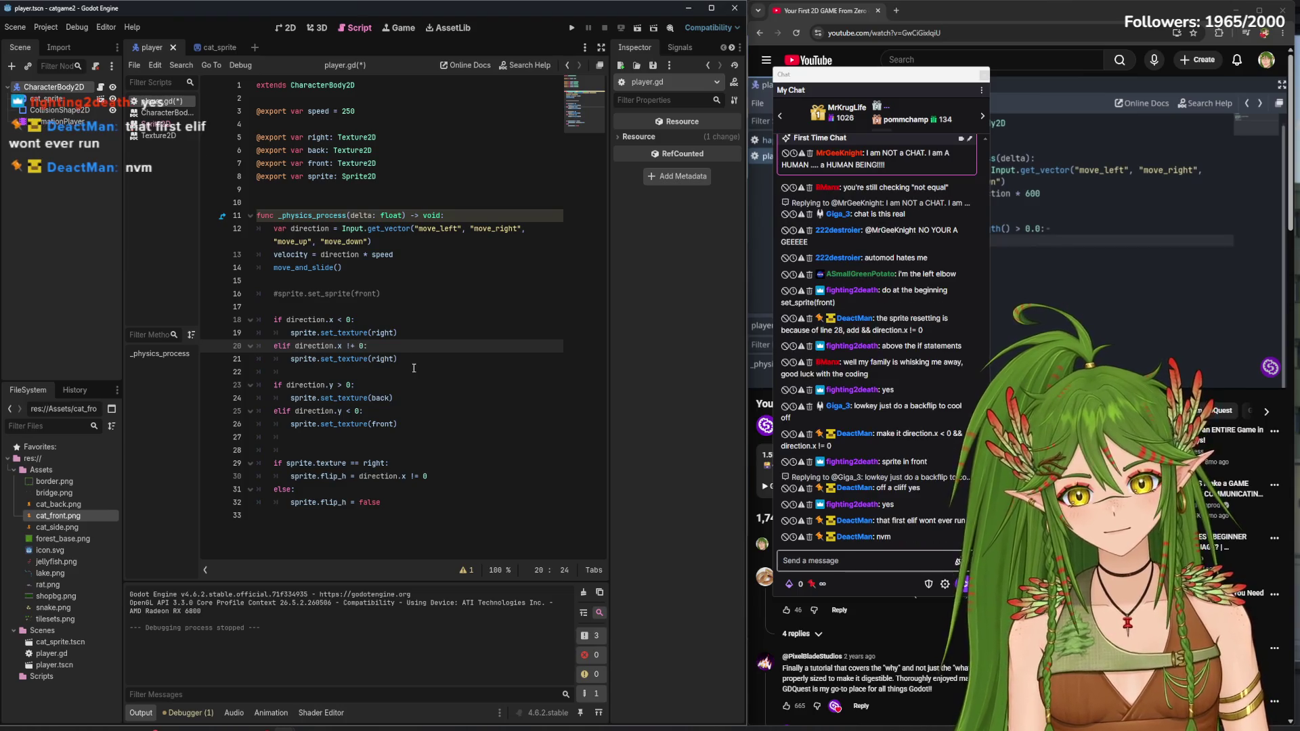
pyautogui.click(414, 370)
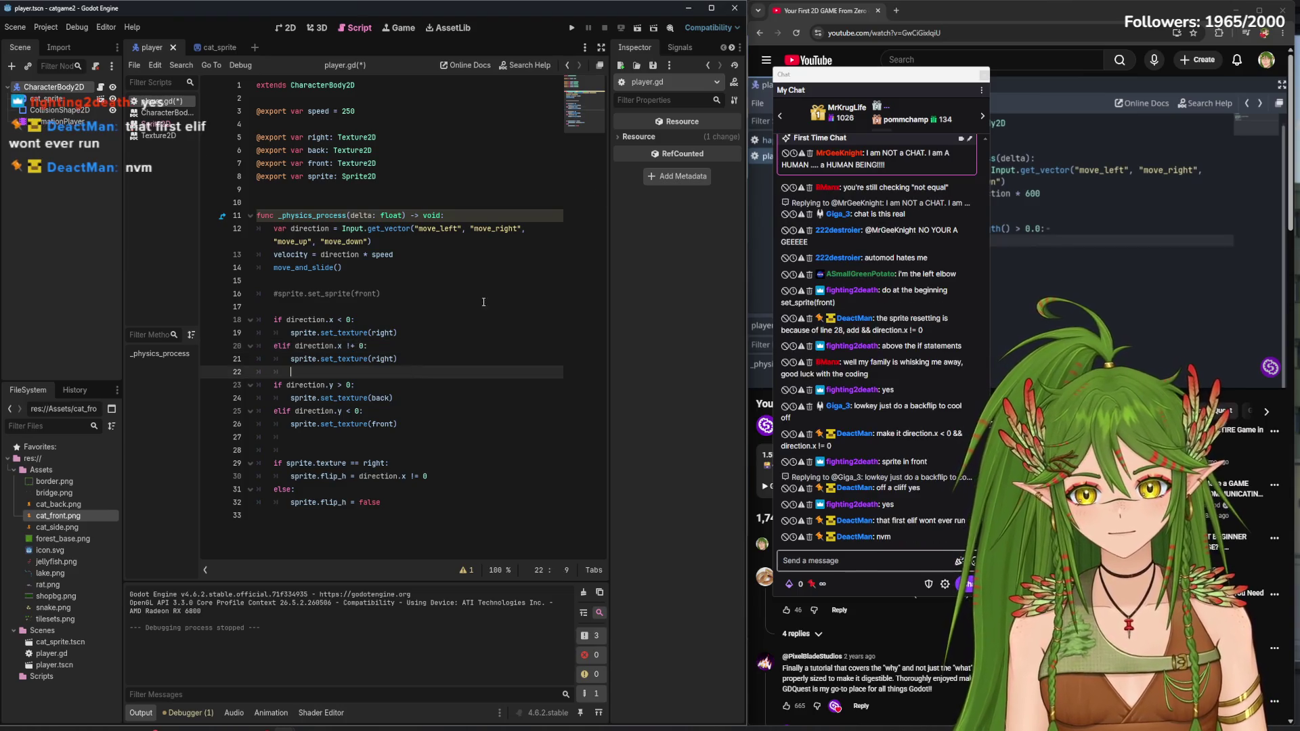
pyautogui.click(356, 346)
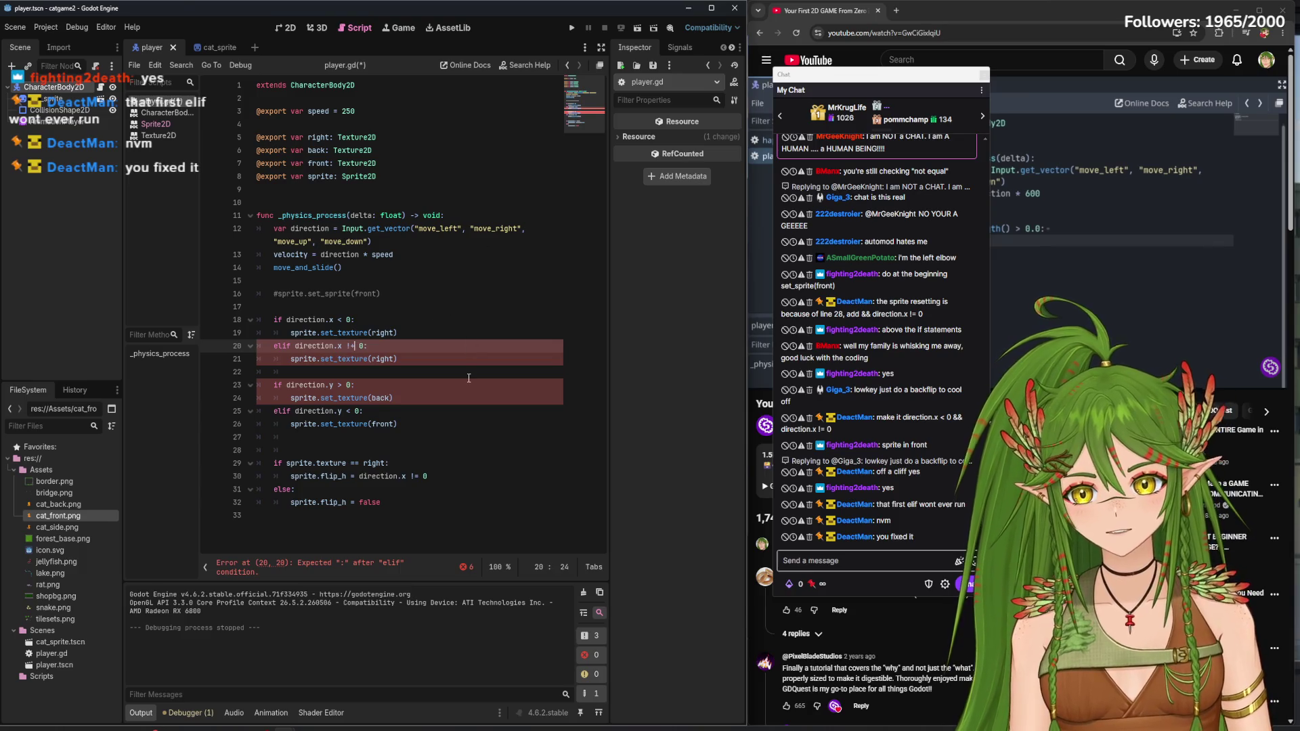
pyautogui.click(519, 306)
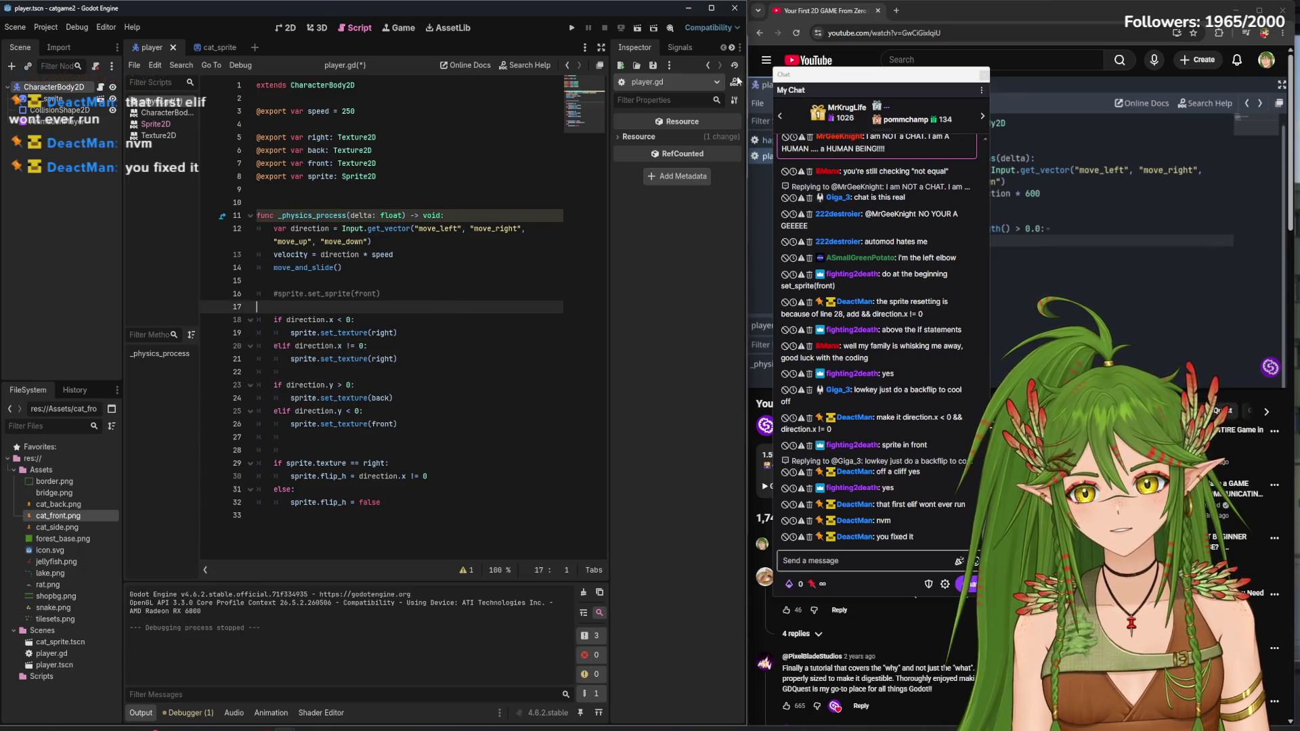
# Test-run the game, walking the cat down, left and right, then stop it
pyautogui.click(637, 28)
pyautogui.press('Down')
pyautogui.press('Right')
pyautogui.press('Left')
pyautogui.press('Right')
pyautogui.press('Left')
# Change line 20's operator back to '<' and remove the '<' from line 18
pyautogui.press('Left')
pyautogui.press('Right')
pyautogui.click(934, 163)
pyautogui.click(467, 319)
pyautogui.click(468, 372)
pyautogui.click(427, 346)
pyautogui.press('Left')
pyautogui.press('Left')
pyautogui.press('Left')
pyautogui.press('BackSpace')
pyautogui.press('BackSpace')
pyautogui.write('>')
pyautogui.press('BackSpace')
pyautogui.write('<')
pyautogui.click(351, 320)
pyautogui.press('BackSpace')
# Complete line 18 as direction.x != 0, then test the cat walking right and left
pyautogui.write('!=')
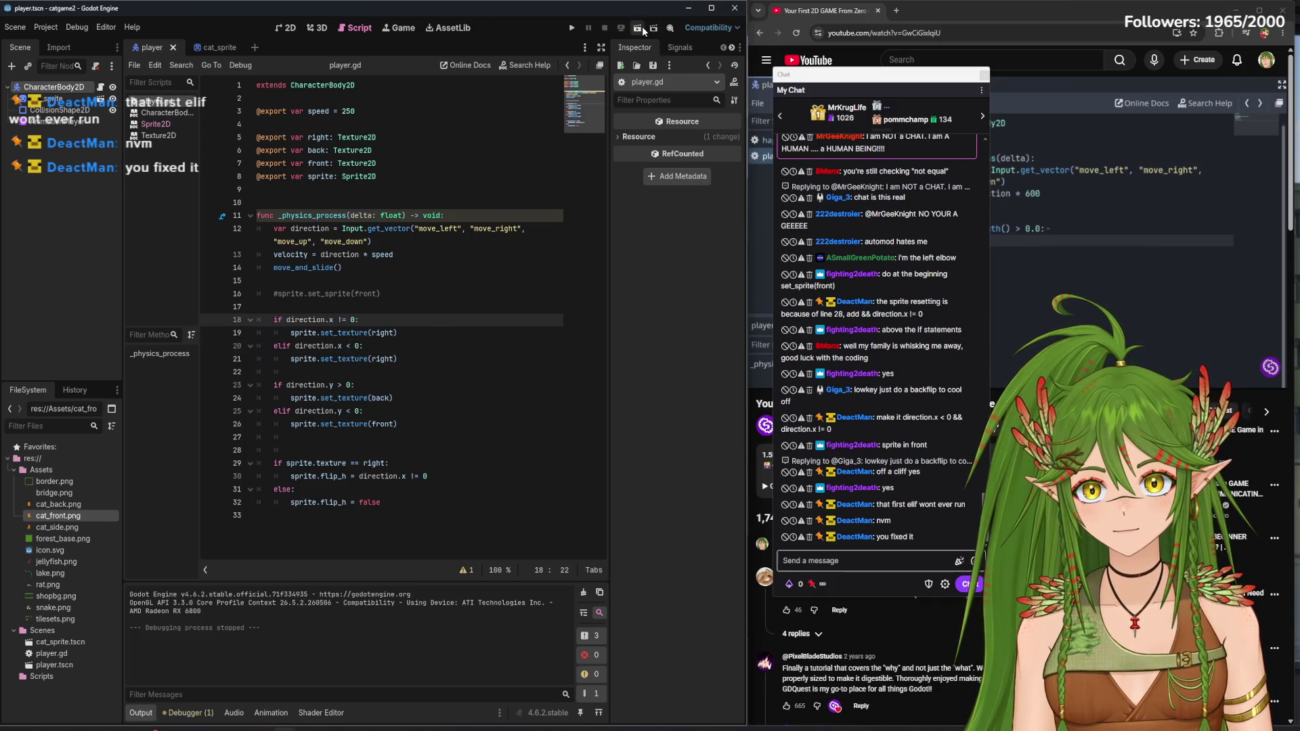
pyautogui.click(642, 26)
pyautogui.press('Right')
pyautogui.press('Left')
pyautogui.press('Right')
pyautogui.press('Left')
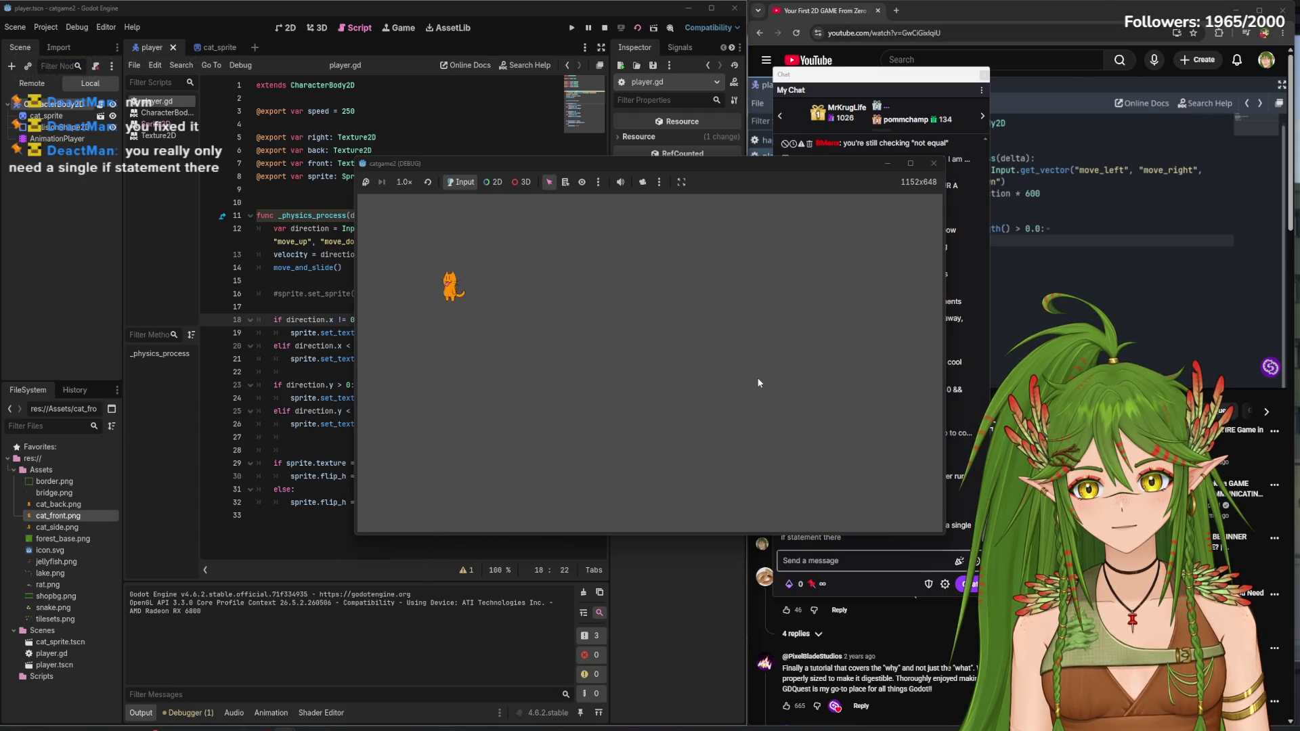
pyautogui.press('Right')
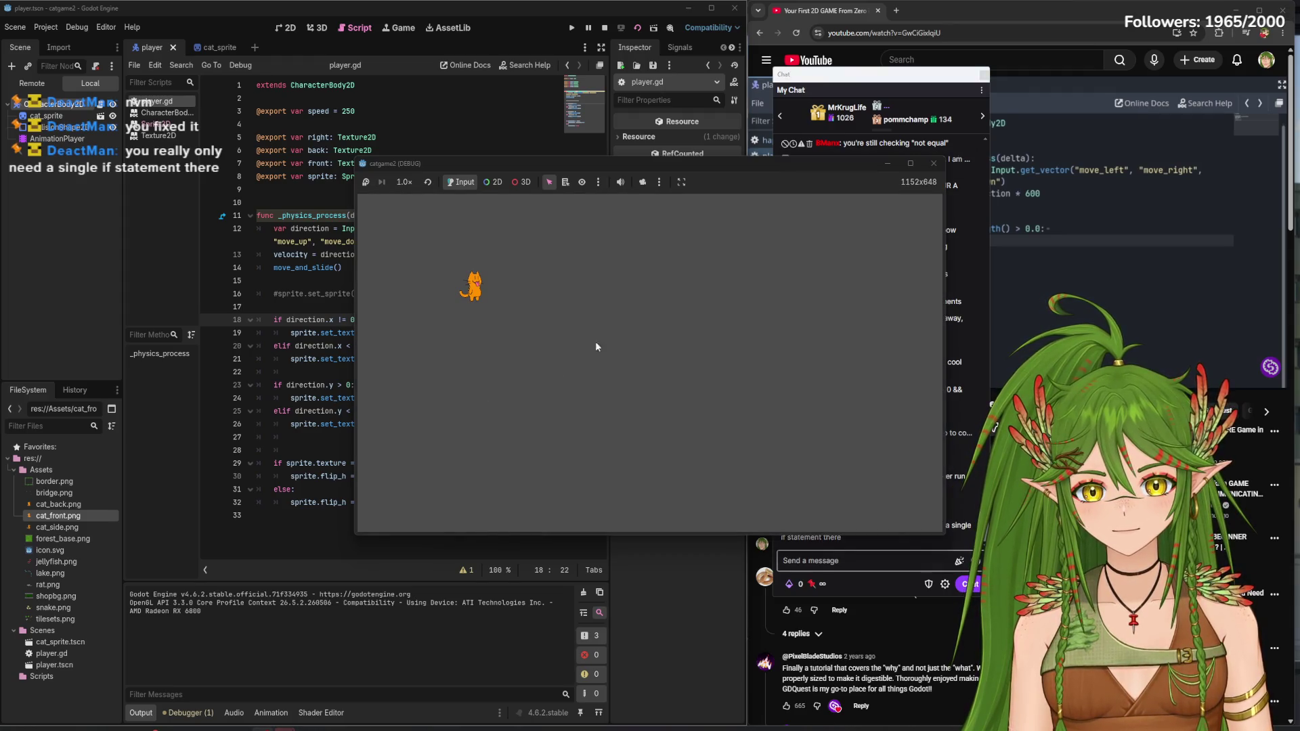
pyautogui.click(934, 163)
# Comment out the elif direction.x < 0 line with #
pyautogui.moveTo(397, 359); pyautogui.dragTo(265, 350)
pyautogui.click(265, 350)
pyautogui.write('#')
pyautogui.click(296, 359)
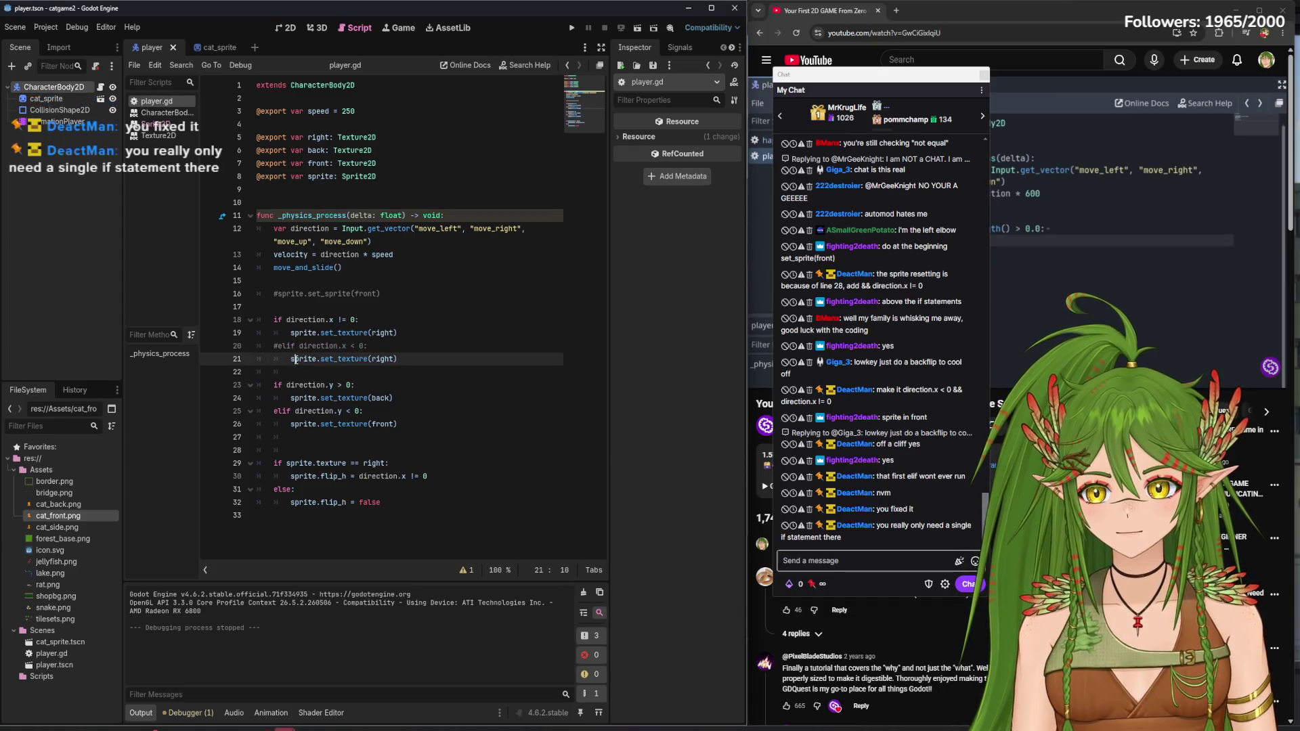
# Comment out line 21's sprite.set_texture(right), then test the cat moving down, right and left
pyautogui.press('Left')
pyautogui.write('#')
pyautogui.click(637, 28)
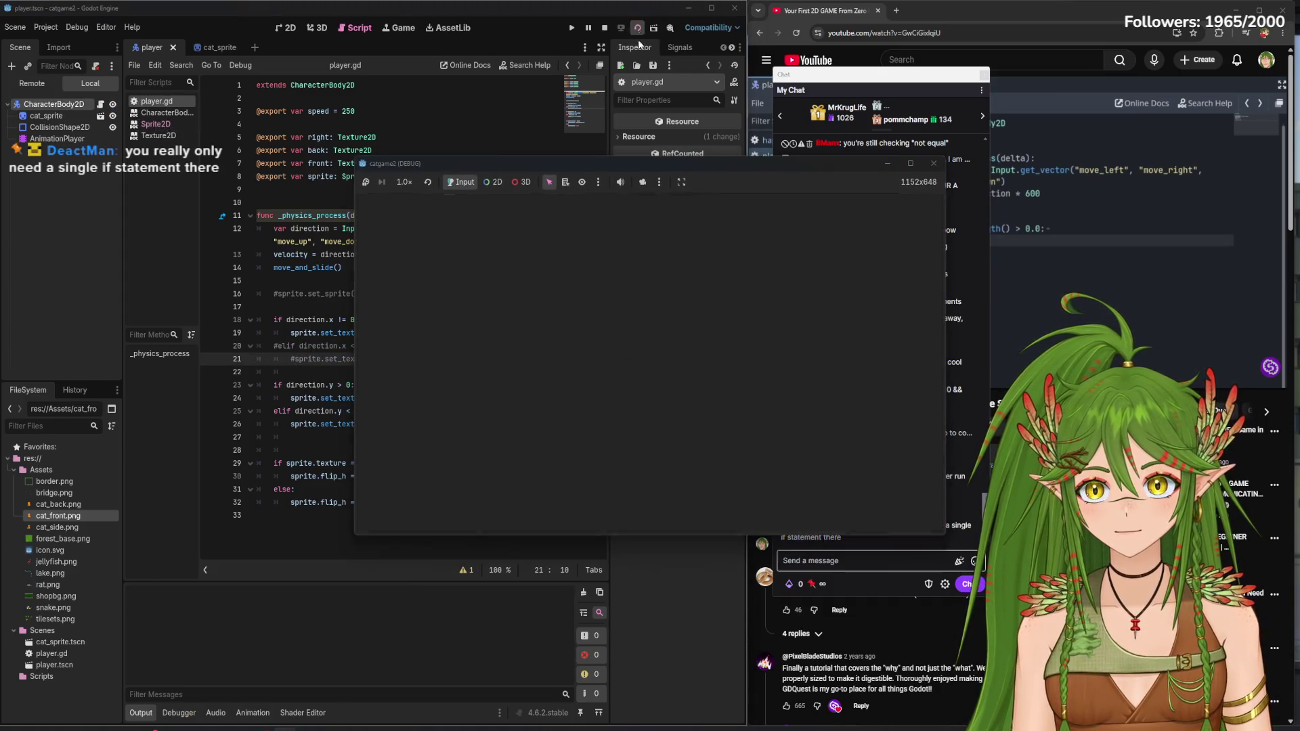
pyautogui.press('Down')
pyautogui.press('Right')
pyautogui.press('Left')
pyautogui.press('Right')
pyautogui.moveTo(811, 171)
pyautogui.mouseDown()
pyautogui.moveTo(936, 276)
pyautogui.moveTo(1001, 359)
pyautogui.moveTo(745, 671)
pyautogui.moveTo(772, 376)
pyautogui.moveTo(1023, 271)
pyautogui.moveTo(965, 217)
pyautogui.mouseUp()
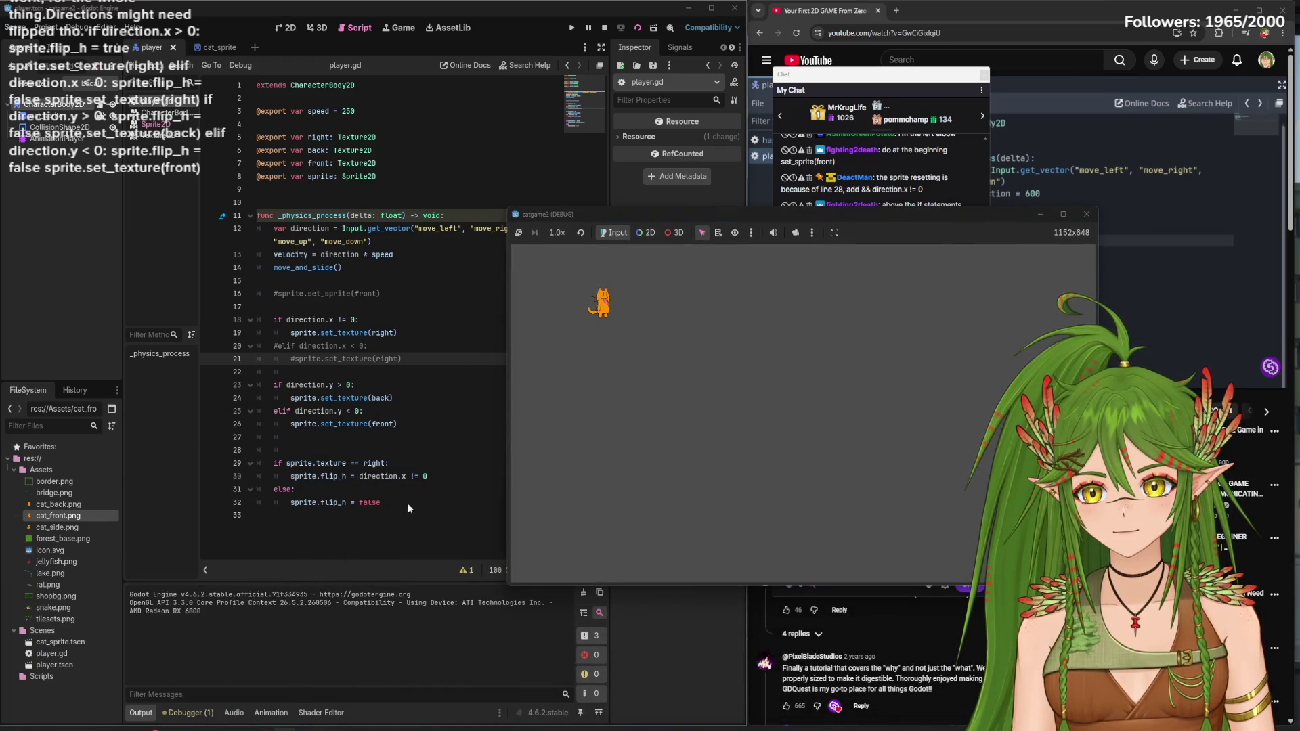
pyautogui.moveTo(962, 213)
pyautogui.mouseDown()
pyautogui.moveTo(889, 39)
pyautogui.moveTo(971, 39)
pyautogui.moveTo(614, 174)
pyautogui.moveTo(610, 283)
pyautogui.mouseUp()
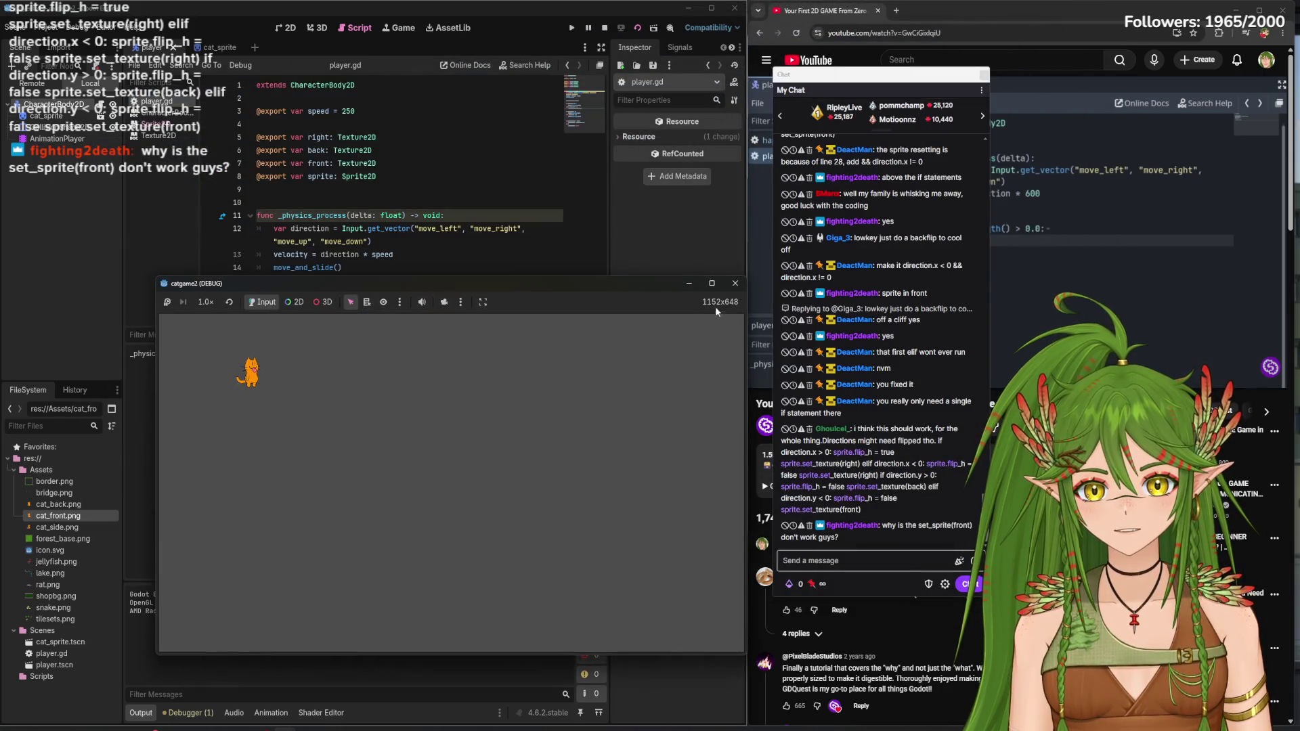
pyautogui.click(735, 283)
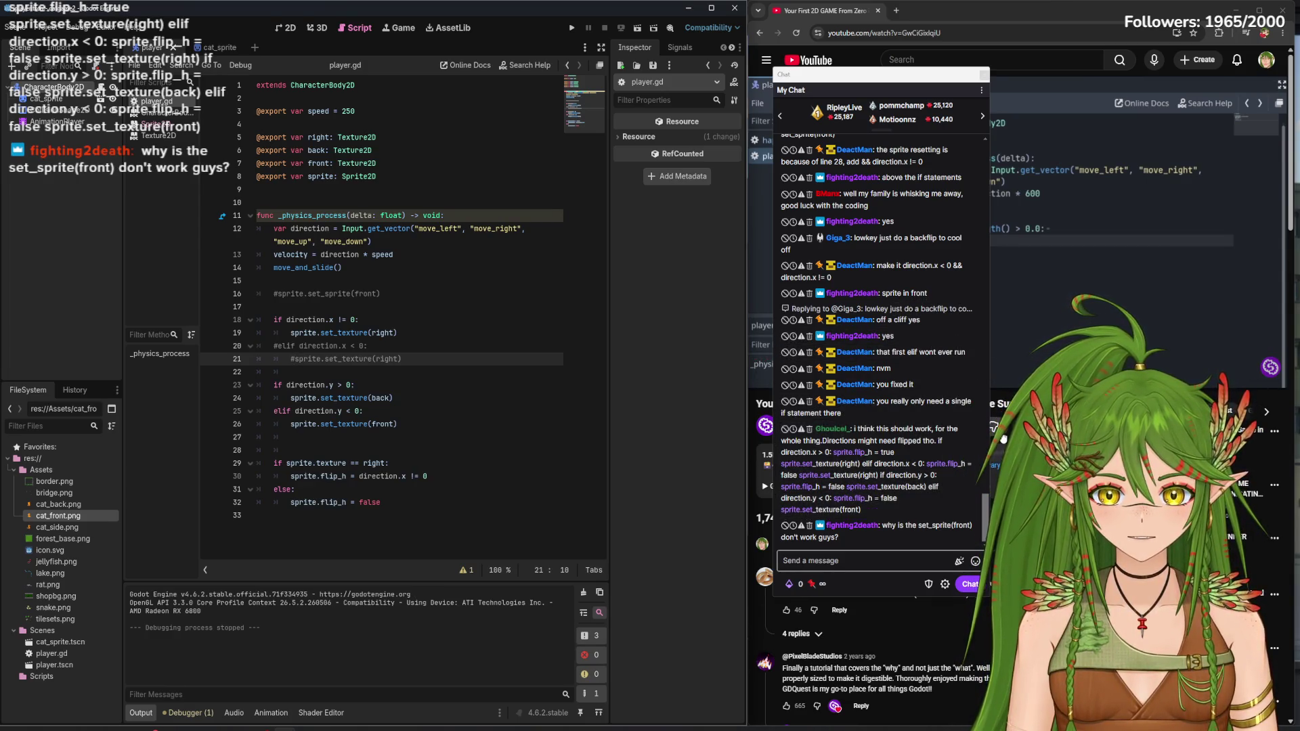
pyautogui.click(347, 320)
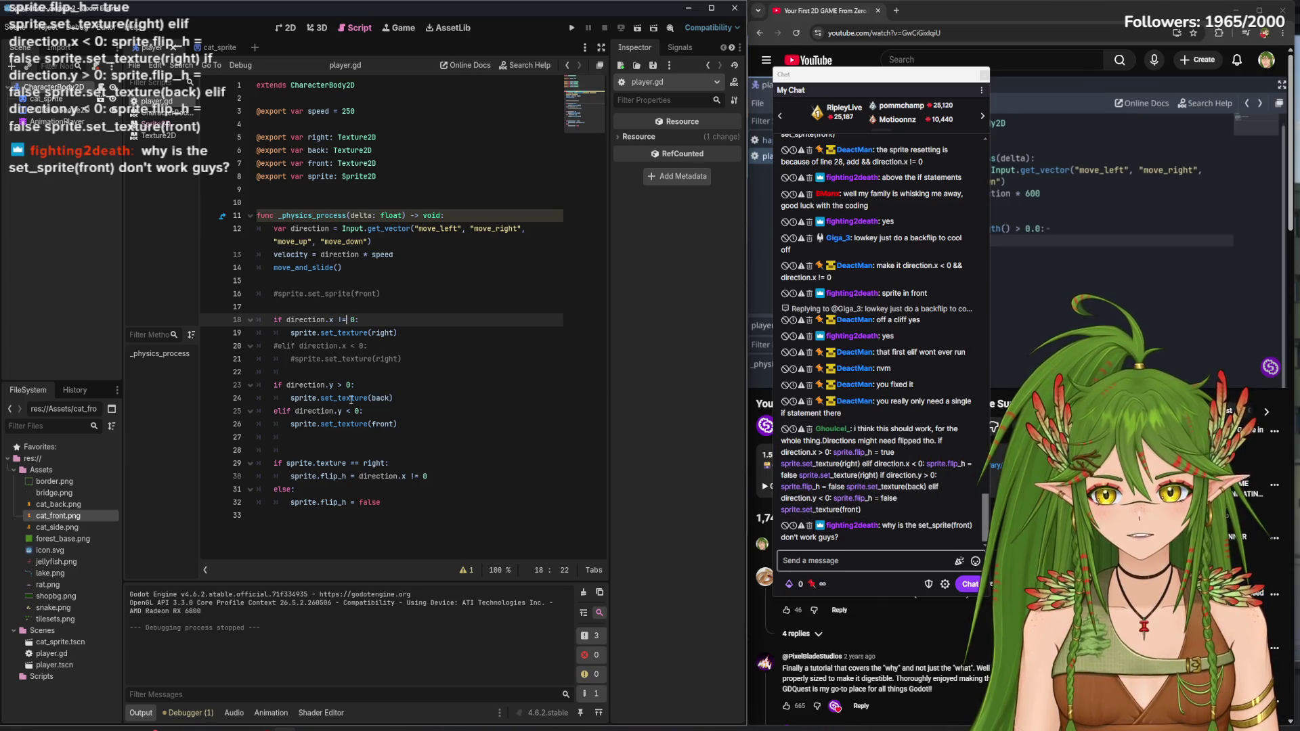
pyautogui.tripleClick(449, 477)
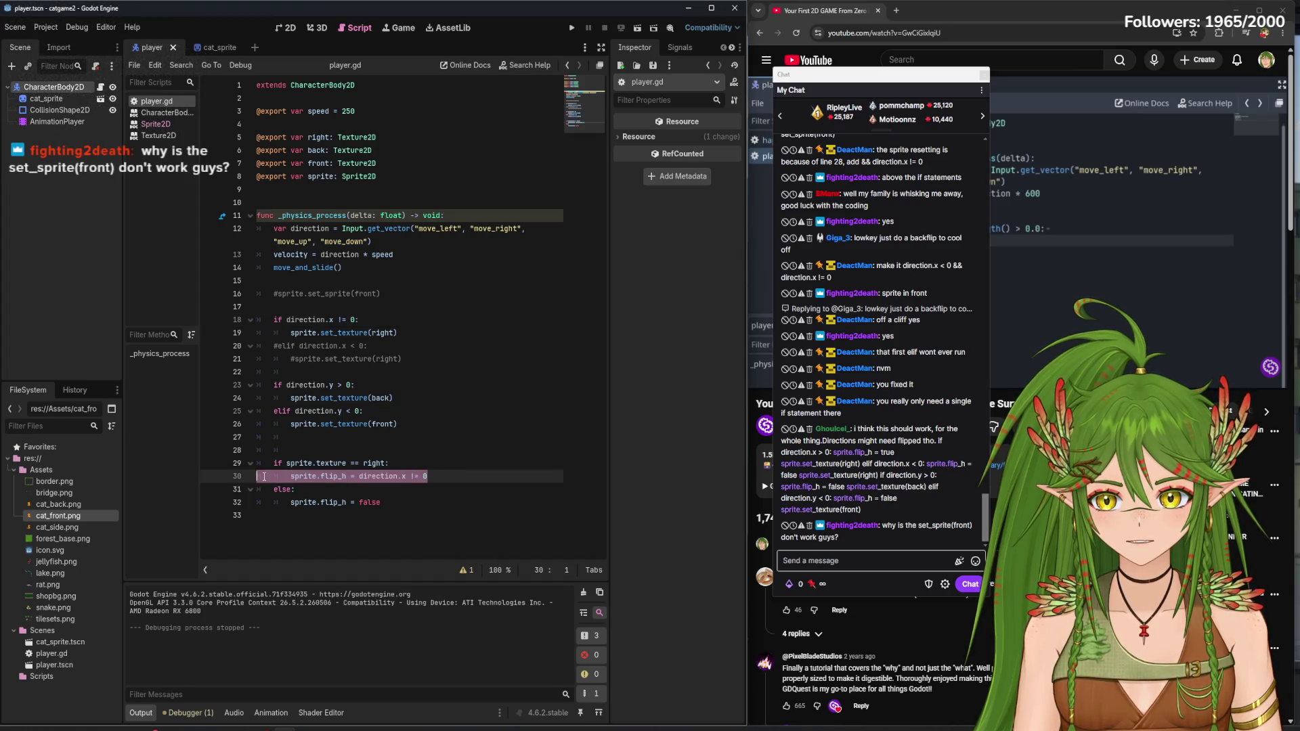
pyautogui.click(434, 502)
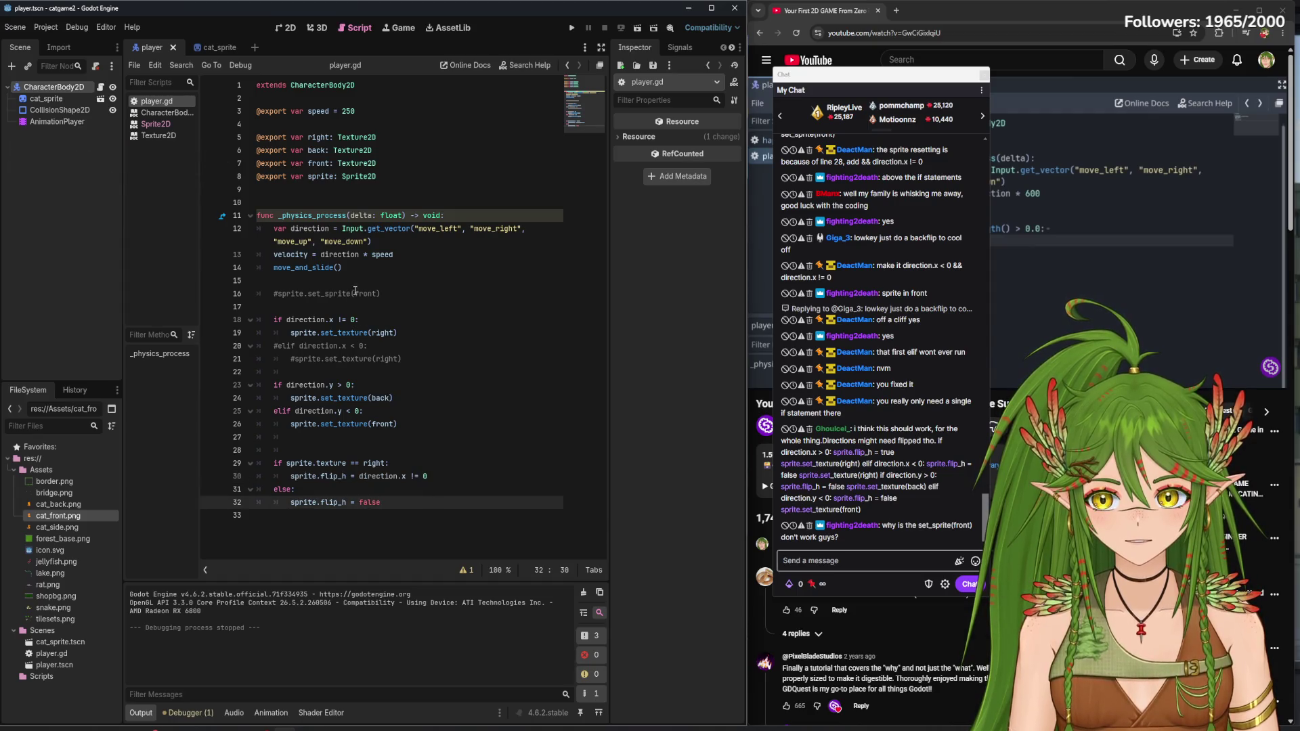
# Uncomment the sprite.set_sprite(front) line on line 16
pyautogui.moveTo(381, 293); pyautogui.dragTo(277, 290)
pyautogui.click(276, 292)
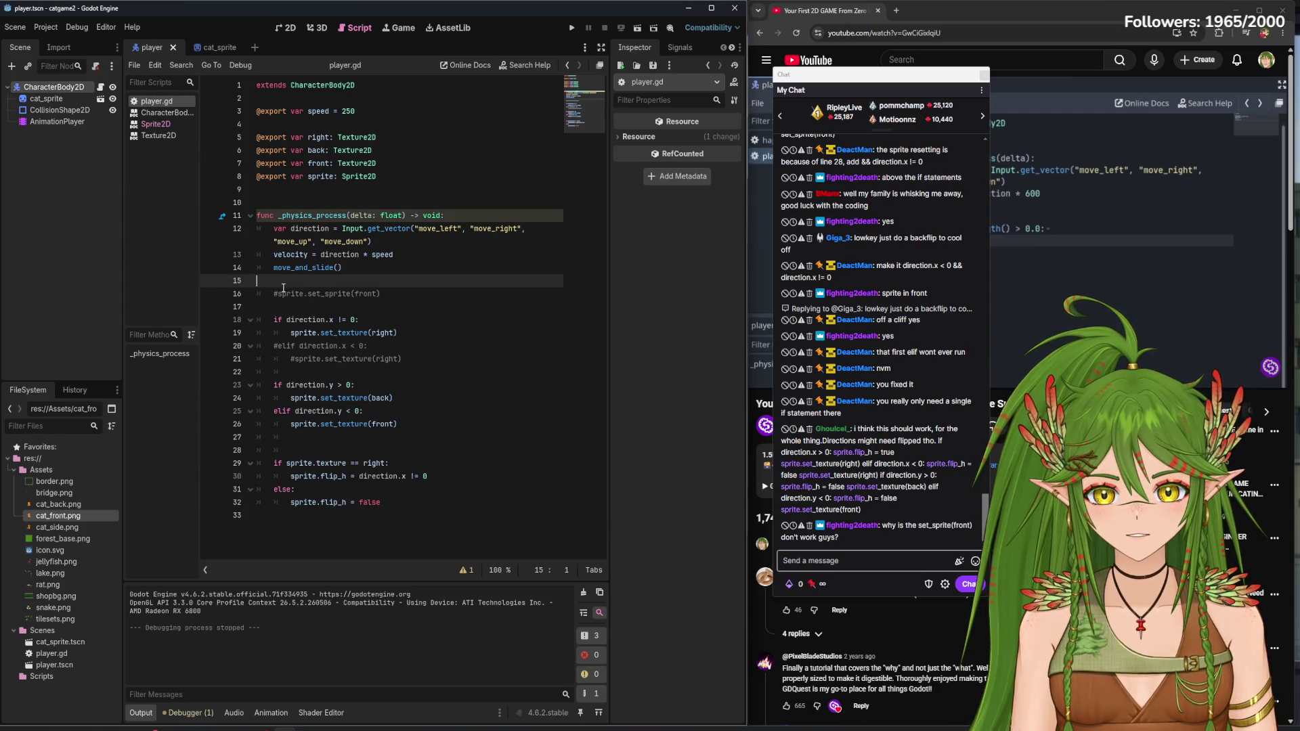
pyautogui.press('BackSpace')
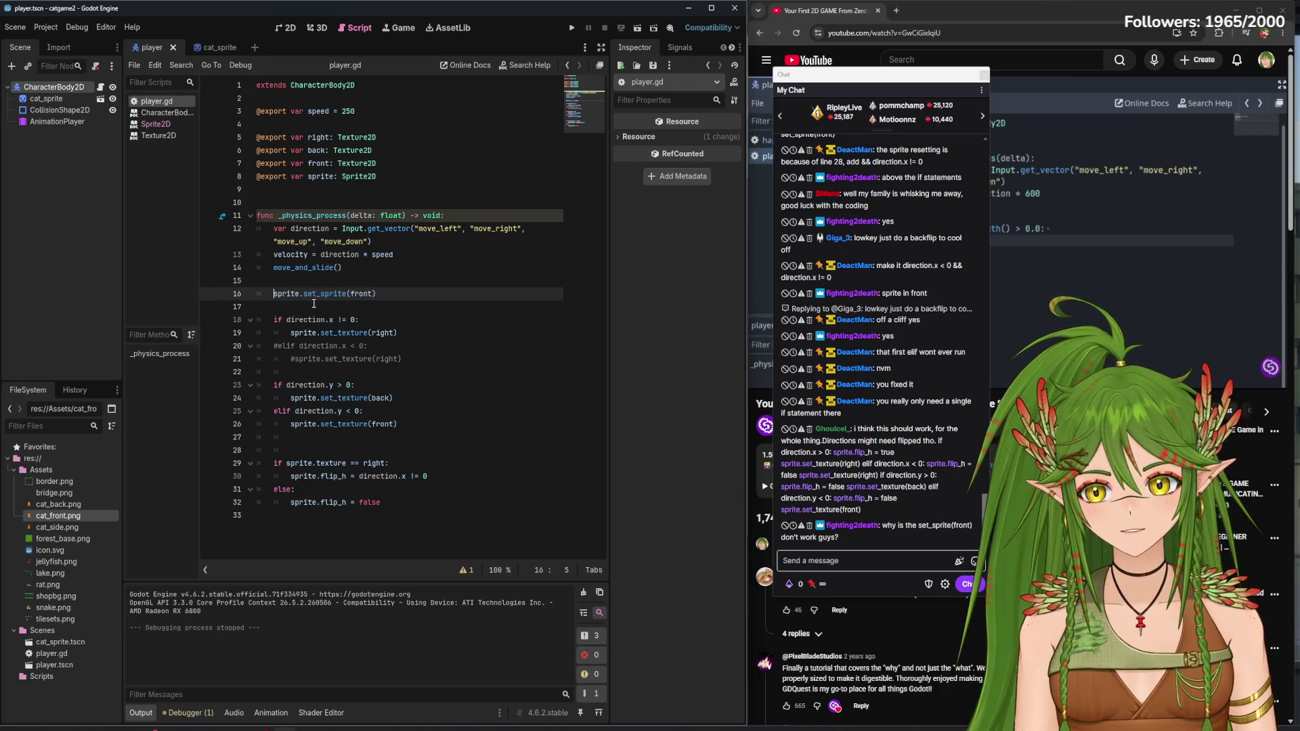
# Run with F5, close the game after the set_sprite error, and delete line 16
pyautogui.press('F5')
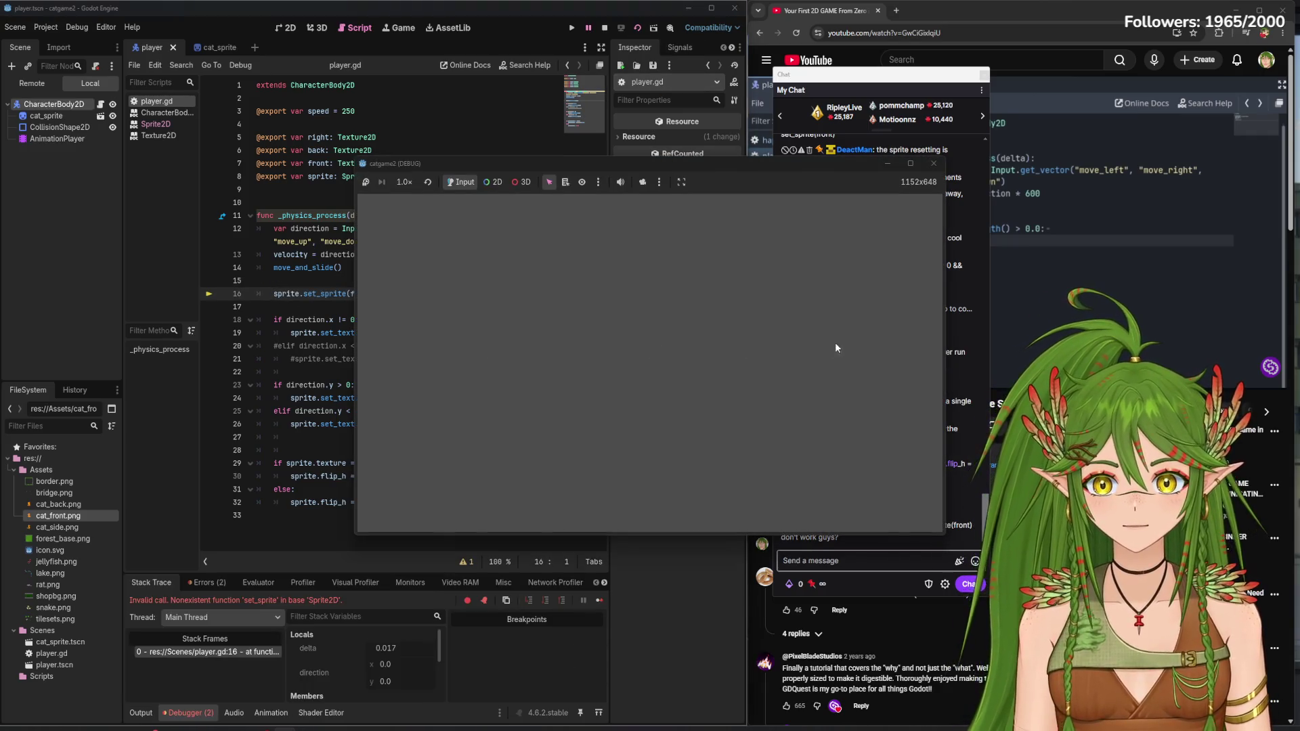
pyautogui.click(934, 163)
pyautogui.moveTo(376, 293); pyautogui.dragTo(260, 291)
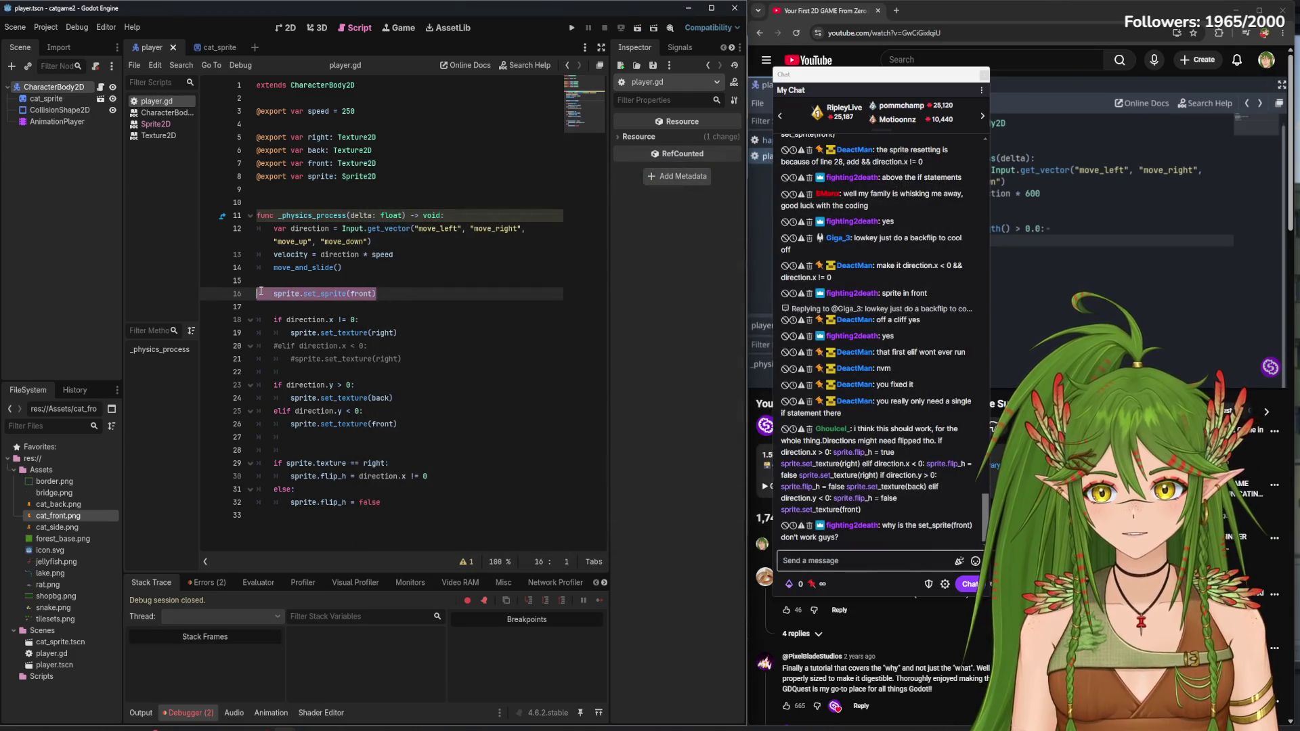
pyautogui.press('BackSpace')
pyautogui.press('BackSpace')
pyautogui.press('BackSpace')
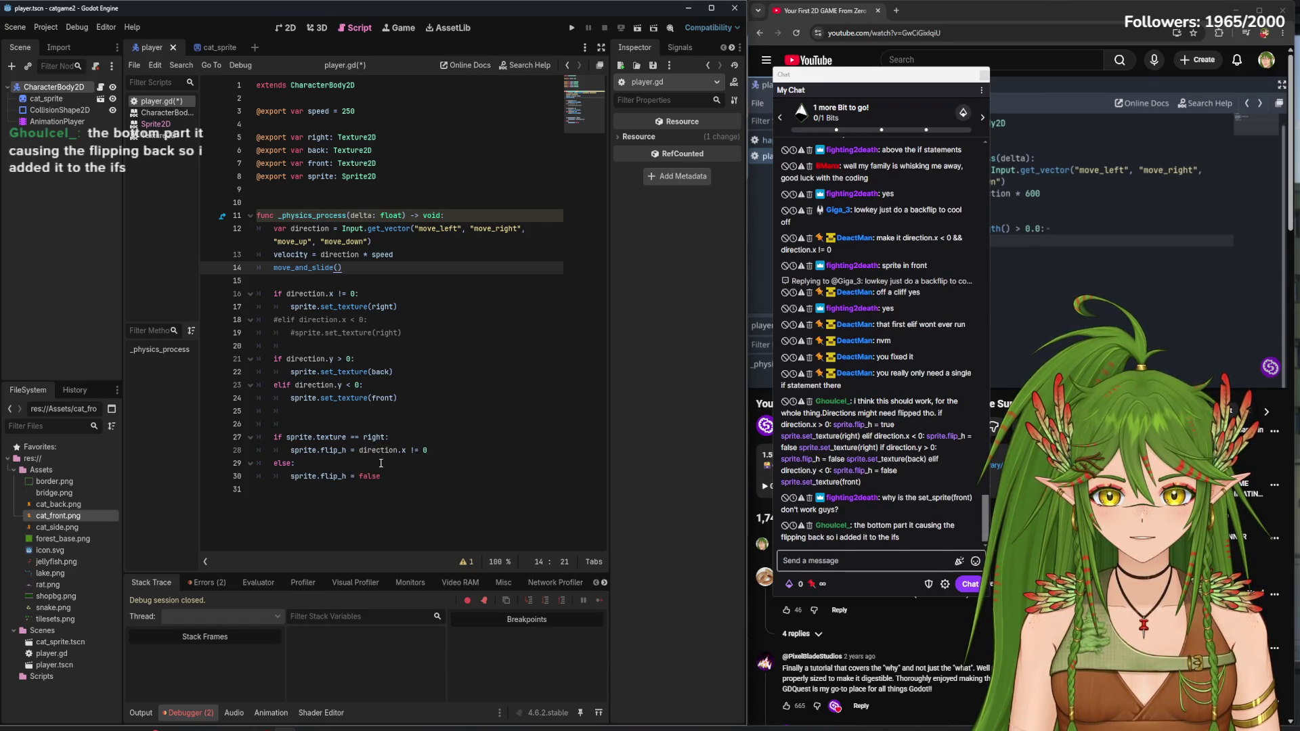
# Remove the stray comparison character at the end of the flip_h line 28
pyautogui.moveTo(423, 489); pyautogui.dragTo(229, 465)
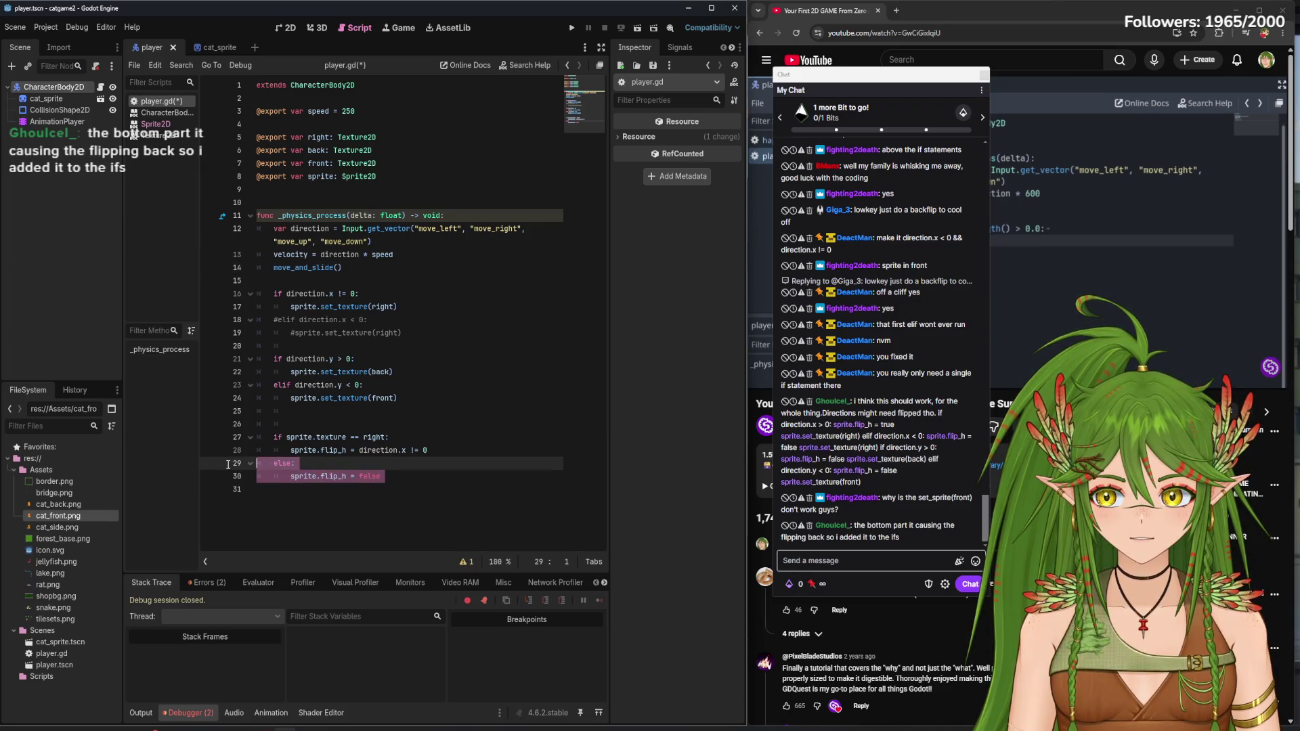
pyautogui.click(333, 457)
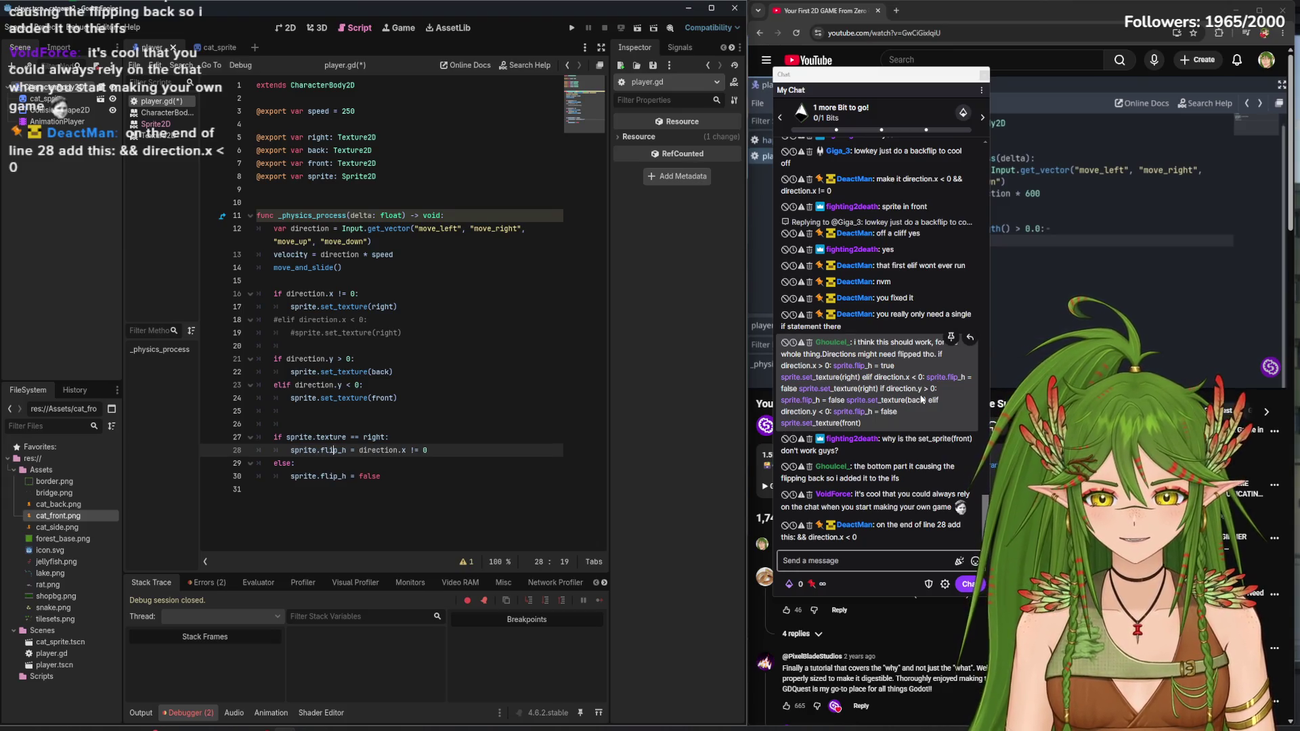
pyautogui.click(807, 537)
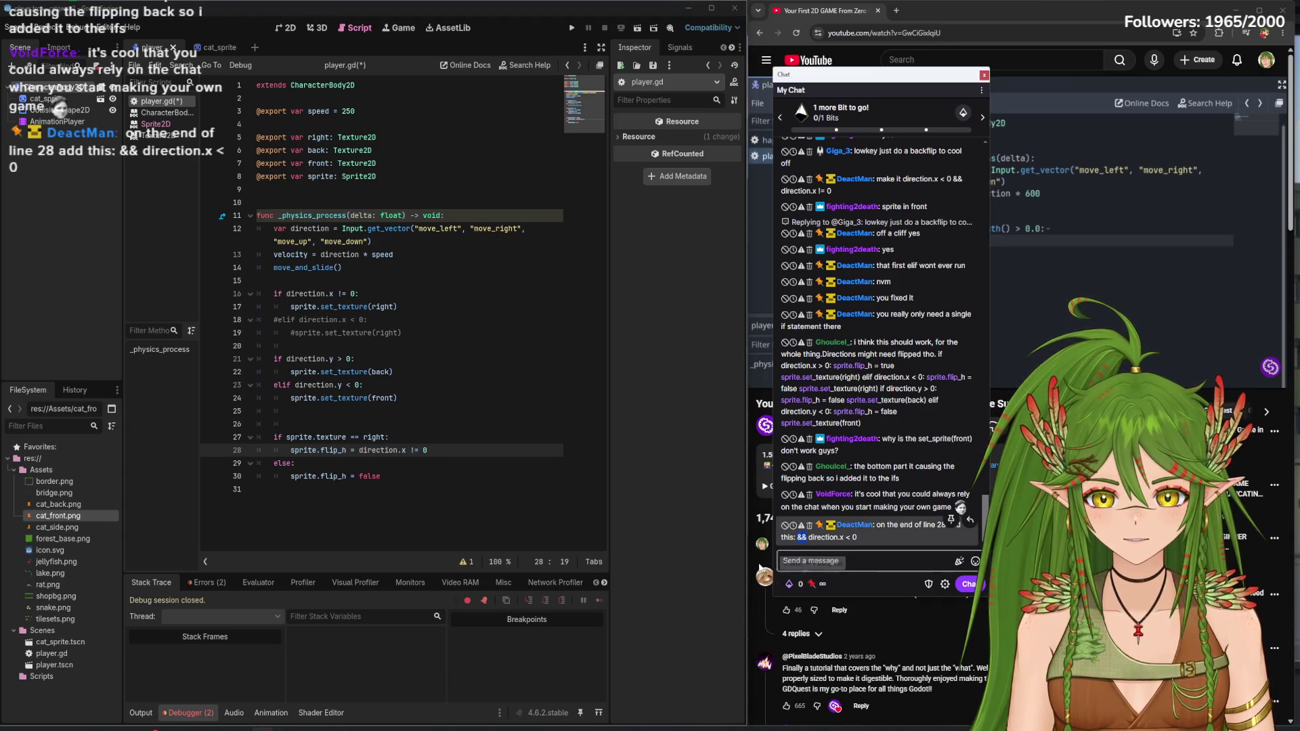
pyautogui.click(428, 451)
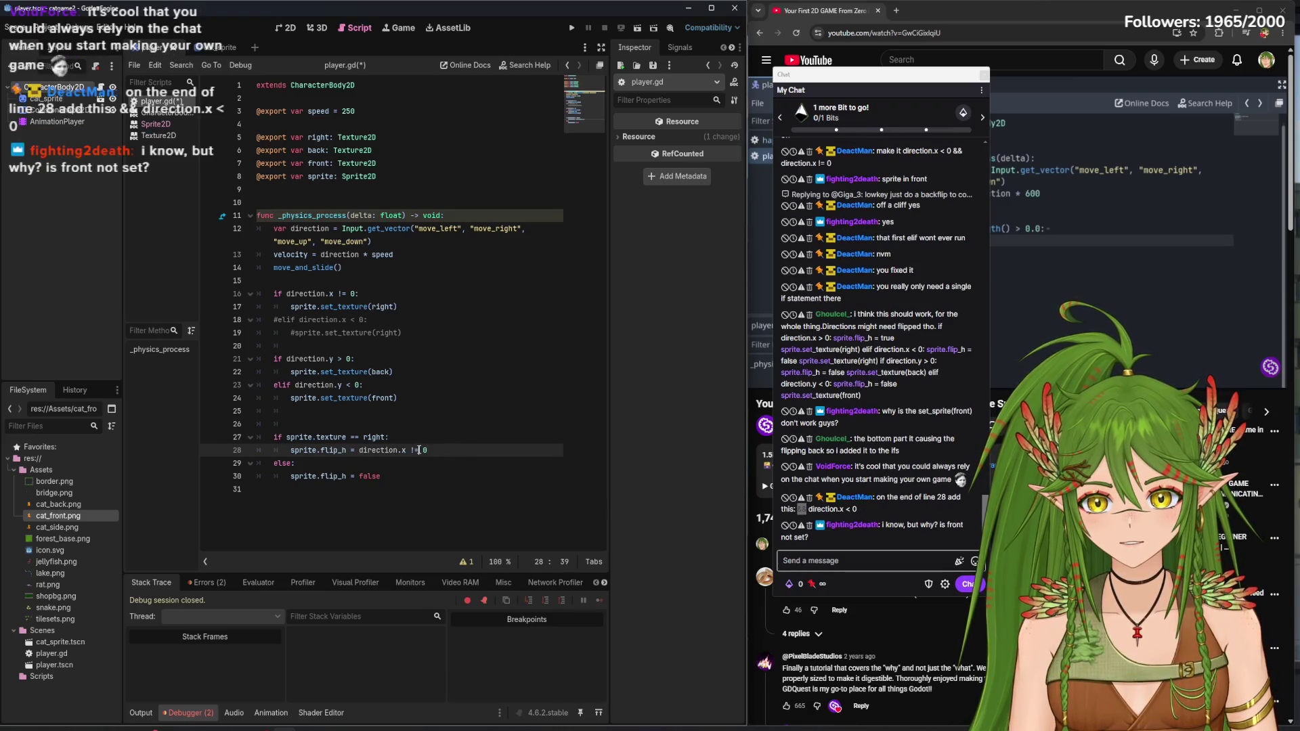
pyautogui.press('BackSpace')
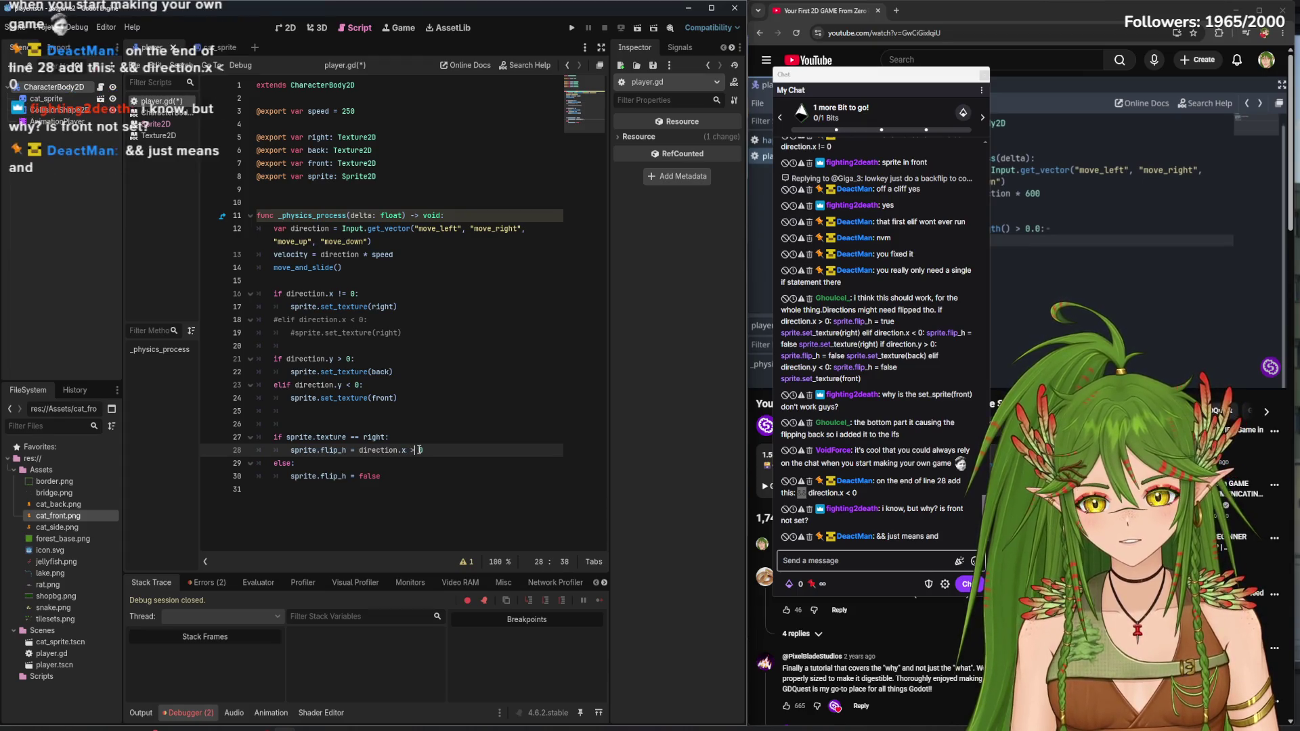
pyautogui.click(381, 320)
pyautogui.click(365, 256)
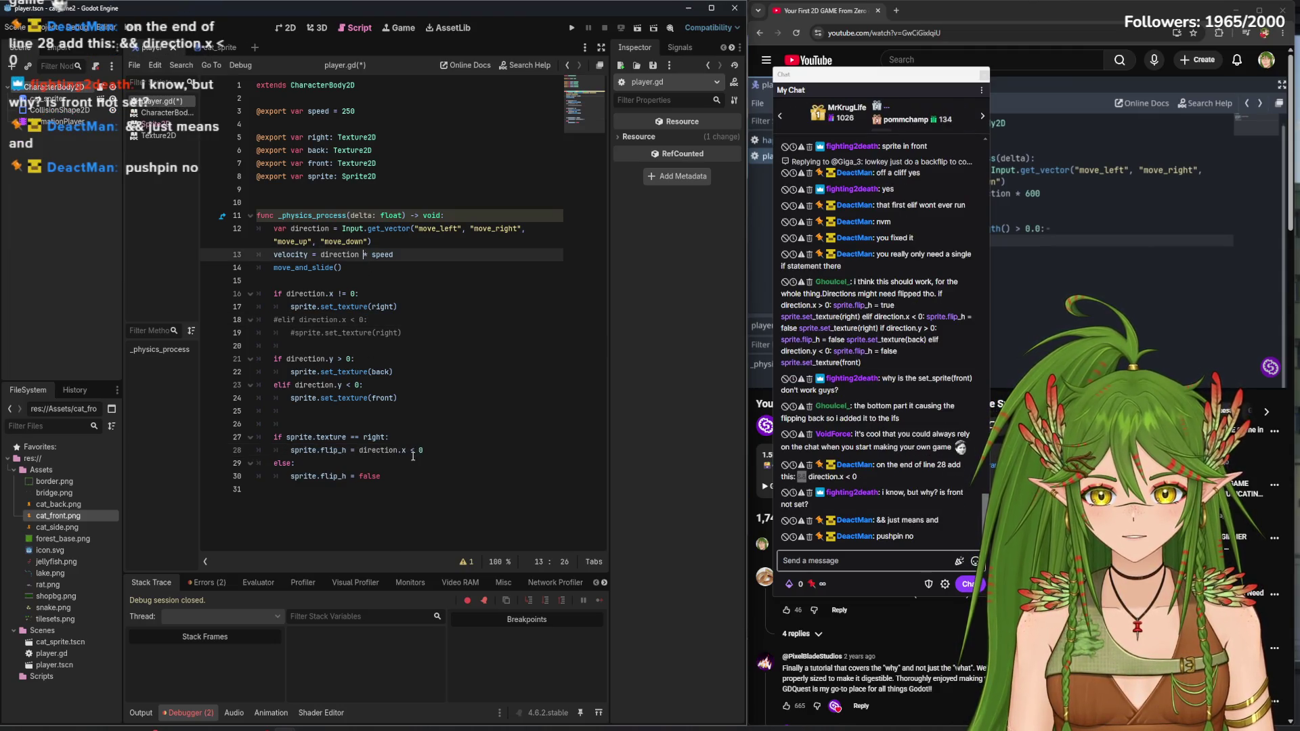
pyautogui.click(418, 450)
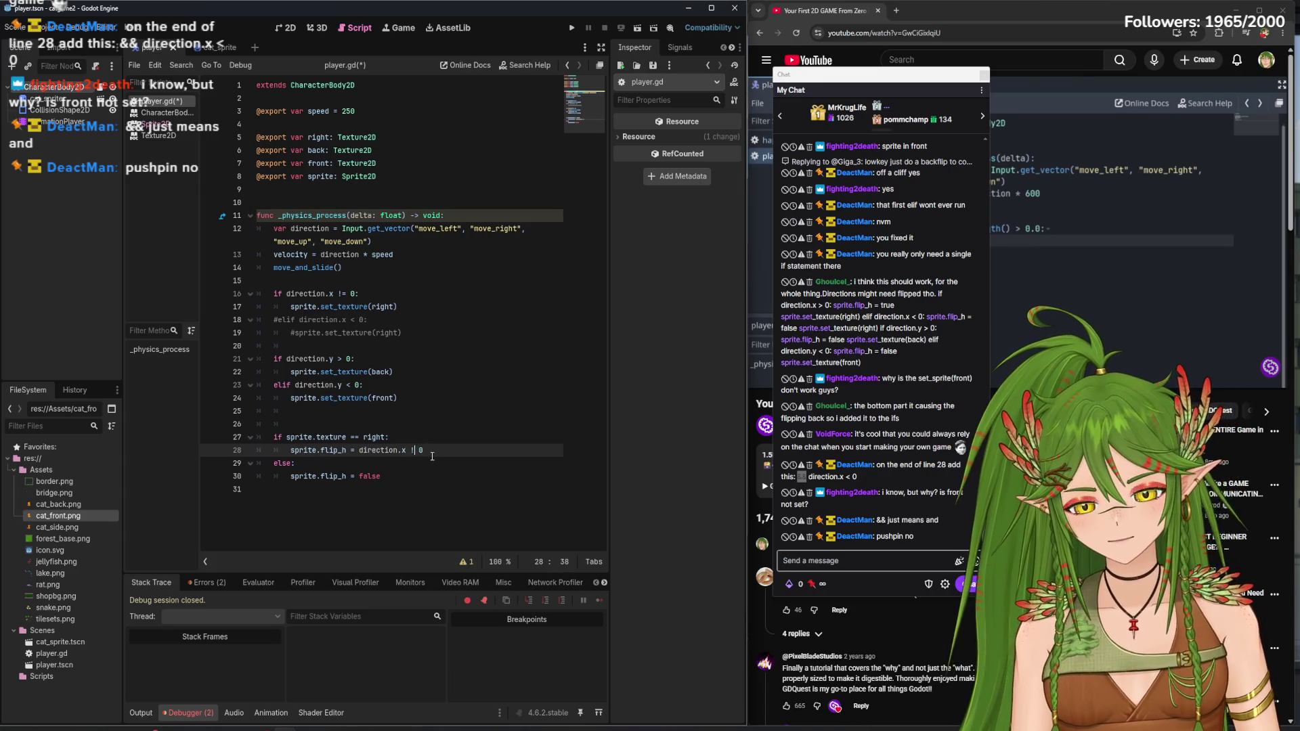
pyautogui.click(444, 452)
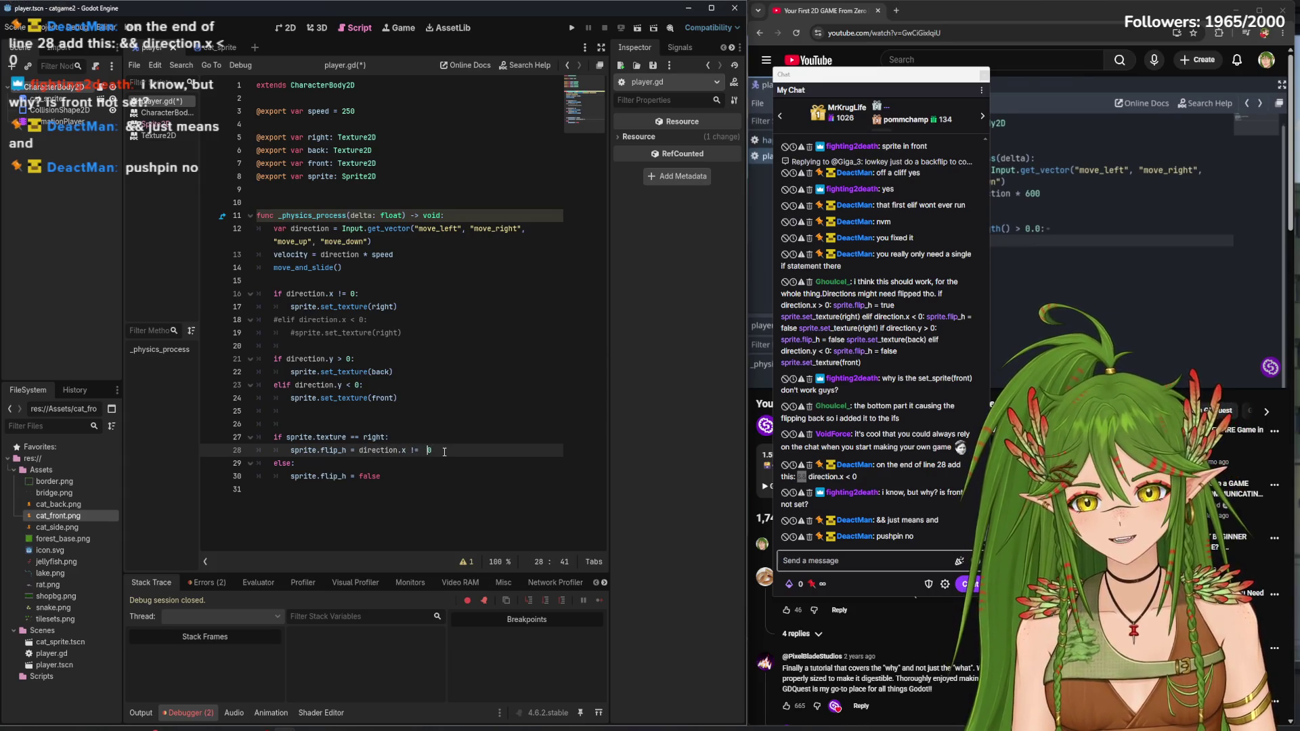
# Append 'direction.x < 0' after && in the flip_h condition
pyautogui.moveTo(444, 452); pyautogui.dragTo(360, 453)
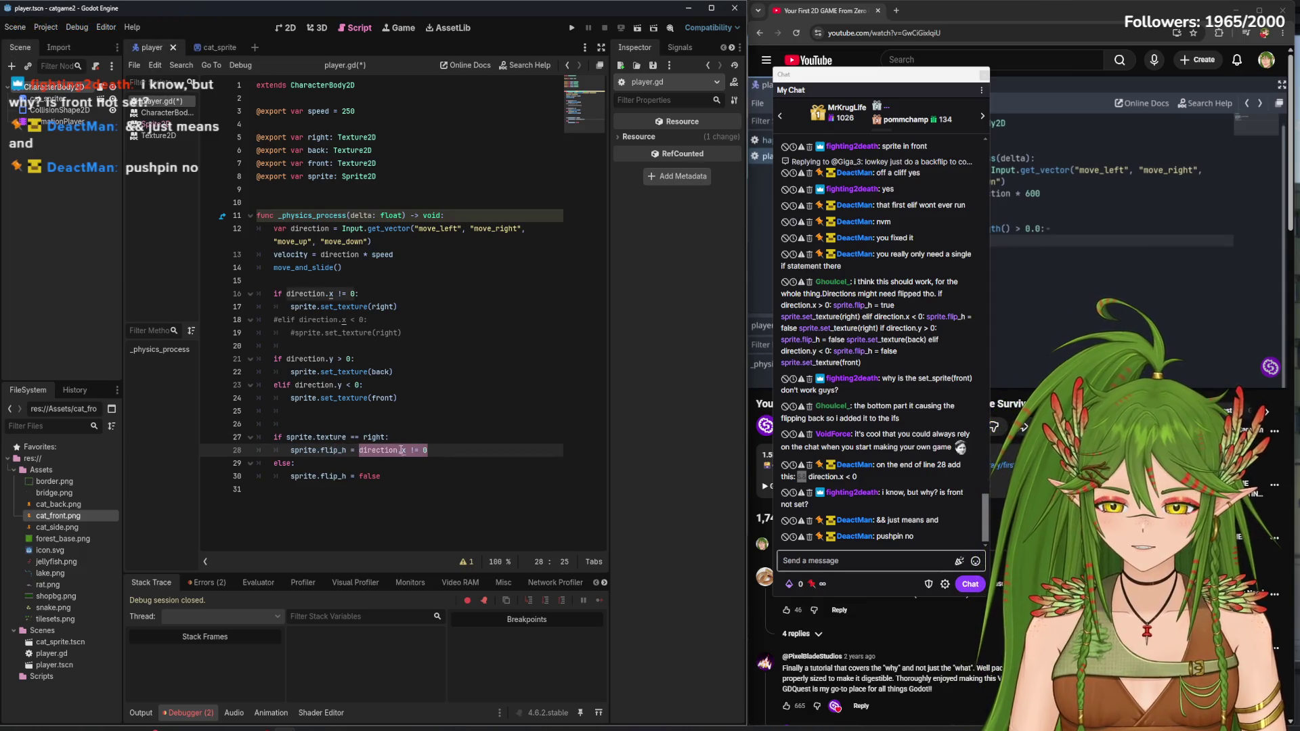
pyautogui.click(468, 451)
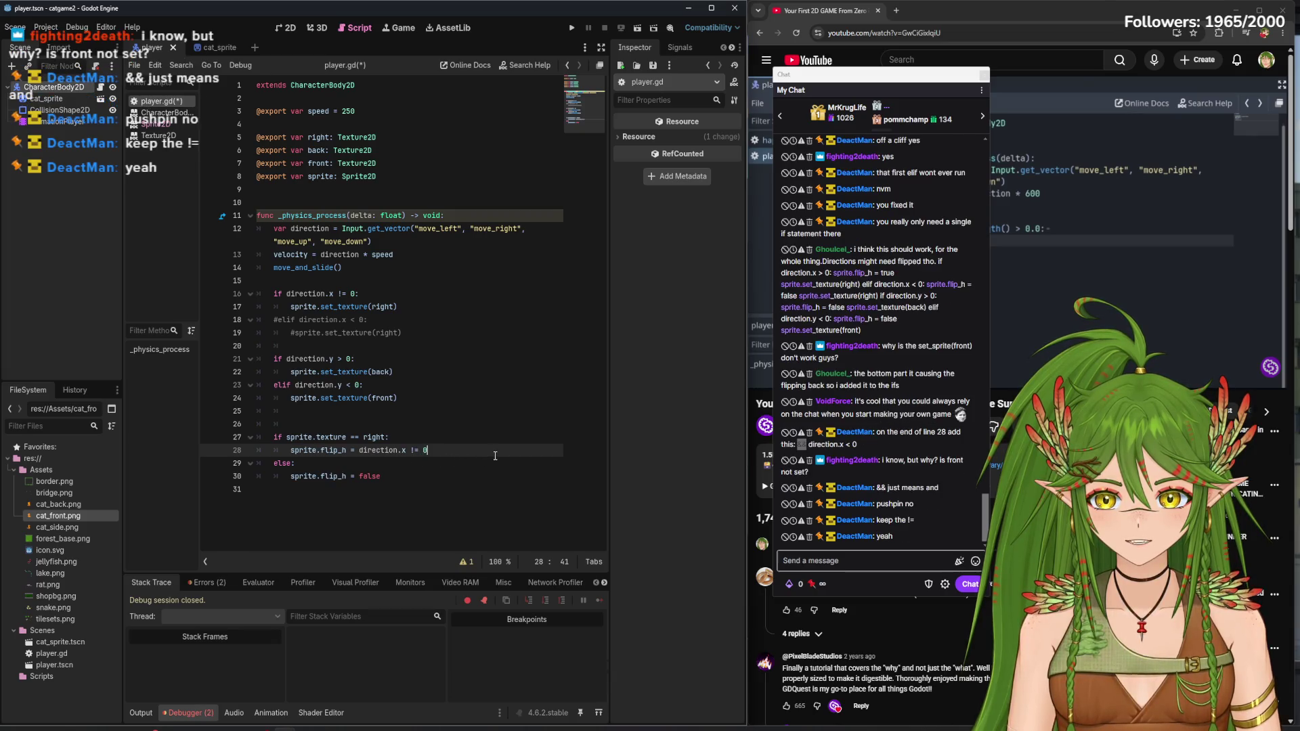
pyautogui.write('direction.x != 0')
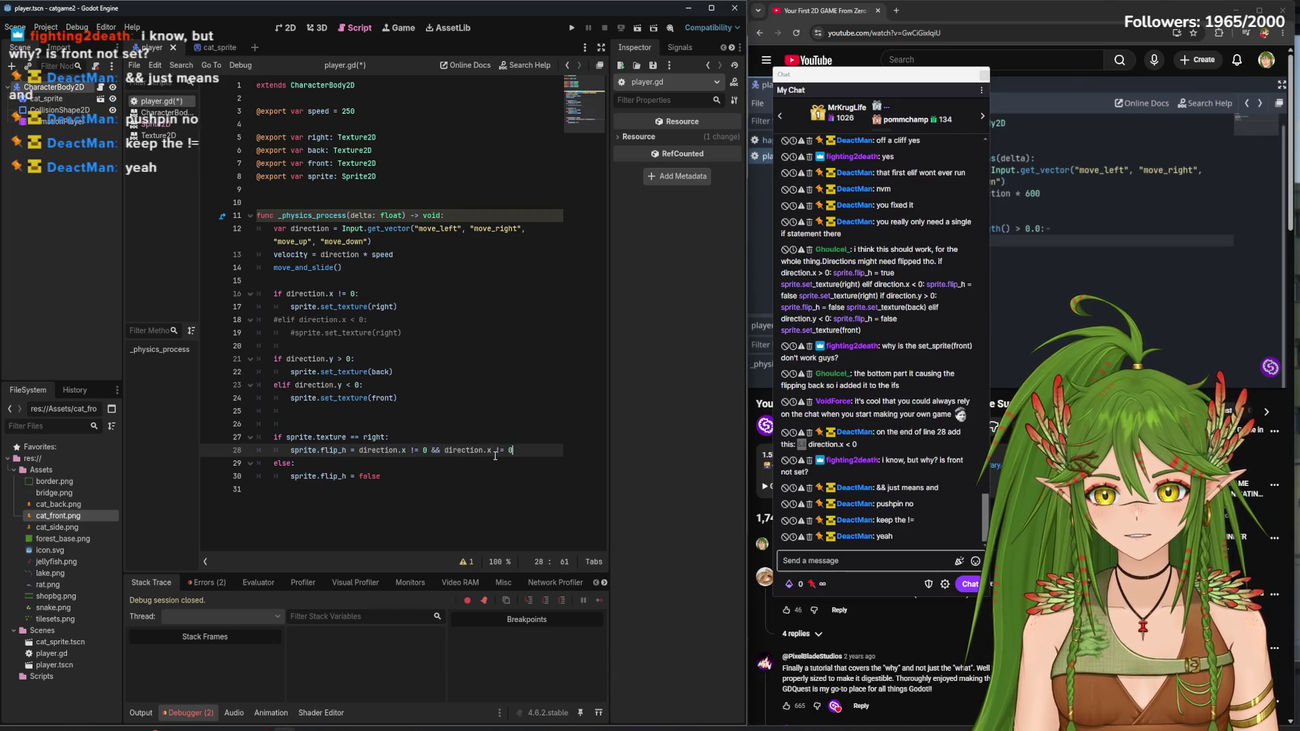
pyautogui.press('Left')
pyautogui.press('BackSpace')
pyautogui.press('Delete')
pyautogui.write('<')
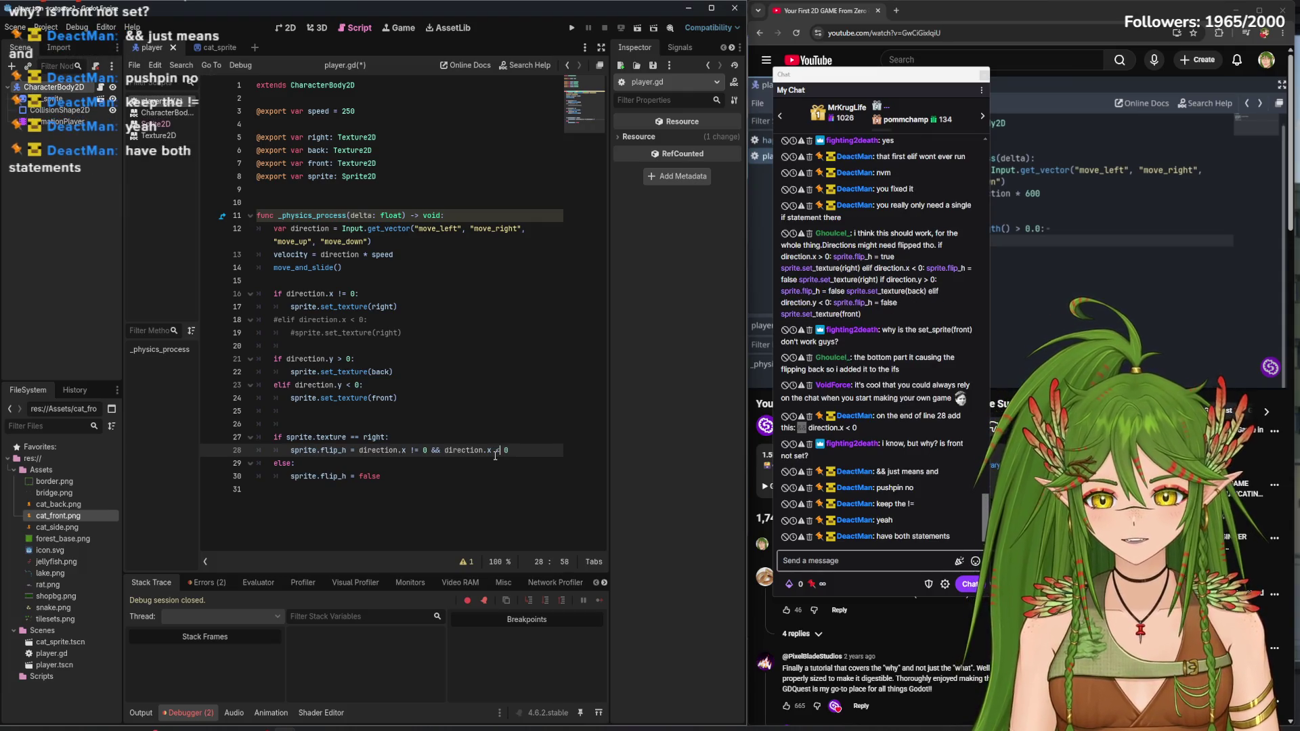
# Launch the game with F5 and walk the cat right and down
pyautogui.press('Down')
pyautogui.press('F5')
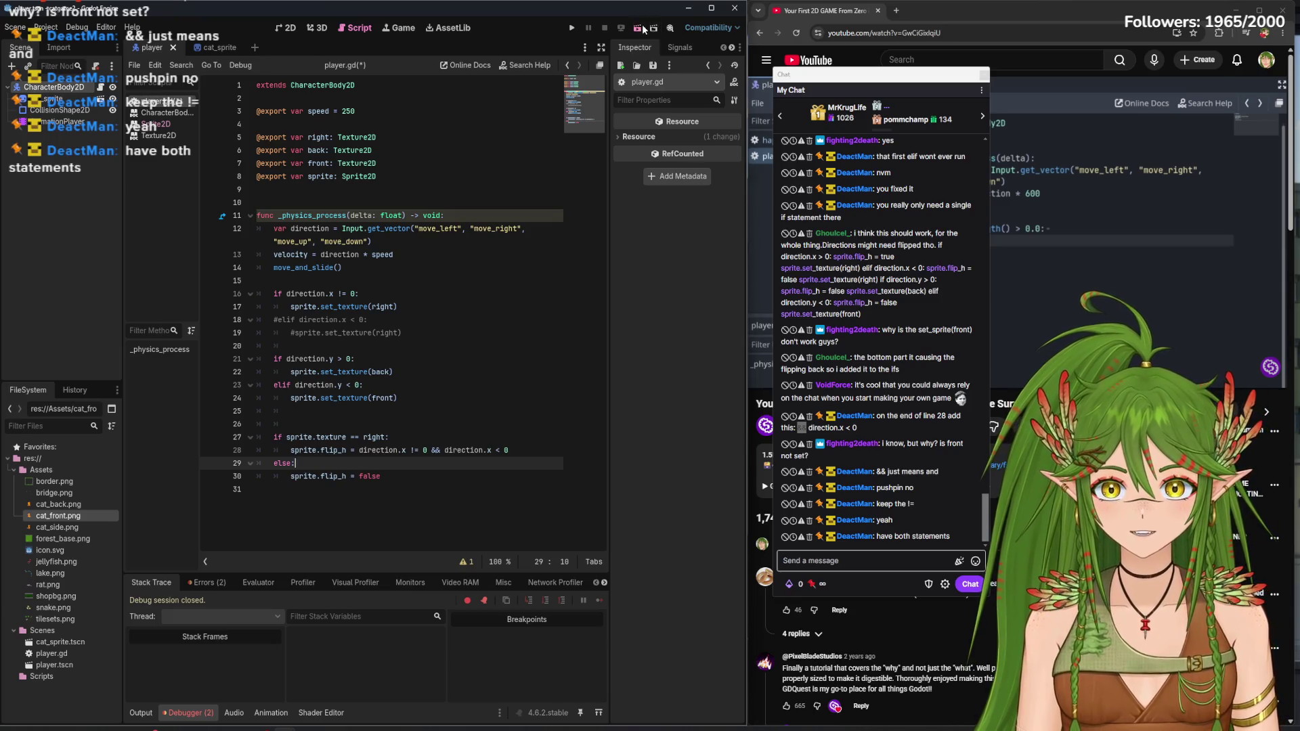
pyautogui.press('Right')
pyautogui.press('Down')
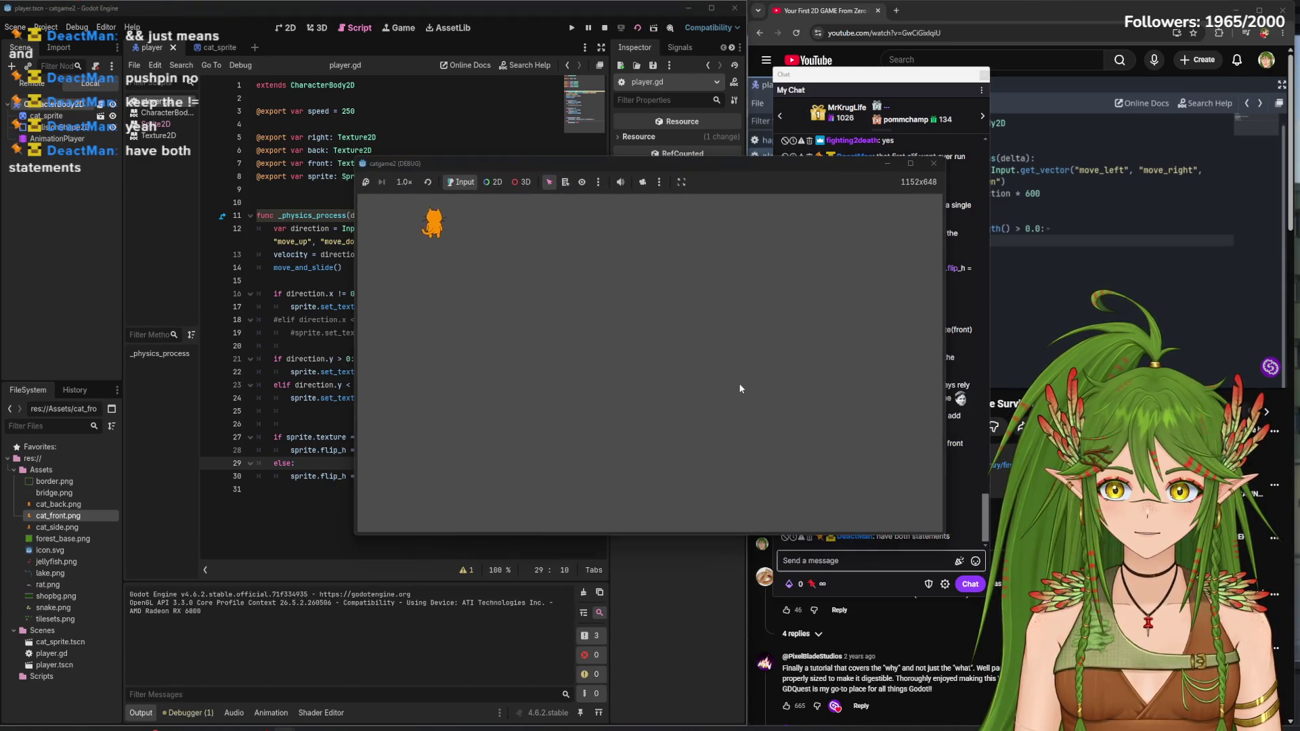
# Finish the left-walk test, close the game and review line 28's direction.x condition
pyautogui.press('Left')
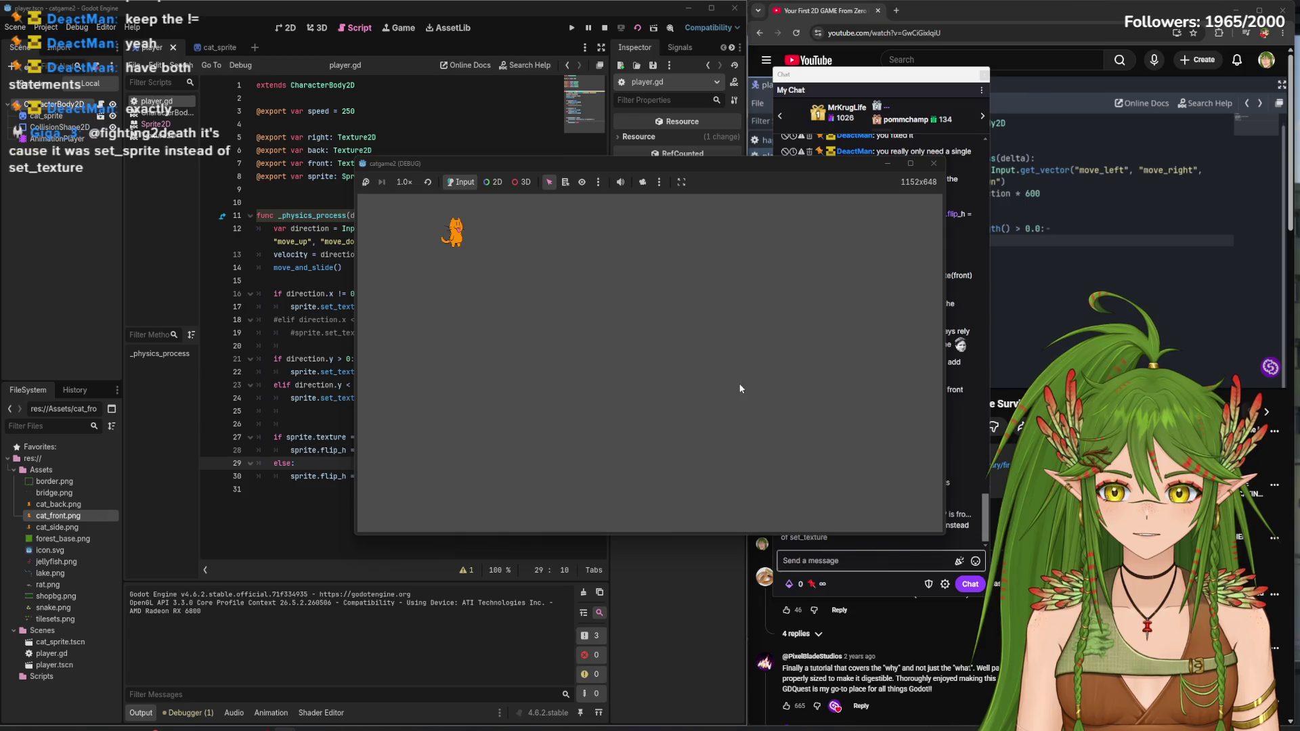
pyautogui.click(933, 163)
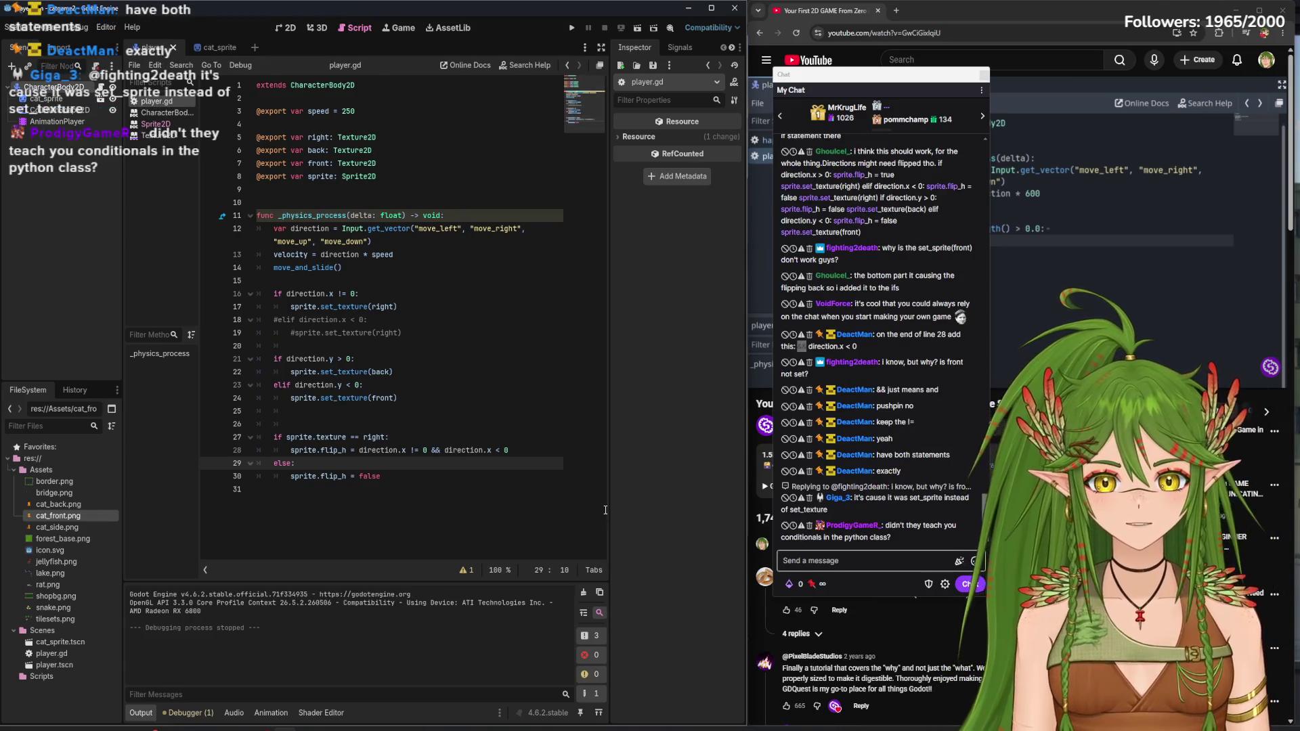
pyautogui.click(419, 479)
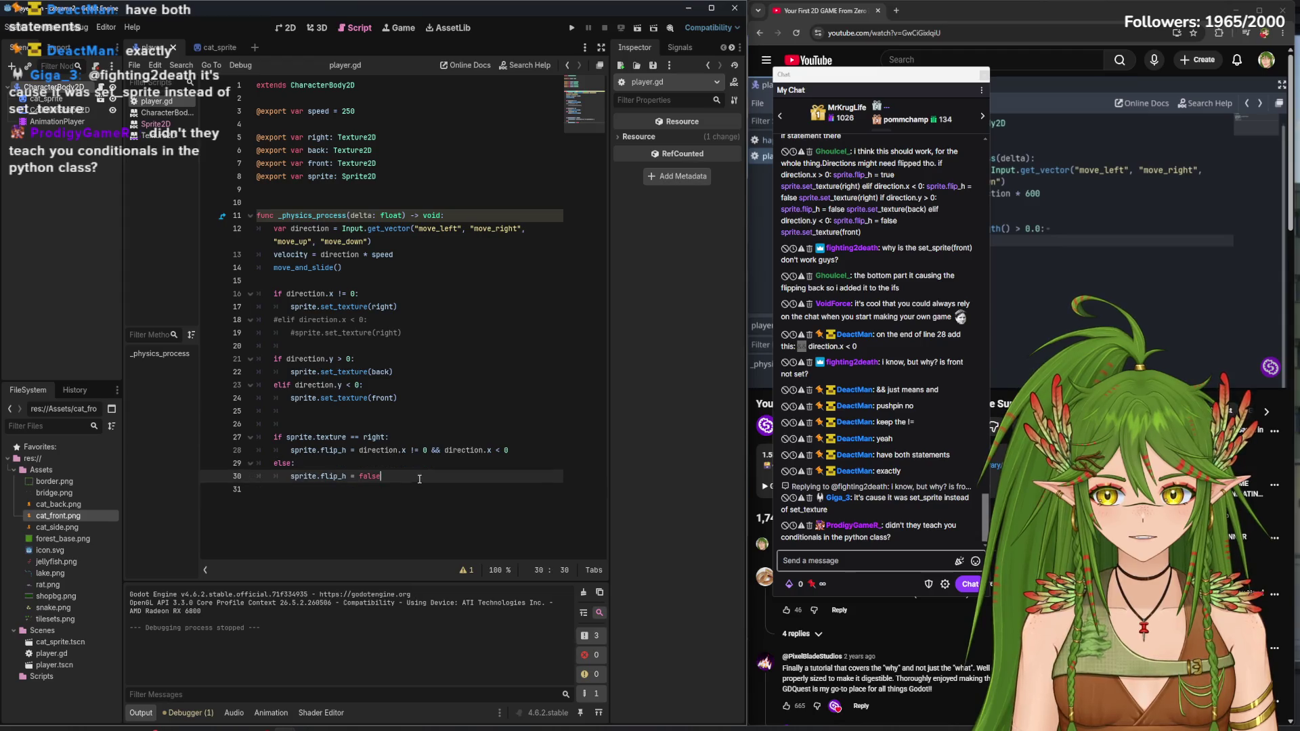
pyautogui.click(435, 453)
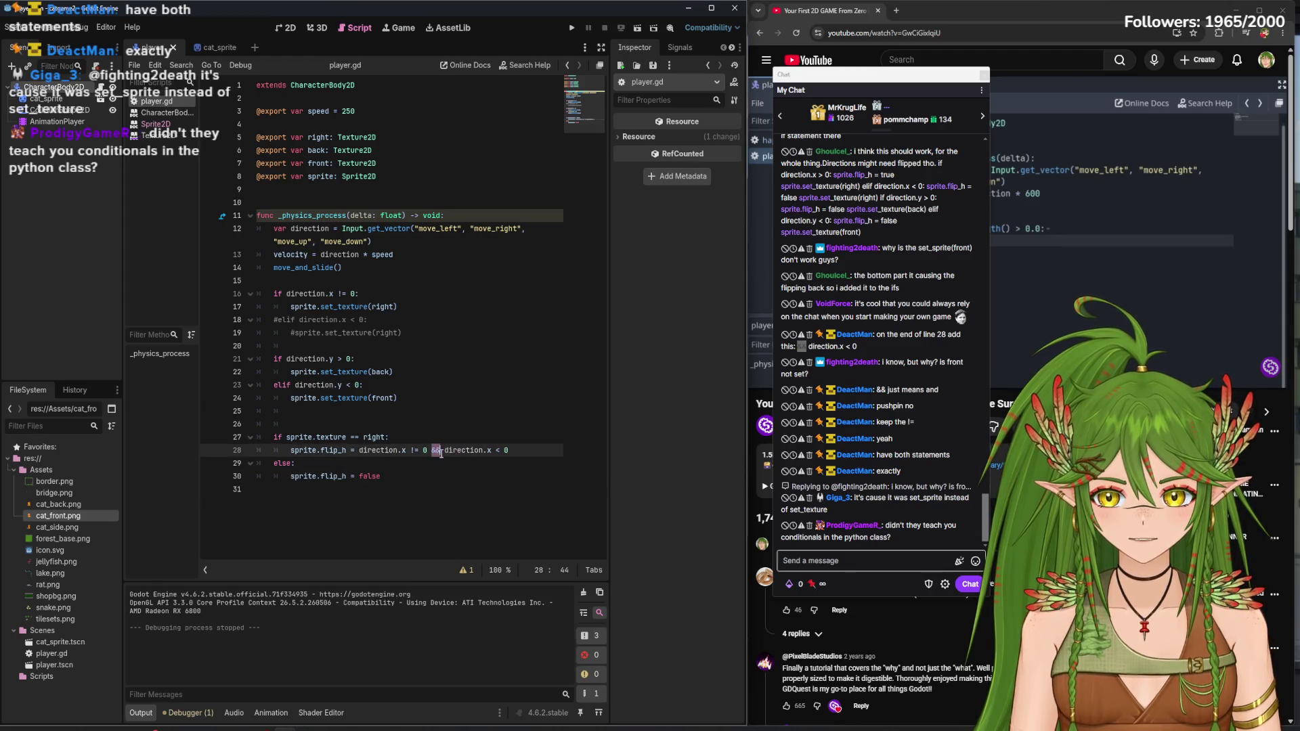
pyautogui.click(498, 487)
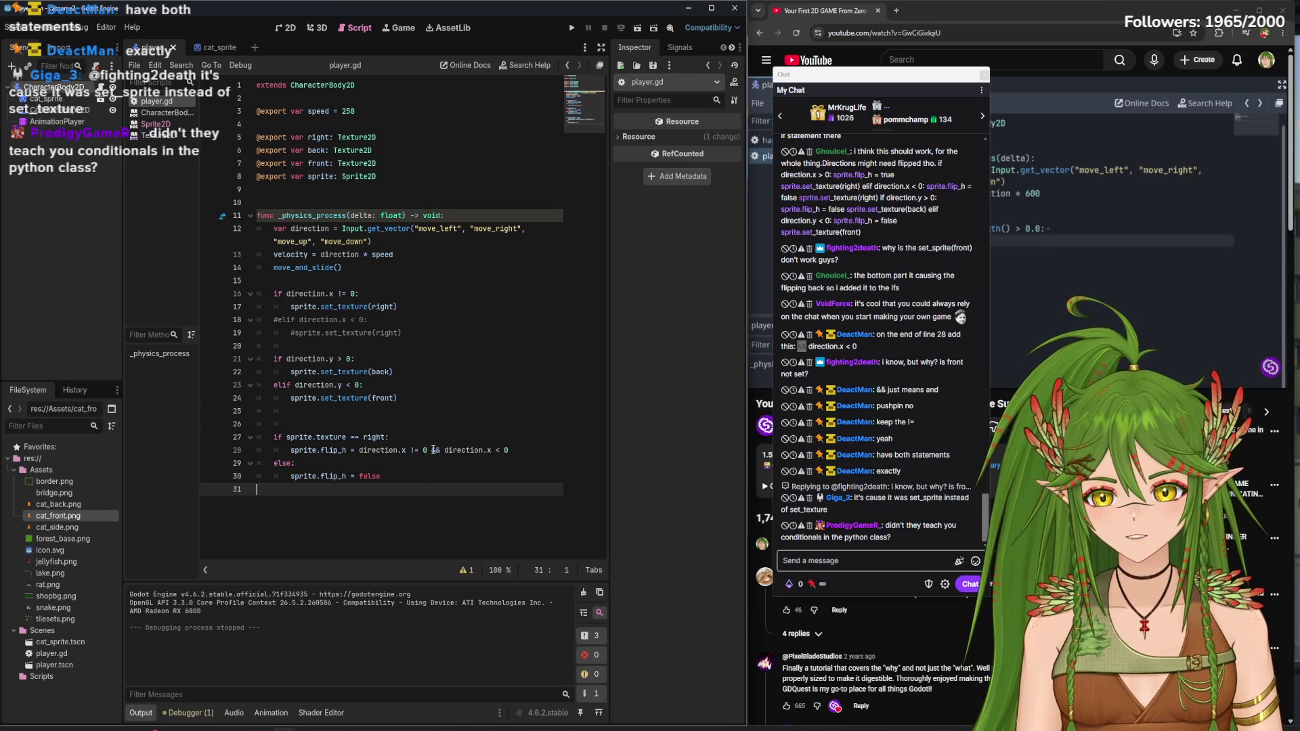
pyautogui.click(433, 450)
pyautogui.click(443, 479)
pyautogui.moveTo(489, 450); pyautogui.dragTo(392, 450)
pyautogui.click(344, 477)
pyautogui.moveTo(508, 450); pyautogui.dragTo(400, 450)
pyautogui.click(518, 509)
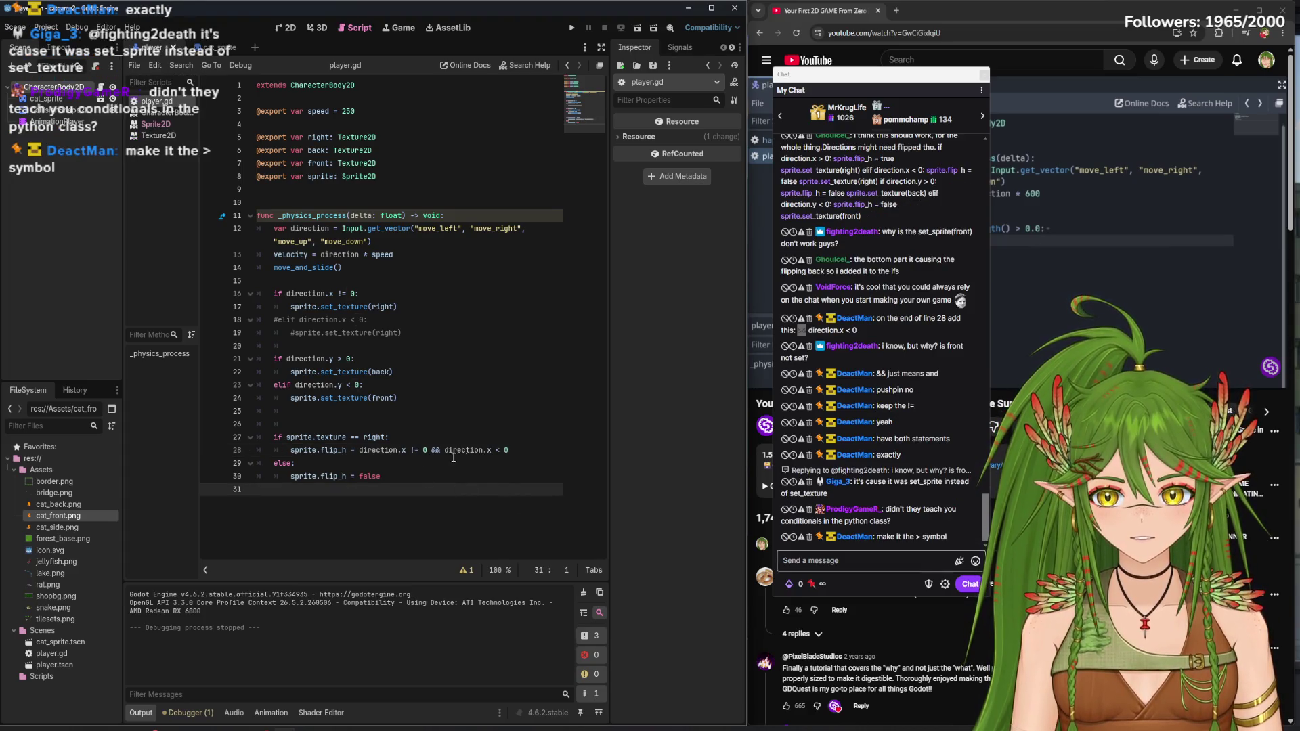
pyautogui.click(498, 451)
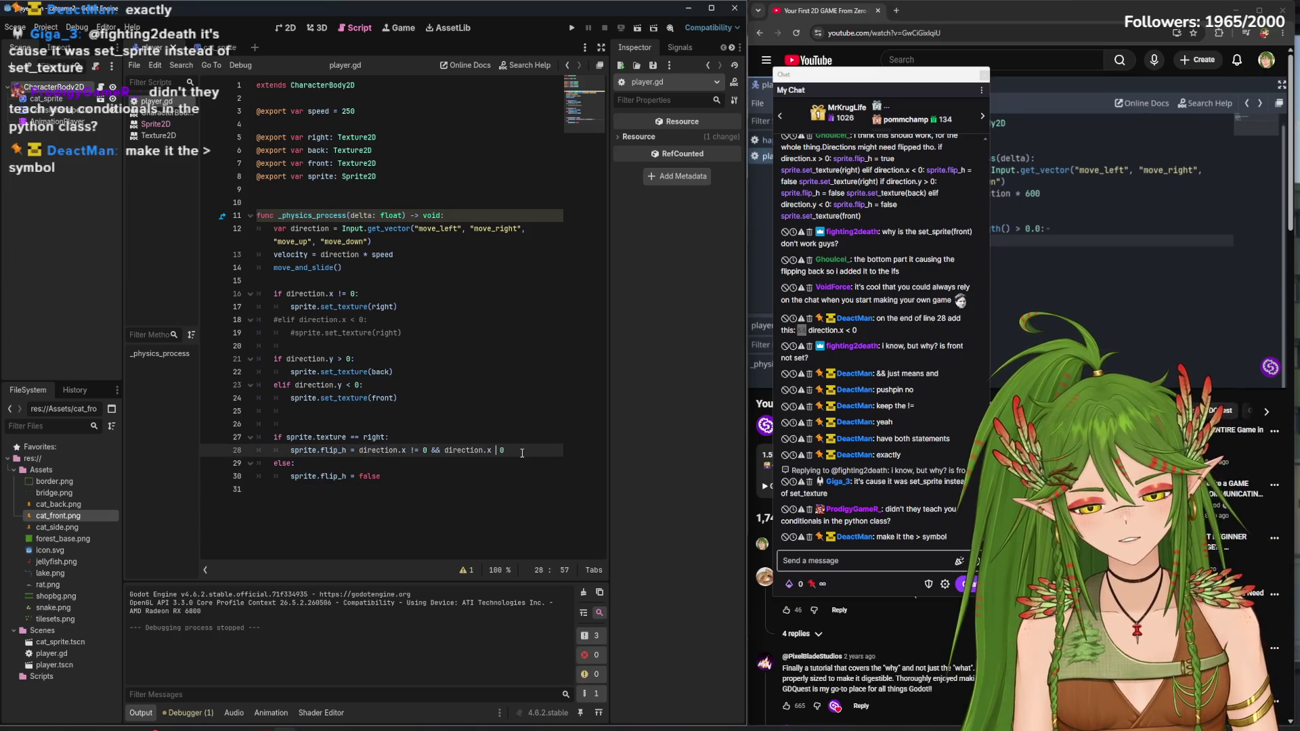
# Run the scene with F5, walk the cat right, then close the game
pyautogui.press('F5')
pyautogui.press('Right')
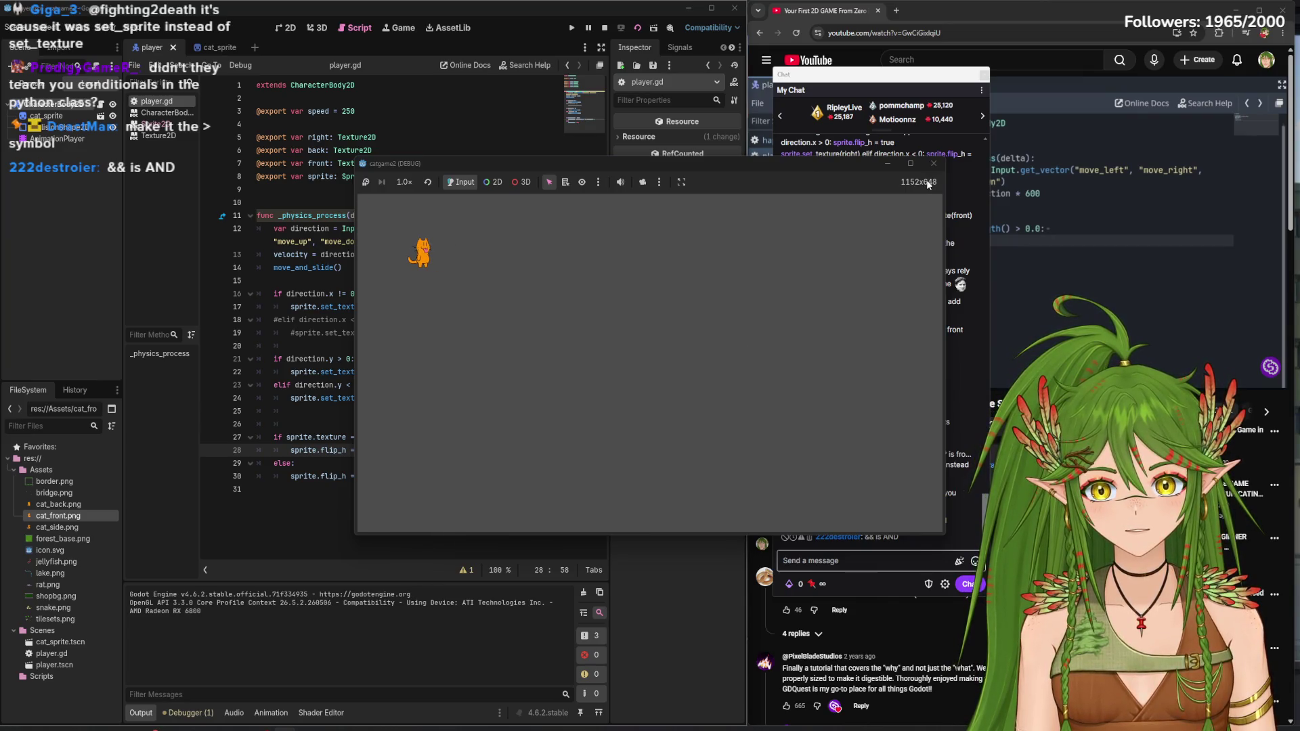
pyautogui.click(934, 163)
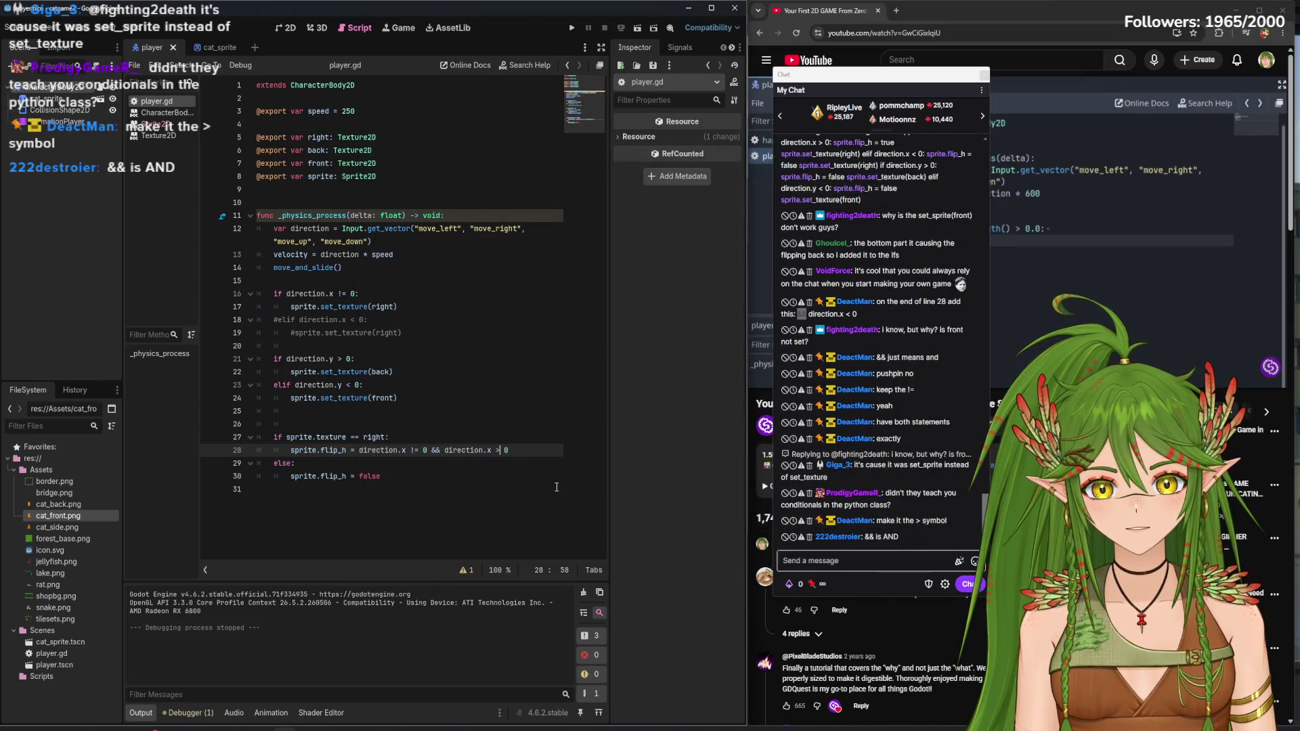
# Edit line 28 so the condition reads direction.x > 0 && direction.x < 0
pyautogui.press('BackSpace')
pyautogui.write('<')
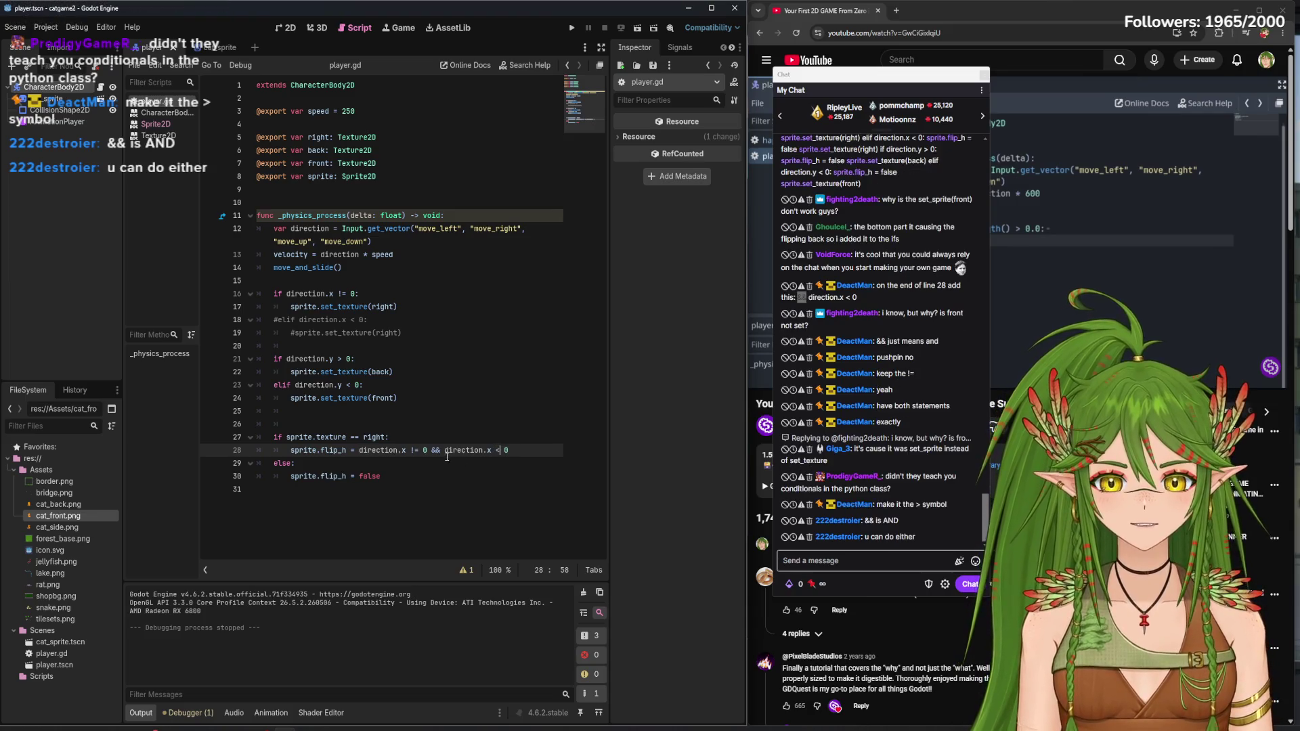
pyautogui.click(425, 449)
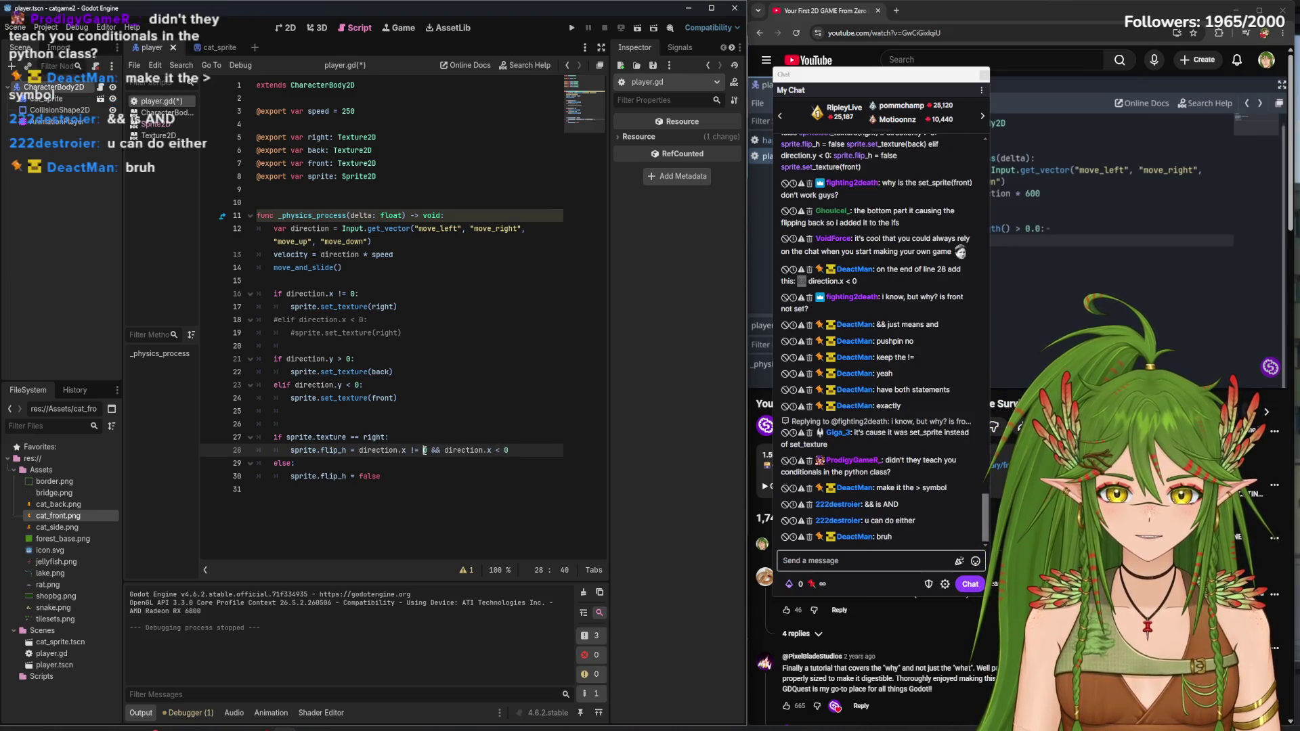
pyautogui.press('BackSpace')
pyautogui.press('BackSpace')
pyautogui.write('<')
pyautogui.press('BackSpace')
pyautogui.write('>')
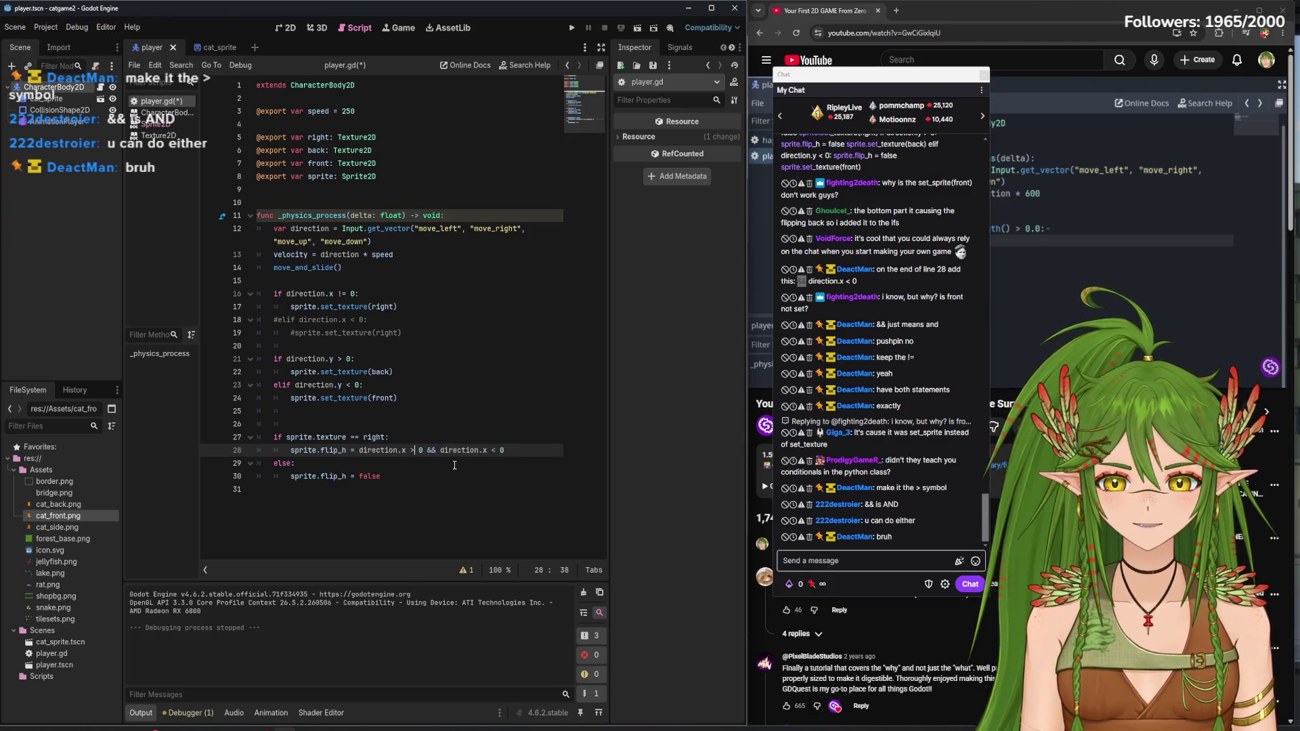
# Save the script, test walking the cat right, and close the game with Alt+F4
pyautogui.click(638, 29)
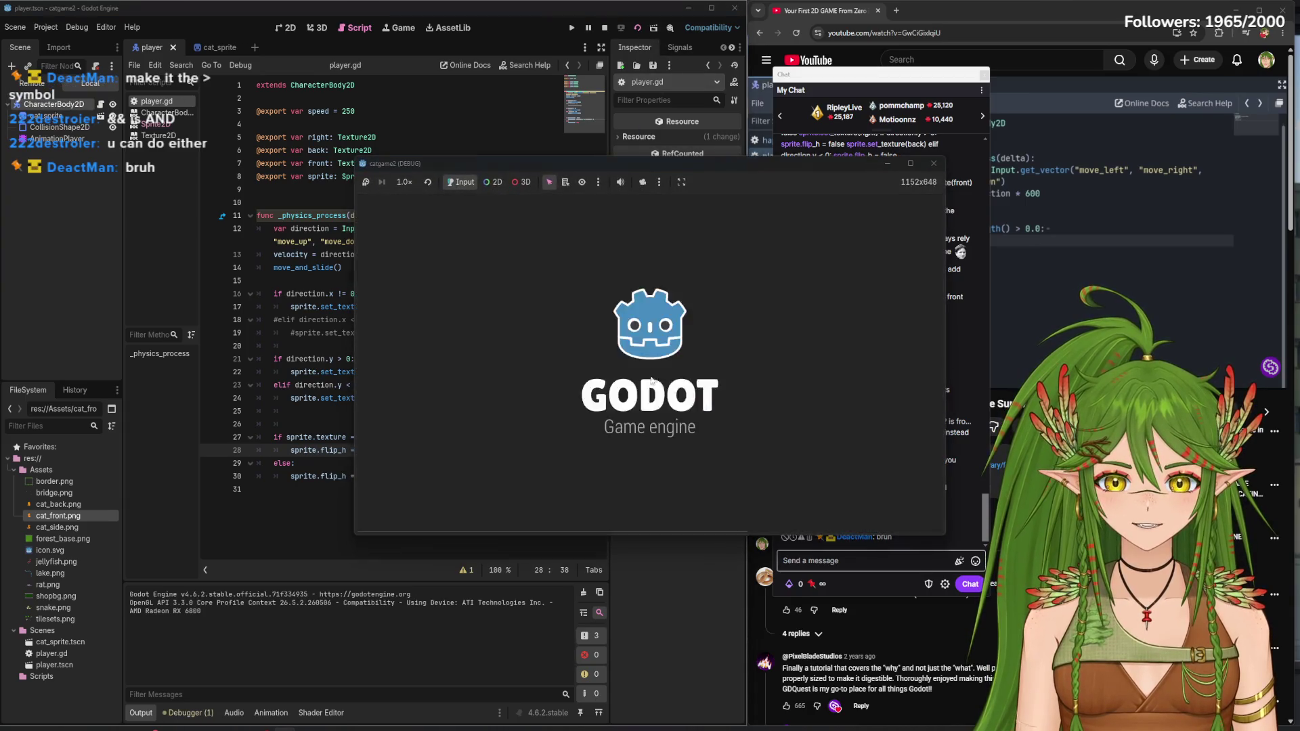
pyautogui.press('Right')
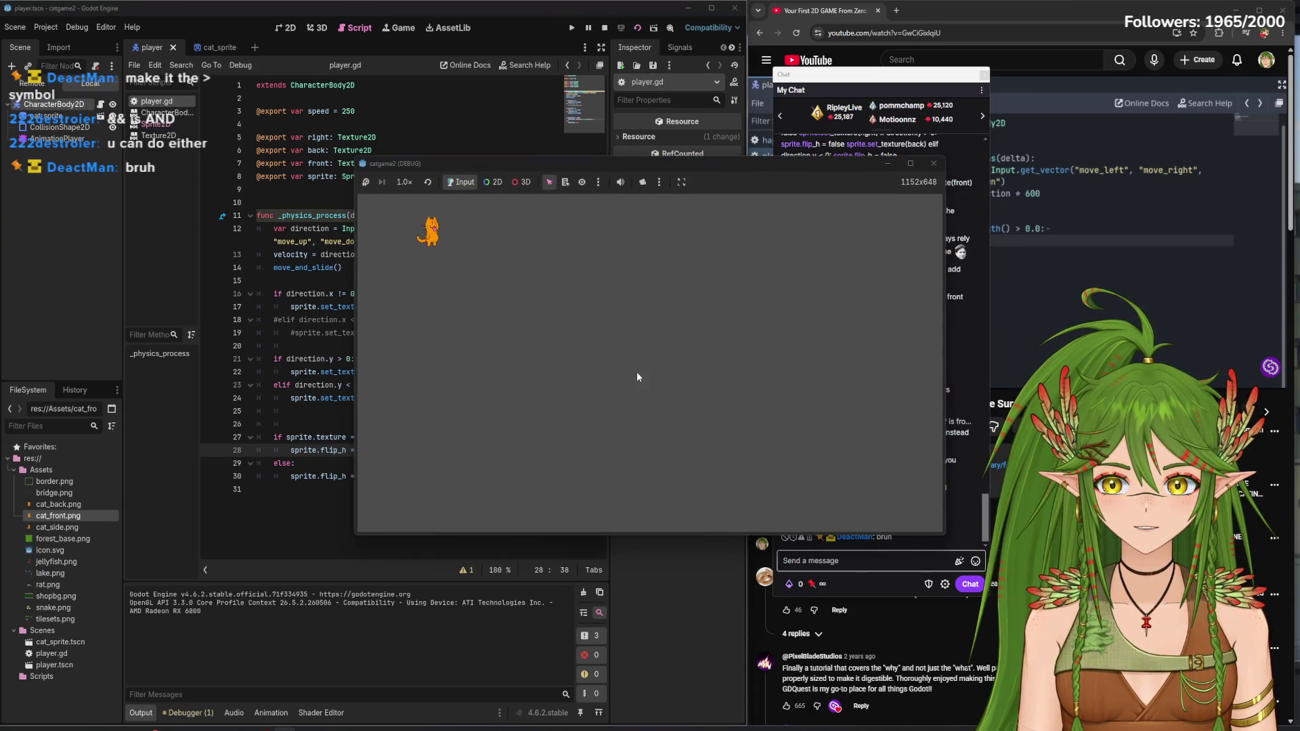
pyautogui.hotkey('alt', 'F4')
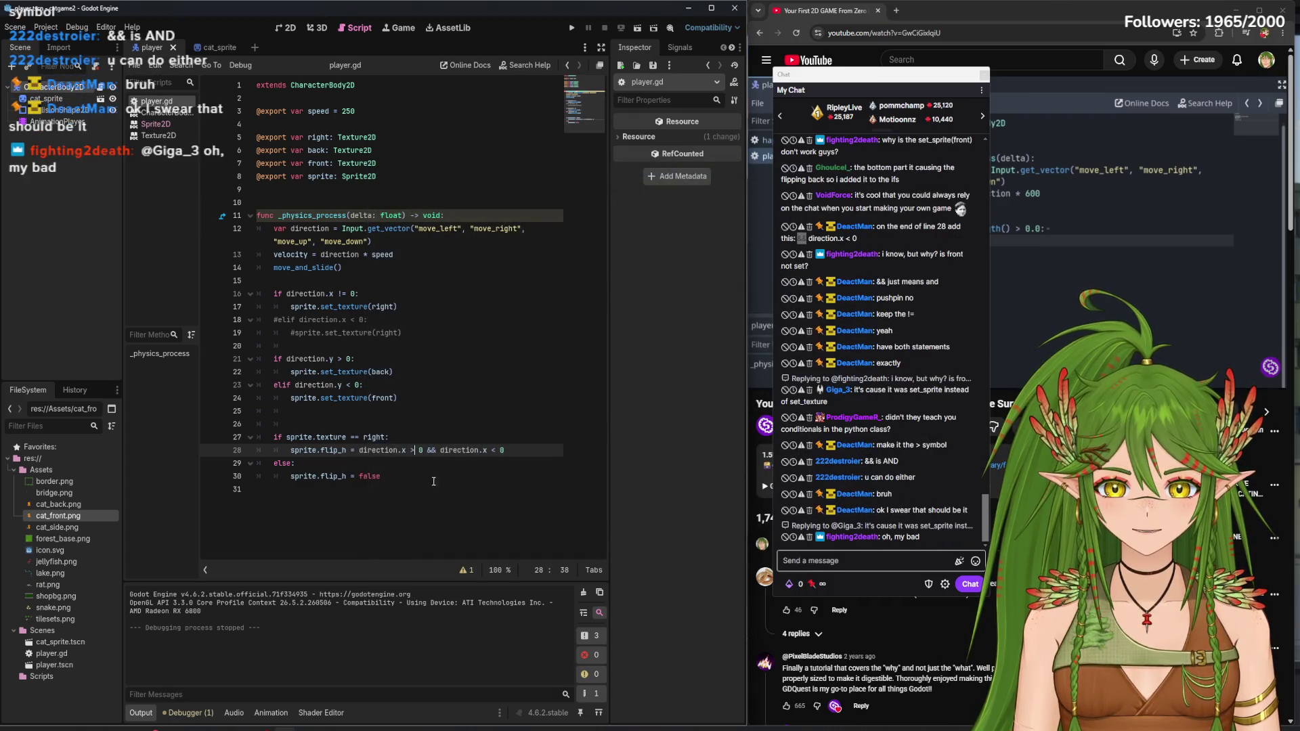
# Change line 28's first comparison back to direction.x != 0
pyautogui.click(420, 450)
pyautogui.press('BackSpace')
pyautogui.write('!=')
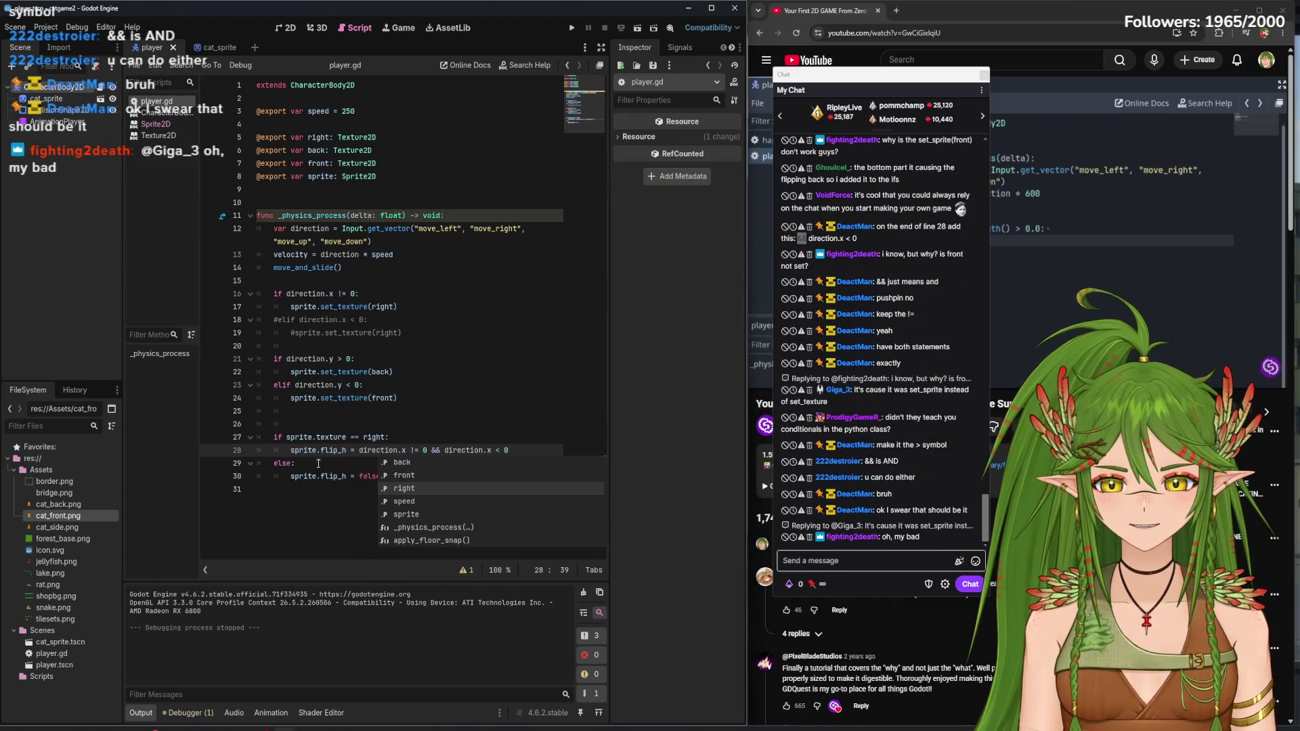
# Comment out the else branch on lines 29–30 with Ctrl+K
pyautogui.click(399, 480)
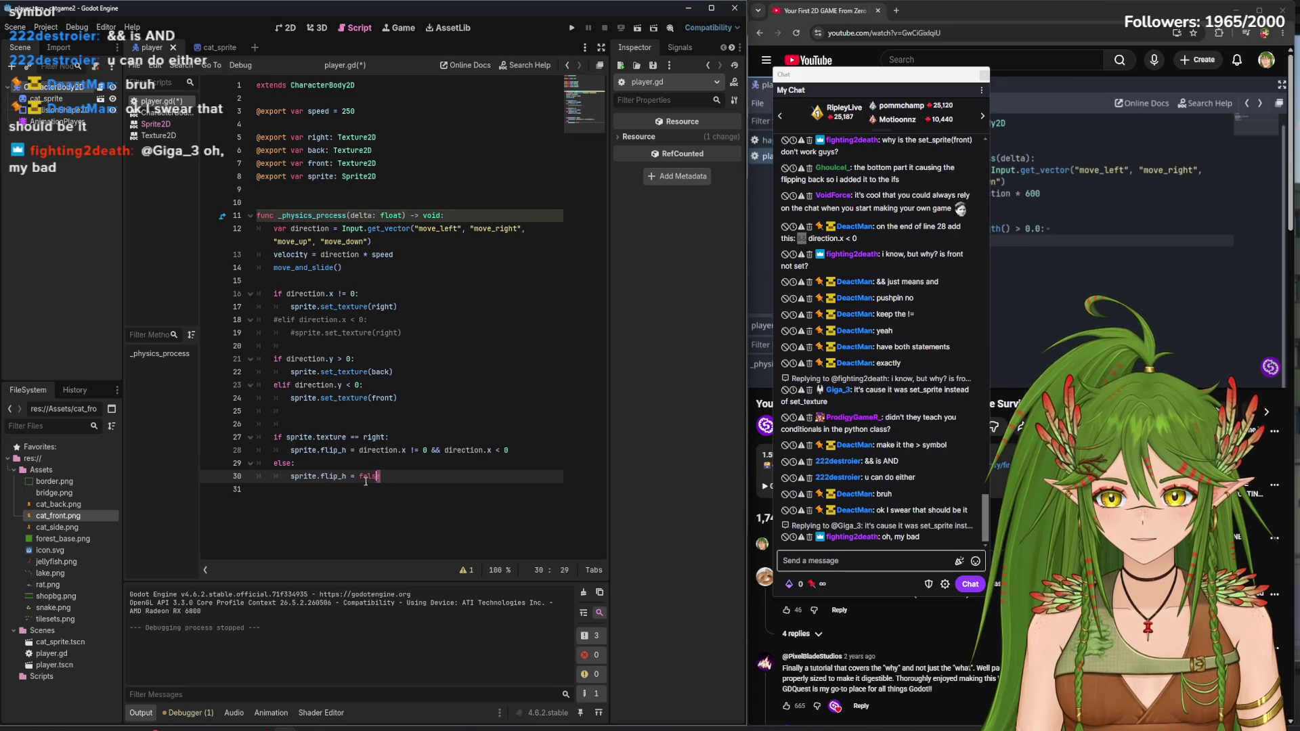
pyautogui.moveTo(399, 479); pyautogui.dragTo(275, 466)
pyautogui.click(274, 466)
pyautogui.hotkey('ctrl', 'k')
pyautogui.press('Down')
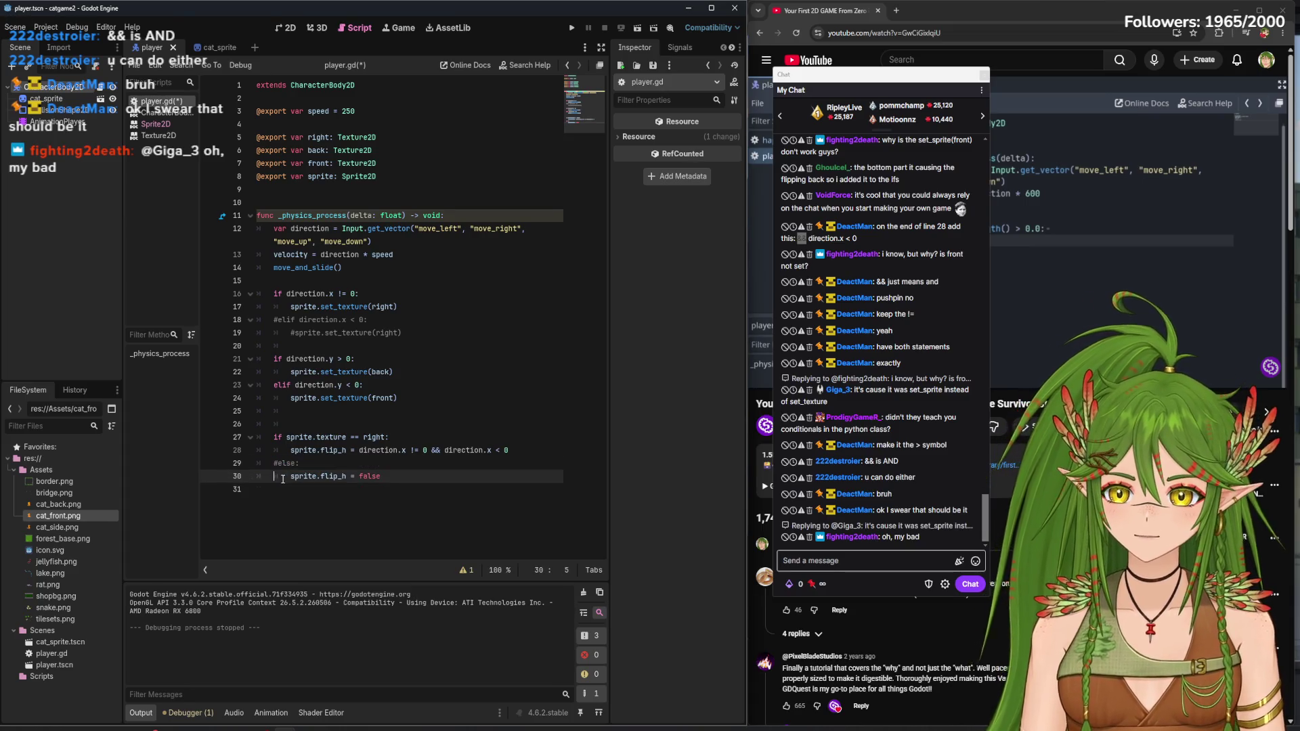
pyautogui.hotkey('ctrl', 'k')
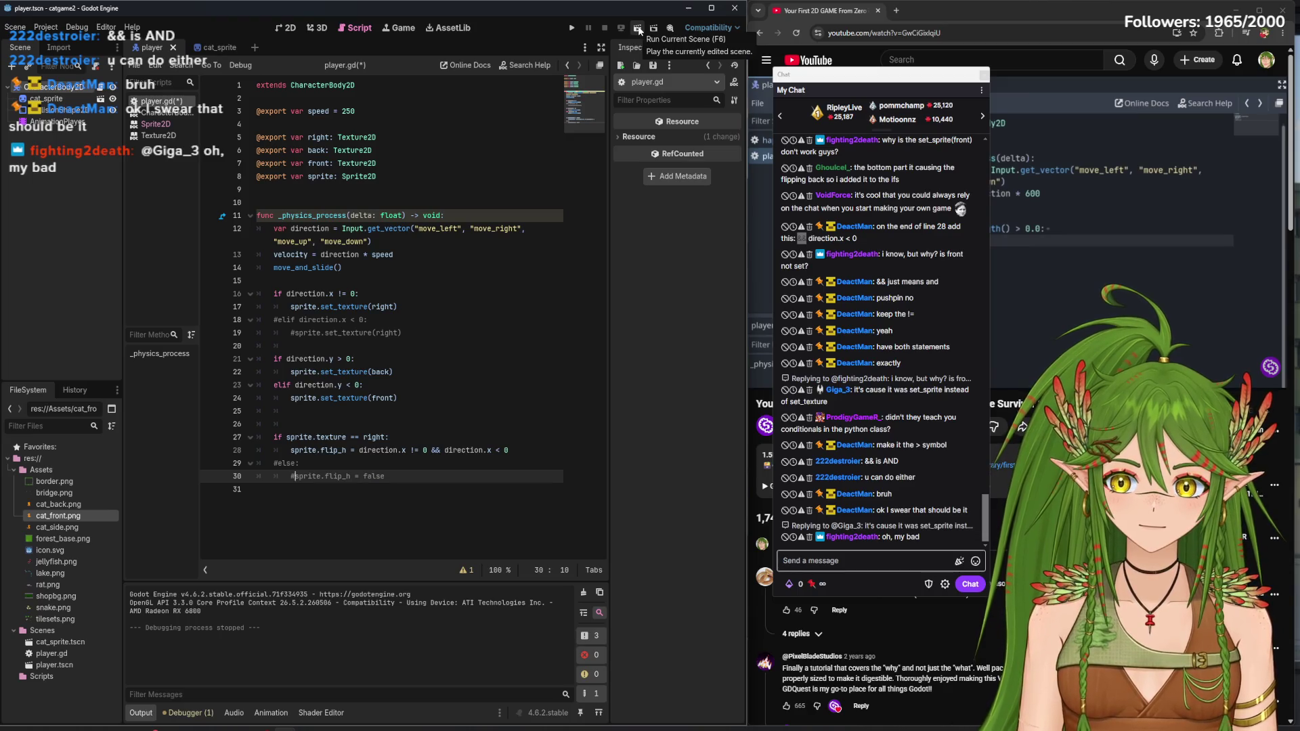
# Run the scene, walk the cat right and left twice, then close the game
pyautogui.click(638, 30)
pyautogui.press('Right')
pyautogui.press('Left')
pyautogui.press('Right')
pyautogui.press('Left')
pyautogui.click(932, 168)
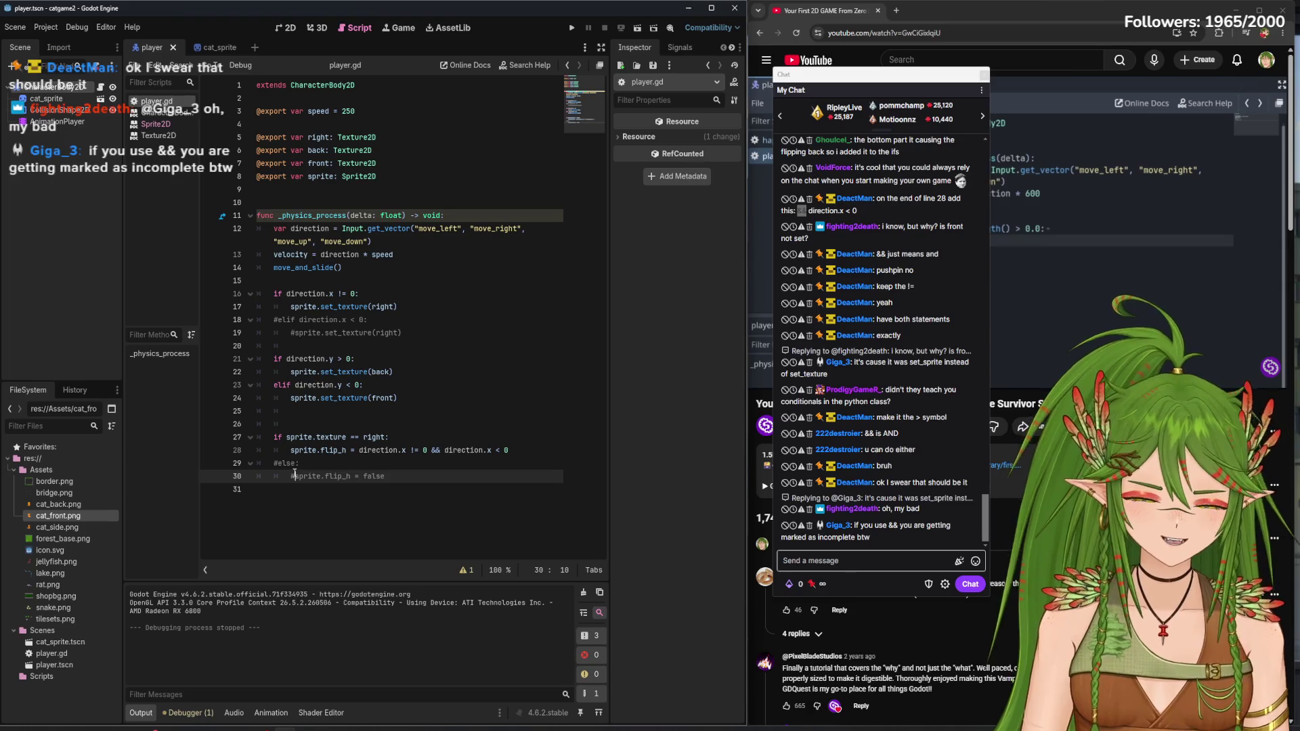
# Try replacing && with AND on line 28, then restore the && operator
pyautogui.click(439, 450)
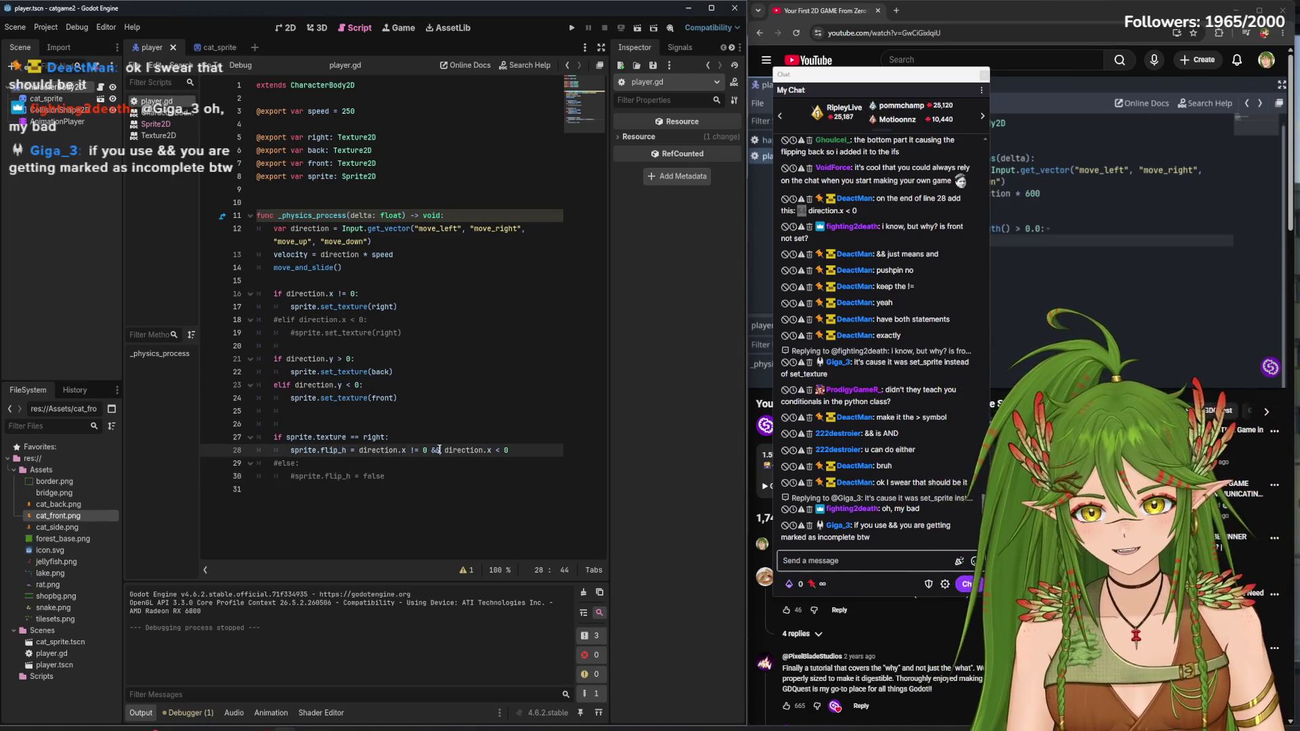
pyautogui.press('BackSpace')
pyautogui.press('BackSpace')
pyautogui.write('AND')
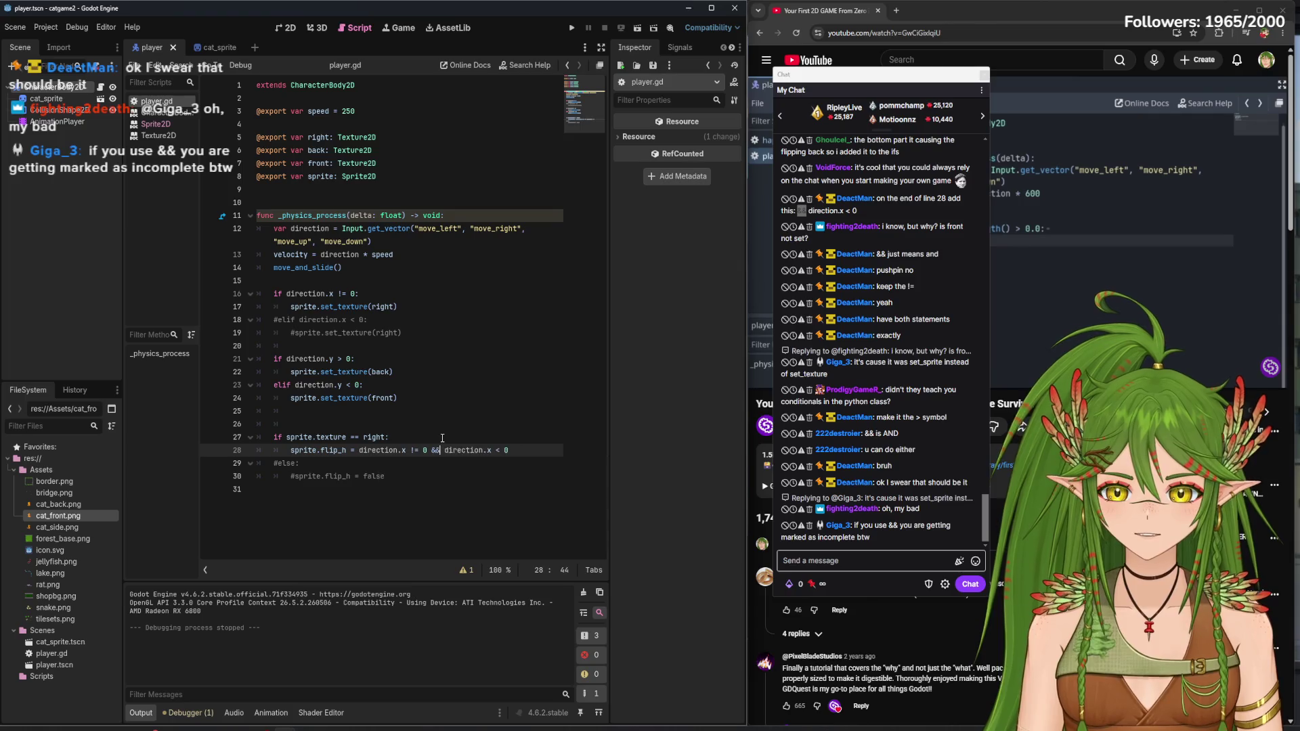
pyautogui.press('BackSpace')
pyautogui.press('BackSpace')
pyautogui.press('BackSpace')
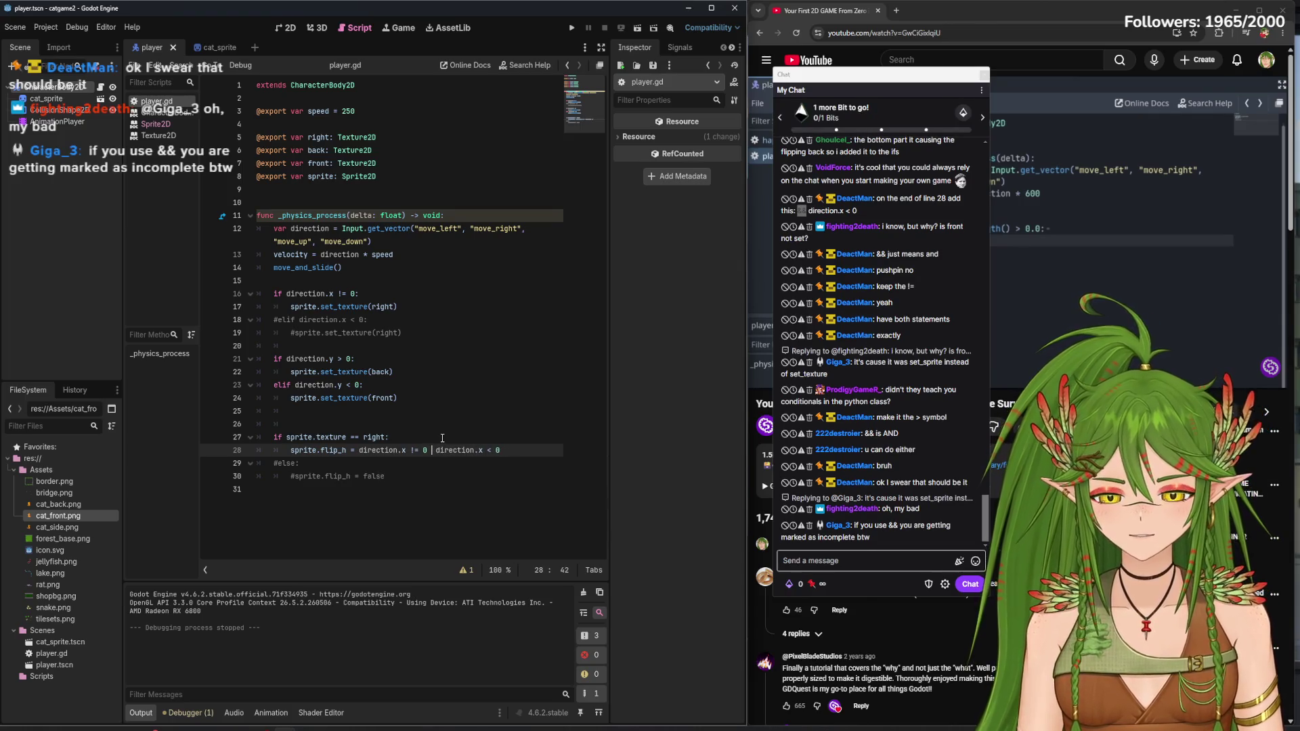
pyautogui.write('&&')
pyautogui.click(418, 504)
pyautogui.click(325, 476)
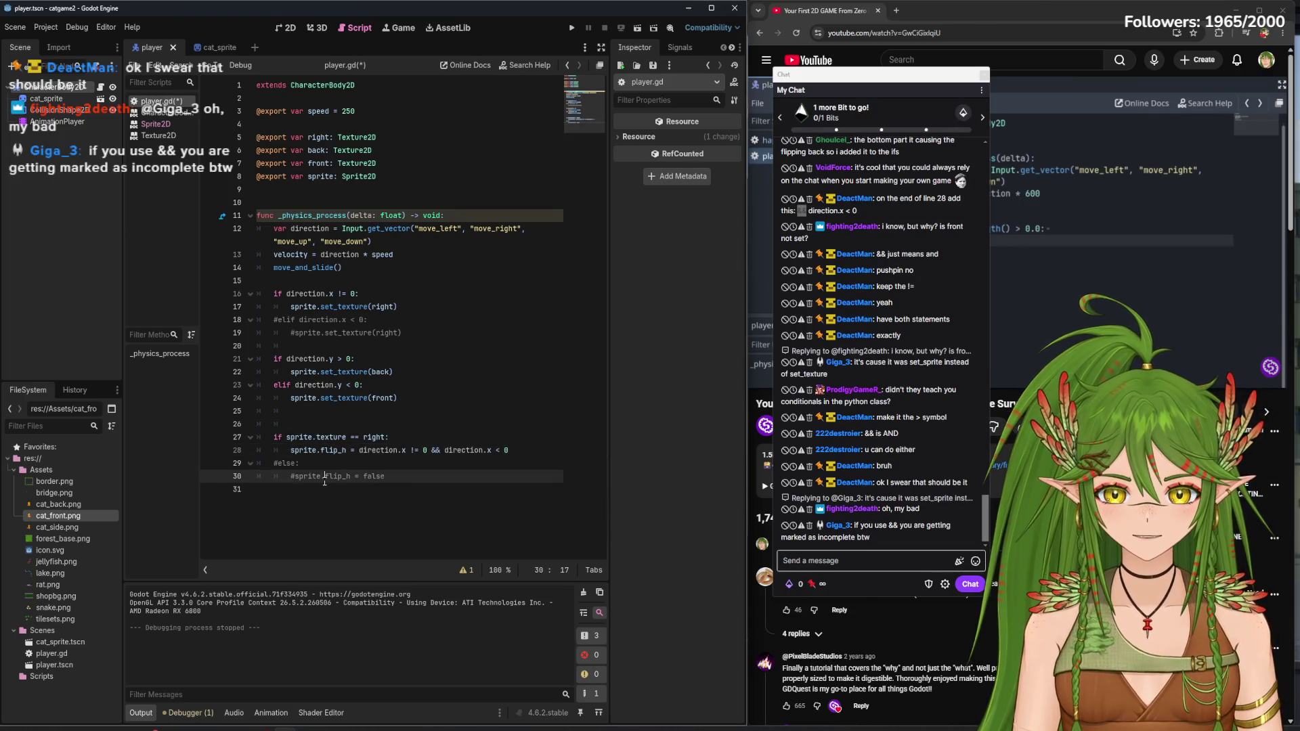